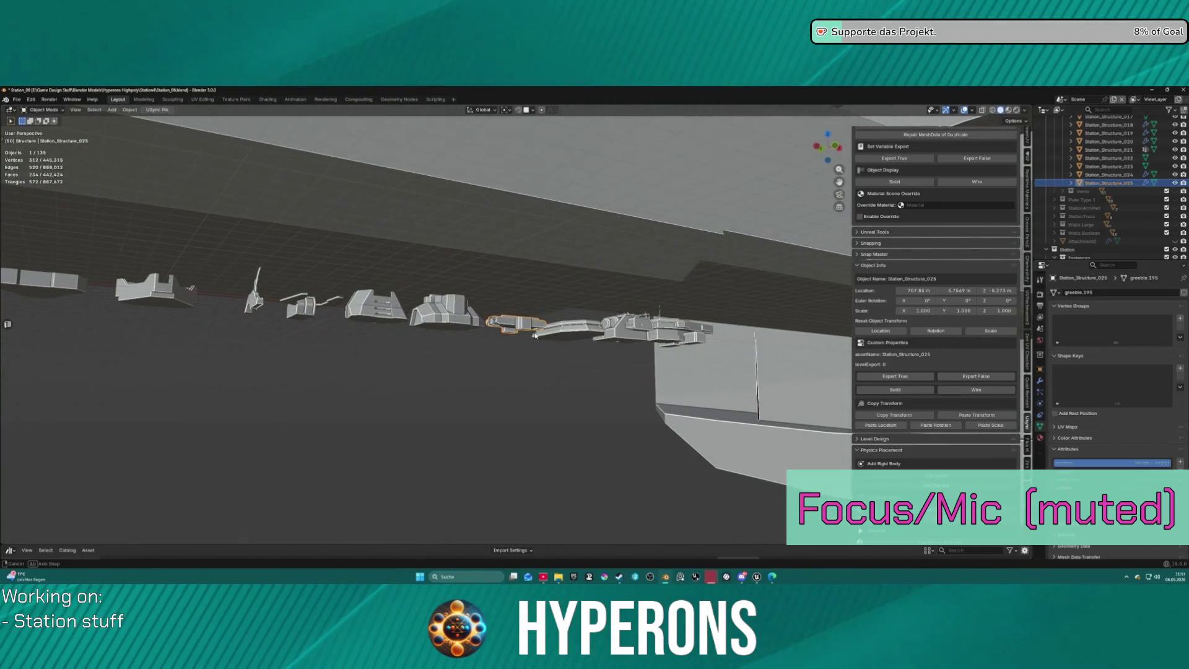
Survey the greeble row beneath the station beam and select a small greeble piece.
{"action": "scroll", "coordinate": [540, 322], "scroll_direction": "down", "scroll_amount": 5}
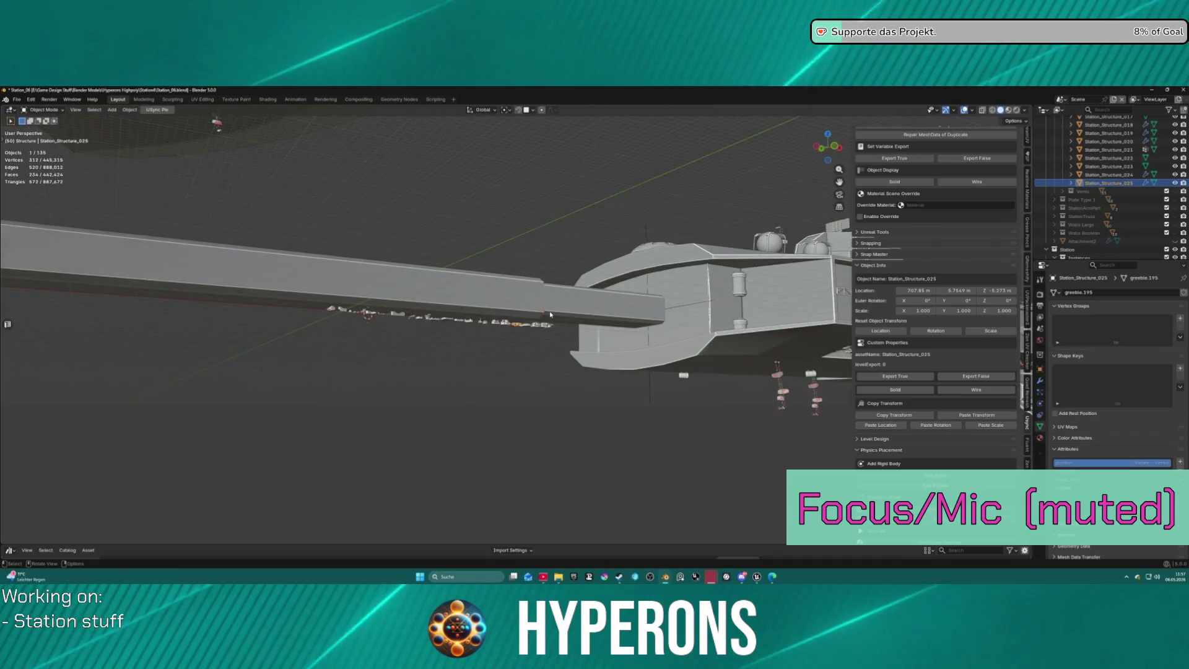
{"action": "scroll", "coordinate": [551, 316], "scroll_direction": "up", "scroll_amount": 5}
{"action": "scroll", "coordinate": [553, 314], "scroll_direction": "up", "scroll_amount": 5}
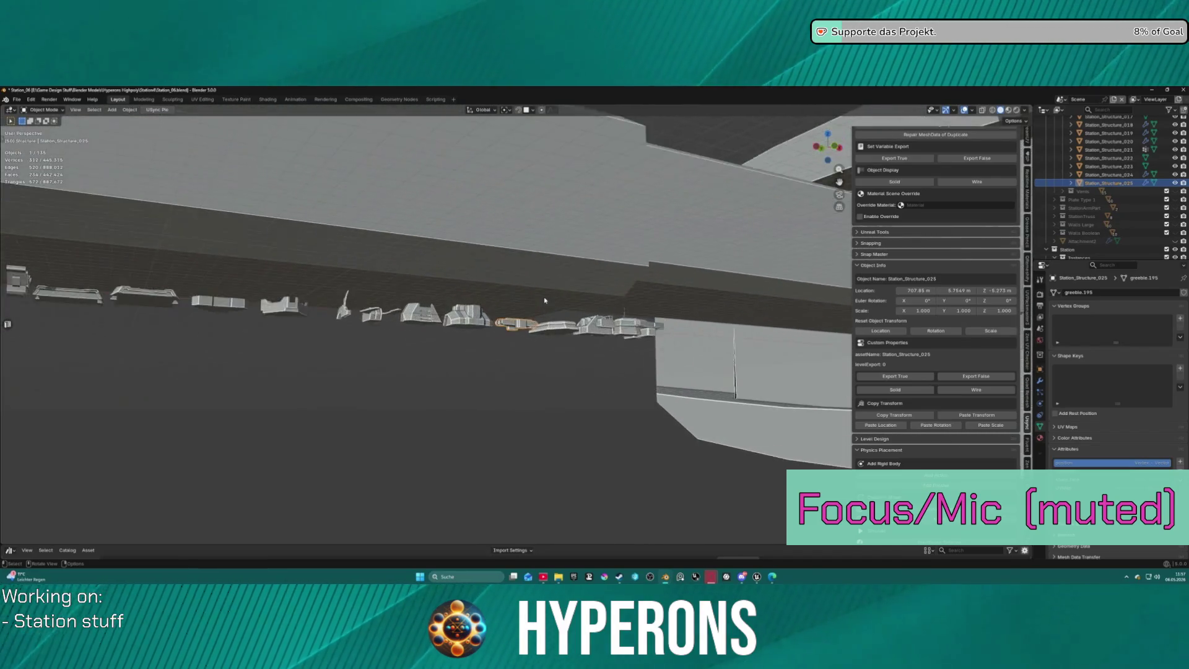
{"action": "mouse_move", "coordinate": [337, 330]}
{"action": "middle_mouse_down"}
{"action": "mouse_move", "coordinate": [314, 352]}
{"action": "mouse_move", "coordinate": [502, 295]}
{"action": "mouse_move", "coordinate": [486, 332]}
{"action": "mouse_move", "coordinate": [502, 318]}
{"action": "mouse_move", "coordinate": [635, 320]}
{"action": "middle_mouse_up"}
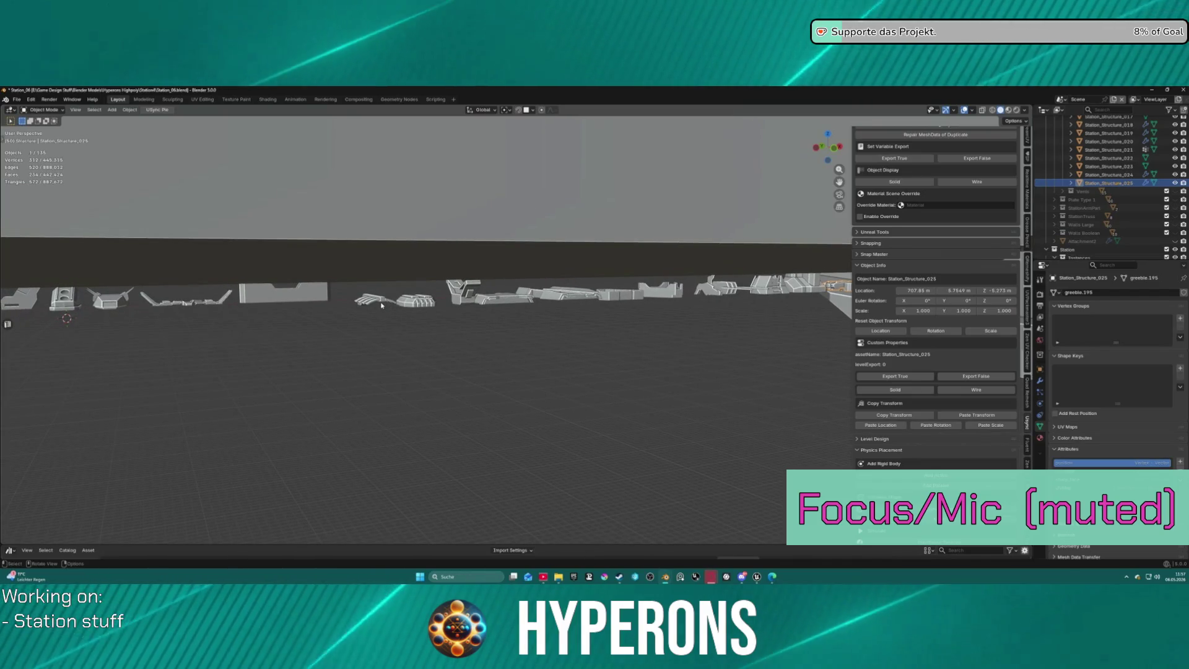
{"action": "mouse_move", "coordinate": [538, 313]}
{"action": "middle_mouse_down"}
{"action": "mouse_move", "coordinate": [340, 313]}
{"action": "mouse_move", "coordinate": [481, 321]}
{"action": "mouse_move", "coordinate": [466, 311]}
{"action": "mouse_move", "coordinate": [454, 336]}
{"action": "mouse_move", "coordinate": [450, 318]}
{"action": "mouse_move", "coordinate": [295, 334]}
{"action": "mouse_move", "coordinate": [551, 320]}
{"action": "mouse_move", "coordinate": [538, 298]}
{"action": "mouse_move", "coordinate": [538, 353]}
{"action": "middle_mouse_up"}
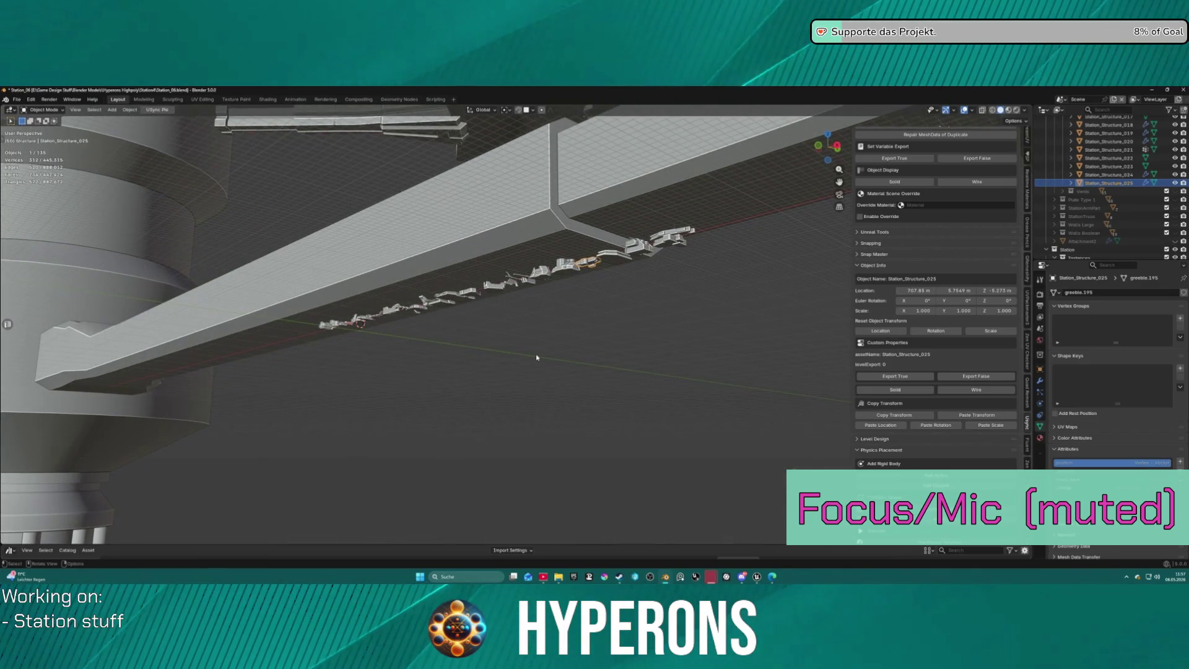
{"action": "scroll", "coordinate": [561, 228], "scroll_direction": "down", "scroll_amount": 10}
{"action": "mouse_move", "coordinate": [561, 228]}
{"action": "middle_mouse_down"}
{"action": "mouse_move", "coordinate": [553, 264]}
{"action": "mouse_move", "coordinate": [570, 233]}
{"action": "middle_mouse_up"}
{"action": "scroll", "coordinate": [570, 233], "scroll_direction": "up", "scroll_amount": 5}
{"action": "mouse_move", "coordinate": [523, 277]}
{"action": "middle_mouse_down"}
{"action": "mouse_move", "coordinate": [721, 294]}
{"action": "mouse_move", "coordinate": [579, 346]}
{"action": "mouse_move", "coordinate": [587, 354]}
{"action": "mouse_move", "coordinate": [470, 361]}
{"action": "mouse_move", "coordinate": [427, 388]}
{"action": "middle_mouse_up"}
{"action": "scroll", "coordinate": [581, 354], "scroll_direction": "up", "scroll_amount": 2}
{"action": "left_click", "coordinate": [611, 351]}
From a low view, select the hexagonal platform Station_Structure_013.
{"action": "scroll", "coordinate": [450, 362], "scroll_direction": "up", "scroll_amount": 3}
{"action": "mouse_move", "coordinate": [225, 411]}
{"action": "middle_mouse_down"}
{"action": "mouse_move", "coordinate": [344, 411]}
{"action": "mouse_move", "coordinate": [597, 473]}
{"action": "middle_mouse_up"}
{"action": "left_click", "coordinate": [708, 450]}
Frame the hexagonal platform and duplicate it as Station_Structure_013.001 in the Instances collection.
{"action": "key", "text": "KP_Decimal"}
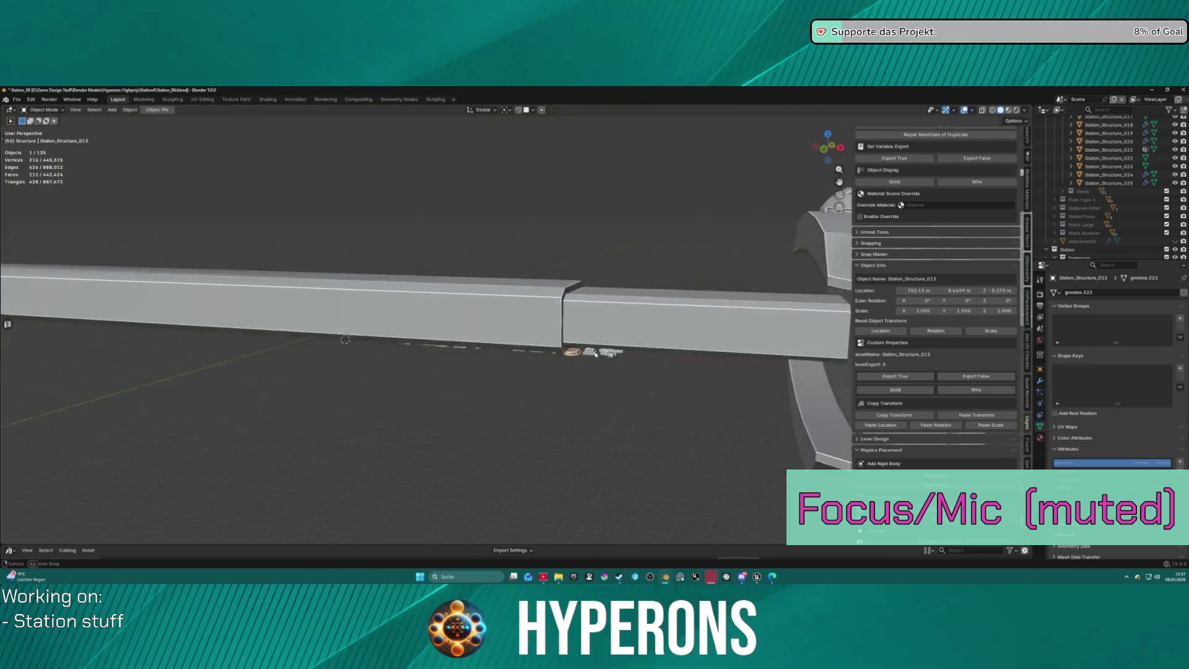
{"action": "scroll", "coordinate": [1115, 173], "scroll_direction": "up", "scroll_amount": 5}
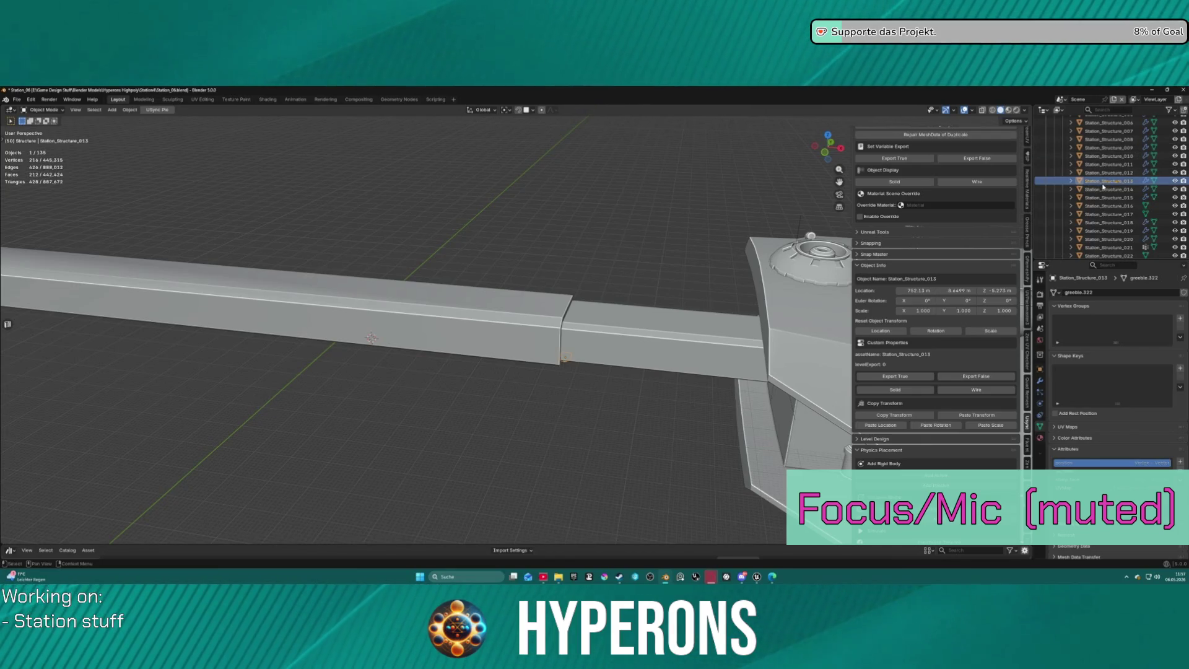
{"action": "key", "text": "shift+d"}
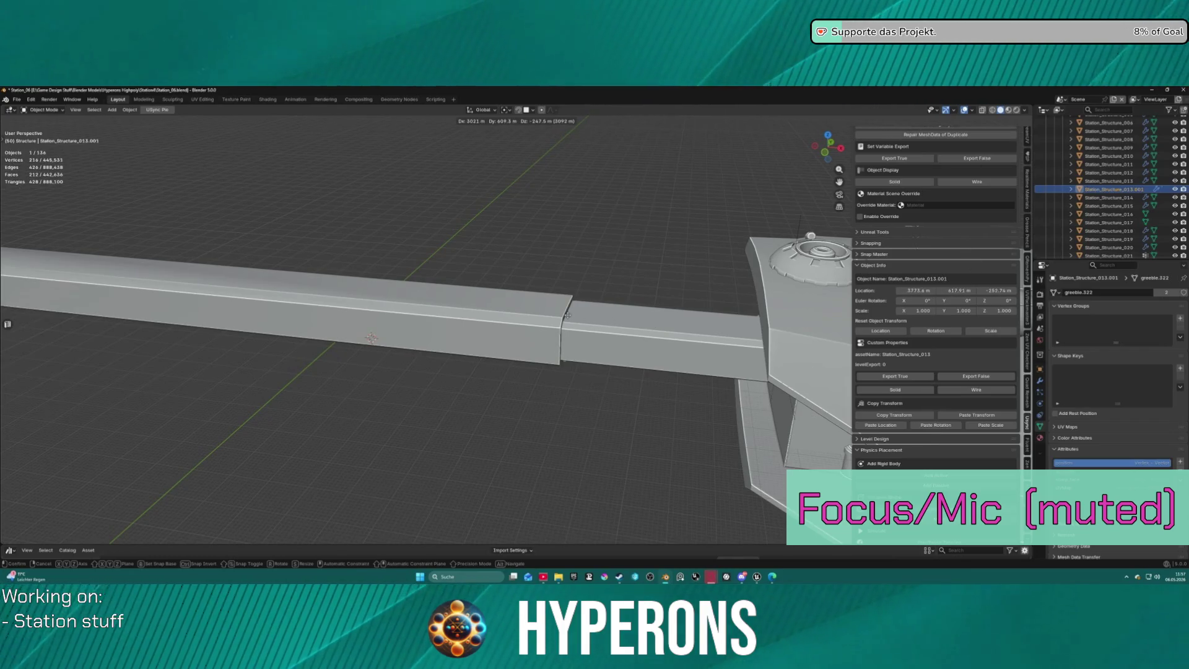
{"action": "left_click", "coordinate": [599, 313]}
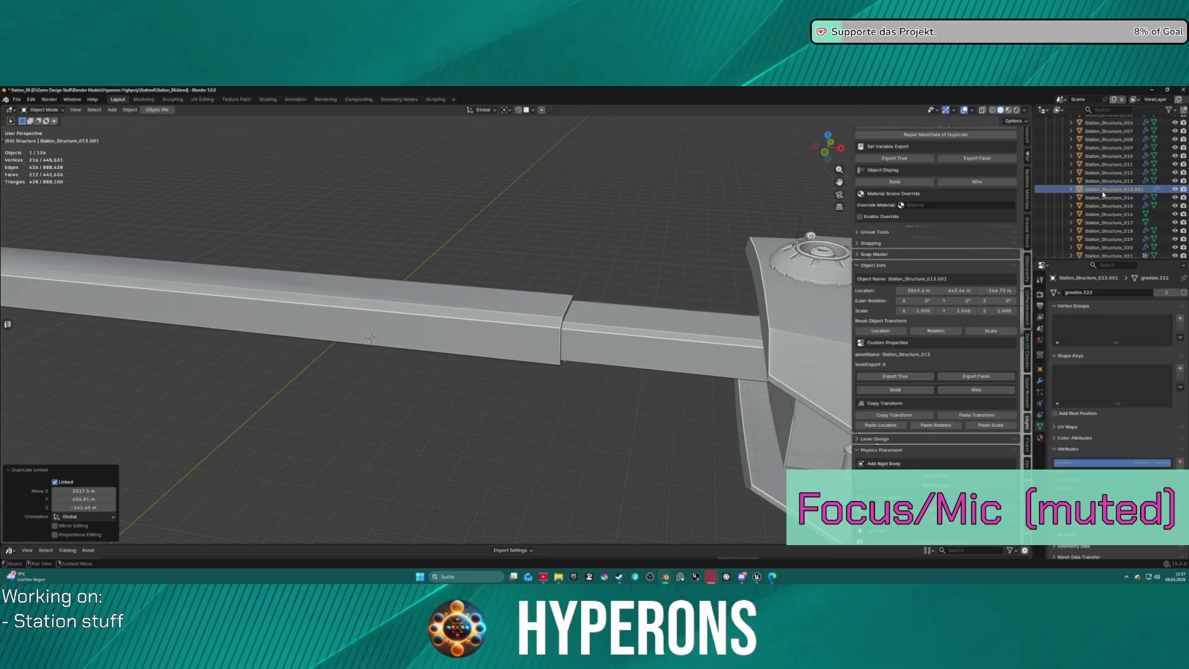
{"action": "mouse_move", "coordinate": [1106, 191]}
{"action": "left_mouse_down"}
{"action": "mouse_move", "coordinate": [1103, 127]}
{"action": "mouse_move", "coordinate": [1101, 204]}
{"action": "mouse_move", "coordinate": [1078, 186]}
{"action": "left_mouse_up"}
{"action": "scroll", "coordinate": [607, 230], "scroll_direction": "down", "scroll_amount": 5}
Move the platform copy onto the ring's upper deck and scale it by 5.948.
{"action": "middle_click_drag", "start_coordinate": [606, 230], "coordinate": [507, 241]}
{"action": "scroll", "coordinate": [451, 251], "scroll_direction": "up", "scroll_amount": 3}
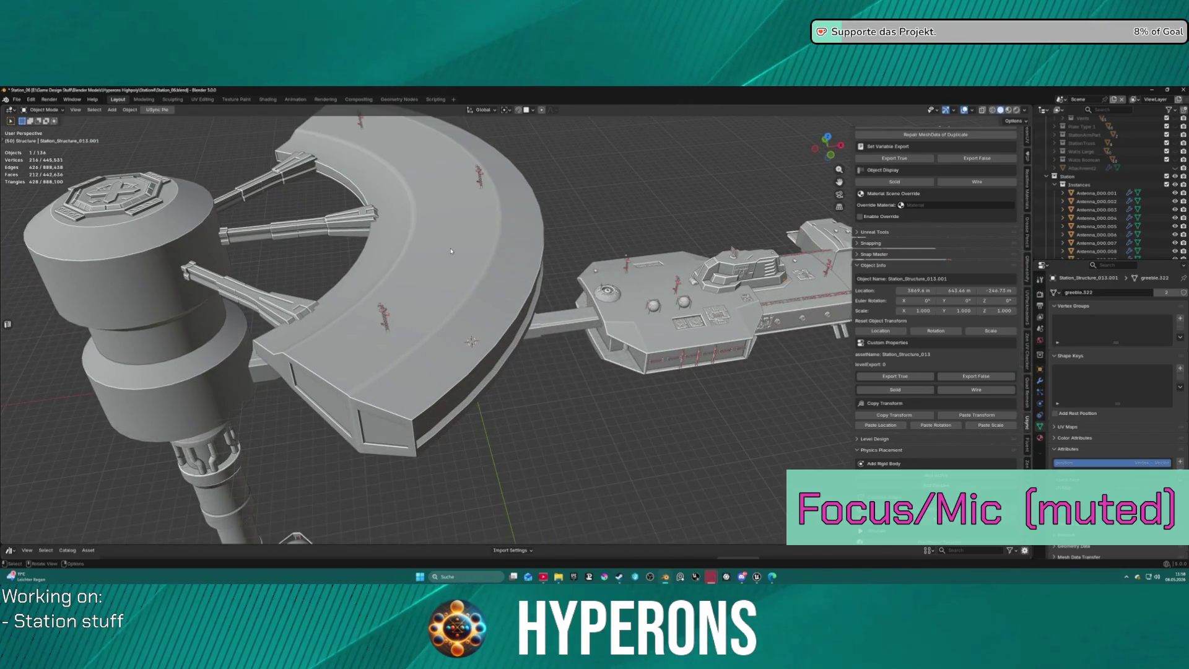
{"action": "key", "text": "g"}
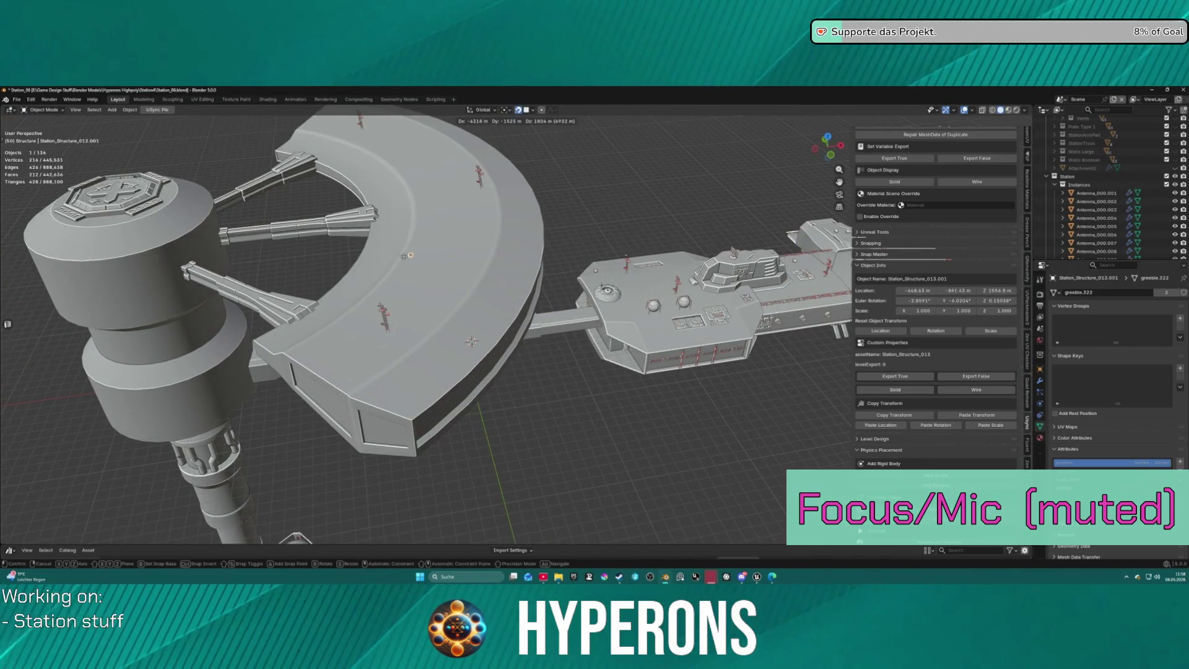
{"action": "left_click", "coordinate": [431, 266]}
{"action": "key", "text": "s"}
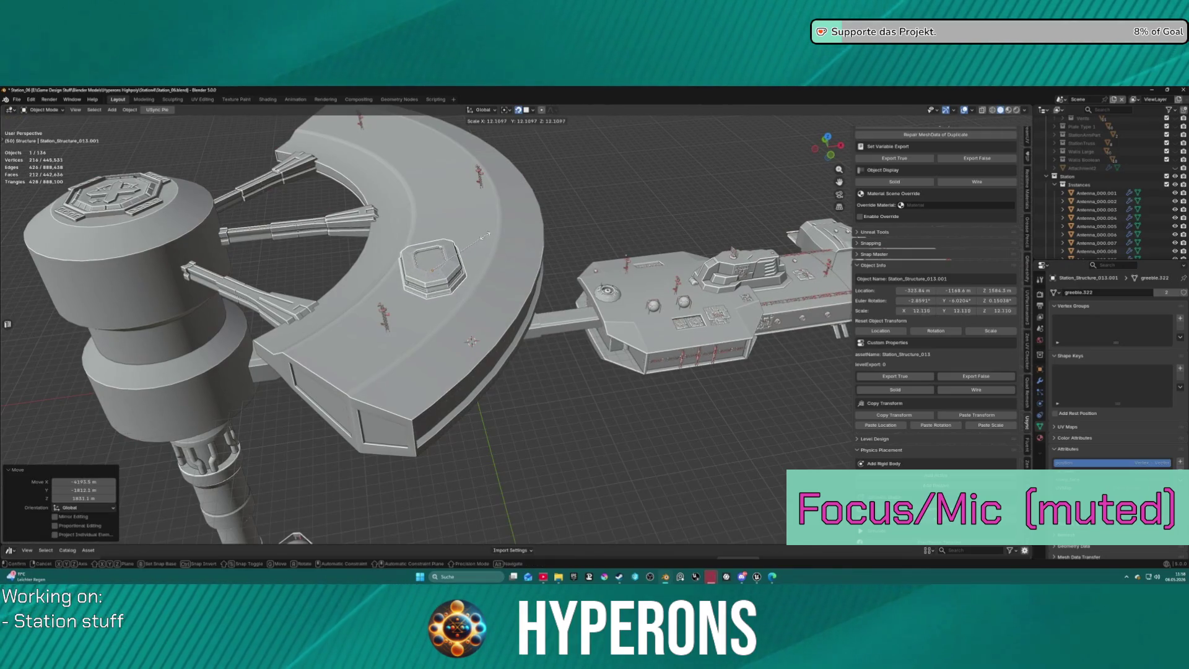
{"action": "left_click", "coordinate": [455, 250]}
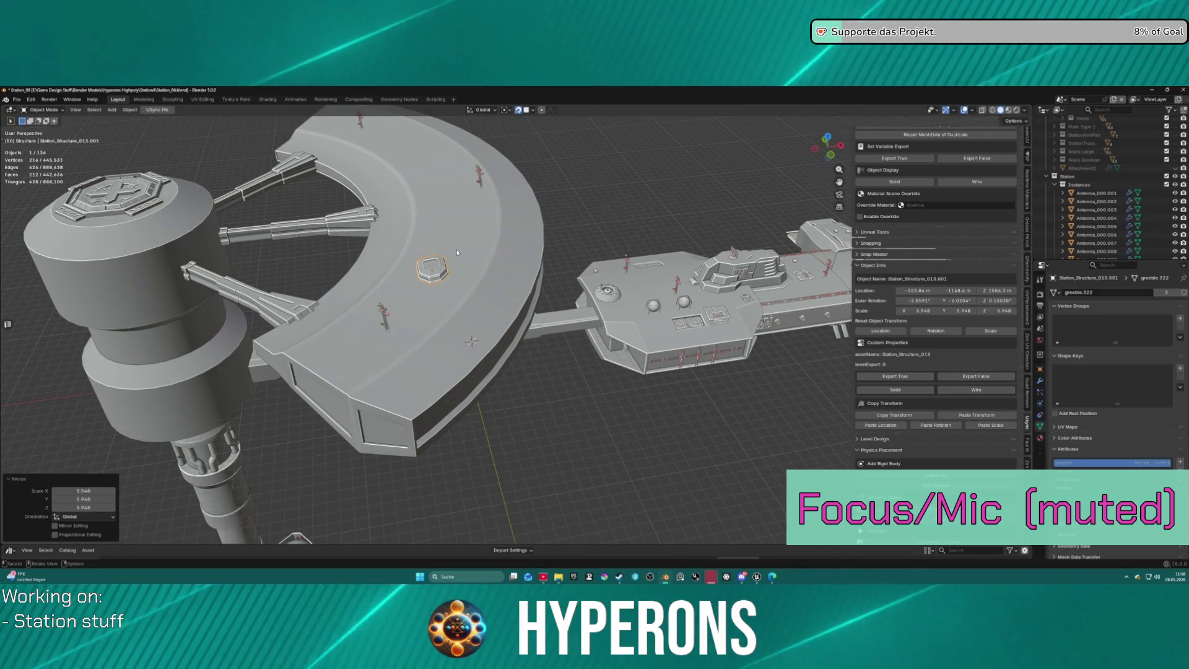
{"action": "mouse_move", "coordinate": [457, 250]}
{"action": "middle_mouse_down"}
{"action": "mouse_move", "coordinate": [392, 272]}
{"action": "mouse_move", "coordinate": [453, 304]}
{"action": "middle_mouse_up"}
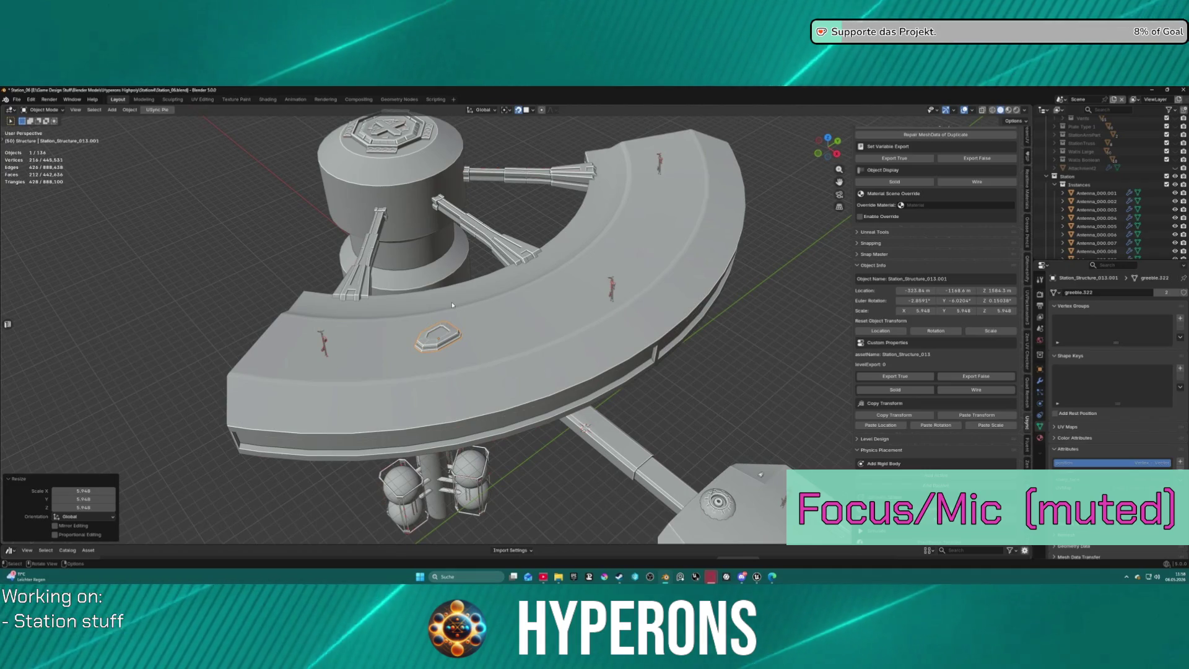
{"action": "scroll", "coordinate": [1108, 186], "scroll_direction": "up", "scroll_amount": 1}
{"action": "scroll", "coordinate": [1019, 160], "scroll_direction": "up", "scroll_amount": 8}
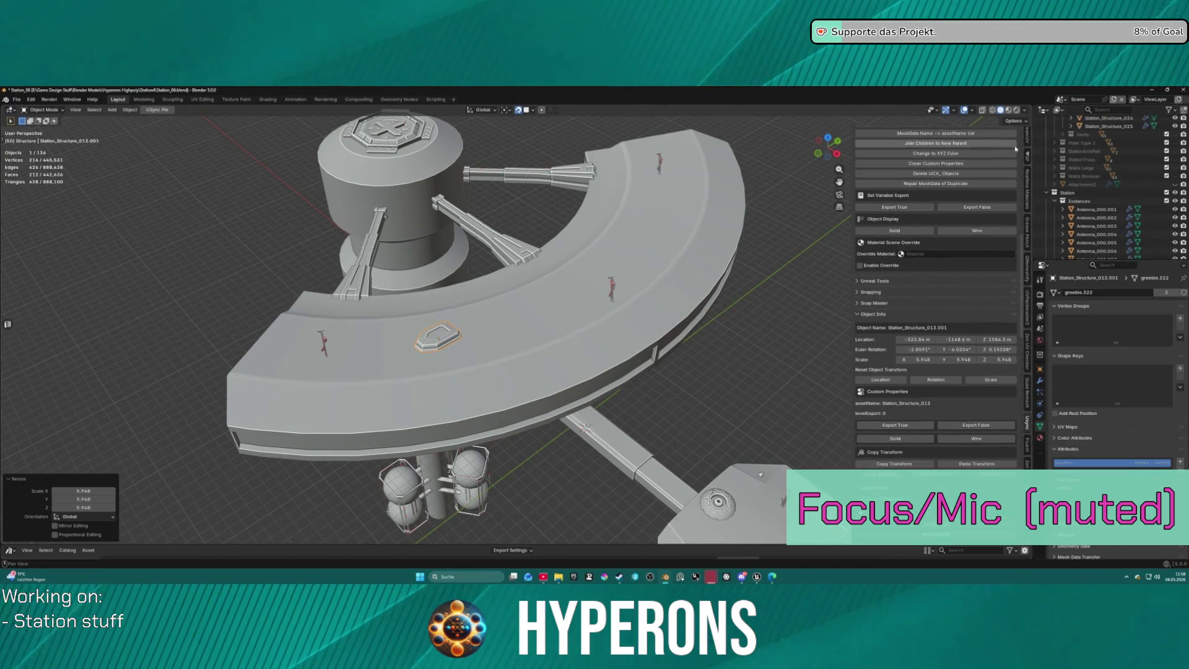
{"action": "scroll", "coordinate": [1019, 159], "scroll_direction": "up", "scroll_amount": 10}
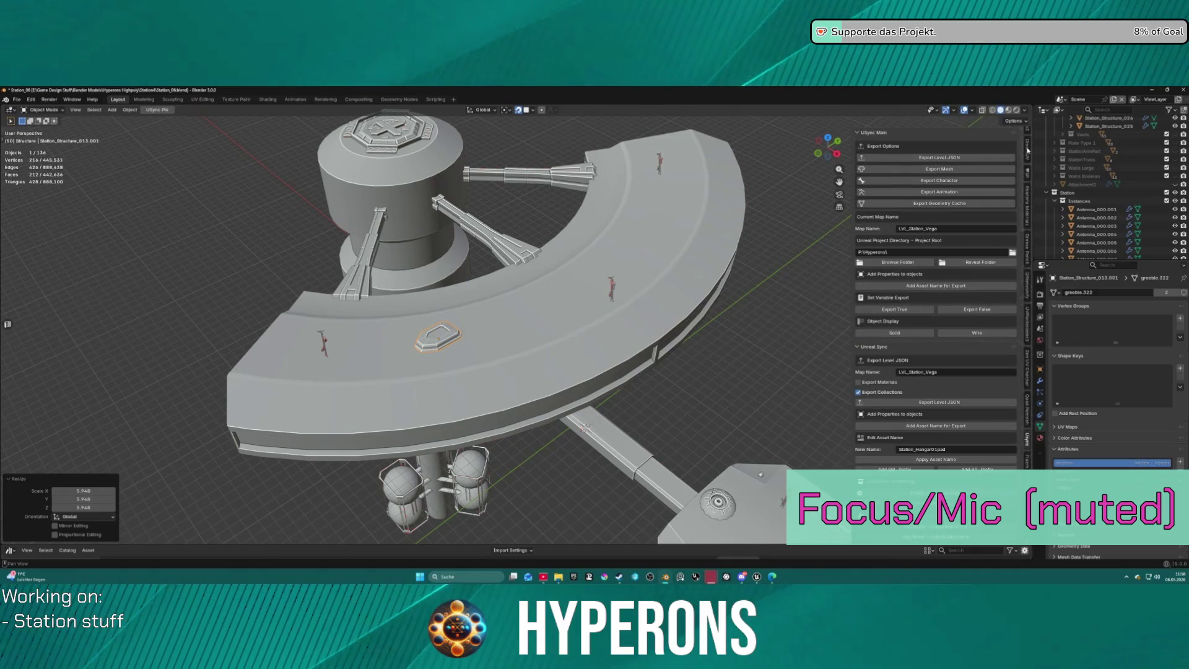
Set the platform copy's X and Y location to 0 in the Item panel.
{"action": "left_click", "coordinate": [1028, 139]}
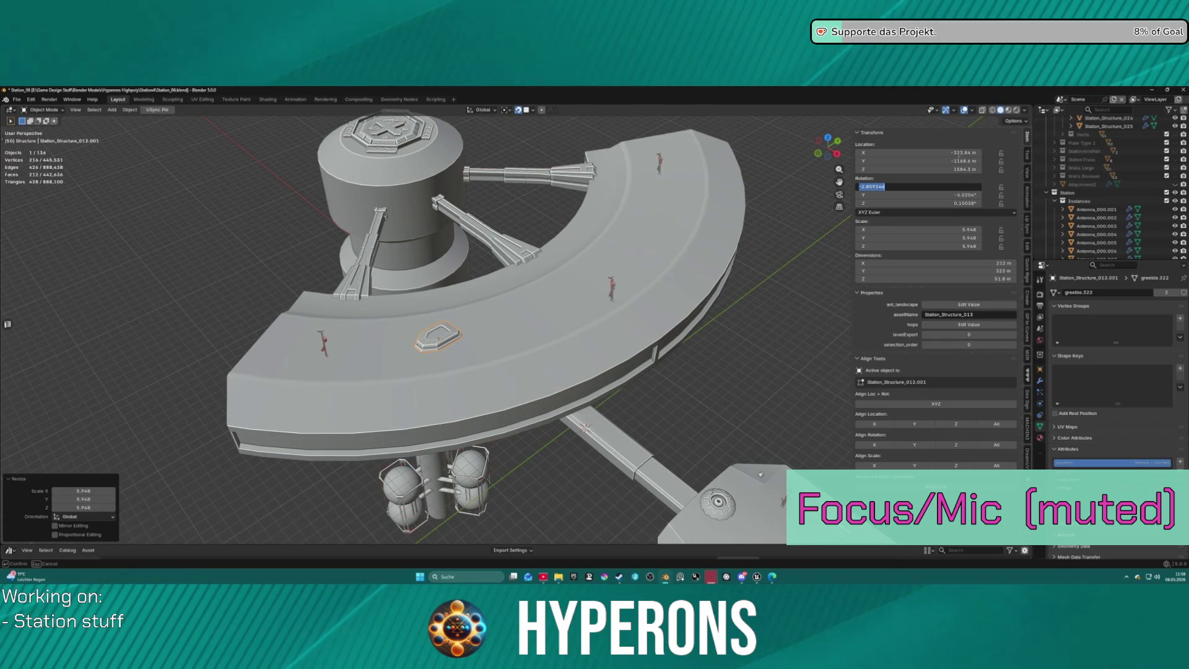
{"action": "key", "text": "Return"}
{"action": "left_click", "coordinate": [972, 161]}
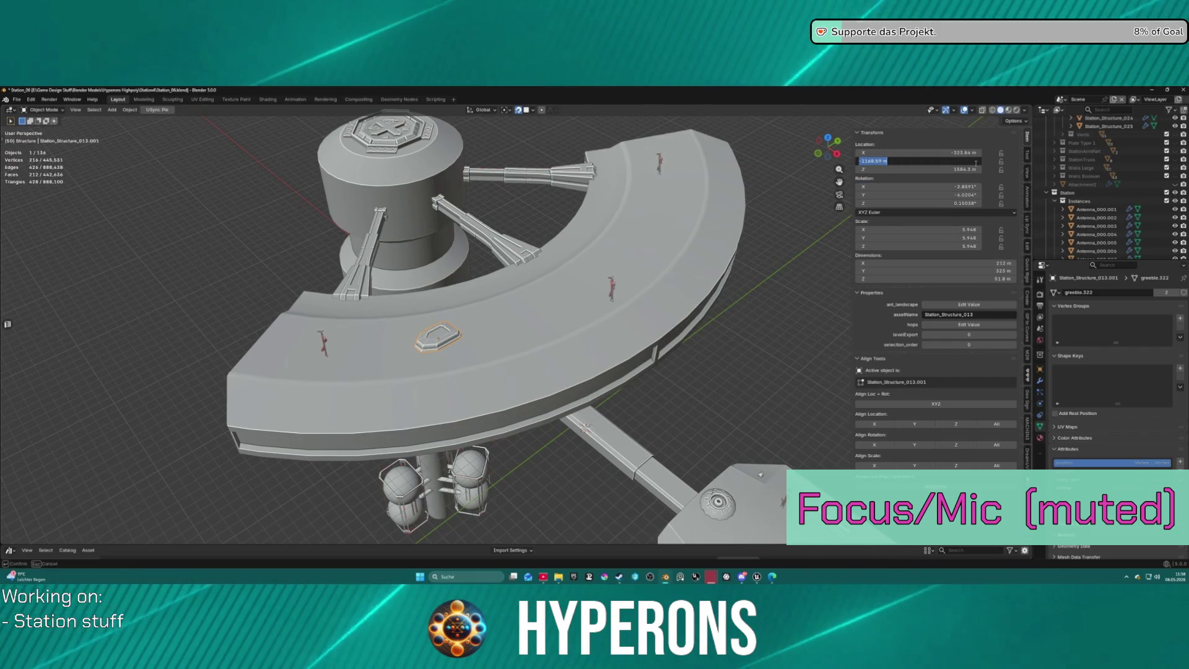
{"action": "type", "text": "0"}
{"action": "key", "text": "Return"}
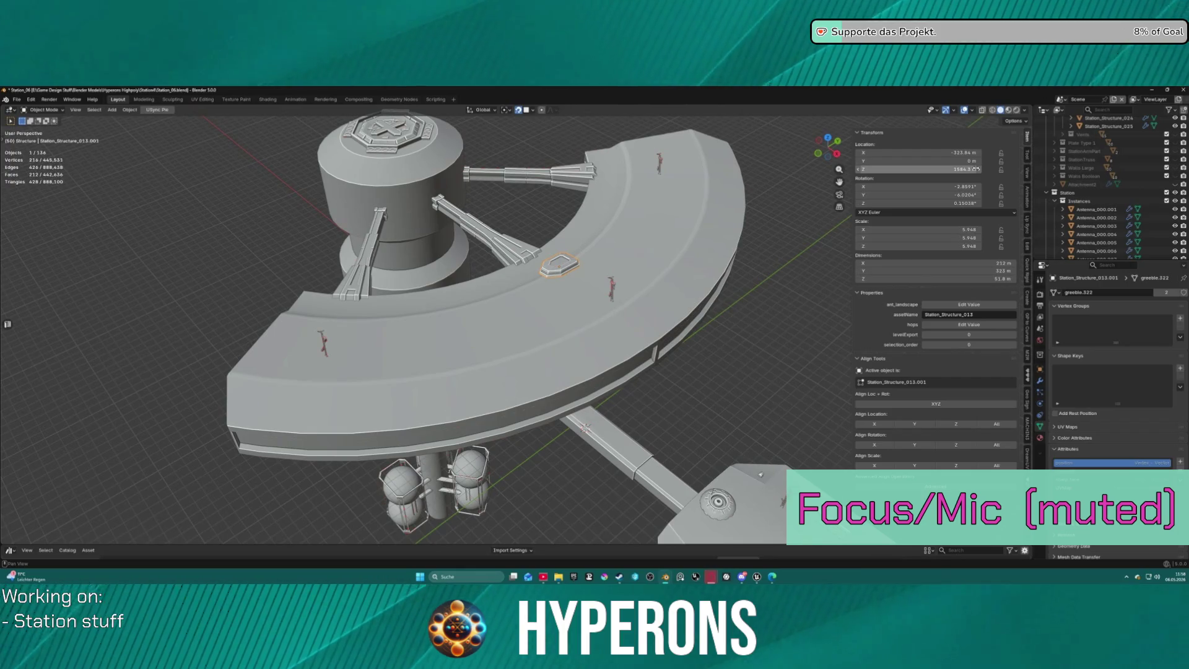
{"action": "left_click", "coordinate": [972, 153]}
{"action": "type", "text": "0"}
{"action": "key", "text": "Return"}
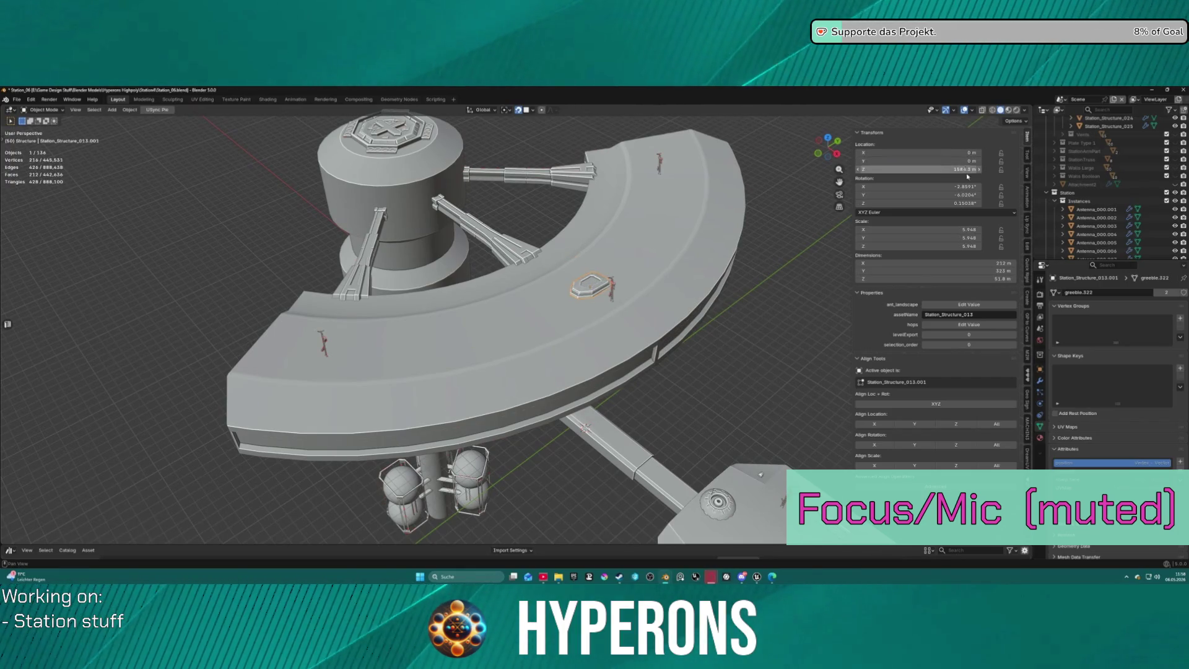
Zero its X, Y and Z rotation, then reselect it and the Station_Cylinder hub.
{"action": "left_click", "coordinate": [973, 186]}
{"action": "type", "text": "0"}
{"action": "key", "text": "Tab"}
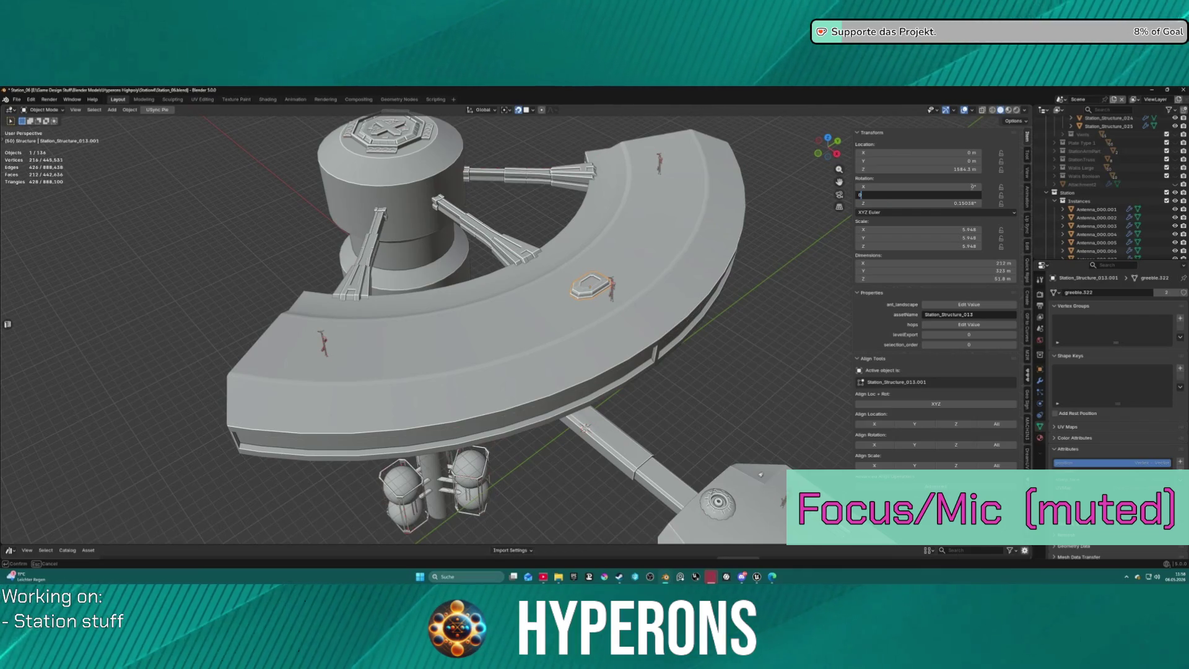
{"action": "key", "text": "Tab"}
{"action": "type", "text": "0"}
{"action": "key", "text": "Return"}
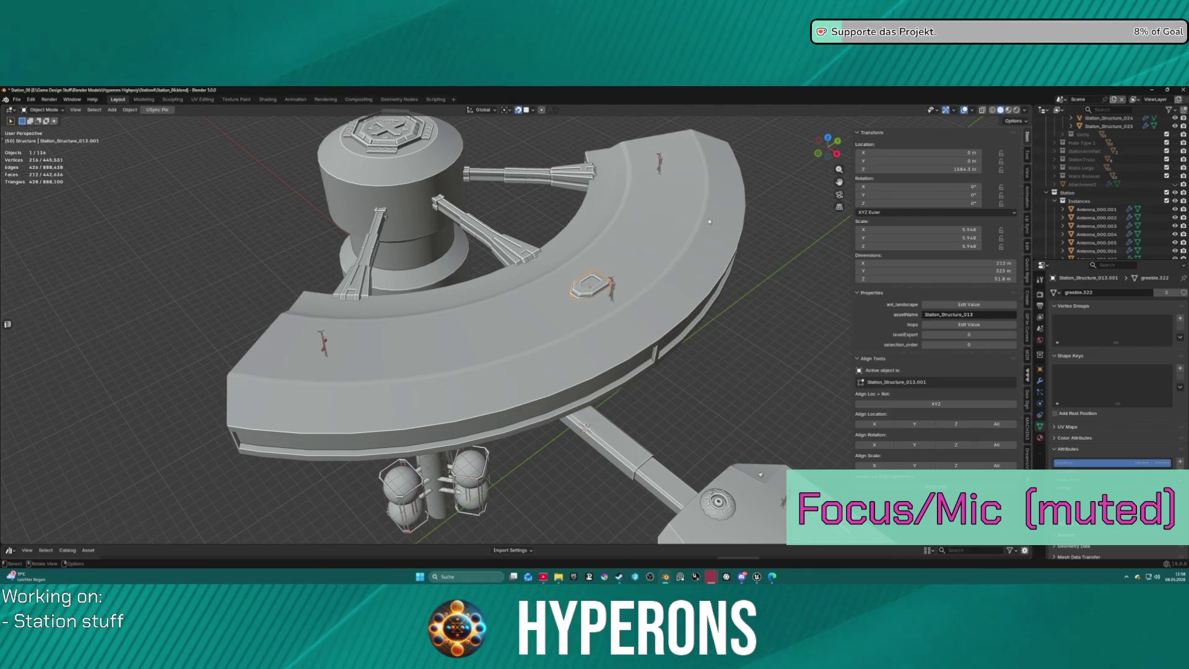
{"action": "left_click", "coordinate": [780, 324]}
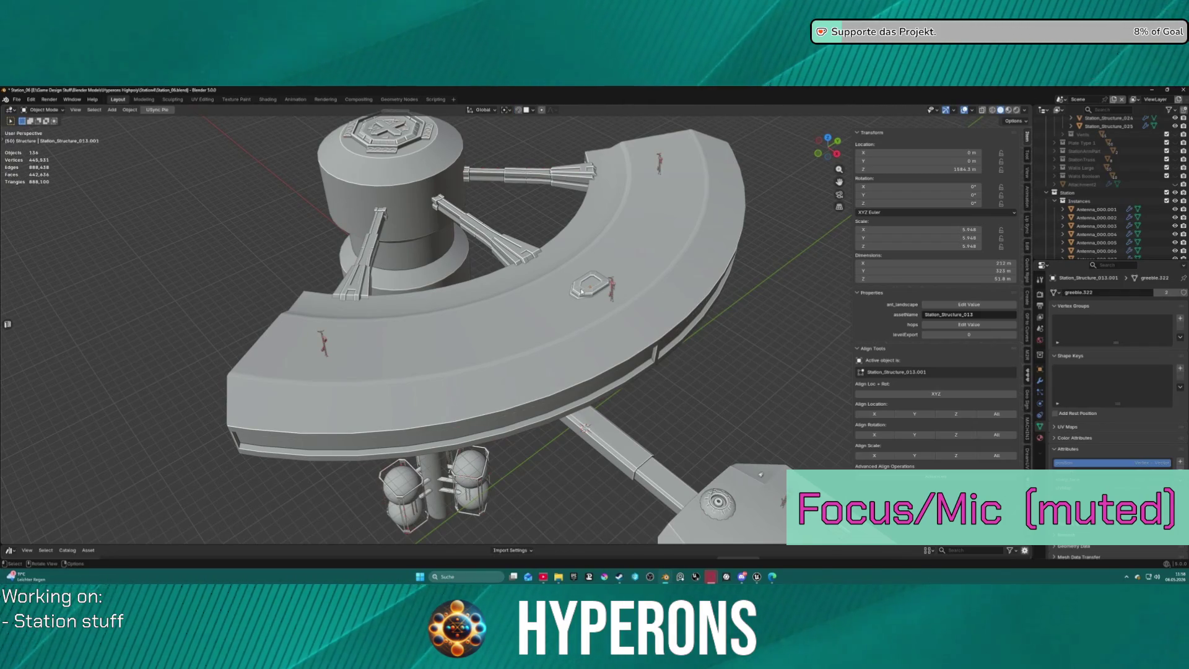
{"action": "left_click", "coordinate": [584, 291]}
{"action": "left_click", "coordinate": [419, 186]}
Snap the 3D cursor to the hub centre and rotate the platform copy 450° about Z.
{"action": "mouse_move", "coordinate": [418, 186]}
{"action": "middle_mouse_down"}
{"action": "mouse_move", "coordinate": [488, 150]}
{"action": "mouse_move", "coordinate": [470, 176]}
{"action": "middle_mouse_up"}
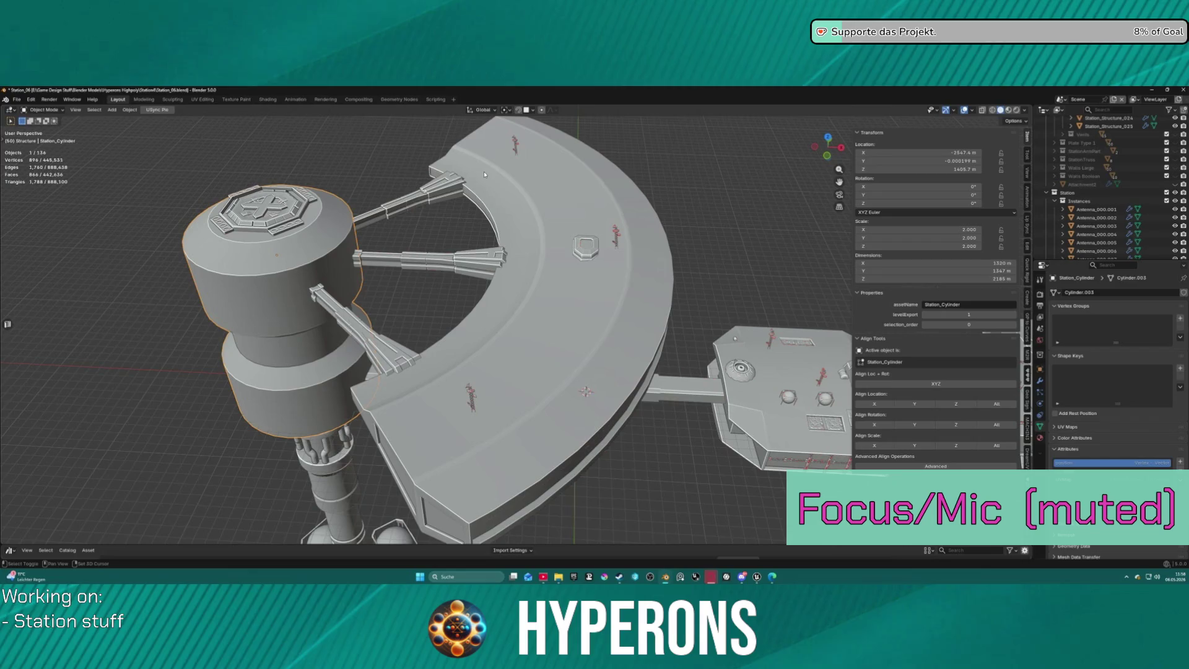
{"action": "key", "text": "shift+s"}
{"action": "left_click", "coordinate": [471, 222]}
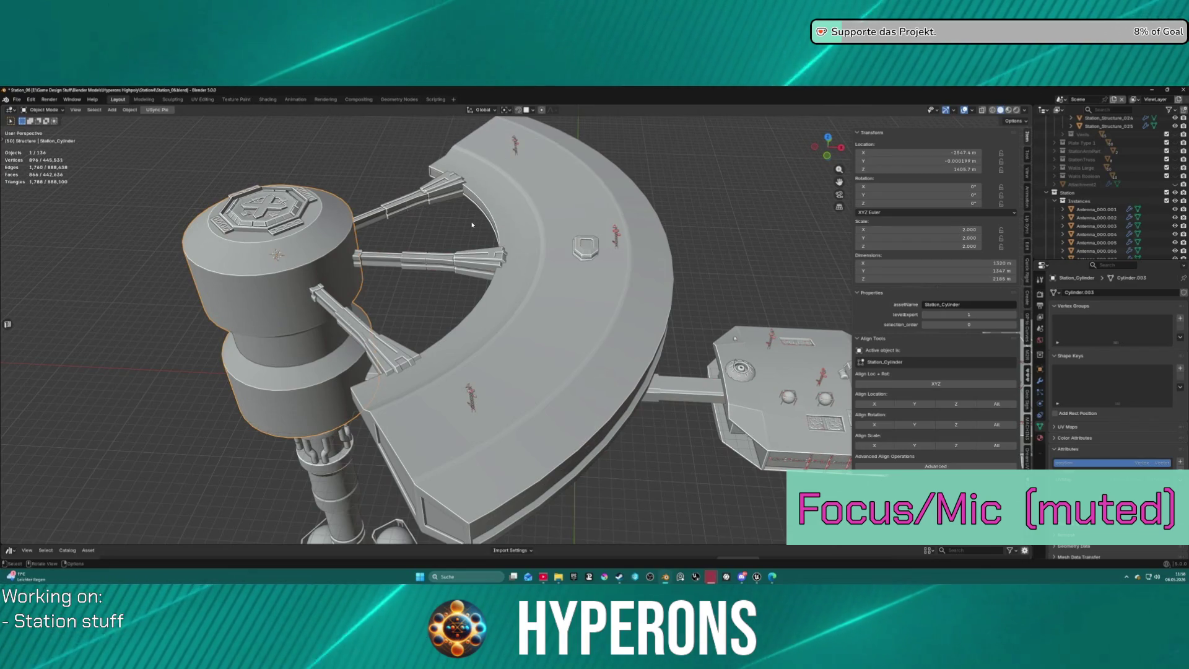
{"action": "left_click", "coordinate": [586, 253]}
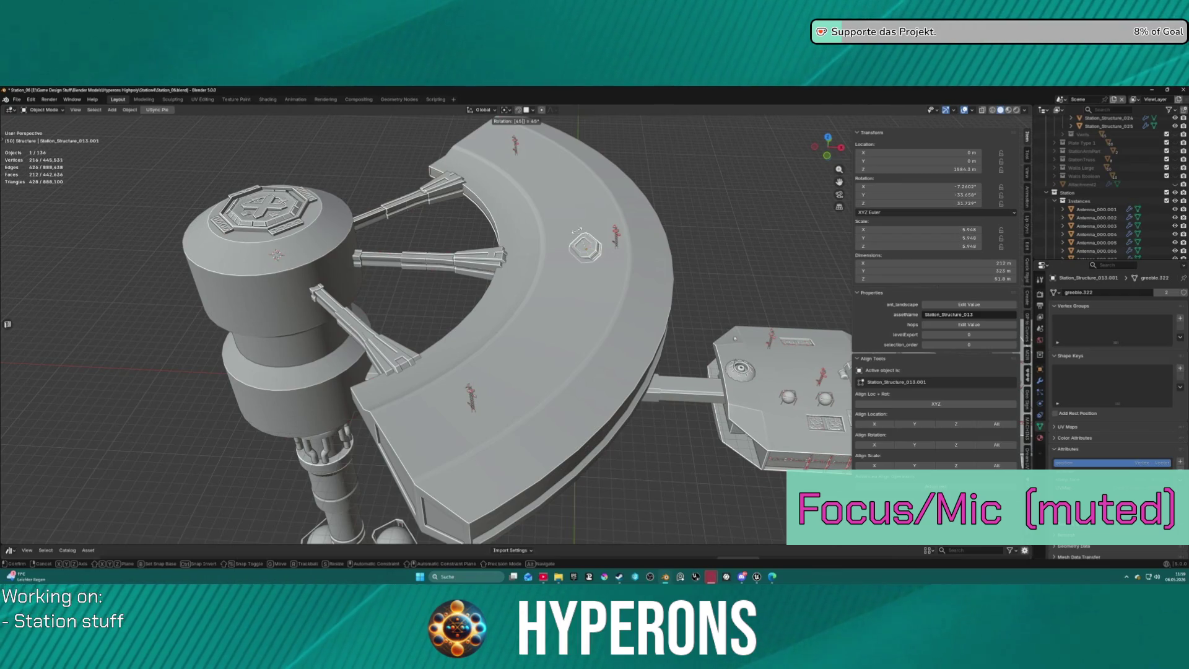
{"action": "key", "text": "z"}
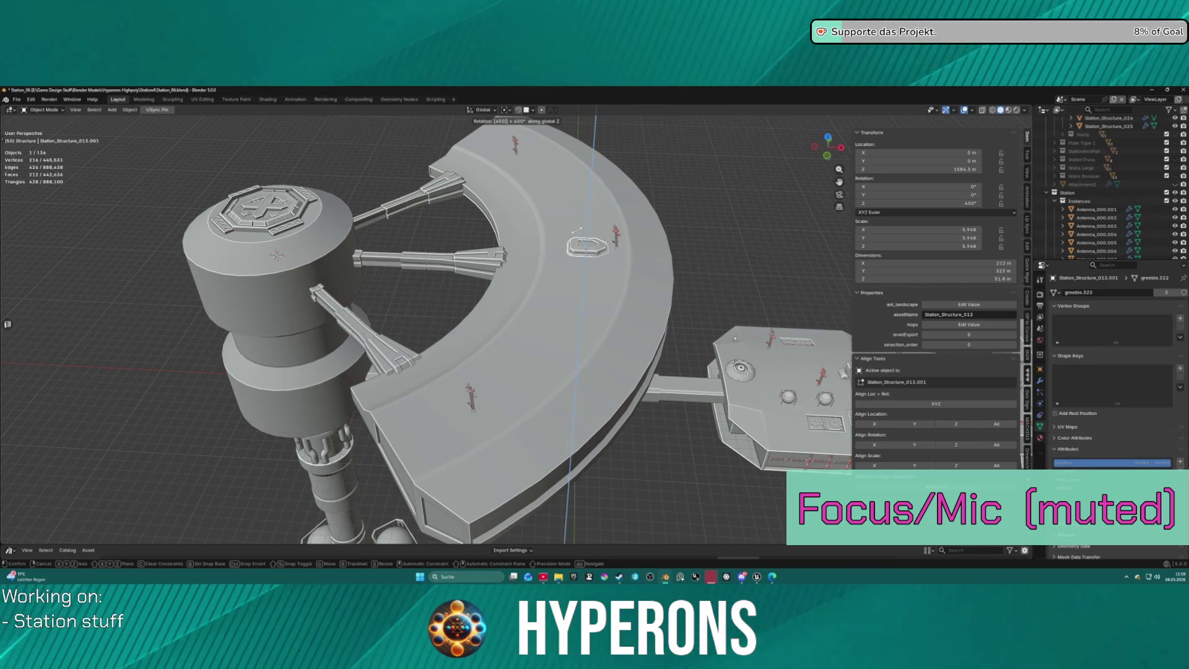
{"action": "key", "text": "Return"}
Shift the platform copy -187.54 m along X onto the ring and frame it.
{"action": "mouse_move", "coordinate": [614, 208]}
{"action": "middle_mouse_down"}
{"action": "mouse_move", "coordinate": [610, 298]}
{"action": "mouse_move", "coordinate": [608, 198]}
{"action": "middle_mouse_up"}
{"action": "scroll", "coordinate": [607, 189], "scroll_direction": "up", "scroll_amount": 4}
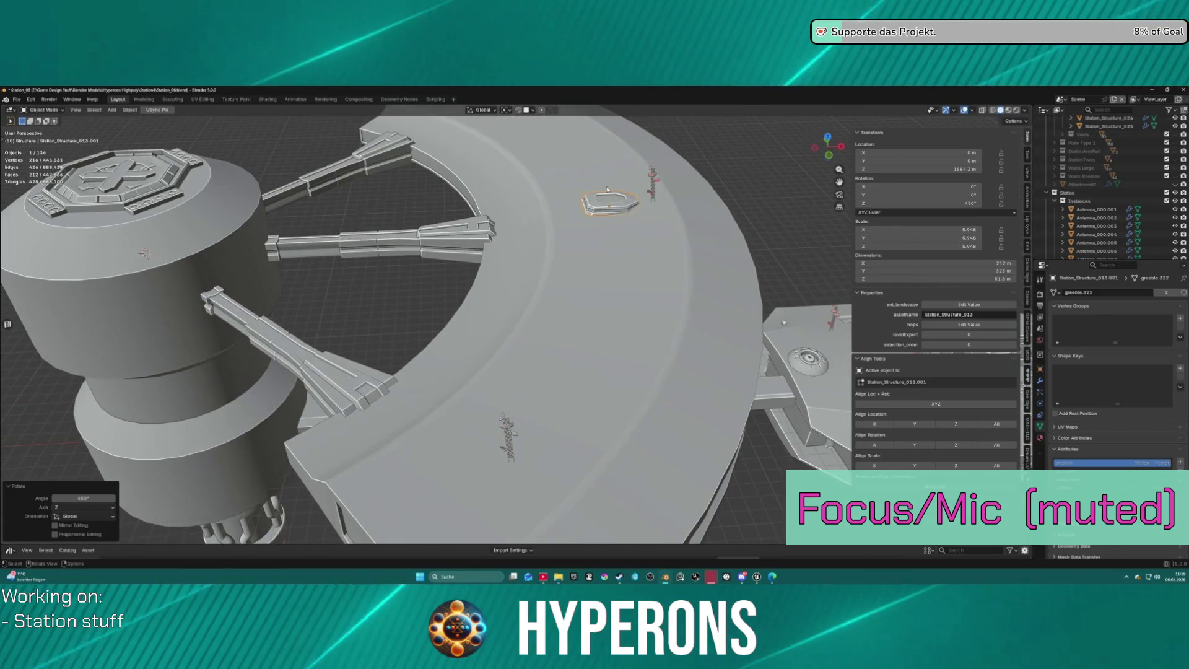
{"action": "key", "text": "g"}
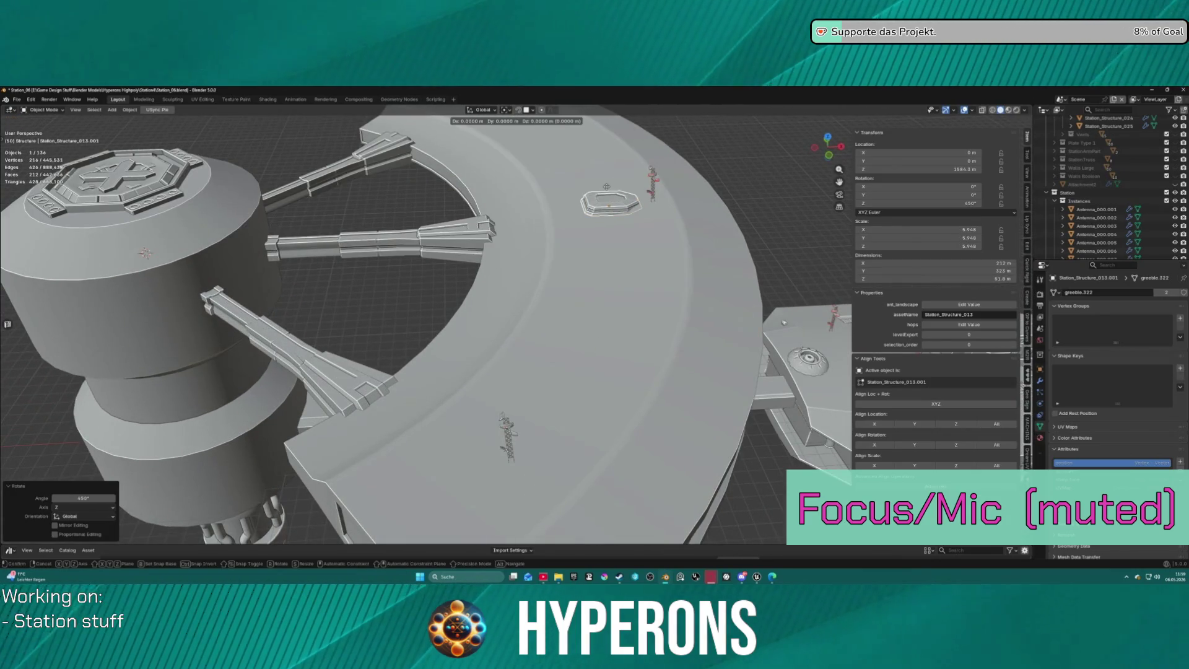
{"action": "key", "text": "x"}
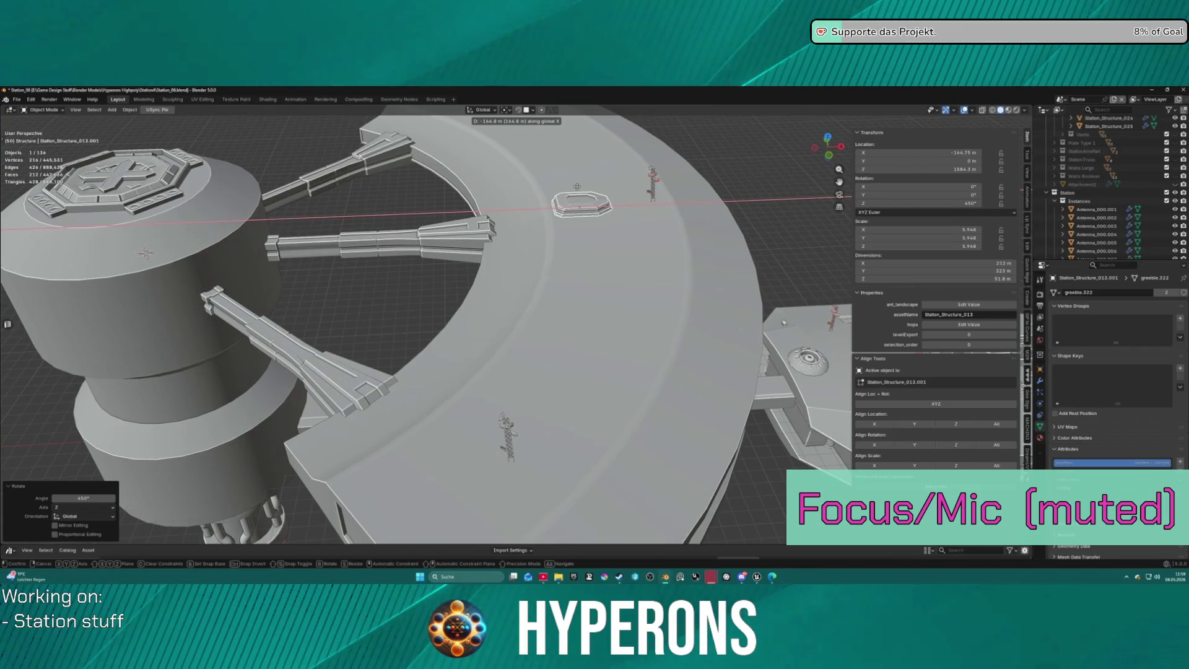
{"action": "left_click", "coordinate": [573, 184]}
{"action": "mouse_move", "coordinate": [573, 184]}
{"action": "middle_mouse_down"}
{"action": "mouse_move", "coordinate": [566, 306]}
{"action": "mouse_move", "coordinate": [598, 305]}
{"action": "mouse_move", "coordinate": [568, 176]}
{"action": "mouse_move", "coordinate": [604, 141]}
{"action": "middle_mouse_up"}
{"action": "key", "text": "KP_Decimal"}
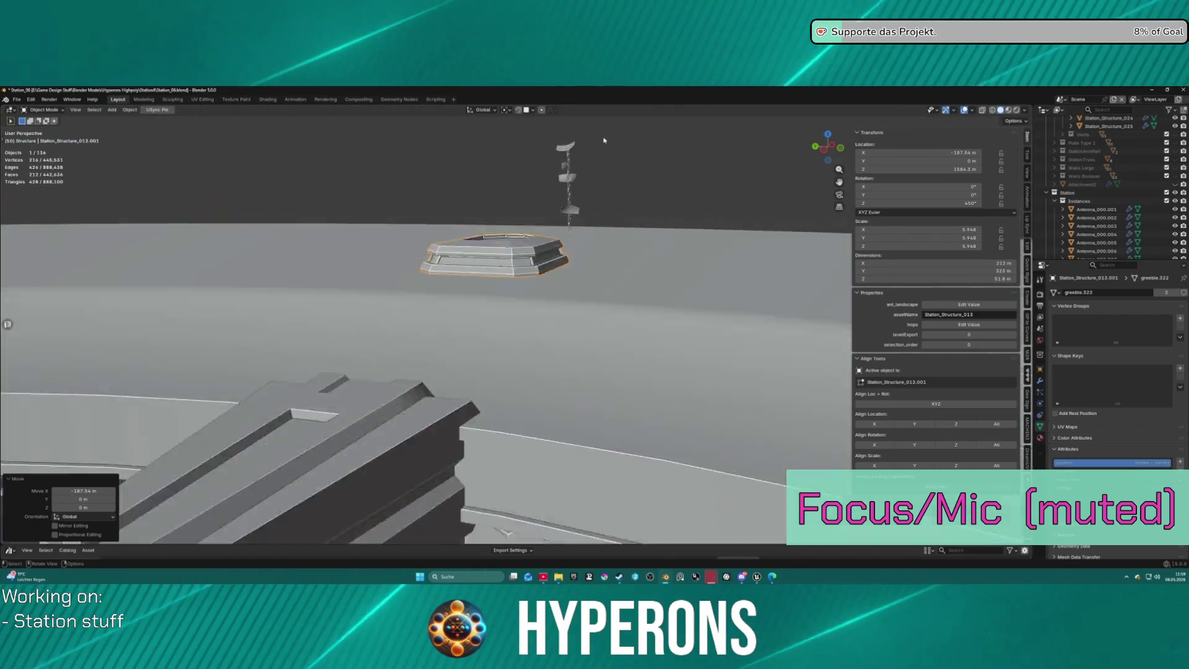
Move the platform to a new spot on the station ring.
{"action": "scroll", "coordinate": [592, 292], "scroll_direction": "down", "scroll_amount": 2}
{"action": "mouse_move", "coordinate": [593, 292]}
{"action": "middle_mouse_down"}
{"action": "mouse_move", "coordinate": [514, 272]}
{"action": "mouse_move", "coordinate": [523, 263]}
{"action": "mouse_move", "coordinate": [496, 269]}
{"action": "mouse_move", "coordinate": [503, 276]}
{"action": "middle_mouse_up"}
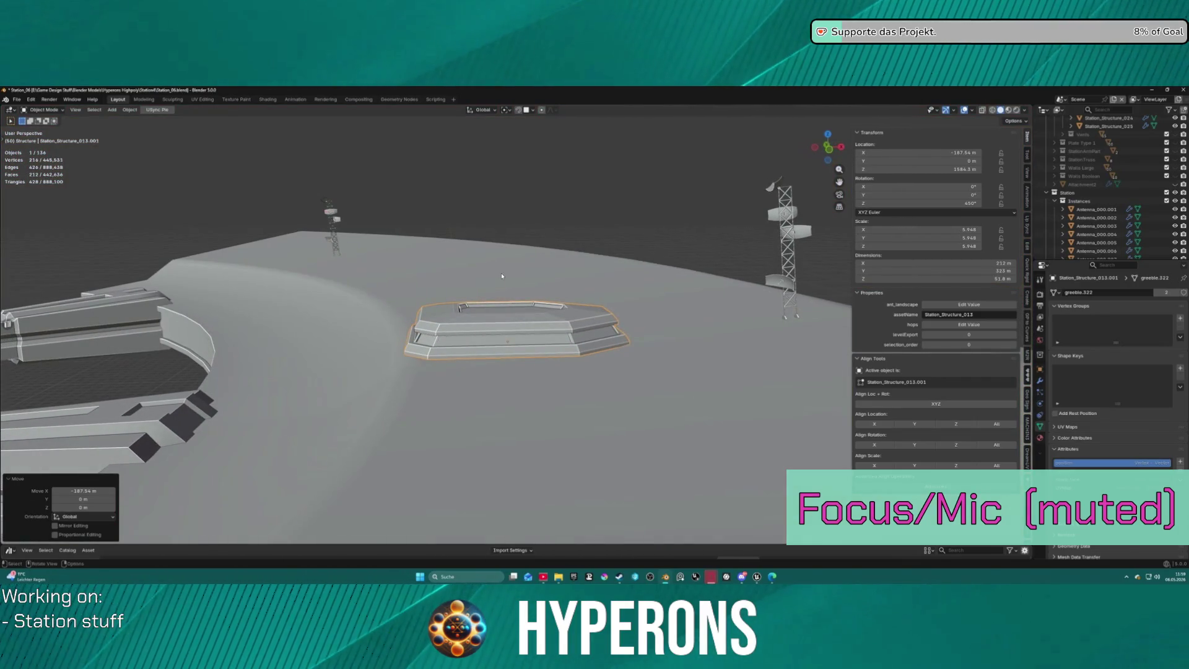
{"action": "key", "text": "r"}
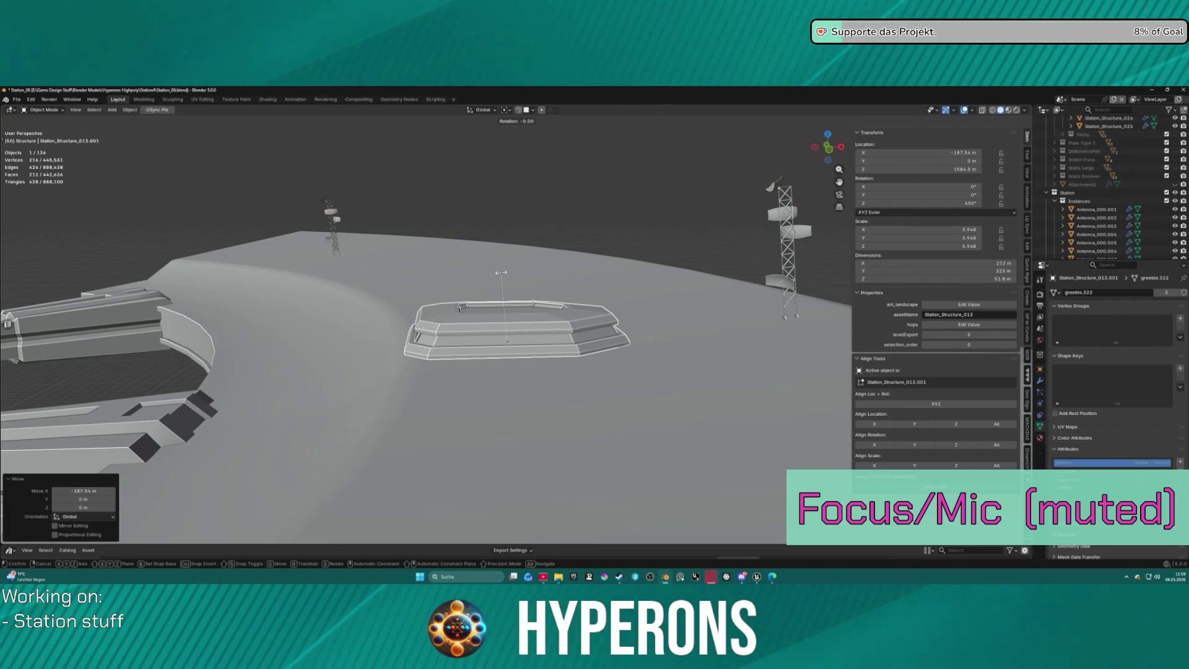
{"action": "key", "text": "Escape"}
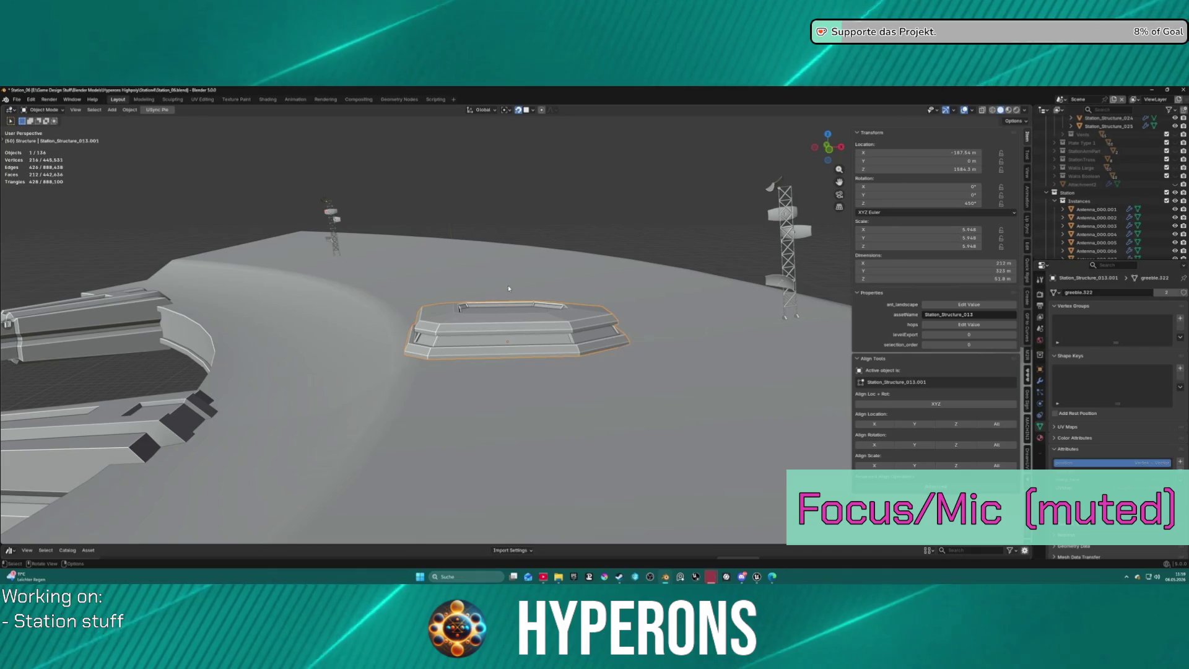
{"action": "middle_click_drag", "start_coordinate": [507, 284], "coordinate": [508, 350]}
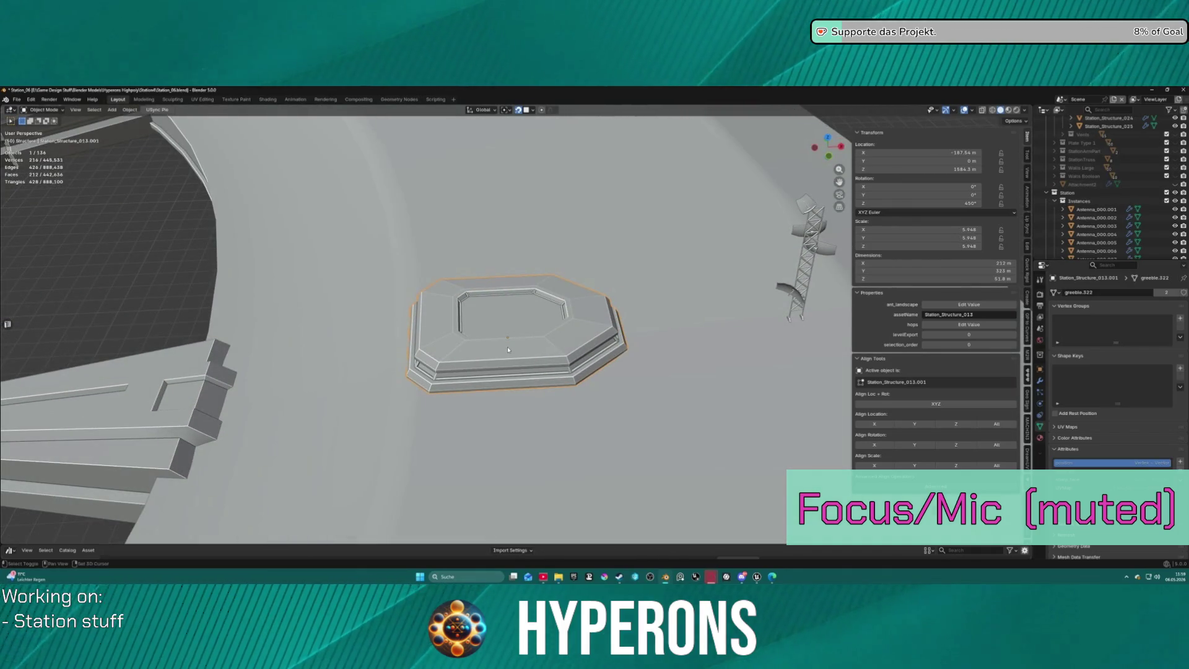
{"action": "key", "text": "g"}
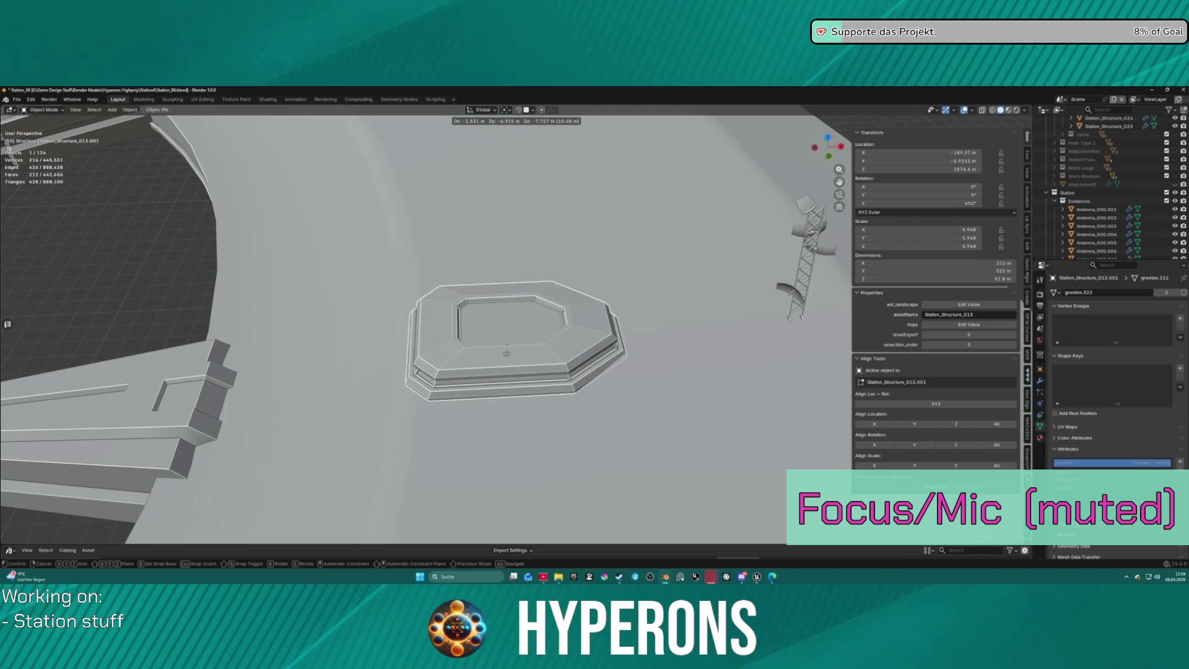
{"action": "left_click", "coordinate": [506, 354]}
Set the platform's Y location to 0 m in the N panel.
{"action": "scroll", "coordinate": [496, 322], "scroll_direction": "down", "scroll_amount": 5}
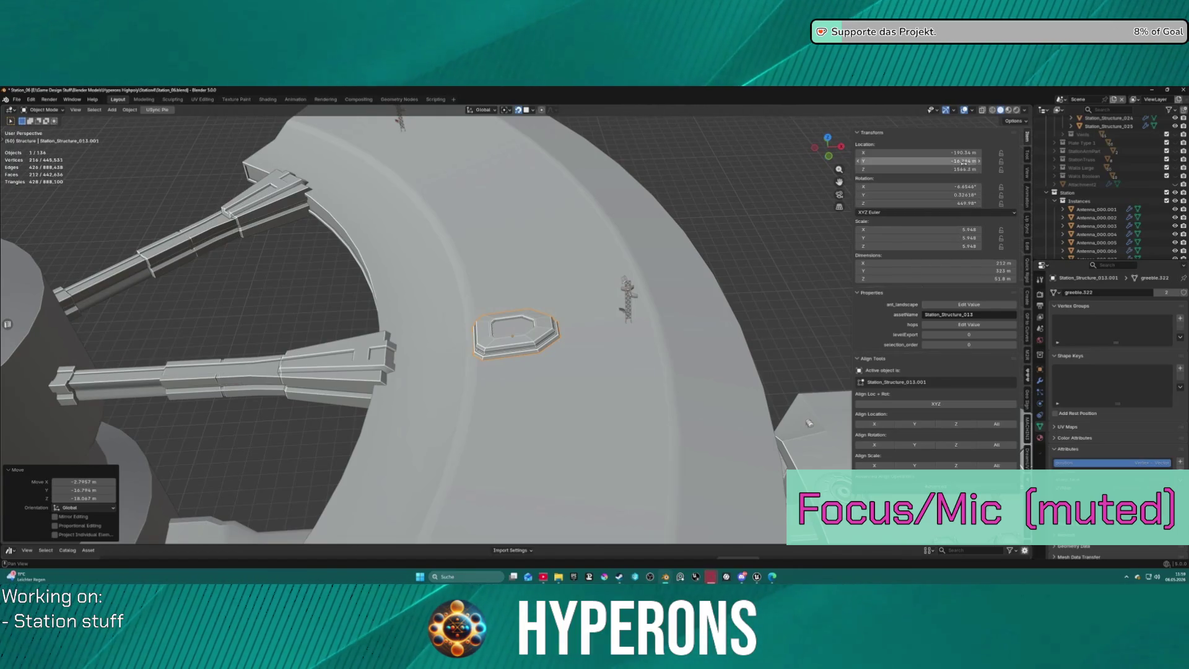
{"action": "mouse_move", "coordinate": [706, 396]}
{"action": "middle_mouse_down"}
{"action": "mouse_move", "coordinate": [665, 257]}
{"action": "mouse_move", "coordinate": [581, 345]}
{"action": "mouse_move", "coordinate": [654, 223]}
{"action": "middle_mouse_up"}
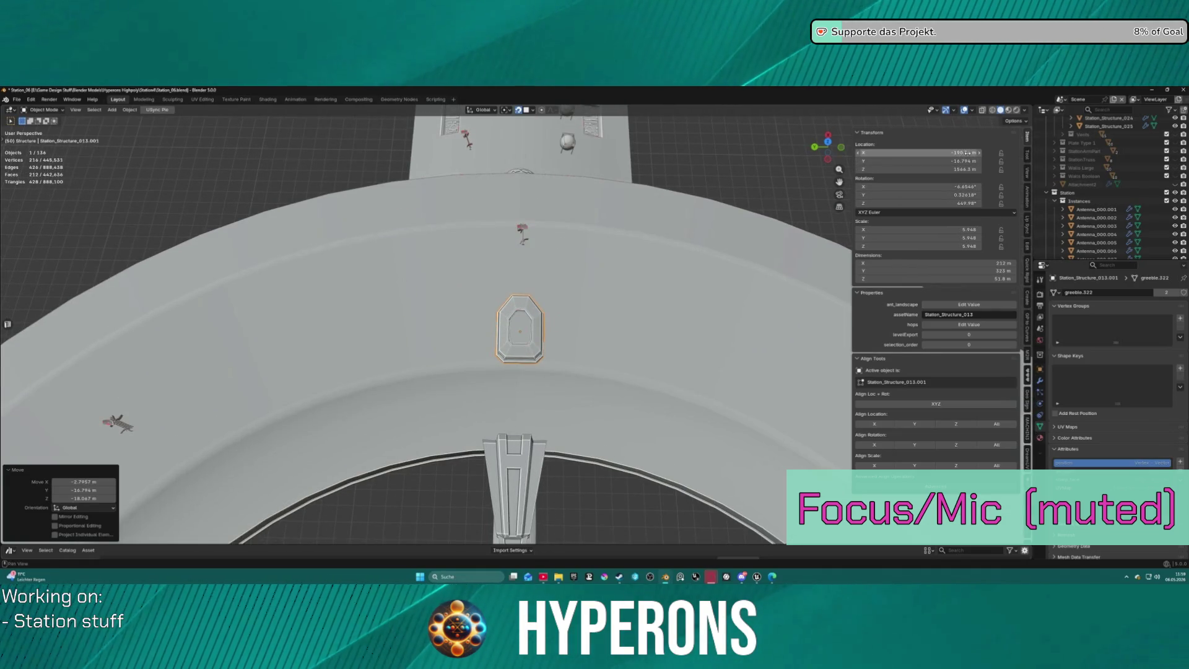
{"action": "mouse_move", "coordinate": [965, 152]}
{"action": "left_mouse_down"}
{"action": "mouse_move", "coordinate": [1014, 153]}
{"action": "mouse_move", "coordinate": [916, 161]}
{"action": "mouse_move", "coordinate": [964, 161]}
{"action": "left_mouse_up"}
{"action": "left_click", "coordinate": [966, 162]}
{"action": "type", "text": "0"}
{"action": "key", "text": "Return"}
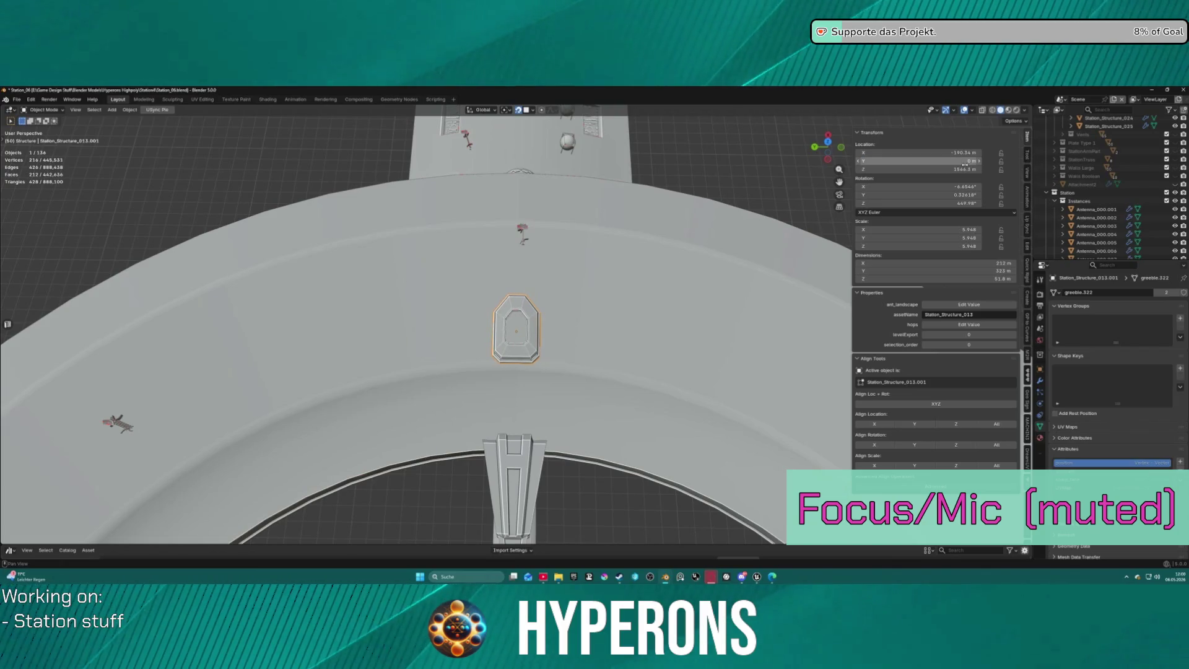
Reselect the small octagonal platform and duplicate it as a linked copy.
{"action": "left_click", "coordinate": [768, 170]}
{"action": "mouse_move", "coordinate": [799, 170]}
{"action": "middle_mouse_down"}
{"action": "mouse_move", "coordinate": [639, 198]}
{"action": "mouse_move", "coordinate": [526, 294]}
{"action": "middle_mouse_up"}
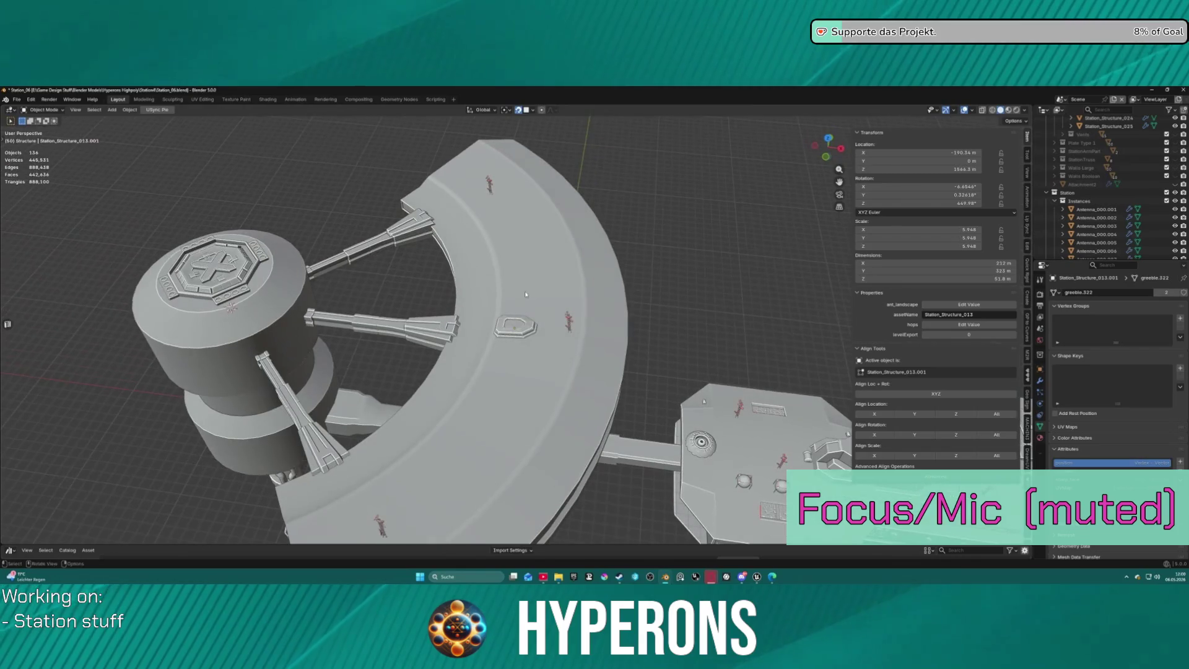
{"action": "left_click", "coordinate": [523, 328]}
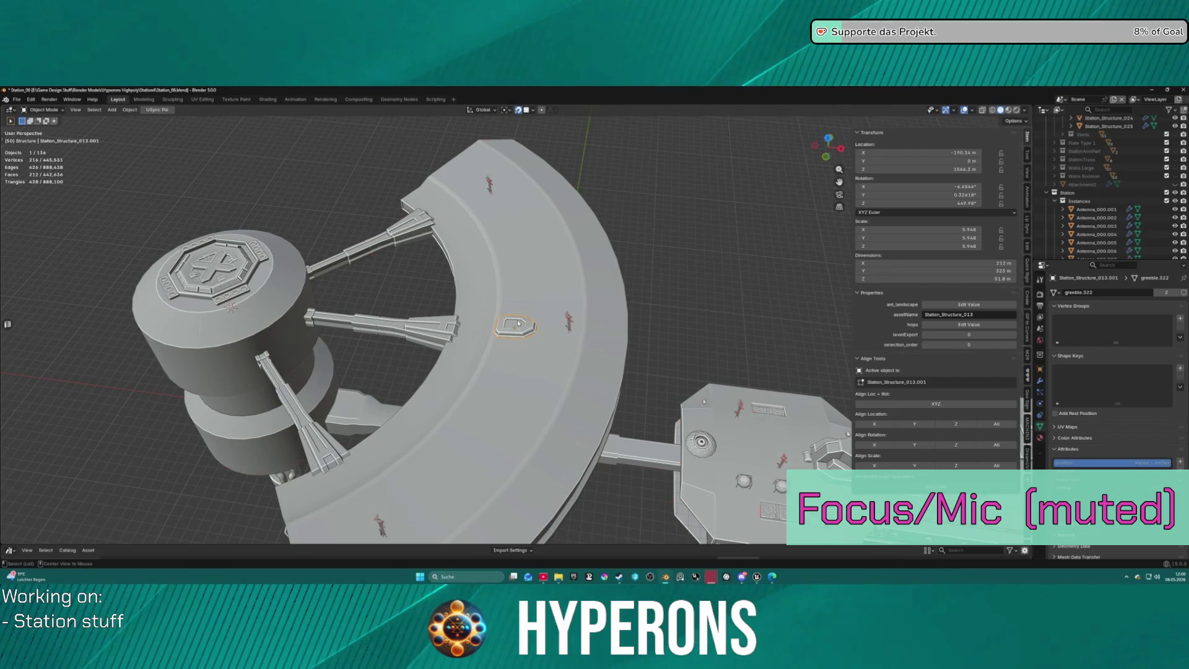
{"action": "key", "text": "shift+d"}
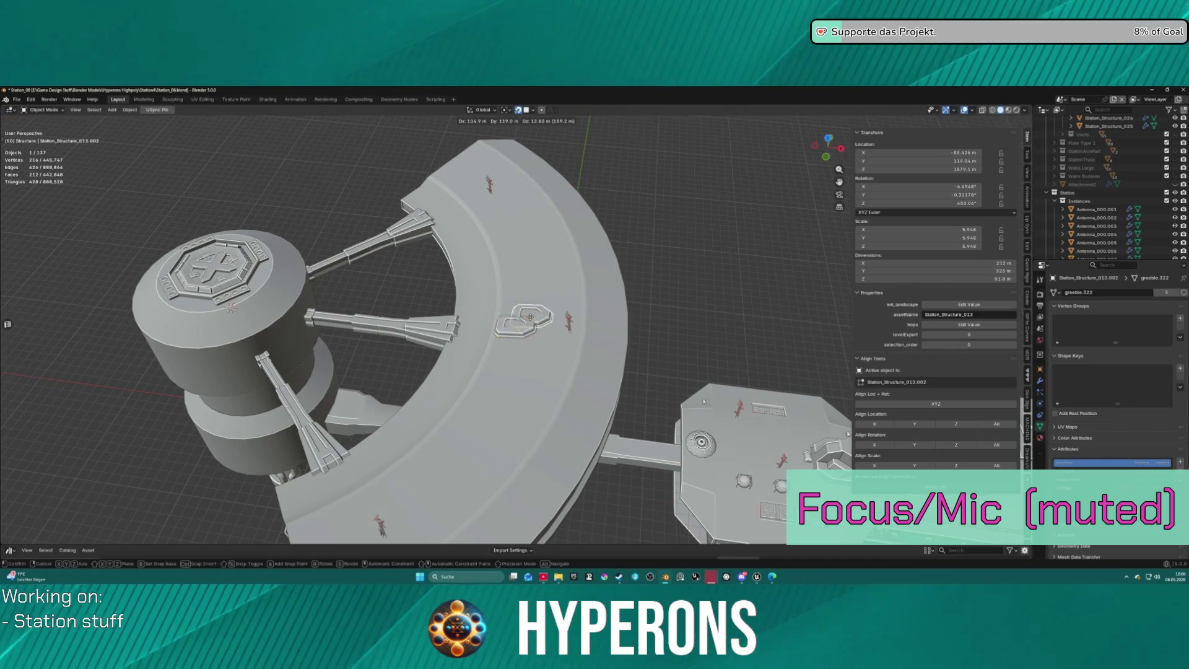
Leave the linked copy at the original platform's position and try a rotation.
{"action": "right_click", "coordinate": [525, 318]}
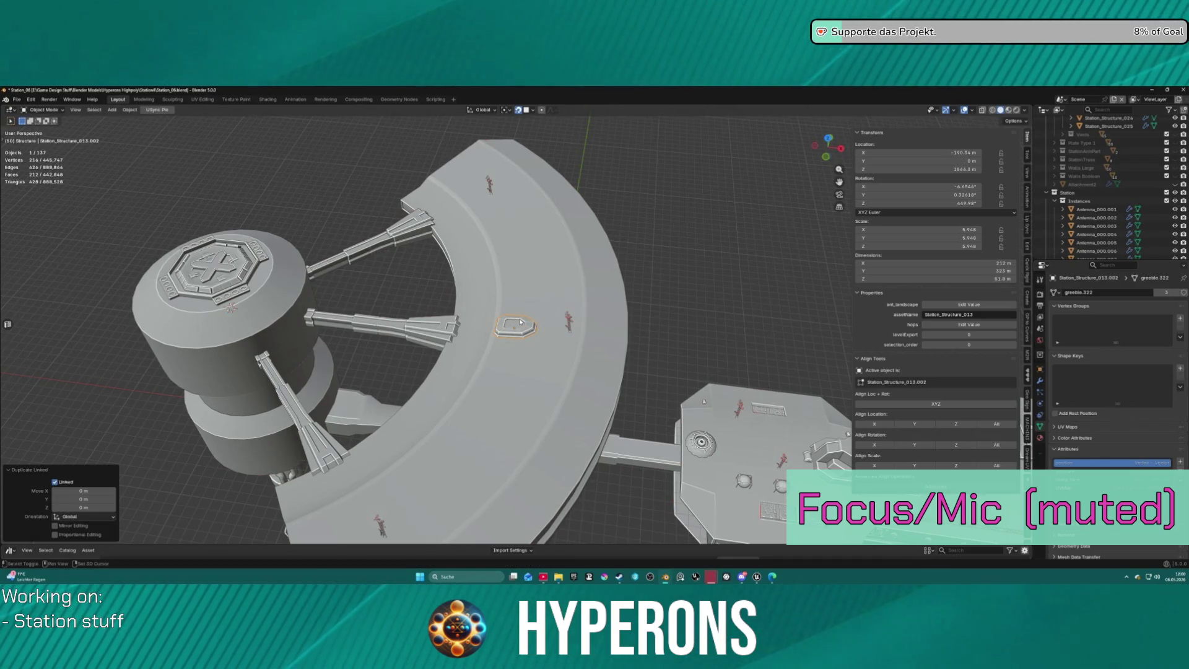
{"action": "left_click", "coordinate": [520, 321]}
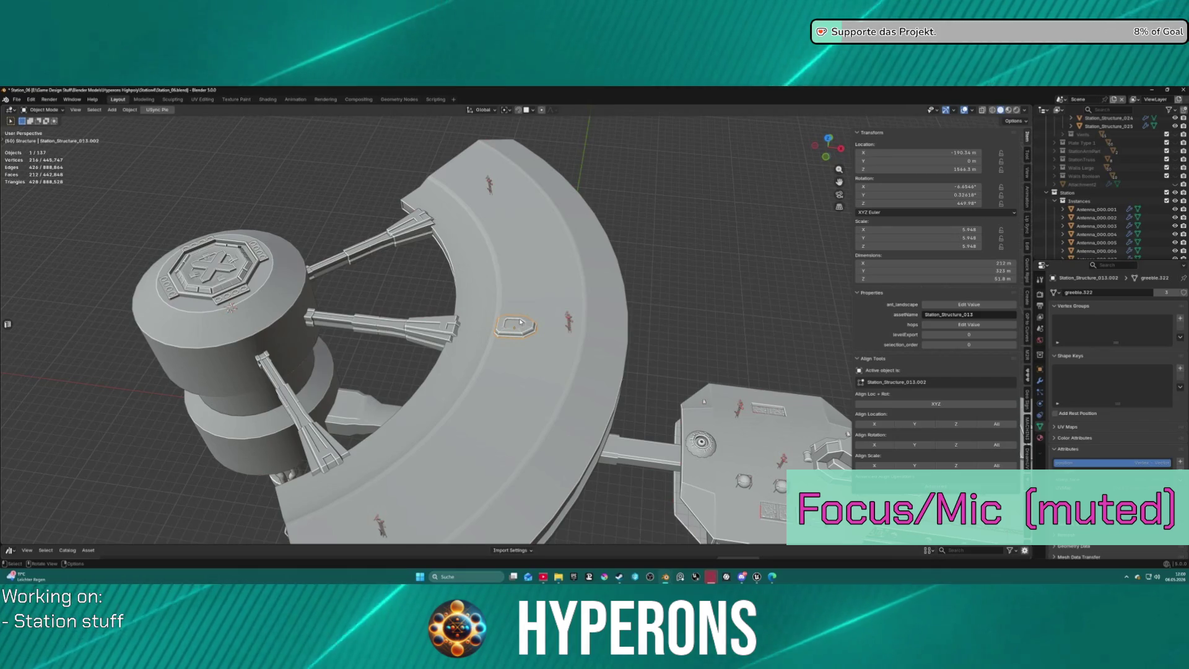
{"action": "left_click", "coordinate": [485, 111]}
{"action": "key", "text": "r"}
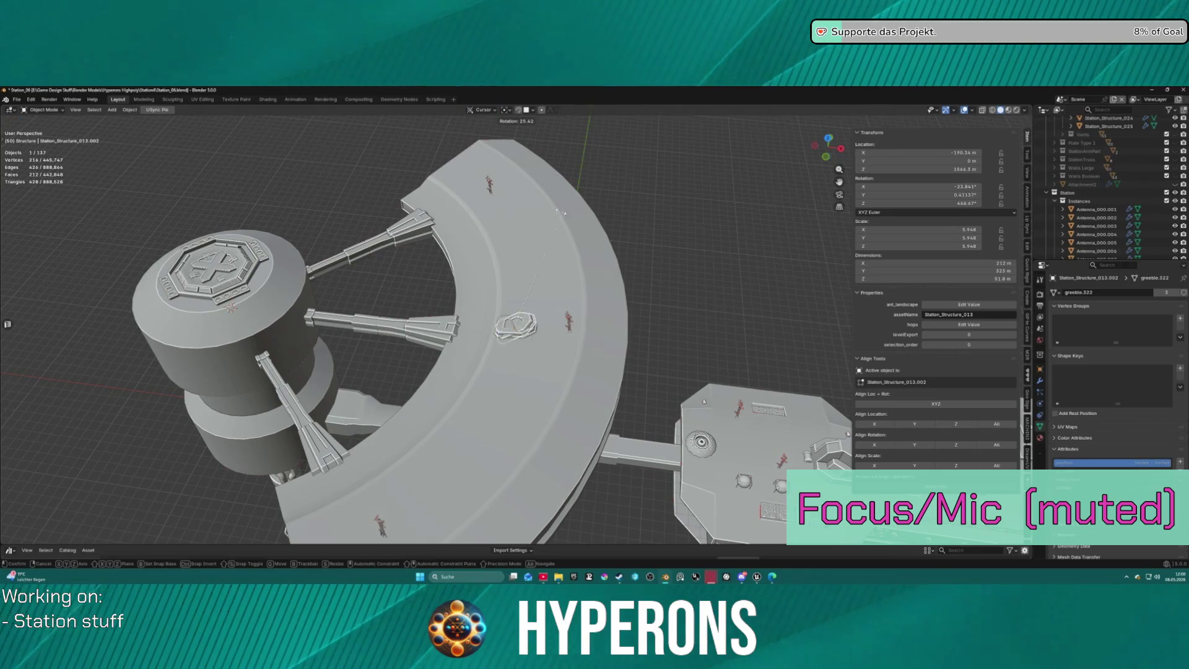
{"action": "left_click", "coordinate": [635, 229]}
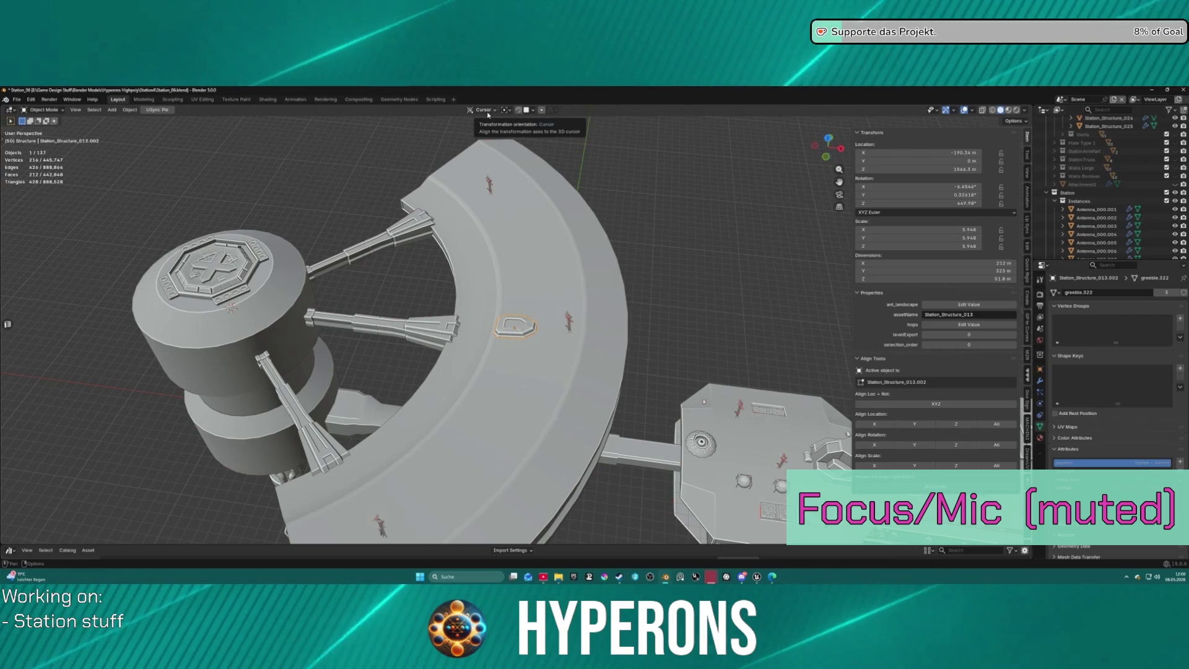
Set Transform Orientation to Global and choose a new pivot point for rotating.
{"action": "left_click", "coordinate": [483, 111]}
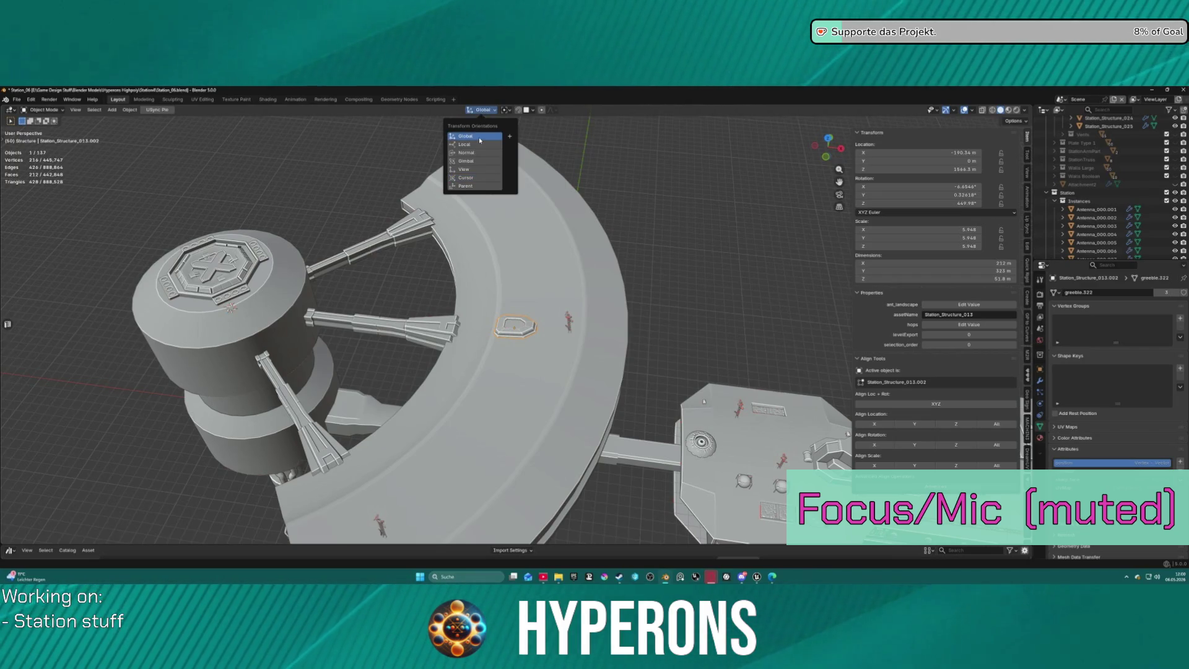
{"action": "left_click", "coordinate": [479, 137]}
{"action": "left_click", "coordinate": [507, 111]}
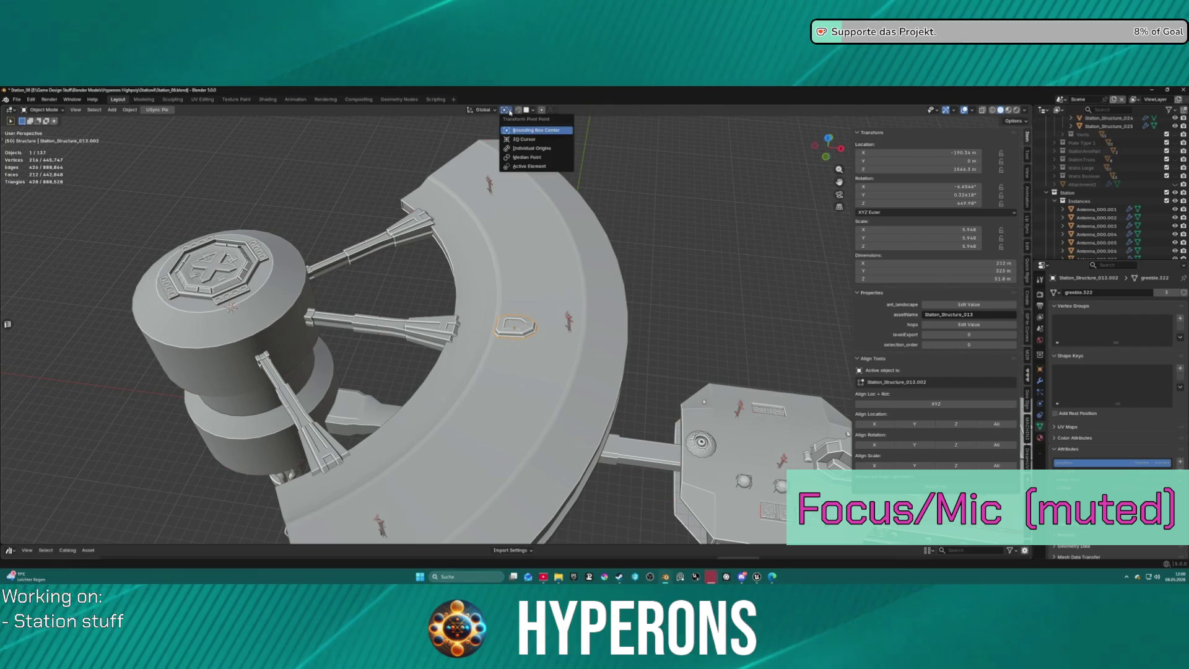
{"action": "left_click", "coordinate": [537, 150]}
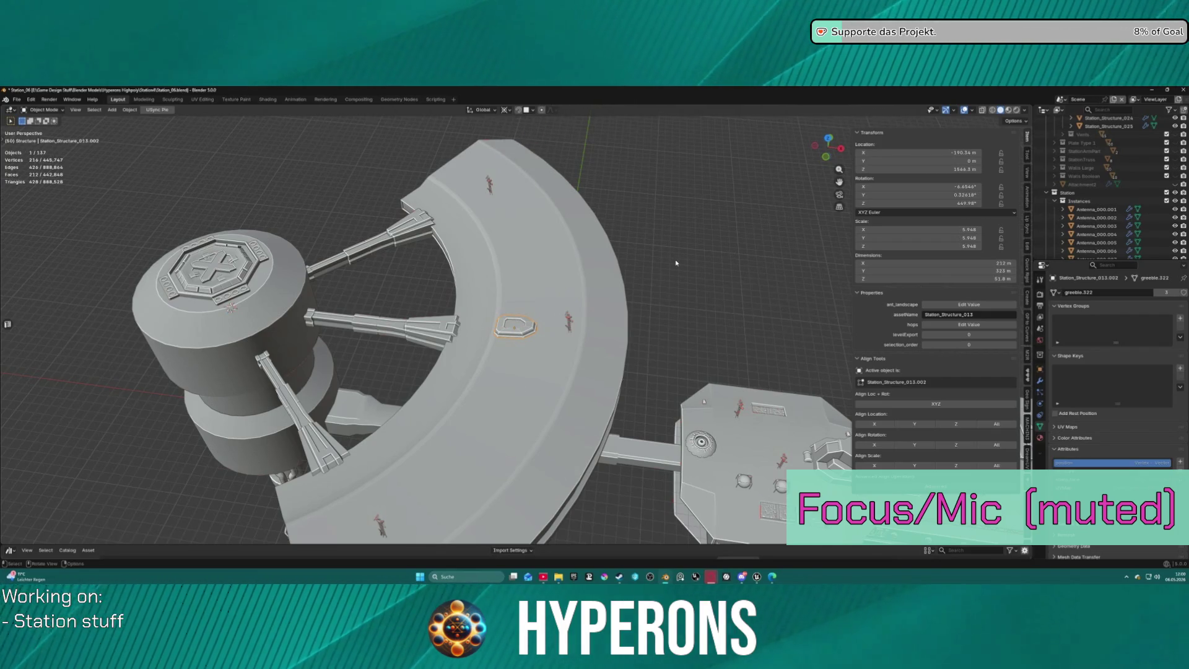
{"action": "key", "text": "r"}
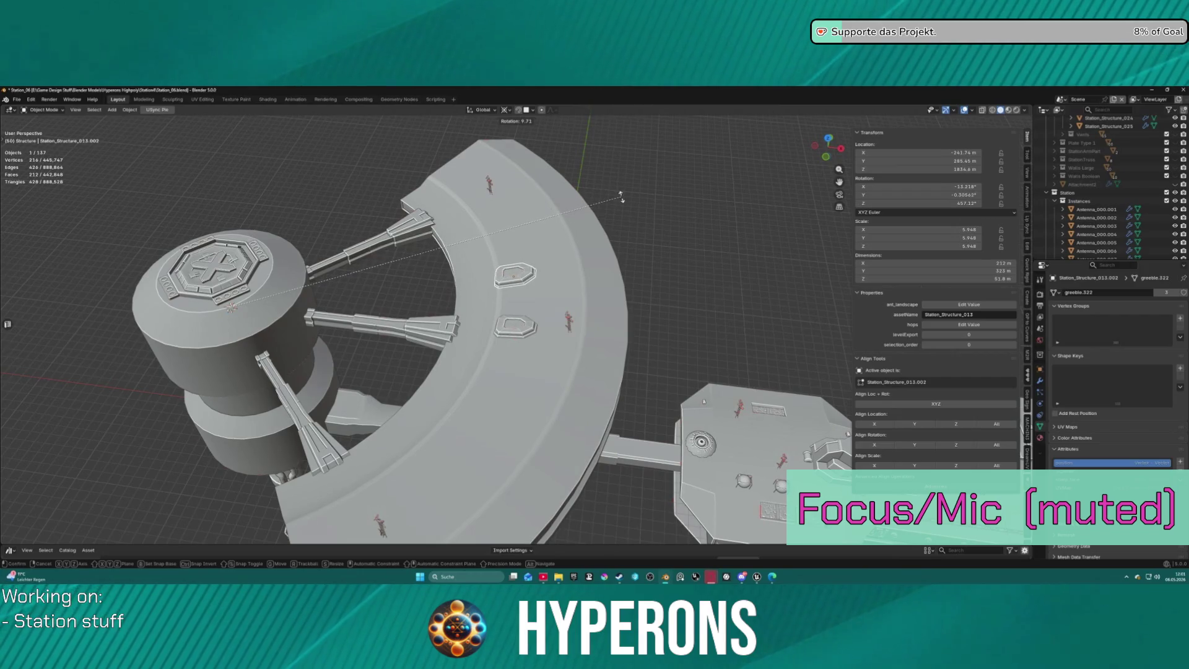
Rotate the platform copy 45° about Z around the hub.
{"action": "key", "text": "z"}
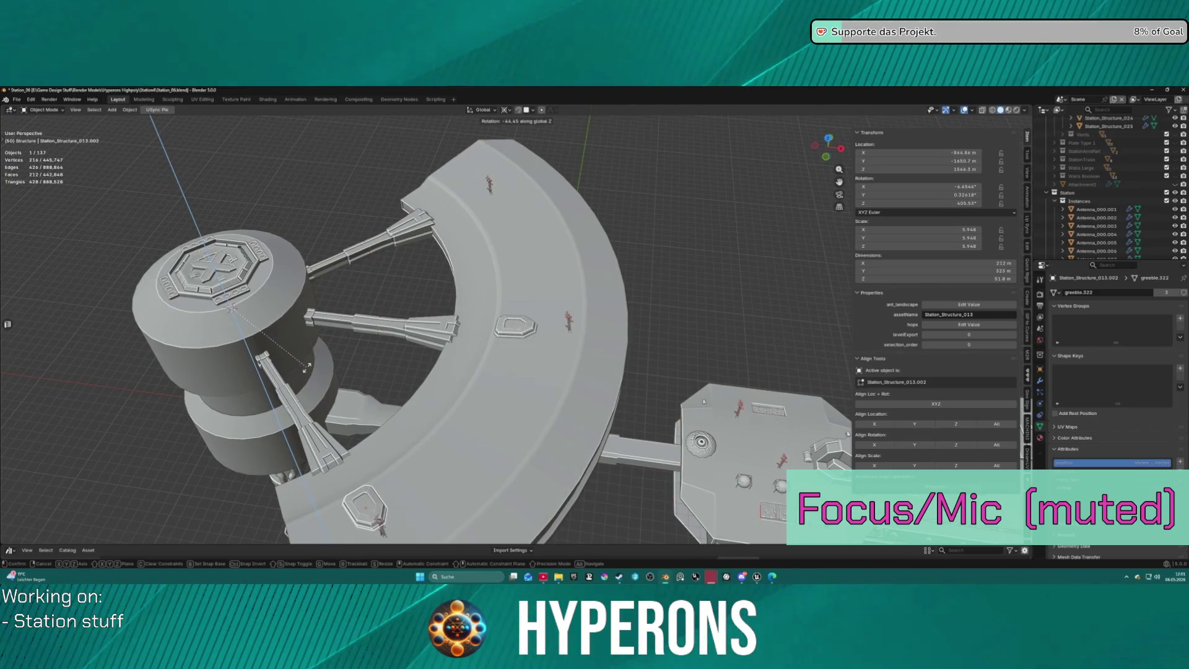
{"action": "type", "text": "45"}
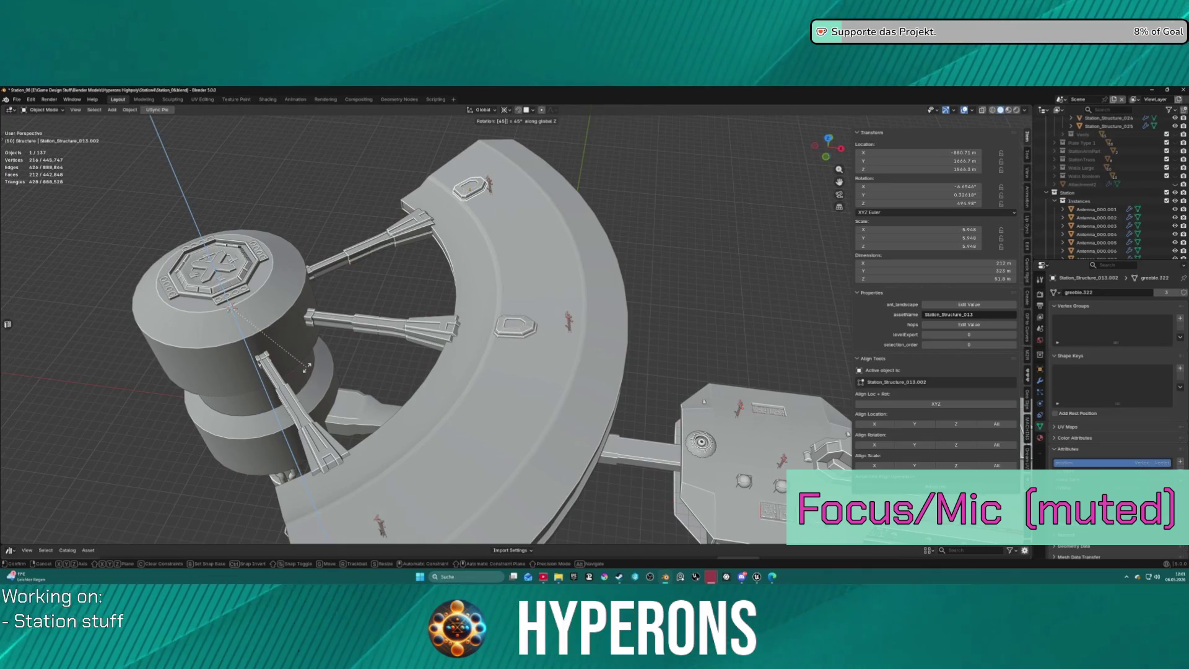
{"action": "key", "text": "Return"}
{"action": "mouse_move", "coordinate": [346, 316]}
{"action": "middle_mouse_down"}
{"action": "mouse_move", "coordinate": [478, 222]}
{"action": "mouse_move", "coordinate": [528, 335]}
{"action": "middle_mouse_up"}
Duplicate the original platform and rotate the new copy -45° about Z.
{"action": "left_click", "coordinate": [527, 335]}
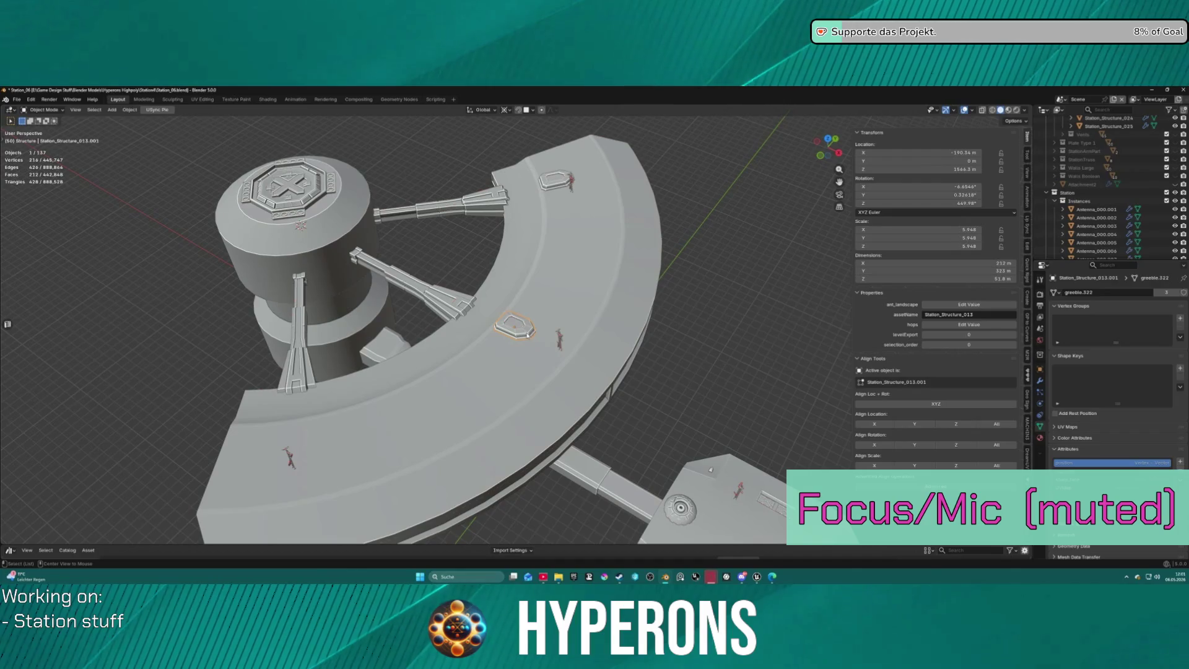
{"action": "key", "text": "shift+d"}
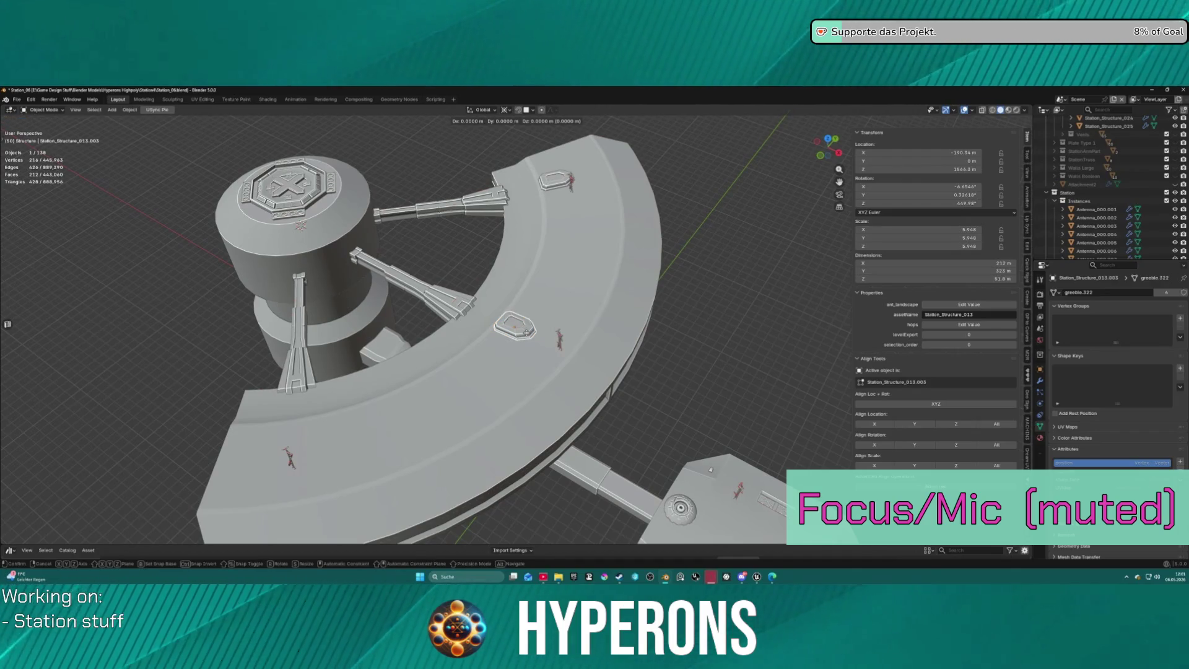
{"action": "type", "text": "rz"}
{"action": "type", "text": "-45"}
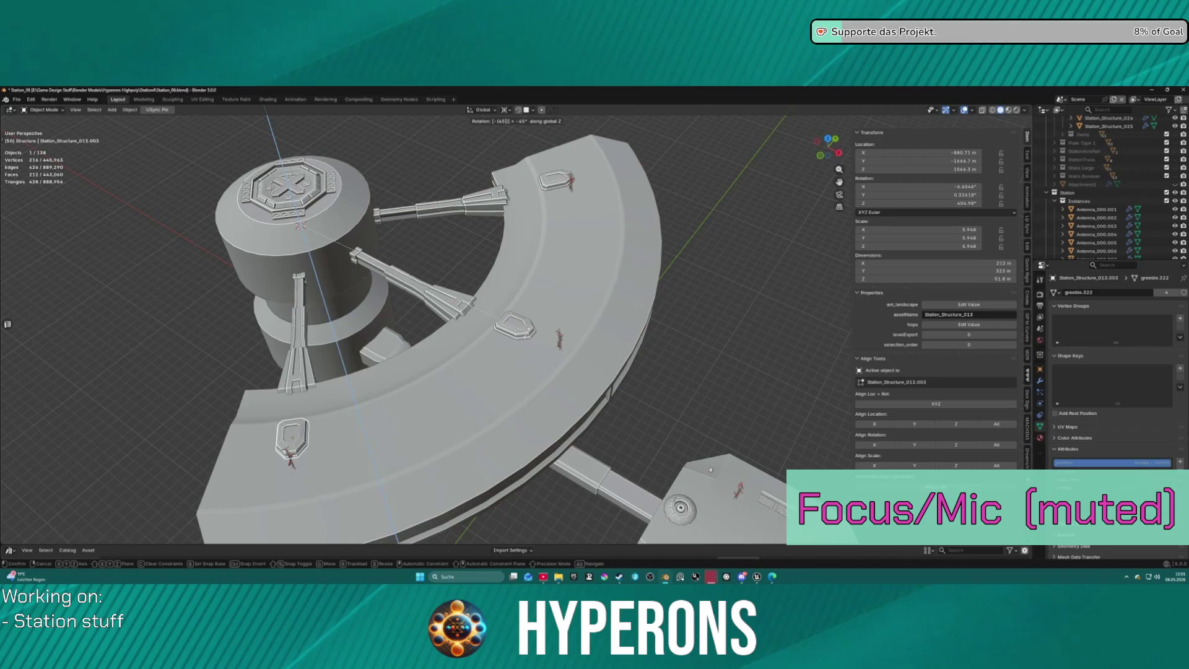
{"action": "key", "text": "Return"}
Select the upper platform copy from a side view with the hub at left.
{"action": "mouse_move", "coordinate": [450, 344]}
{"action": "middle_mouse_down"}
{"action": "mouse_move", "coordinate": [503, 308]}
{"action": "mouse_move", "coordinate": [514, 315]}
{"action": "middle_mouse_up"}
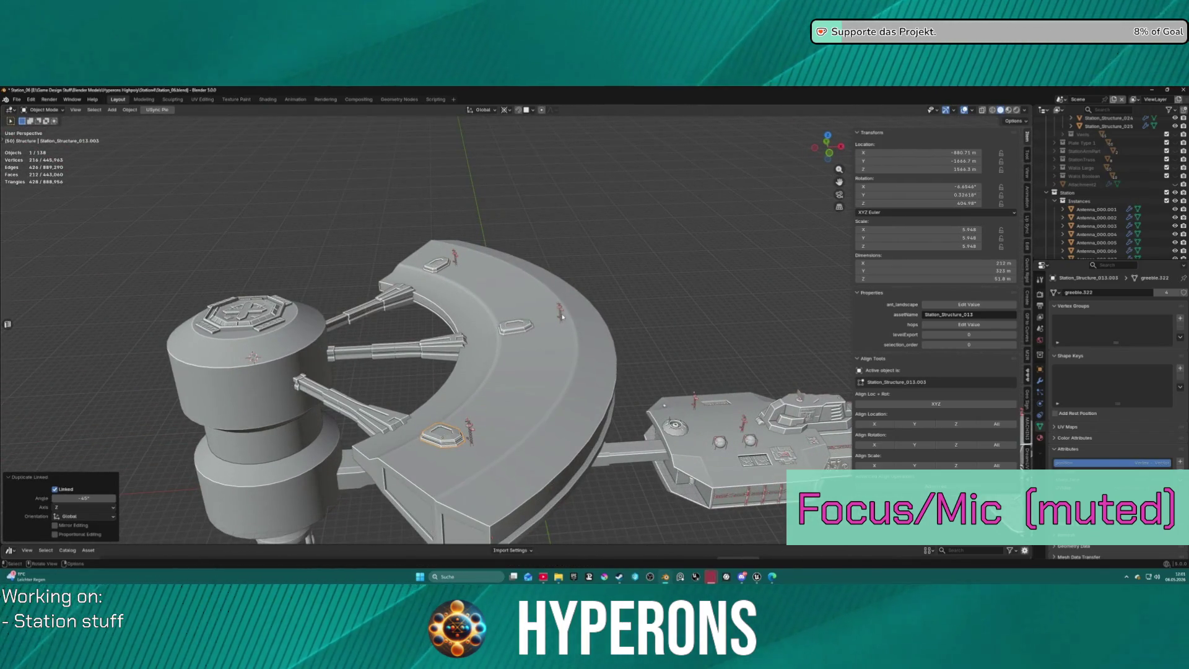
{"action": "mouse_move", "coordinate": [520, 297]}
{"action": "middle_mouse_down"}
{"action": "mouse_move", "coordinate": [635, 340]}
{"action": "mouse_move", "coordinate": [656, 272]}
{"action": "mouse_move", "coordinate": [626, 291]}
{"action": "mouse_move", "coordinate": [618, 323]}
{"action": "middle_mouse_up"}
{"action": "scroll", "coordinate": [618, 323], "scroll_direction": "up", "scroll_amount": 2}
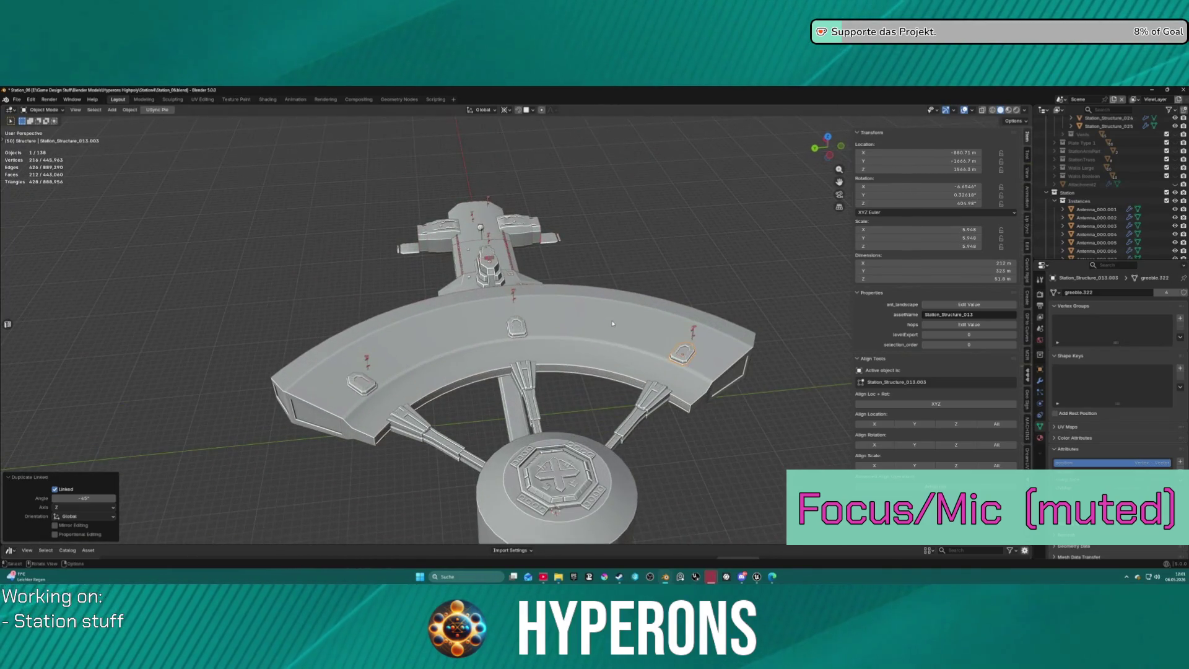
{"action": "mouse_move", "coordinate": [523, 344]}
{"action": "middle_mouse_down"}
{"action": "mouse_move", "coordinate": [503, 291]}
{"action": "mouse_move", "coordinate": [504, 334]}
{"action": "middle_mouse_up"}
{"action": "left_click", "coordinate": [449, 257]}
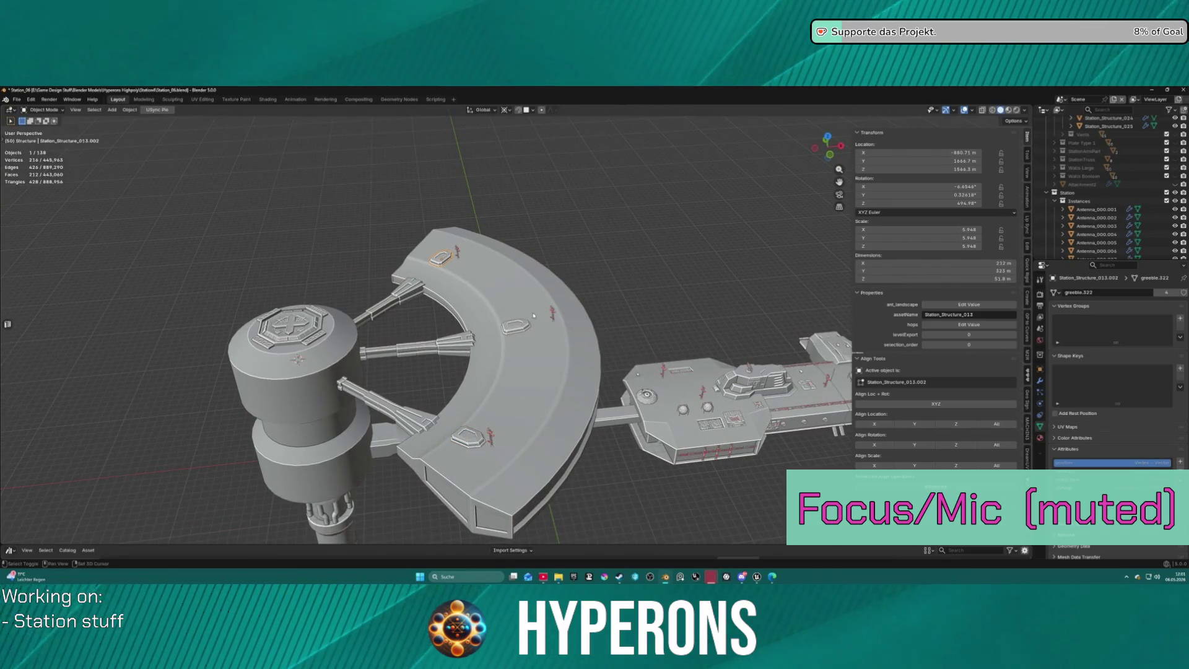
Scale the upper and middle platform copies together.
{"action": "left_click", "coordinate": [525, 329], "text": "shift"}
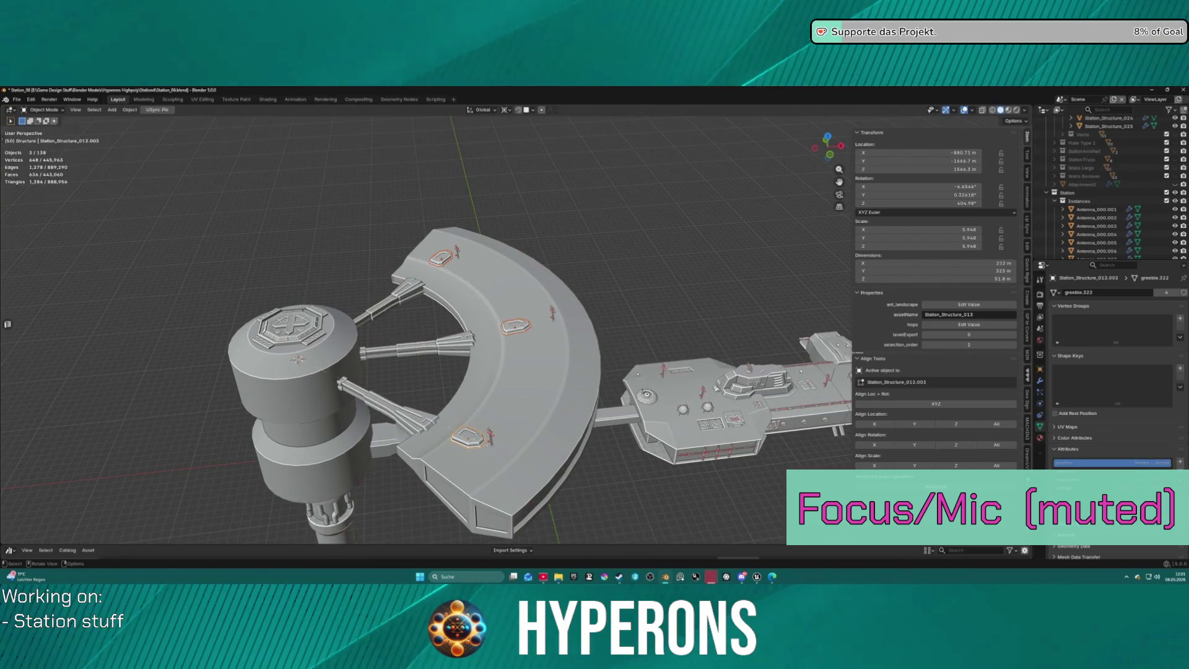
{"action": "key", "text": "s"}
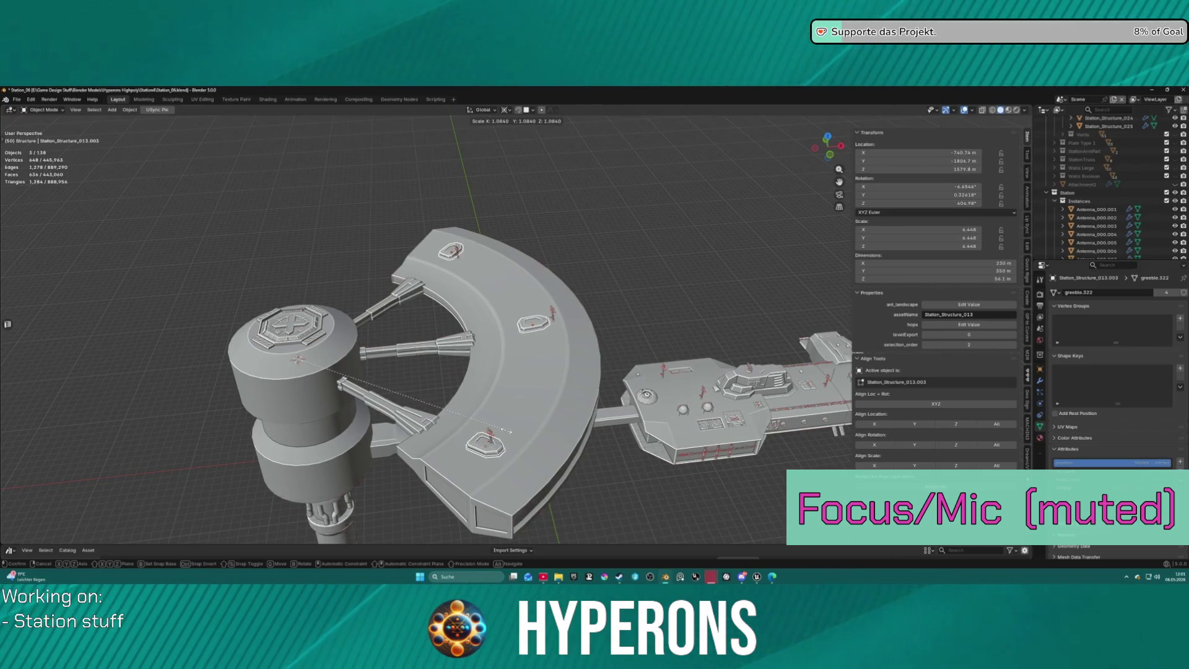
{"action": "left_click", "coordinate": [500, 434]}
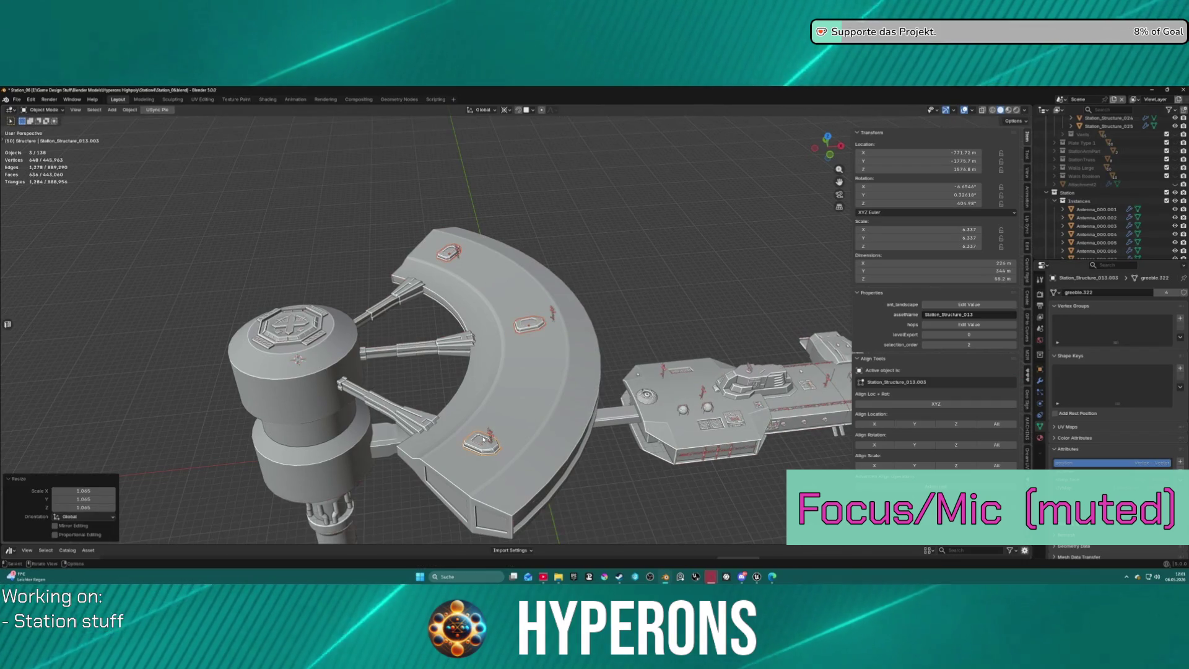
Move the stray antenna copy with snapping on, then delete it.
{"action": "left_click", "coordinate": [491, 437]}
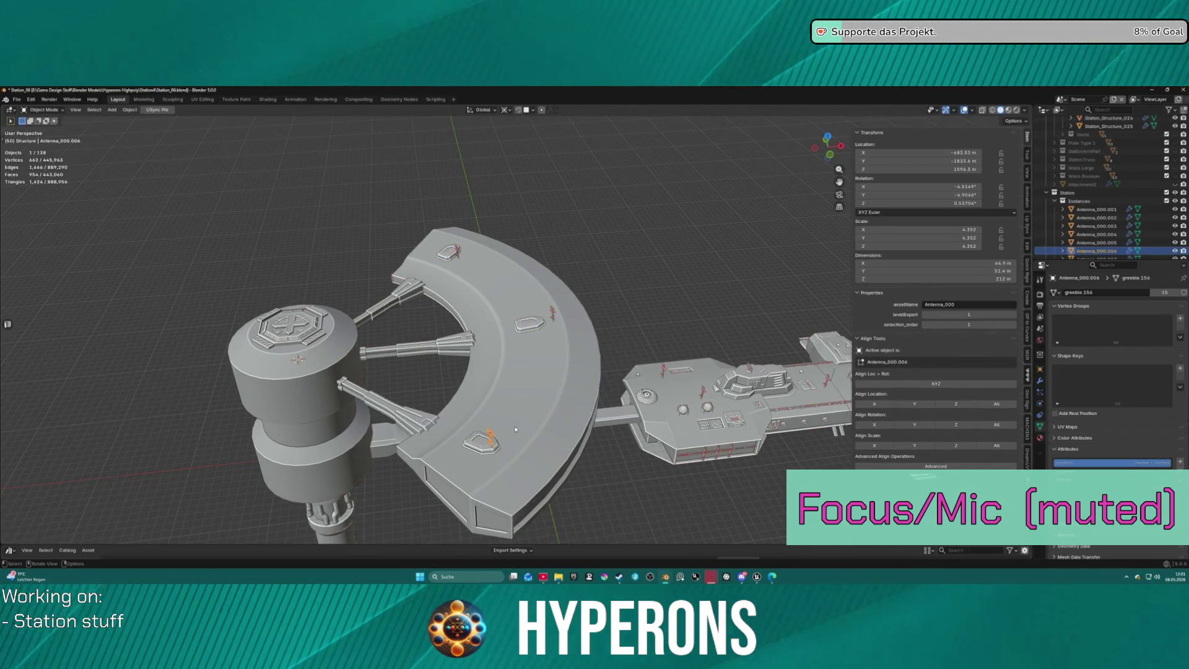
{"action": "key", "text": "g"}
{"action": "left_click", "coordinate": [536, 403]}
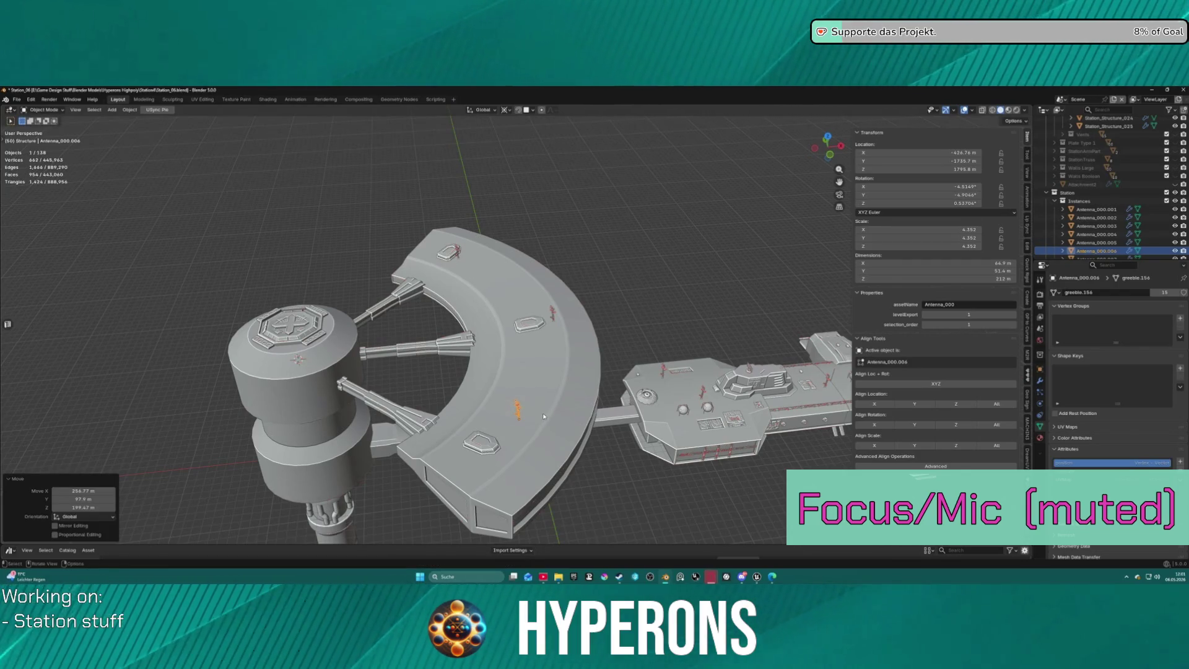
{"action": "key", "text": "shift+Tab"}
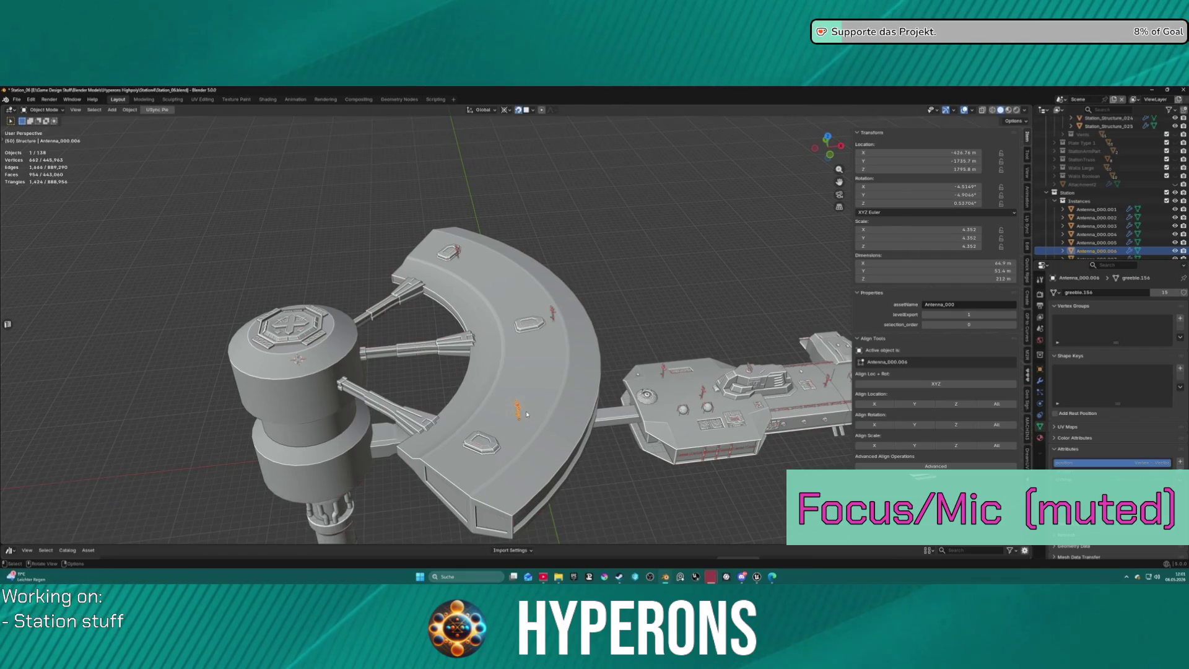
{"action": "key", "text": "g"}
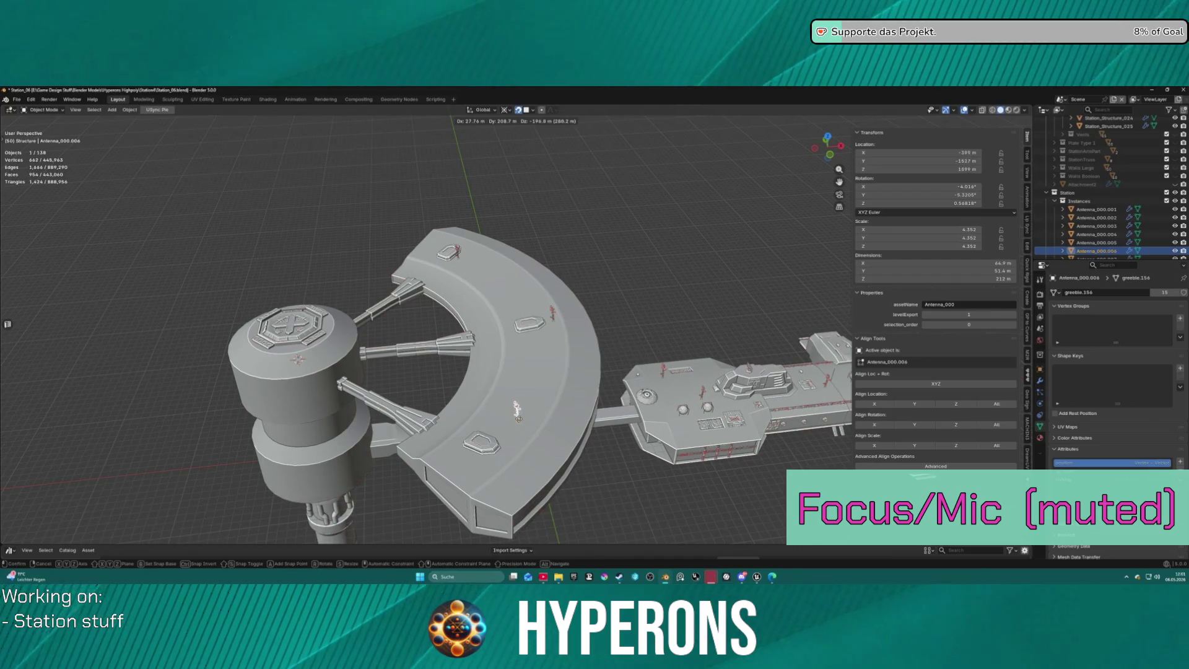
{"action": "left_click", "coordinate": [661, 245]}
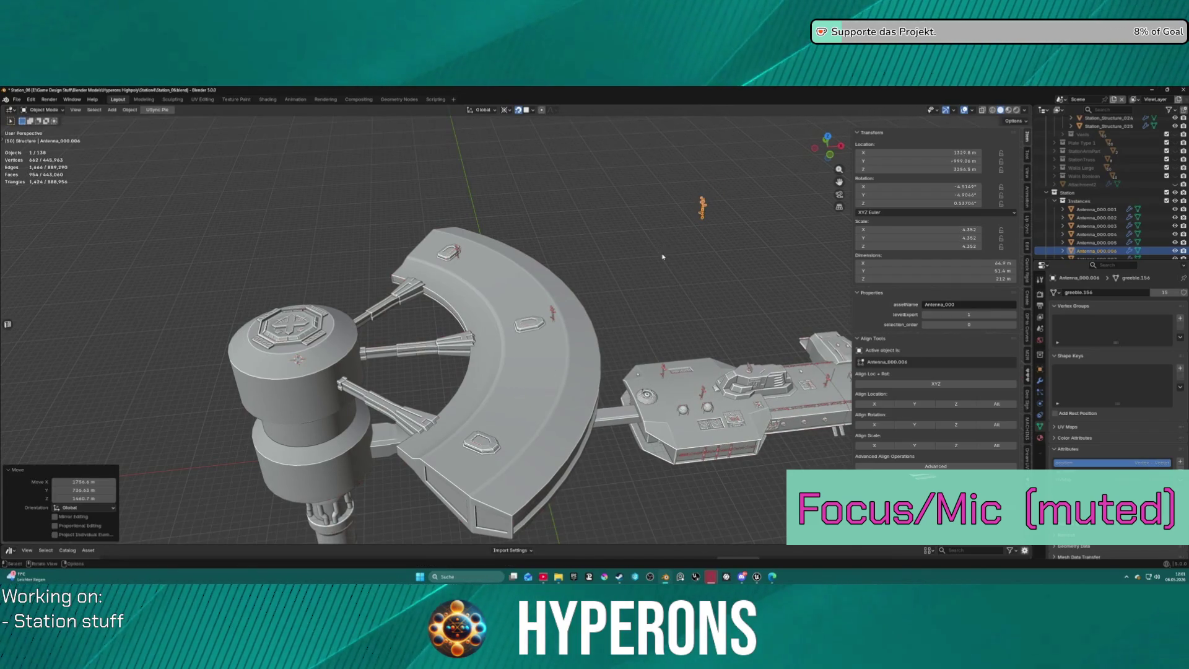
{"action": "key", "text": "Delete"}
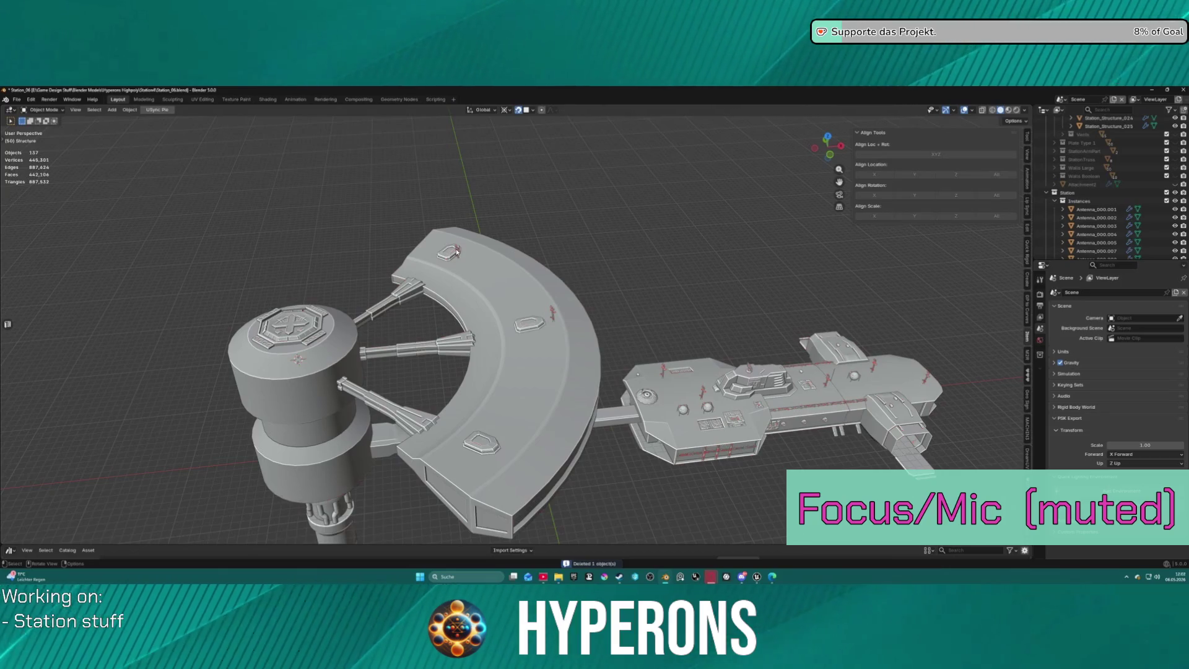
Delete another small object on the ring.
{"action": "left_click", "coordinate": [456, 251]}
{"action": "key", "text": "Delete"}
{"action": "mouse_move", "coordinate": [596, 395]}
{"action": "middle_mouse_down"}
{"action": "mouse_move", "coordinate": [558, 273]}
{"action": "mouse_move", "coordinate": [538, 324]}
{"action": "middle_mouse_up"}
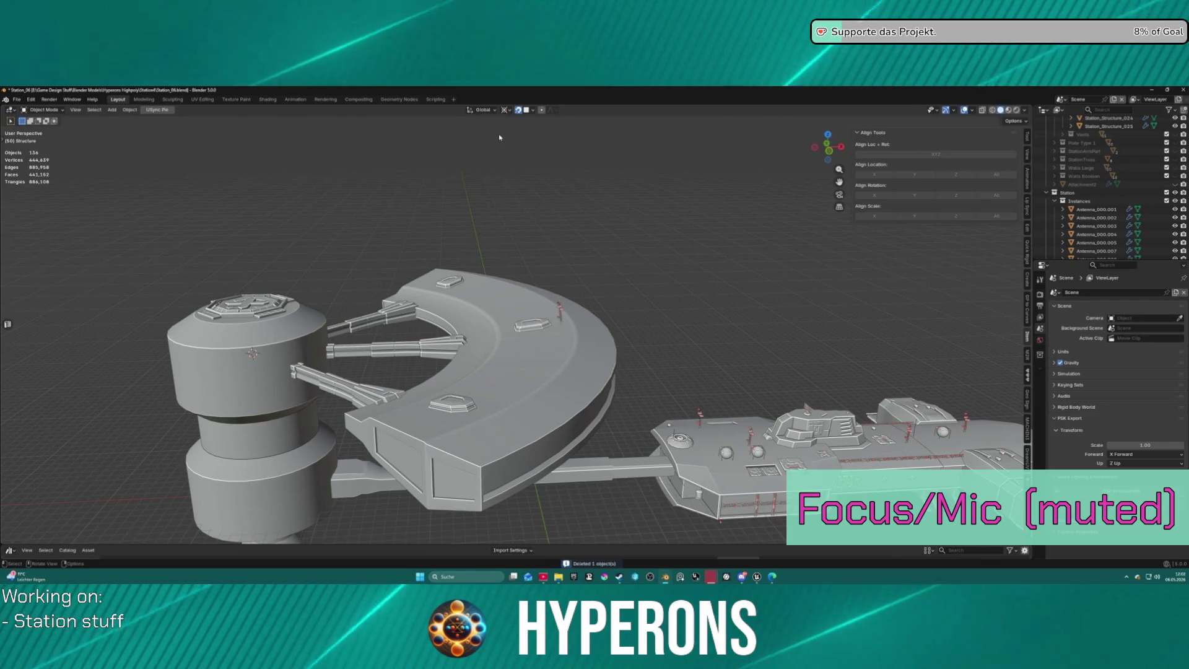
Set Pivot Point to Individual Origins and scale the three hatch plates by 1.355.
{"action": "left_click", "coordinate": [505, 110]}
{"action": "left_click", "coordinate": [526, 136]}
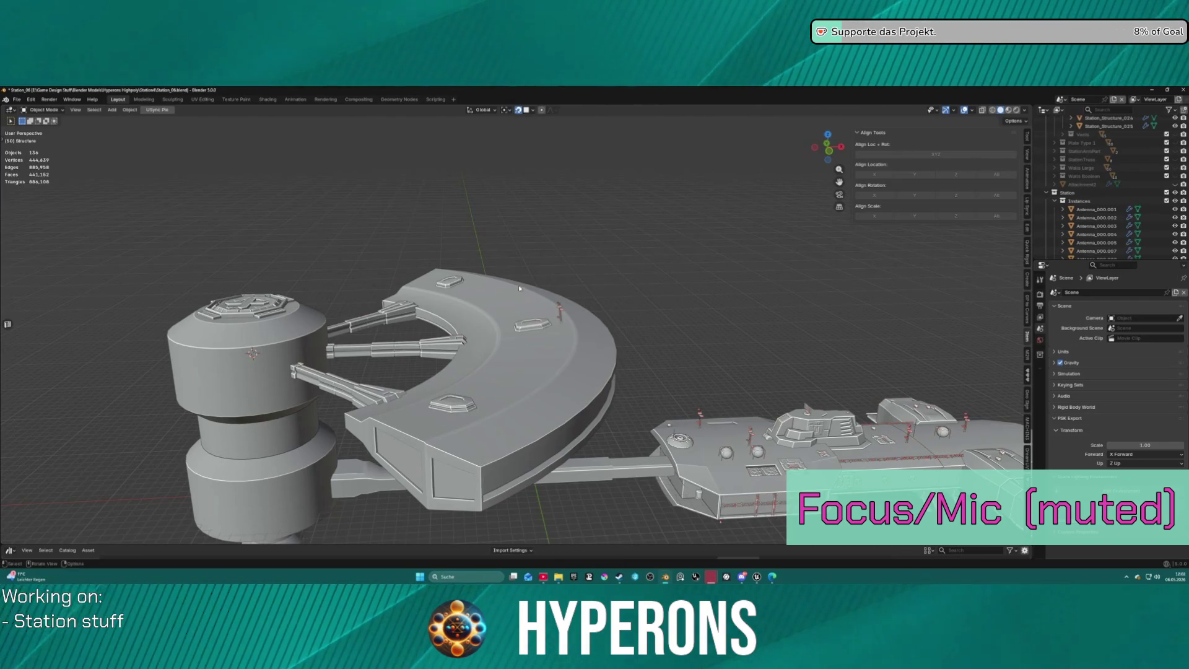
{"action": "left_click", "coordinate": [505, 110]}
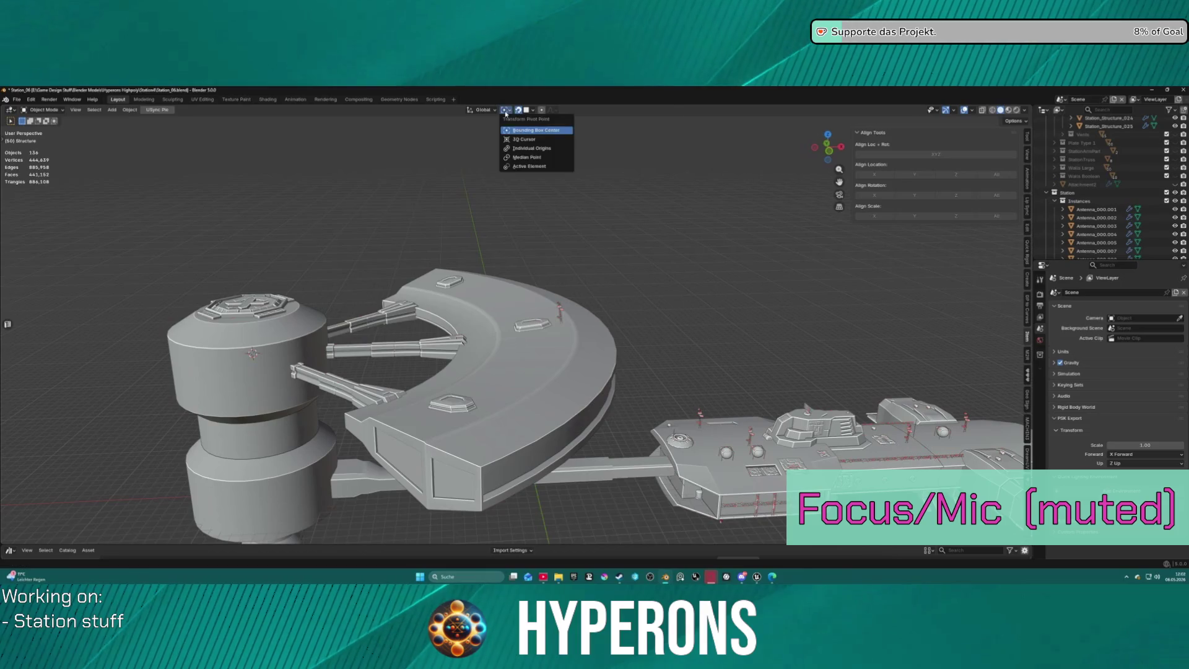
{"action": "left_click", "coordinate": [557, 149]}
{"action": "left_click", "coordinate": [534, 330]}
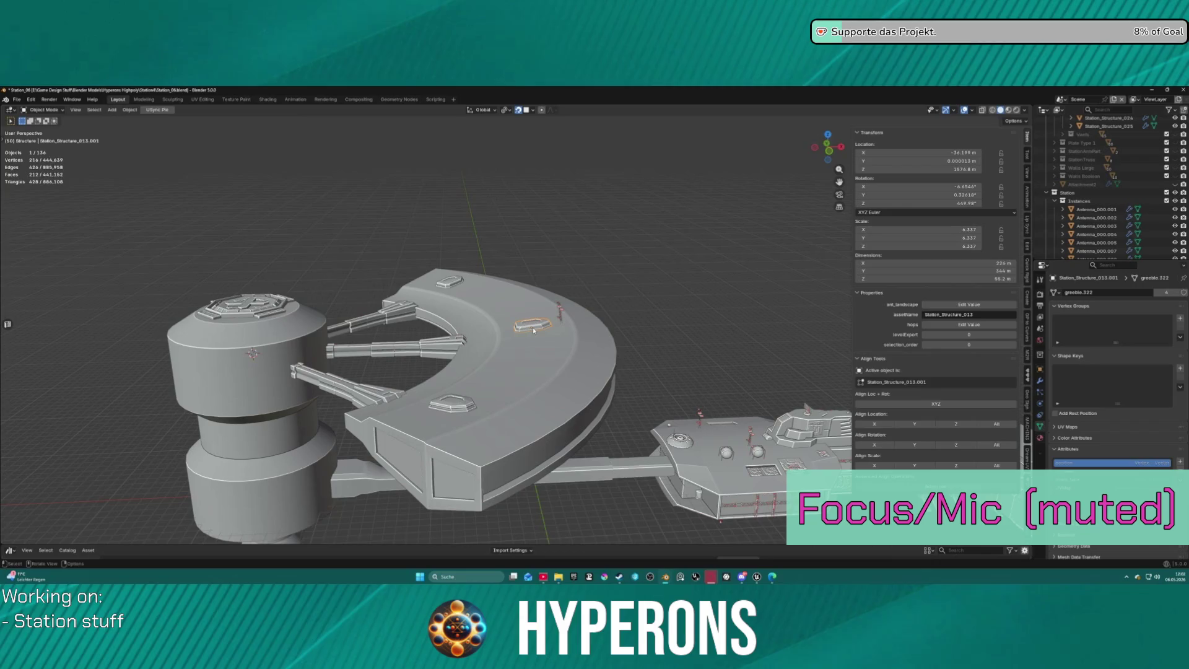
{"action": "left_click", "coordinate": [449, 282], "text": "shift"}
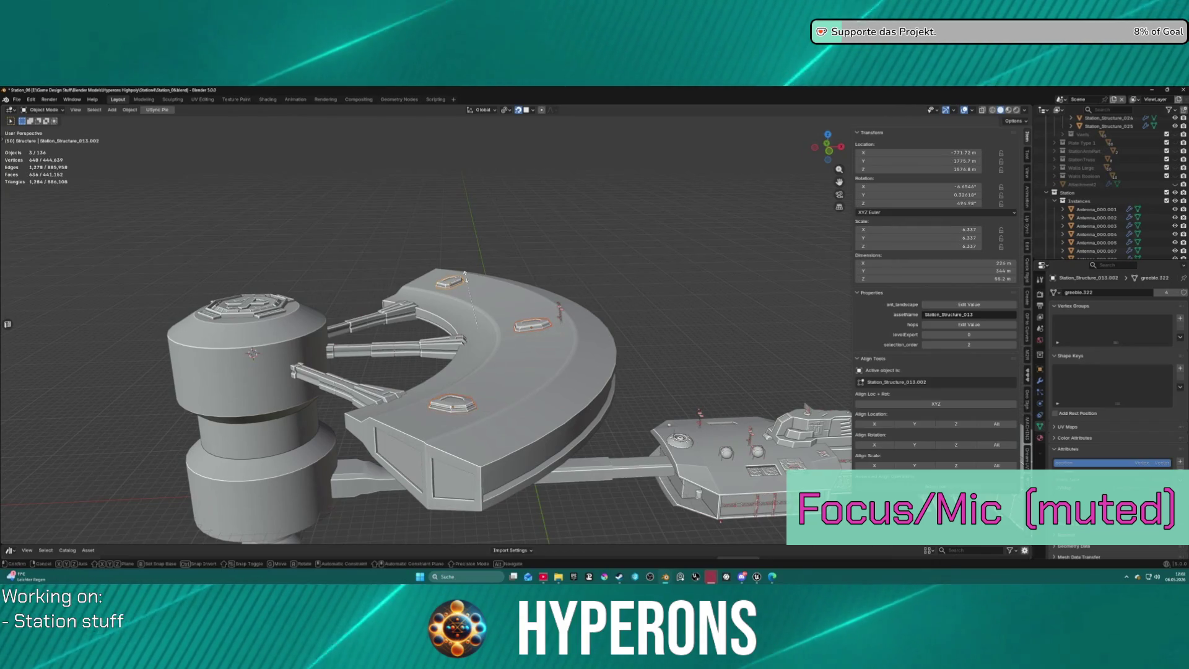
{"action": "key", "text": "s"}
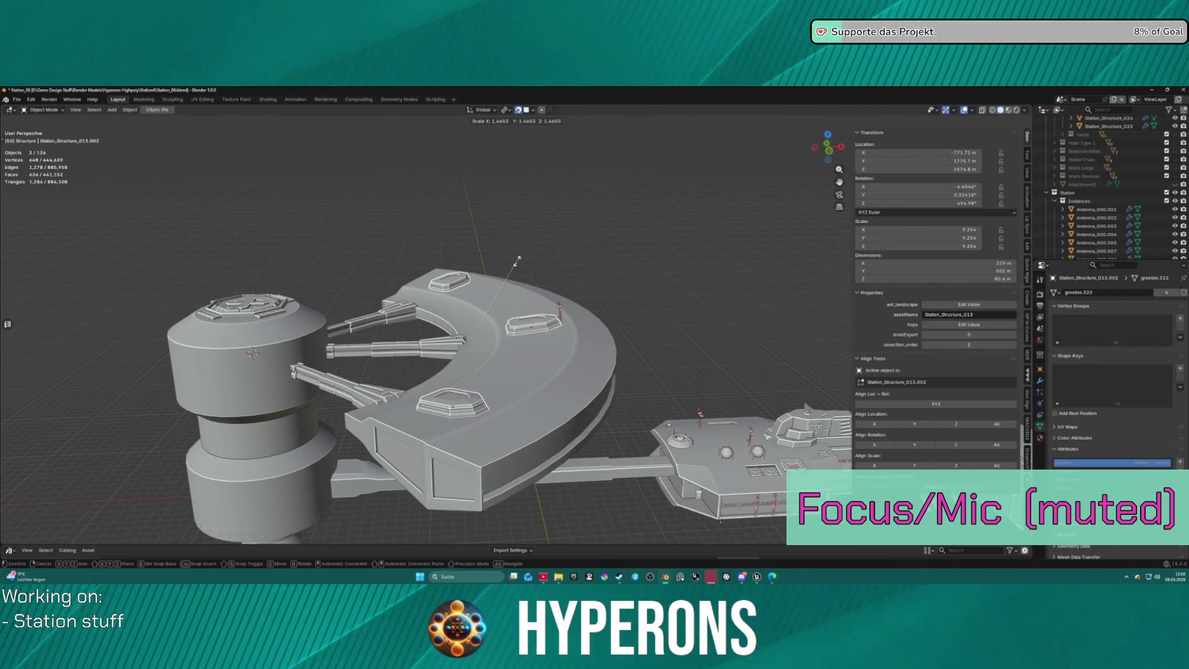
{"action": "left_click", "coordinate": [515, 264]}
{"action": "mouse_move", "coordinate": [517, 265]}
{"action": "middle_mouse_down"}
{"action": "mouse_move", "coordinate": [558, 350]}
{"action": "mouse_move", "coordinate": [554, 388]}
{"action": "mouse_move", "coordinate": [691, 294]}
{"action": "middle_mouse_up"}
{"action": "scroll", "coordinate": [555, 387], "scroll_direction": "up", "scroll_amount": 3}
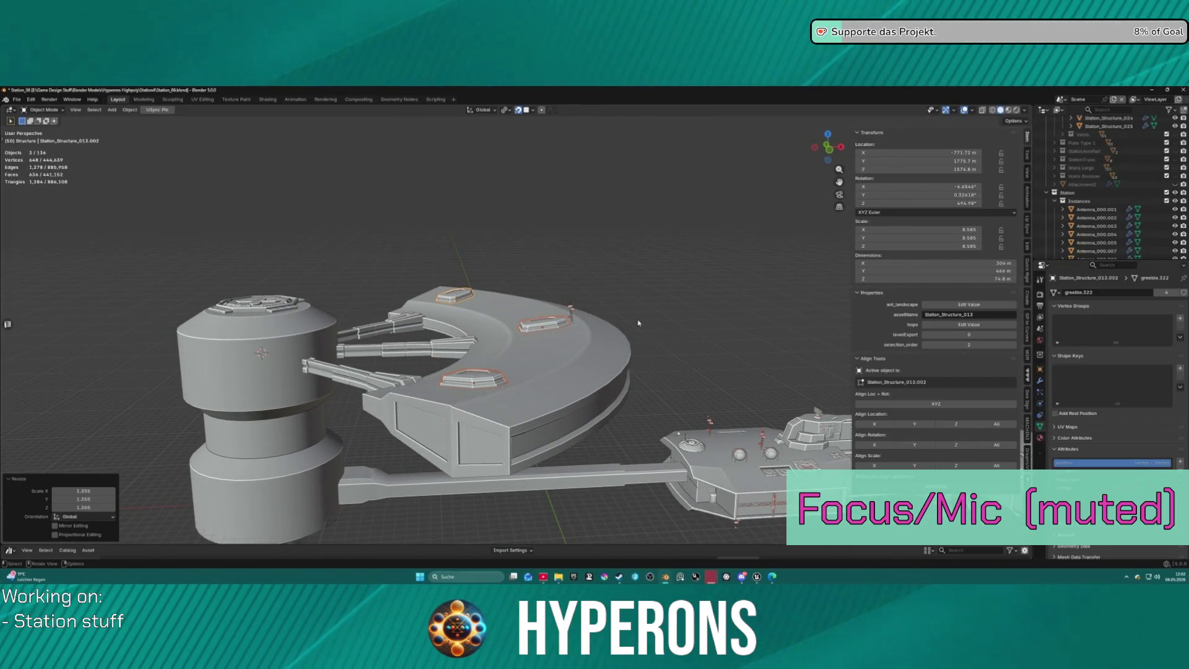
Move the small antenna onto the hatch centre and set its Y location to 0 m.
{"action": "mouse_move", "coordinate": [623, 327]}
{"action": "middle_mouse_down"}
{"action": "mouse_move", "coordinate": [591, 335]}
{"action": "mouse_move", "coordinate": [627, 340]}
{"action": "mouse_move", "coordinate": [583, 330]}
{"action": "mouse_move", "coordinate": [693, 365]}
{"action": "middle_mouse_up"}
{"action": "left_click", "coordinate": [692, 365]}
{"action": "scroll", "coordinate": [600, 329], "scroll_direction": "up", "scroll_amount": 2}
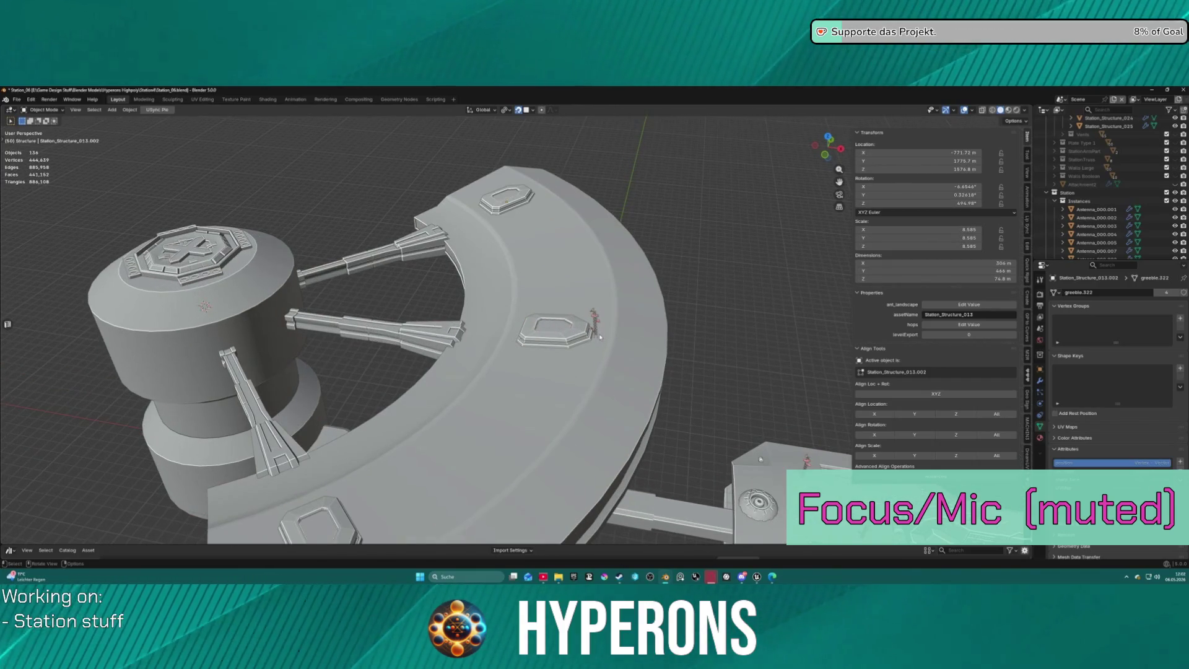
{"action": "left_click", "coordinate": [595, 329]}
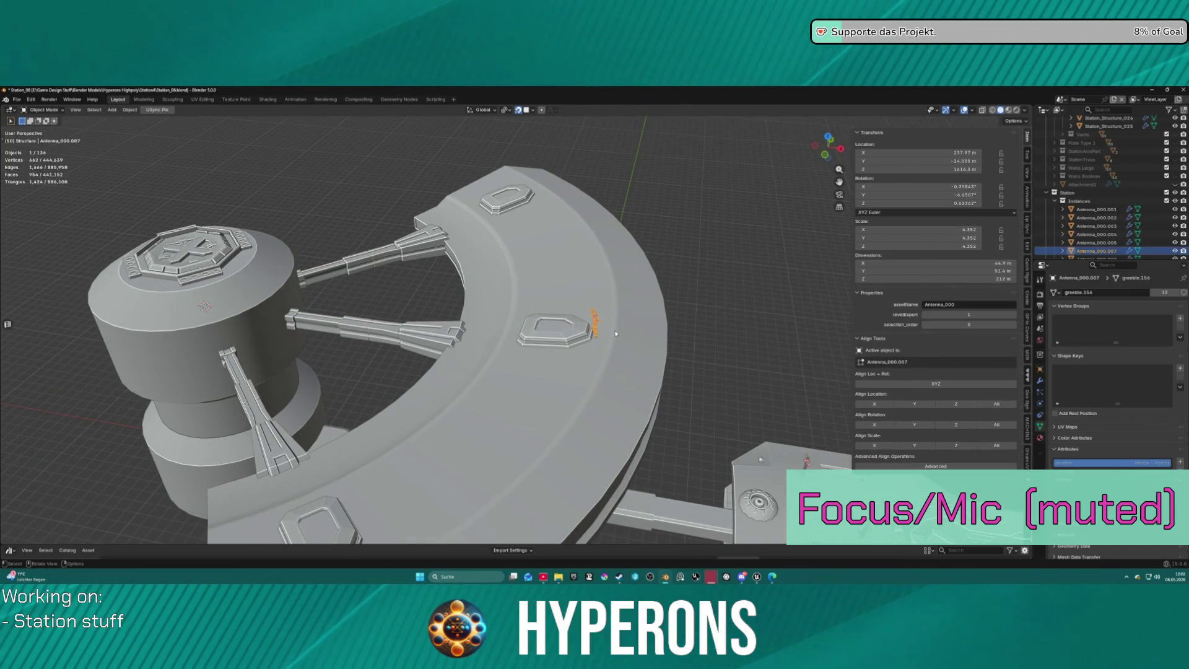
{"action": "key", "text": "g"}
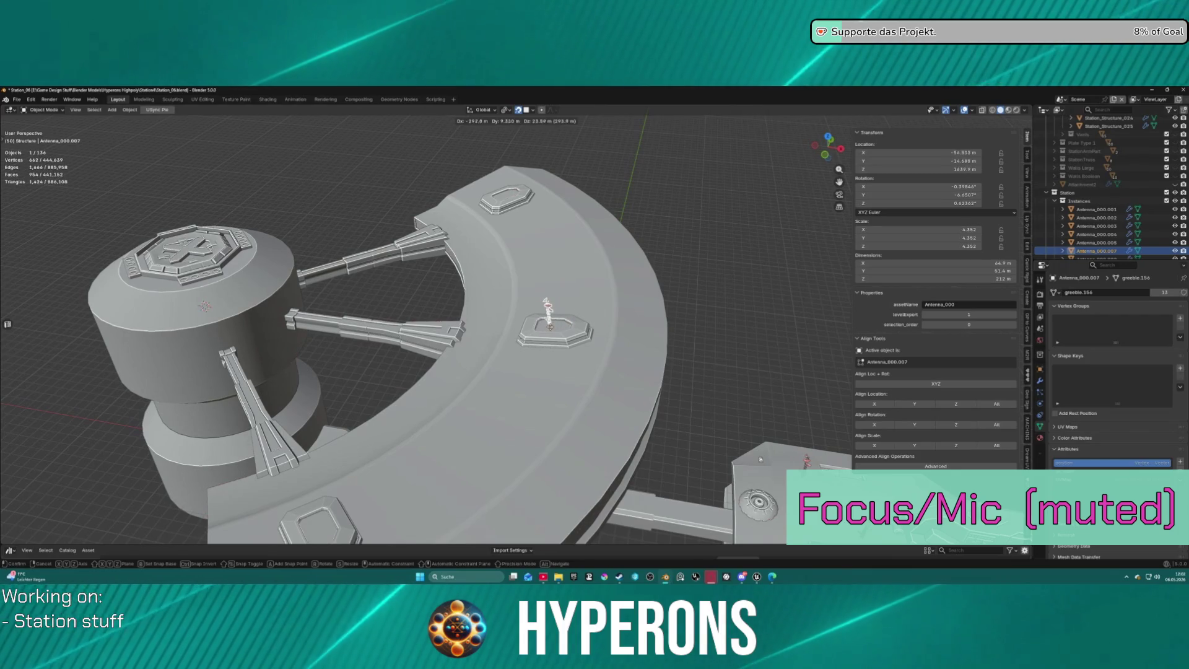
{"action": "left_click", "coordinate": [549, 308]}
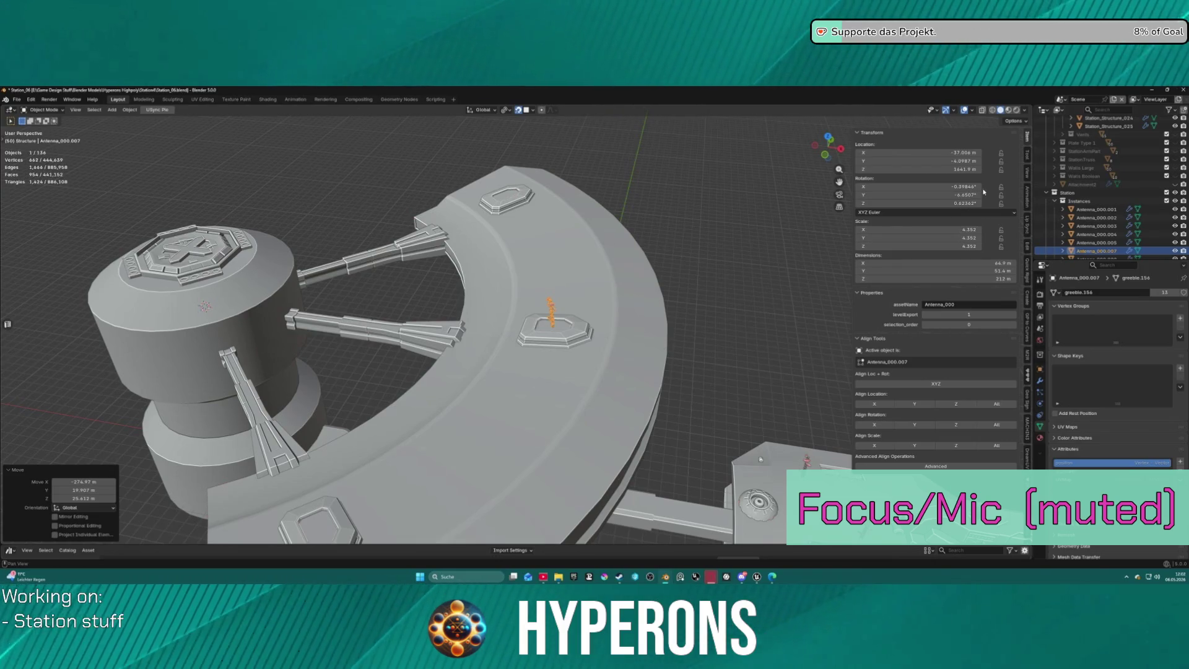
{"action": "left_click_drag", "start_coordinate": [970, 161], "coordinate": [970, 161]}
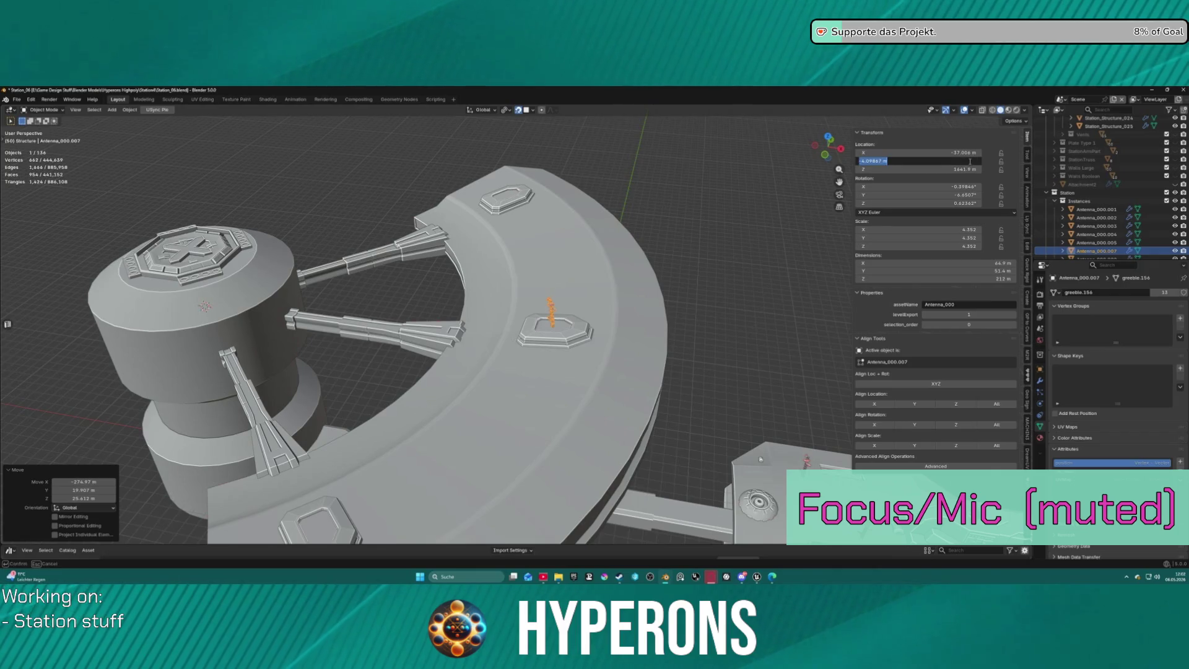
{"action": "type", "text": "0"}
{"action": "key", "text": "Return"}
Select three hex plates on the ring and set their levelExport property to 1.
{"action": "mouse_move", "coordinate": [512, 342]}
{"action": "middle_mouse_down"}
{"action": "mouse_move", "coordinate": [483, 384]}
{"action": "mouse_move", "coordinate": [517, 397]}
{"action": "middle_mouse_up"}
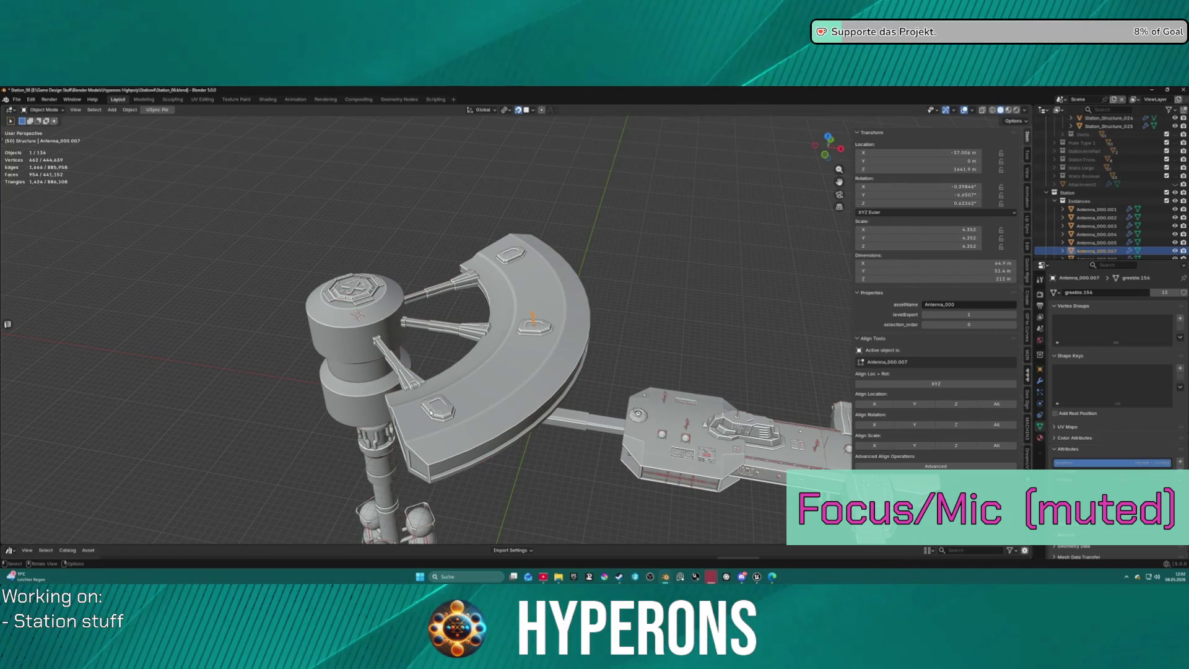
{"action": "left_click", "coordinate": [431, 415]}
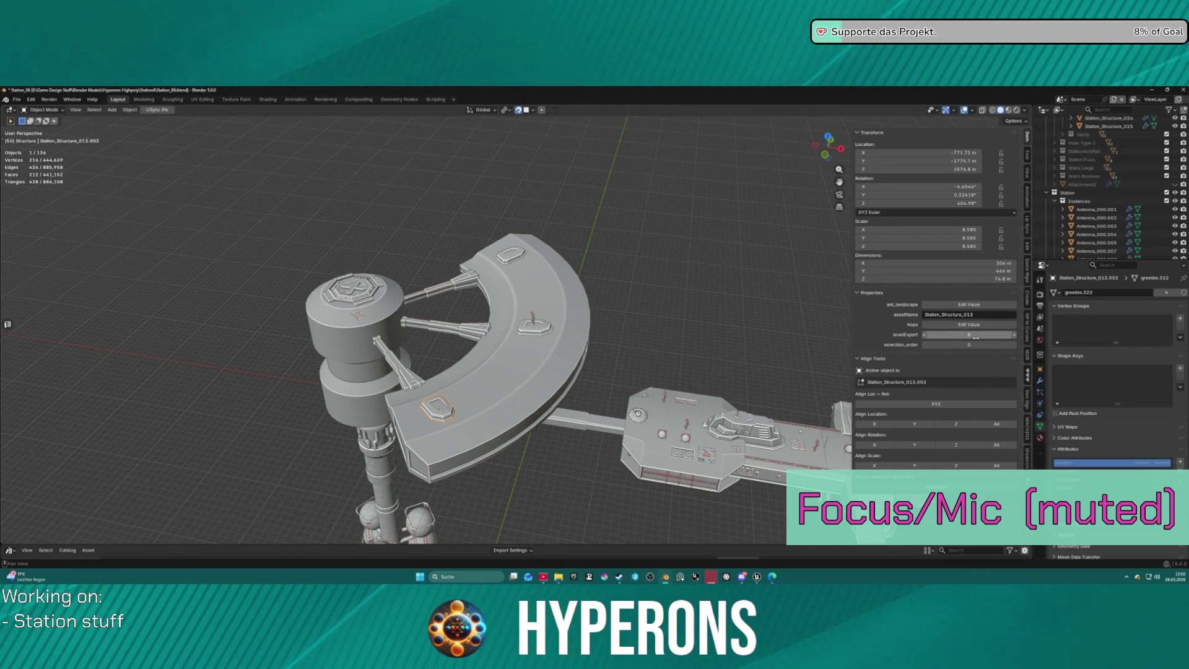
{"action": "left_click", "coordinate": [536, 329], "text": "shift"}
{"action": "left_click", "coordinate": [514, 255], "text": "shift"}
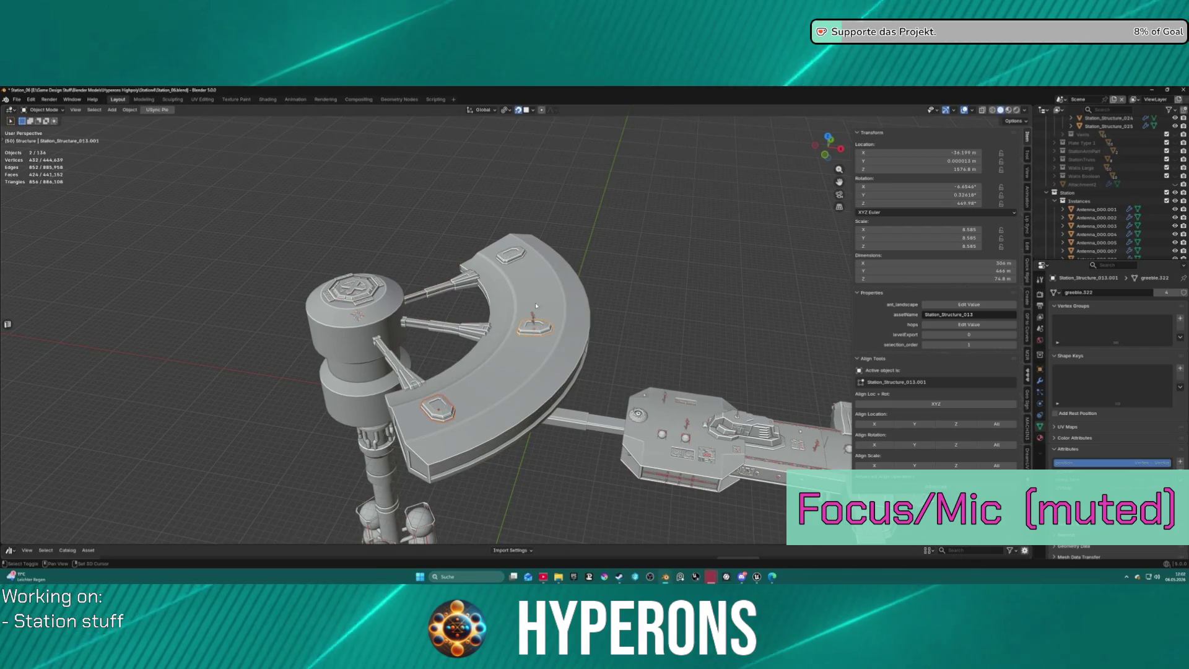
{"action": "left_click", "coordinate": [1013, 336]}
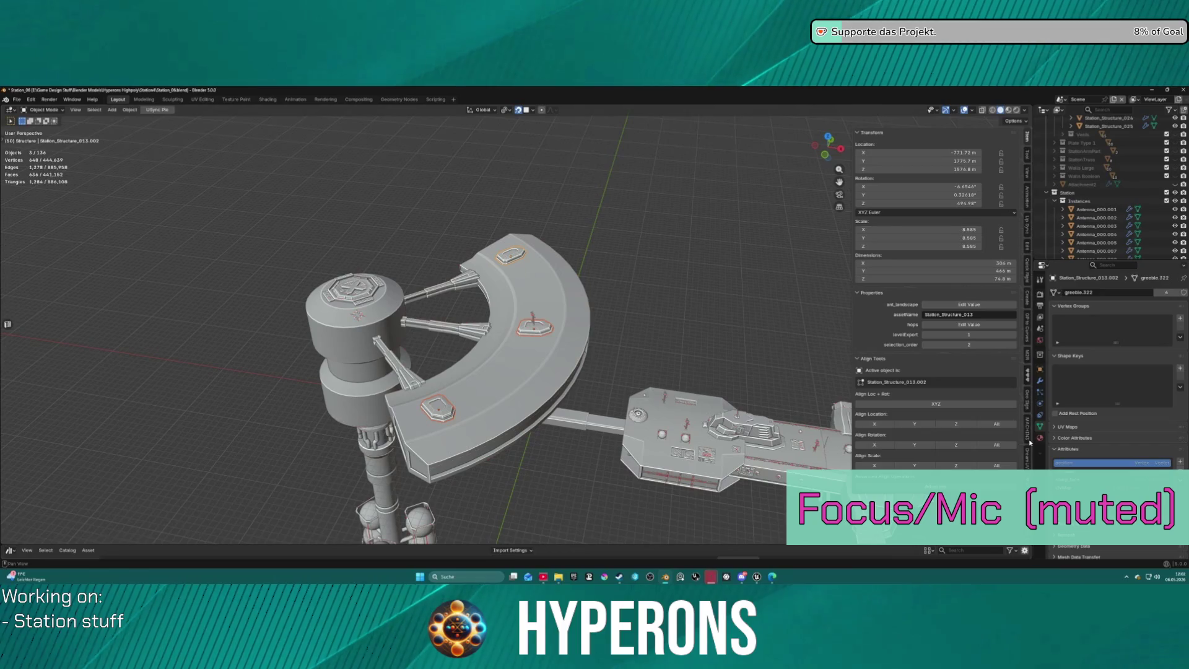
Export the level as JSON from the USync menu.
{"action": "scroll", "coordinate": [1030, 444], "scroll_direction": "down", "scroll_amount": 5}
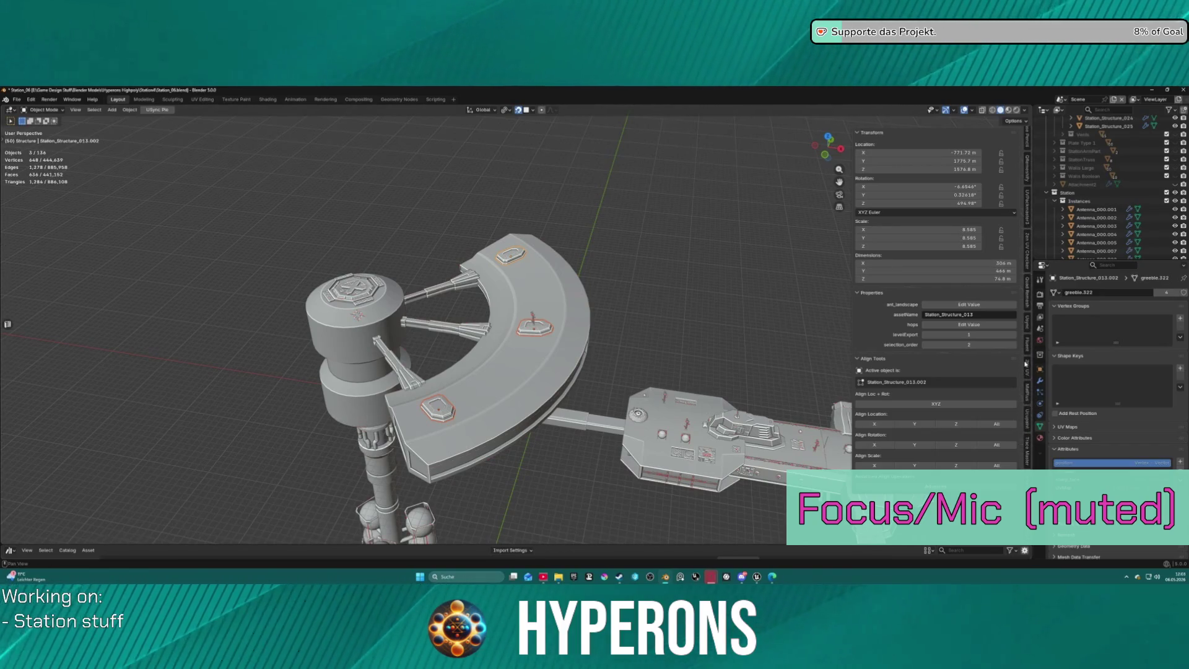
{"action": "left_click", "coordinate": [1029, 327]}
{"action": "left_click", "coordinate": [939, 158]}
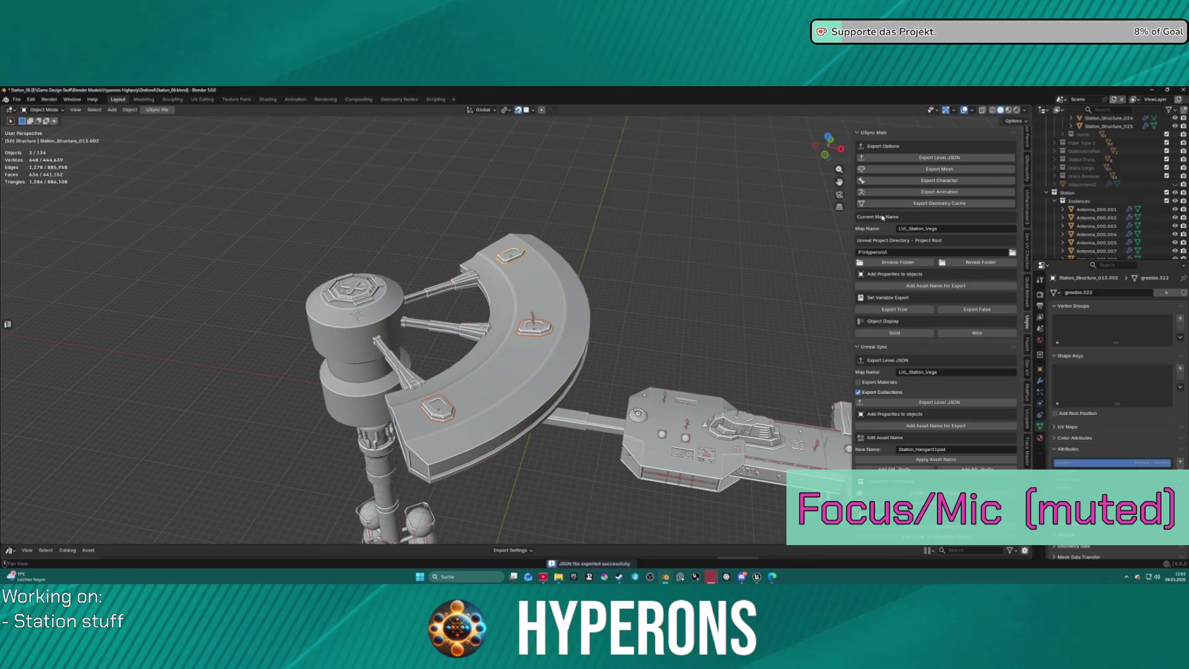
Run Sync Level in Unreal's USync panel, then go back to the Blender station file.
{"action": "left_click", "coordinate": [755, 576]}
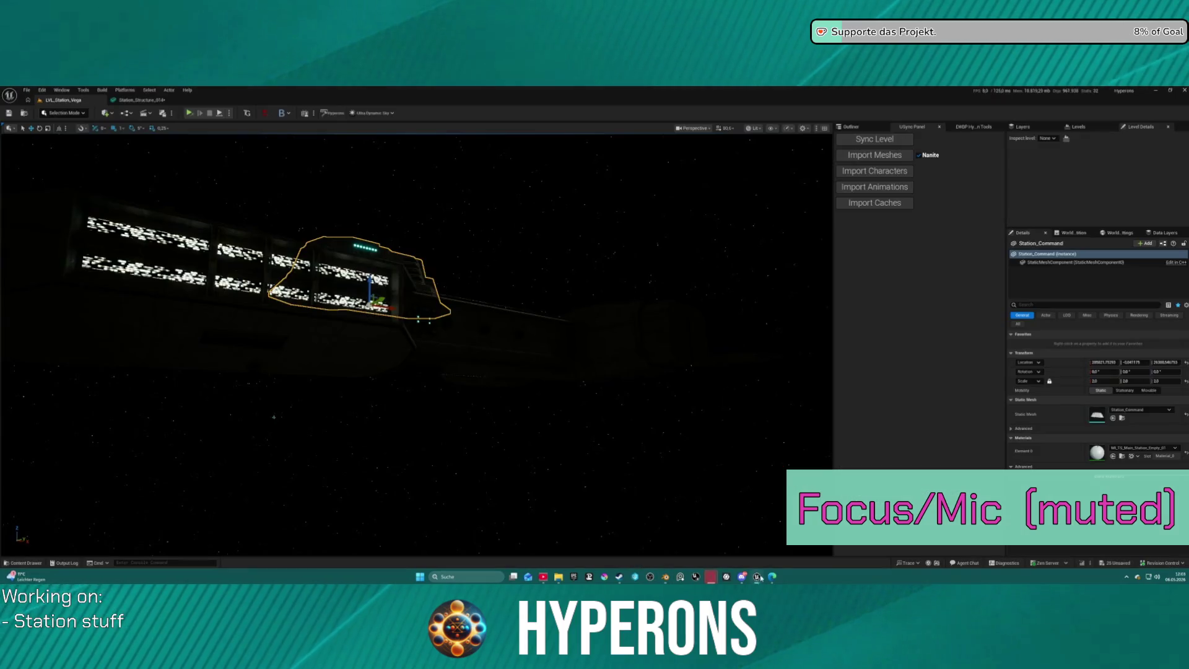
{"action": "left_click", "coordinate": [883, 138]}
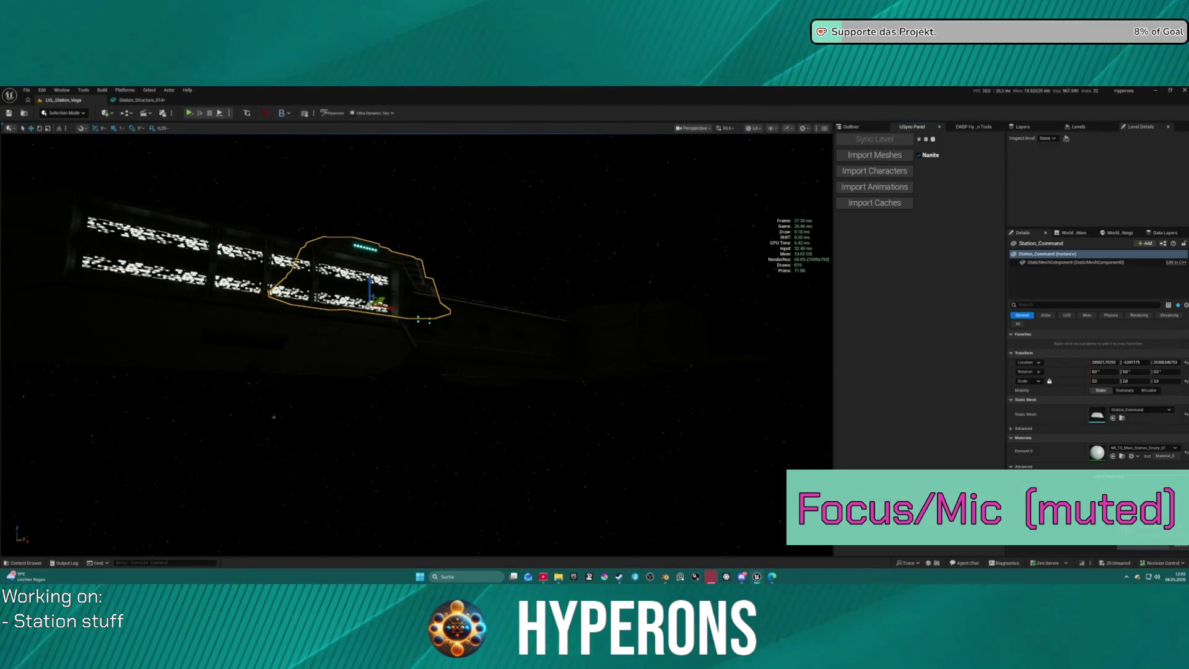
{"action": "mouse_move", "coordinate": [757, 576]}
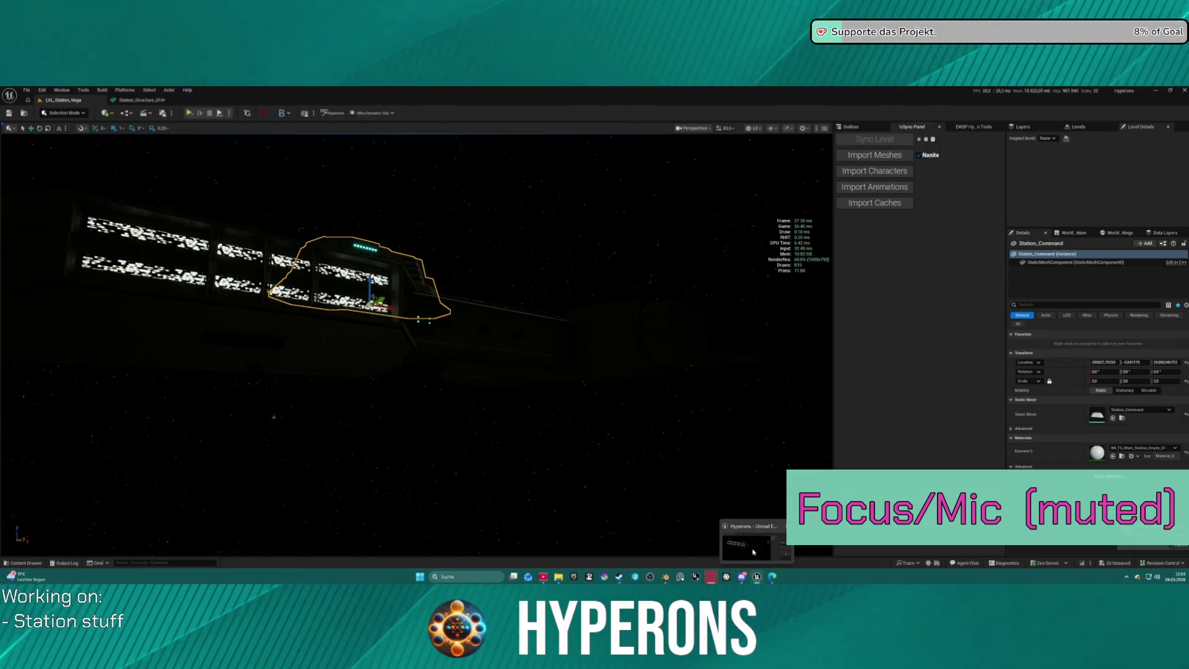
{"action": "mouse_move", "coordinate": [662, 580]}
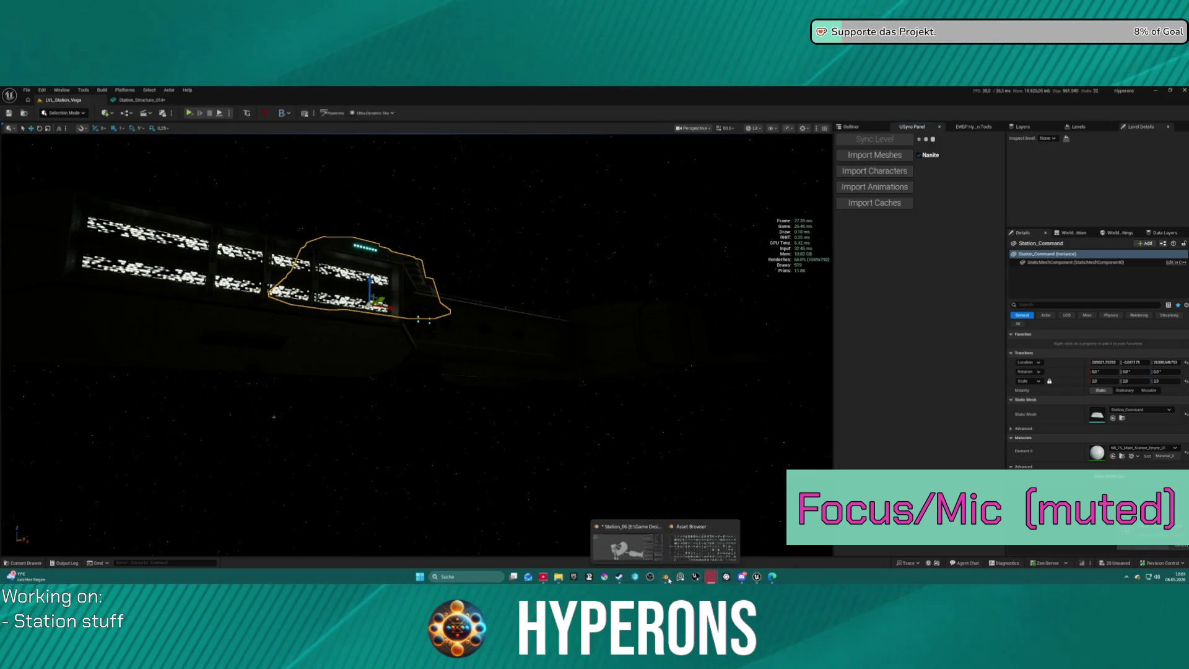
{"action": "left_click", "coordinate": [627, 545]}
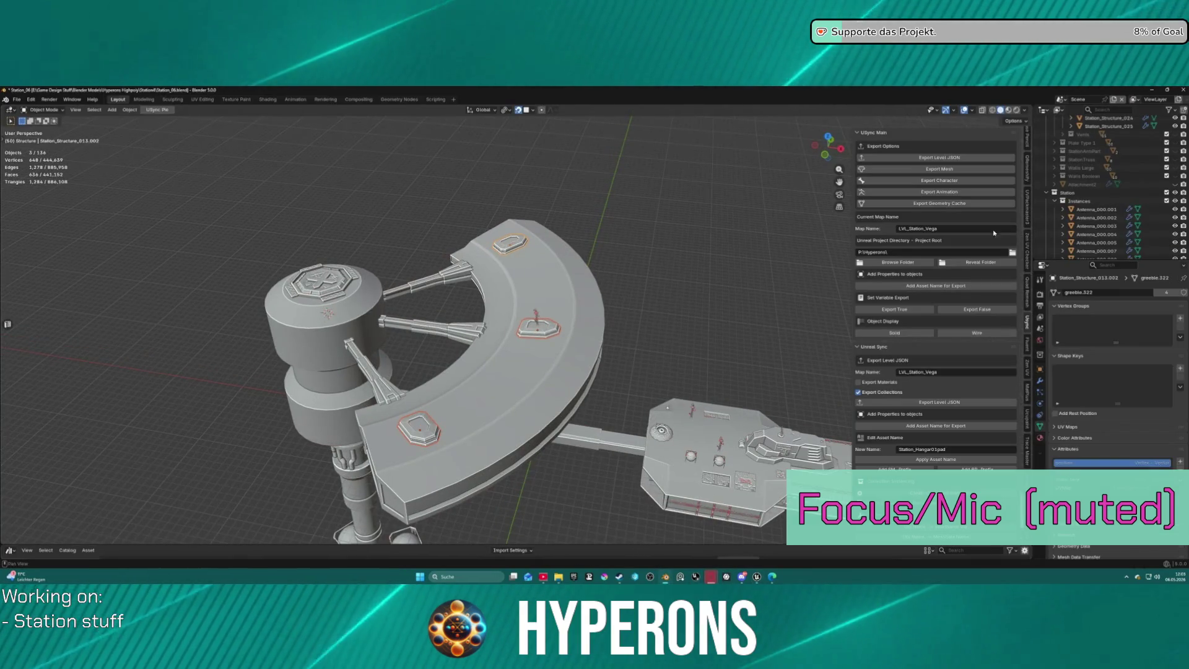
Frame the Station_Structure_020 greeble, then select the flat Station_Structure_007 piece in the parts row.
{"action": "scroll", "coordinate": [1115, 186], "scroll_direction": "up", "scroll_amount": 5}
{"action": "left_click", "coordinate": [1109, 166]}
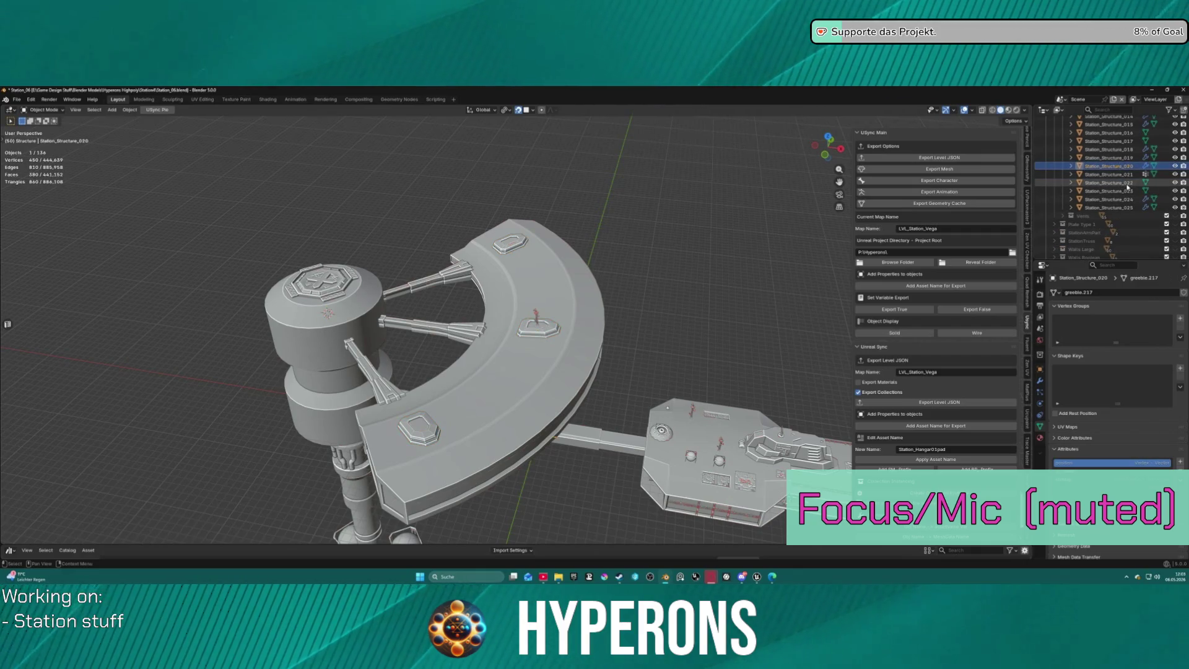
{"action": "scroll", "coordinate": [1127, 187], "scroll_direction": "up", "scroll_amount": 1}
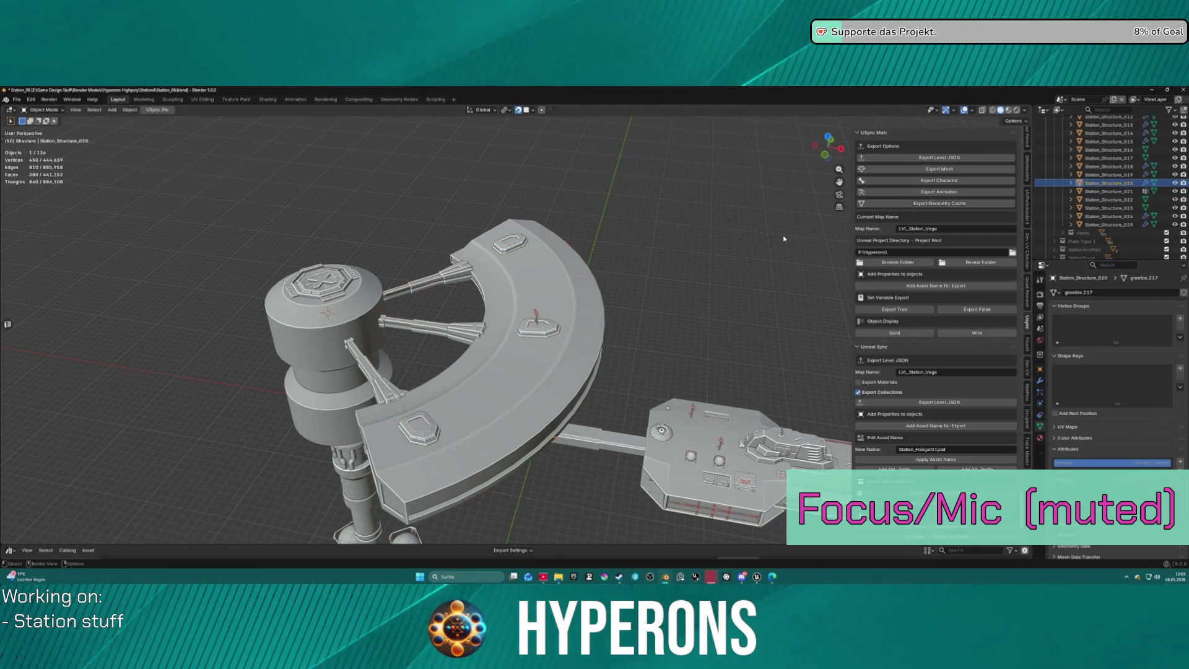
{"action": "key", "text": "KP_Decimal"}
{"action": "mouse_move", "coordinate": [610, 369]}
{"action": "middle_mouse_down"}
{"action": "mouse_move", "coordinate": [601, 377]}
{"action": "mouse_move", "coordinate": [600, 337]}
{"action": "mouse_move", "coordinate": [310, 356]}
{"action": "mouse_move", "coordinate": [720, 367]}
{"action": "mouse_move", "coordinate": [702, 395]}
{"action": "mouse_move", "coordinate": [727, 393]}
{"action": "mouse_move", "coordinate": [706, 375]}
{"action": "mouse_move", "coordinate": [586, 363]}
{"action": "mouse_move", "coordinate": [186, 378]}
{"action": "mouse_move", "coordinate": [966, 418]}
{"action": "middle_mouse_up"}
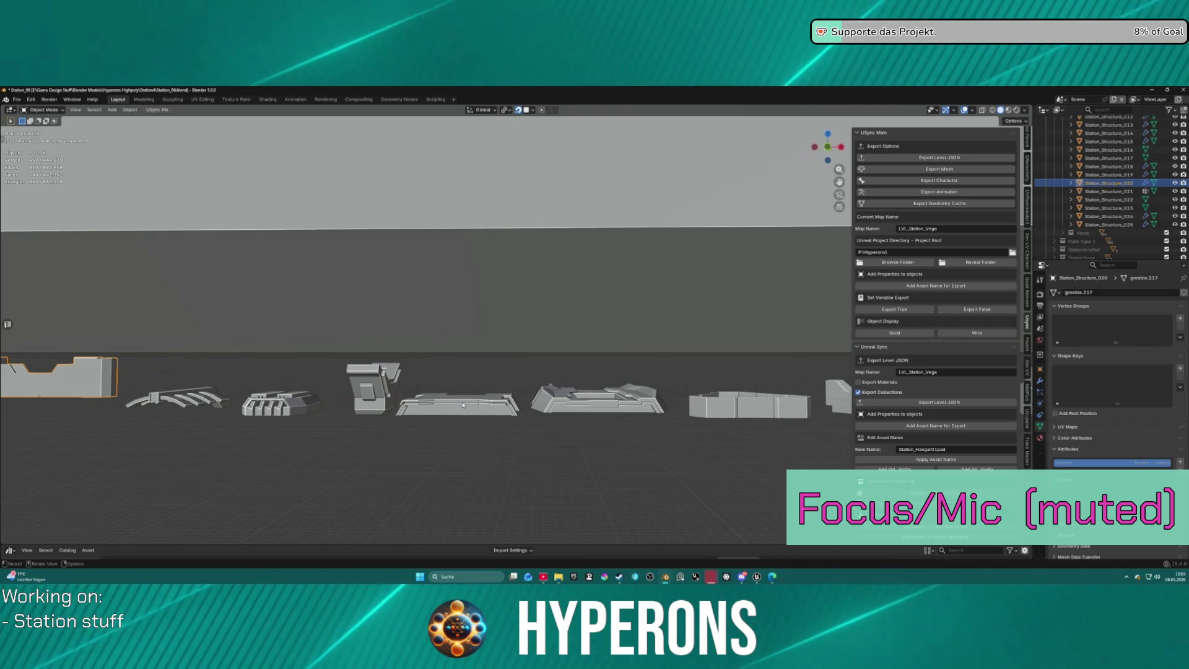
{"action": "left_click", "coordinate": [499, 406]}
{"action": "mouse_move", "coordinate": [499, 405]}
{"action": "middle_mouse_down"}
{"action": "mouse_move", "coordinate": [490, 408]}
{"action": "mouse_move", "coordinate": [514, 403]}
{"action": "mouse_move", "coordinate": [619, 279]}
{"action": "mouse_move", "coordinate": [533, 403]}
{"action": "mouse_move", "coordinate": [492, 406]}
{"action": "middle_mouse_up"}
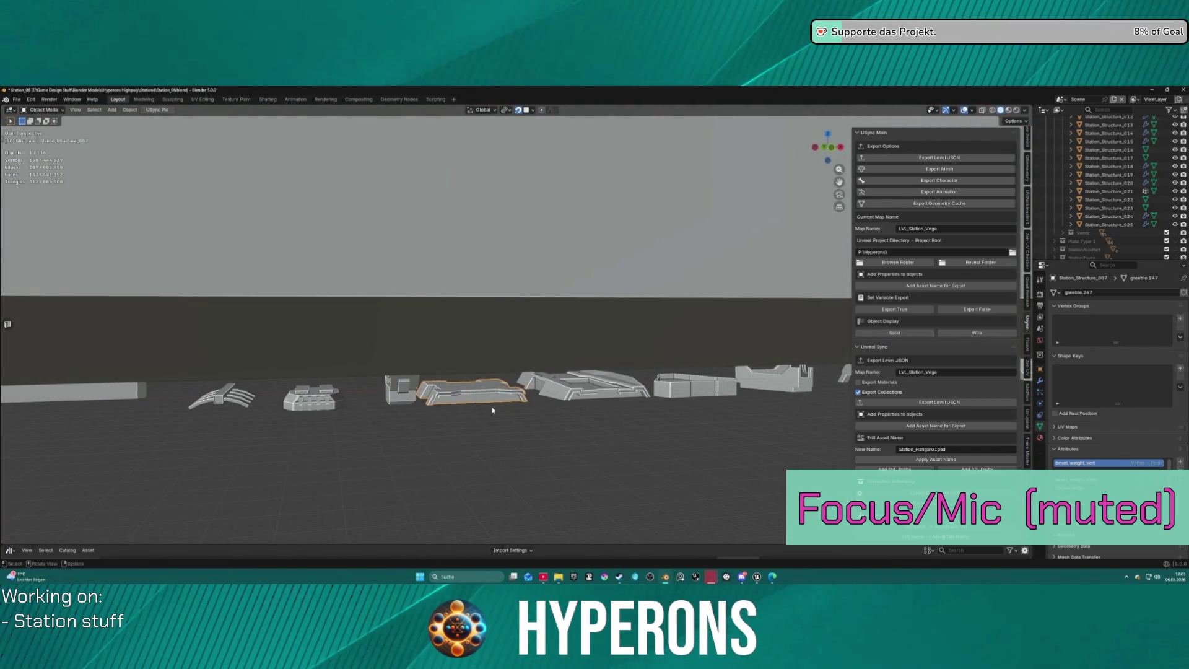
Inspect Station_Structure_007 in Local View, then place linked copy Station_Structure_007.001 near the ring.
{"action": "key", "text": "KP_Divide"}
{"action": "mouse_move", "coordinate": [496, 383]}
{"action": "middle_mouse_down"}
{"action": "mouse_move", "coordinate": [477, 310]}
{"action": "mouse_move", "coordinate": [461, 297]}
{"action": "mouse_move", "coordinate": [454, 392]}
{"action": "mouse_move", "coordinate": [480, 307]}
{"action": "mouse_move", "coordinate": [487, 347]}
{"action": "middle_mouse_up"}
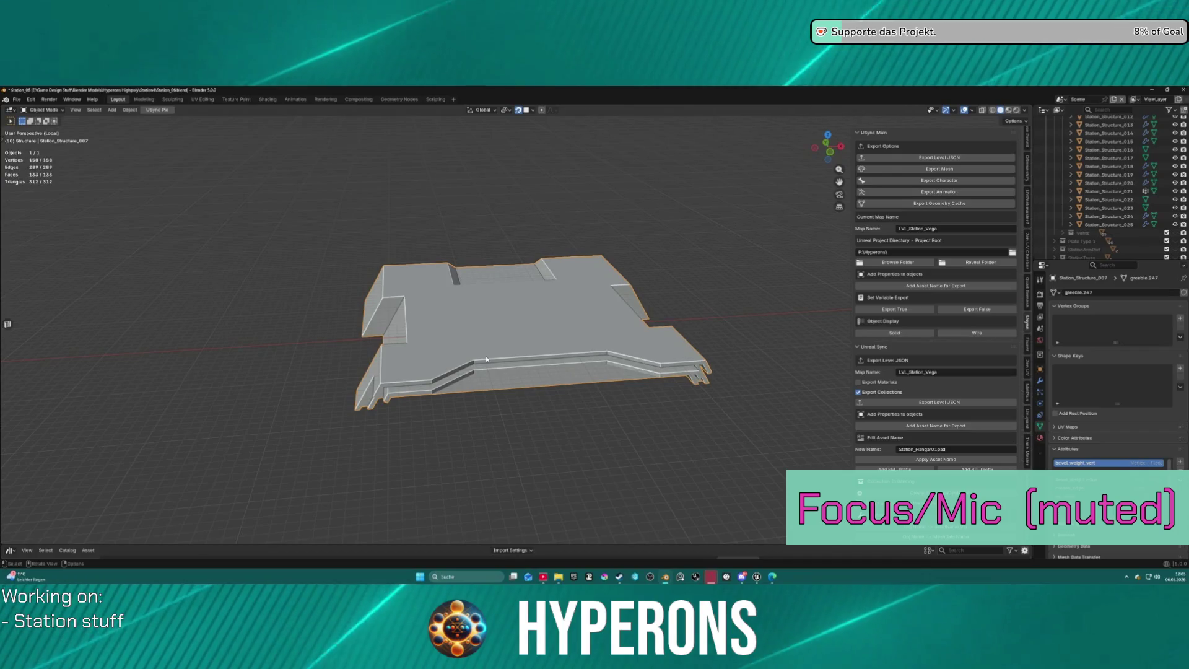
{"action": "key", "text": "KP_Divide"}
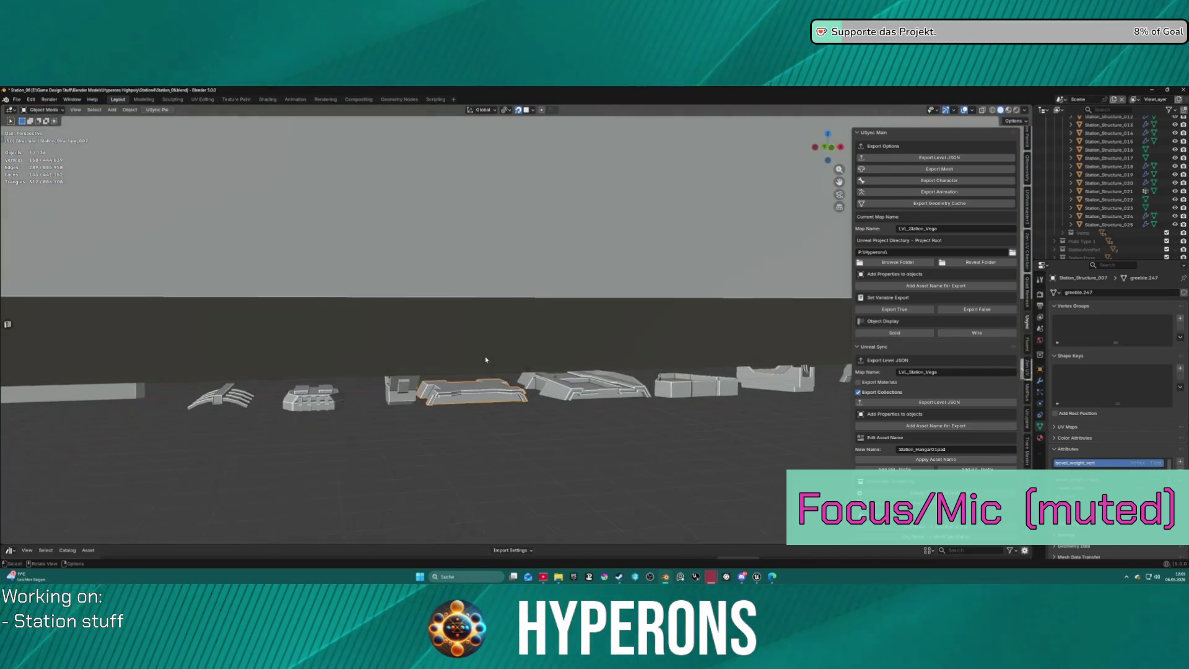
{"action": "scroll", "coordinate": [594, 391], "scroll_direction": "down", "scroll_amount": 6}
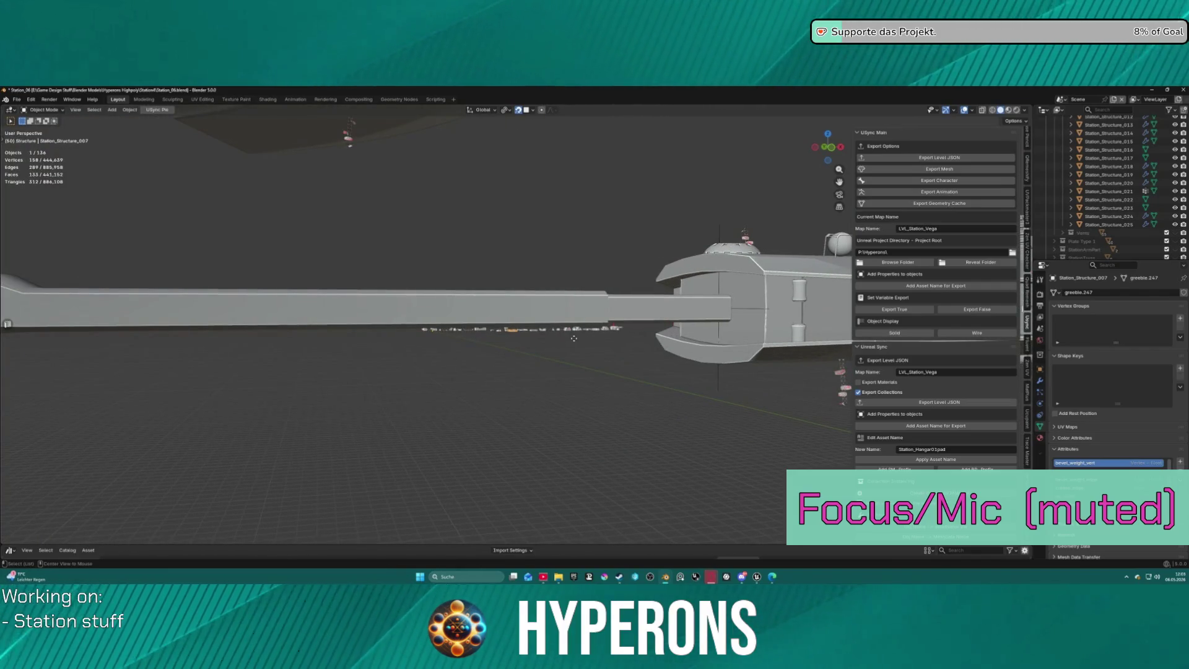
{"action": "left_click", "coordinate": [426, 117]}
{"action": "mouse_move", "coordinate": [434, 124]}
{"action": "middle_mouse_down"}
{"action": "mouse_move", "coordinate": [520, 208]}
{"action": "mouse_move", "coordinate": [545, 151]}
{"action": "mouse_move", "coordinate": [549, 173]}
{"action": "mouse_move", "coordinate": [516, 186]}
{"action": "mouse_move", "coordinate": [503, 150]}
{"action": "mouse_move", "coordinate": [499, 161]}
{"action": "middle_mouse_up"}
{"action": "scroll", "coordinate": [520, 207], "scroll_direction": "down", "scroll_amount": 8}
{"action": "scroll", "coordinate": [524, 186], "scroll_direction": "up", "scroll_amount": 5}
{"action": "scroll", "coordinate": [523, 185], "scroll_direction": "up", "scroll_amount": 3}
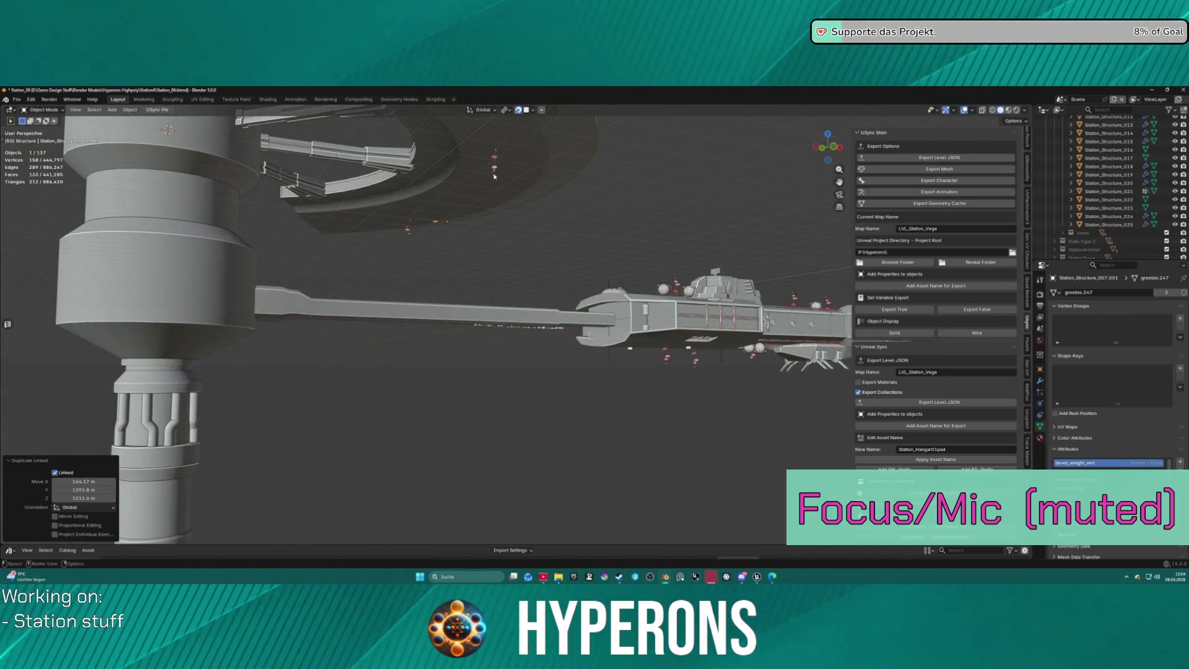
Scale the linked copy to 3.535, undo it, and frame the original flat piece.
{"action": "scroll", "coordinate": [494, 176], "scroll_direction": "down", "scroll_amount": 2}
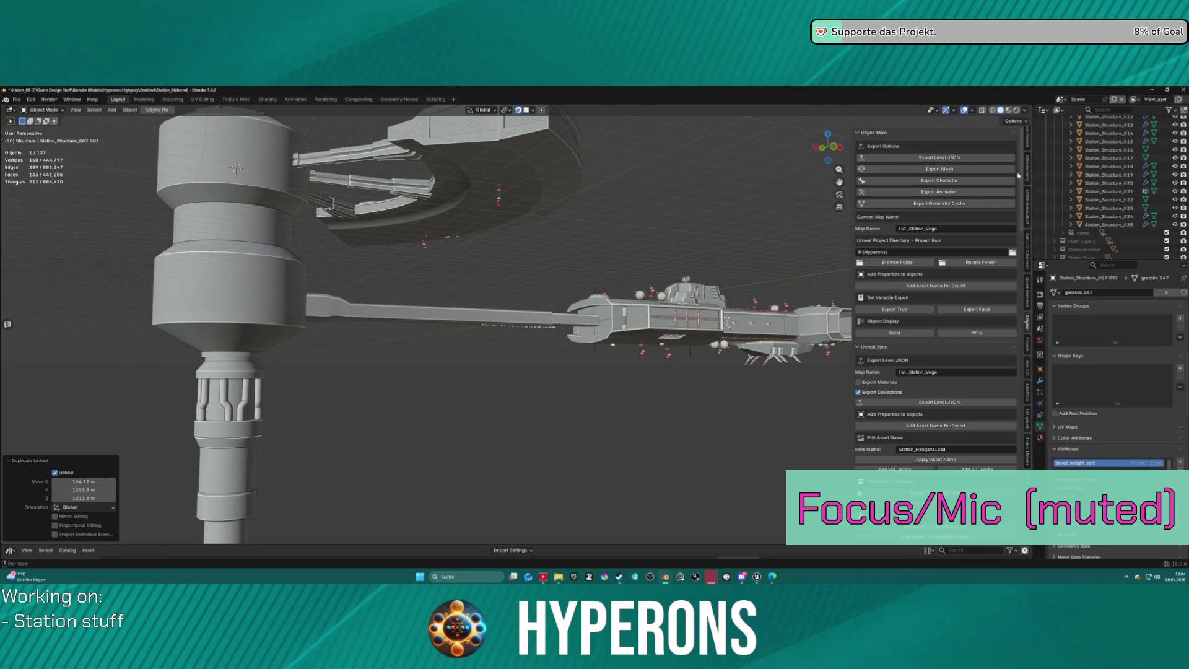
{"action": "key", "text": "s"}
{"action": "left_click", "coordinate": [682, 185]}
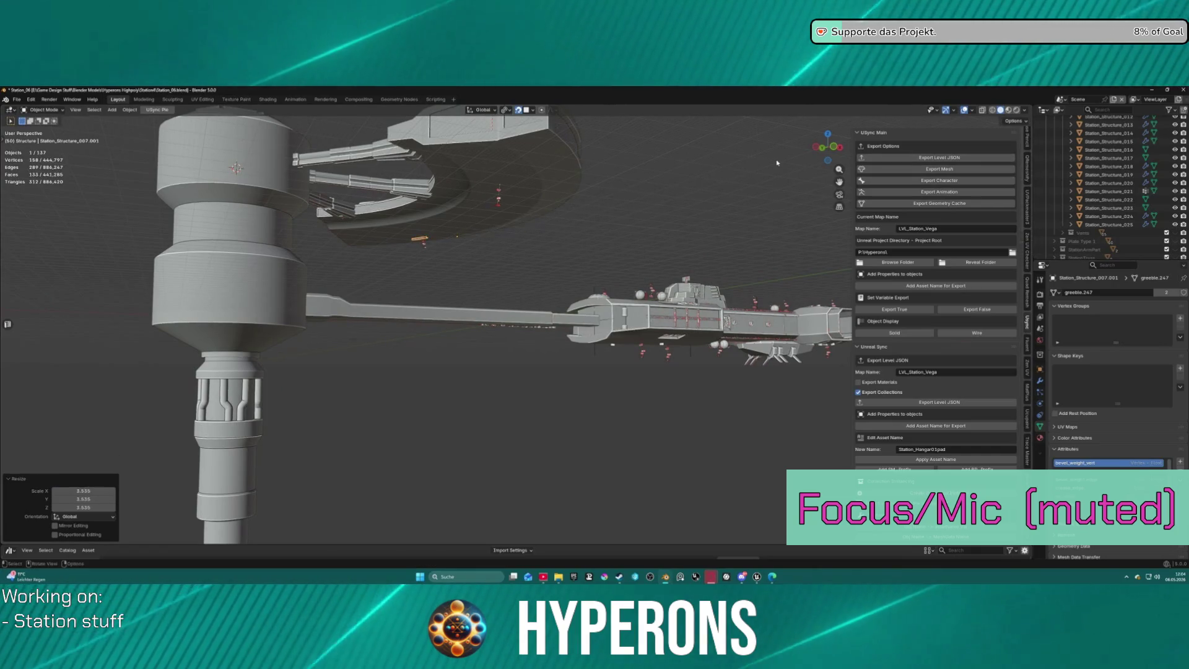
{"action": "mouse_move", "coordinate": [619, 204]}
{"action": "middle_mouse_down"}
{"action": "mouse_move", "coordinate": [576, 199]}
{"action": "mouse_move", "coordinate": [581, 215]}
{"action": "middle_mouse_up"}
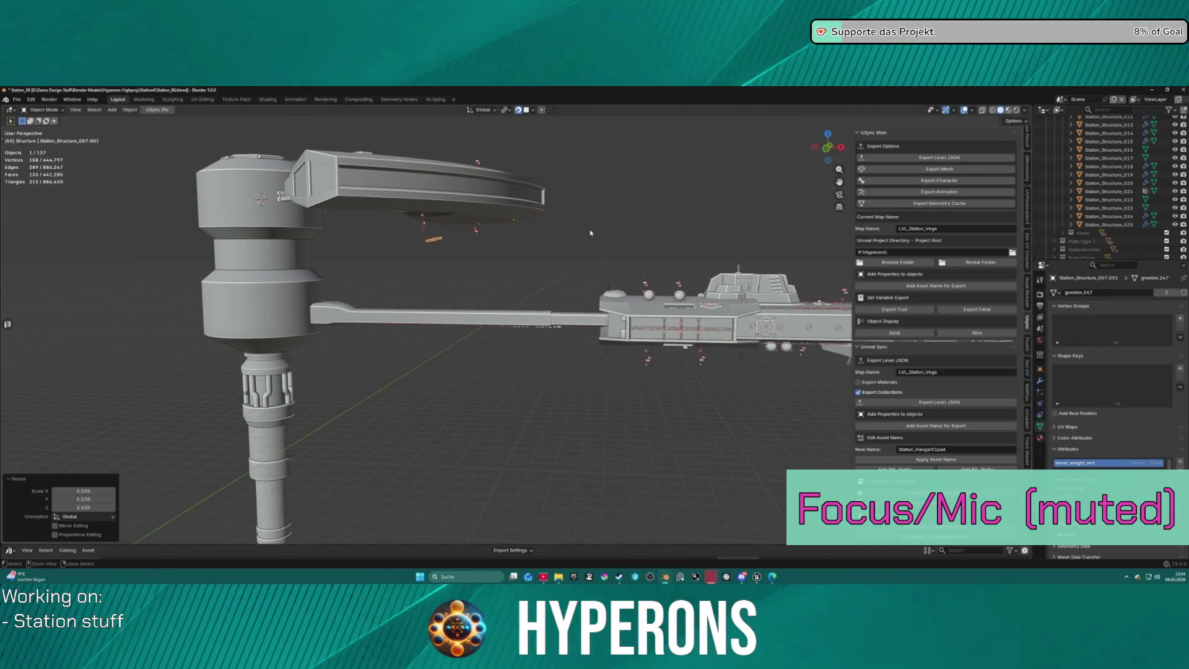
{"action": "key", "text": "ctrl+z"}
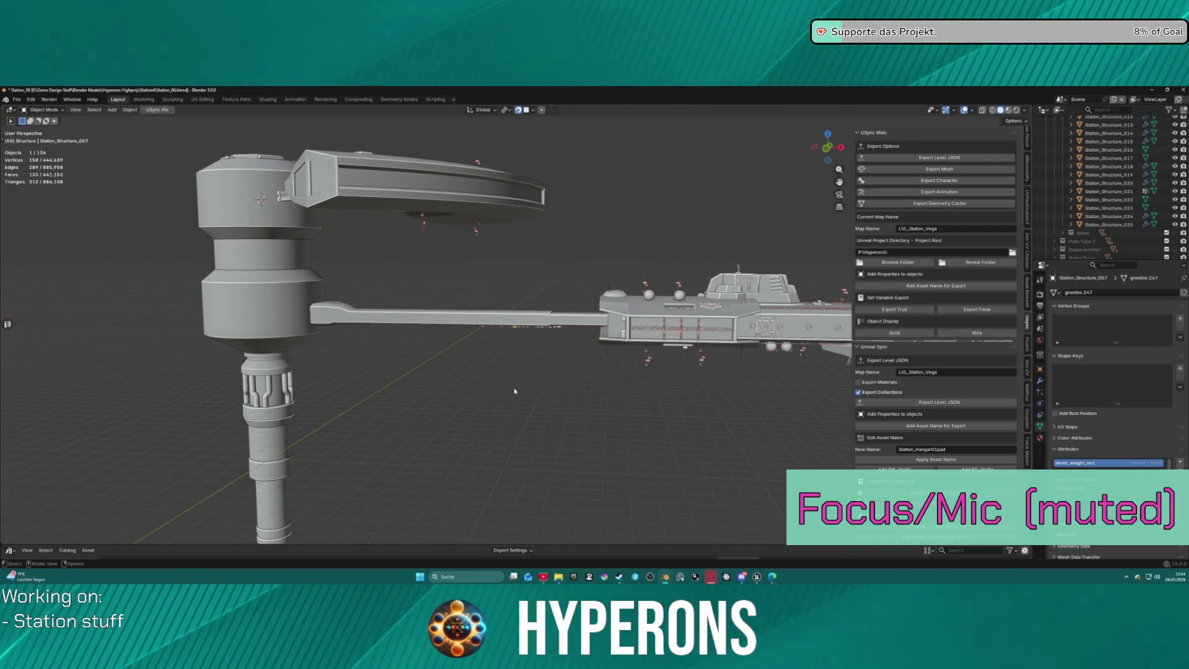
{"action": "key", "text": "KP_Decimal"}
{"action": "mouse_move", "coordinate": [506, 365]}
{"action": "middle_mouse_down"}
{"action": "mouse_move", "coordinate": [465, 403]}
{"action": "mouse_move", "coordinate": [514, 330]}
{"action": "middle_mouse_up"}
{"action": "scroll", "coordinate": [495, 368], "scroll_direction": "up", "scroll_amount": 3}
Set the flat piece's origin to its geometry centre with Origin to Geometry.
{"action": "key", "text": "z"}
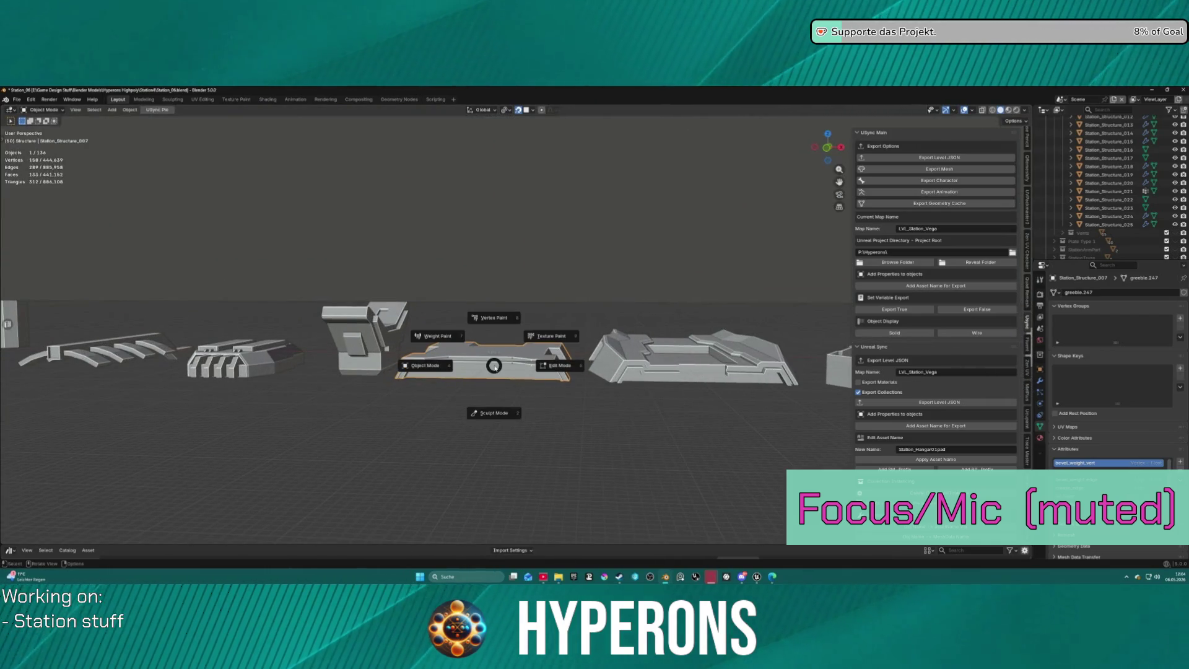
{"action": "key", "text": "z"}
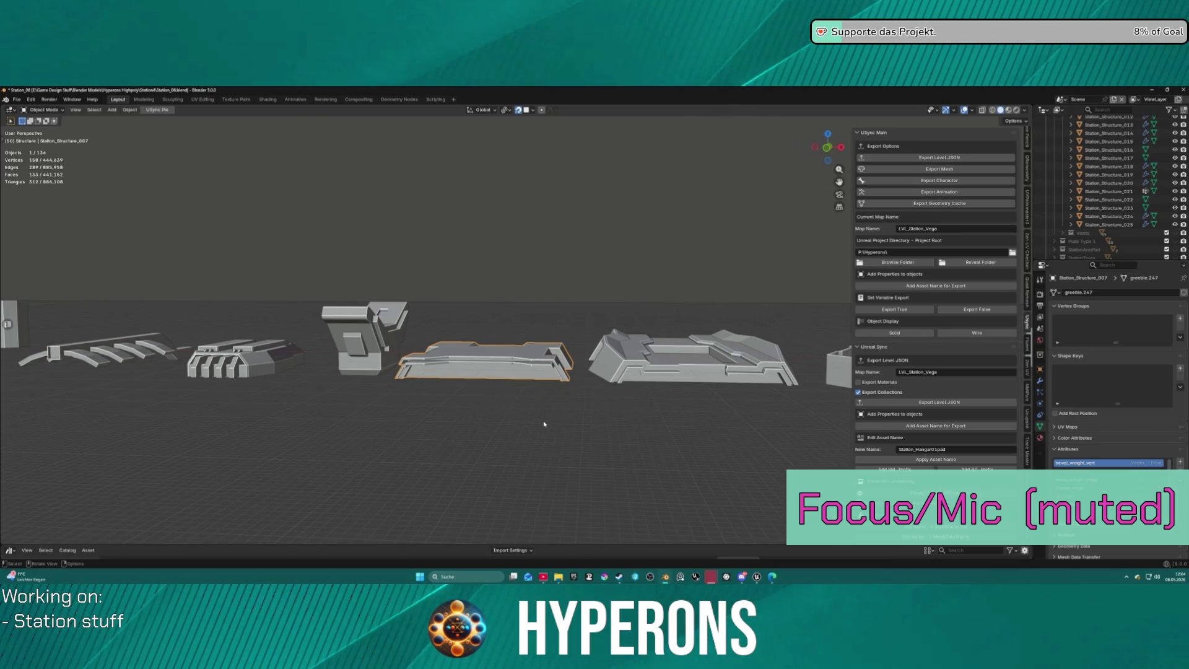
{"action": "right_click", "coordinate": [577, 423]}
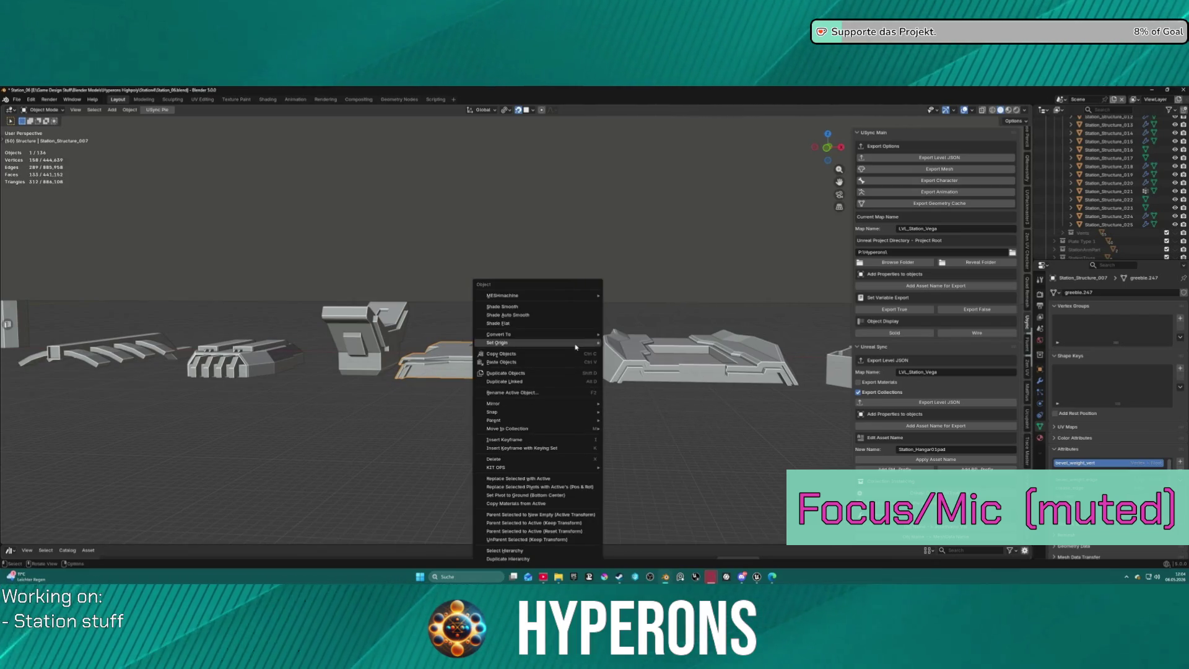
{"action": "mouse_move", "coordinate": [558, 342]}
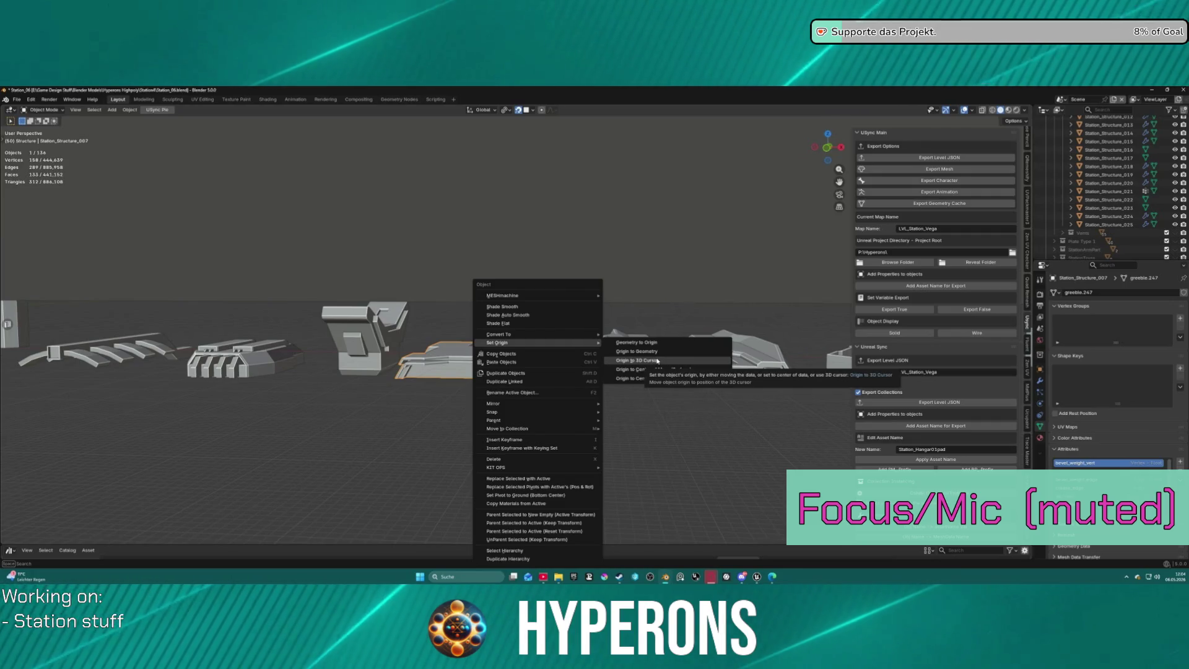
{"action": "left_click", "coordinate": [651, 354]}
{"action": "middle_click_drag", "start_coordinate": [476, 359], "coordinate": [482, 345]}
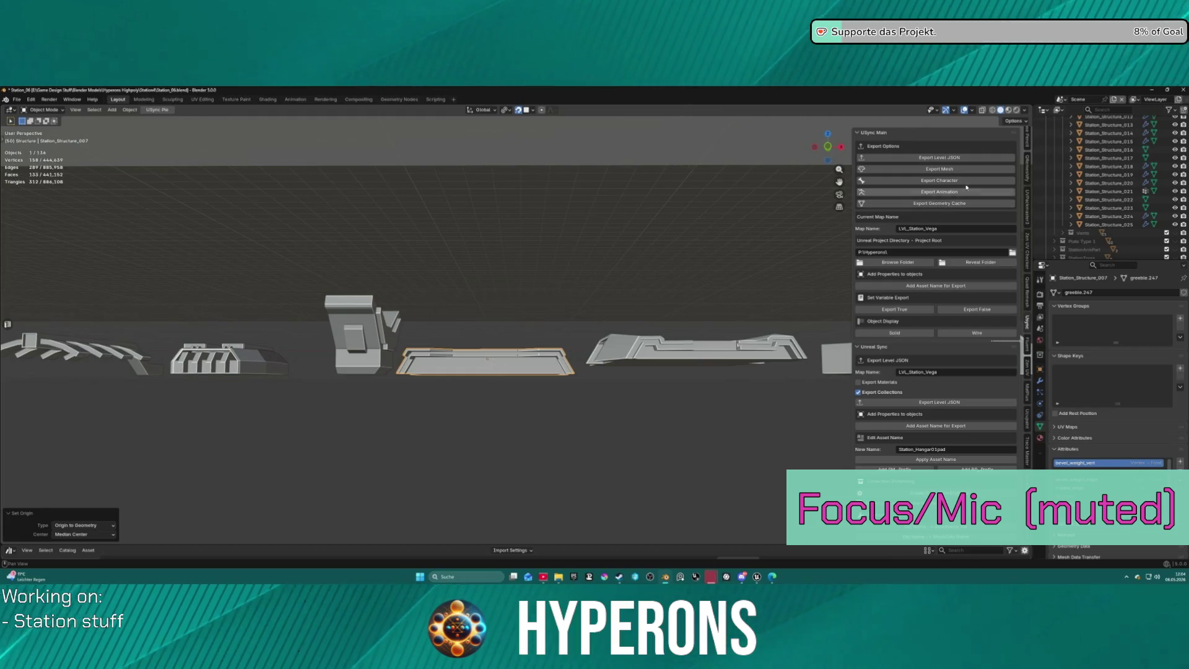
Enable Transform Affect Only: Origins in the viewport Options.
{"action": "left_click", "coordinate": [1026, 122]}
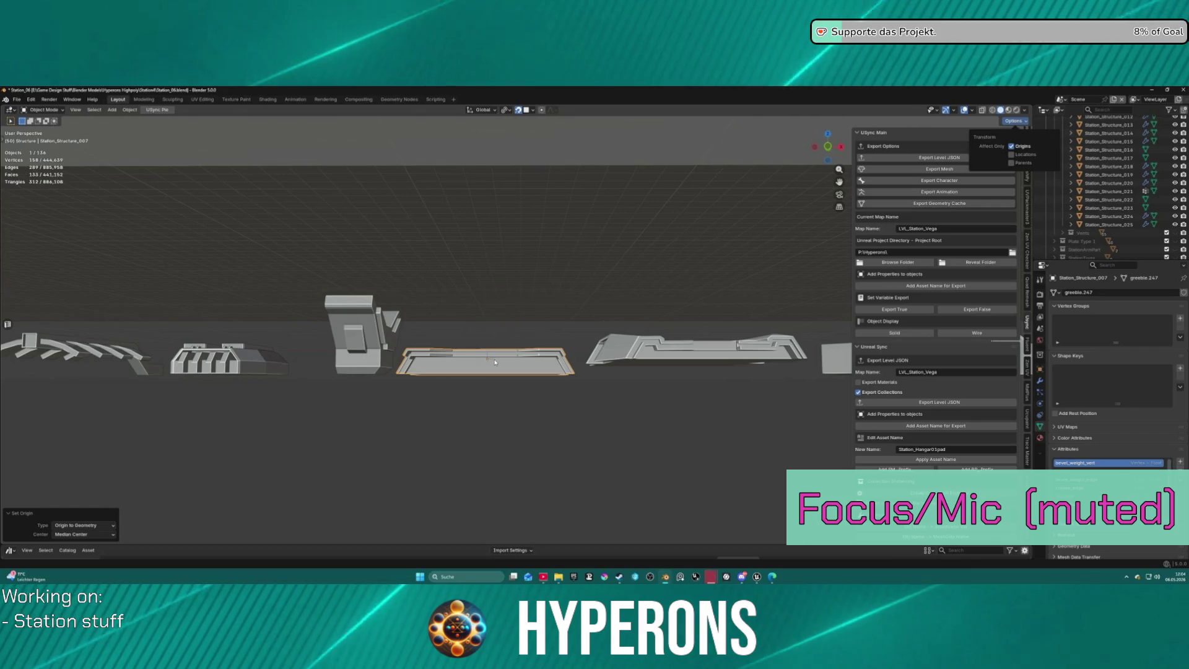
{"action": "left_click", "coordinate": [540, 393]}
{"action": "key", "text": "q"}
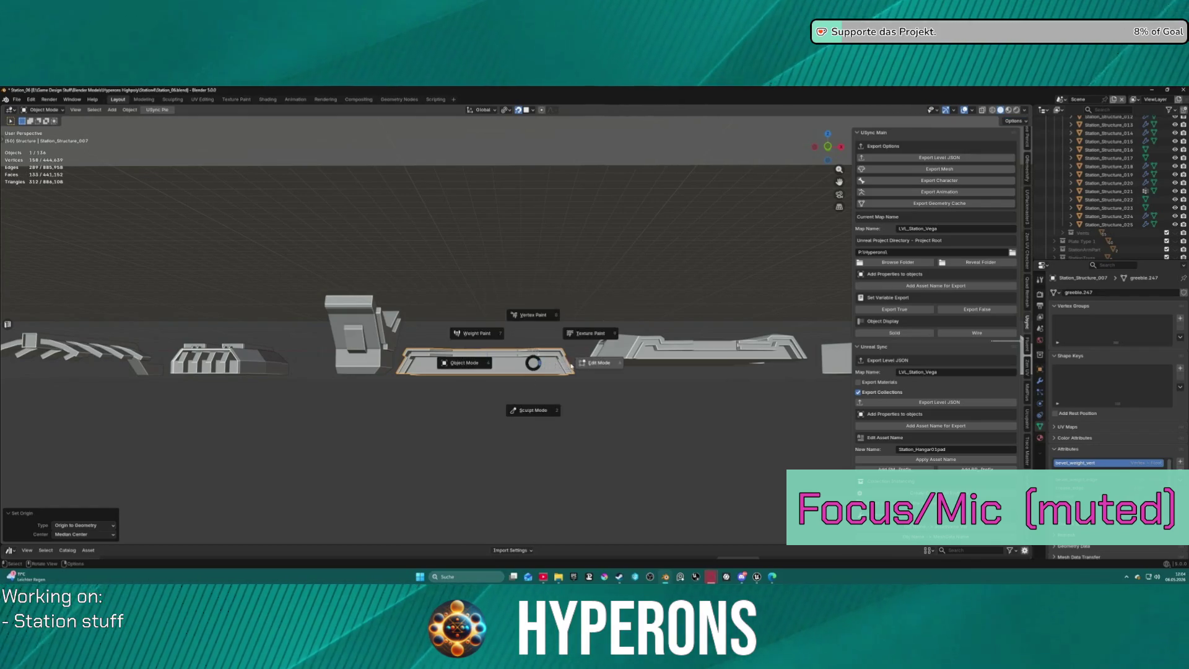
{"action": "left_click", "coordinate": [531, 397]}
{"action": "scroll", "coordinate": [496, 381], "scroll_direction": "down", "scroll_amount": 5}
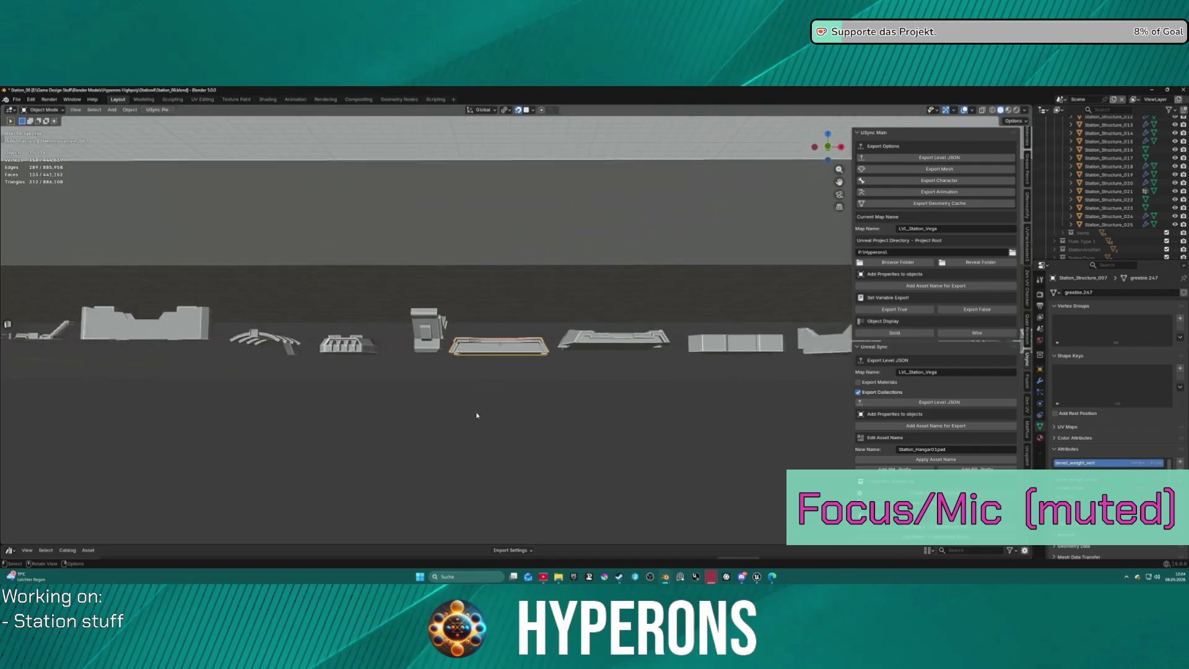
In Local View, move the origin down along Z by about -0.967 m to the bottom edge.
{"action": "mouse_move", "coordinate": [478, 384]}
{"action": "middle_mouse_down"}
{"action": "mouse_move", "coordinate": [520, 369]}
{"action": "mouse_move", "coordinate": [571, 391]}
{"action": "mouse_move", "coordinate": [504, 385]}
{"action": "mouse_move", "coordinate": [529, 307]}
{"action": "middle_mouse_up"}
{"action": "key", "text": "KP_Divide"}
{"action": "scroll", "coordinate": [529, 301], "scroll_direction": "up", "scroll_amount": 3}
{"action": "key", "text": "g"}
{"action": "key", "text": "z"}
{"action": "left_click", "coordinate": [530, 381]}
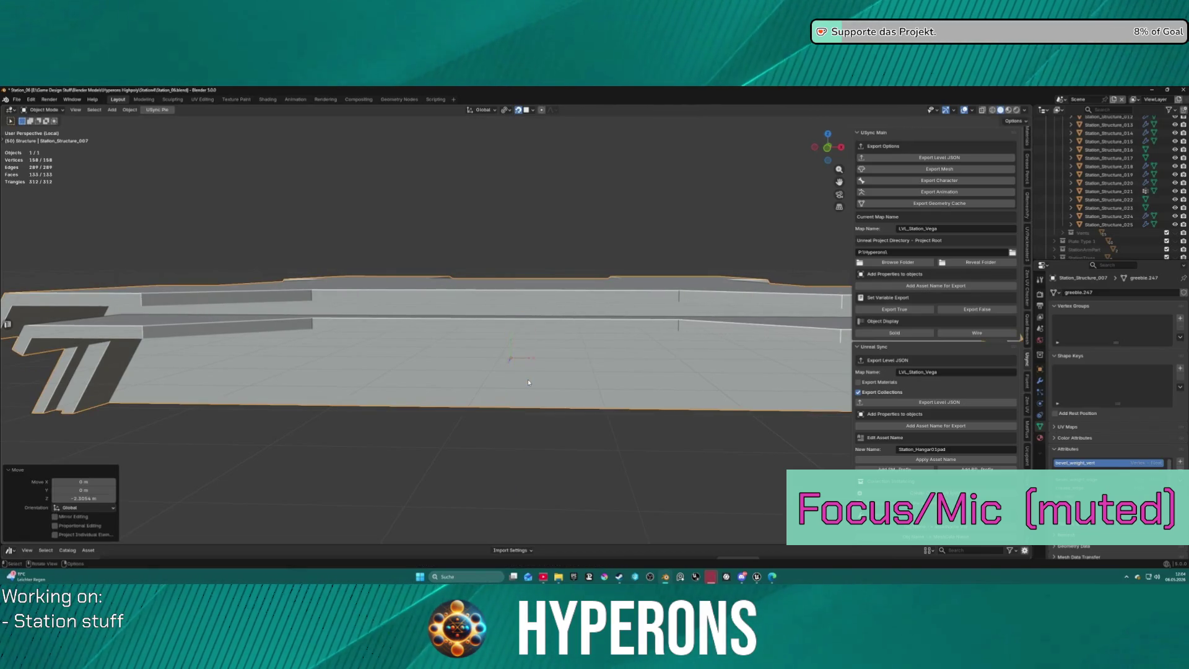
{"action": "key", "text": "KP_1"}
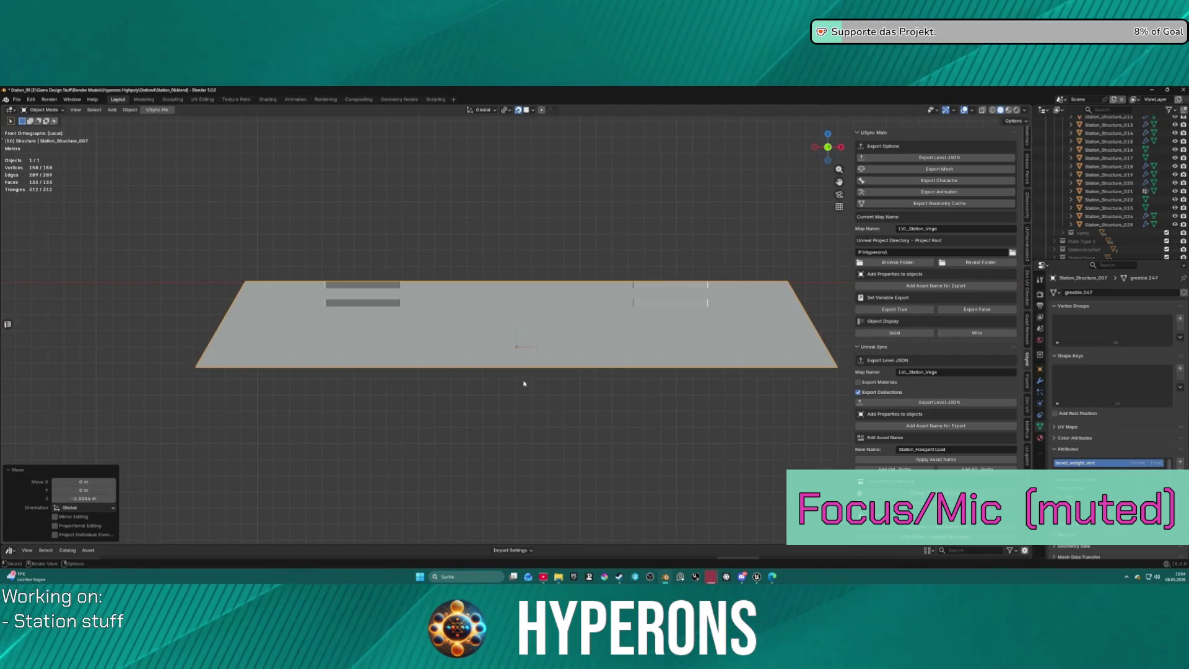
{"action": "key", "text": "g"}
{"action": "key", "text": "z"}
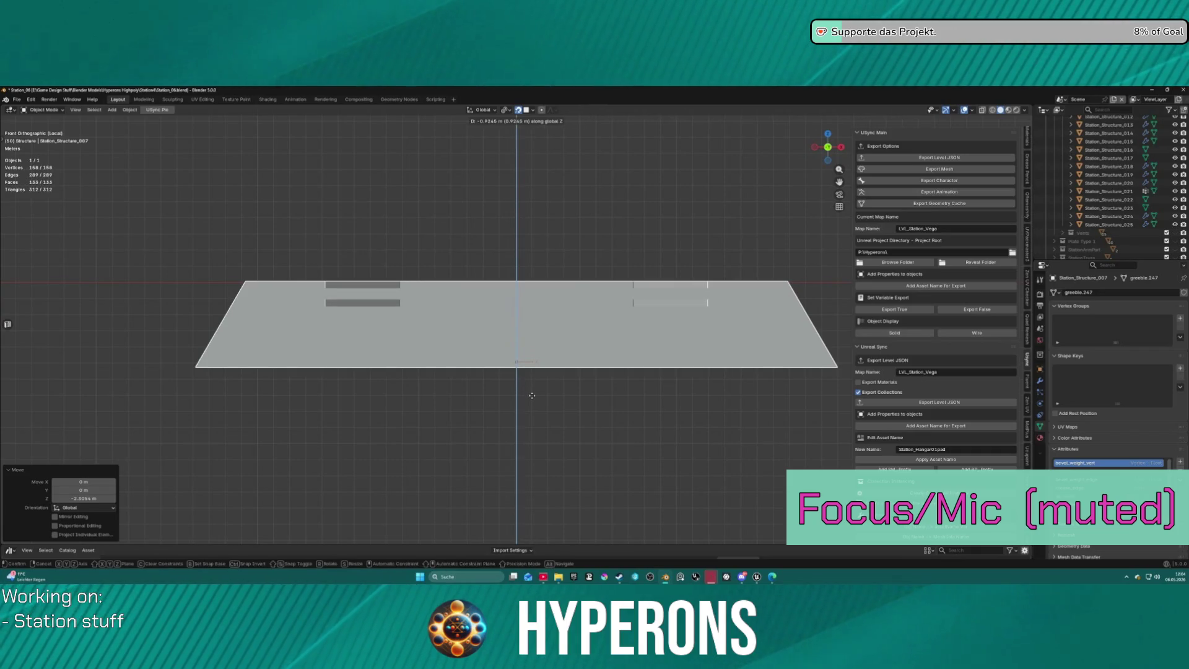
{"action": "left_click", "coordinate": [534, 397]}
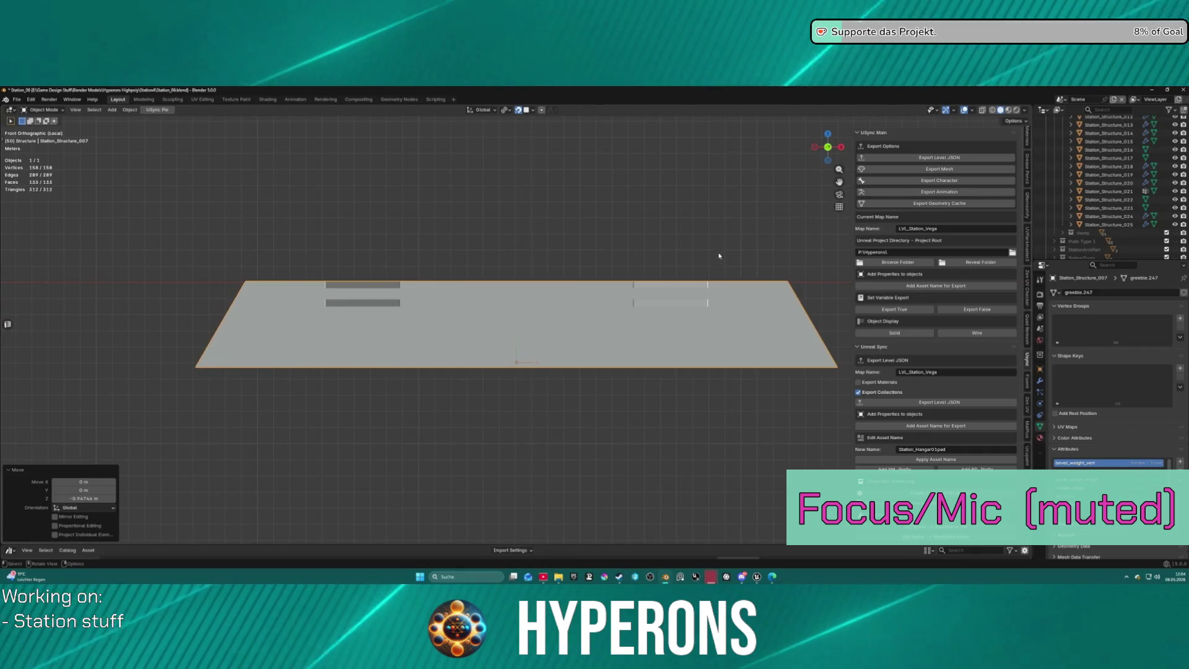
{"action": "scroll", "coordinate": [724, 255], "scroll_direction": "down", "scroll_amount": 3}
Turn off Affect Only Origins and exit Local View to see the full station.
{"action": "left_click", "coordinate": [1021, 122]}
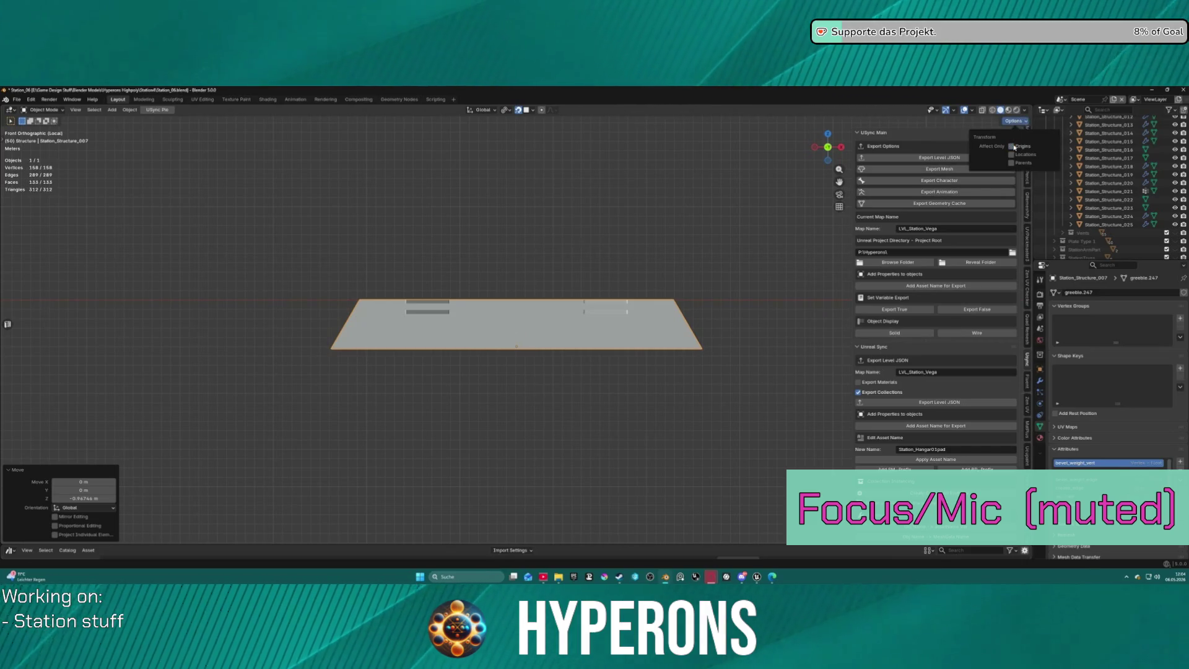
{"action": "scroll", "coordinate": [568, 295], "scroll_direction": "down", "scroll_amount": 8}
{"action": "key", "text": "ctrl+Tab"}
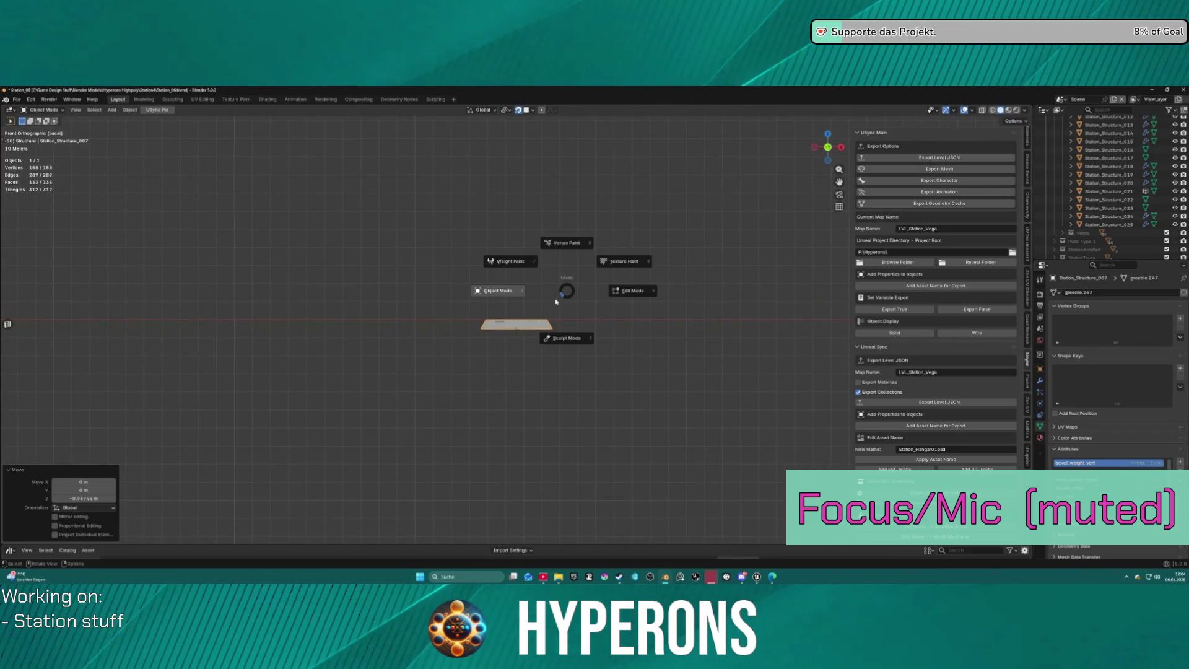
{"action": "left_click", "coordinate": [515, 298]}
{"action": "key", "text": "KP_Divide"}
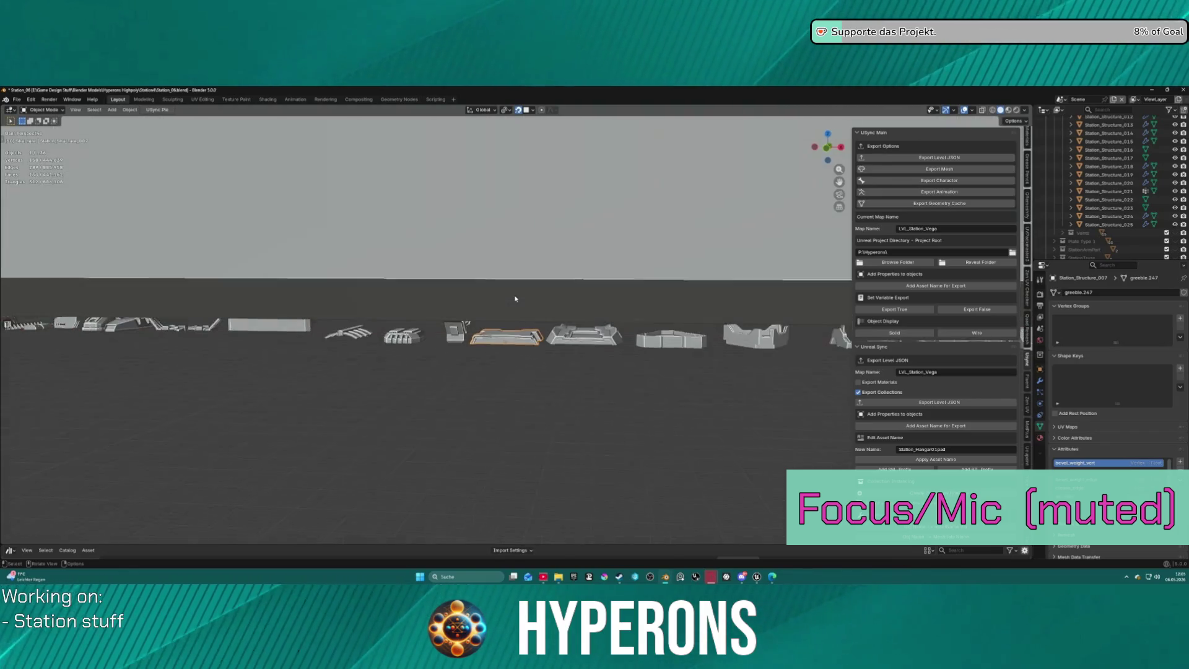
{"action": "scroll", "coordinate": [504, 292], "scroll_direction": "down", "scroll_amount": 3}
{"action": "mouse_move", "coordinate": [504, 293]}
{"action": "middle_mouse_down"}
{"action": "mouse_move", "coordinate": [345, 262]}
{"action": "mouse_move", "coordinate": [415, 258]}
{"action": "mouse_move", "coordinate": [428, 273]}
{"action": "middle_mouse_up"}
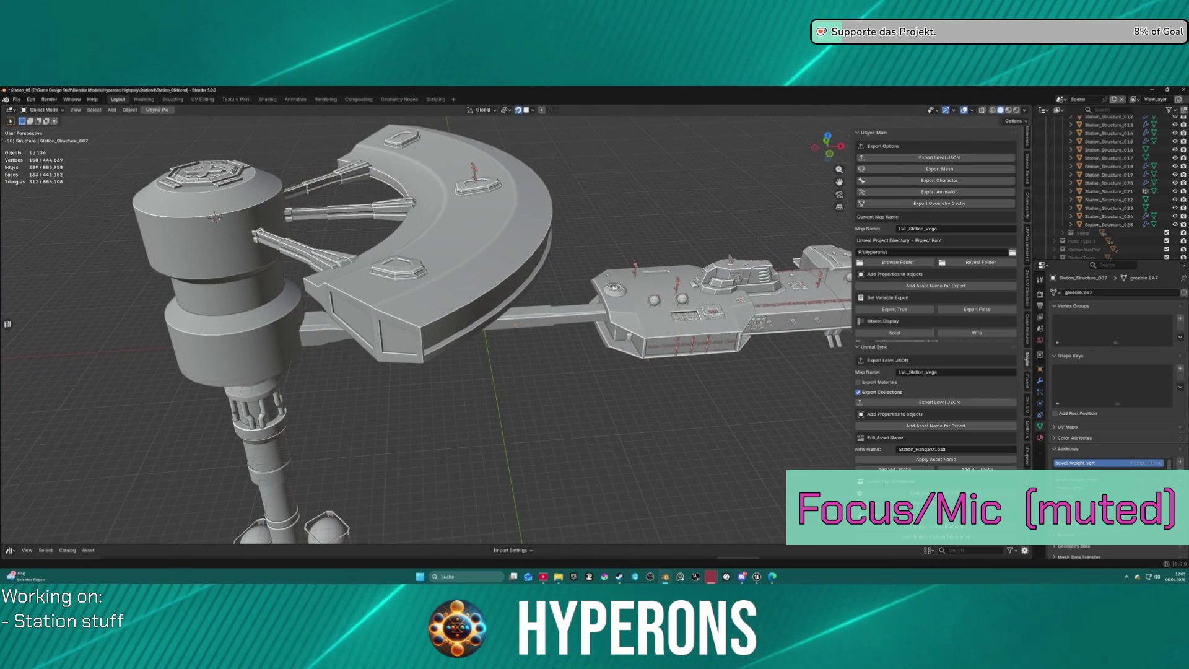
Make a linked copy of Station_Structure_007 and put it in the Structure collection.
{"action": "scroll", "coordinate": [1118, 170], "scroll_direction": "down", "scroll_amount": 1}
{"action": "scroll", "coordinate": [1118, 173], "scroll_direction": "down", "scroll_amount": 5}
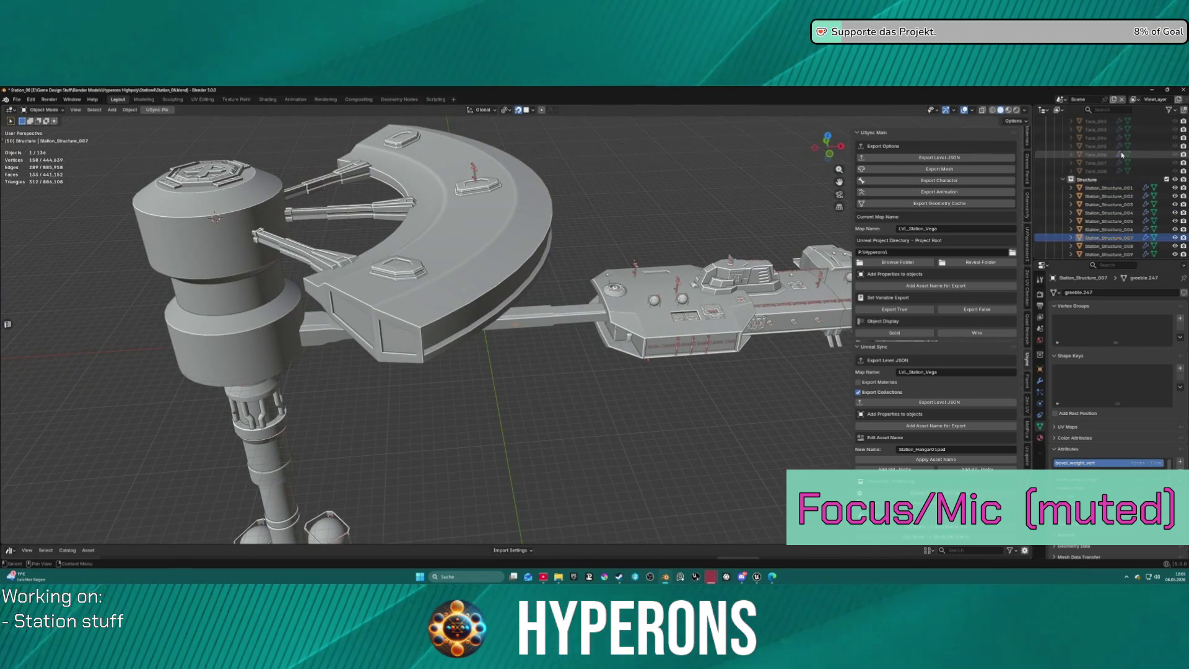
{"action": "scroll", "coordinate": [1119, 180], "scroll_direction": "down", "scroll_amount": 4}
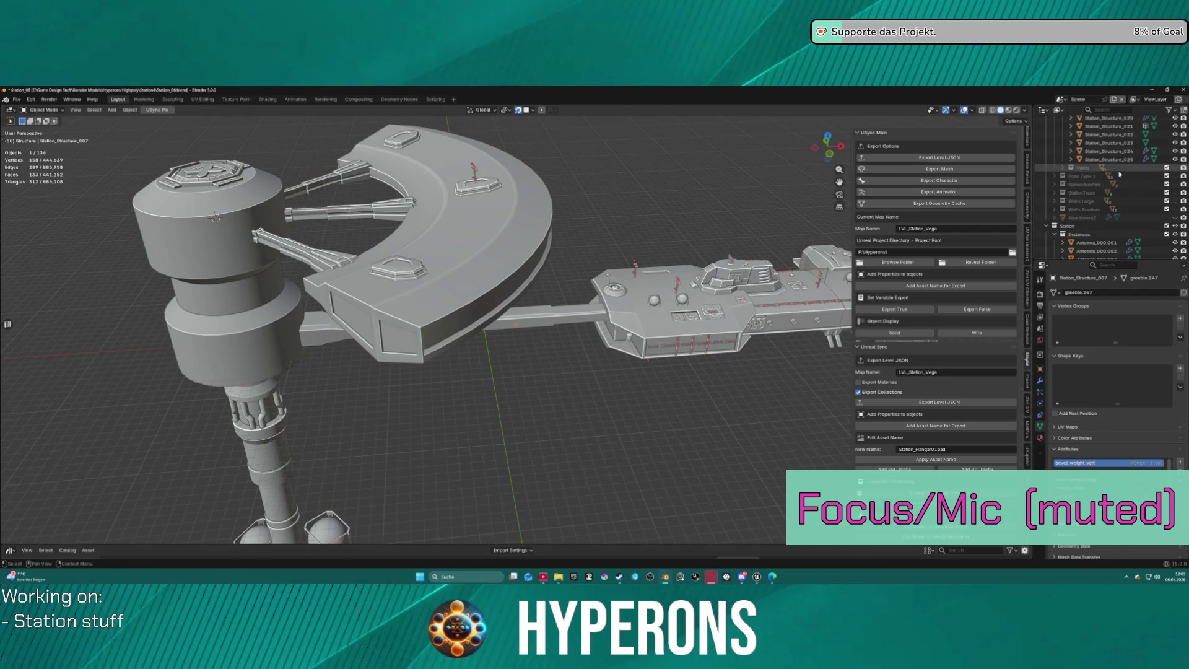
{"action": "scroll", "coordinate": [1122, 162], "scroll_direction": "up", "scroll_amount": 8}
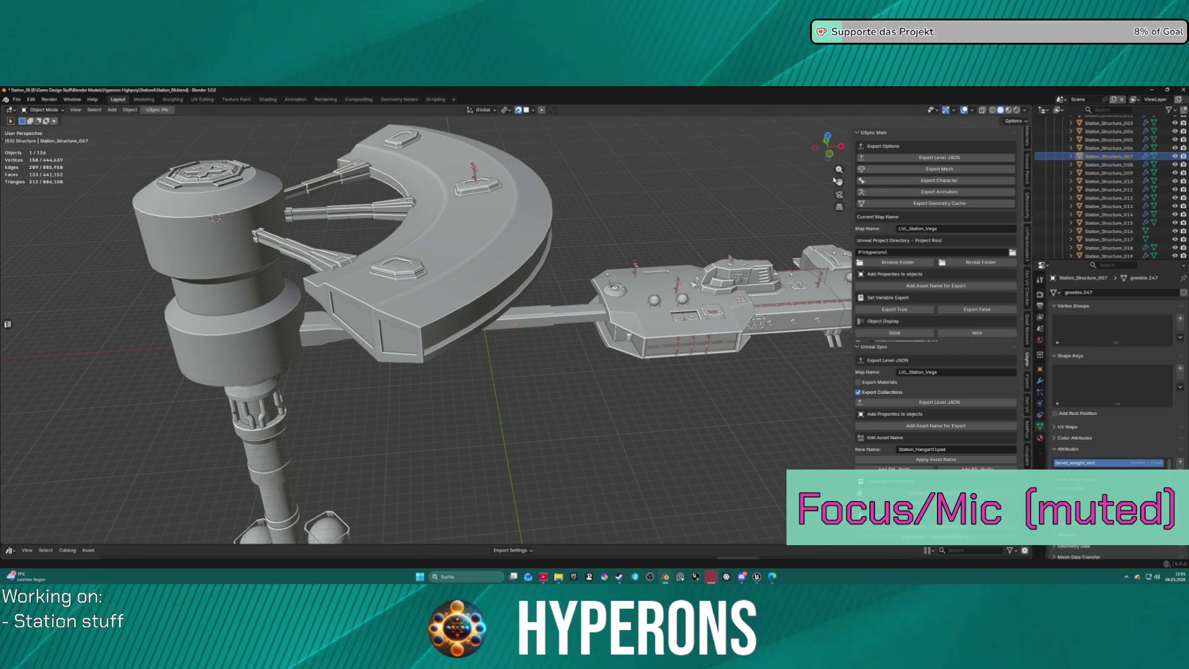
{"action": "key", "text": "shift+d"}
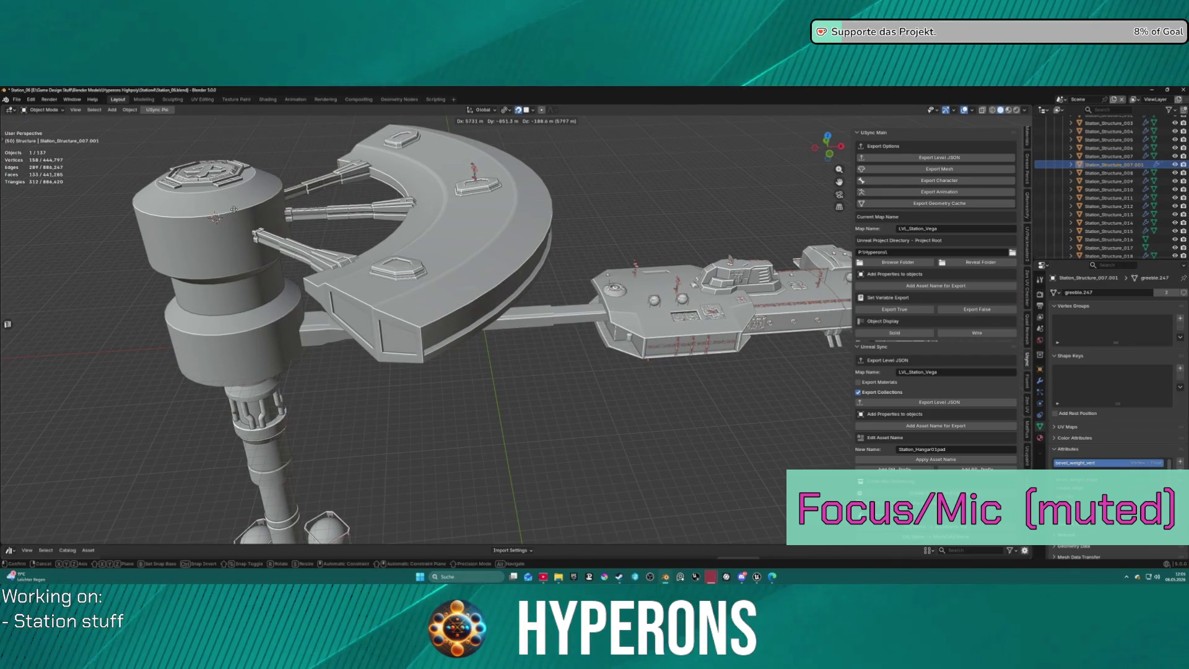
{"action": "left_click", "coordinate": [500, 224]}
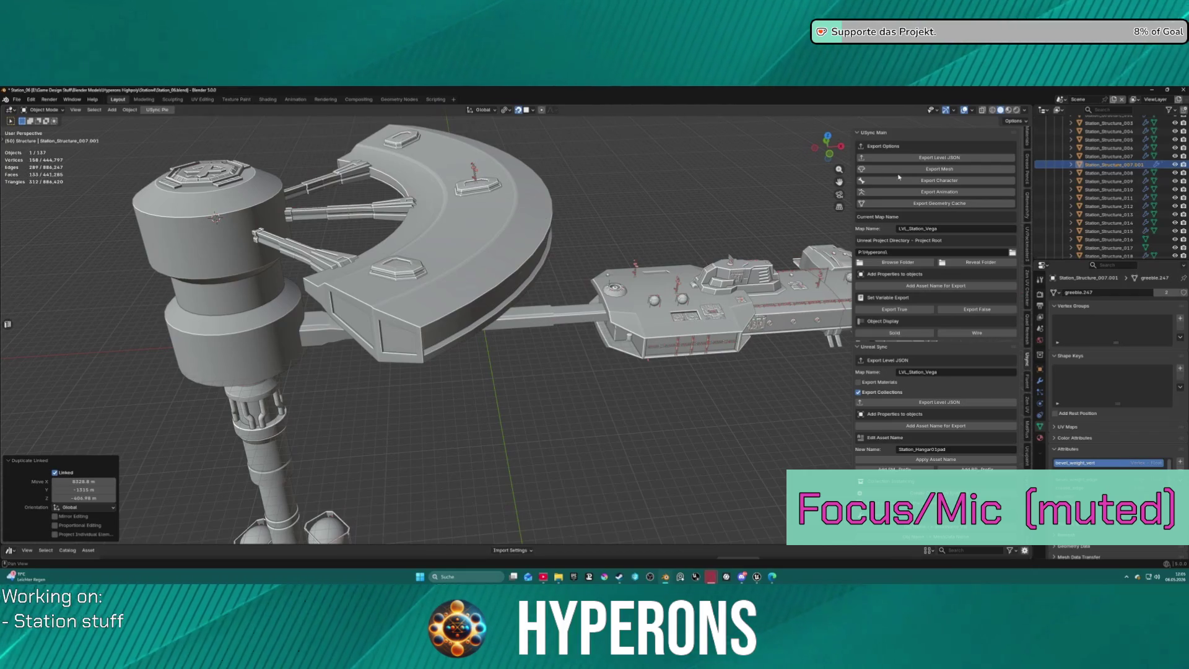
{"action": "mouse_move", "coordinate": [1122, 167]}
{"action": "left_mouse_down"}
{"action": "mouse_move", "coordinate": [1090, 121]}
{"action": "mouse_move", "coordinate": [1076, 145]}
{"action": "left_mouse_up"}
{"action": "mouse_move", "coordinate": [434, 170]}
{"action": "middle_mouse_down"}
{"action": "mouse_move", "coordinate": [508, 261]}
{"action": "mouse_move", "coordinate": [532, 316]}
{"action": "mouse_move", "coordinate": [619, 360]}
{"action": "middle_mouse_up"}
{"action": "scroll", "coordinate": [471, 165], "scroll_direction": "up", "scroll_amount": 4}
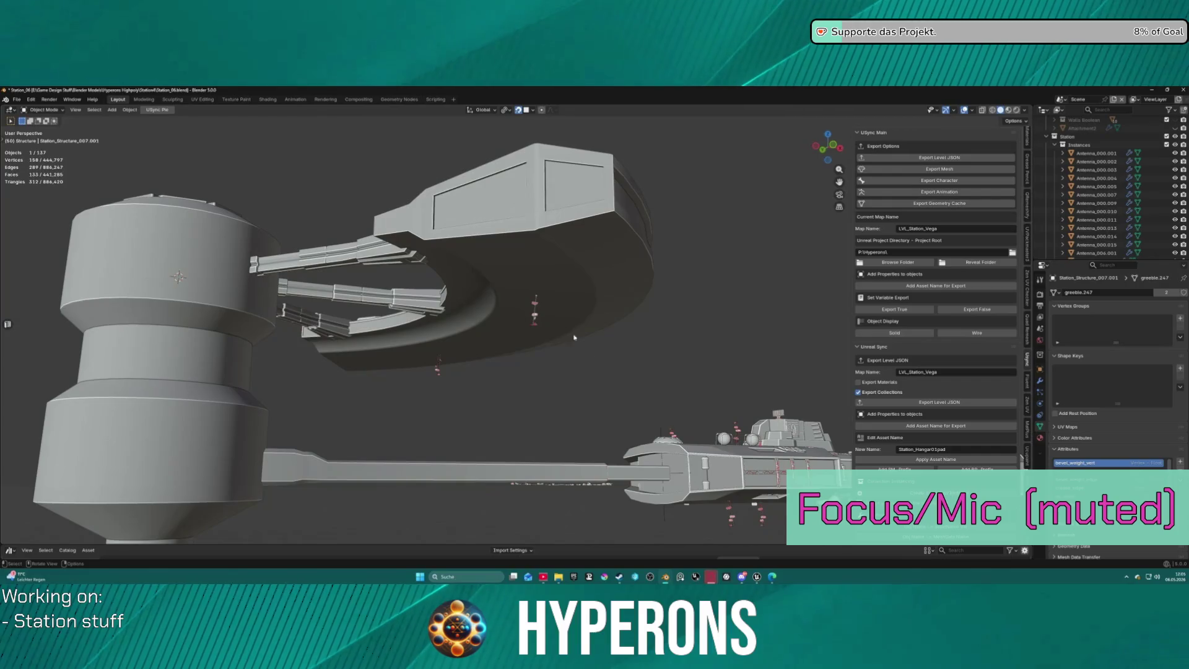
{"action": "scroll", "coordinate": [711, 399], "scroll_direction": "down", "scroll_amount": 2}
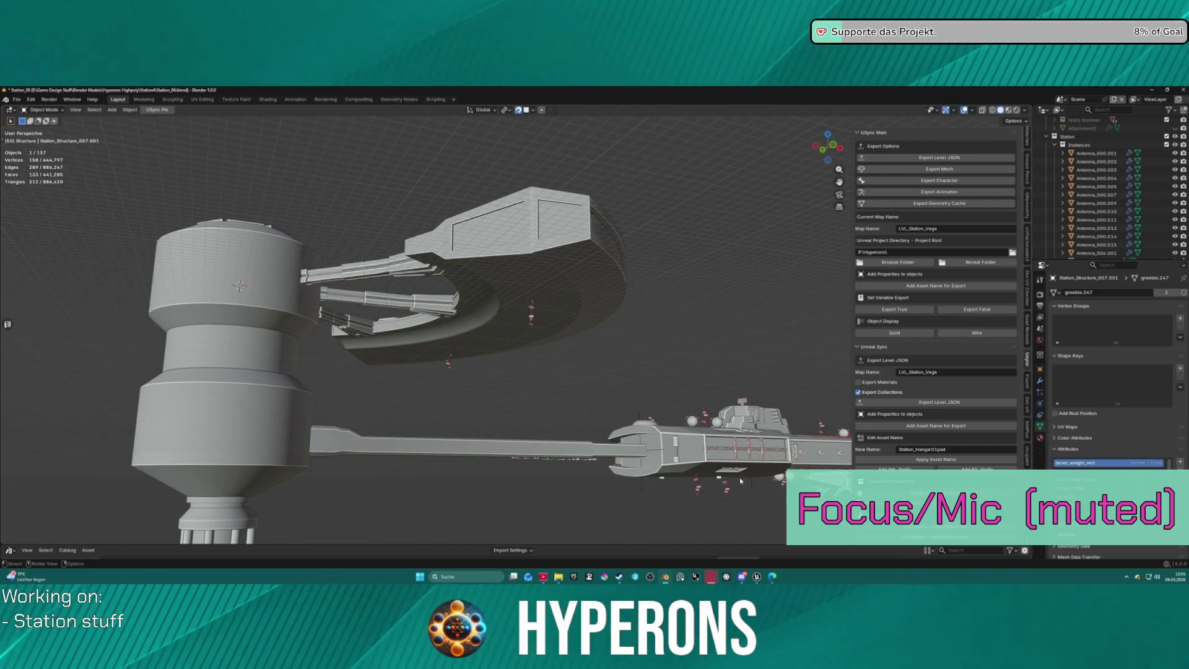
{"action": "scroll", "coordinate": [1155, 248], "scroll_direction": "down", "scroll_amount": 10}
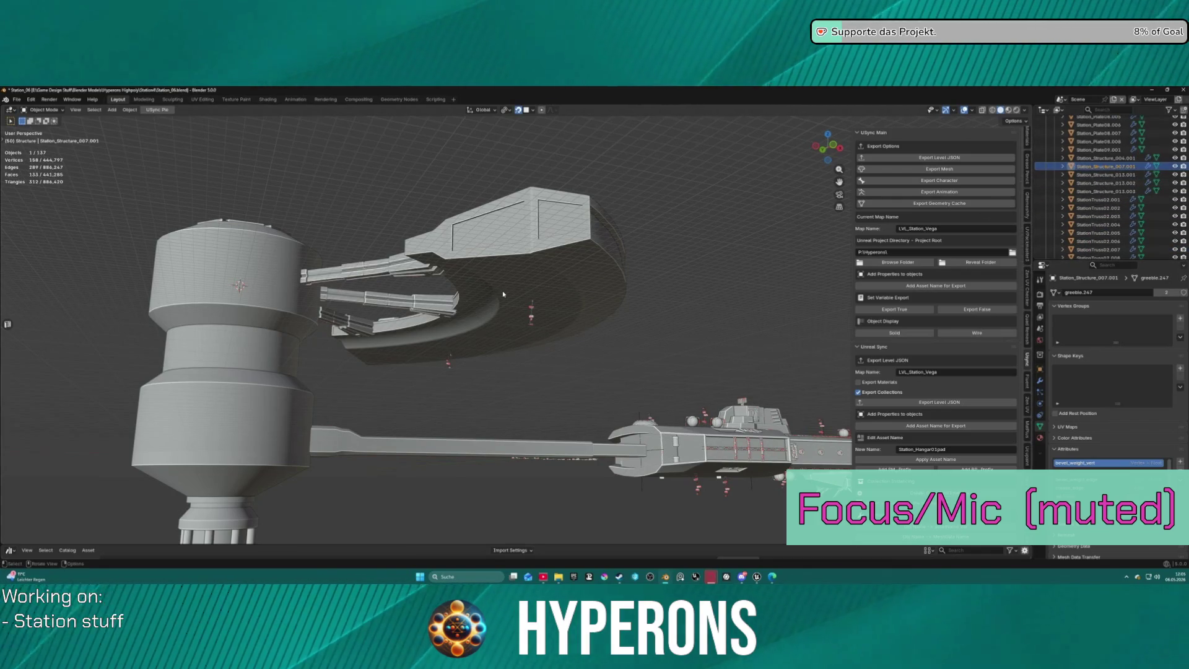
Move Station_Structure_007.001 to a new spot near the ring, cancelling a second move.
{"action": "key", "text": "g"}
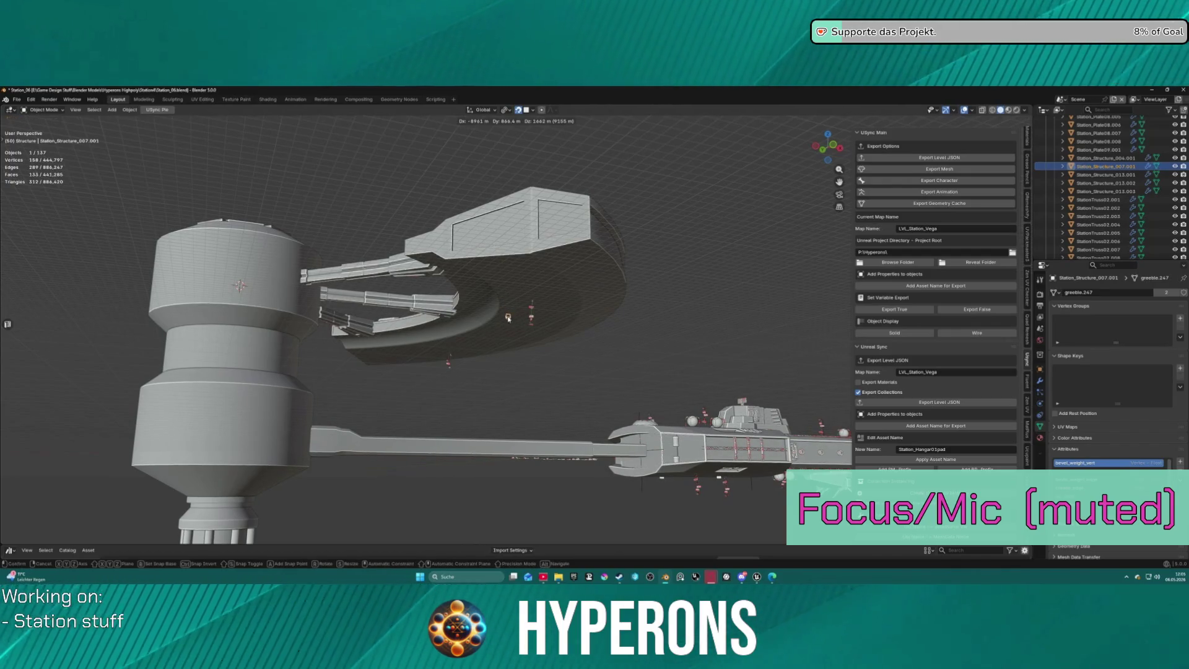
{"action": "left_click", "coordinate": [508, 318]}
{"action": "mouse_move", "coordinate": [508, 318]}
{"action": "middle_mouse_down"}
{"action": "mouse_move", "coordinate": [494, 296]}
{"action": "mouse_move", "coordinate": [507, 340]}
{"action": "middle_mouse_up"}
{"action": "key", "text": "KP_Decimal"}
{"action": "scroll", "coordinate": [494, 295], "scroll_direction": "down", "scroll_amount": 5}
{"action": "key", "text": "g"}
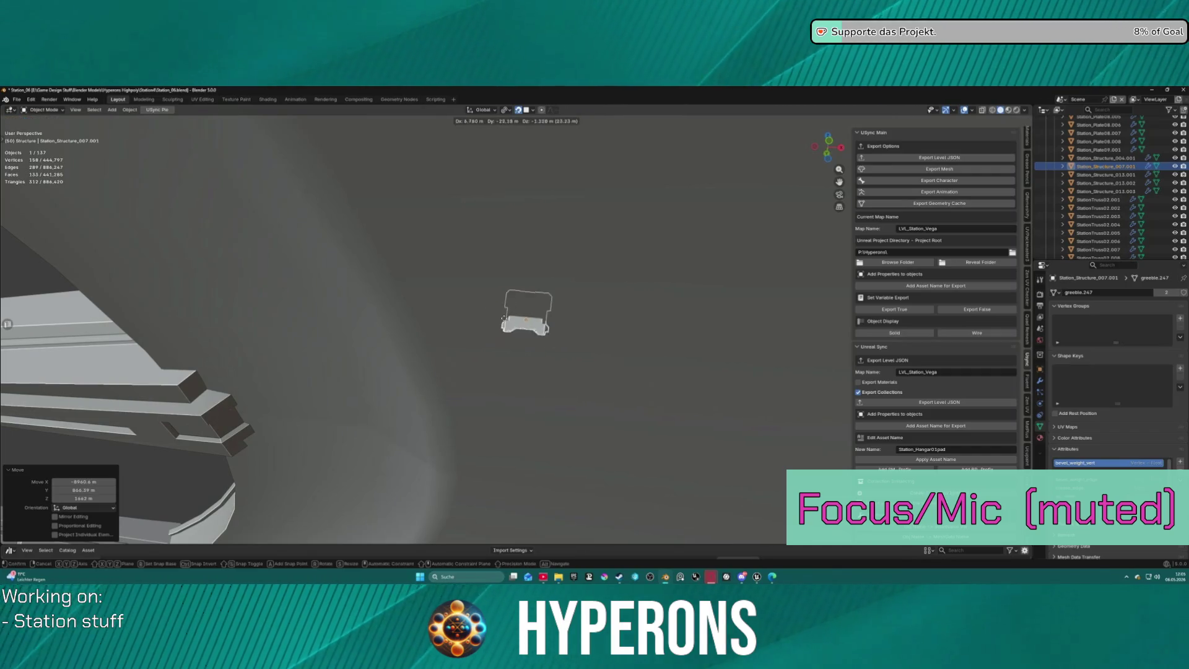
{"action": "right_click", "coordinate": [529, 373]}
{"action": "scroll", "coordinate": [530, 373], "scroll_direction": "down", "scroll_amount": 5}
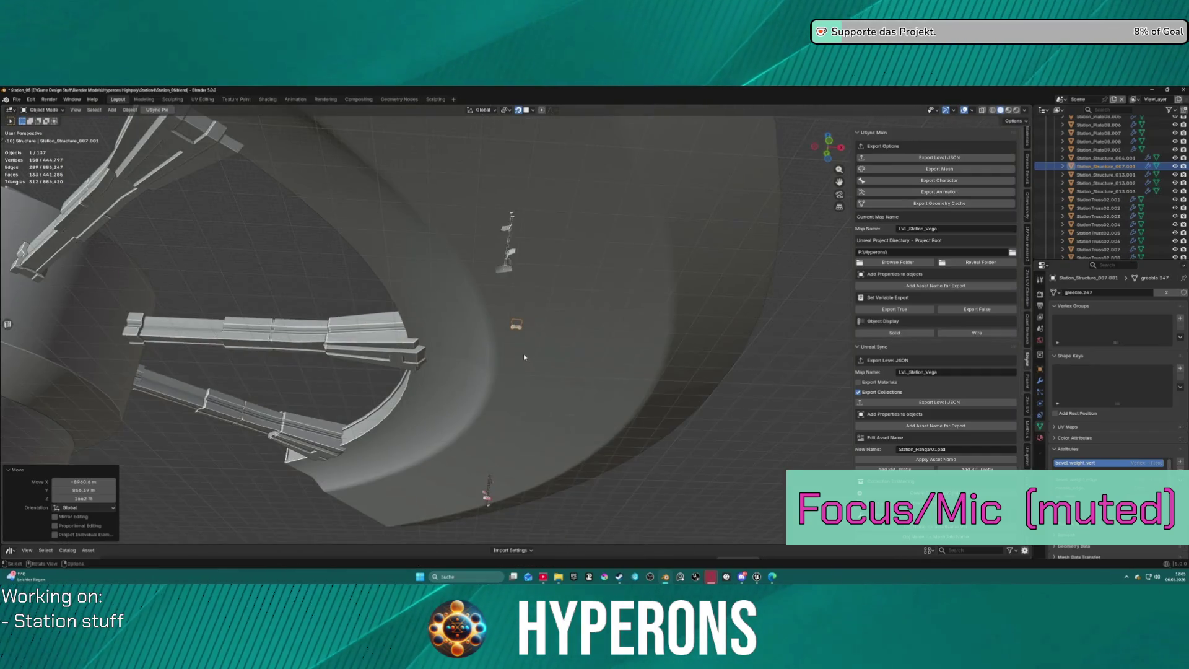
{"action": "scroll", "coordinate": [524, 357], "scroll_direction": "up", "scroll_amount": 10}
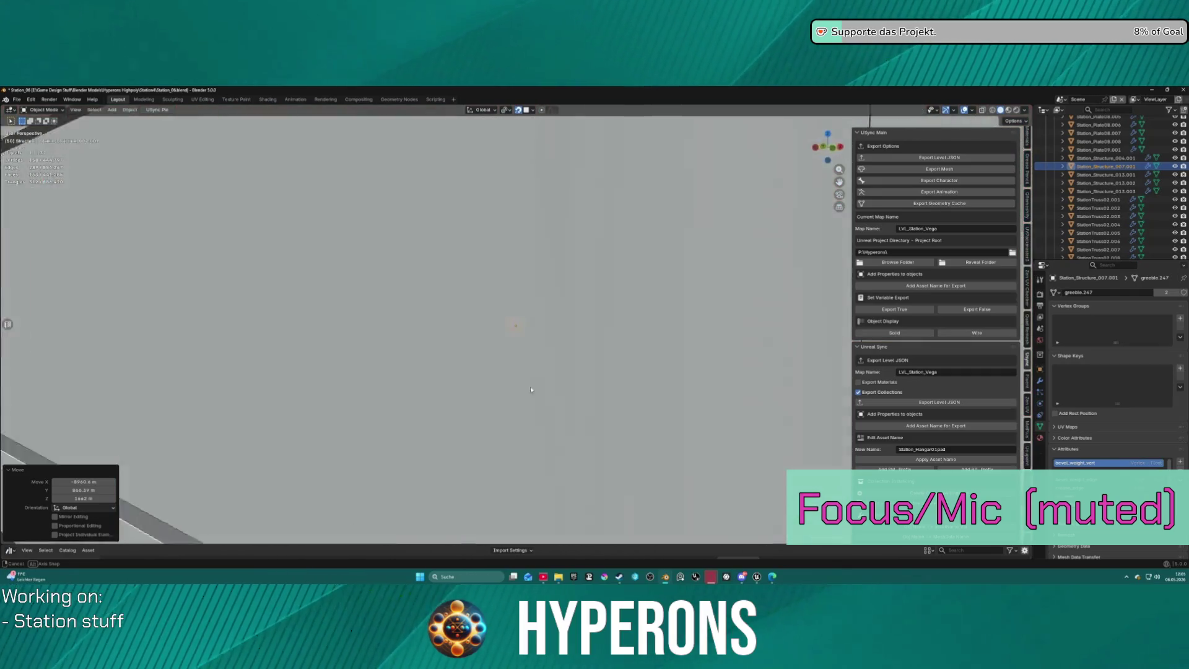
{"action": "mouse_move", "coordinate": [530, 393]}
{"action": "middle_mouse_down"}
{"action": "mouse_move", "coordinate": [411, 407]}
{"action": "mouse_move", "coordinate": [521, 387]}
{"action": "mouse_move", "coordinate": [384, 438]}
{"action": "mouse_move", "coordinate": [538, 391]}
{"action": "mouse_move", "coordinate": [531, 306]}
{"action": "mouse_move", "coordinate": [545, 297]}
{"action": "middle_mouse_up"}
{"action": "scroll", "coordinate": [1109, 186], "scroll_direction": "up", "scroll_amount": 10}
{"action": "scroll", "coordinate": [1121, 156], "scroll_direction": "up", "scroll_amount": 3}
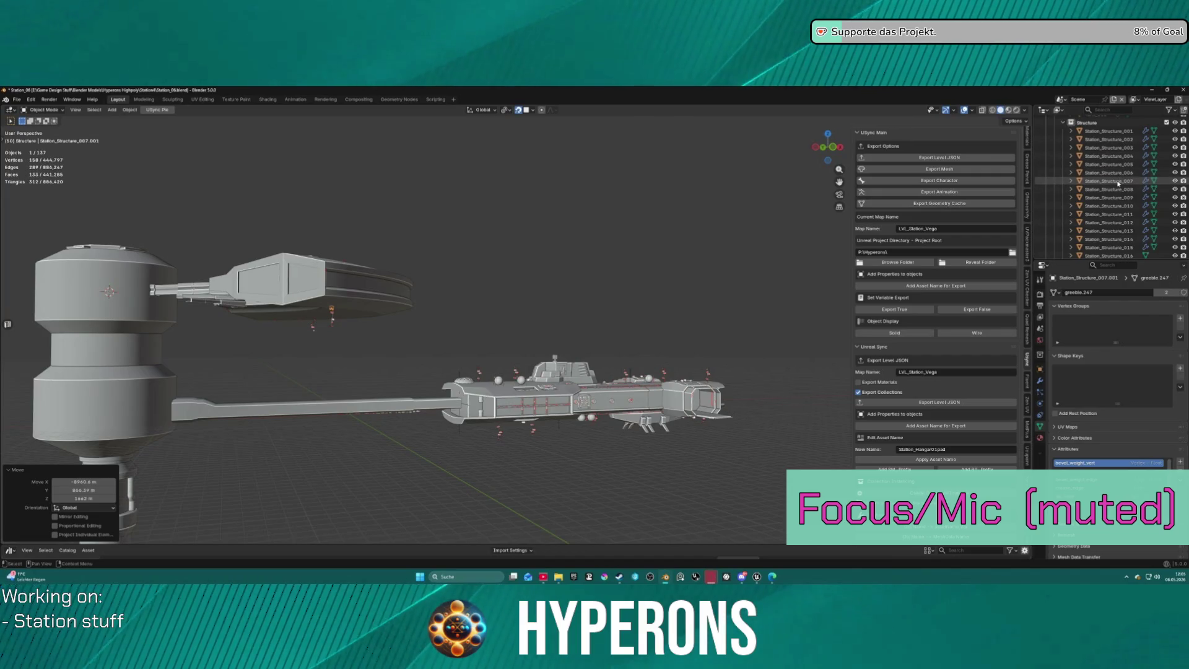
Snap the 3D cursor to the front face of Station_Structure_007 in Edit Mode.
{"action": "left_click", "coordinate": [1118, 181]}
{"action": "scroll", "coordinate": [1117, 185], "scroll_direction": "up", "scroll_amount": 1}
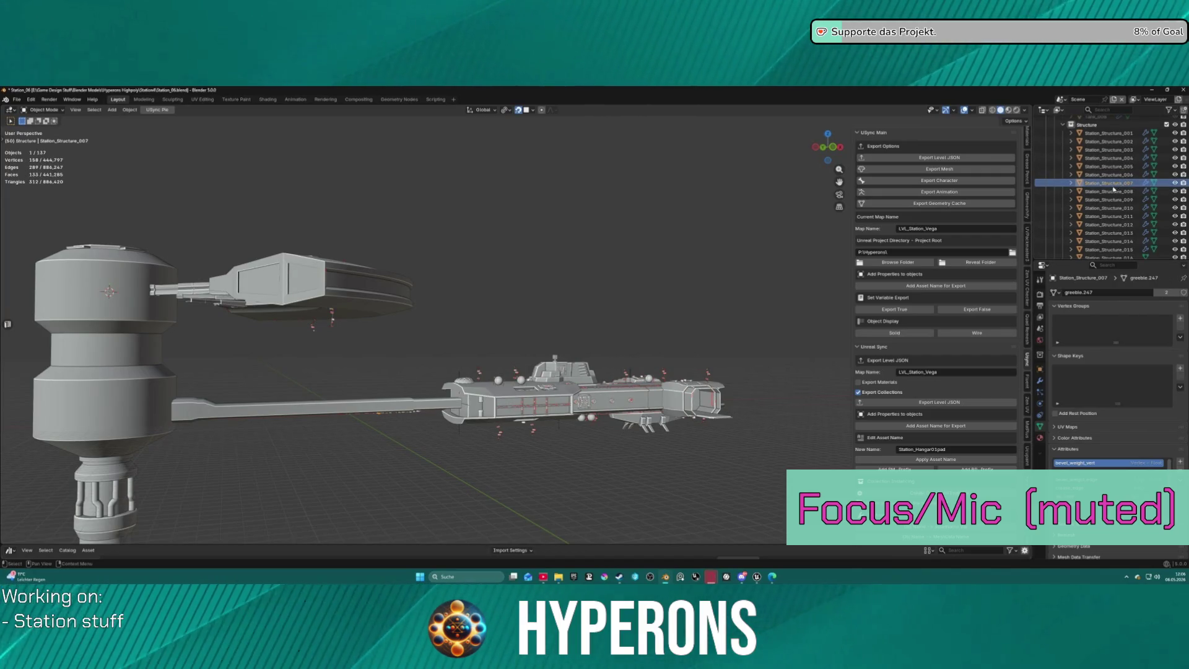
{"action": "key", "text": "KP_Decimal"}
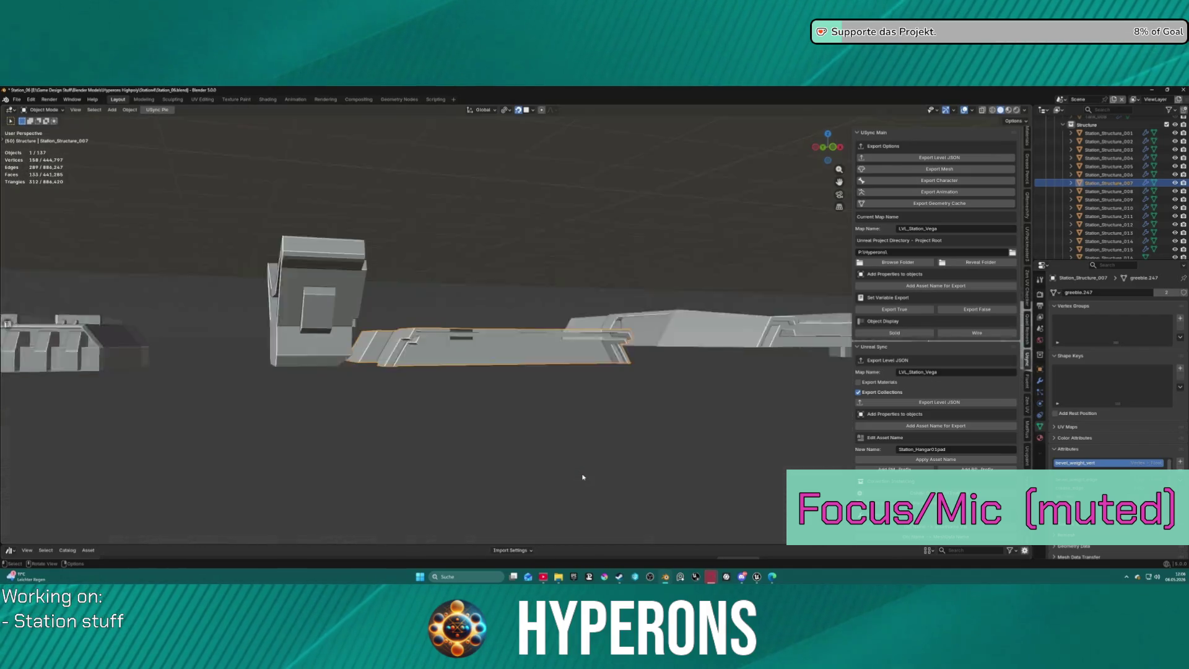
{"action": "mouse_move", "coordinate": [583, 477]}
{"action": "middle_mouse_down"}
{"action": "mouse_move", "coordinate": [433, 409]}
{"action": "mouse_move", "coordinate": [356, 357]}
{"action": "mouse_move", "coordinate": [404, 340]}
{"action": "middle_mouse_up"}
{"action": "key", "text": "Tab"}
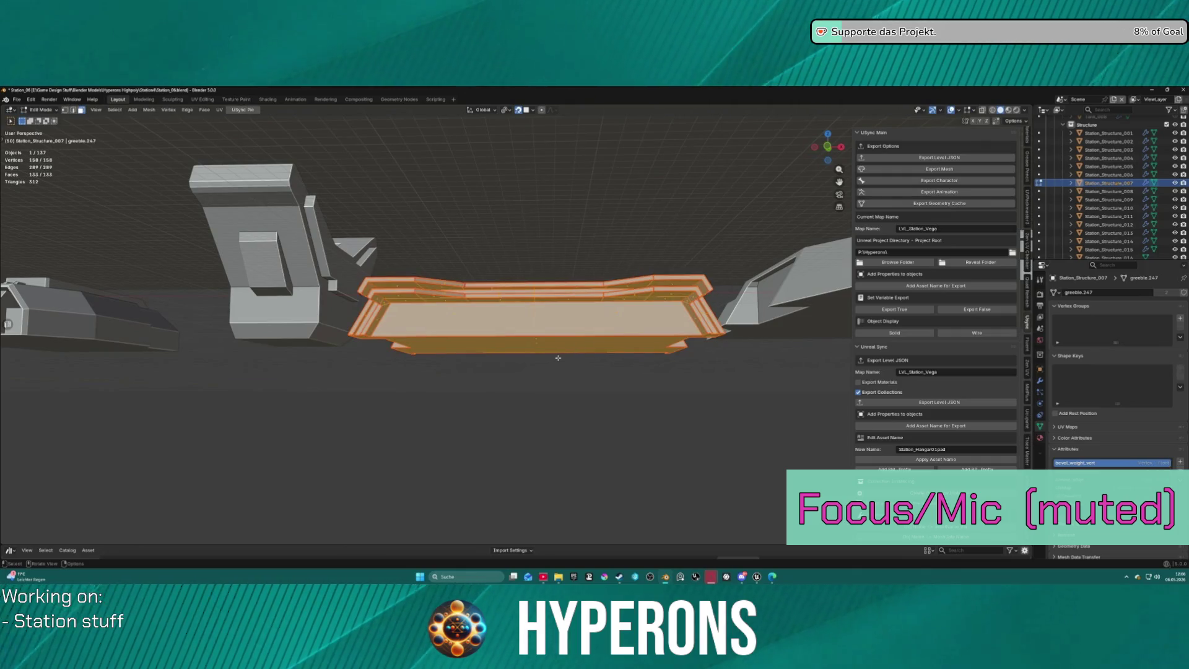
{"action": "left_click", "coordinate": [564, 351]}
{"action": "right_click", "coordinate": [552, 378]}
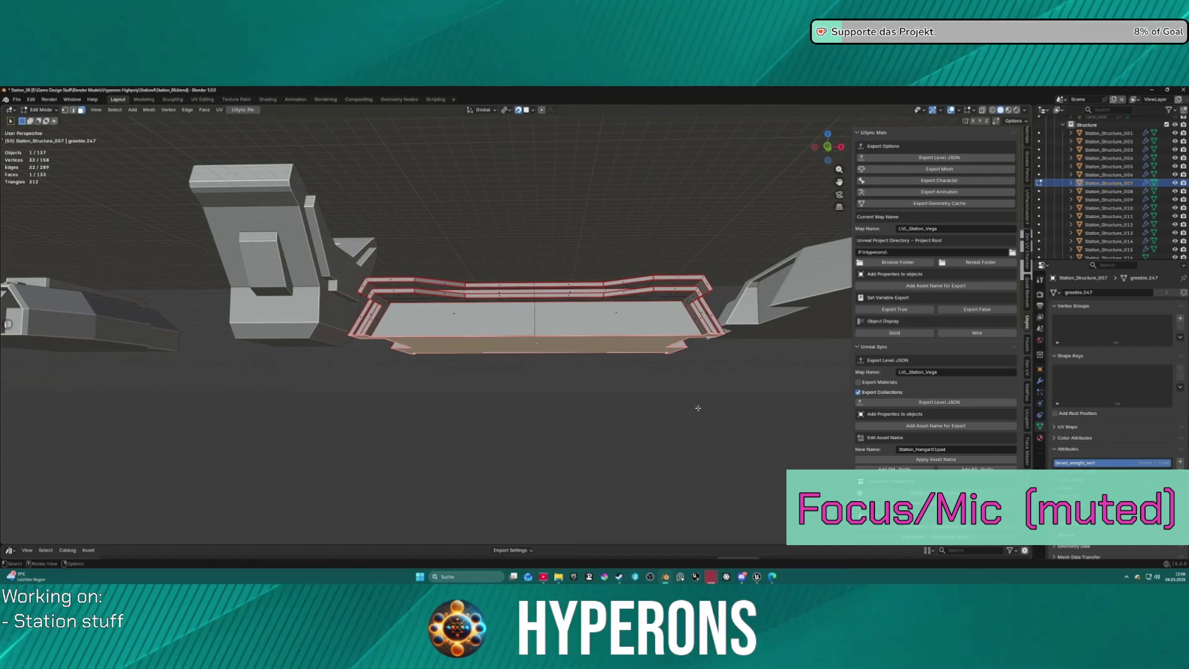
{"action": "key", "text": "shift+s"}
{"action": "left_click", "coordinate": [660, 458]}
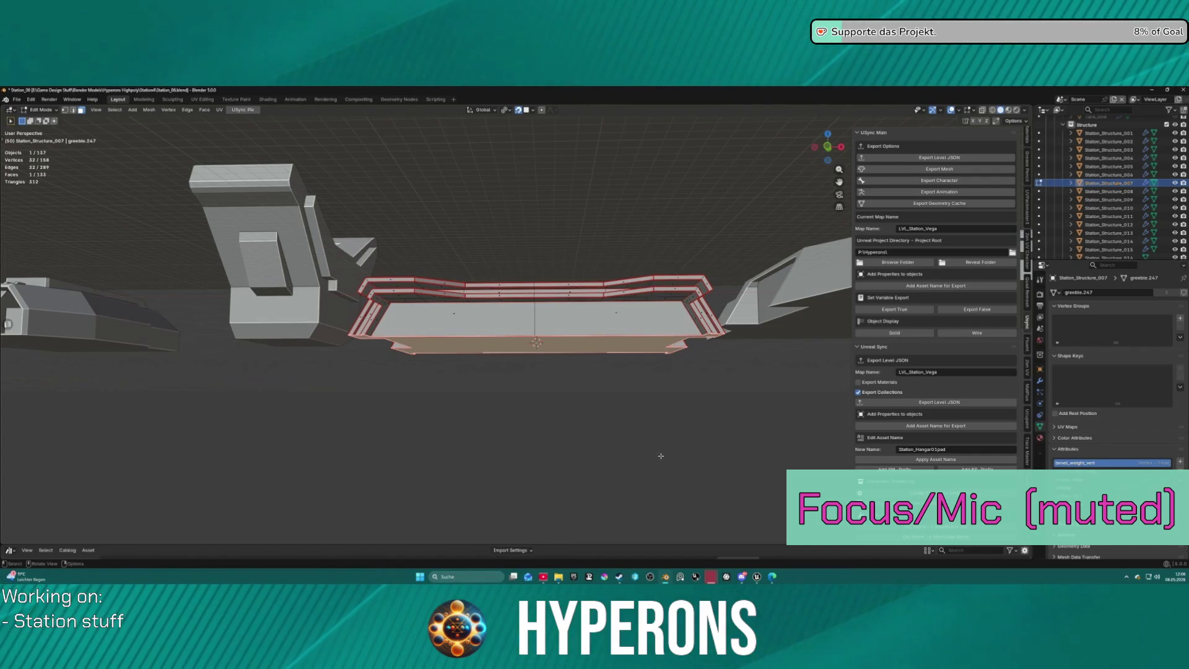
{"action": "key", "text": "Tab"}
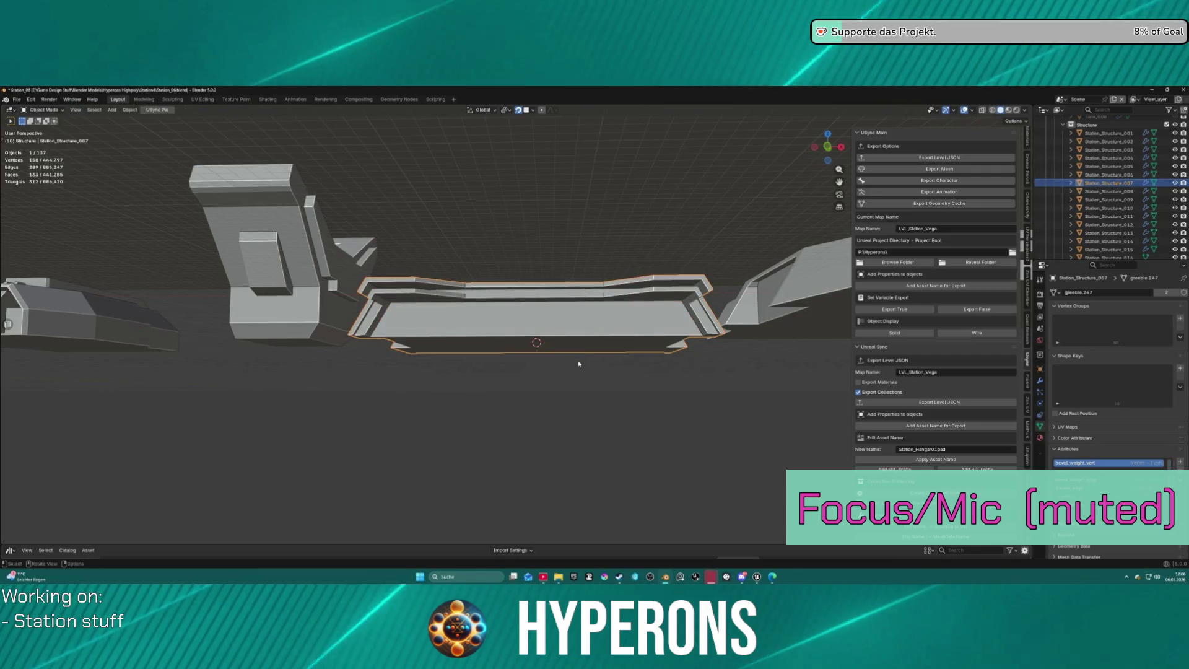
Apply Station_Structure_007's rotation, then zoom out to the whole station.
{"action": "right_click", "coordinate": [593, 327]}
{"action": "mouse_move", "coordinate": [593, 326]}
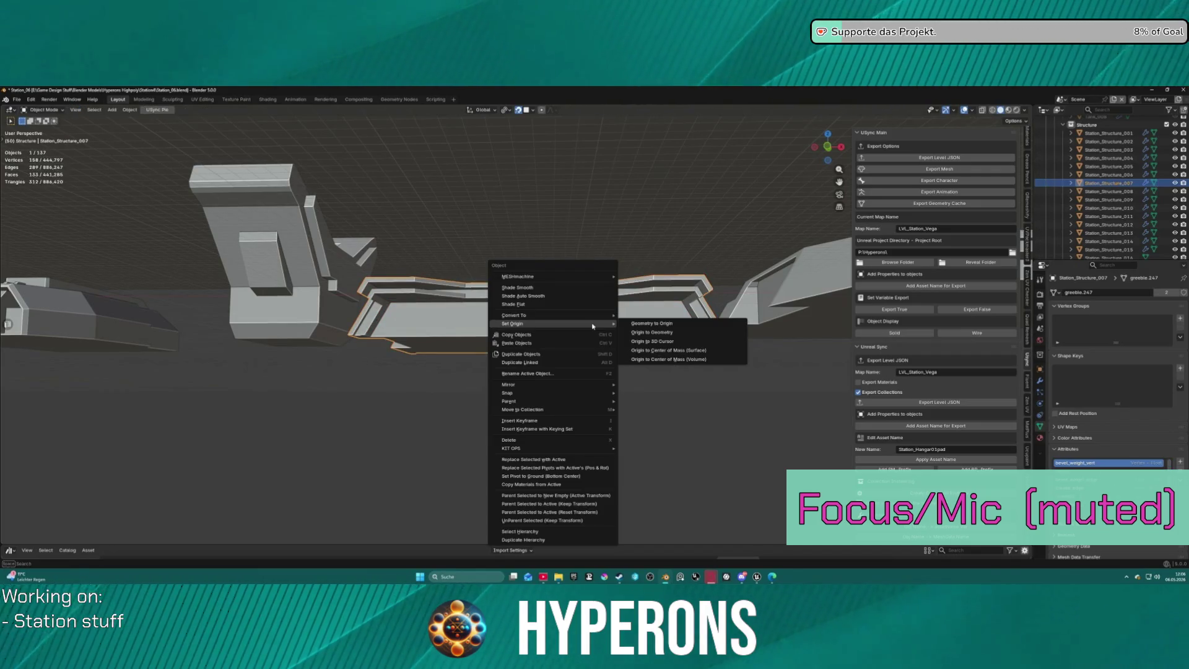
{"action": "left_click", "coordinate": [657, 341]}
{"action": "right_click", "coordinate": [500, 321]}
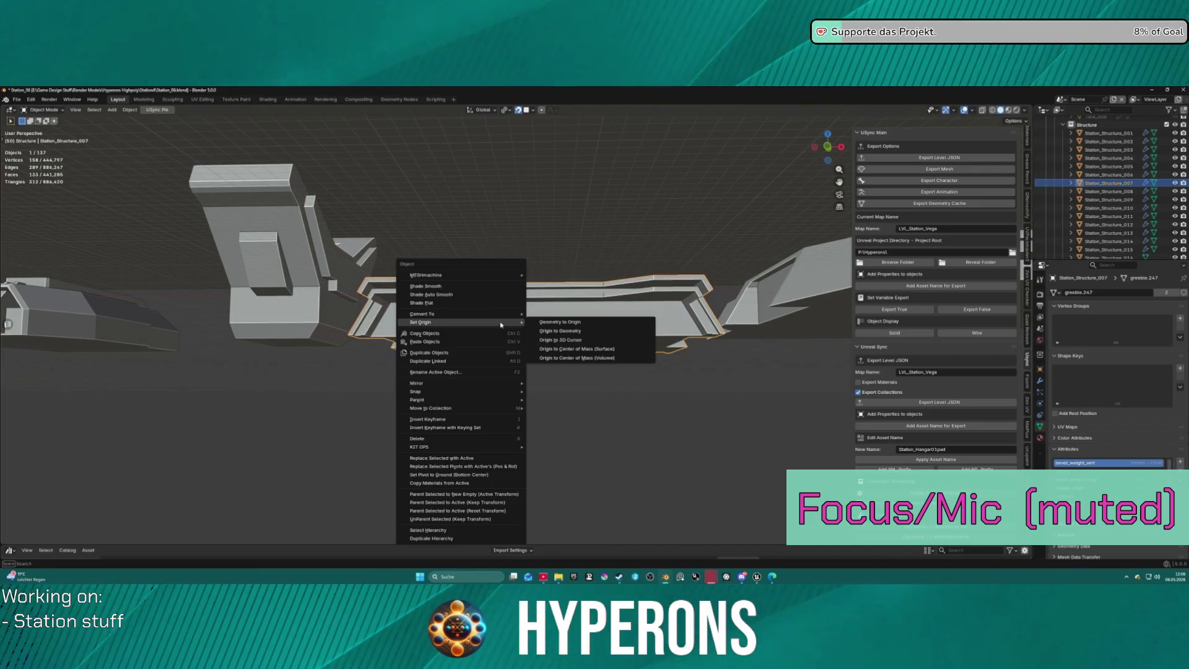
{"action": "mouse_move", "coordinate": [514, 411]}
{"action": "left_click", "coordinate": [596, 408]}
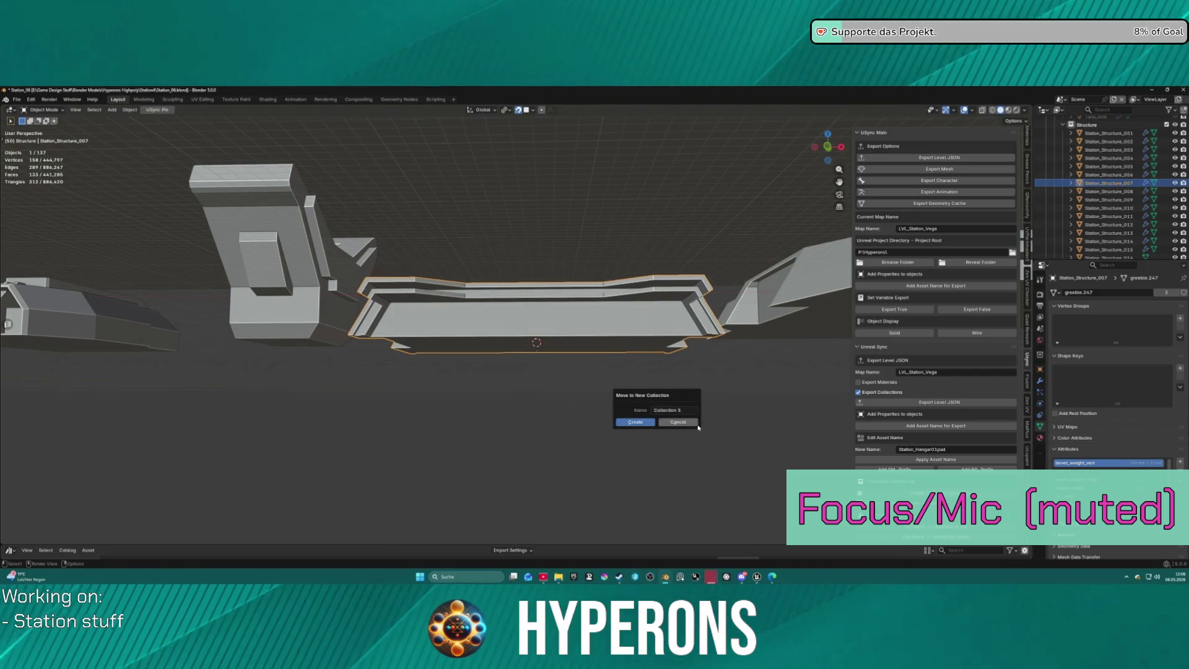
{"action": "right_click", "coordinate": [562, 332]}
{"action": "mouse_move", "coordinate": [562, 332]}
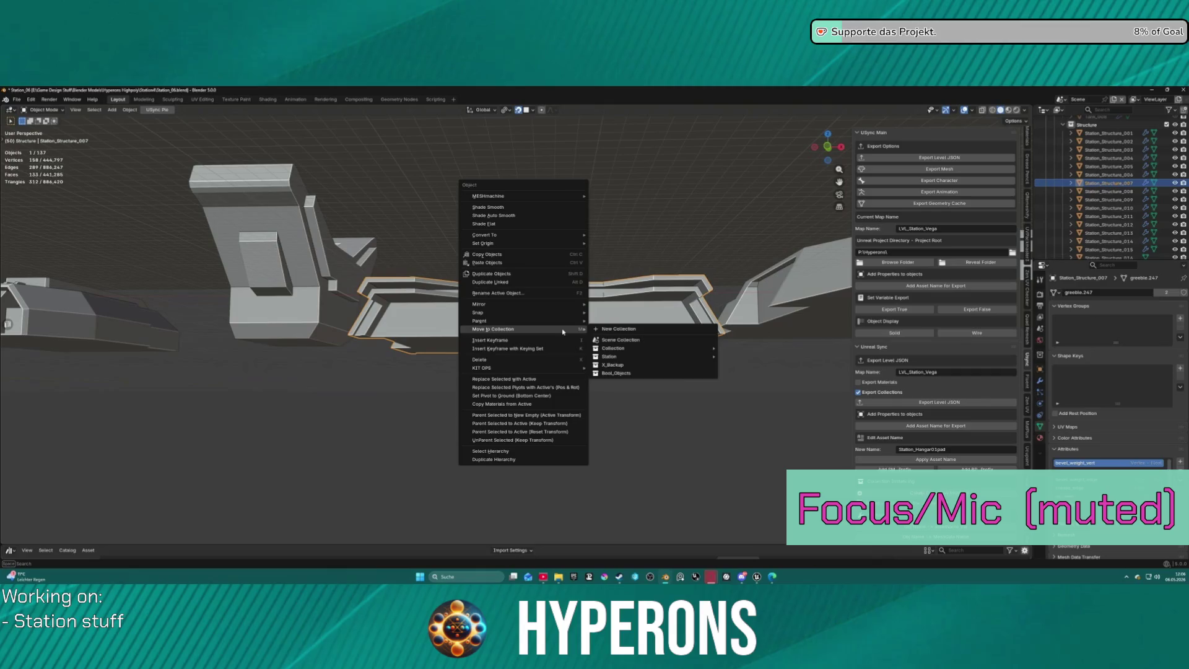
{"action": "key", "text": "ctrl+a"}
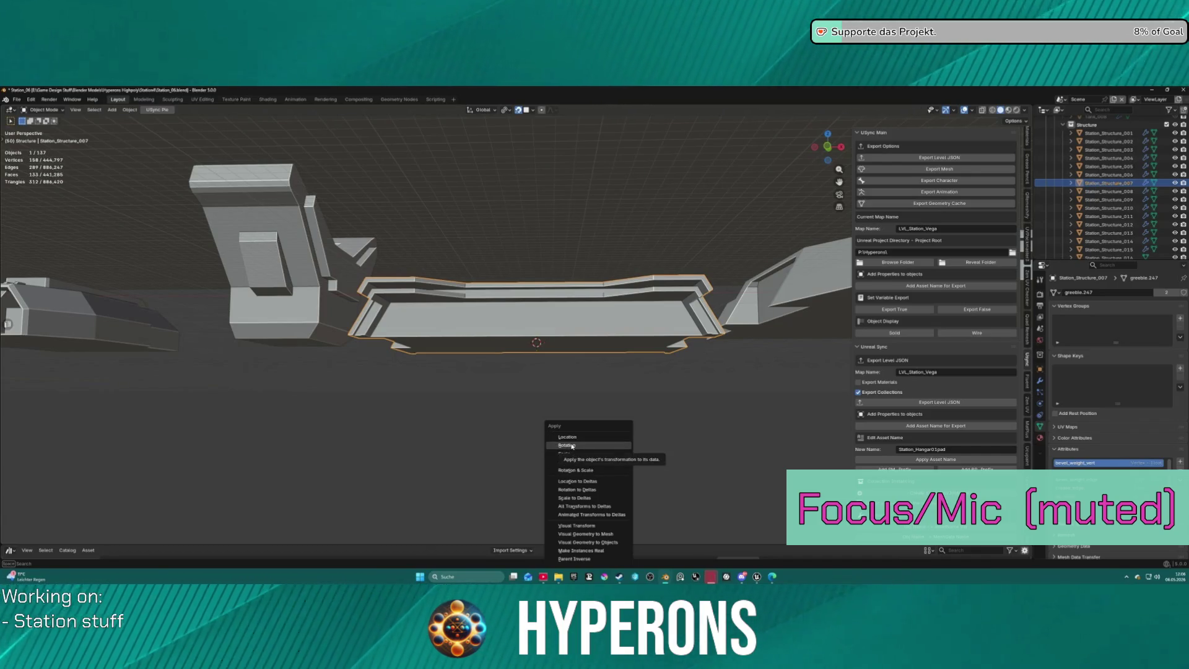
{"action": "left_click", "coordinate": [571, 446]}
{"action": "left_click", "coordinate": [577, 344]}
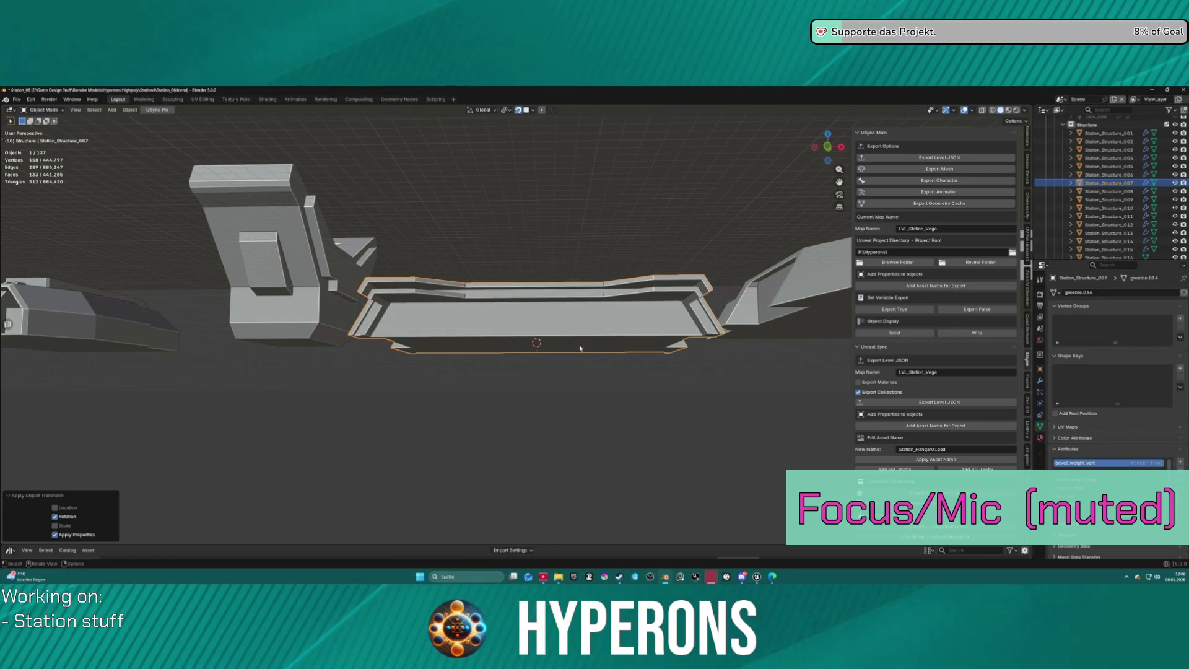
{"action": "key", "text": "Home"}
{"action": "scroll", "coordinate": [453, 302], "scroll_direction": "up", "scroll_amount": 6}
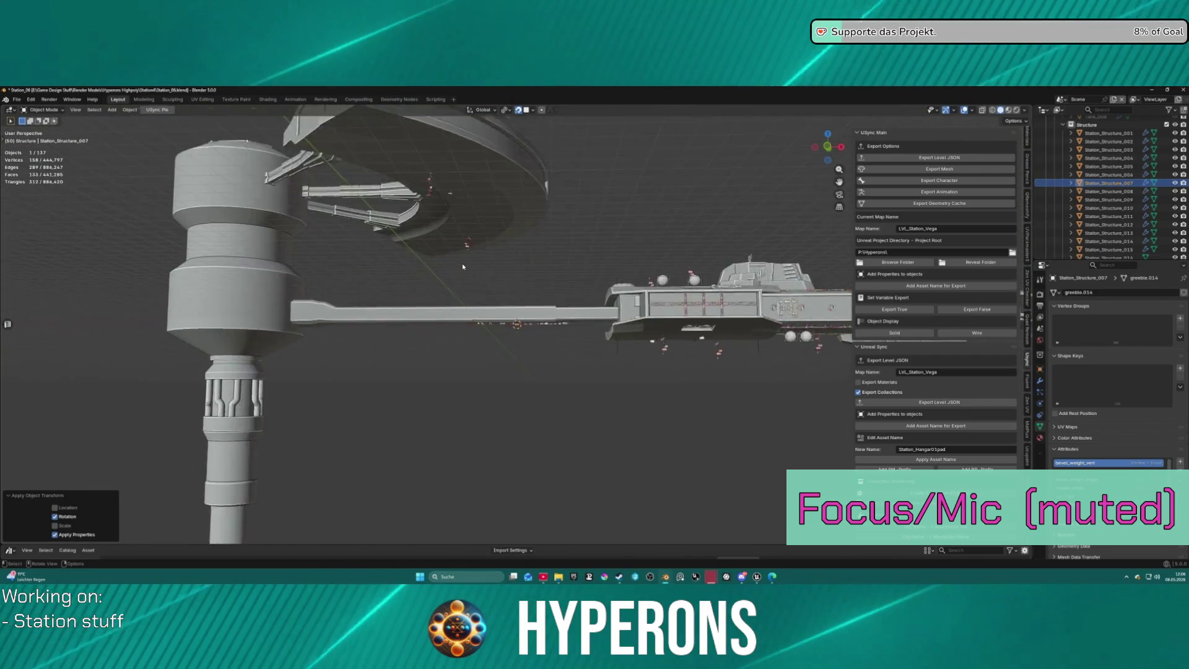
Select Station_Structure_007.001 and move it against the station's red hull.
{"action": "left_click", "coordinate": [436, 168]}
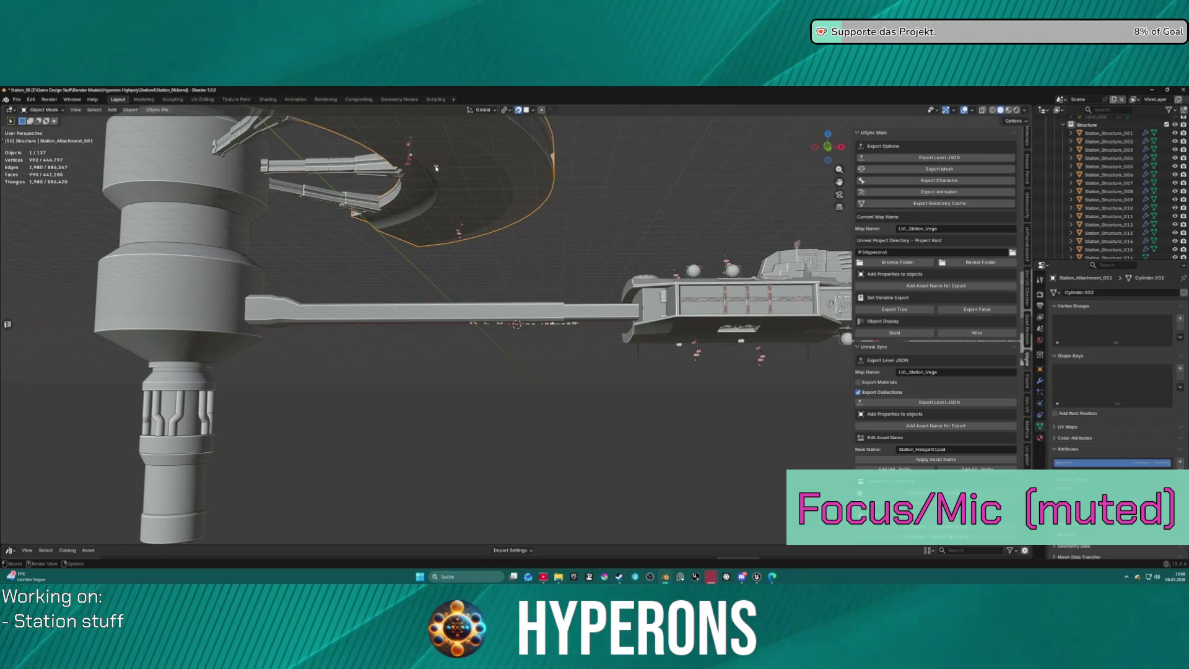
{"action": "scroll", "coordinate": [1116, 209], "scroll_direction": "up", "scroll_amount": 10}
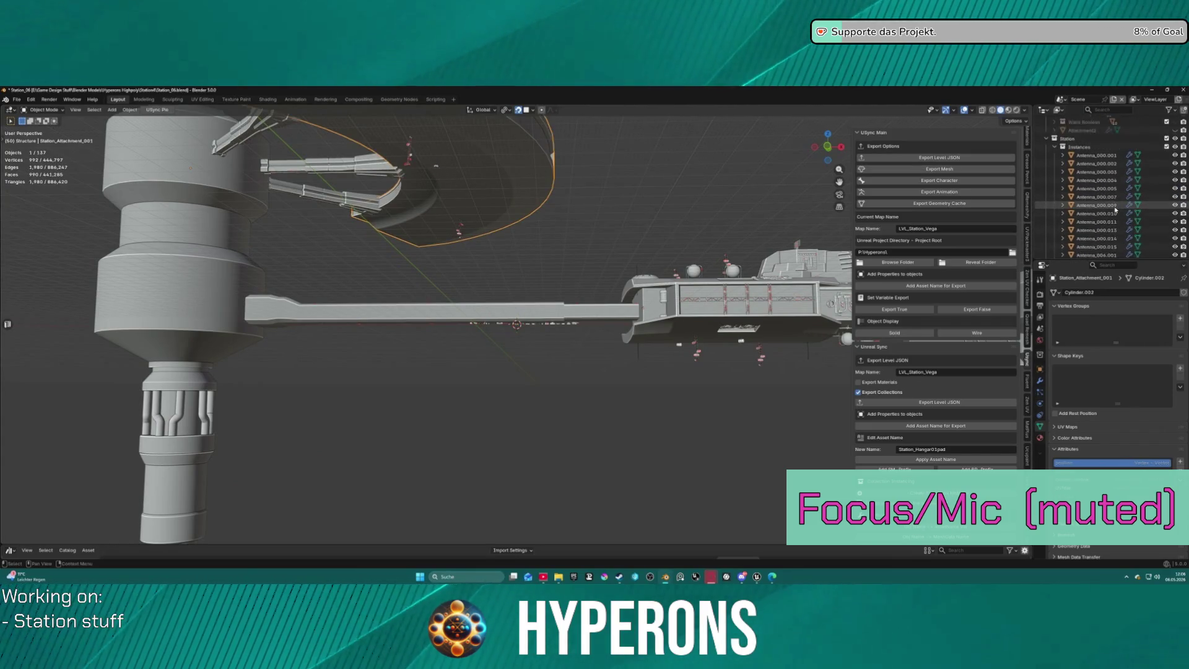
{"action": "scroll", "coordinate": [1116, 209], "scroll_direction": "down", "scroll_amount": 8}
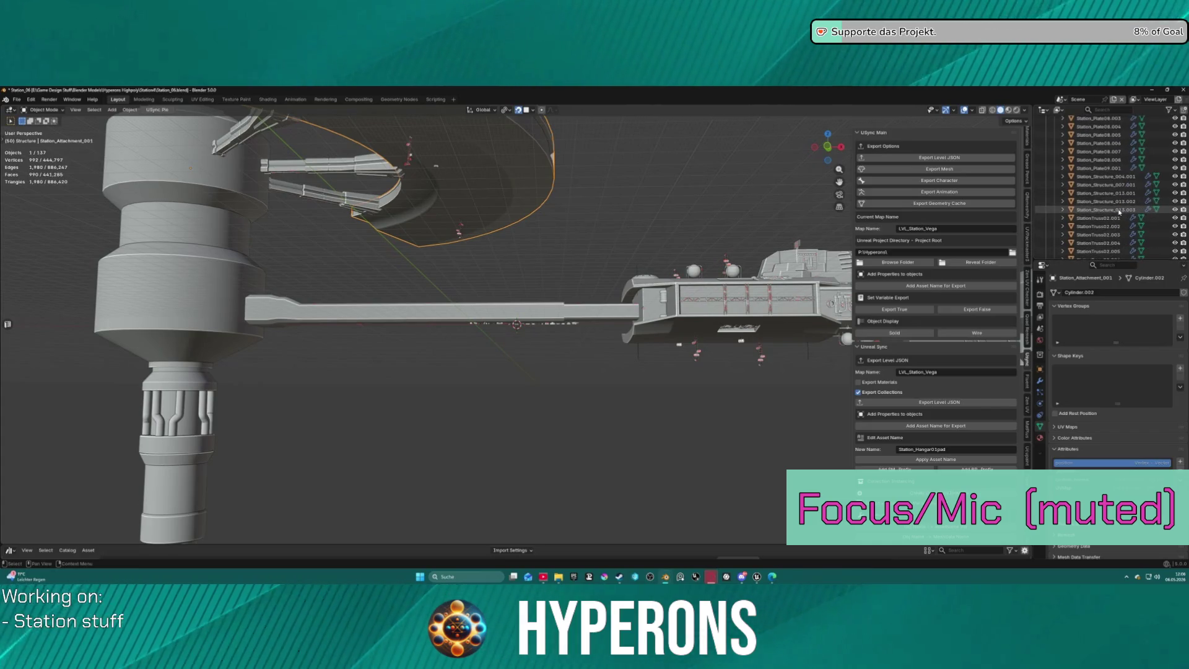
{"action": "left_click", "coordinate": [1117, 171]}
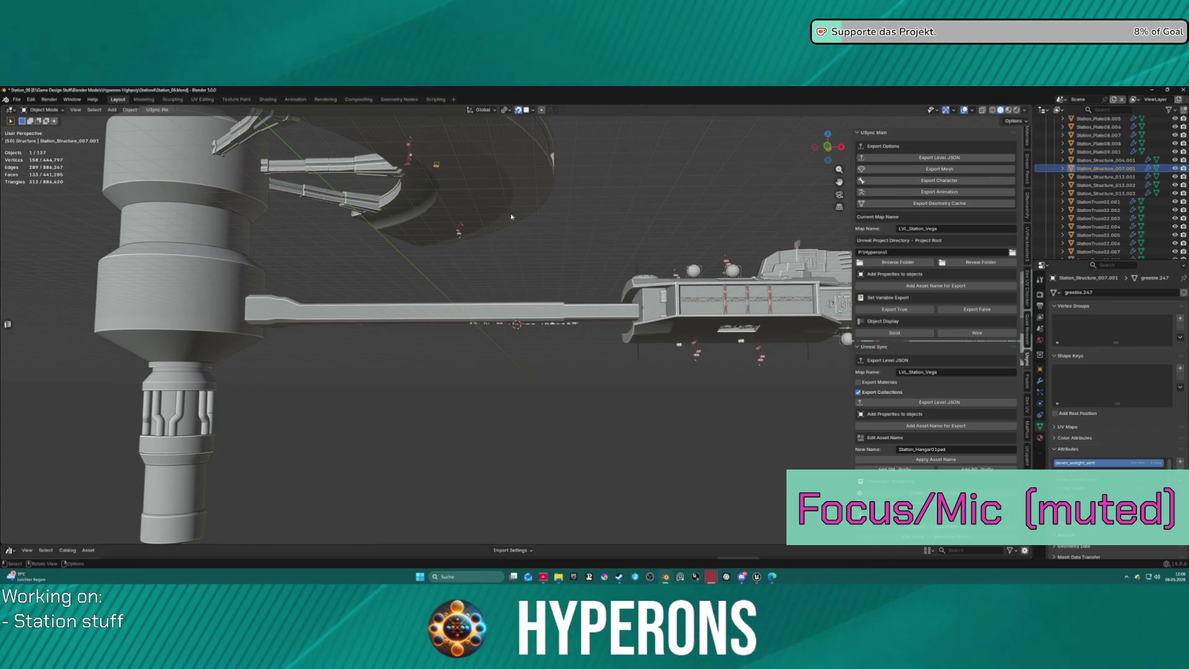
{"action": "key", "text": "KP_Decimal"}
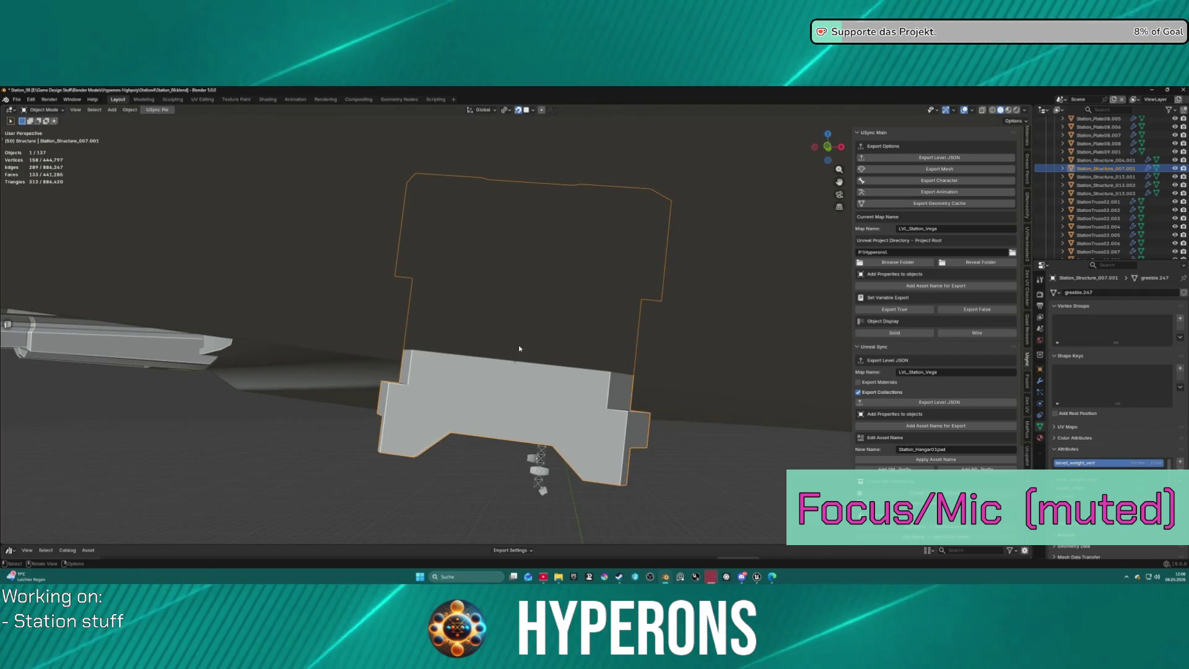
{"action": "scroll", "coordinate": [519, 347], "scroll_direction": "down", "scroll_amount": 7}
{"action": "mouse_move", "coordinate": [518, 372]}
{"action": "middle_mouse_down"}
{"action": "mouse_move", "coordinate": [522, 341]}
{"action": "mouse_move", "coordinate": [512, 353]}
{"action": "mouse_move", "coordinate": [526, 362]}
{"action": "mouse_move", "coordinate": [643, 383]}
{"action": "mouse_move", "coordinate": [566, 383]}
{"action": "mouse_move", "coordinate": [571, 397]}
{"action": "mouse_move", "coordinate": [629, 417]}
{"action": "mouse_move", "coordinate": [233, 180]}
{"action": "mouse_move", "coordinate": [184, 460]}
{"action": "middle_mouse_up"}
{"action": "scroll", "coordinate": [516, 364], "scroll_direction": "down", "scroll_amount": 4}
{"action": "key", "text": "g"}
{"action": "left_click", "coordinate": [517, 338]}
Frame the moved copy, then select the original Station_Structure_007 and return to the full scene.
{"action": "middle_click_drag", "start_coordinate": [348, 426], "coordinate": [538, 211]}
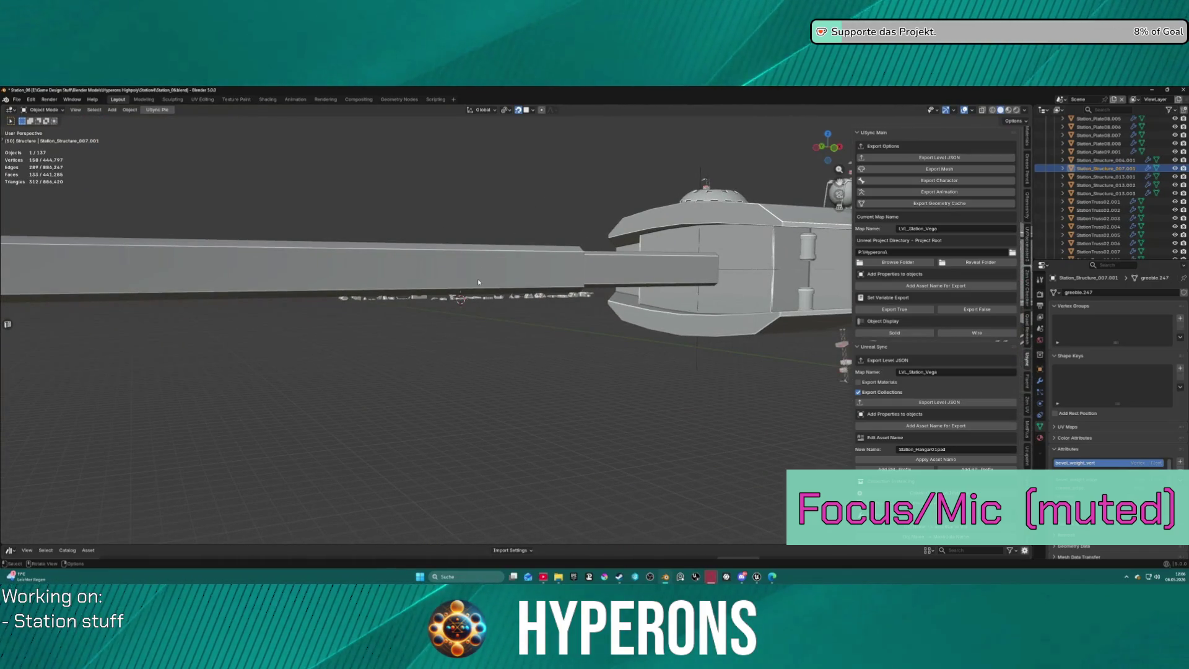
{"action": "key", "text": "KP_Decimal"}
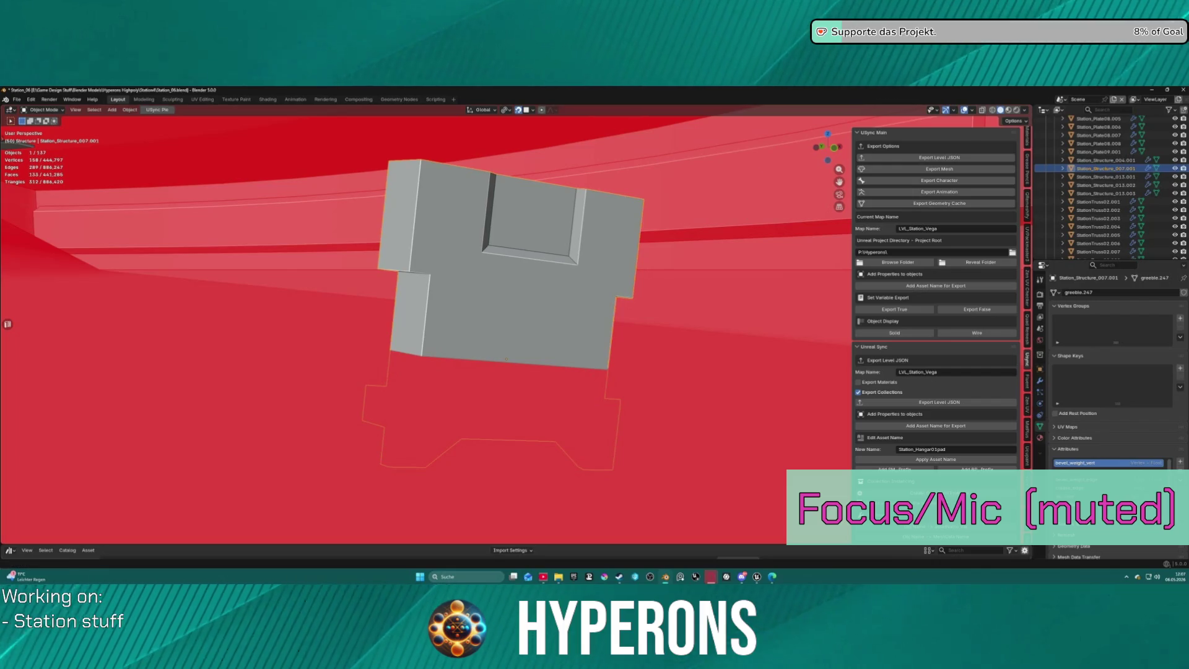
{"action": "scroll", "coordinate": [1129, 172], "scroll_direction": "down", "scroll_amount": 8}
{"action": "scroll", "coordinate": [1130, 172], "scroll_direction": "up", "scroll_amount": 6}
{"action": "left_click", "coordinate": [1120, 133]}
{"action": "key", "text": "KP_Divide"}
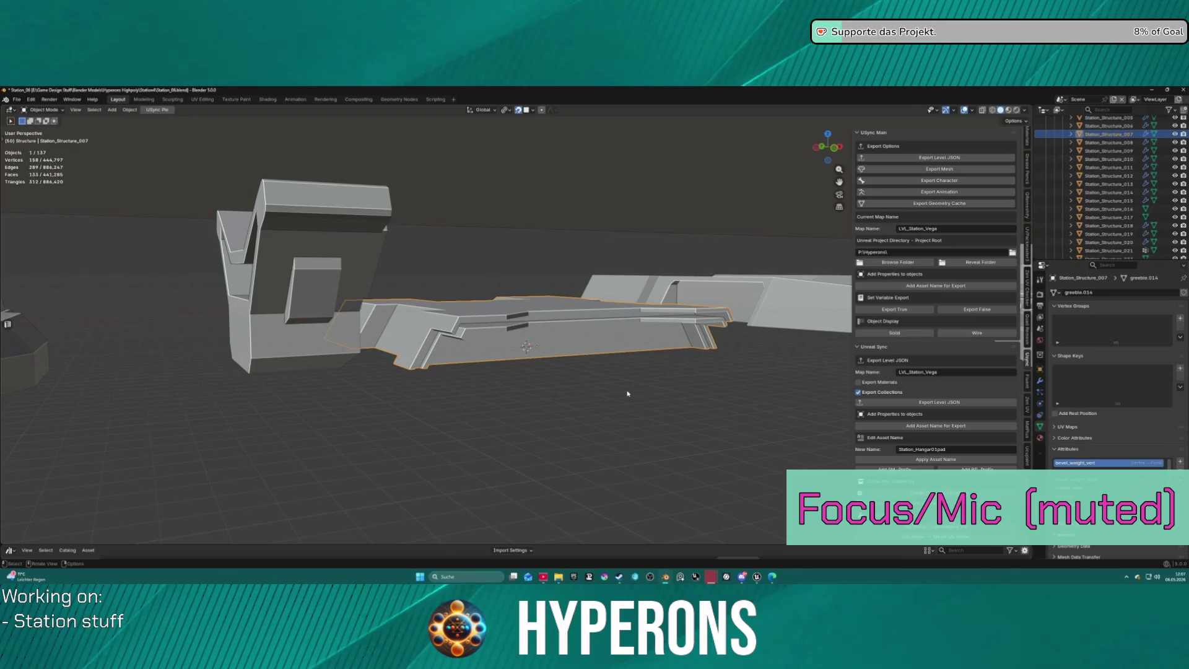
Set the Station_Structure_007 slab's origin to the 3D cursor.
{"action": "right_click", "coordinate": [630, 392]}
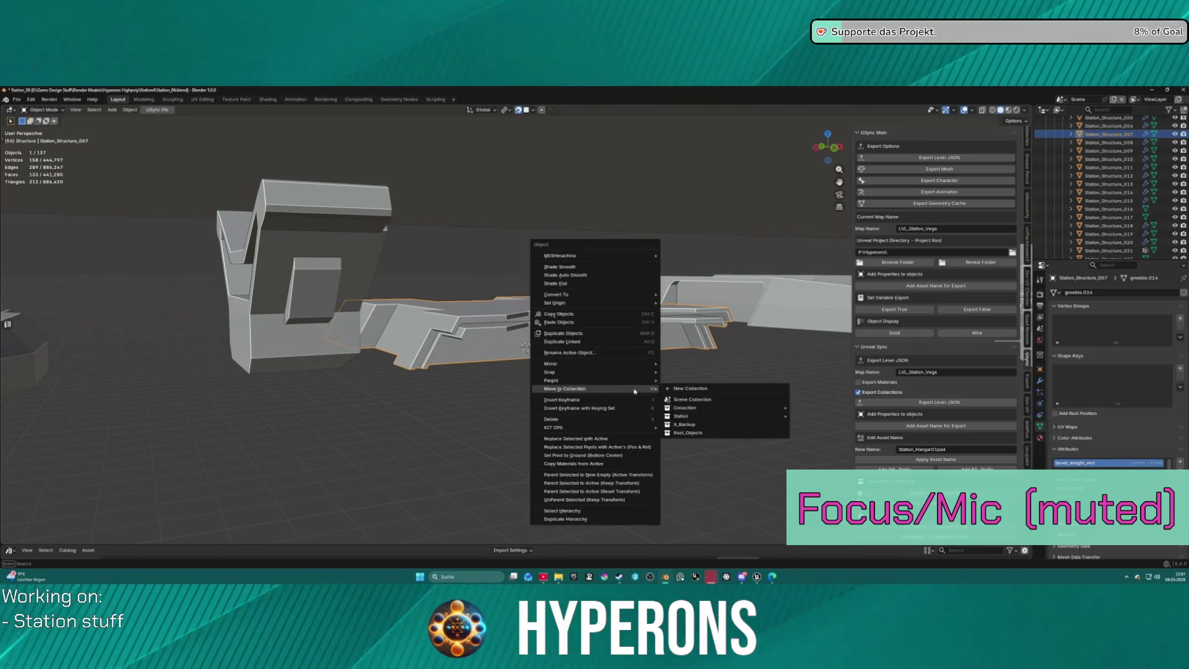
{"action": "mouse_move", "coordinate": [638, 302]}
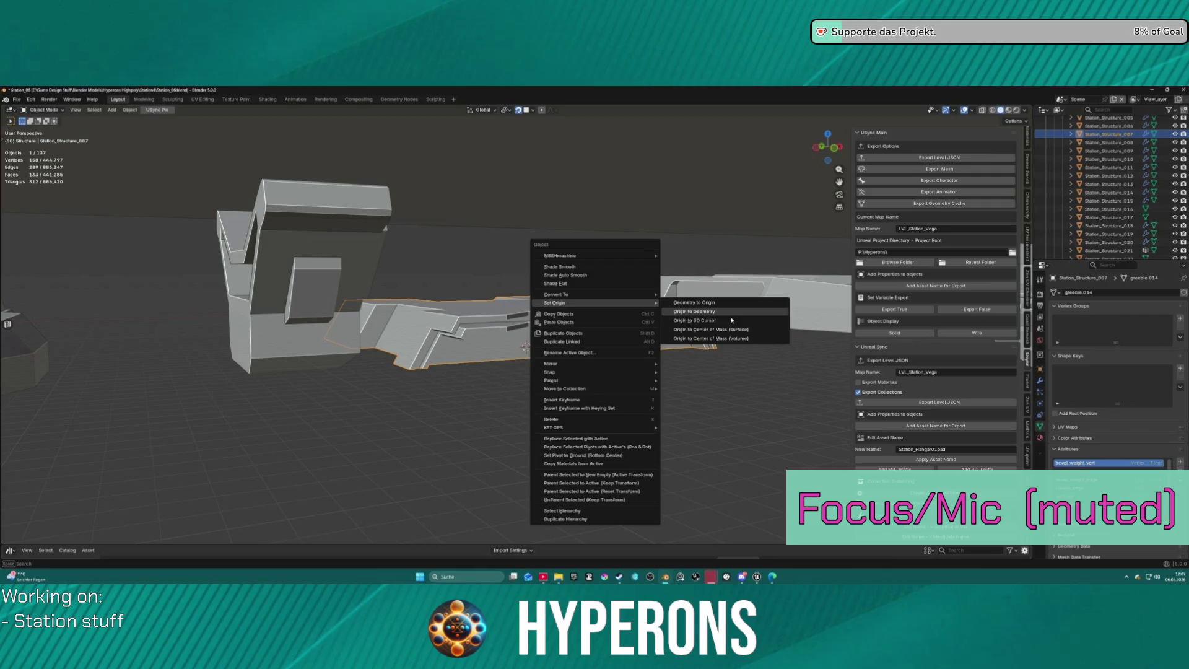
{"action": "left_click", "coordinate": [731, 319]}
{"action": "mouse_move", "coordinate": [732, 320]}
{"action": "middle_mouse_down"}
{"action": "mouse_move", "coordinate": [649, 336]}
{"action": "mouse_move", "coordinate": [680, 331]}
{"action": "middle_mouse_up"}
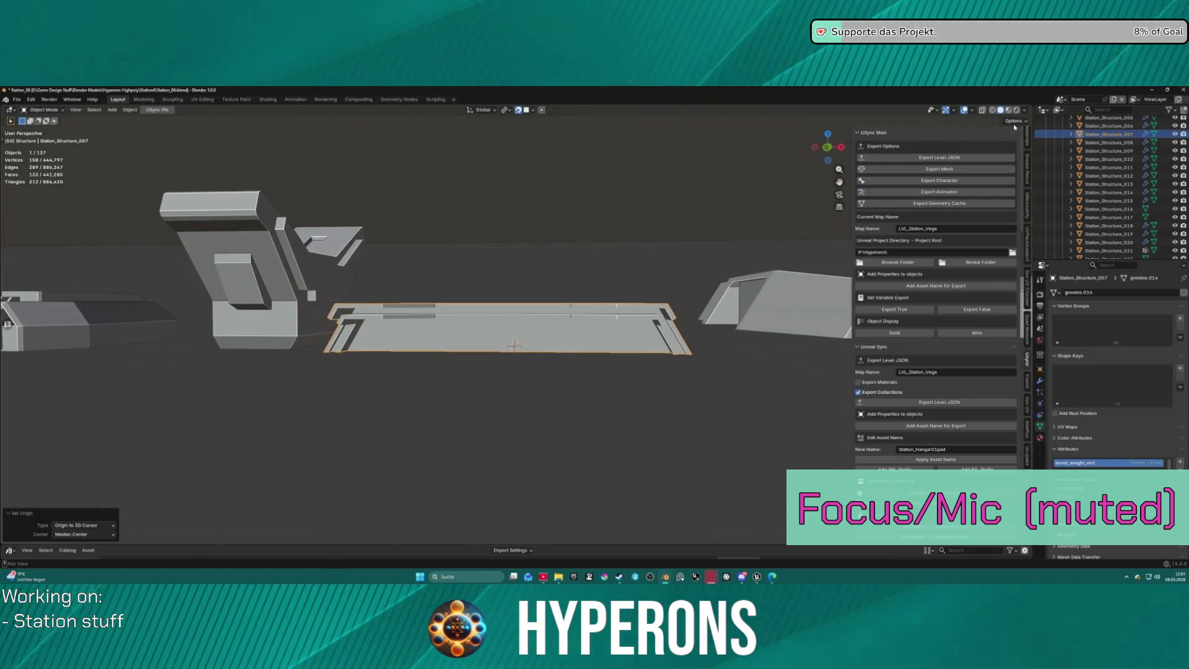
Raise the Station_Structure_007 slab about 0.35 m along Z.
{"action": "left_click", "coordinate": [1014, 121]}
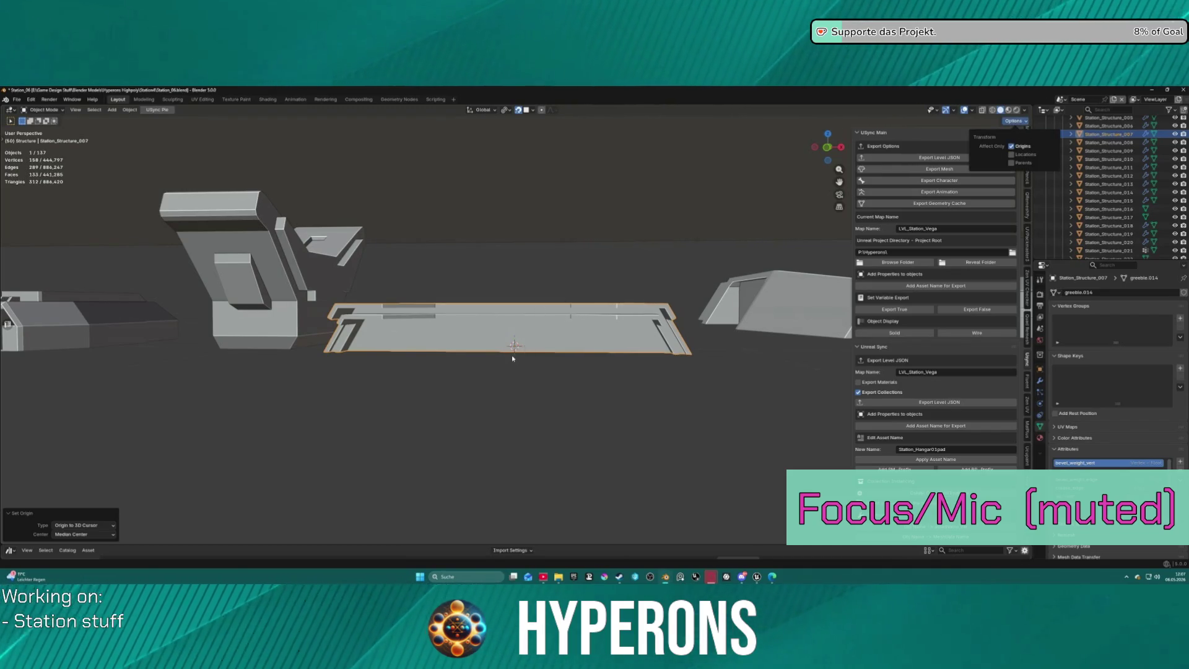
{"action": "scroll", "coordinate": [511, 358], "scroll_direction": "up", "scroll_amount": 8}
{"action": "key", "text": "g"}
{"action": "key", "text": "z"}
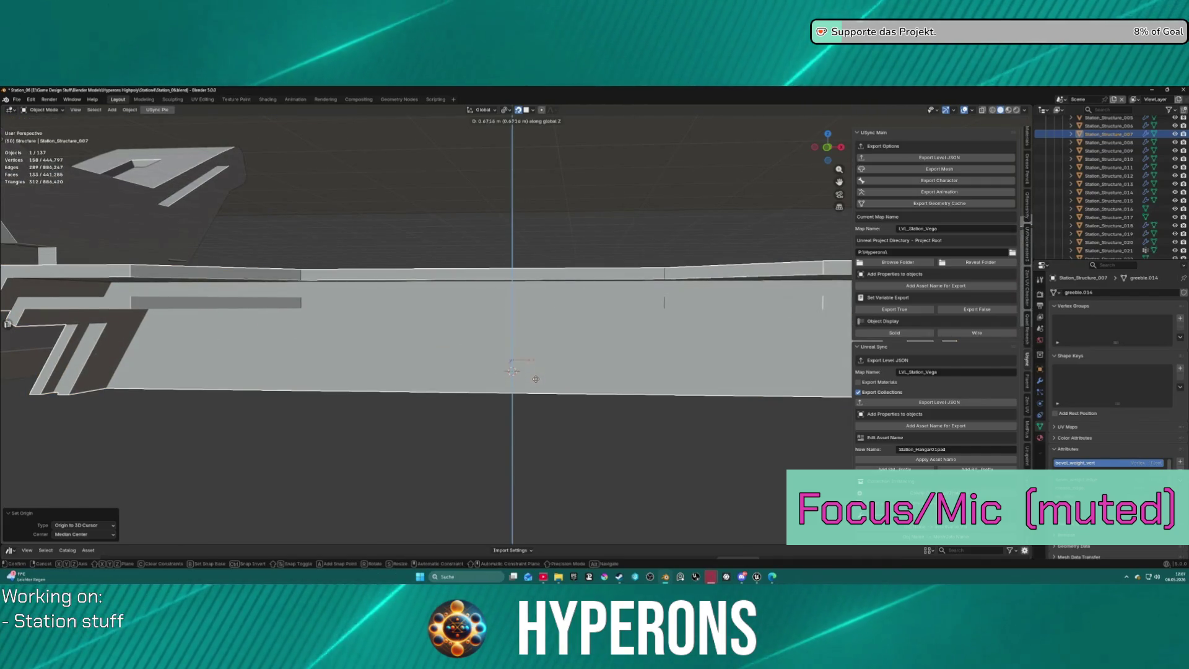
{"action": "left_click", "coordinate": [527, 372]}
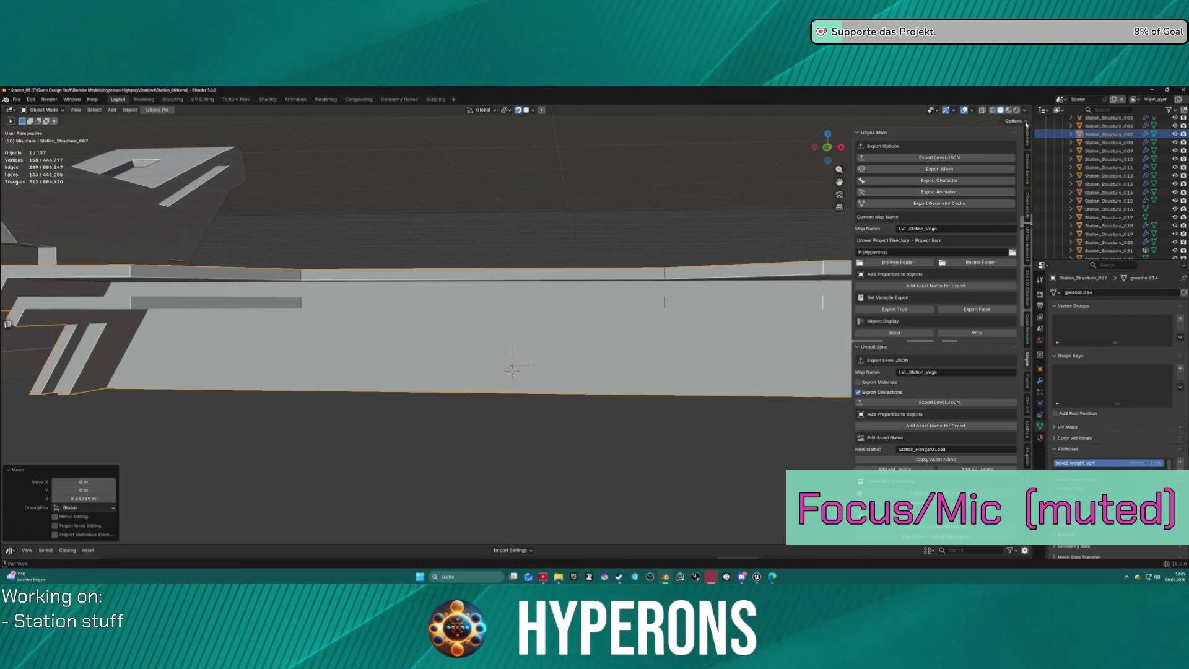
Select Station_Structure_007.001 in the Outliner and frame it in view.
{"action": "left_click", "coordinate": [1022, 122]}
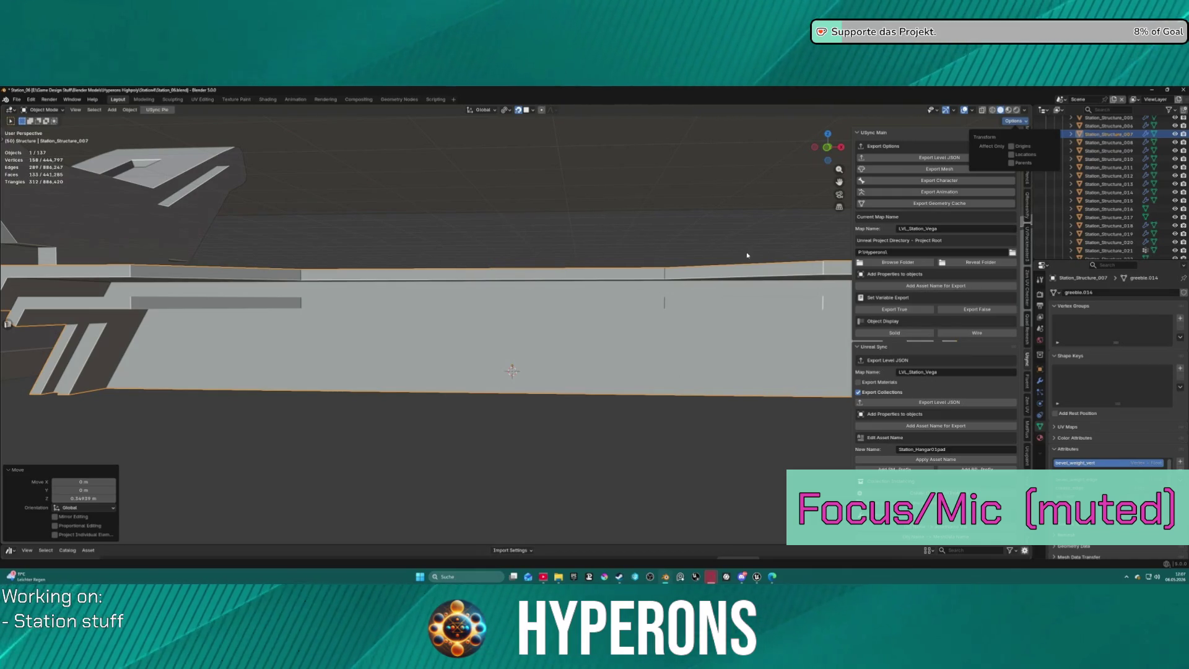
{"action": "scroll", "coordinate": [1121, 186], "scroll_direction": "up", "scroll_amount": 10}
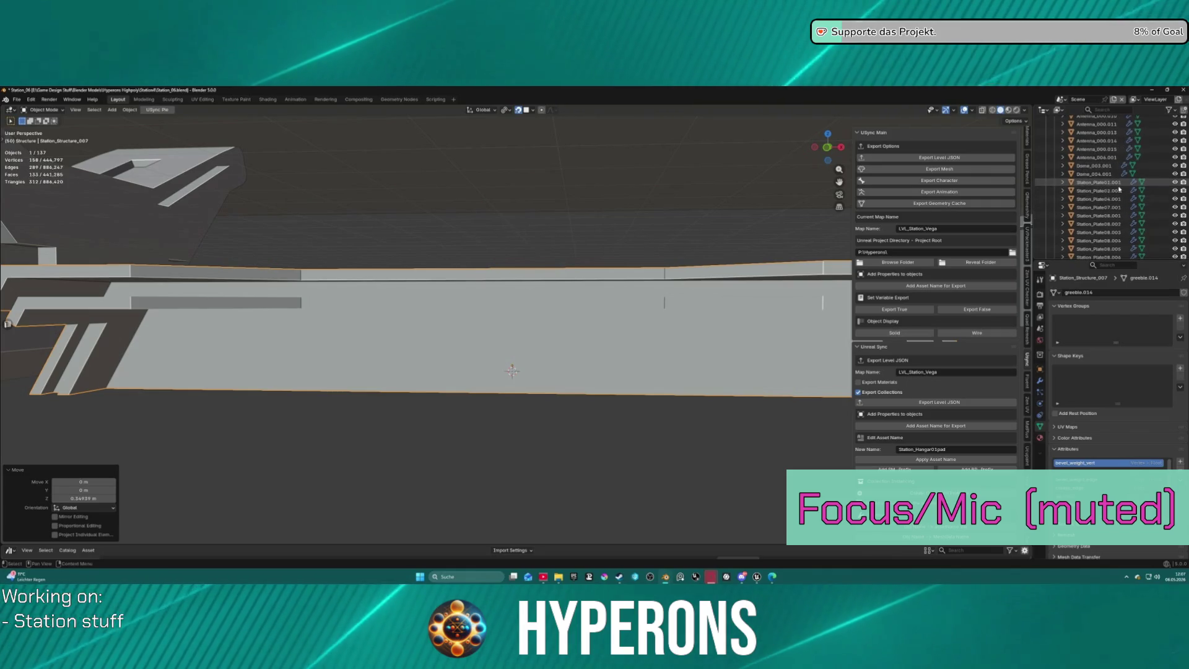
{"action": "scroll", "coordinate": [1119, 205], "scroll_direction": "down", "scroll_amount": 5}
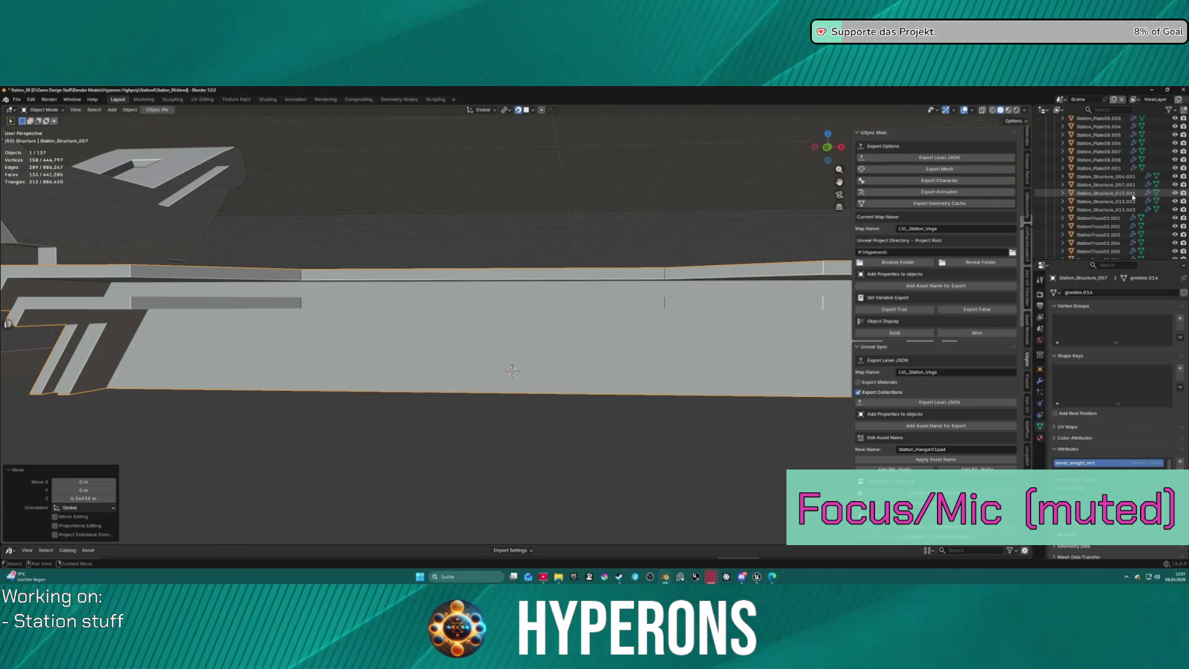
{"action": "left_click", "coordinate": [1109, 185]}
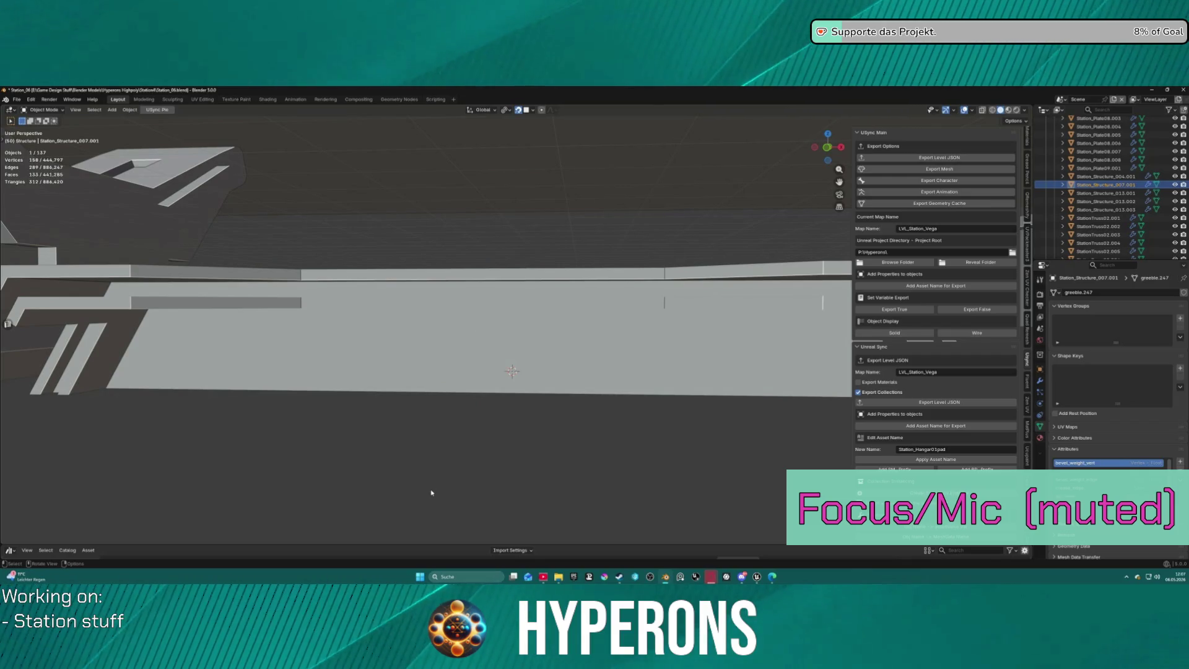
{"action": "key", "text": "KP_Decimal"}
{"action": "scroll", "coordinate": [591, 412], "scroll_direction": "down", "scroll_amount": 8}
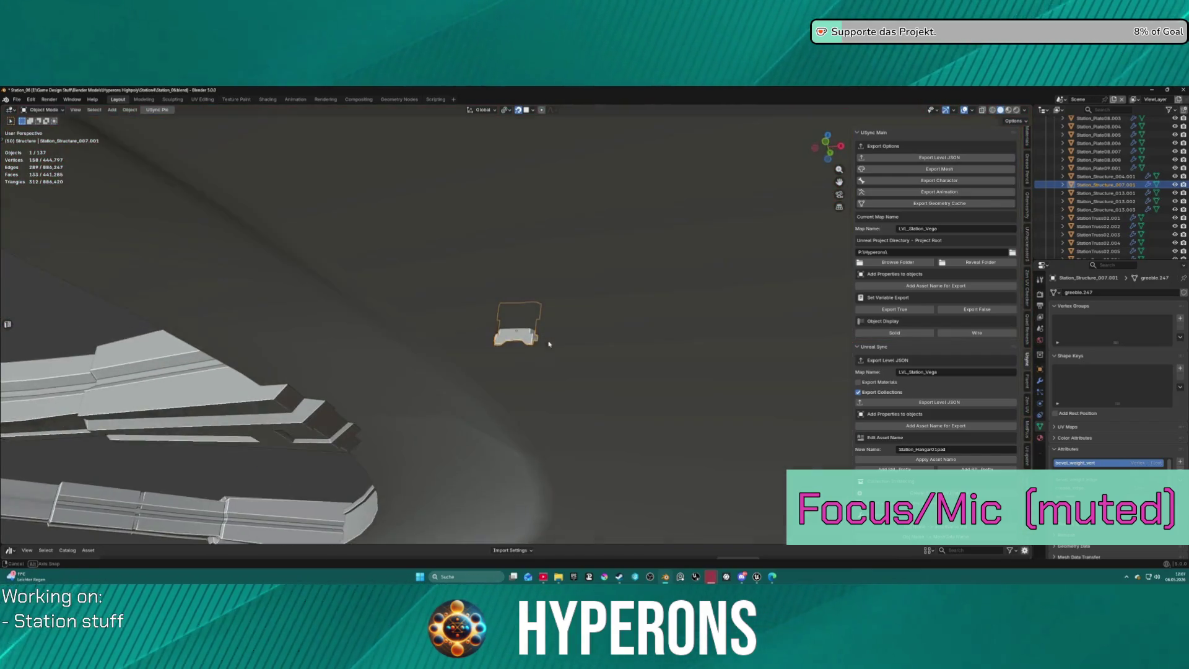
Move Station_Structure_007.001 out by roughly −15.04 m X, 53.27 m Y, 2.05 m Z.
{"action": "key", "text": "f"}
{"action": "key", "text": "Escape"}
{"action": "key", "text": "g"}
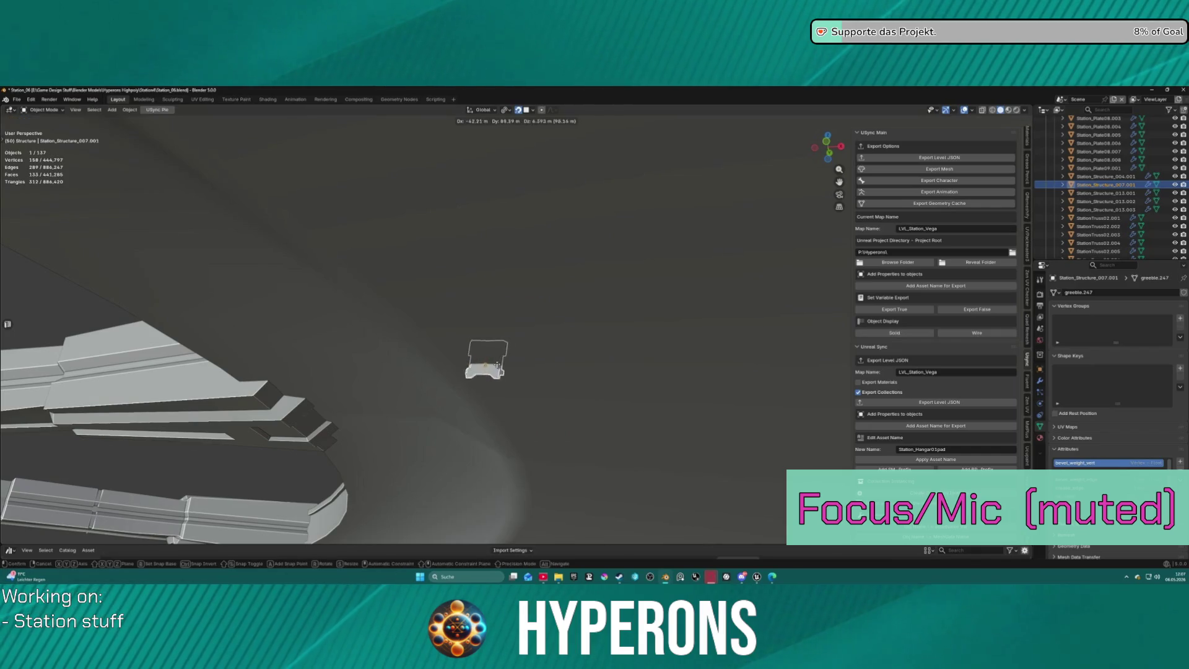
{"action": "left_click", "coordinate": [509, 355]}
{"action": "mouse_move", "coordinate": [509, 355]}
{"action": "middle_mouse_down"}
{"action": "mouse_move", "coordinate": [645, 390]}
{"action": "mouse_move", "coordinate": [571, 384]}
{"action": "mouse_move", "coordinate": [582, 398]}
{"action": "mouse_move", "coordinate": [560, 380]}
{"action": "mouse_move", "coordinate": [630, 396]}
{"action": "mouse_move", "coordinate": [411, 258]}
{"action": "mouse_move", "coordinate": [679, 232]}
{"action": "mouse_move", "coordinate": [594, 204]}
{"action": "middle_mouse_up"}
Select, frame and face the Station_Structure_007 slab, then show the Transform Orientations list.
{"action": "scroll", "coordinate": [411, 257], "scroll_direction": "up", "scroll_amount": 3}
{"action": "left_click", "coordinate": [566, 234]}
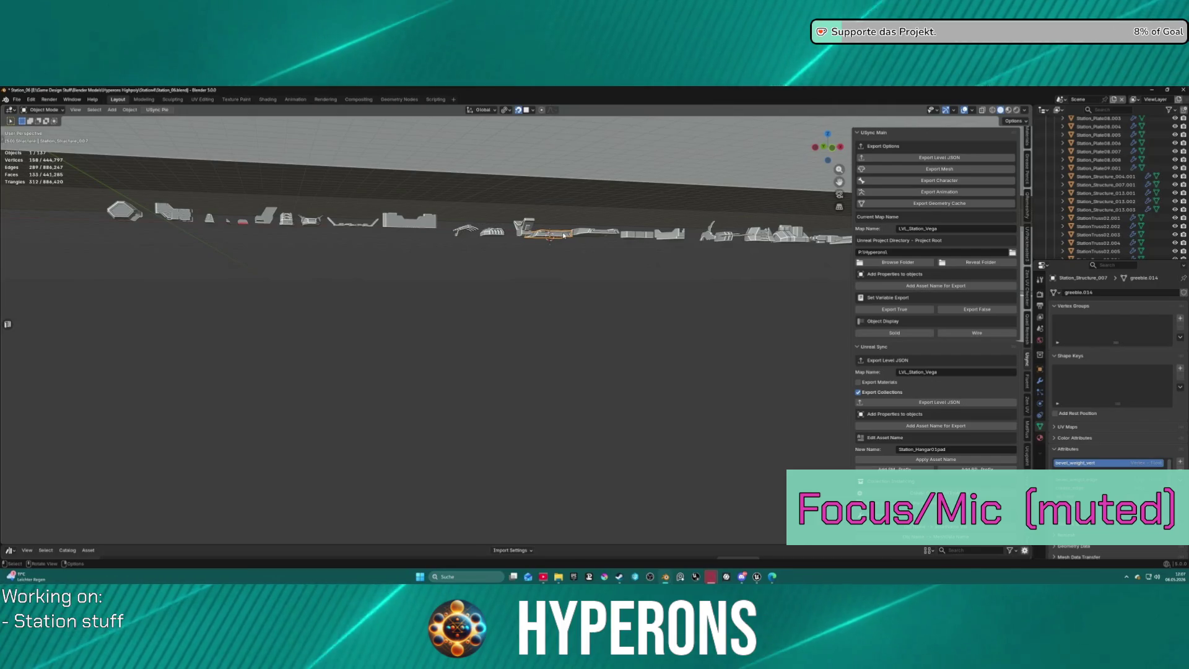
{"action": "key", "text": "KP_Decimal"}
{"action": "mouse_move", "coordinate": [574, 389]}
{"action": "middle_mouse_down"}
{"action": "mouse_move", "coordinate": [539, 412]}
{"action": "mouse_move", "coordinate": [560, 383]}
{"action": "middle_mouse_up"}
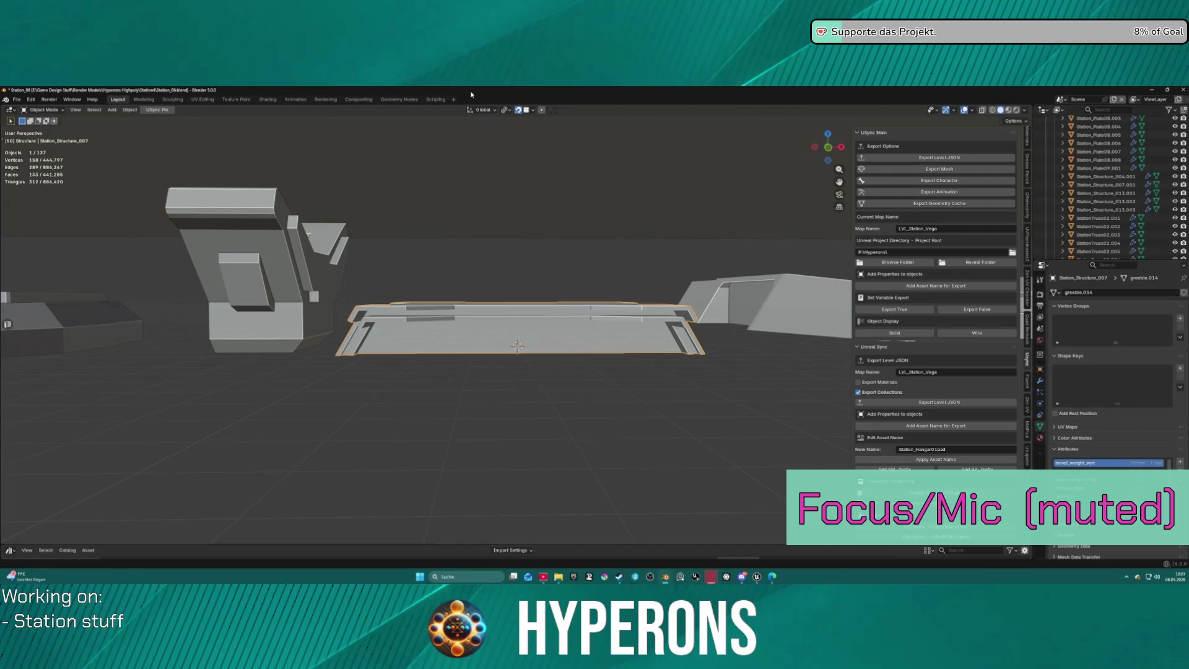
{"action": "left_click", "coordinate": [481, 110]}
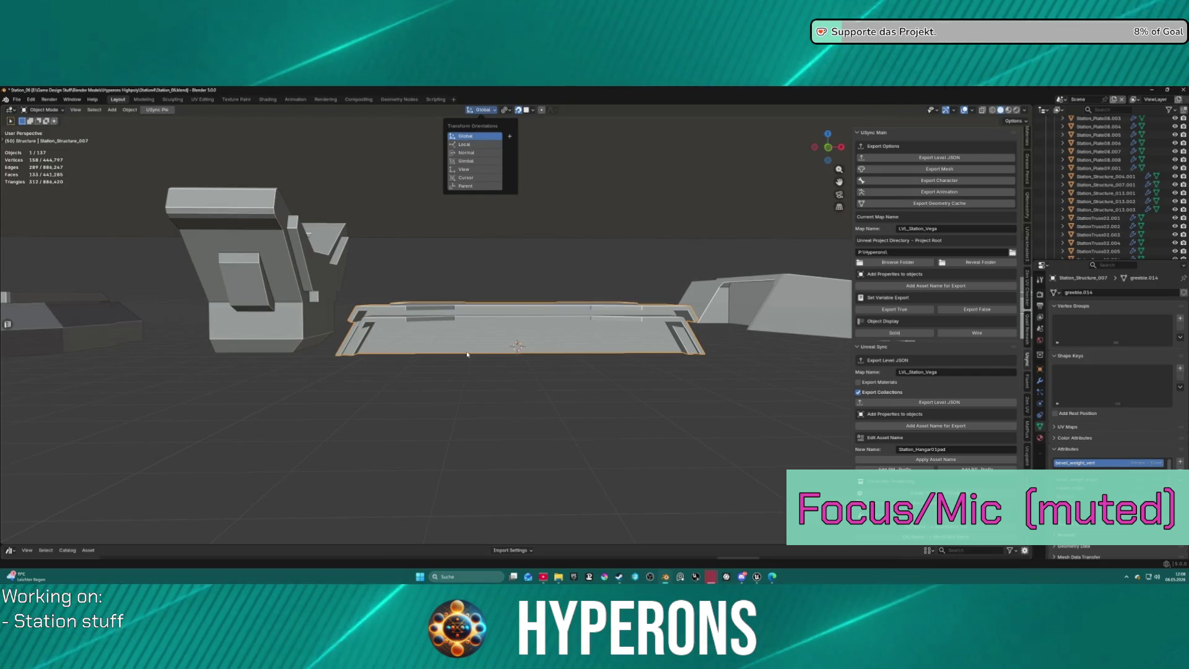
Keep Global orientation and put the Station_Structure_007 slab into Edit Mode.
{"action": "left_click", "coordinate": [472, 135]}
{"action": "middle_click_drag", "start_coordinate": [488, 333], "coordinate": [503, 340]}
{"action": "key", "text": "ctrl+Tab"}
{"action": "left_click", "coordinate": [557, 314]}
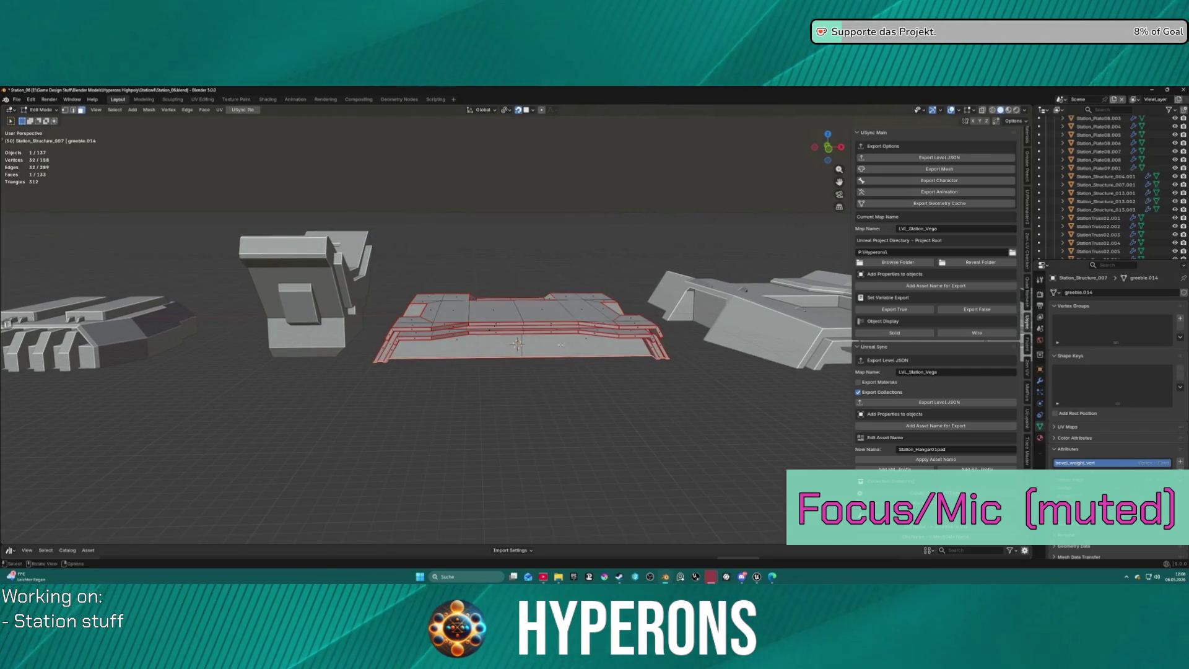
{"action": "scroll", "coordinate": [503, 344], "scroll_direction": "up", "scroll_amount": 3}
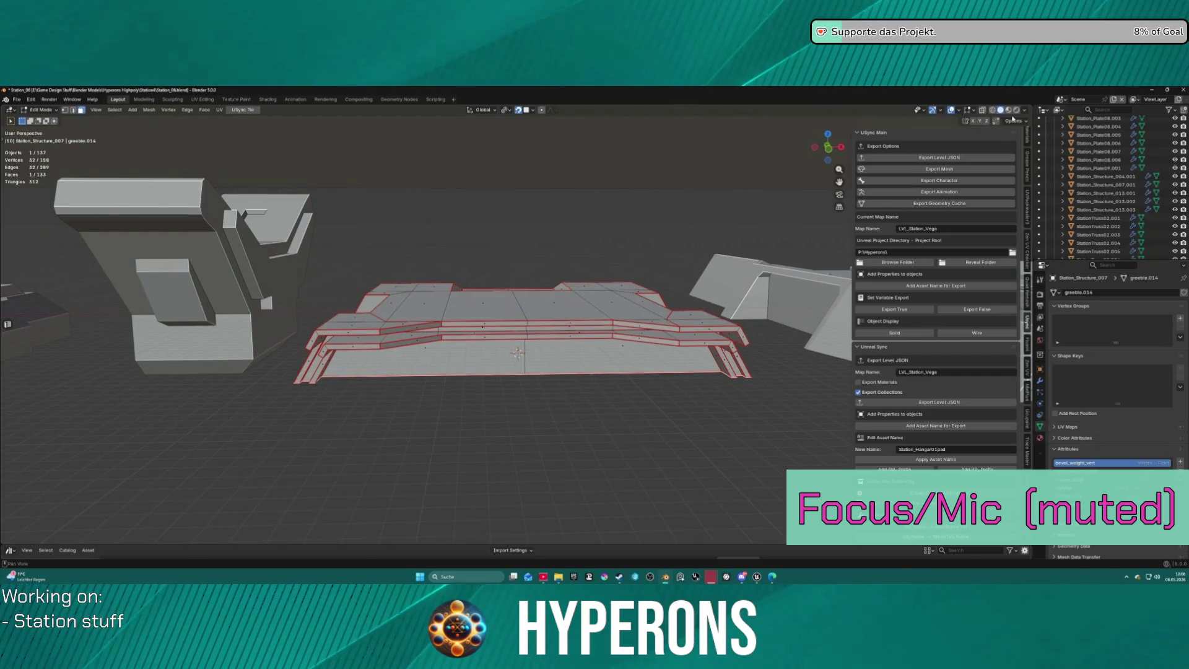
Turn off the Face Orientation viewport overlay.
{"action": "left_click", "coordinate": [1014, 122]}
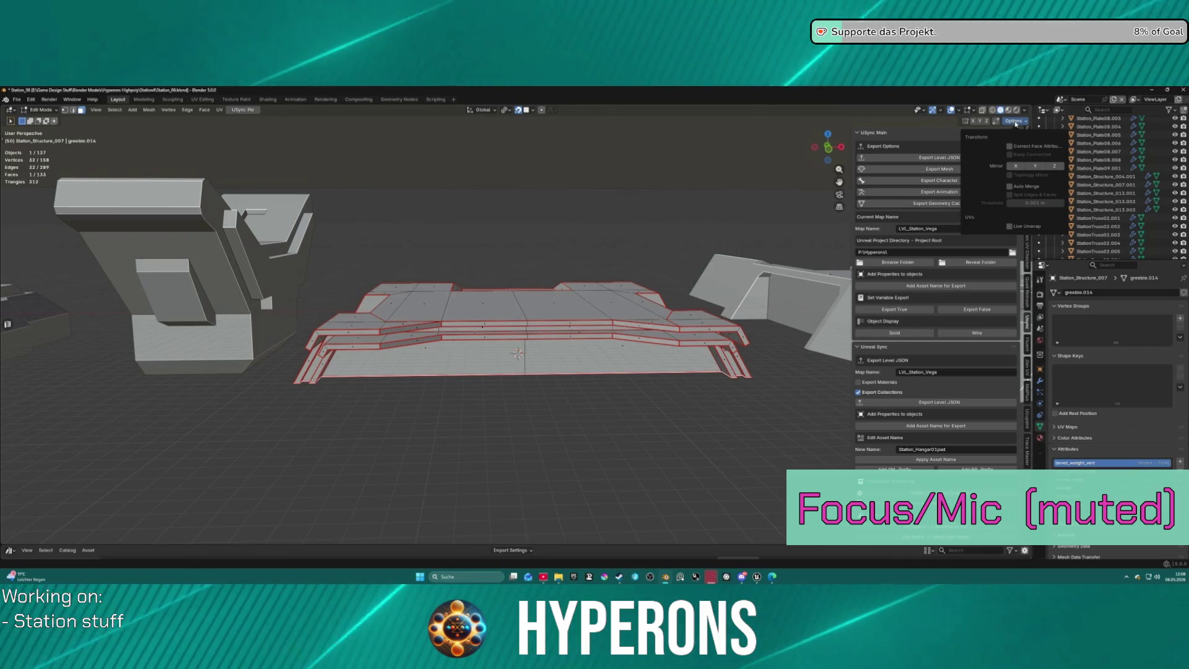
{"action": "left_click", "coordinate": [1016, 123]}
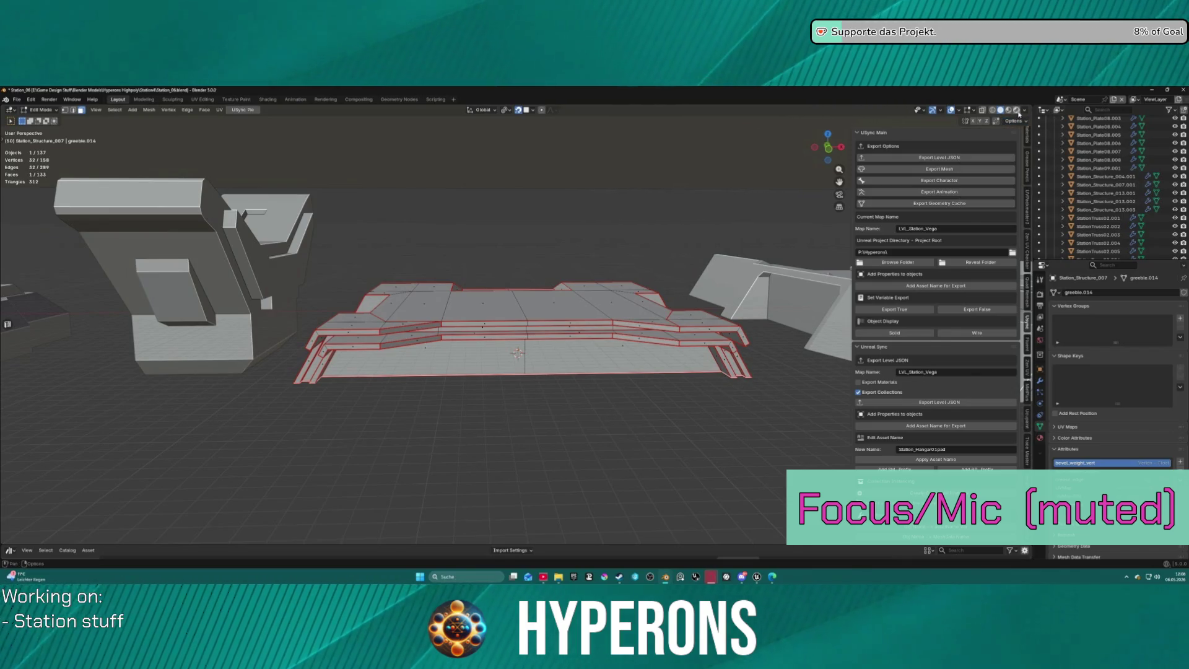
{"action": "left_click", "coordinate": [1019, 113]}
{"action": "left_click", "coordinate": [1008, 114]}
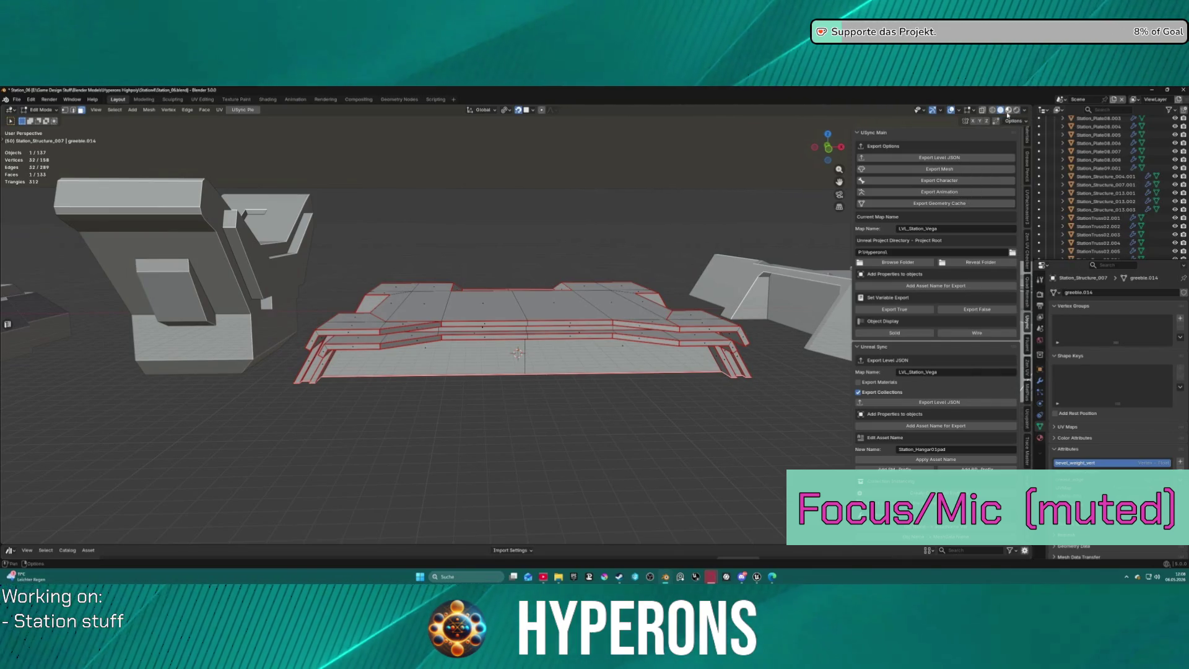
{"action": "left_click", "coordinate": [974, 112]}
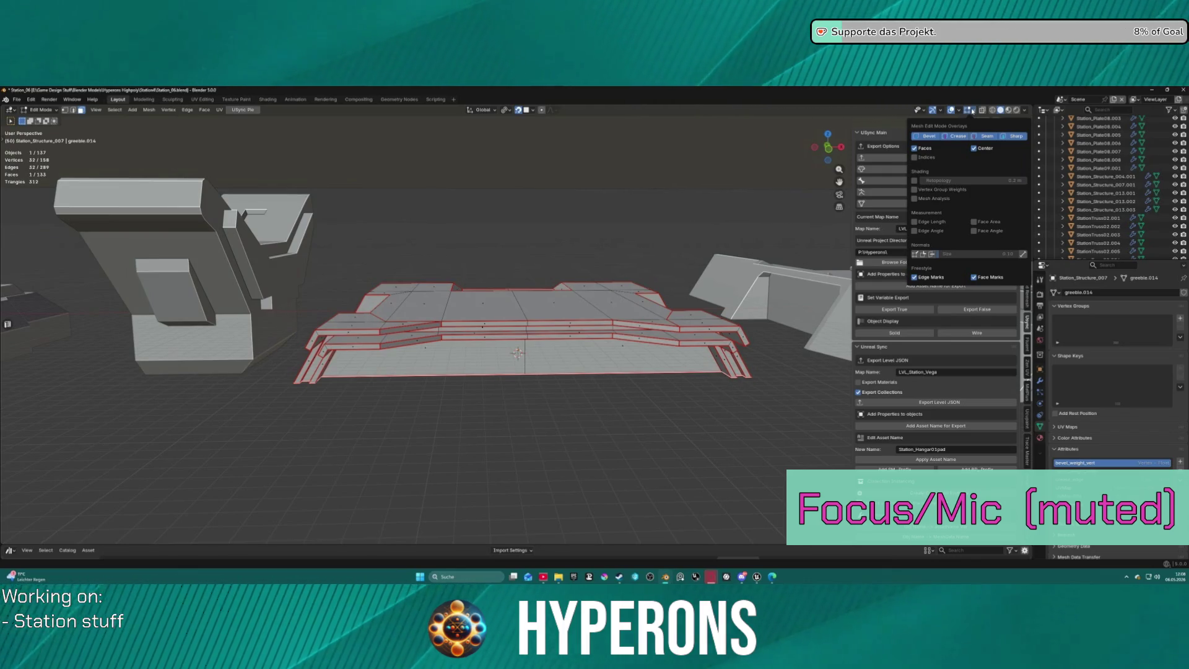
{"action": "left_click", "coordinate": [959, 112]}
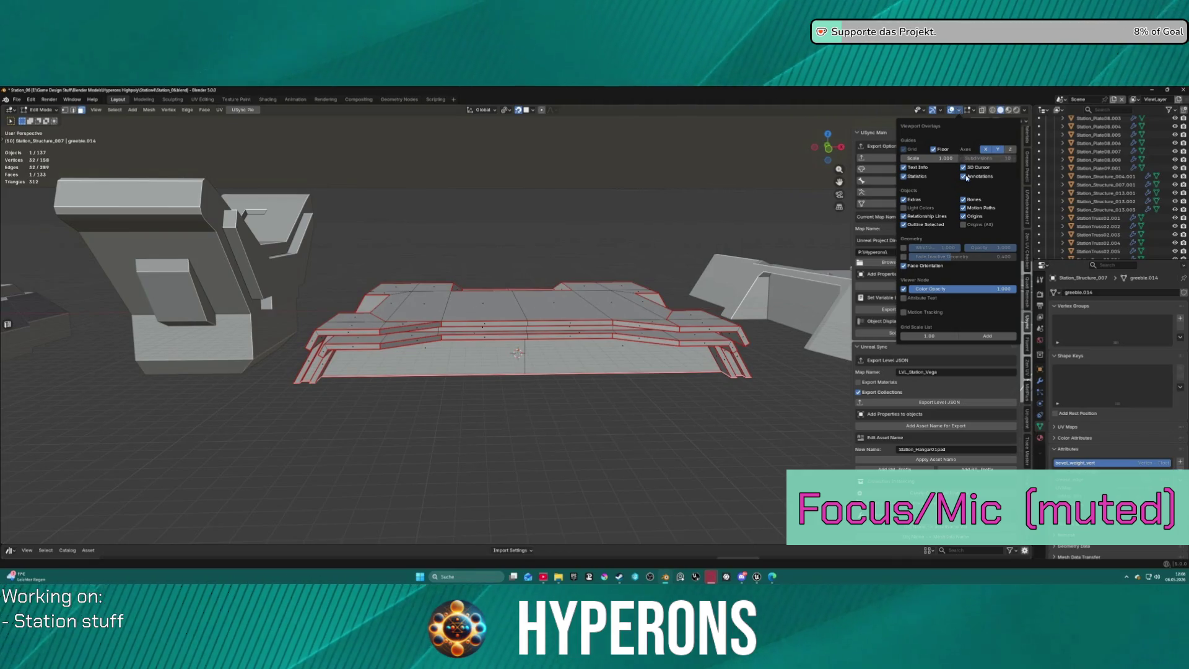
{"action": "left_click", "coordinate": [923, 265]}
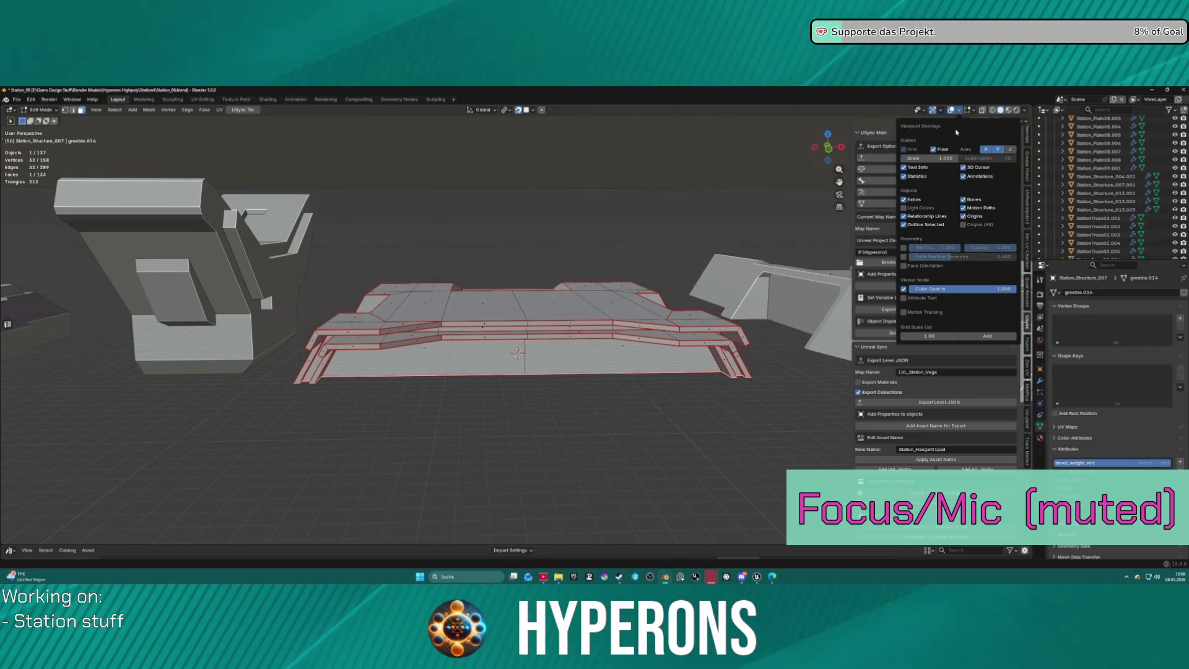
Check the transform and shading options and view the whole slab from above.
{"action": "mouse_move", "coordinate": [521, 347]}
{"action": "middle_mouse_down"}
{"action": "mouse_move", "coordinate": [426, 334]}
{"action": "mouse_move", "coordinate": [964, 205]}
{"action": "middle_mouse_up"}
{"action": "left_click", "coordinate": [1025, 122]}
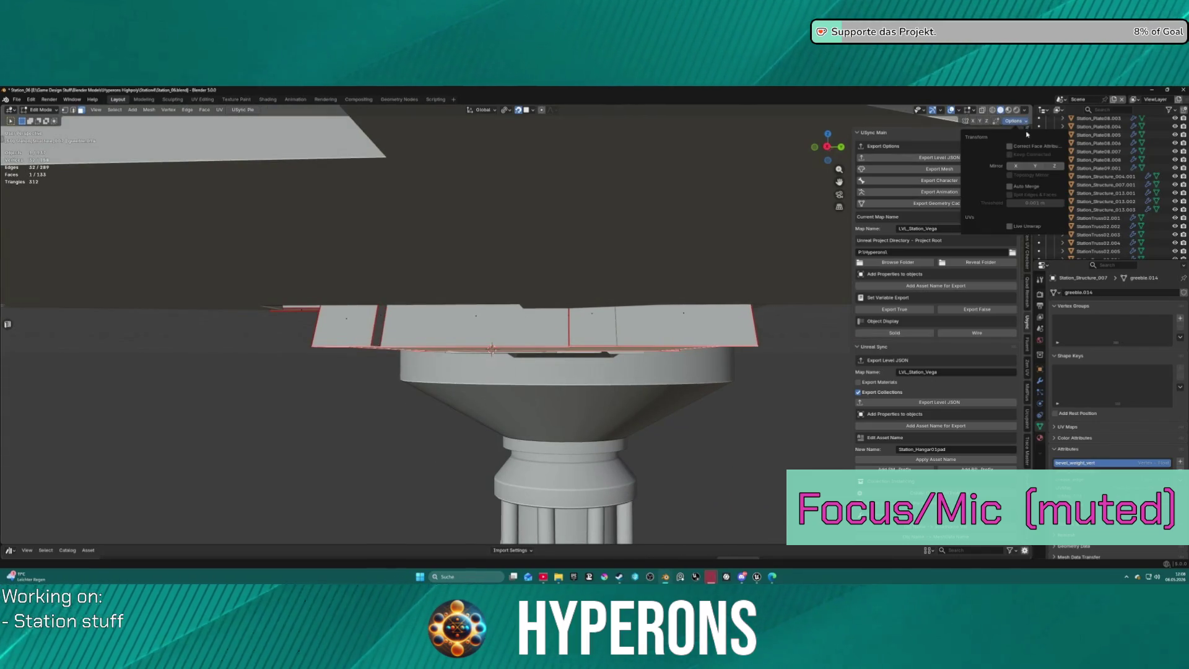
{"action": "left_click", "coordinate": [1025, 110]}
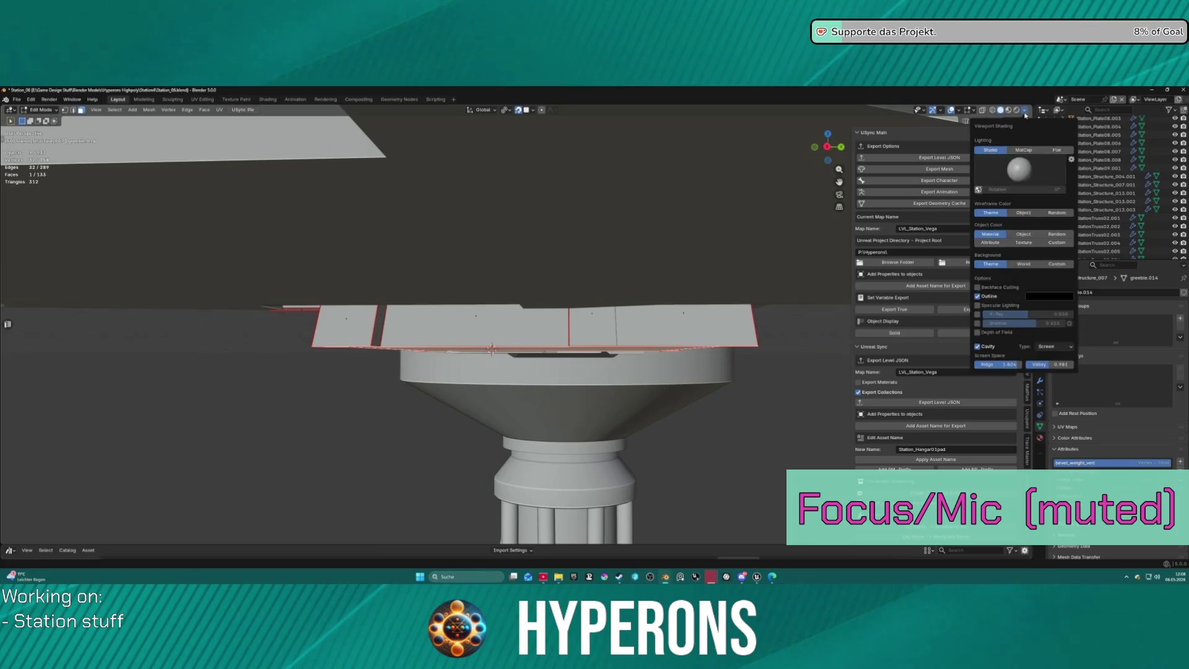
{"action": "left_click", "coordinate": [1014, 120]}
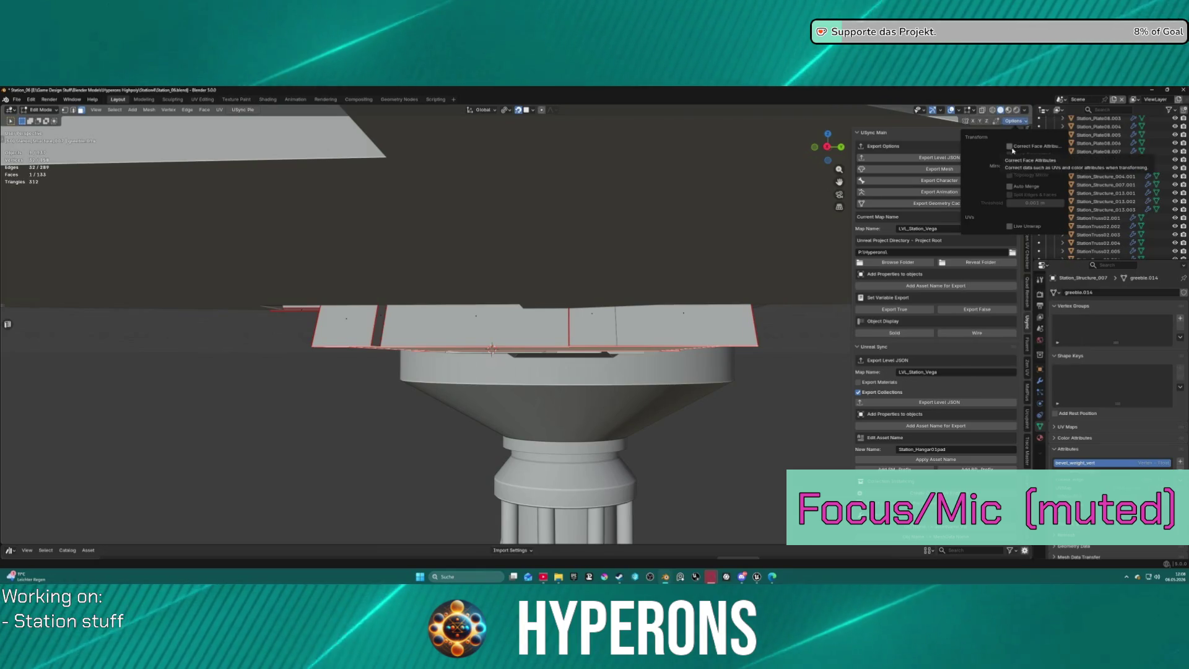
{"action": "middle_click_drag", "start_coordinate": [556, 274], "coordinate": [625, 301]}
{"action": "key", "text": "z"}
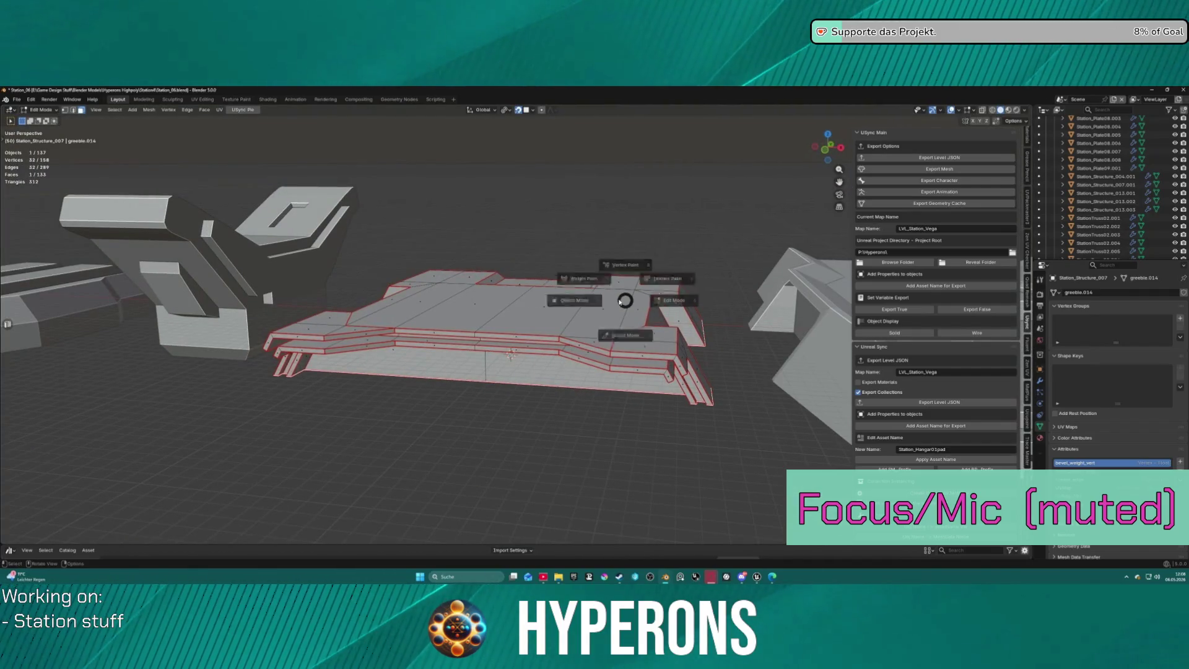
Return the slab to Object Mode and view the structure from underneath.
{"action": "left_click", "coordinate": [547, 301]}
{"action": "scroll", "coordinate": [560, 314], "scroll_direction": "up", "scroll_amount": 2}
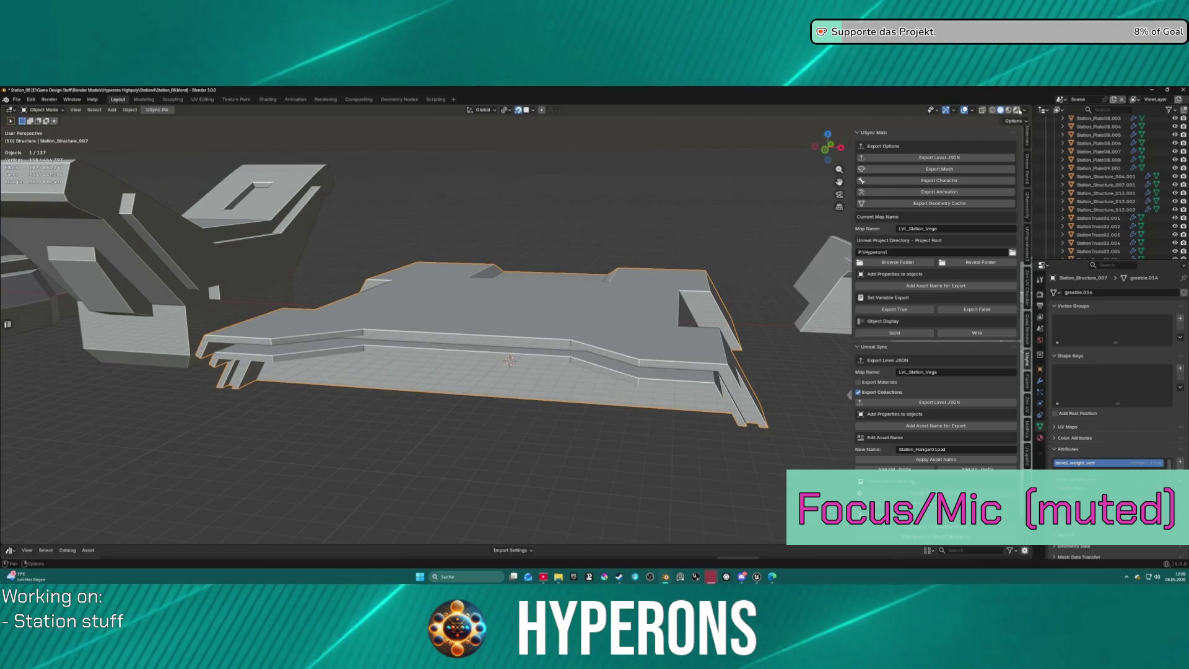
{"action": "left_click", "coordinate": [1024, 111]}
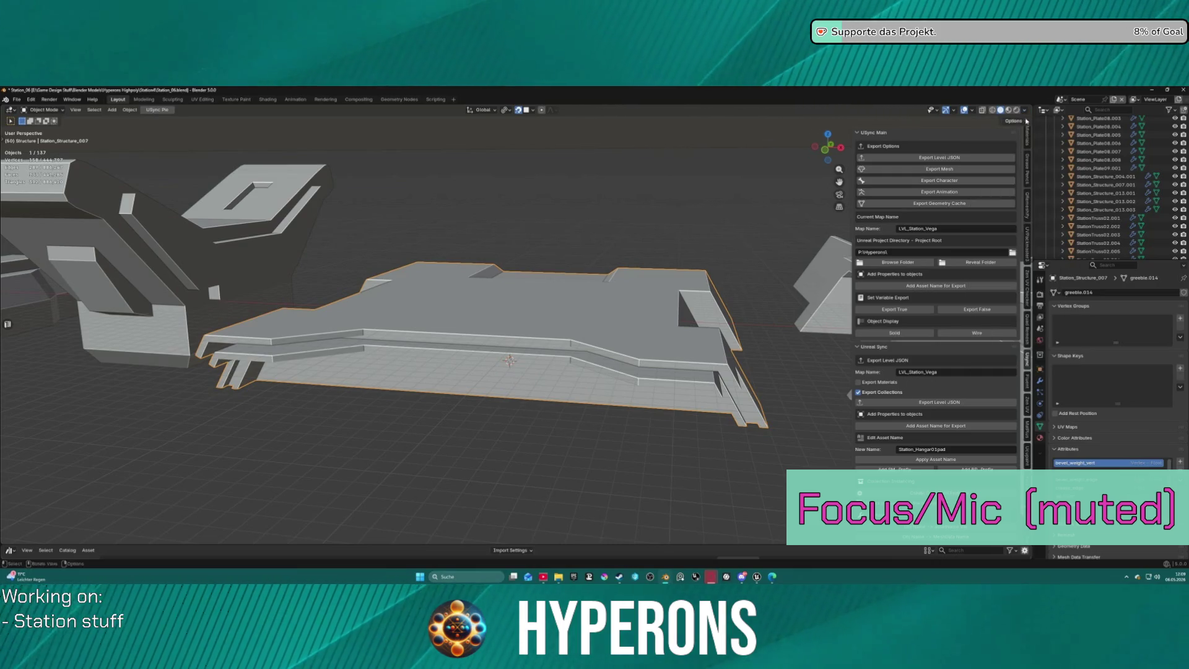
{"action": "left_click", "coordinate": [1015, 121]}
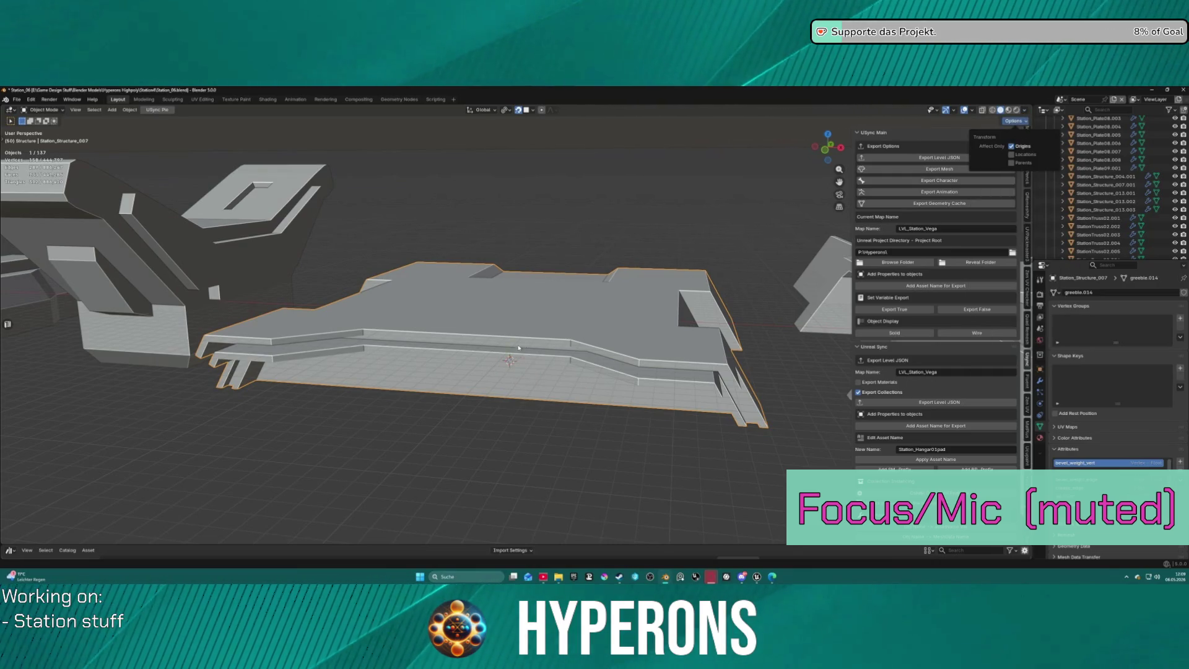
{"action": "left_click", "coordinate": [537, 406]}
{"action": "middle_click_drag", "start_coordinate": [552, 415], "coordinate": [500, 383]}
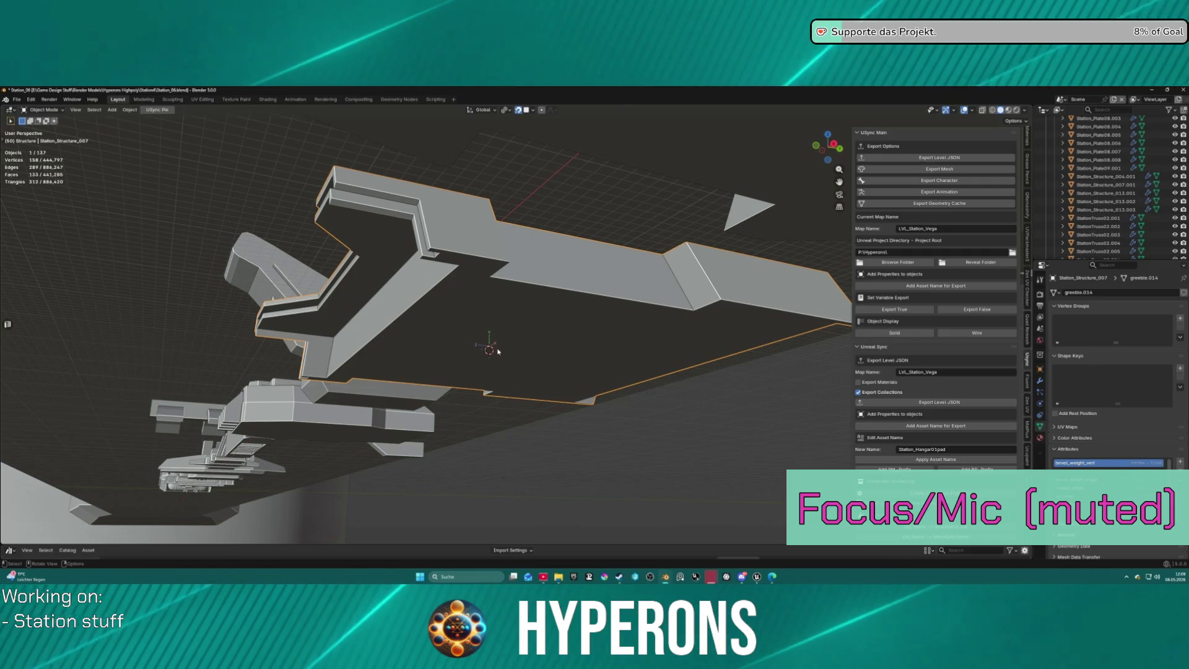
Rotate the structure piece -90° about the global X axis.
{"action": "key", "text": "r"}
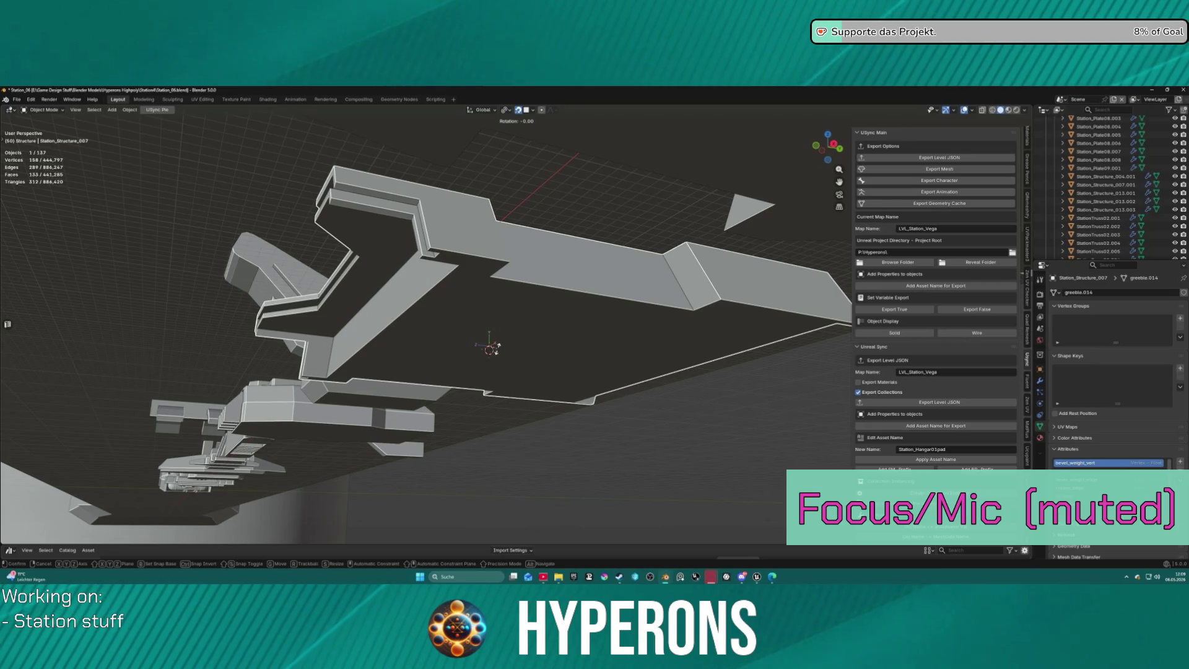
{"action": "key", "text": "x"}
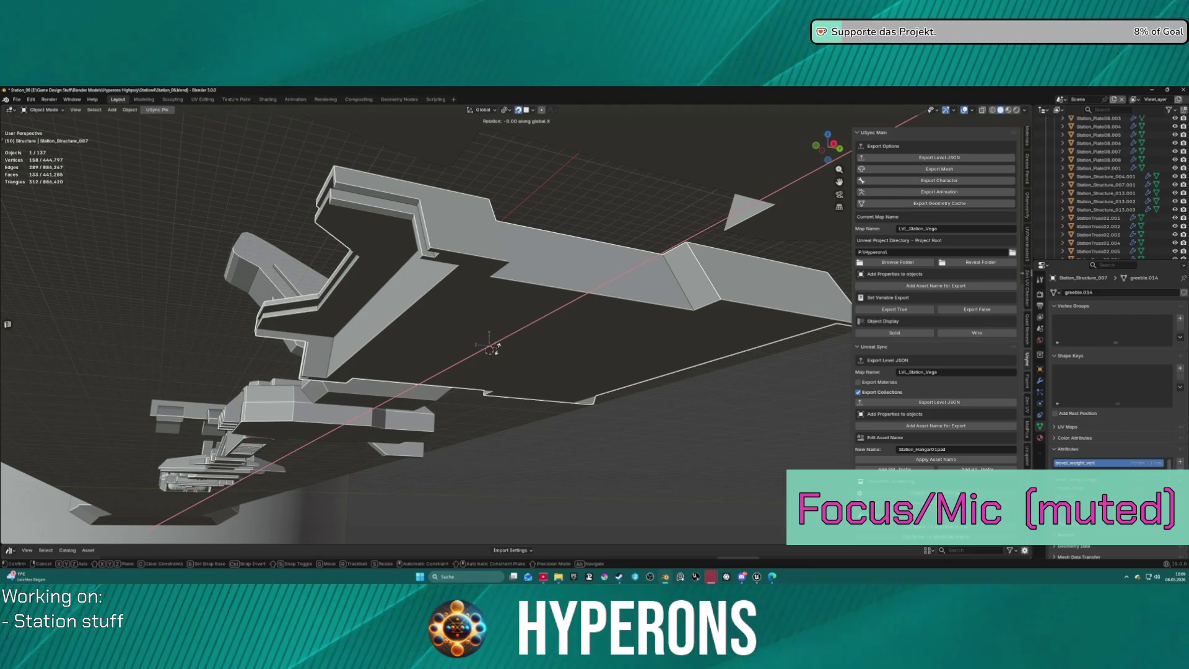
{"action": "type", "text": "90)"}
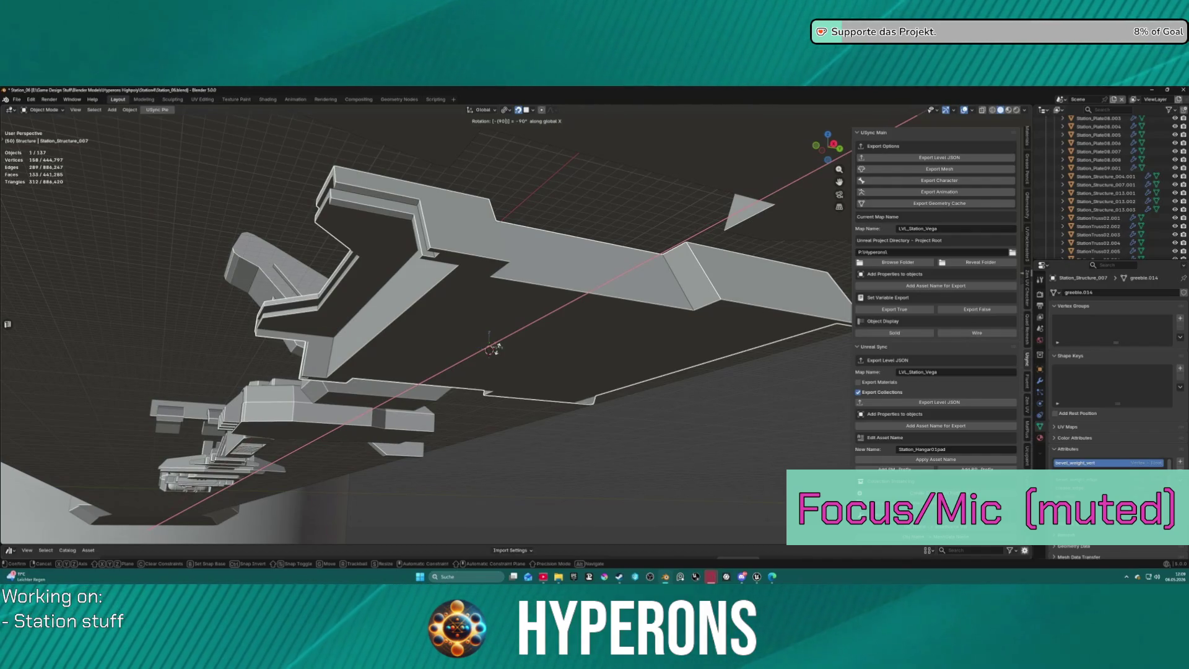
{"action": "key", "text": "Return"}
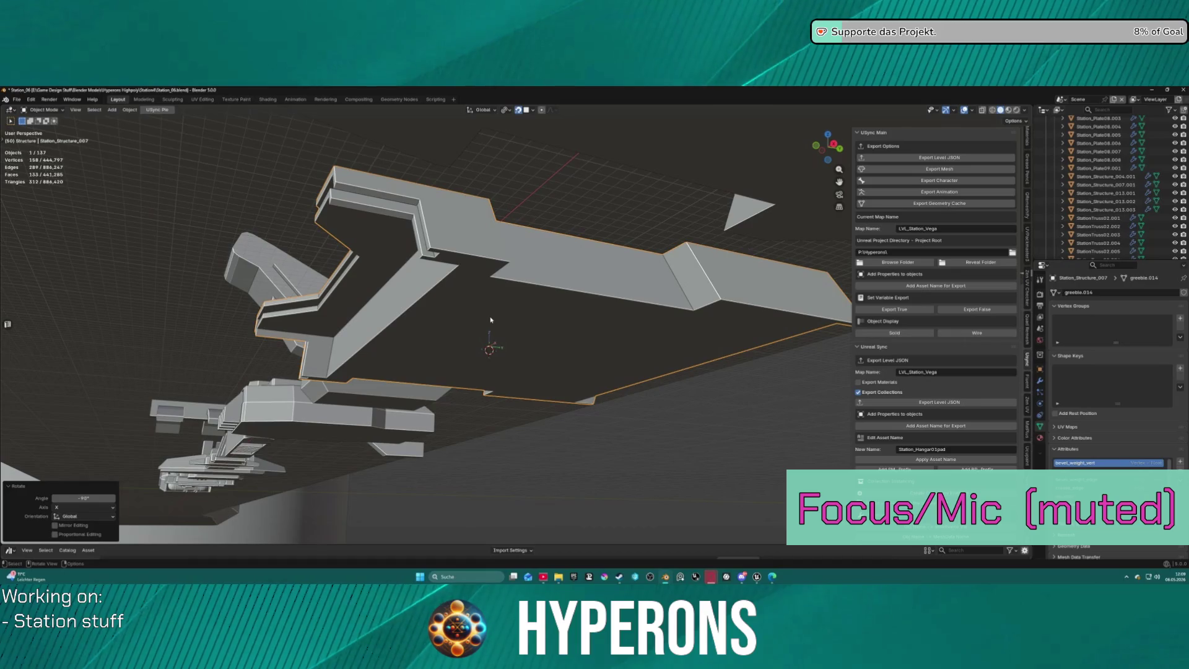
{"action": "key", "text": "KP_Decimal"}
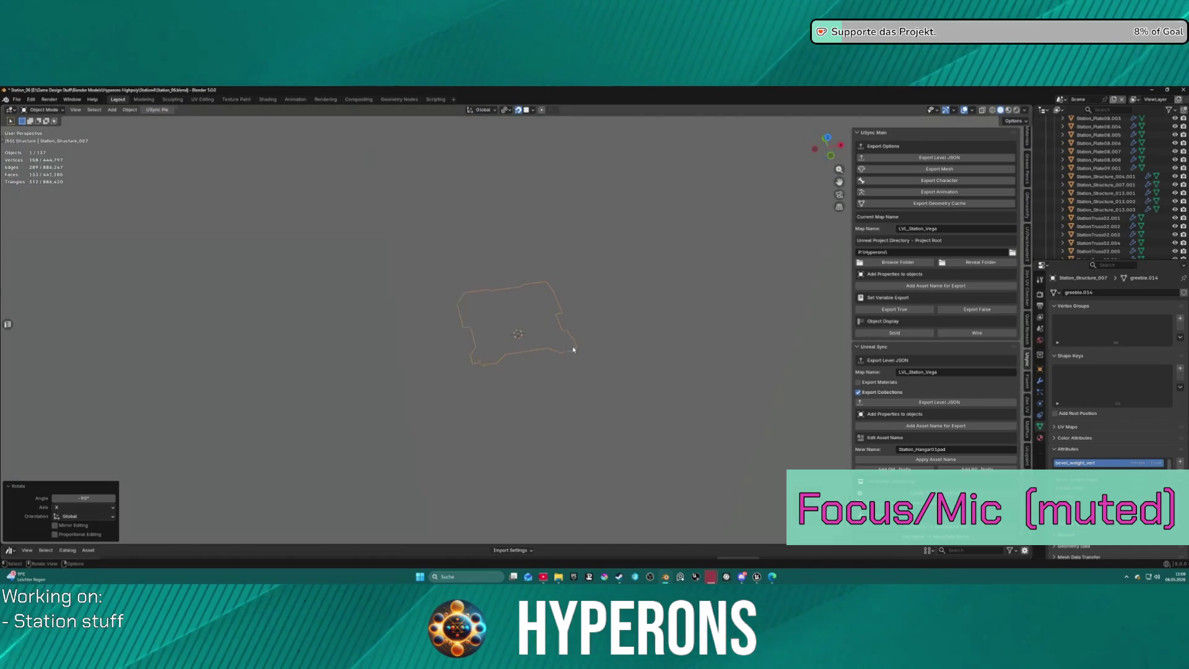
Select and frame the small Station_Structure_007.001 copy, shifting it about −11.39 m in X.
{"action": "mouse_move", "coordinate": [570, 348]}
{"action": "middle_mouse_down"}
{"action": "mouse_move", "coordinate": [545, 358]}
{"action": "mouse_move", "coordinate": [554, 354]}
{"action": "middle_mouse_up"}
{"action": "left_click", "coordinate": [1016, 122]}
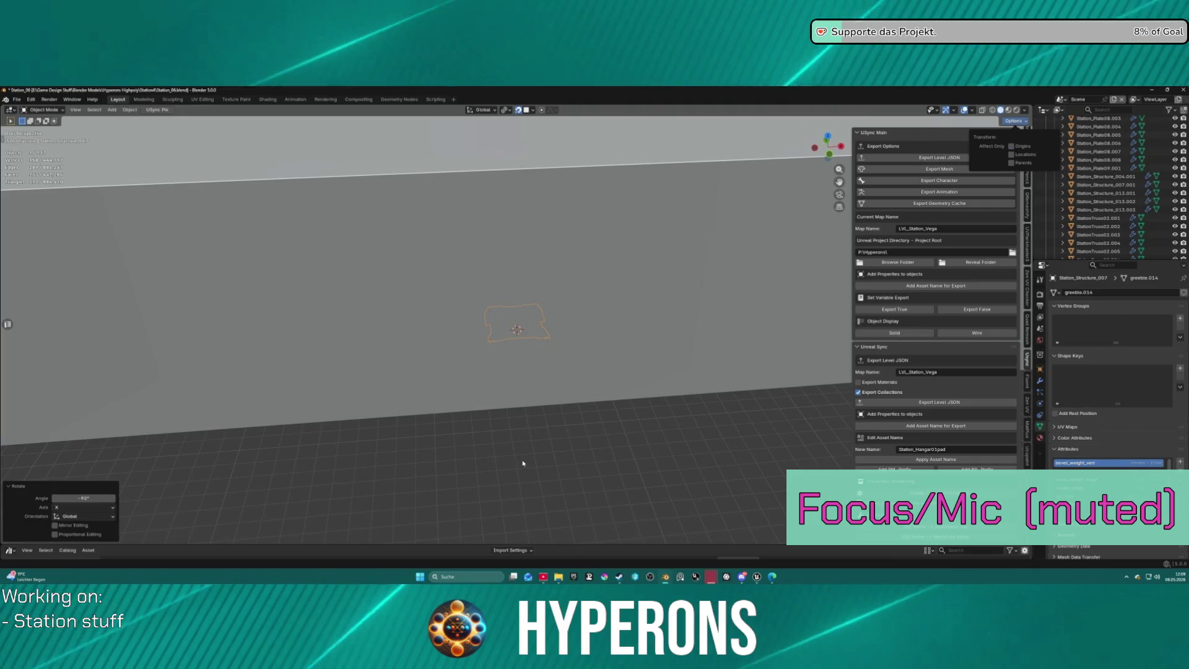
{"action": "mouse_move", "coordinate": [579, 446]}
{"action": "middle_mouse_down"}
{"action": "mouse_move", "coordinate": [446, 340]}
{"action": "mouse_move", "coordinate": [491, 192]}
{"action": "mouse_move", "coordinate": [521, 270]}
{"action": "middle_mouse_up"}
{"action": "scroll", "coordinate": [553, 421], "scroll_direction": "down", "scroll_amount": 10}
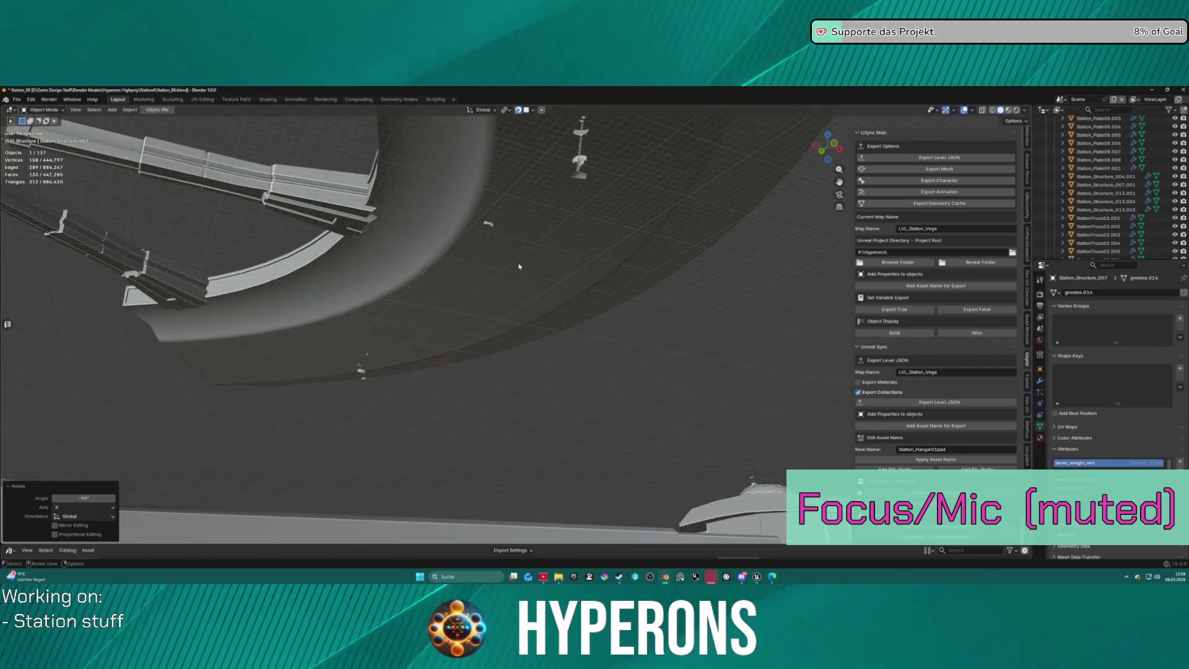
{"action": "left_click", "coordinate": [489, 224]}
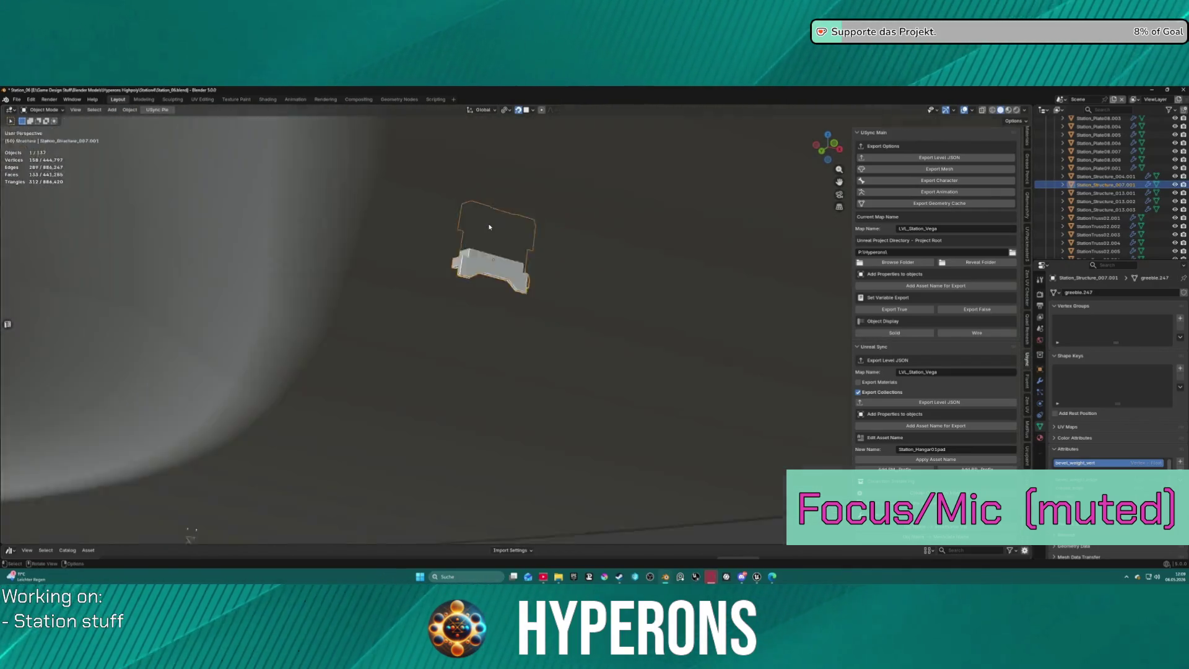
{"action": "key", "text": "KP_Decimal"}
{"action": "scroll", "coordinate": [497, 297], "scroll_direction": "down", "scroll_amount": 8}
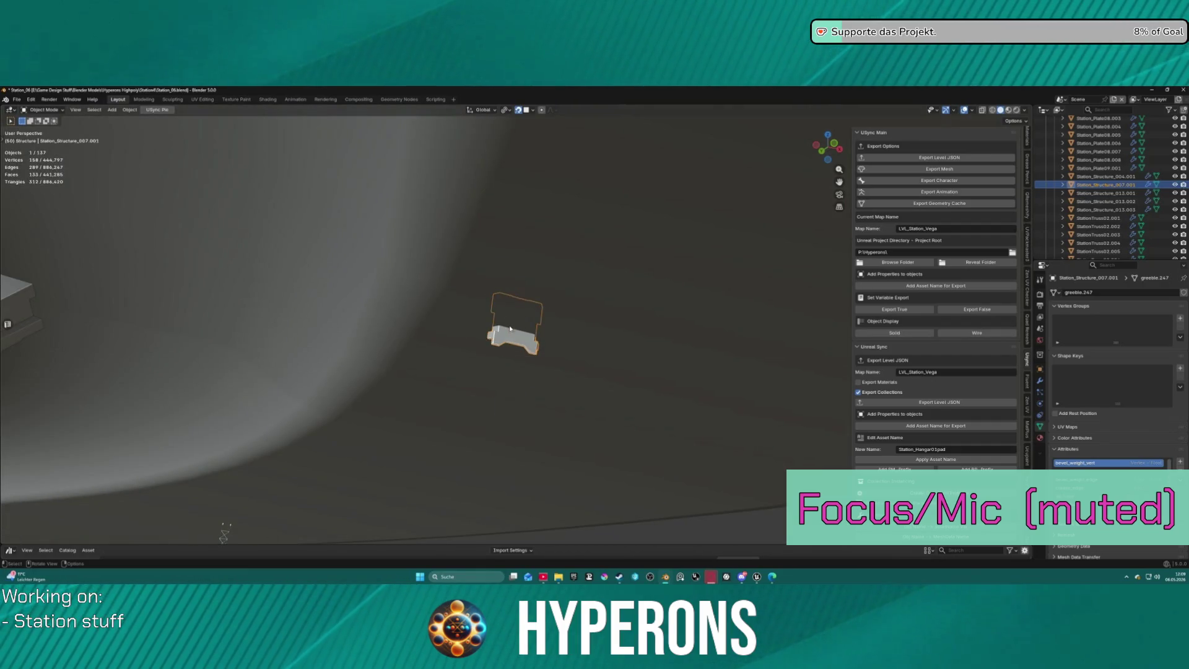
{"action": "mouse_move", "coordinate": [534, 346]}
{"action": "left_mouse_down"}
{"action": "mouse_move", "coordinate": [557, 370]}
{"action": "mouse_move", "coordinate": [565, 324]}
{"action": "mouse_move", "coordinate": [547, 339]}
{"action": "left_mouse_up"}
{"action": "mouse_move", "coordinate": [547, 340]}
{"action": "middle_mouse_down"}
{"action": "mouse_move", "coordinate": [557, 449]}
{"action": "mouse_move", "coordinate": [459, 350]}
{"action": "mouse_move", "coordinate": [412, 364]}
{"action": "mouse_move", "coordinate": [432, 391]}
{"action": "mouse_move", "coordinate": [428, 379]}
{"action": "mouse_move", "coordinate": [364, 387]}
{"action": "mouse_move", "coordinate": [372, 403]}
{"action": "mouse_move", "coordinate": [417, 372]}
{"action": "mouse_move", "coordinate": [528, 358]}
{"action": "mouse_move", "coordinate": [452, 358]}
{"action": "mouse_move", "coordinate": [551, 351]}
{"action": "middle_mouse_up"}
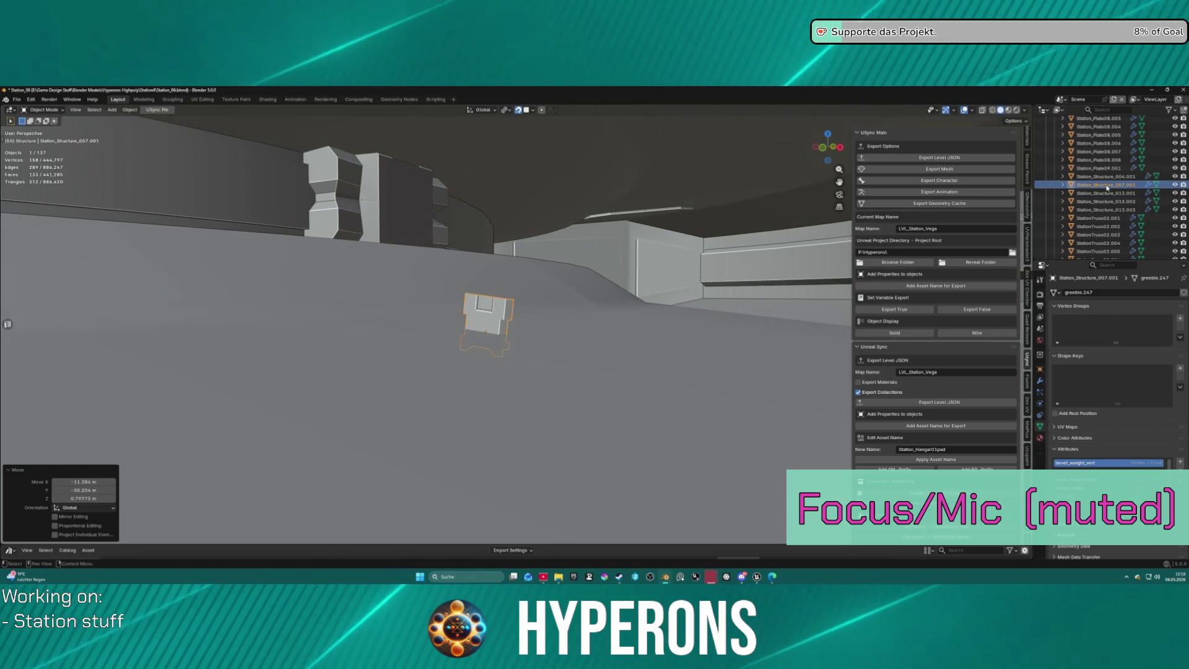
Delete Station_Structure_007.001 and select Station_Structure_007 in the Outliner.
{"action": "key", "text": "Delete"}
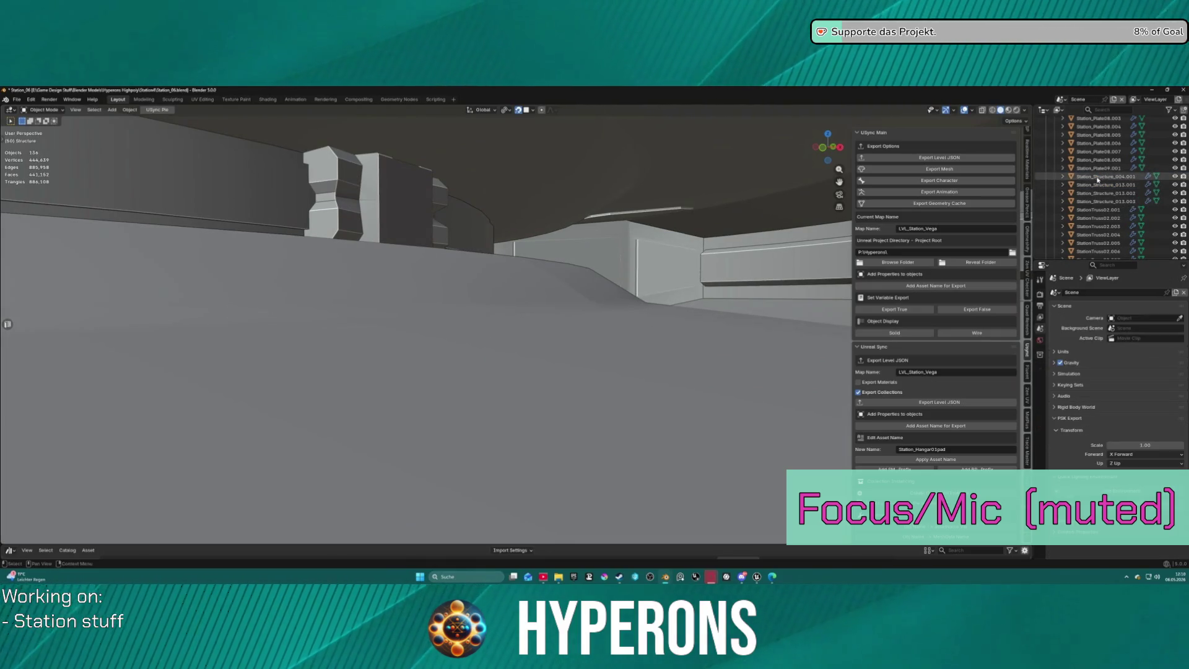
{"action": "scroll", "coordinate": [1098, 183], "scroll_direction": "down", "scroll_amount": 15}
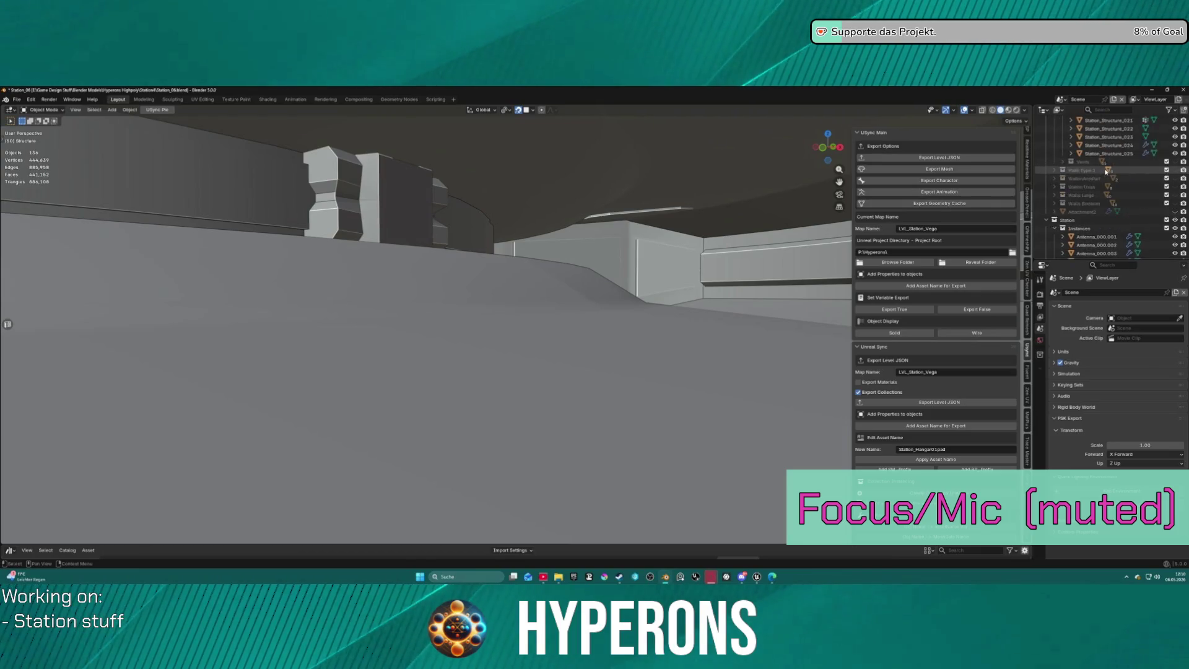
{"action": "scroll", "coordinate": [1107, 171], "scroll_direction": "up", "scroll_amount": 10}
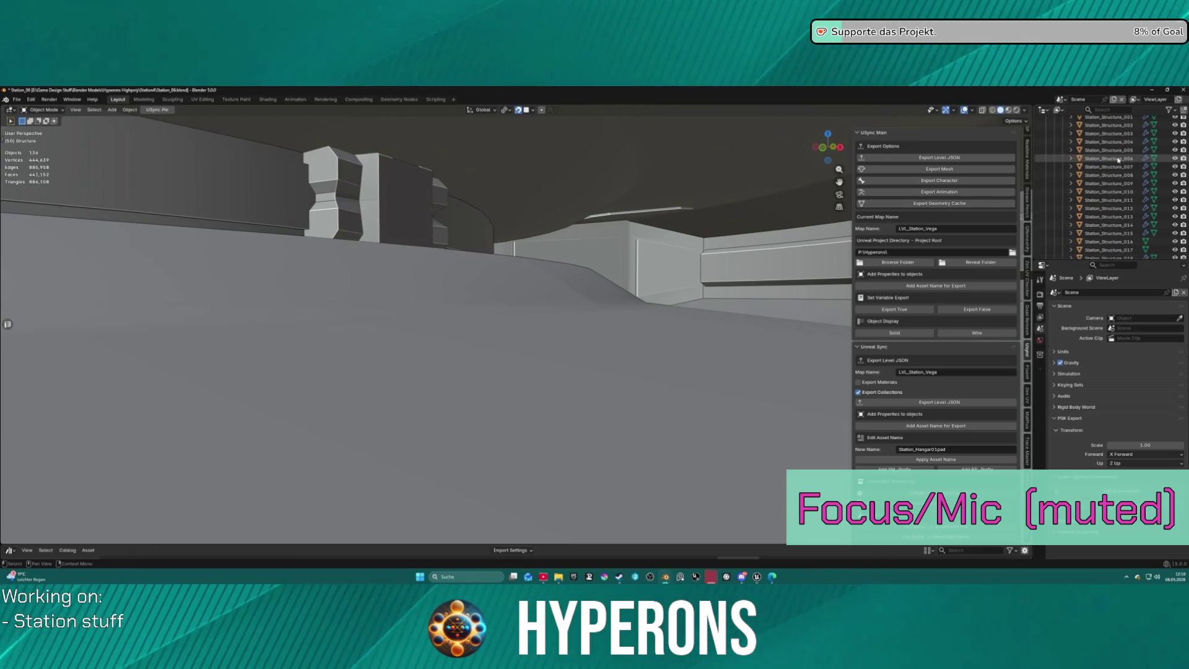
{"action": "left_click", "coordinate": [1109, 167]}
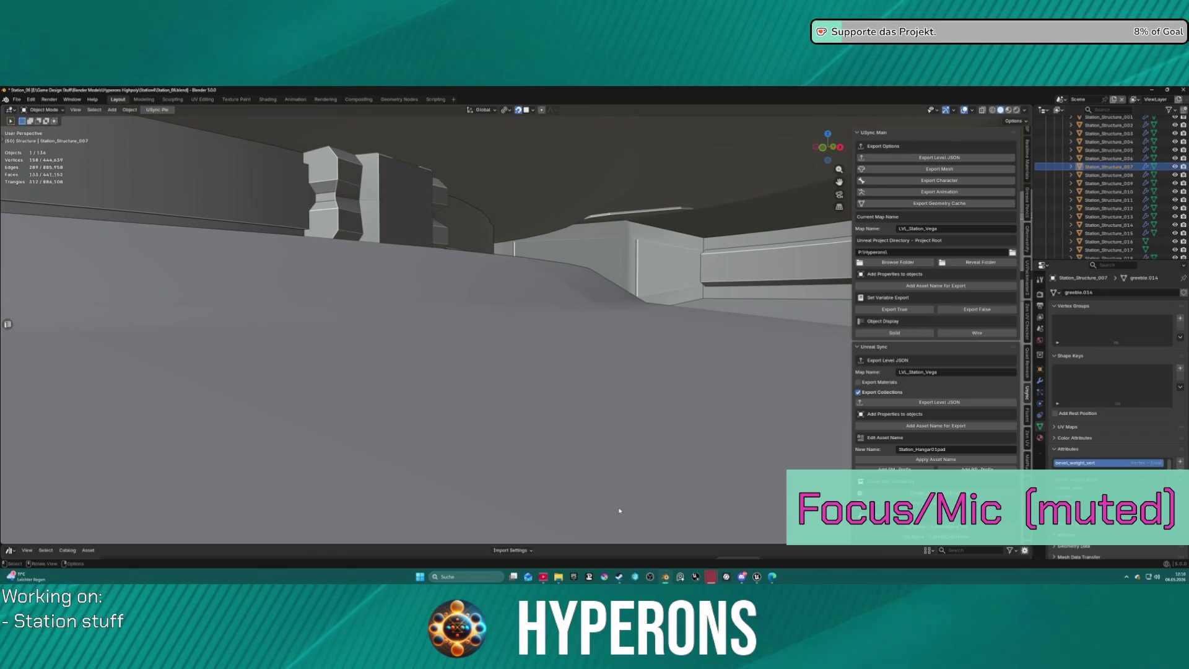
{"action": "key", "text": "KP_Decimal"}
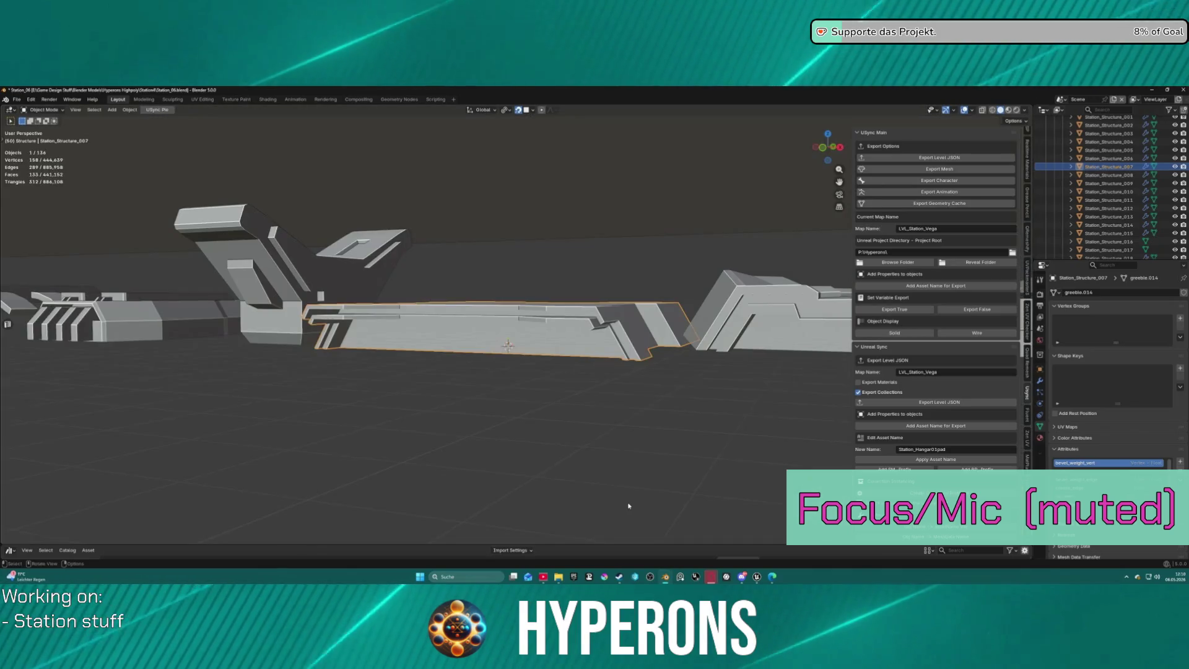
{"action": "scroll", "coordinate": [519, 358], "scroll_direction": "up", "scroll_amount": 5}
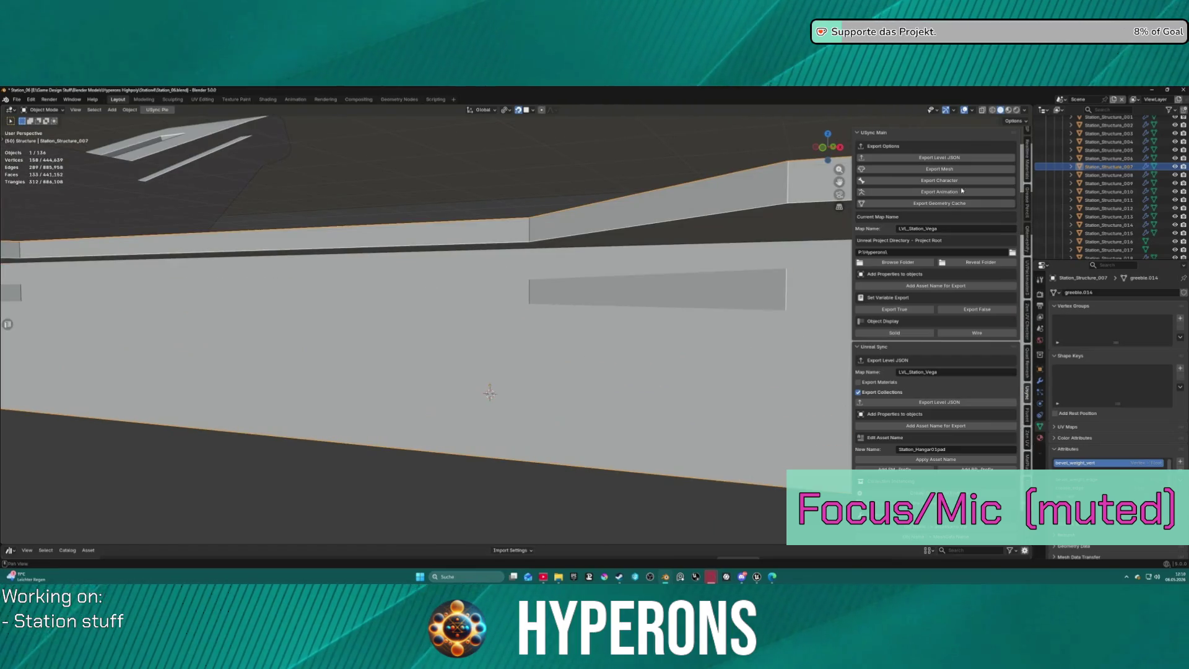
{"action": "left_click", "coordinate": [1016, 121]}
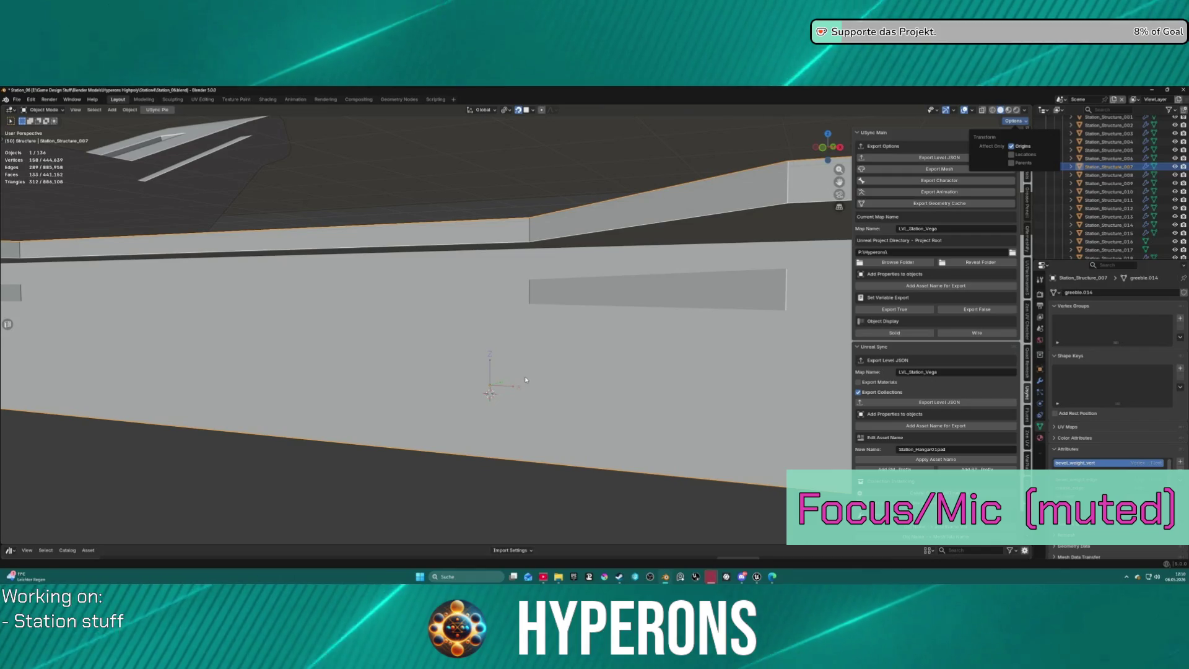
{"action": "mouse_move", "coordinate": [514, 392]}
{"action": "middle_mouse_down"}
{"action": "mouse_move", "coordinate": [492, 378]}
{"action": "mouse_move", "coordinate": [546, 378]}
{"action": "mouse_move", "coordinate": [558, 402]}
{"action": "mouse_move", "coordinate": [651, 363]}
{"action": "middle_mouse_up"}
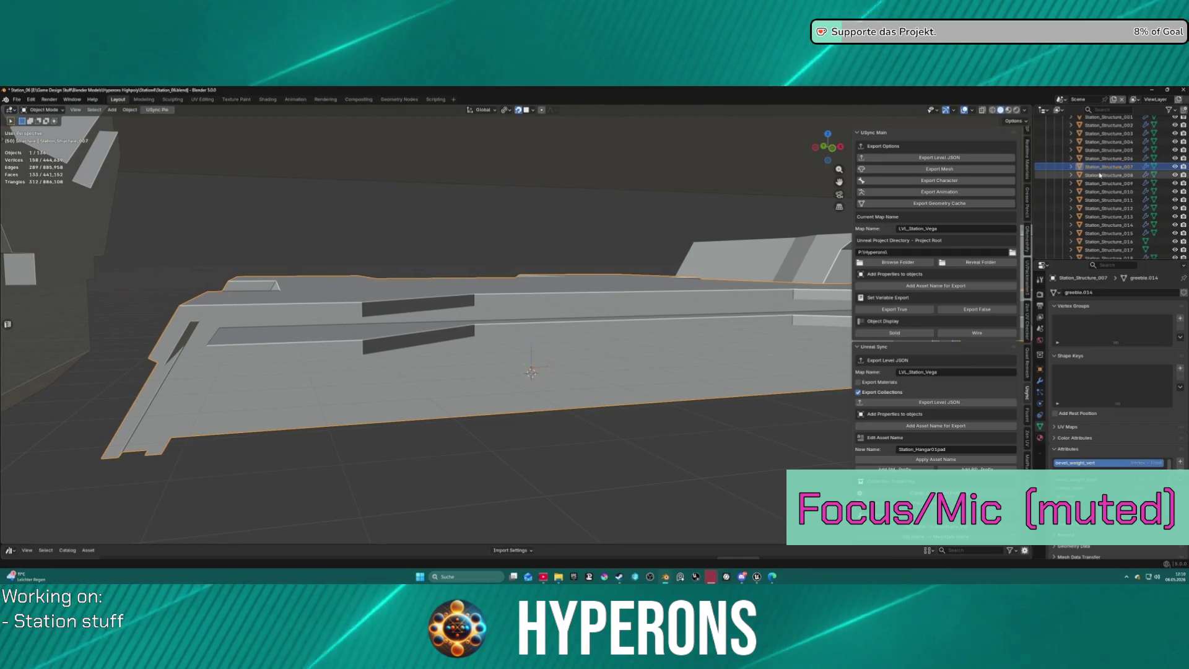
{"action": "scroll", "coordinate": [515, 327], "scroll_direction": "down", "scroll_amount": 5}
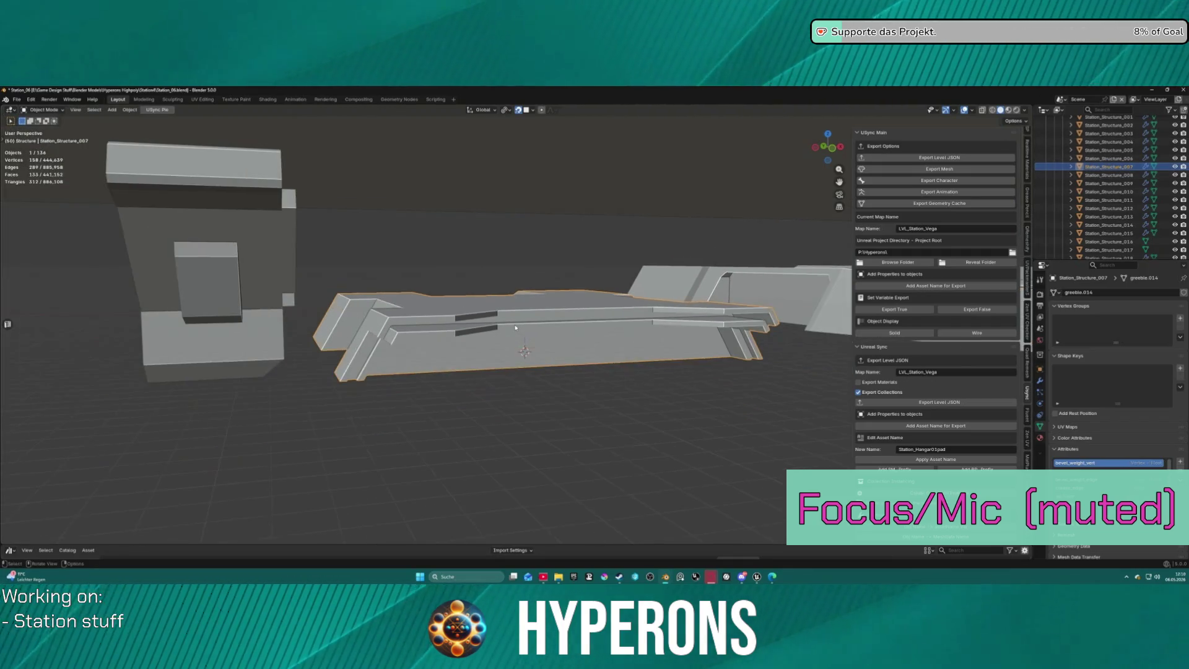
{"action": "key", "text": "shift+s"}
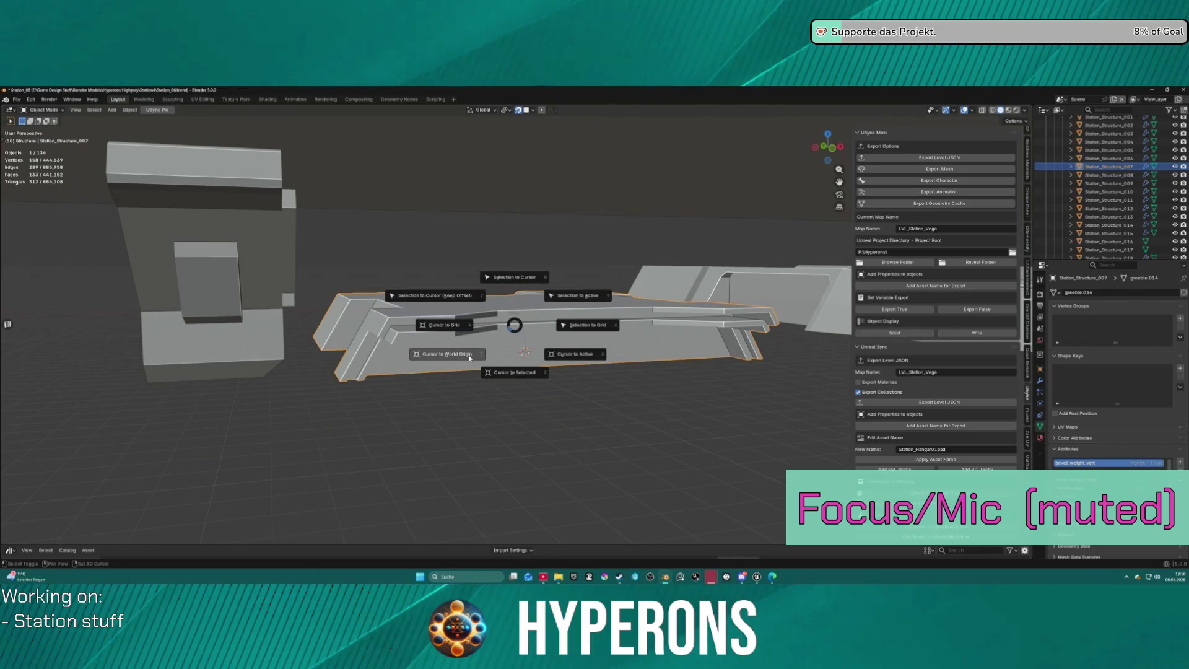
{"action": "key", "text": "Escape"}
{"action": "mouse_move", "coordinate": [502, 334]}
{"action": "middle_mouse_down"}
{"action": "mouse_move", "coordinate": [545, 325]}
{"action": "mouse_move", "coordinate": [557, 372]}
{"action": "mouse_move", "coordinate": [573, 338]}
{"action": "middle_mouse_up"}
{"action": "left_click", "coordinate": [1014, 121]}
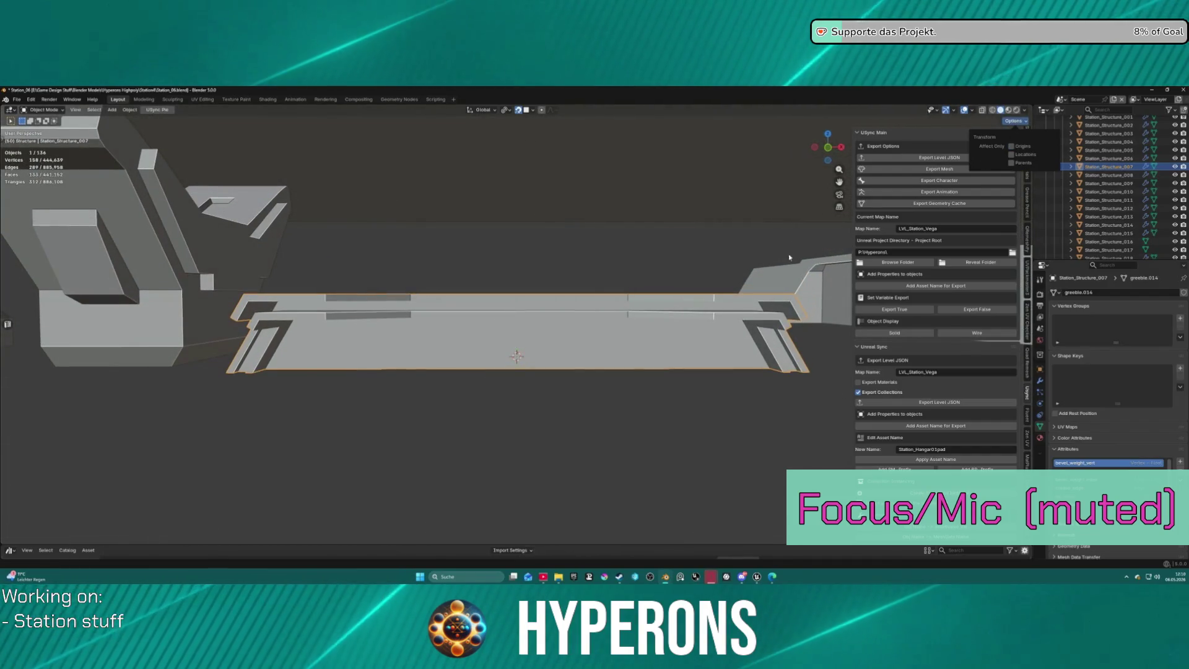
{"action": "middle_click_drag", "start_coordinate": [548, 416], "coordinate": [549, 420], "text": "shift"}
{"action": "mouse_move", "coordinate": [480, 344]}
{"action": "middle_mouse_down"}
{"action": "mouse_move", "coordinate": [390, 301]}
{"action": "mouse_move", "coordinate": [482, 340]}
{"action": "middle_mouse_up"}
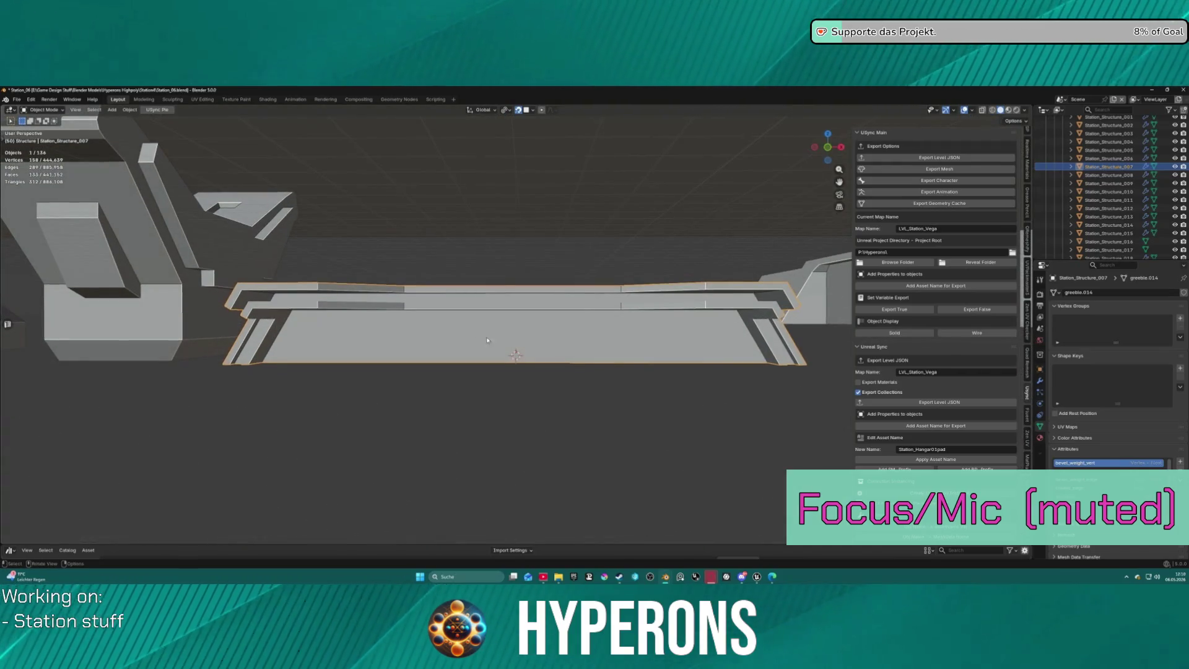
{"action": "scroll", "coordinate": [545, 339], "scroll_direction": "up", "scroll_amount": 2}
{"action": "scroll", "coordinate": [542, 350], "scroll_direction": "down", "scroll_amount": 6}
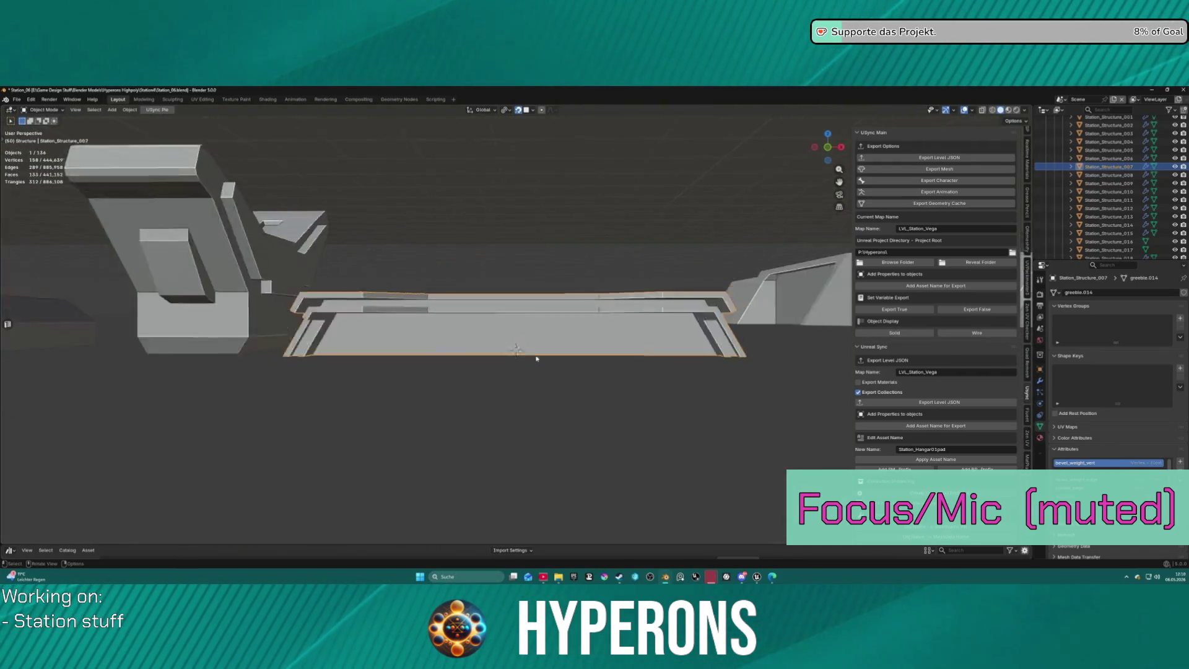
{"action": "key", "text": "shift+s"}
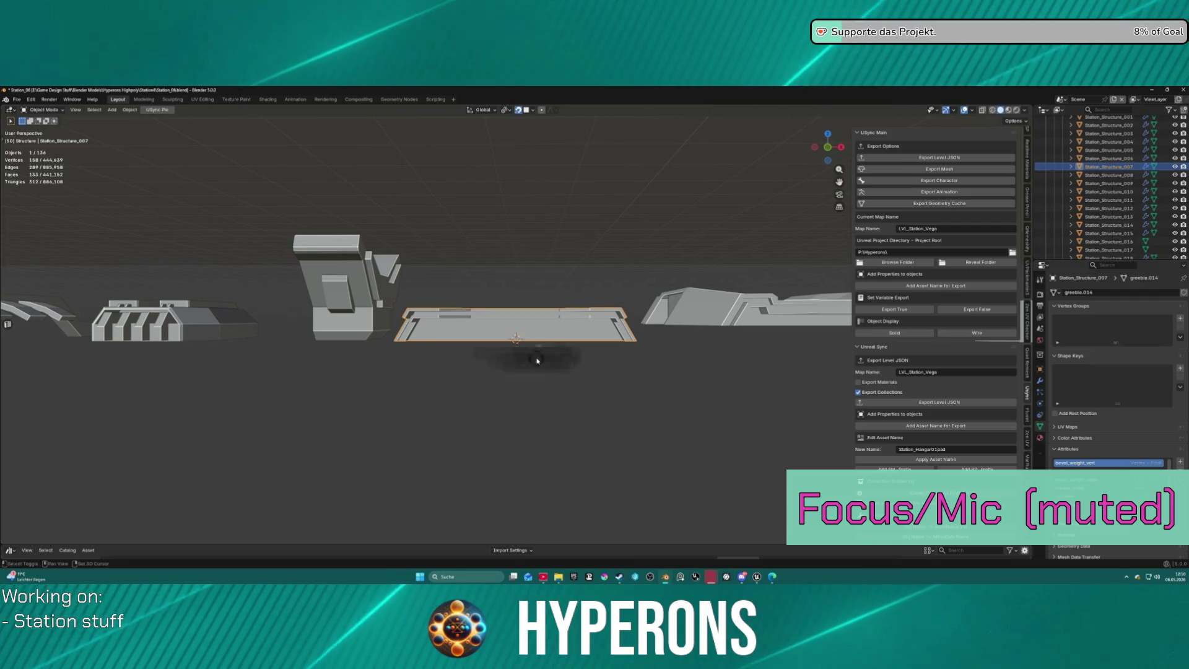
Apply the slab's rotation and scale with Location unchecked, then deselect it.
{"action": "key", "text": "Escape"}
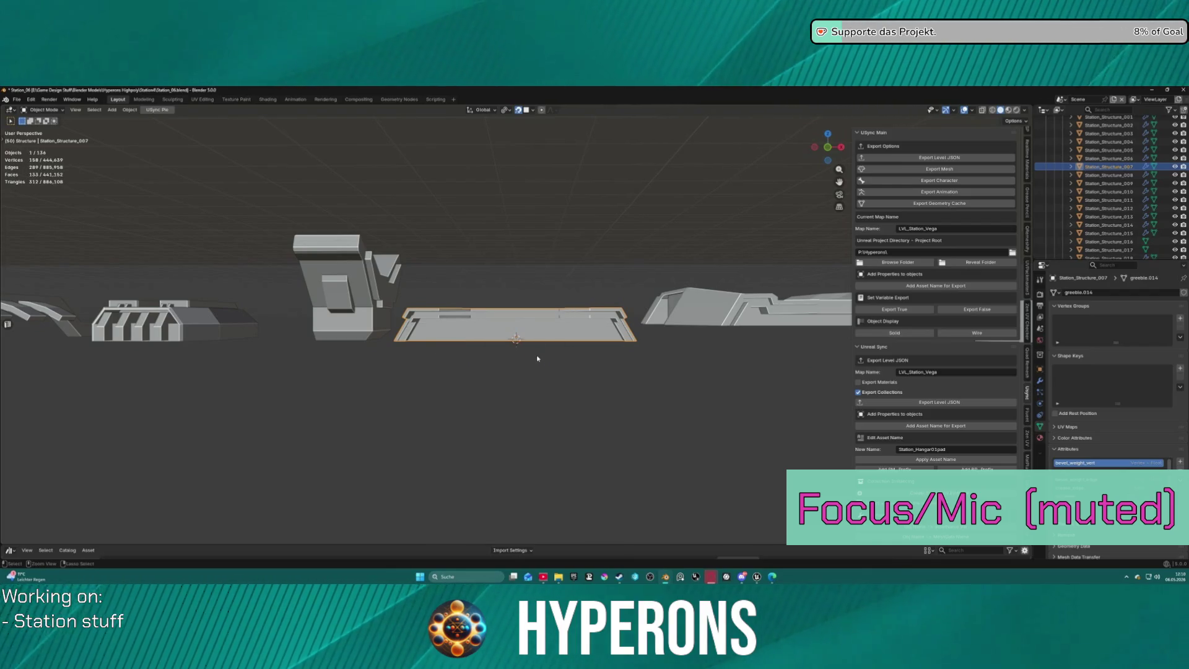
{"action": "key", "text": "ctrl+a"}
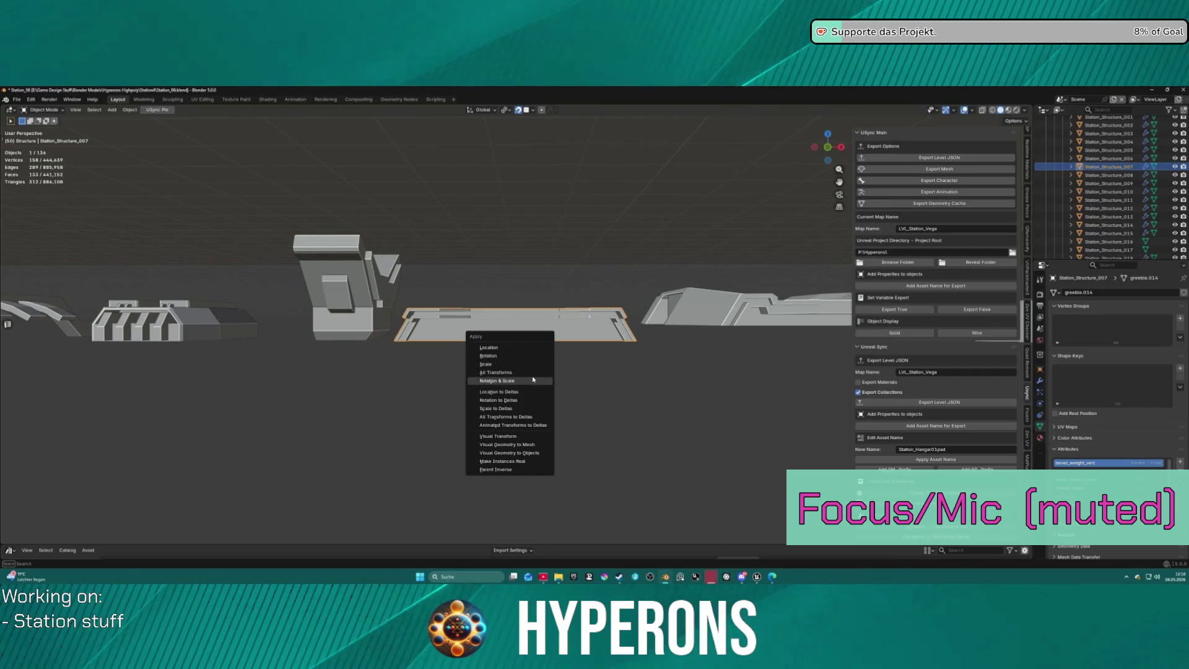
{"action": "key", "text": "Up"}
{"action": "left_click", "coordinate": [532, 374]}
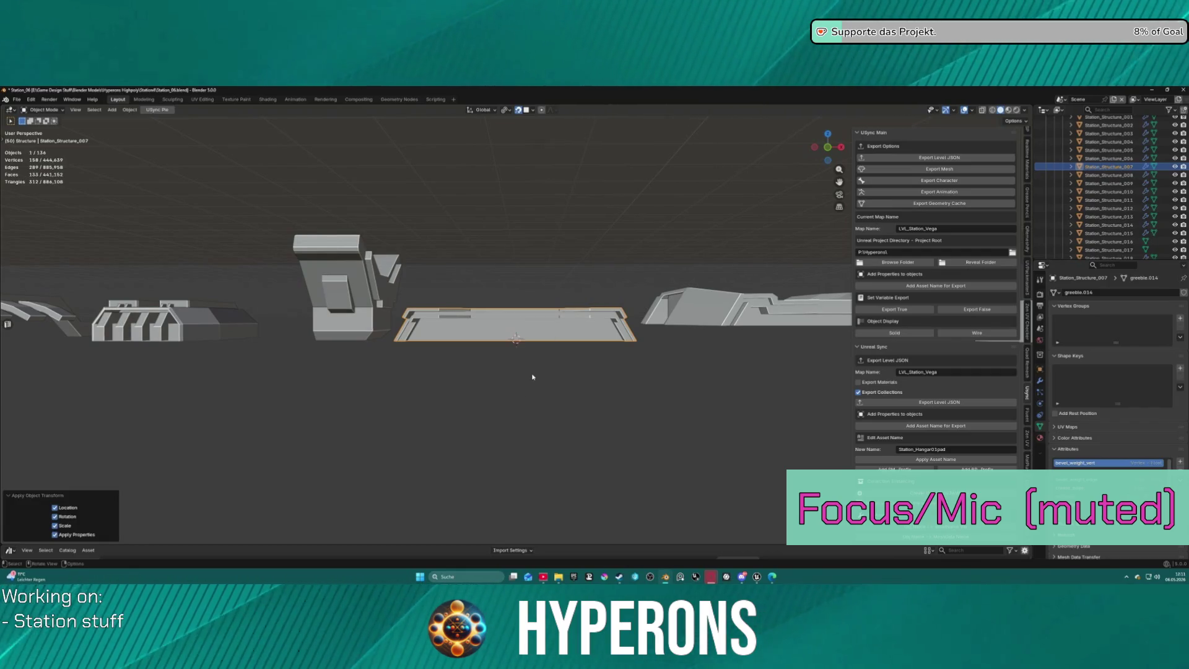
{"action": "scroll", "coordinate": [530, 365], "scroll_direction": "up", "scroll_amount": 6}
{"action": "scroll", "coordinate": [534, 364], "scroll_direction": "down", "scroll_amount": 5}
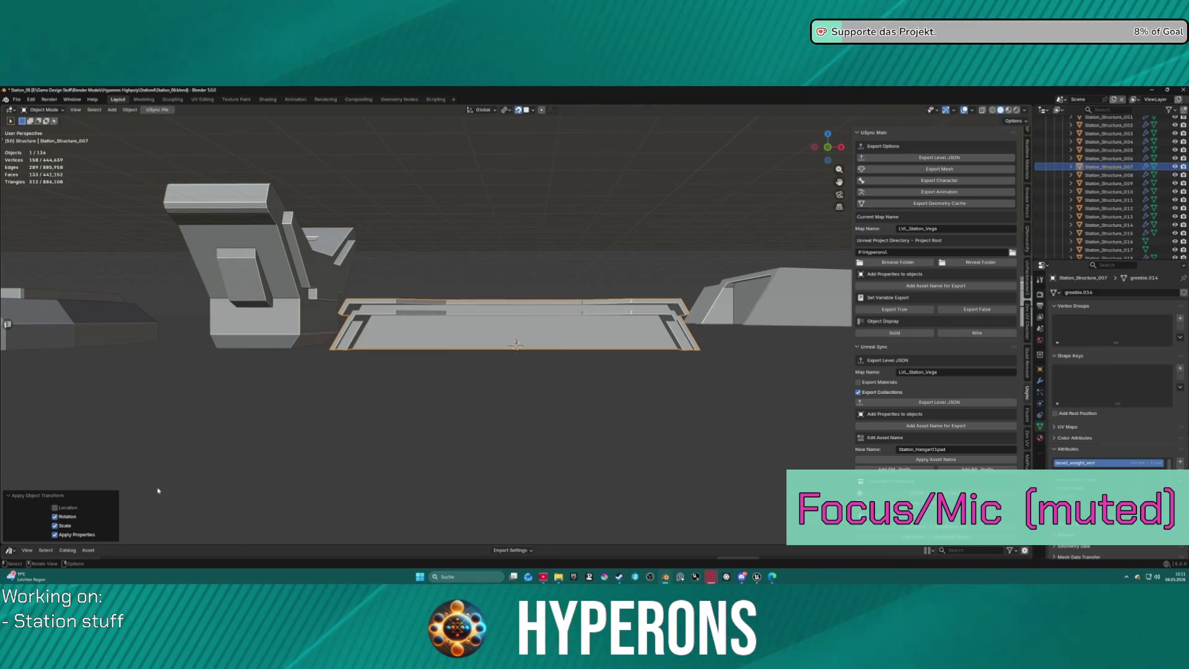
{"action": "left_click", "coordinate": [516, 436]}
Create linked copy Station_Structure_007.001 and move it into the Instances collection.
{"action": "scroll", "coordinate": [511, 436], "scroll_direction": "down", "scroll_amount": 8}
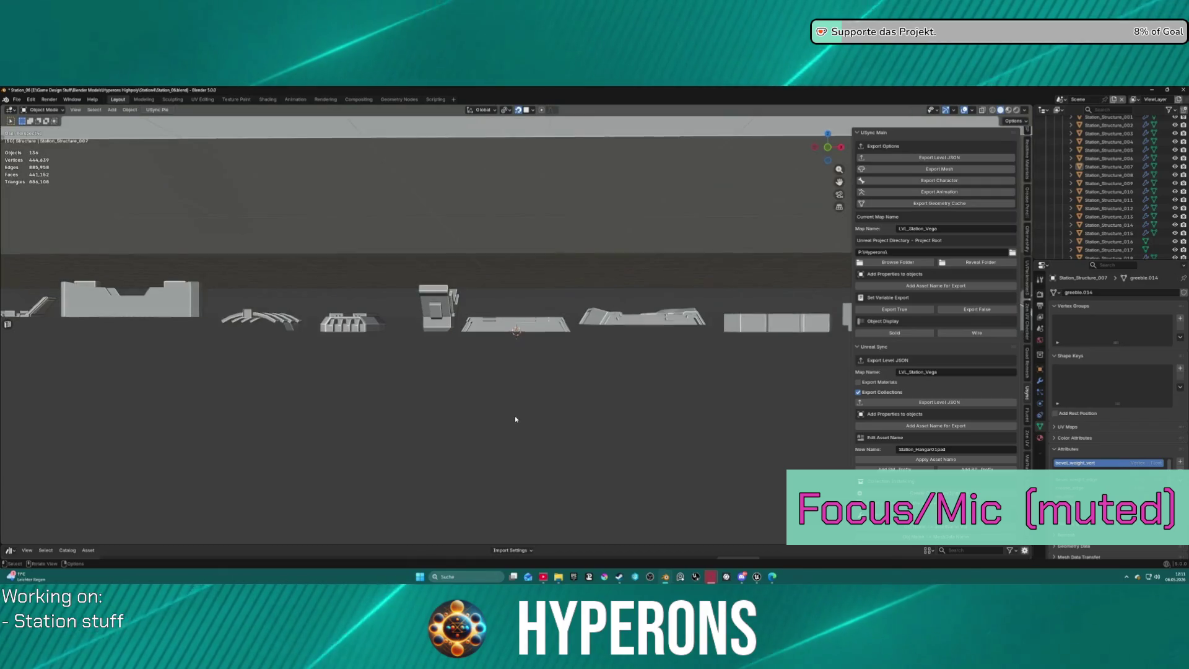
{"action": "mouse_move", "coordinate": [512, 410]}
{"action": "middle_mouse_down"}
{"action": "mouse_move", "coordinate": [523, 390]}
{"action": "mouse_move", "coordinate": [524, 403]}
{"action": "middle_mouse_up"}
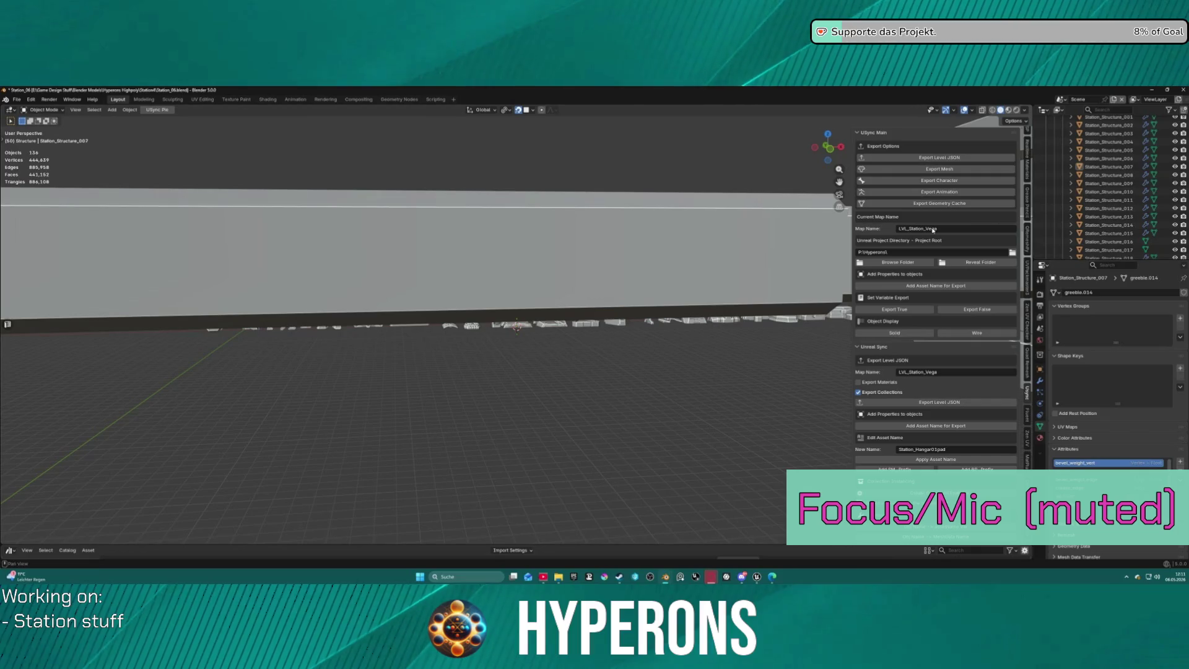
{"action": "left_click", "coordinate": [530, 328]}
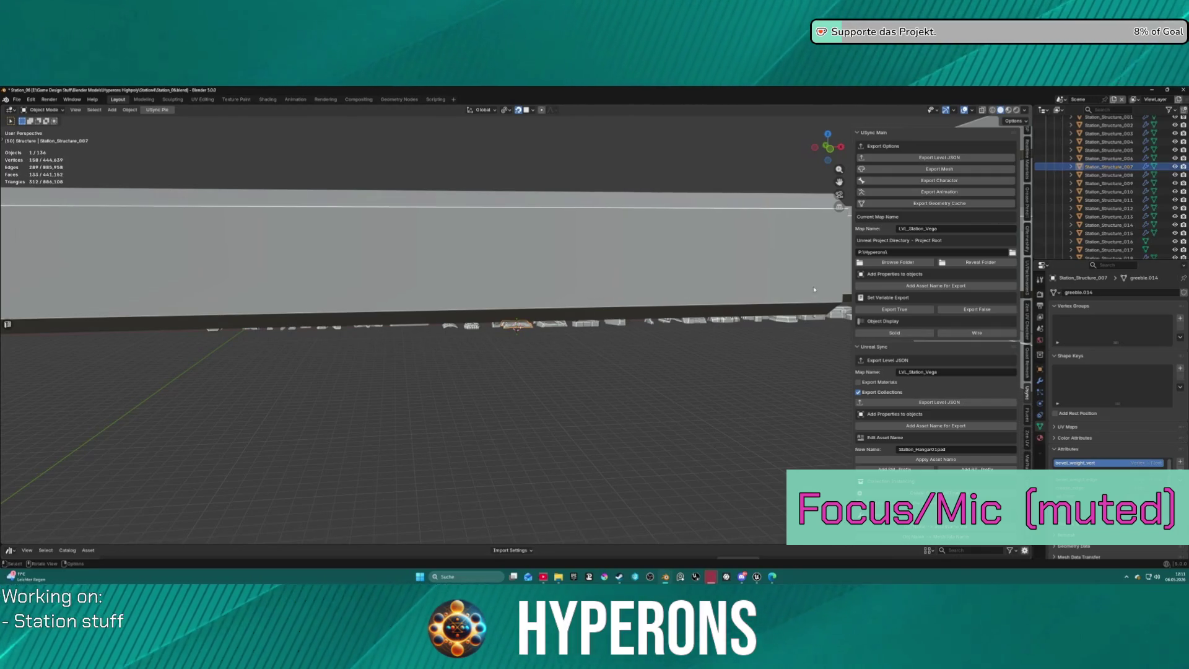
{"action": "key", "text": "shift+d"}
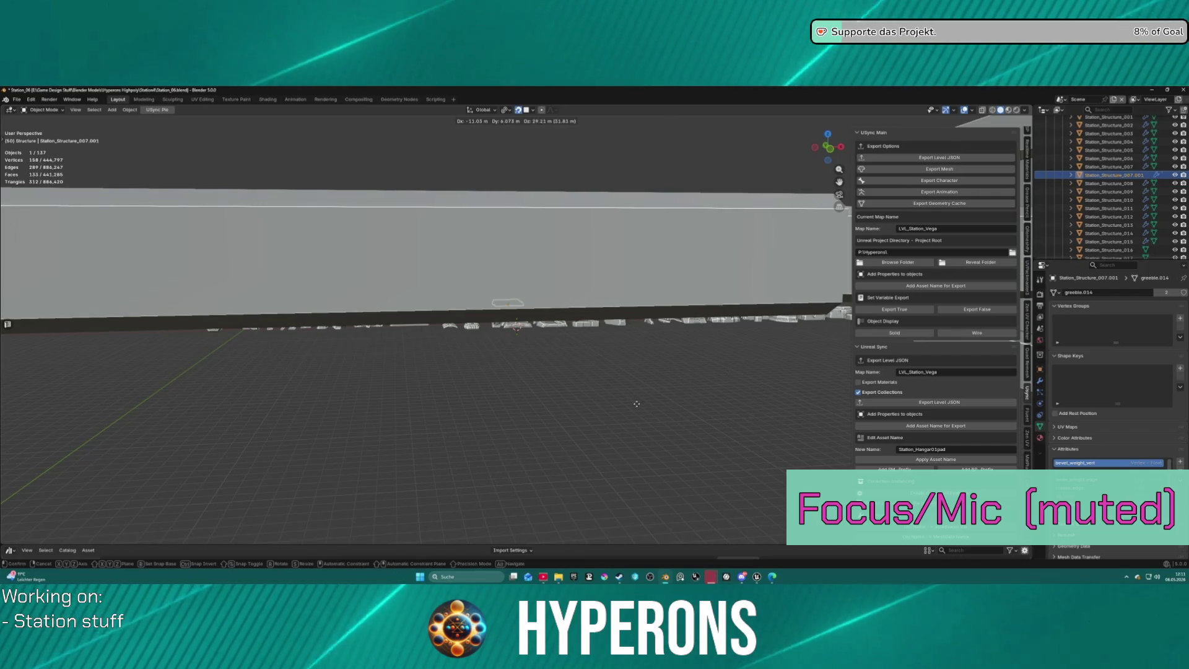
{"action": "left_click", "coordinate": [527, 253]}
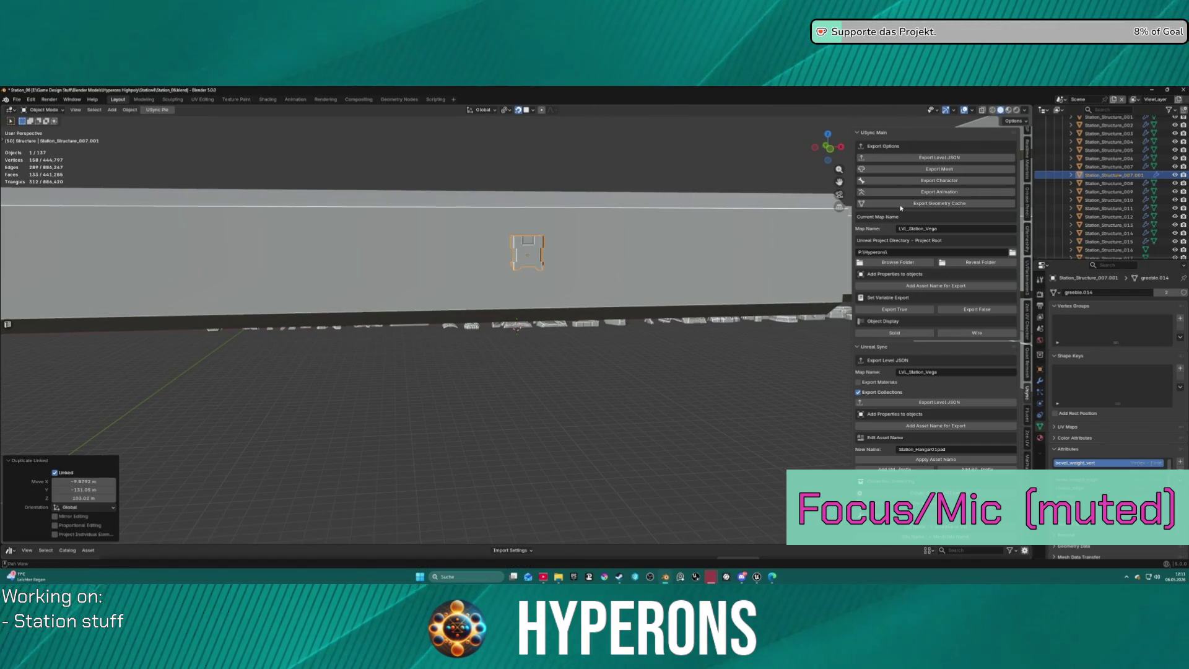
{"action": "mouse_move", "coordinate": [1107, 178]}
{"action": "left_mouse_down"}
{"action": "mouse_move", "coordinate": [1101, 124]}
{"action": "mouse_move", "coordinate": [1092, 192]}
{"action": "left_mouse_up"}
{"action": "middle_click_drag", "start_coordinate": [730, 339], "coordinate": [456, 313]}
{"action": "key", "text": "KP_Decimal"}
{"action": "middle_click_drag", "start_coordinate": [478, 270], "coordinate": [449, 223]}
Move Station_Structure_007.001 out onto the ring deck and show its Item transform values.
{"action": "key", "text": "g"}
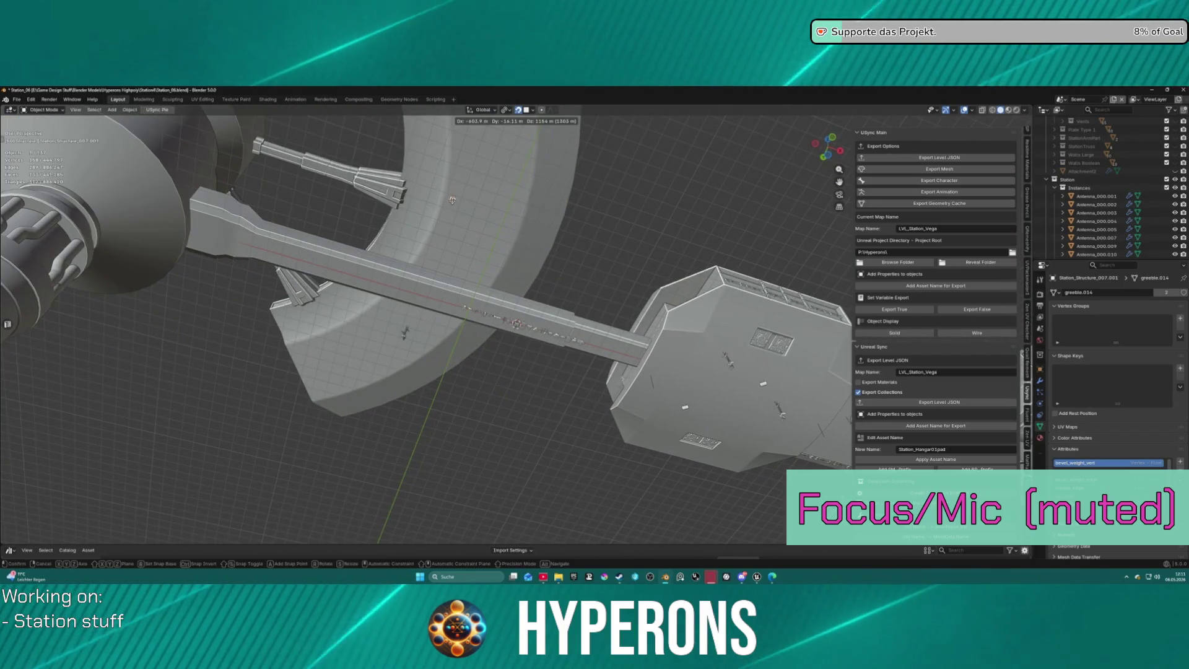
{"action": "left_click", "coordinate": [452, 202]}
{"action": "key", "text": "KP_Decimal"}
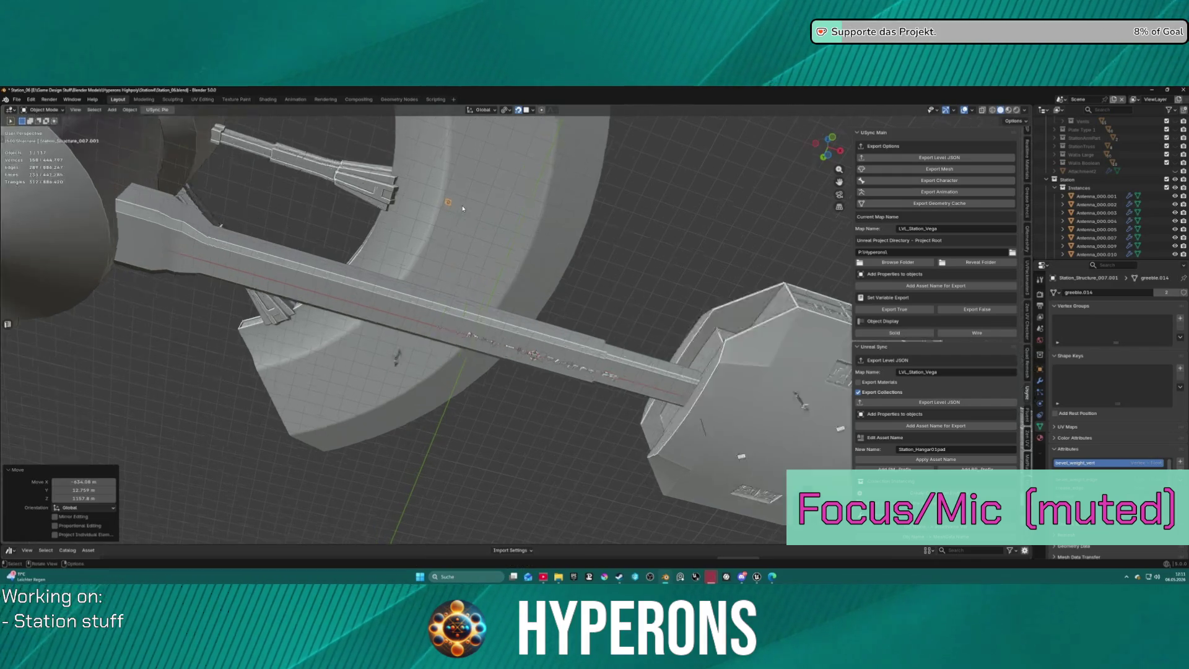
{"action": "scroll", "coordinate": [478, 228], "scroll_direction": "down", "scroll_amount": 8}
{"action": "mouse_move", "coordinate": [483, 237]}
{"action": "middle_mouse_down"}
{"action": "mouse_move", "coordinate": [514, 291]}
{"action": "mouse_move", "coordinate": [508, 278]}
{"action": "mouse_move", "coordinate": [525, 284]}
{"action": "mouse_move", "coordinate": [524, 316]}
{"action": "middle_mouse_up"}
{"action": "scroll", "coordinate": [524, 316], "scroll_direction": "up", "scroll_amount": 2}
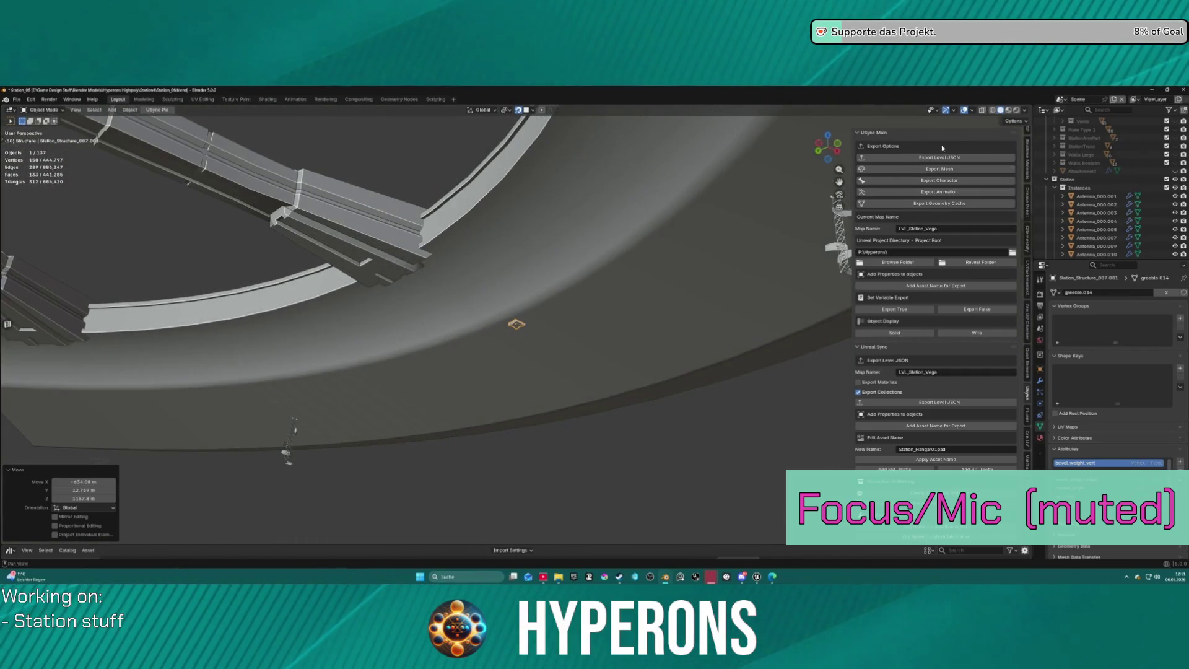
{"action": "scroll", "coordinate": [1090, 149], "scroll_direction": "up", "scroll_amount": 2}
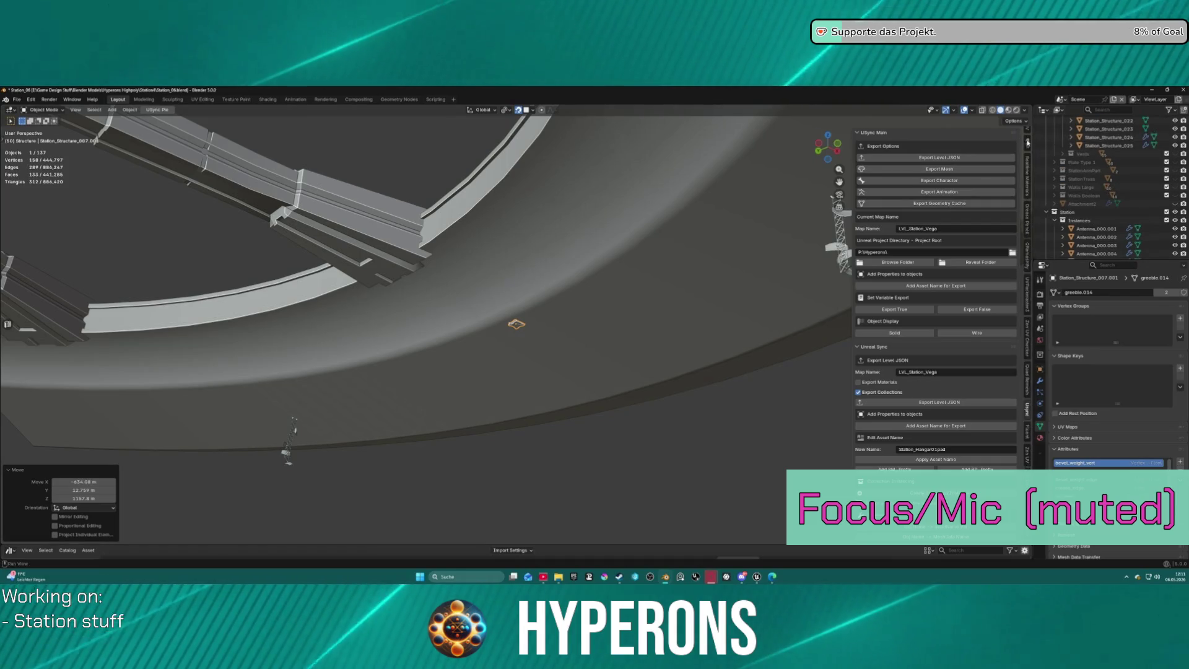
{"action": "left_click", "coordinate": [1029, 139]}
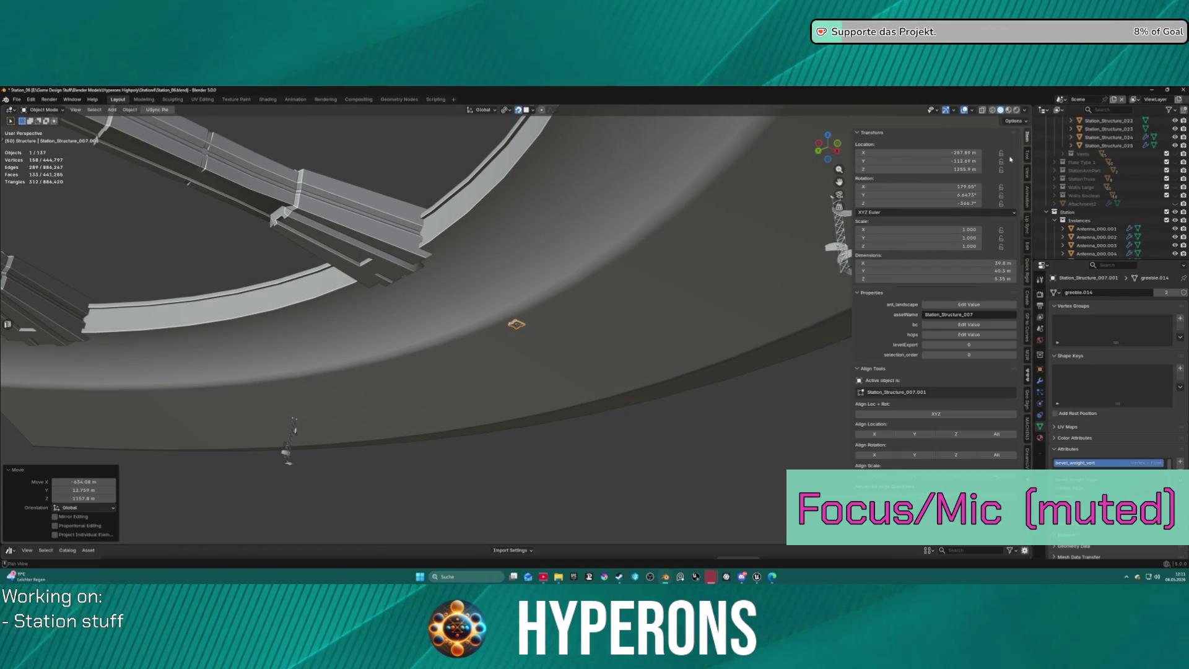
Set the piece's Y location to 0 and flip it about the X axis.
{"action": "left_click", "coordinate": [958, 163]}
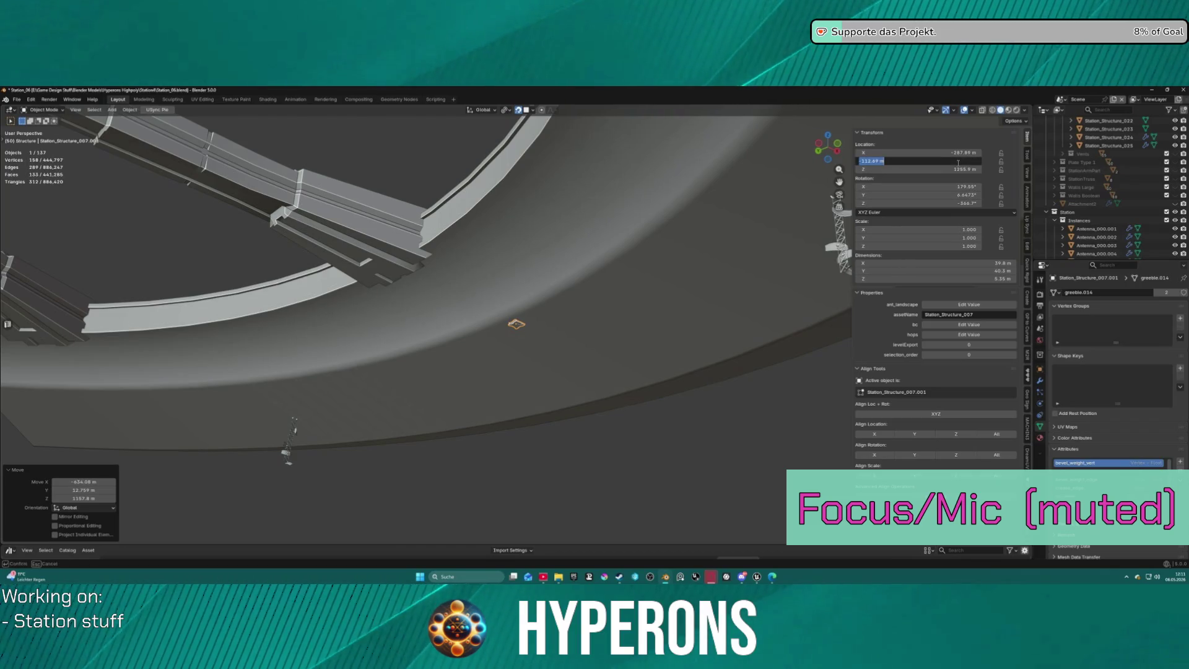
{"action": "type", "text": "0"}
{"action": "key", "text": "Return"}
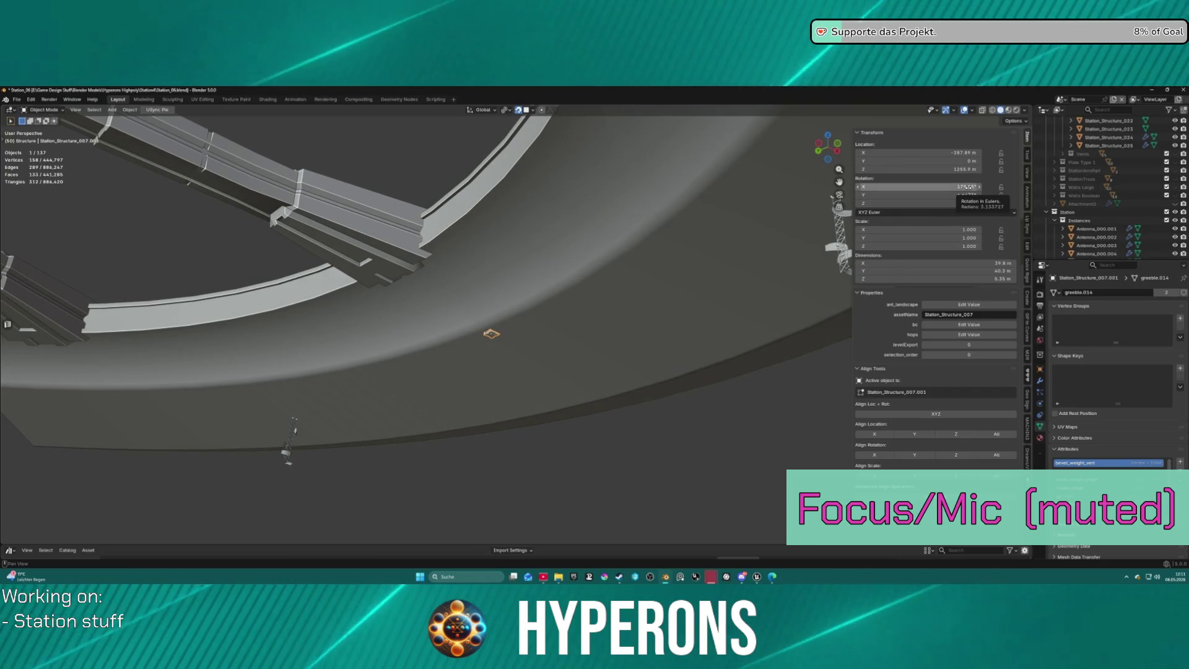
{"action": "key", "text": "KP_Decimal"}
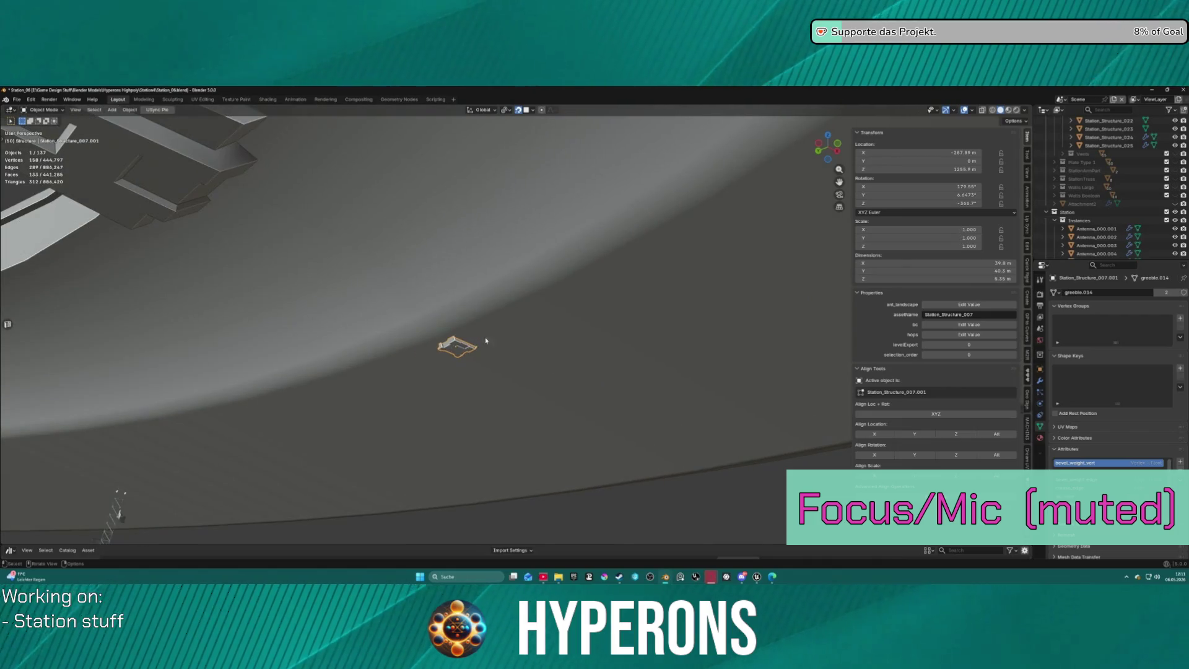
{"action": "key", "text": "r"}
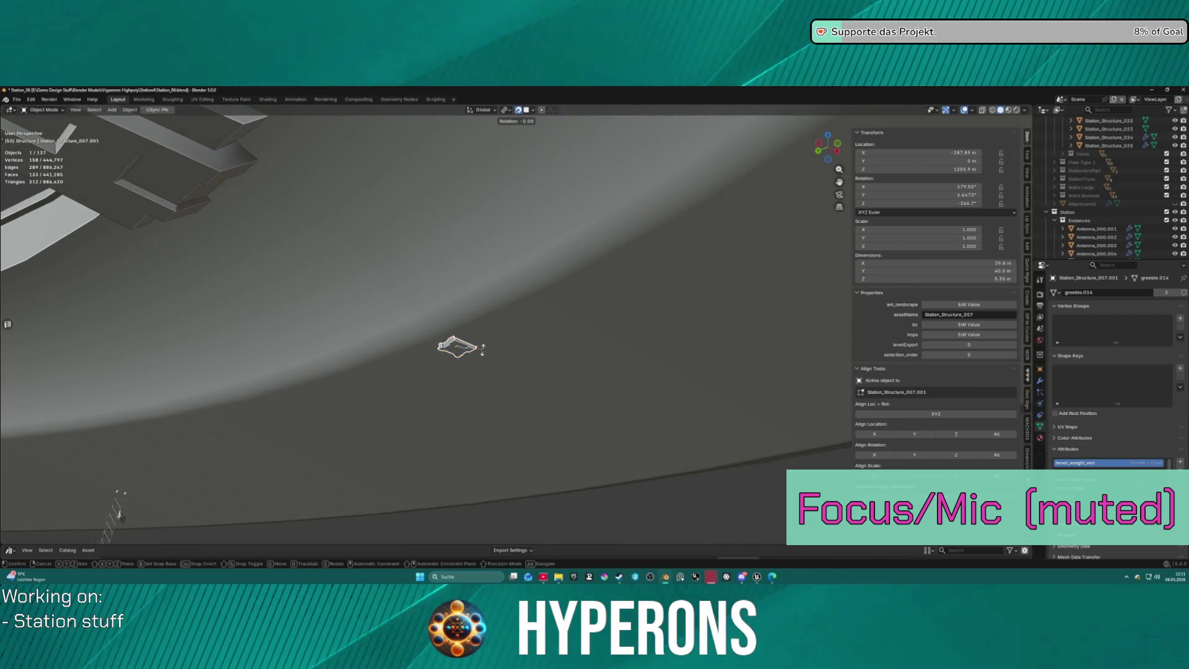
{"action": "key", "text": "x"}
{"action": "key", "text": "y"}
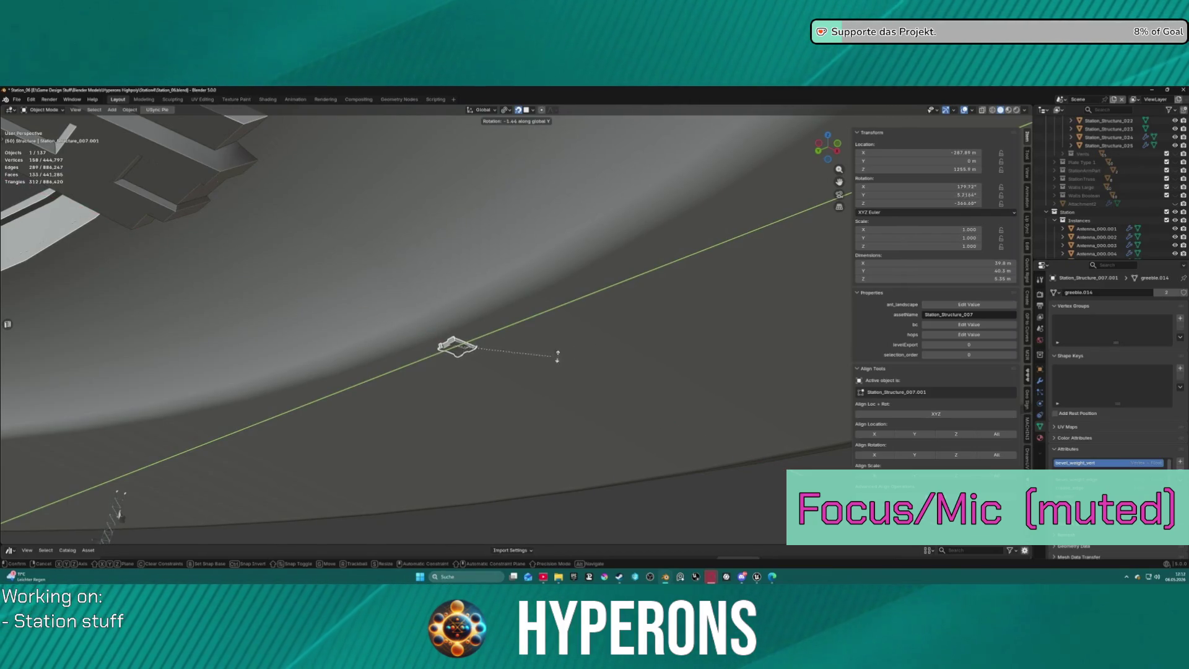
{"action": "key", "text": "x"}
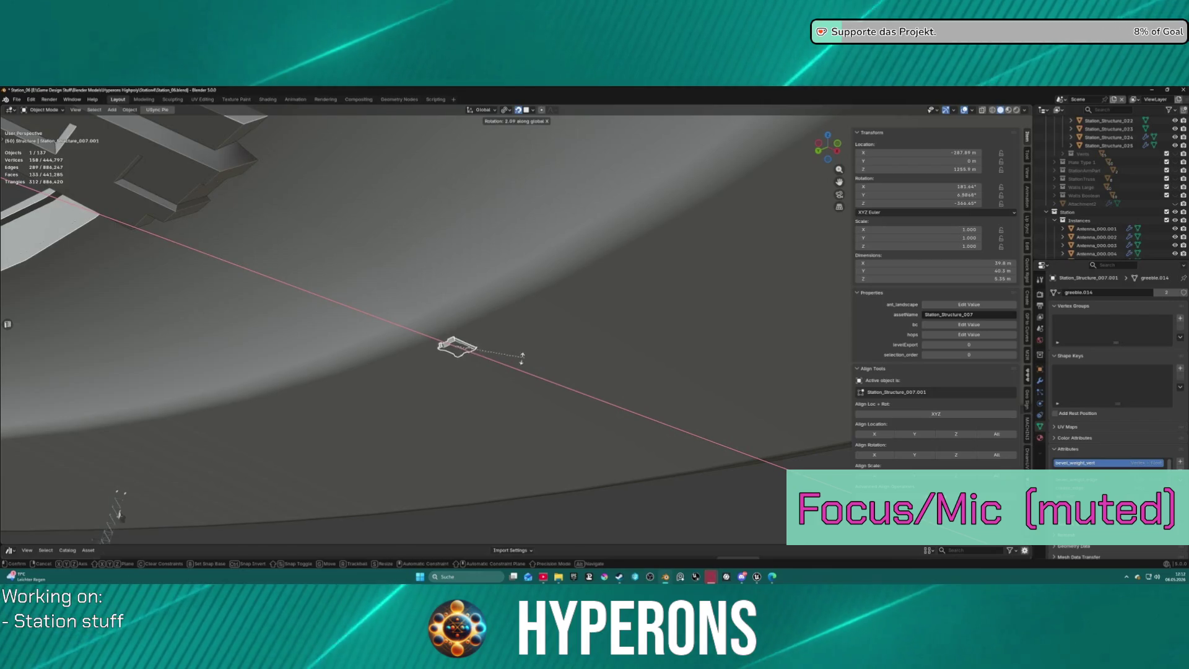
{"action": "left_click", "coordinate": [516, 360]}
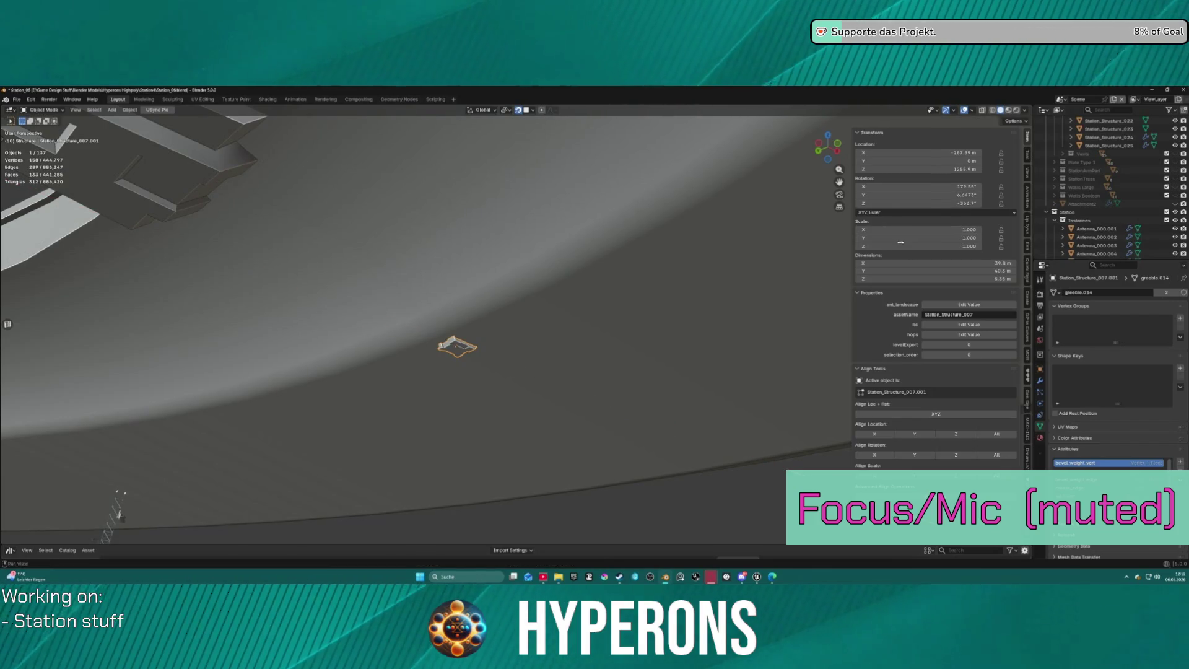
Set the piece's Z rotation to 90° and move it across the ring deck.
{"action": "left_click", "coordinate": [968, 204]}
{"action": "key", "text": "Return"}
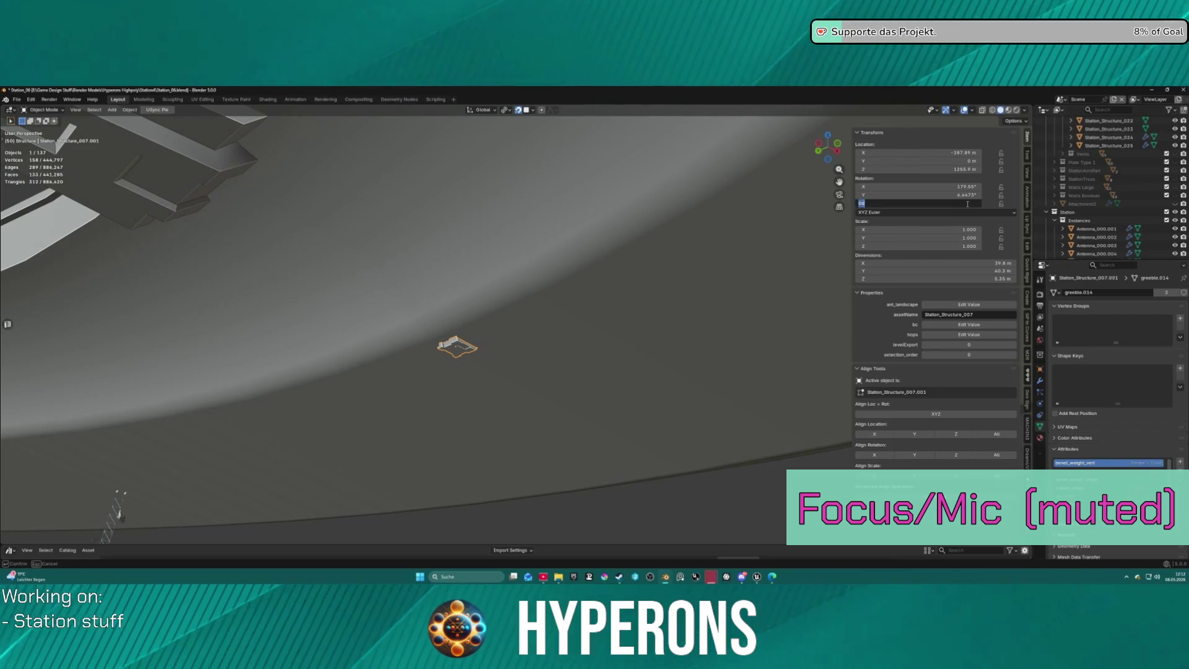
{"action": "key", "text": "Return"}
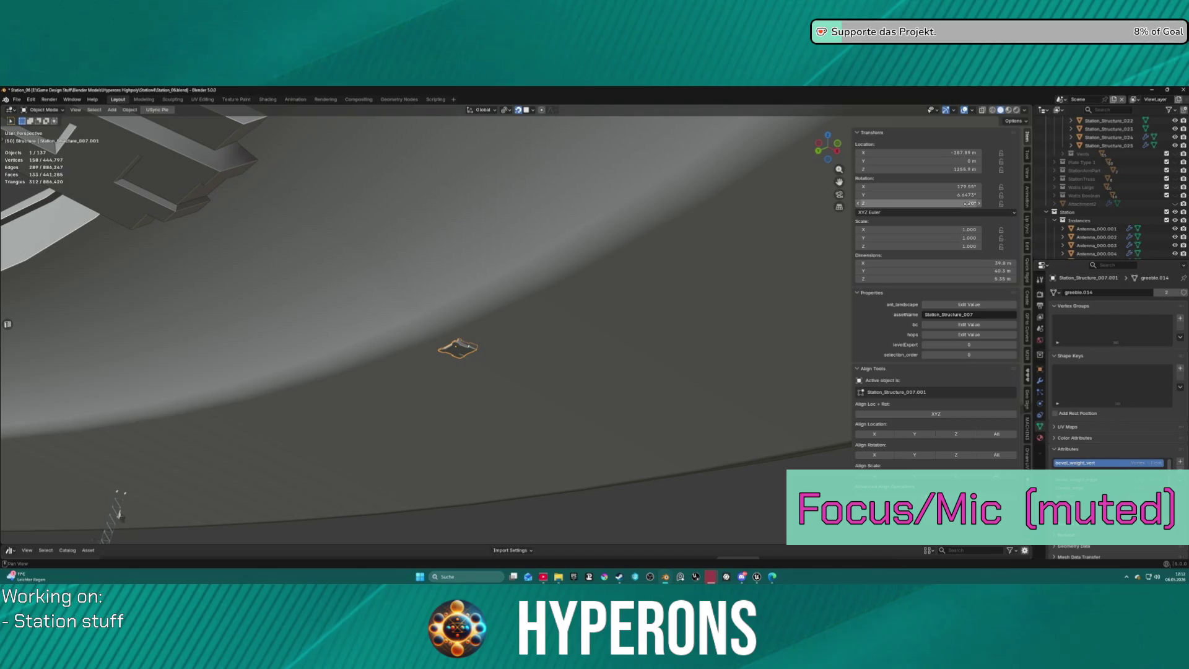
{"action": "middle_click_drag", "start_coordinate": [569, 392], "coordinate": [532, 380]}
{"action": "key", "text": "g"}
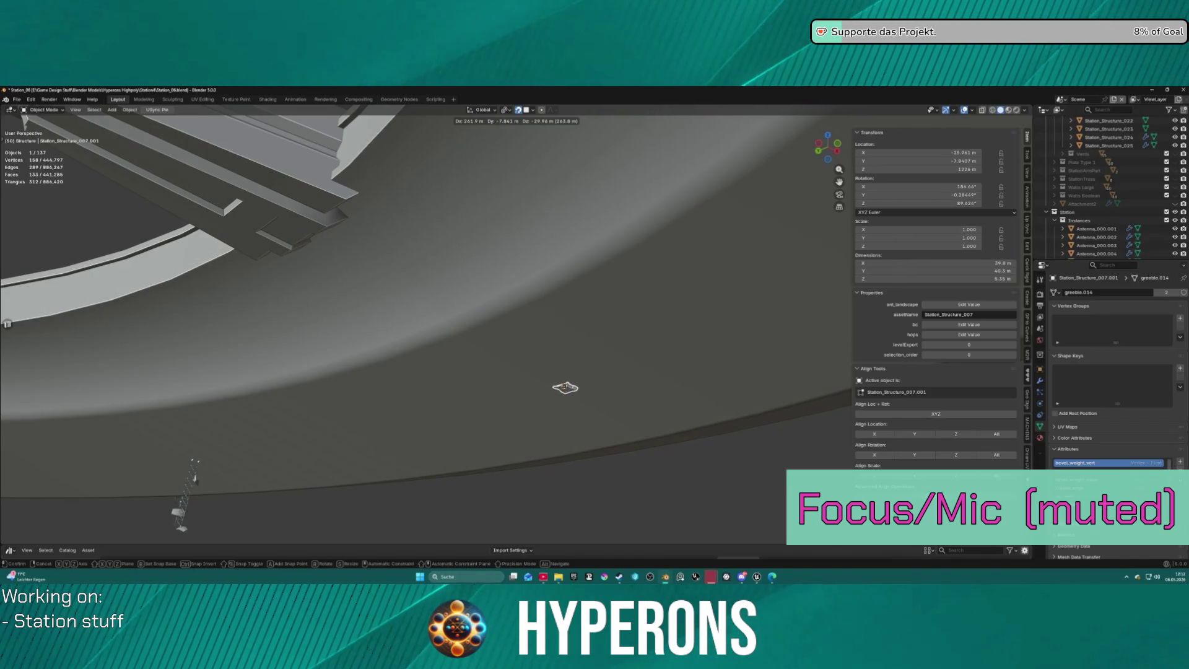
{"action": "left_click", "coordinate": [565, 388]}
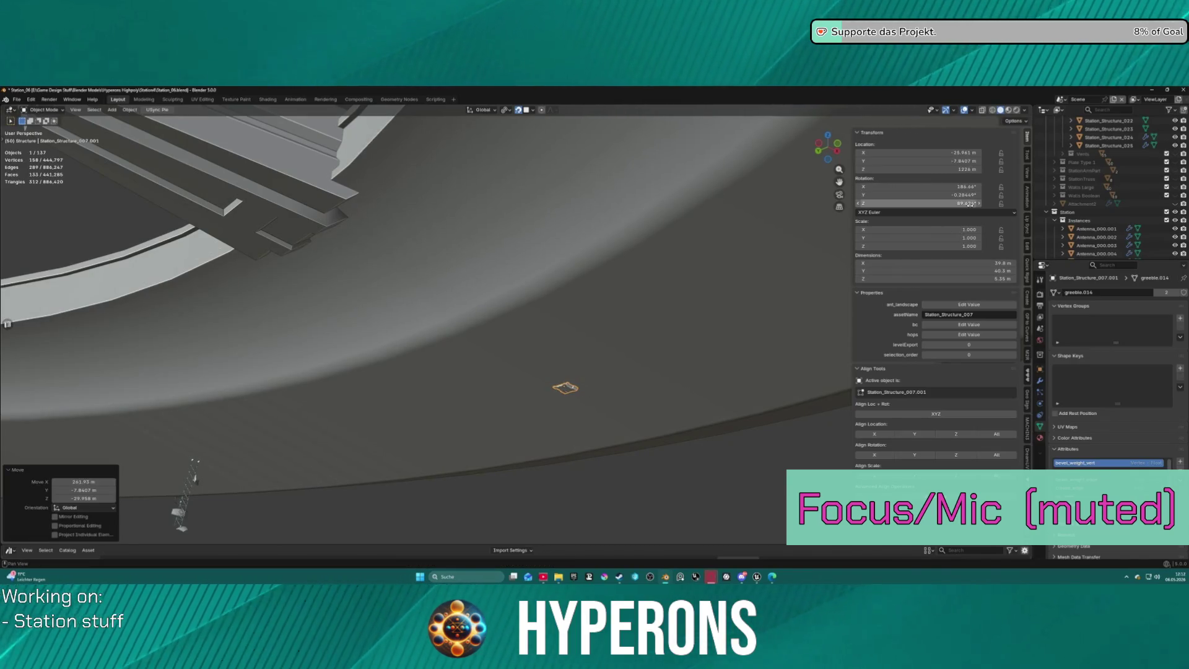
{"action": "left_click_drag", "start_coordinate": [970, 205], "coordinate": [970, 204]}
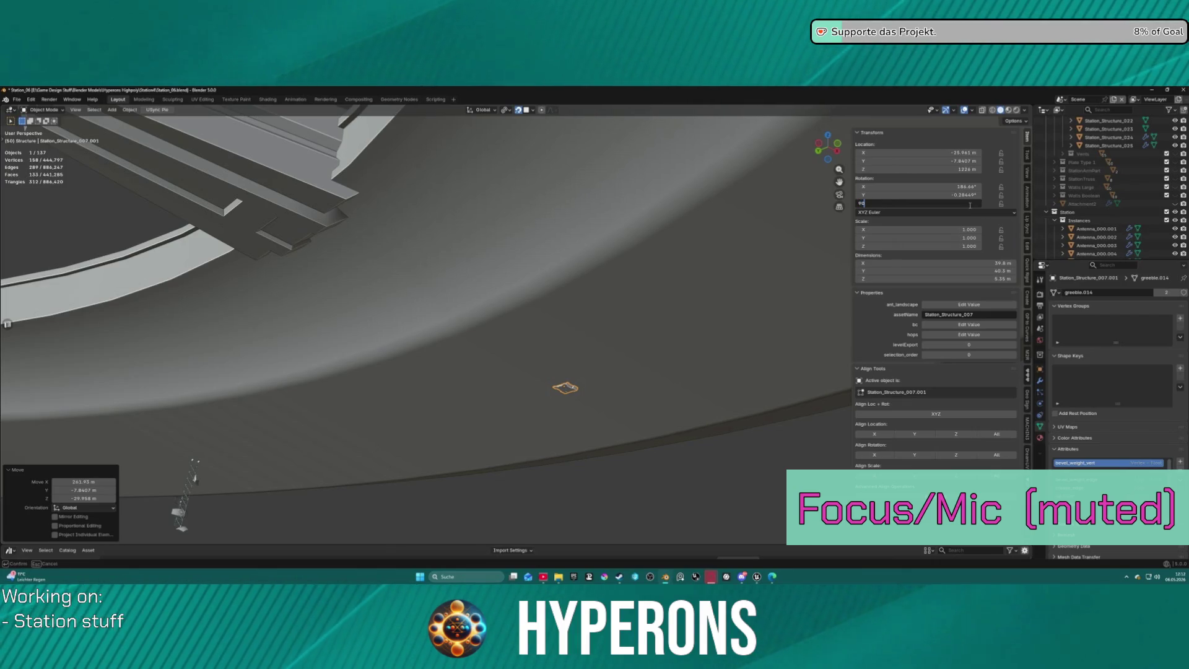
{"action": "key", "text": "Return"}
Reset the piece's Y location to 0 and select the hub cylinder.
{"action": "left_click", "coordinate": [970, 162]}
{"action": "type", "text": "0"}
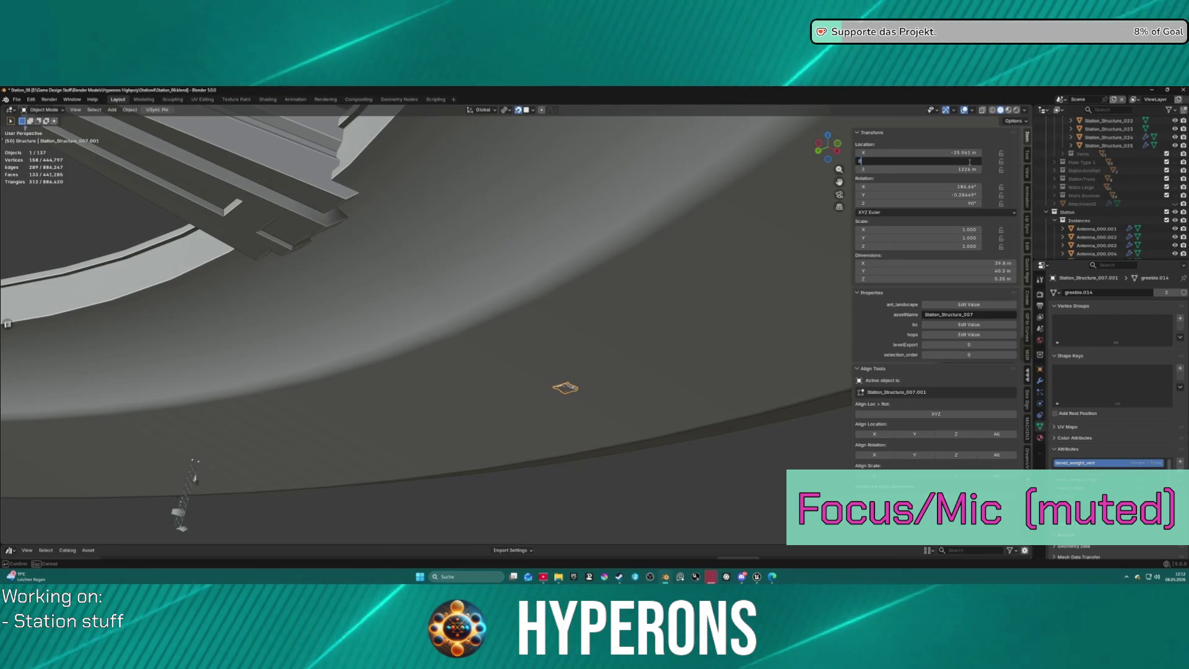
{"action": "key", "text": "Return"}
{"action": "middle_click_drag", "start_coordinate": [656, 225], "coordinate": [545, 304]}
{"action": "left_click", "coordinate": [218, 306]}
Snap the 3D cursor to the Station_Cylinder hub centre and set the Transform Pivot Point to 3D Cursor.
{"action": "key", "text": "shift+s"}
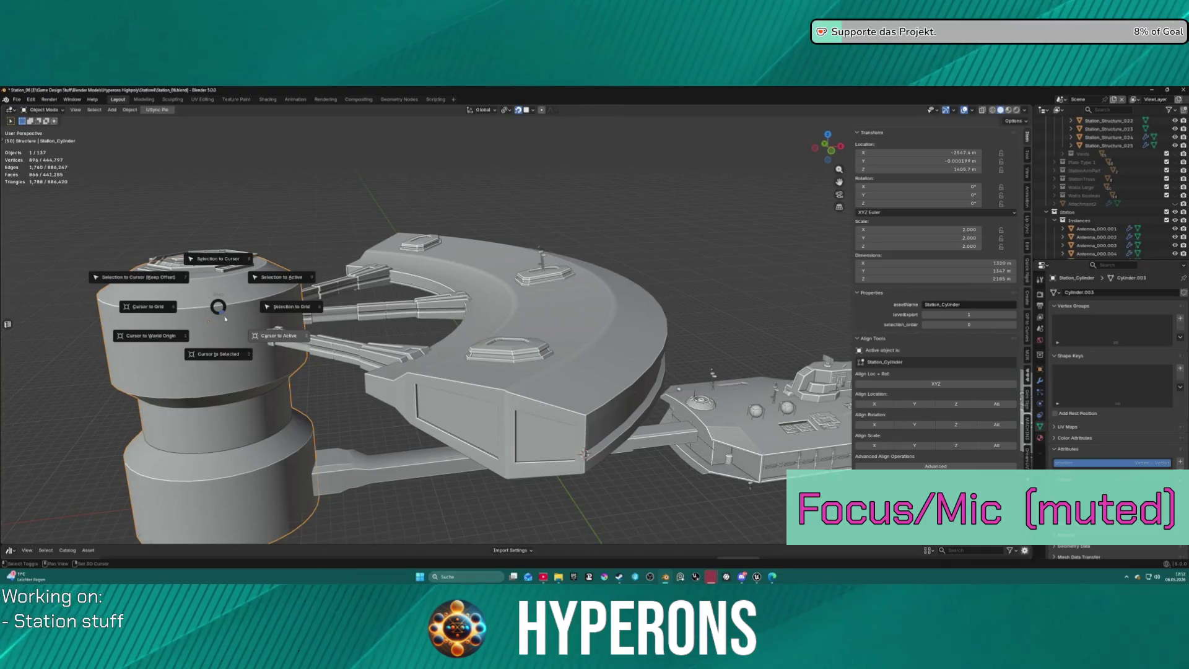
{"action": "left_click", "coordinate": [235, 356]}
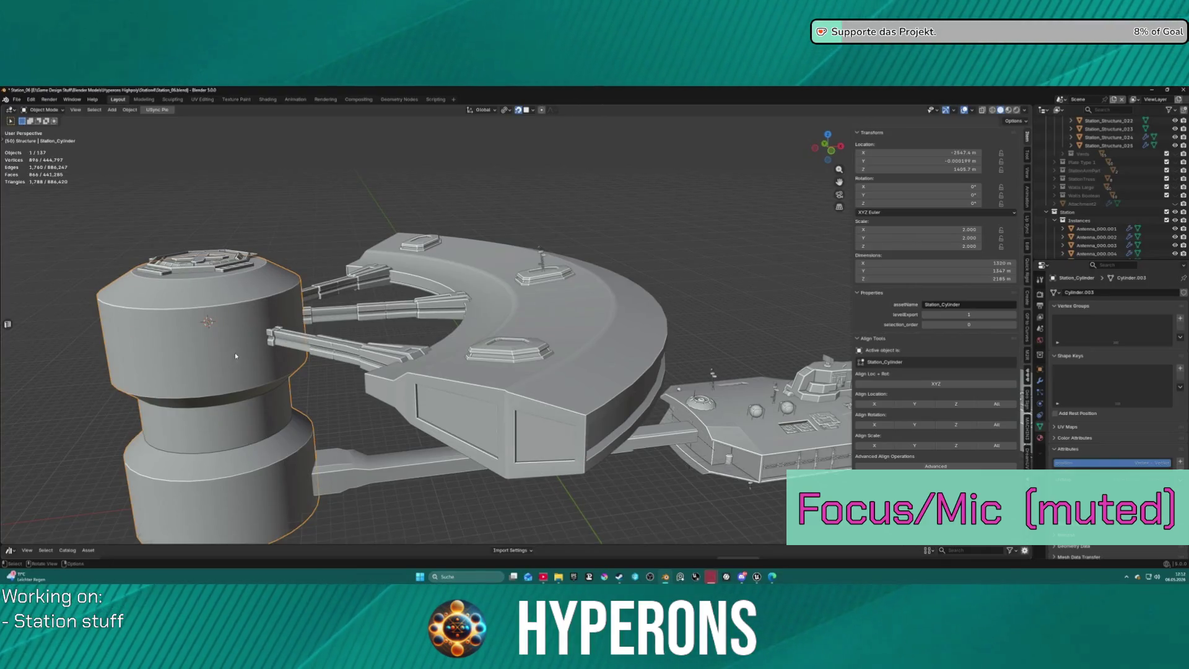
{"action": "left_click", "coordinate": [510, 110]}
{"action": "left_click", "coordinate": [525, 140]}
View the ring from below and reselect the small structure piece.
{"action": "middle_click_drag", "start_coordinate": [576, 372], "coordinate": [586, 302]}
{"action": "scroll", "coordinate": [586, 301], "scroll_direction": "up", "scroll_amount": 1}
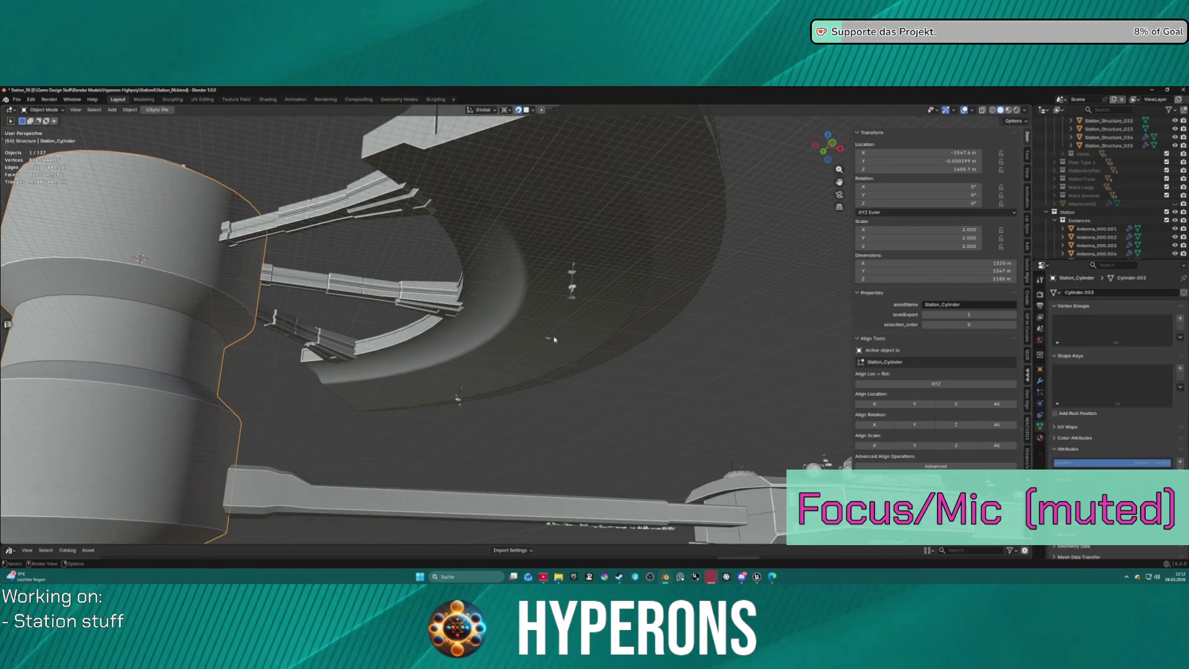
{"action": "left_click", "coordinate": [547, 341]}
{"action": "key", "text": "w"}
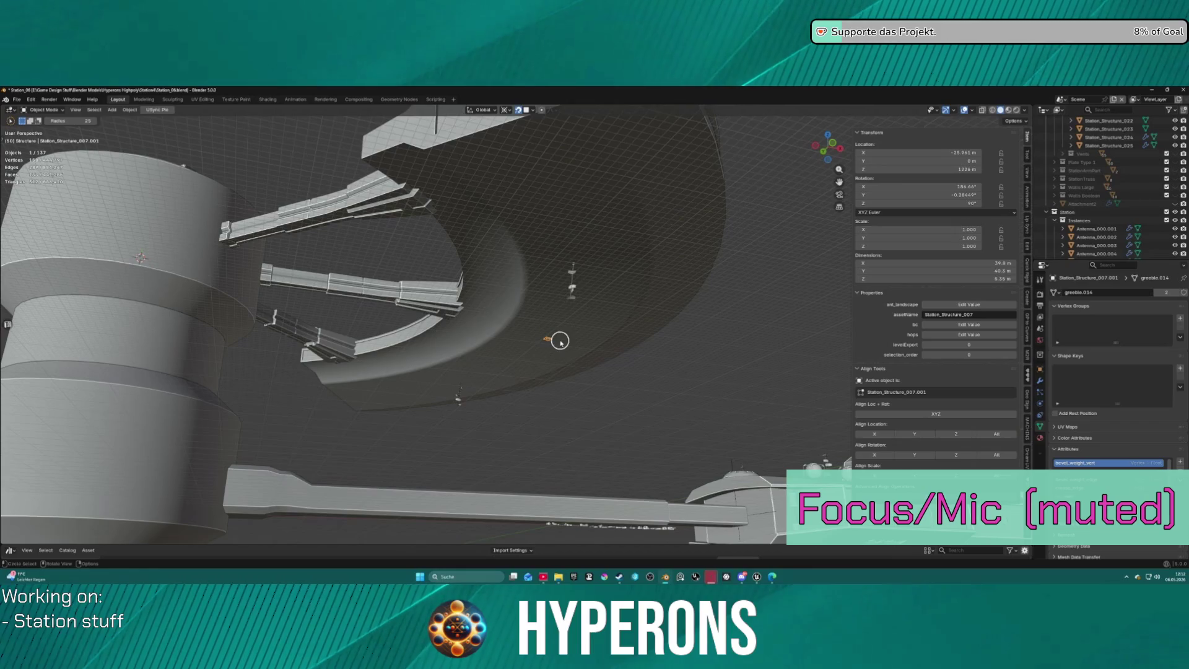
{"action": "left_click", "coordinate": [680, 401]}
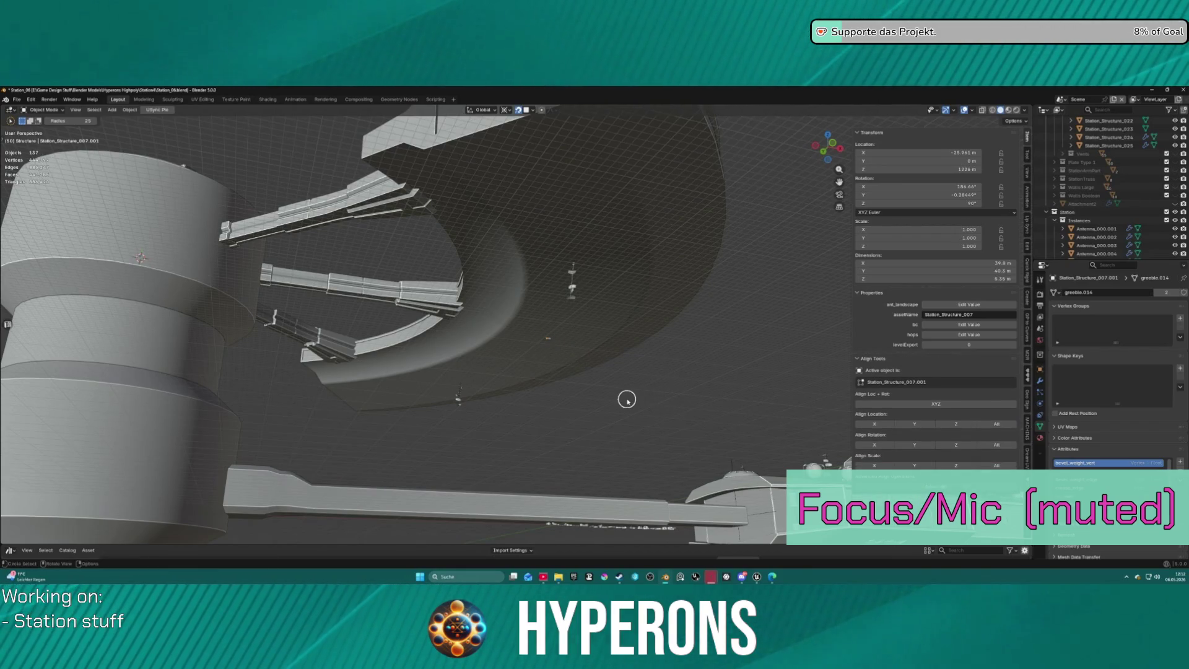
{"action": "key", "text": "ctrl+z"}
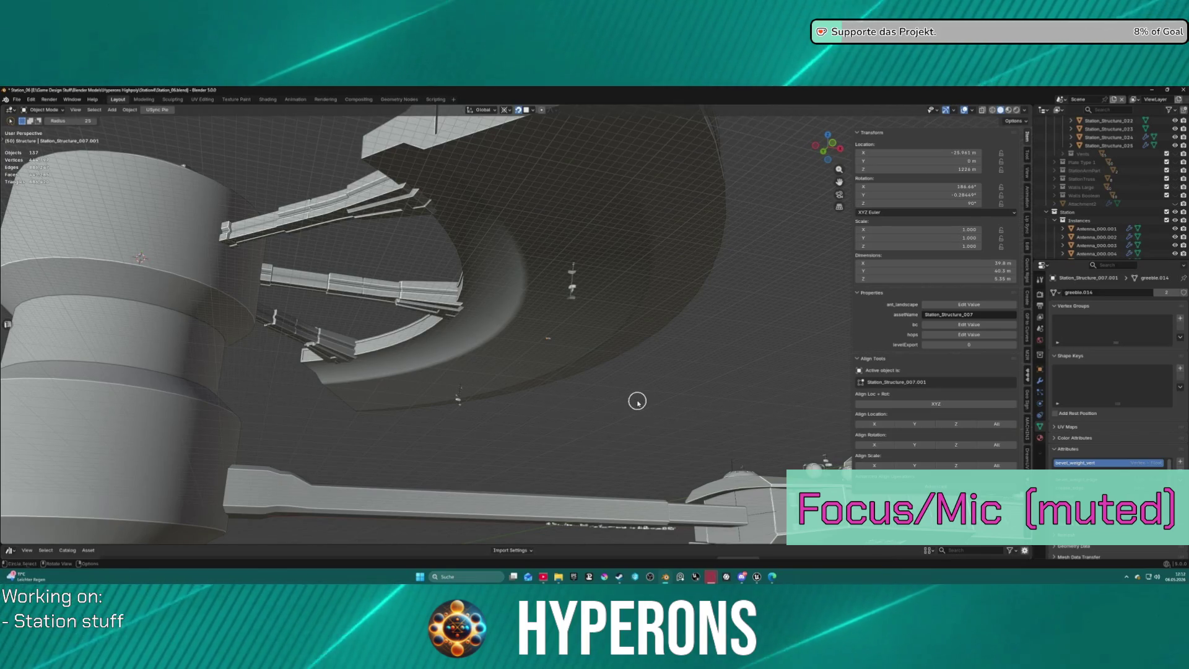
{"action": "right_click", "coordinate": [637, 401]}
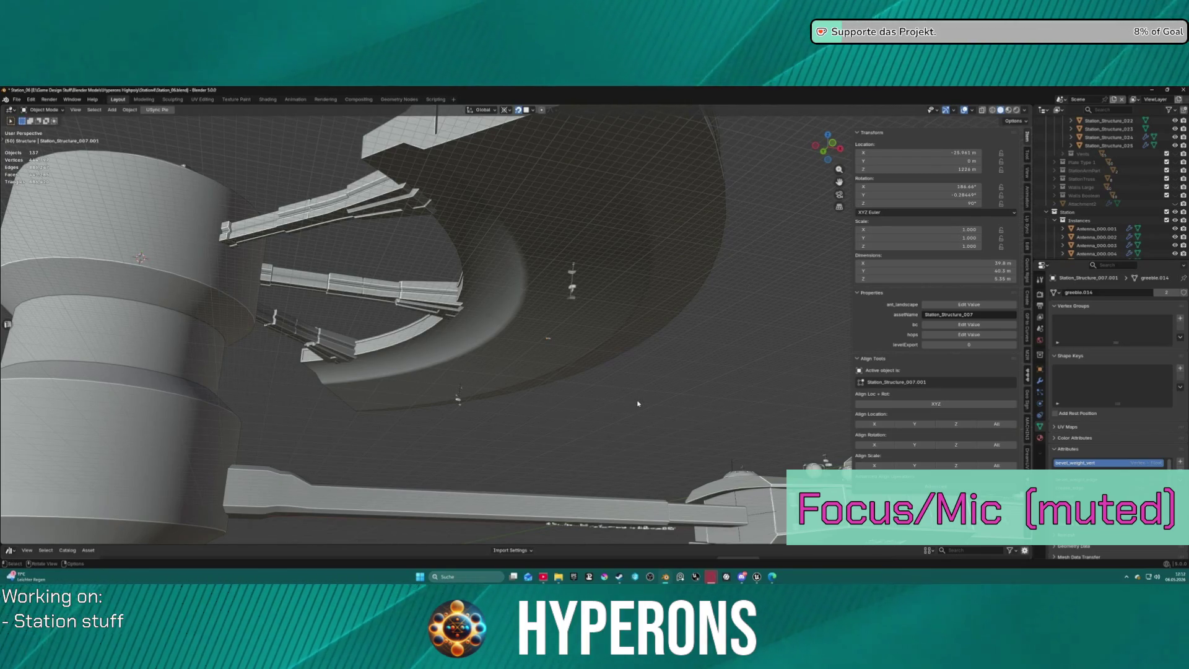
{"action": "left_click", "coordinate": [550, 341]}
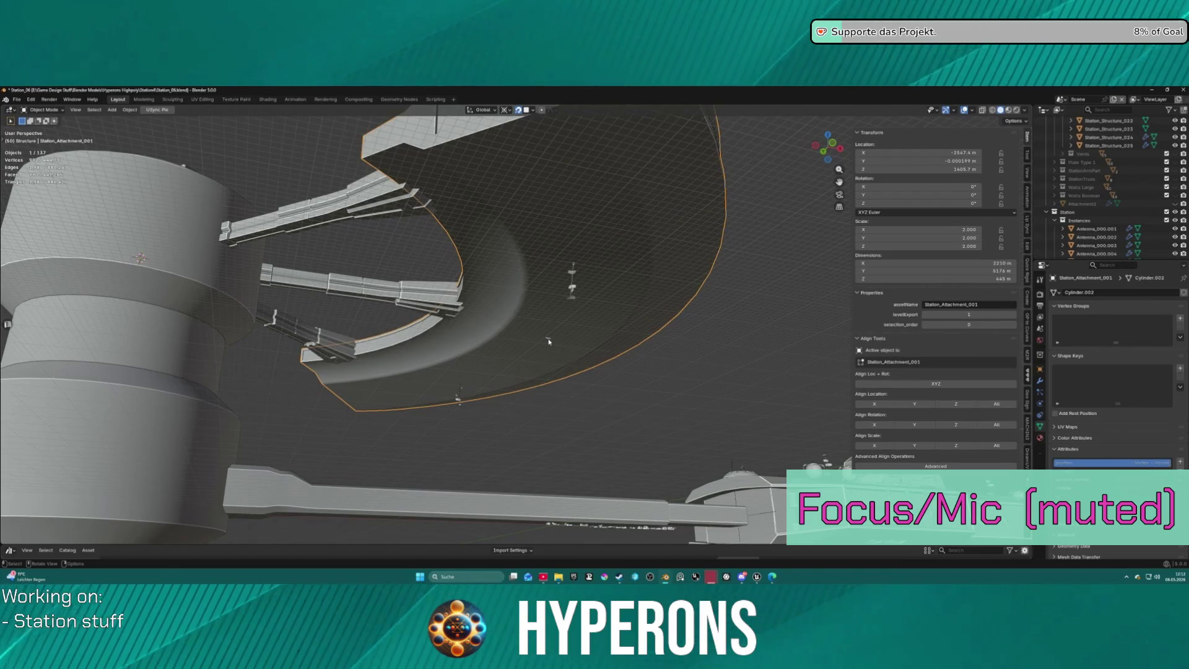
Scale Station_Structure_007.001 by 10.706 around the 3D cursor at the hub centre.
{"action": "left_click", "coordinate": [548, 341]}
{"action": "key", "text": "s"}
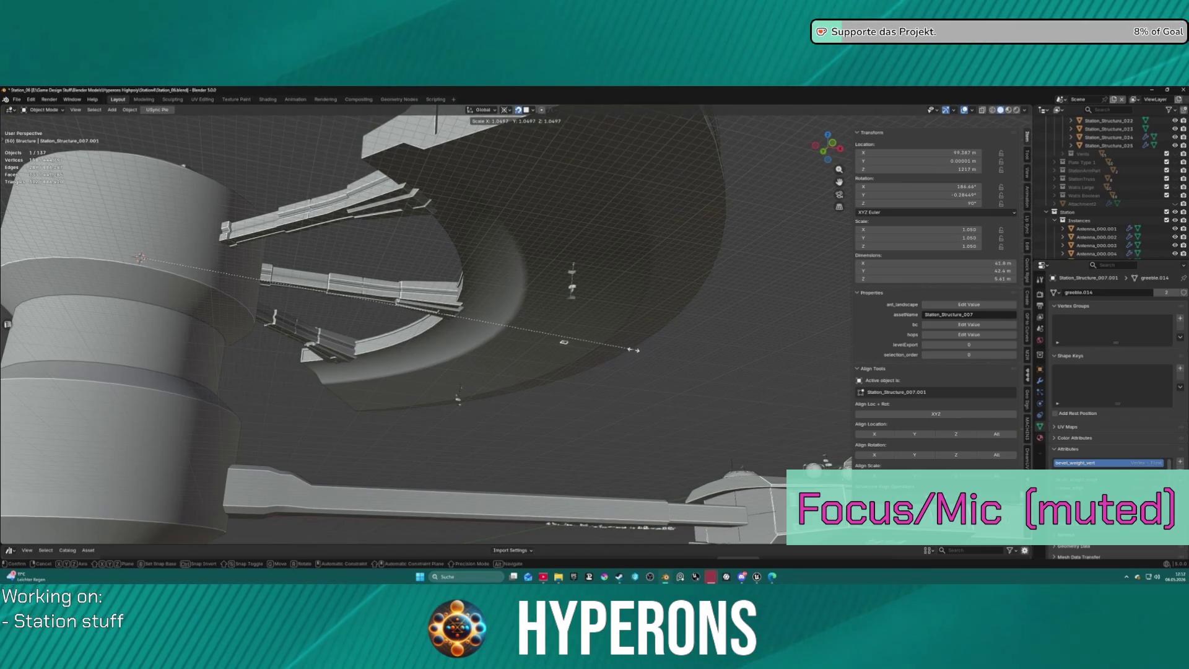
{"action": "right_click", "coordinate": [630, 352]}
{"action": "left_click", "coordinate": [506, 110]}
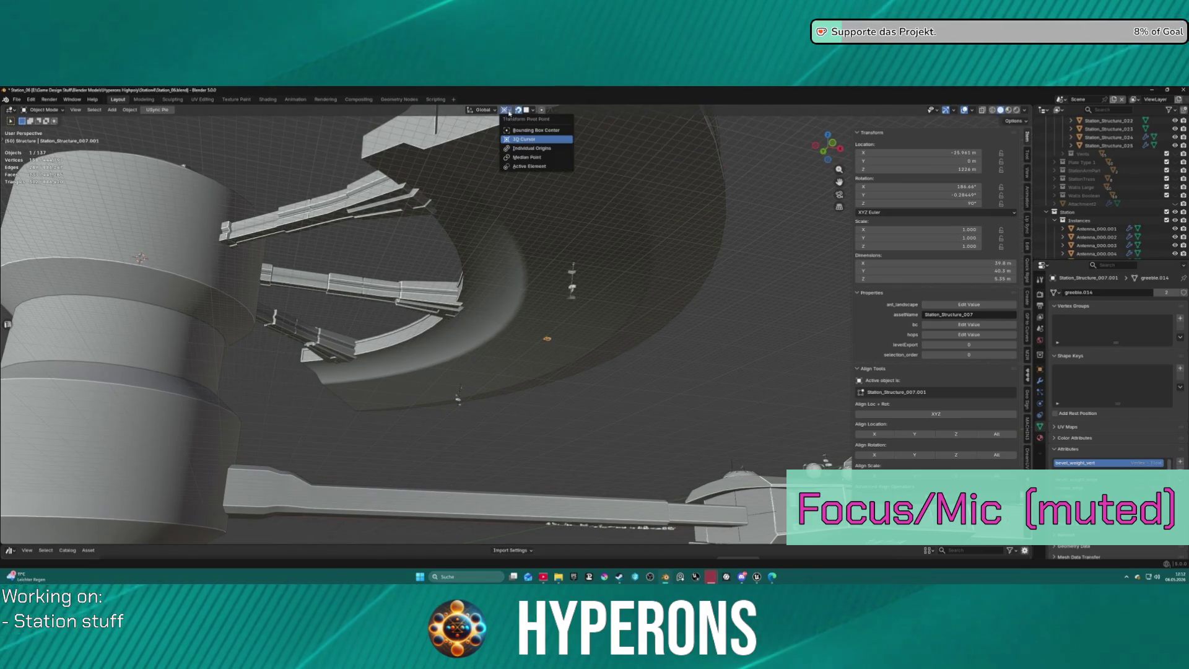
{"action": "left_click", "coordinate": [521, 140]}
{"action": "key", "text": "s"}
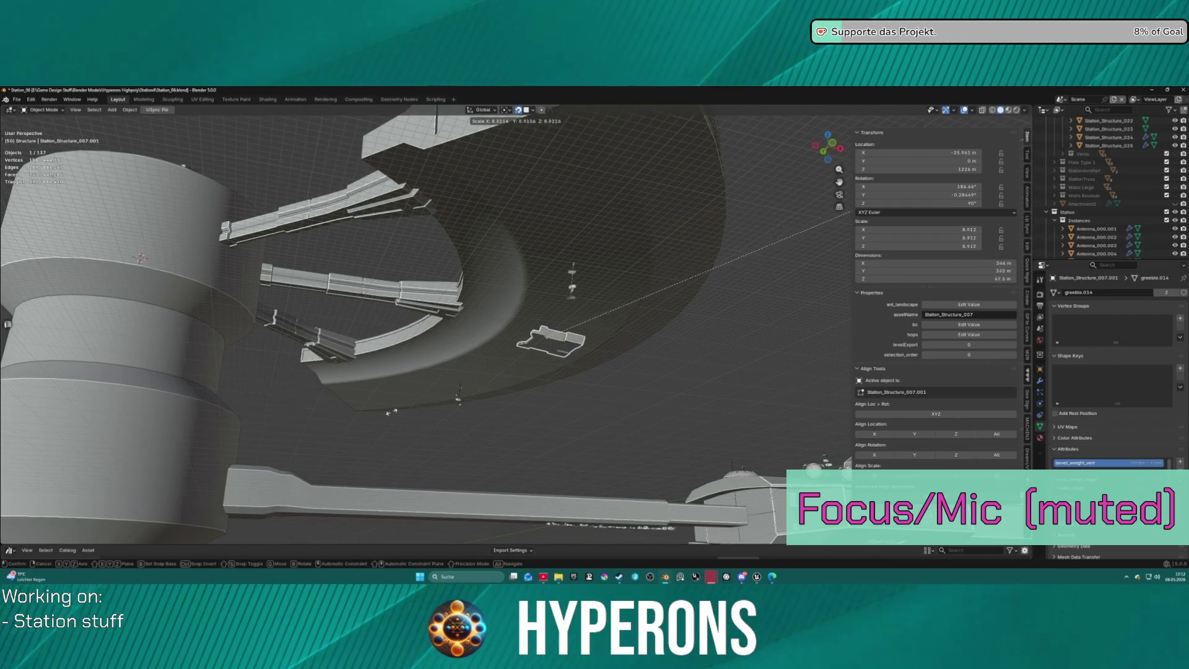
{"action": "left_click", "coordinate": [569, 391]}
{"action": "mouse_move", "coordinate": [565, 248]}
{"action": "middle_mouse_down"}
{"action": "mouse_move", "coordinate": [515, 305]}
{"action": "mouse_move", "coordinate": [482, 272]}
{"action": "mouse_move", "coordinate": [483, 287]}
{"action": "middle_mouse_up"}
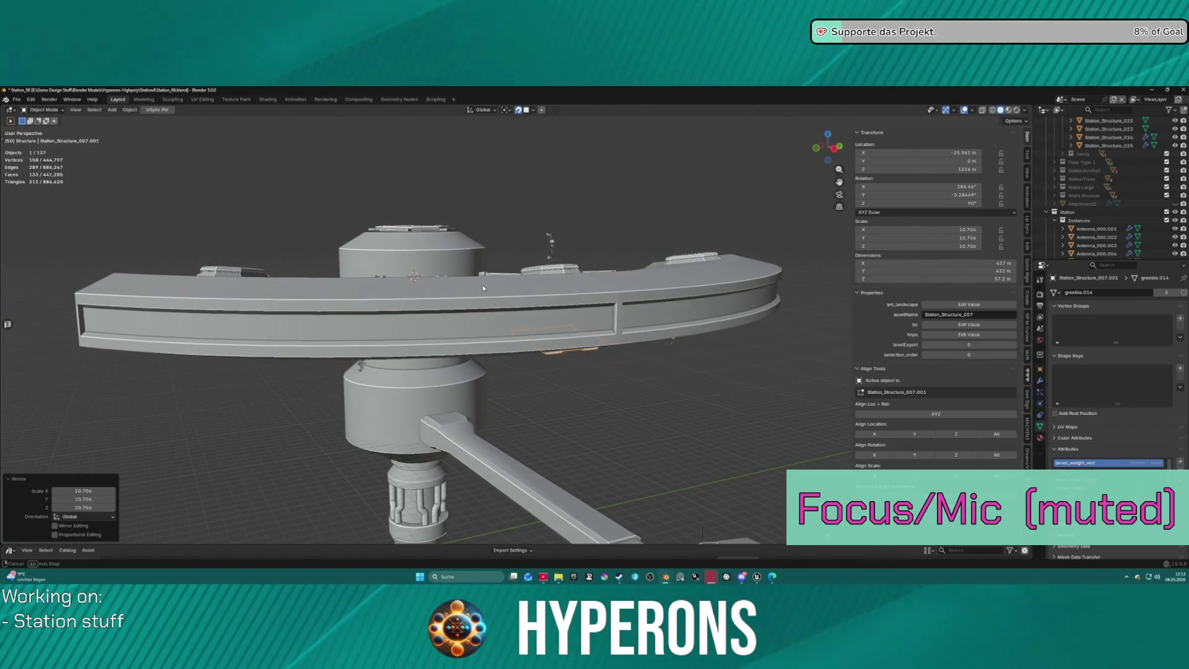
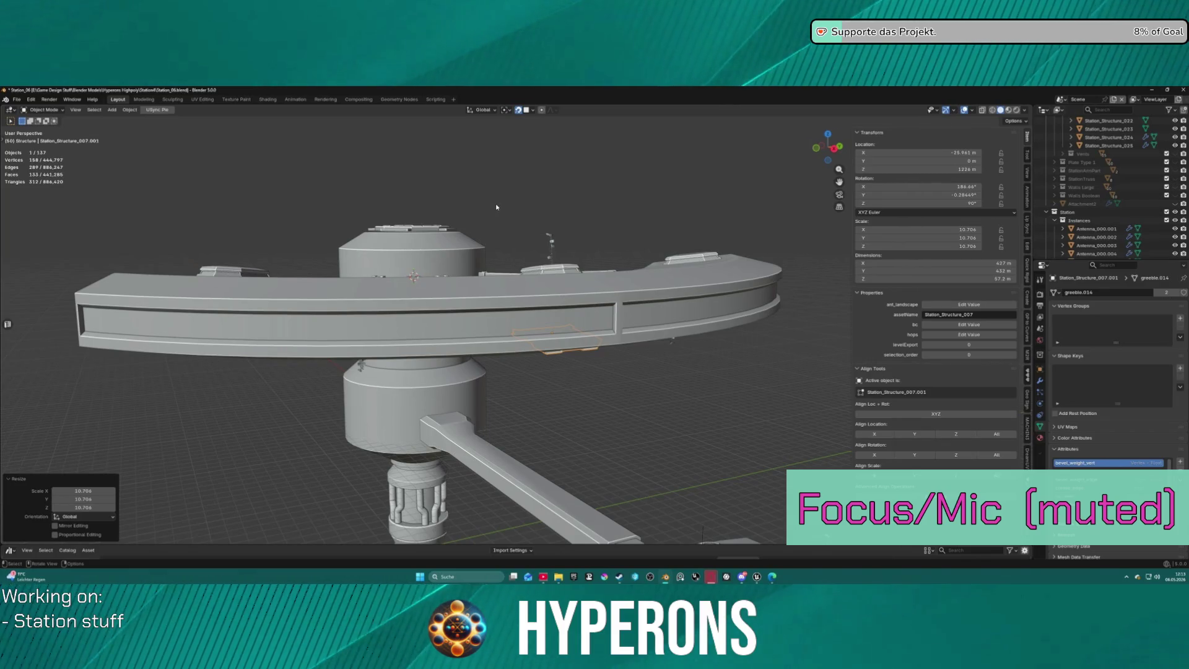
Scale down the greeble part under the station ring.
{"action": "mouse_move", "coordinate": [496, 206]}
{"action": "middle_mouse_down"}
{"action": "mouse_move", "coordinate": [497, 179]}
{"action": "mouse_move", "coordinate": [500, 192]}
{"action": "middle_mouse_up"}
{"action": "key", "text": "s"}
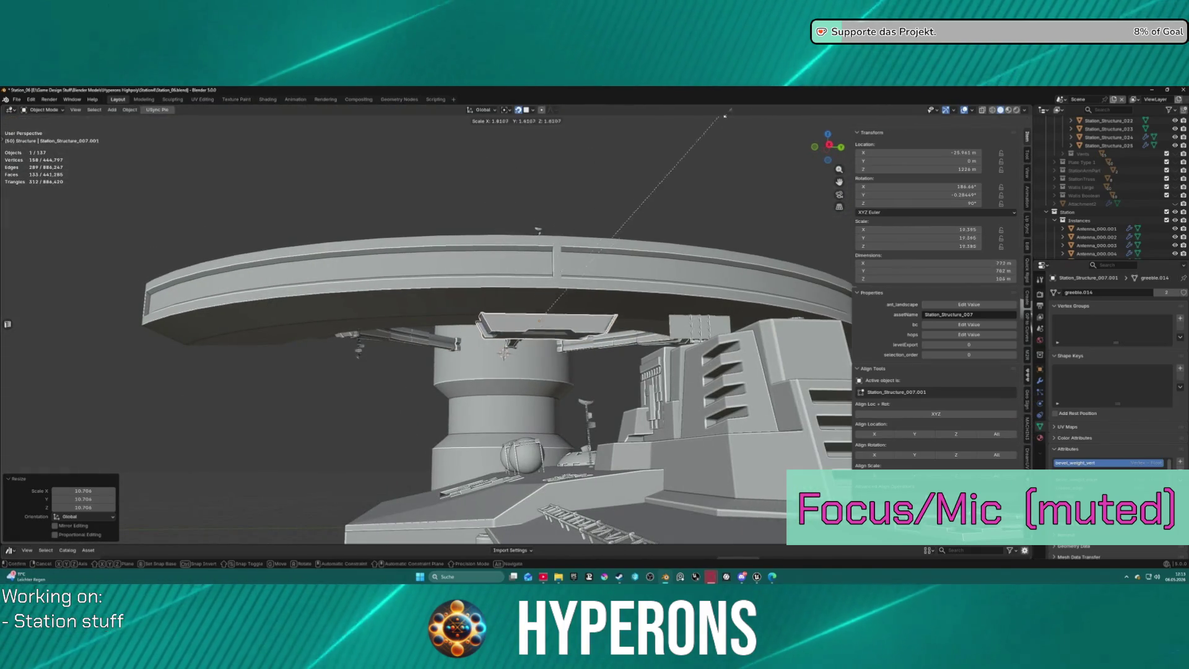
{"action": "left_click", "coordinate": [715, 160]}
{"action": "scroll", "coordinate": [605, 247], "scroll_direction": "down", "scroll_amount": 5}
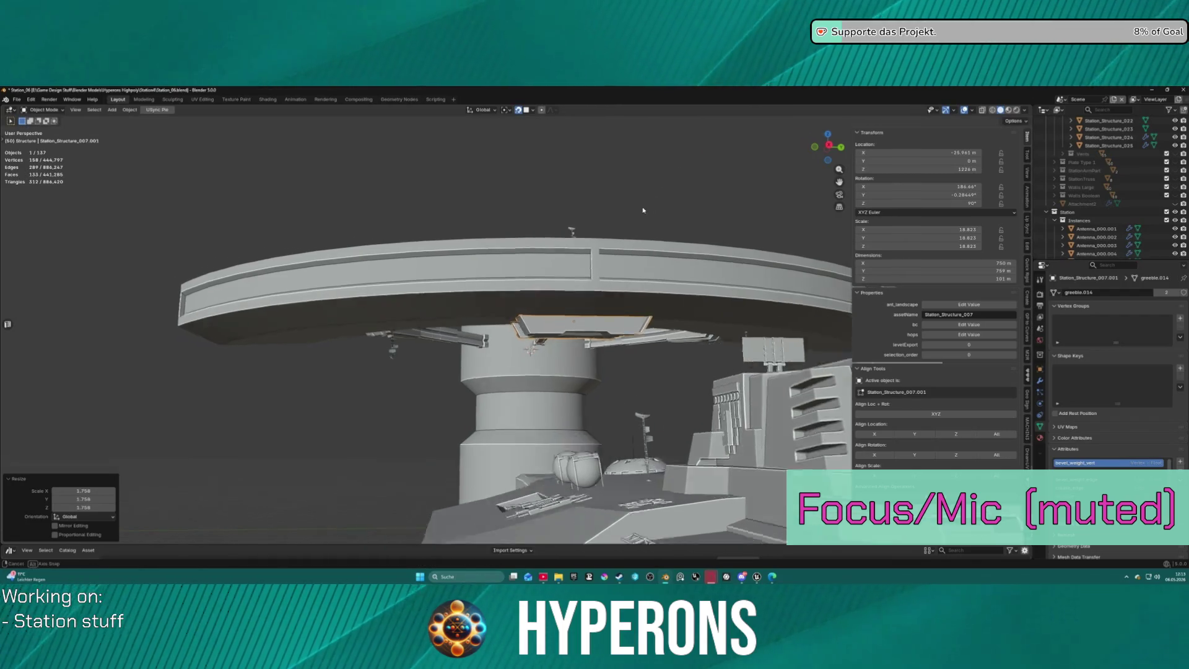
{"action": "mouse_move", "coordinate": [606, 246]}
{"action": "middle_mouse_down"}
{"action": "mouse_move", "coordinate": [468, 275]}
{"action": "mouse_move", "coordinate": [620, 244]}
{"action": "mouse_move", "coordinate": [658, 261]}
{"action": "middle_mouse_up"}
{"action": "key", "text": "s"}
{"action": "left_click", "coordinate": [633, 260]}
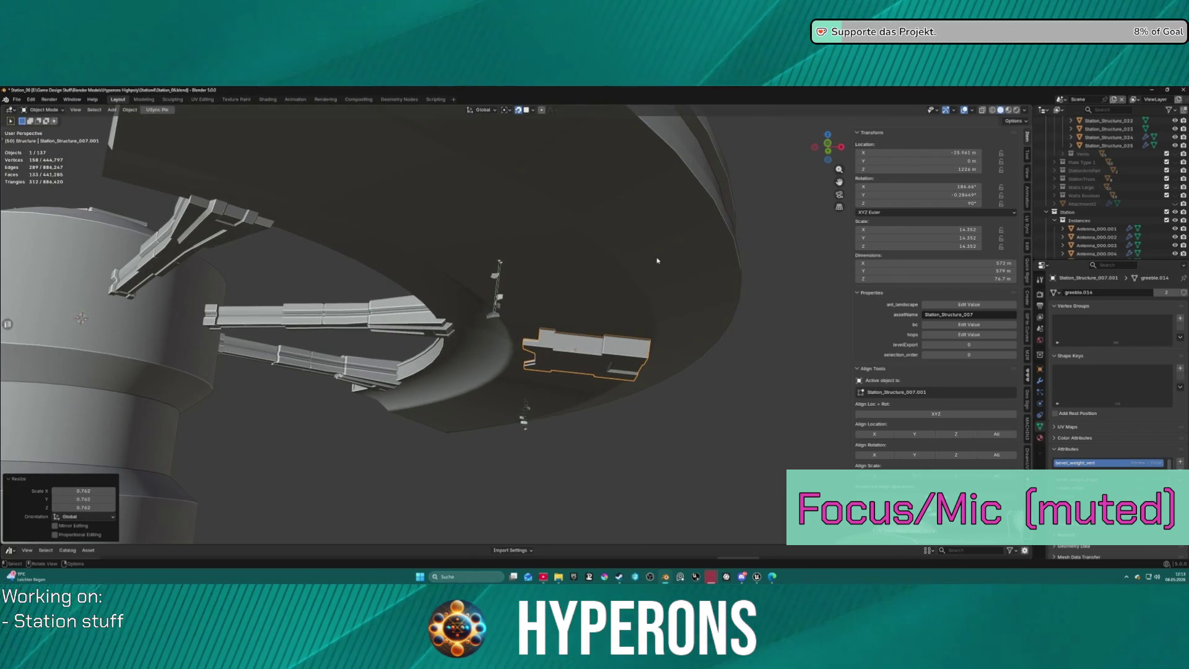
Switch transform orientation to Local and move the greeble along its local Y axis.
{"action": "left_click", "coordinate": [478, 110]}
{"action": "left_click", "coordinate": [483, 146]}
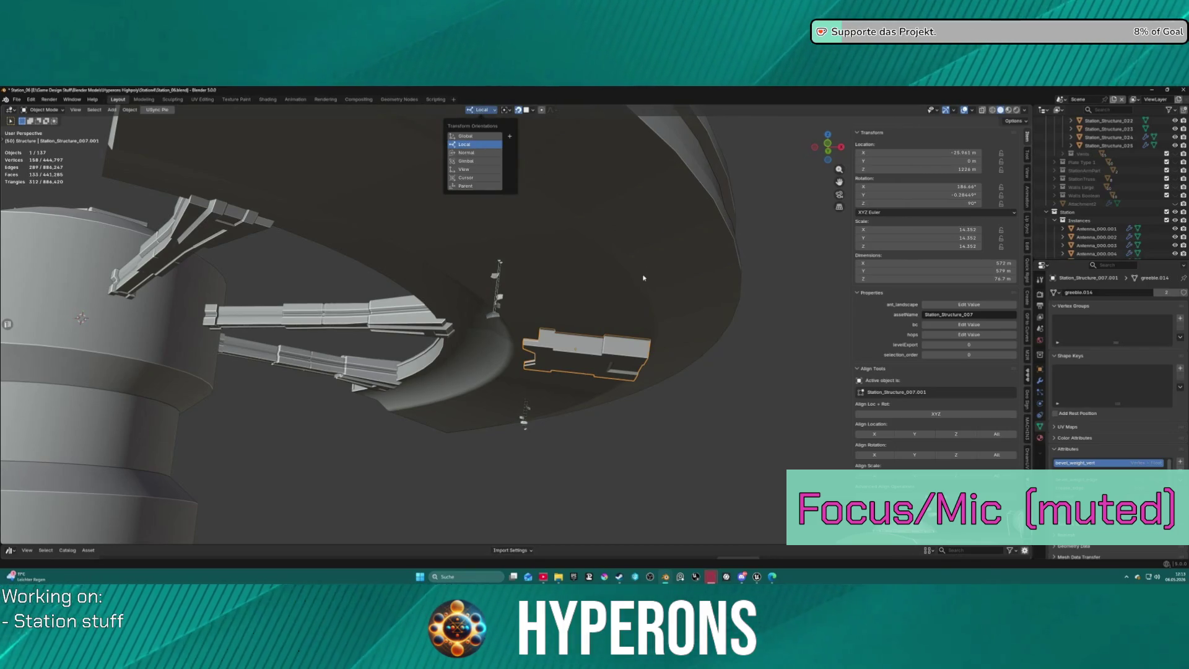
{"action": "key", "text": "g"}
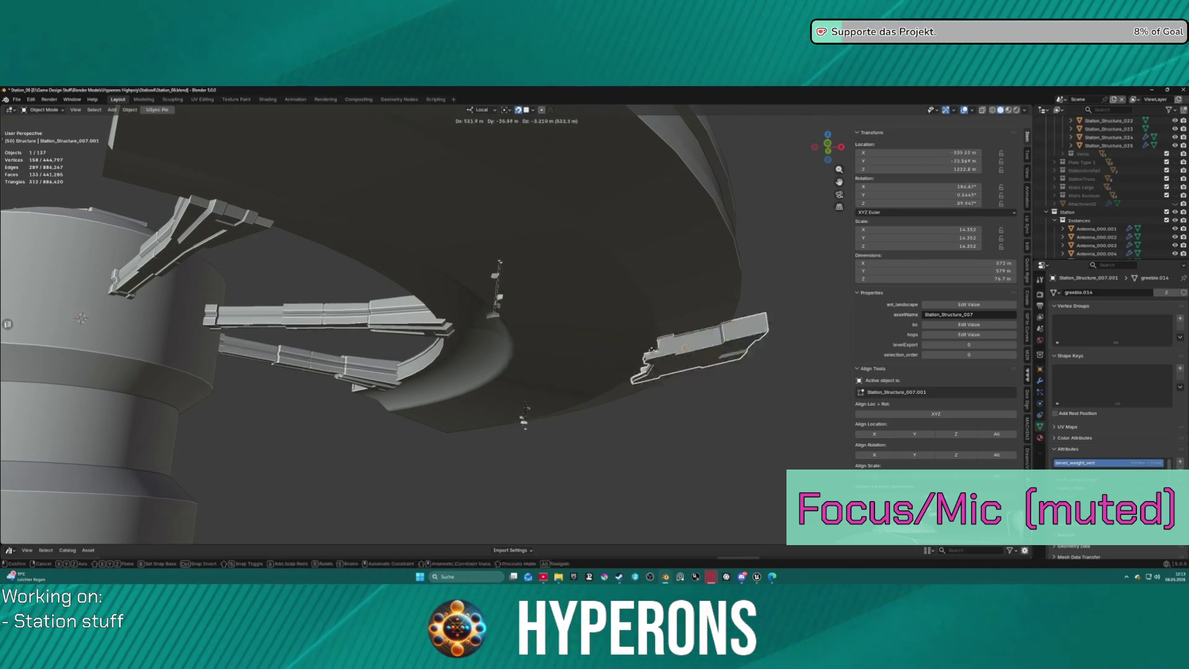
{"action": "key", "text": "x"}
{"action": "key", "text": "y"}
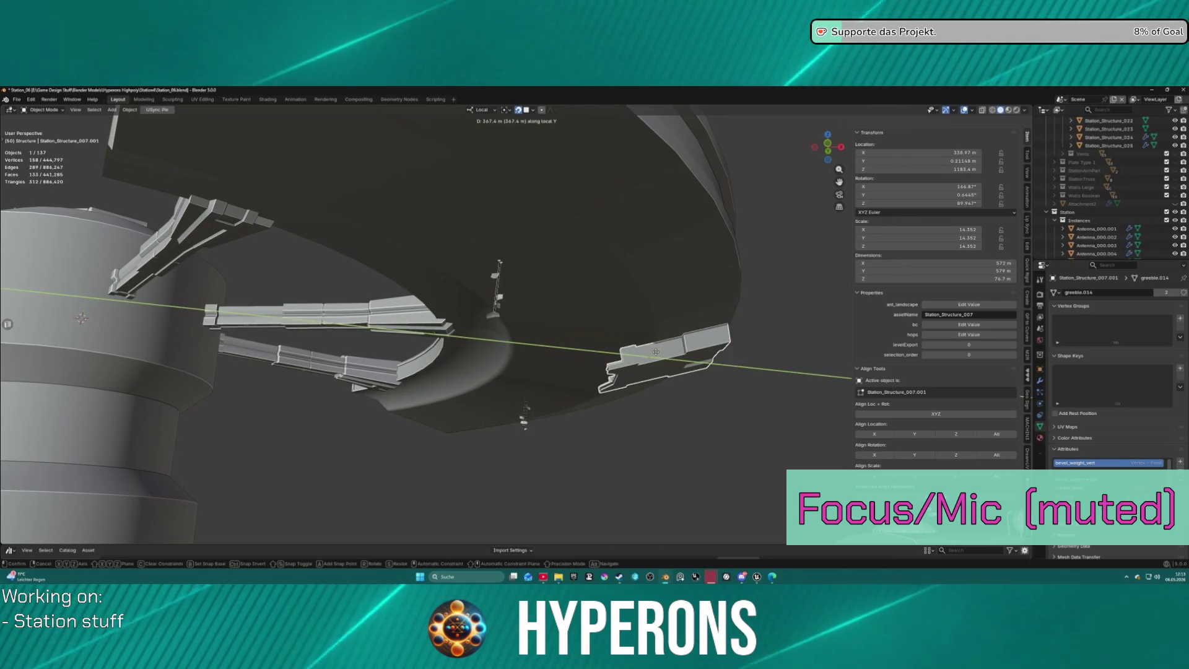
{"action": "left_click", "coordinate": [657, 354]}
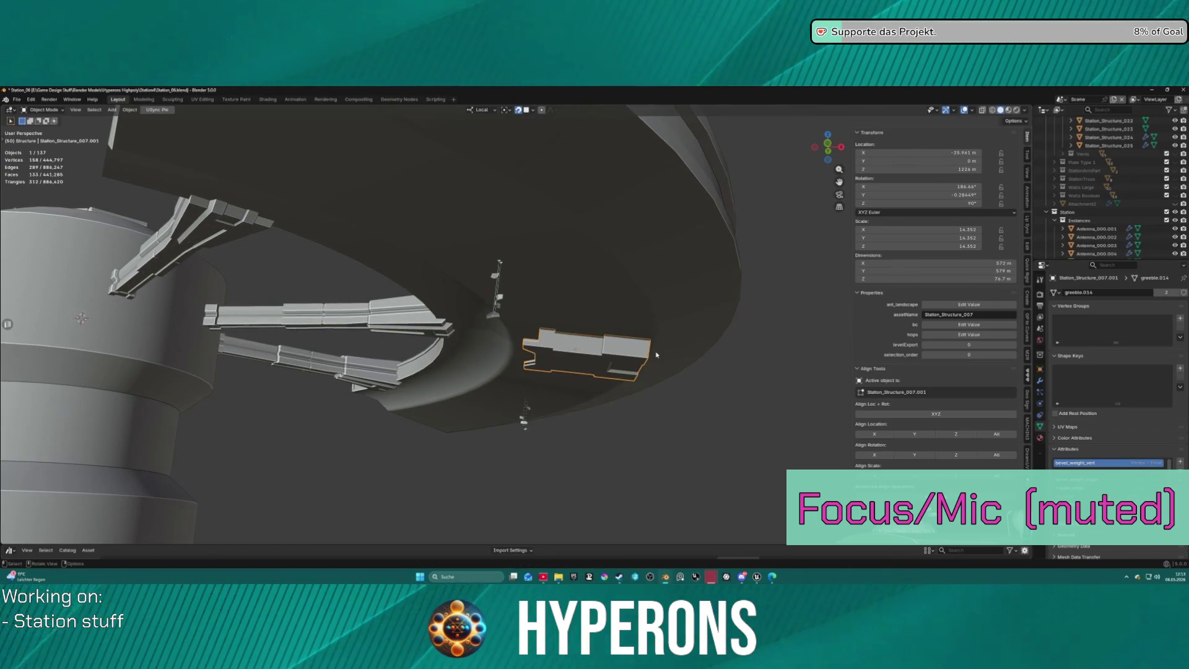
{"action": "key", "text": "g"}
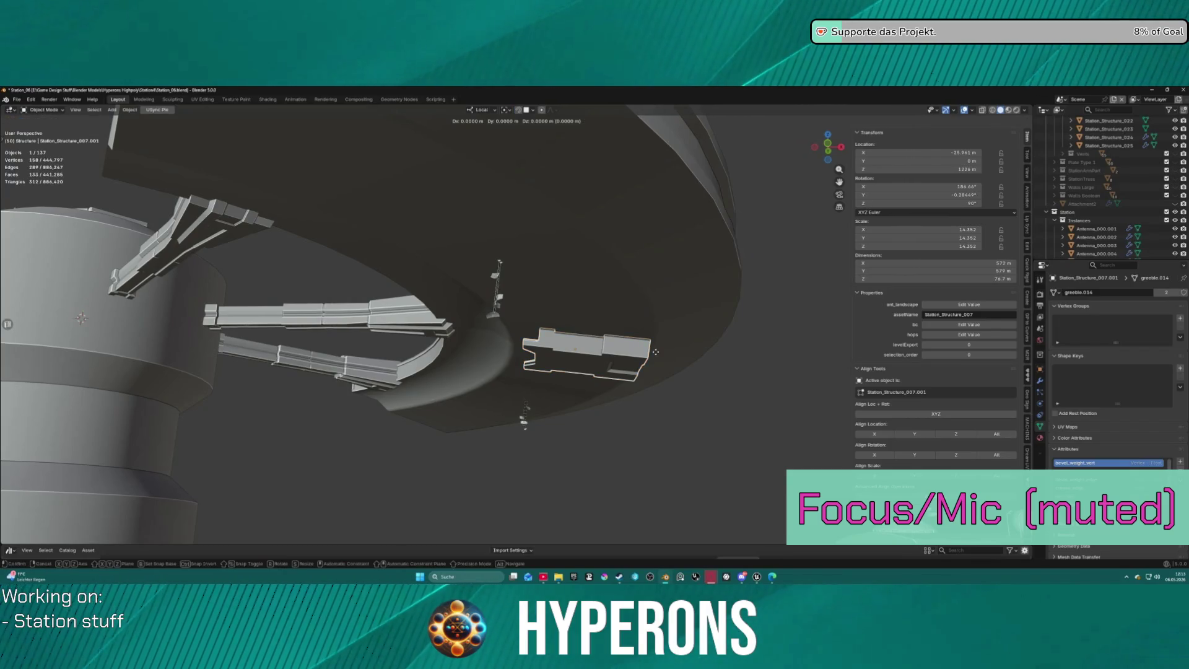
{"action": "key", "text": "y"}
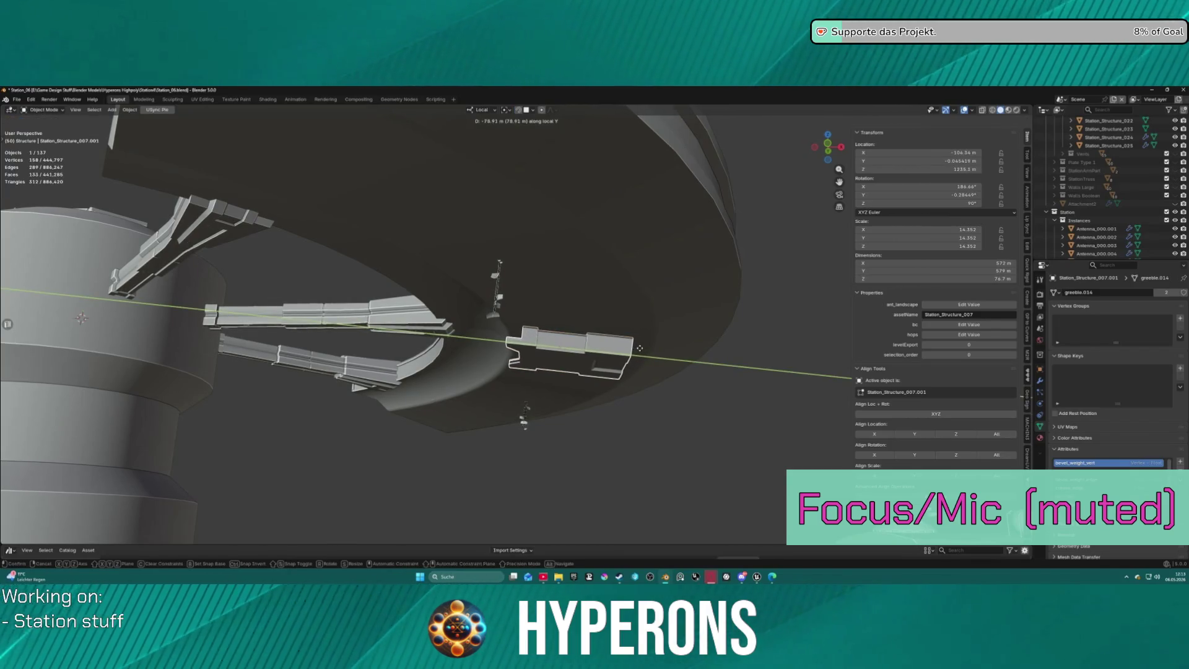
{"action": "left_click", "coordinate": [641, 348]}
{"action": "middle_click_drag", "start_coordinate": [641, 349], "coordinate": [708, 320]}
{"action": "mouse_move", "coordinate": [625, 322]}
{"action": "middle_mouse_down"}
{"action": "mouse_move", "coordinate": [445, 324]}
{"action": "mouse_move", "coordinate": [566, 383]}
{"action": "mouse_move", "coordinate": [624, 319]}
{"action": "mouse_move", "coordinate": [583, 348]}
{"action": "mouse_move", "coordinate": [606, 280]}
{"action": "middle_mouse_up"}
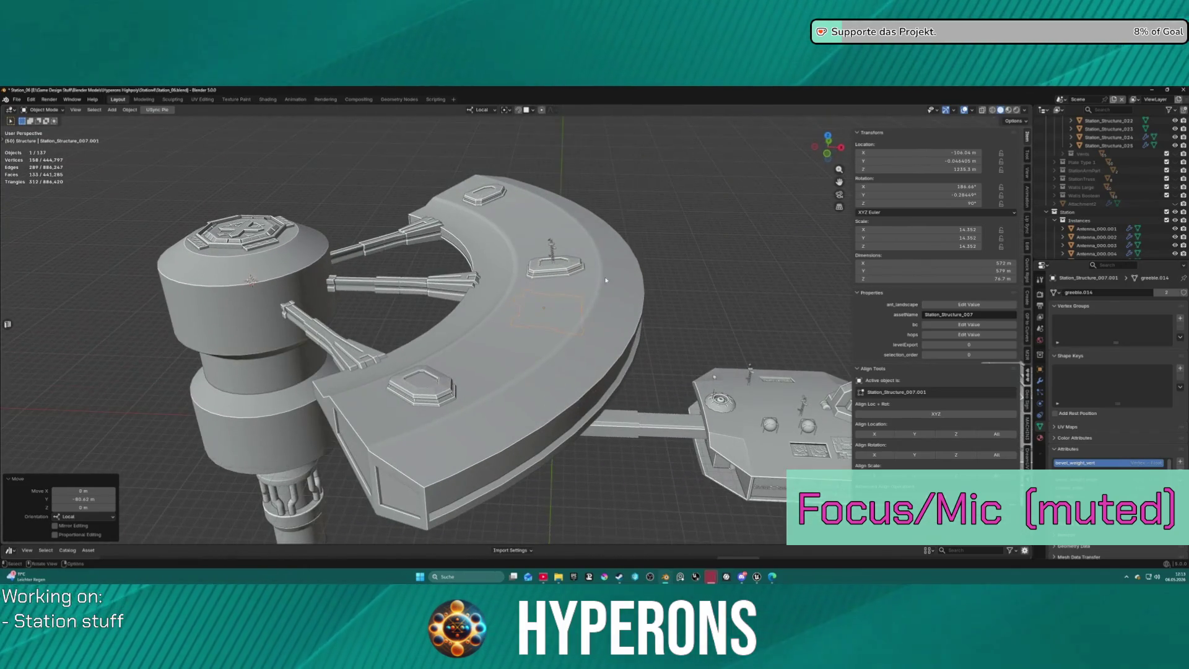
Set the pivot point to 3D Cursor and clear the greeble's rotation to 0°.
{"action": "left_click", "coordinate": [508, 110]}
{"action": "left_click", "coordinate": [527, 140]}
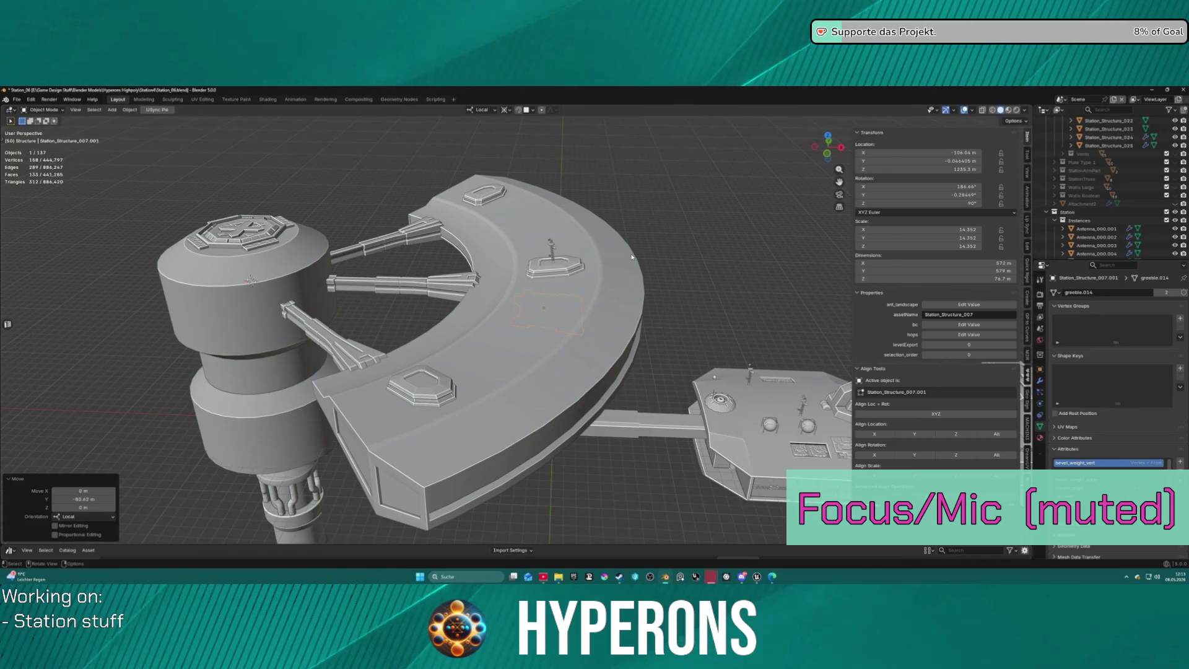
{"action": "key", "text": "alt+r"}
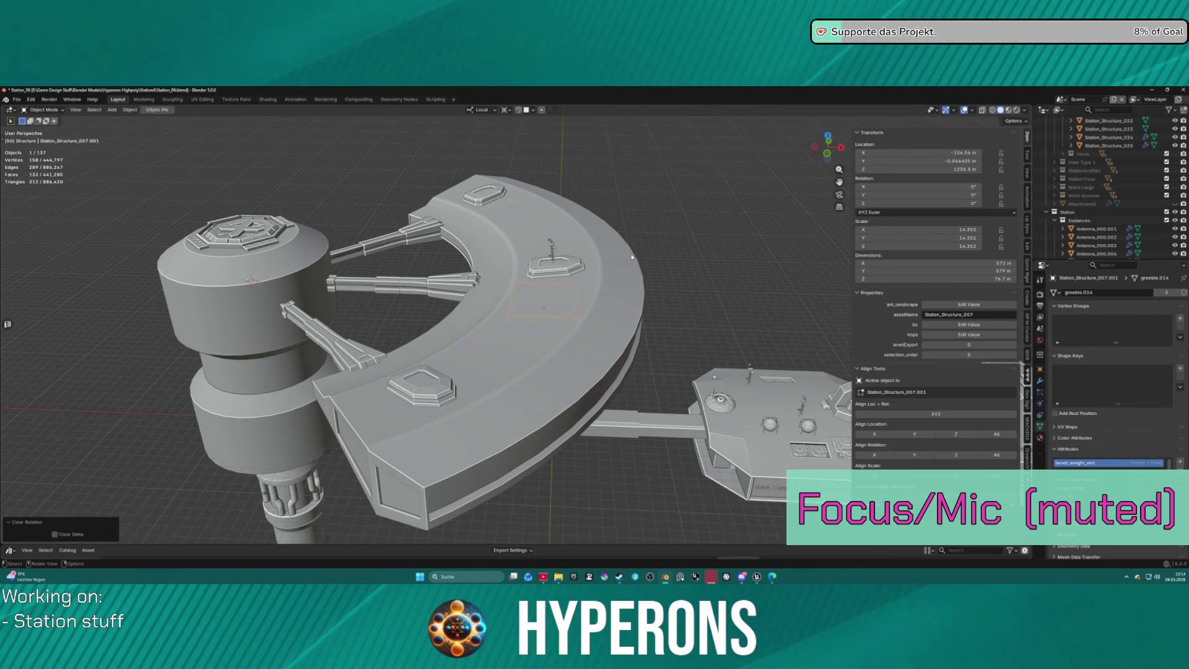
{"action": "mouse_move", "coordinate": [636, 293]}
{"action": "middle_mouse_down"}
{"action": "mouse_move", "coordinate": [696, 249]}
{"action": "mouse_move", "coordinate": [656, 258]}
{"action": "middle_mouse_up"}
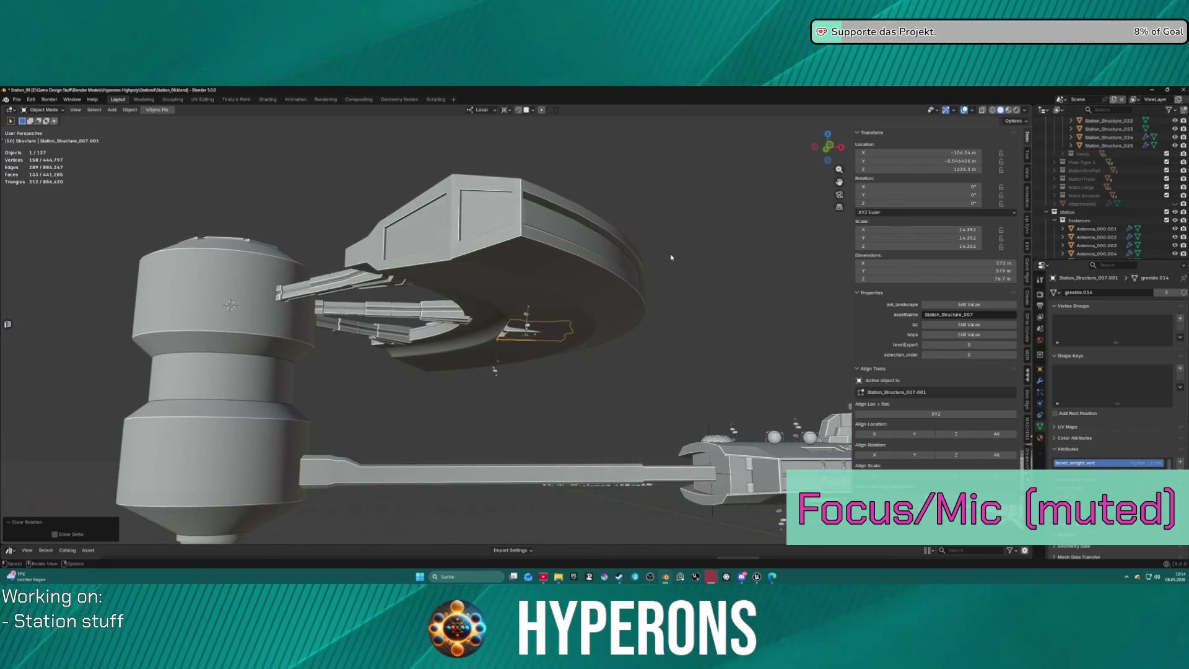
Undo the rotation clear and make a linked duplicate, Station_Structure_007.002.
{"action": "key", "text": "KP_Decimal"}
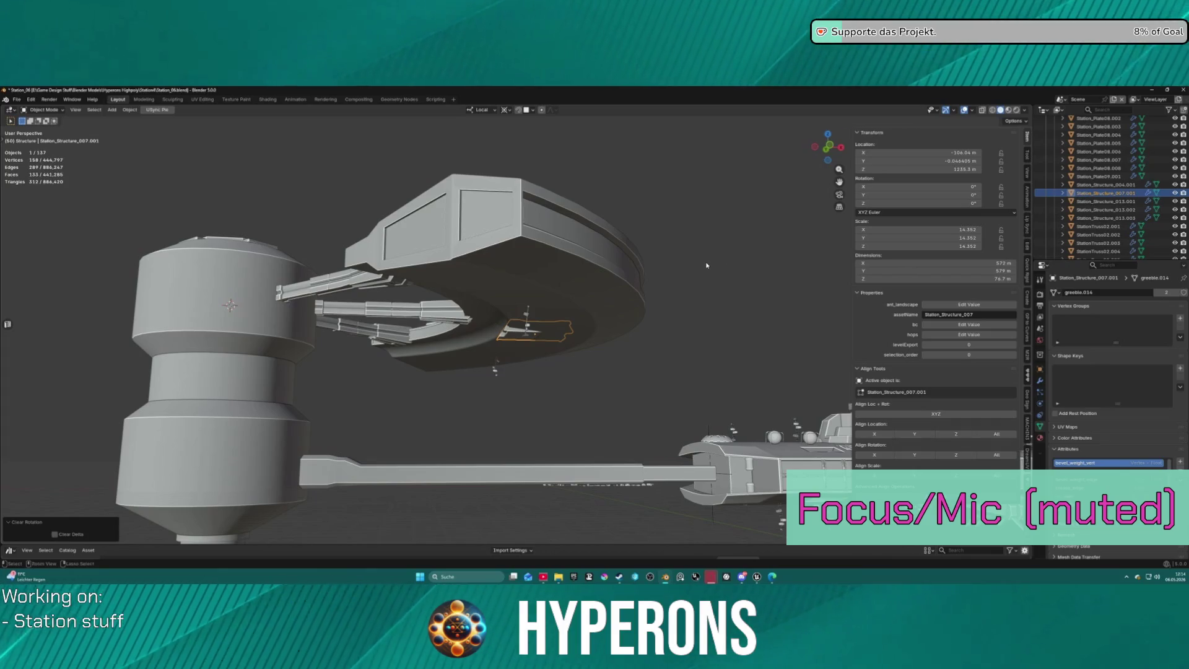
{"action": "key", "text": "ctrl+z"}
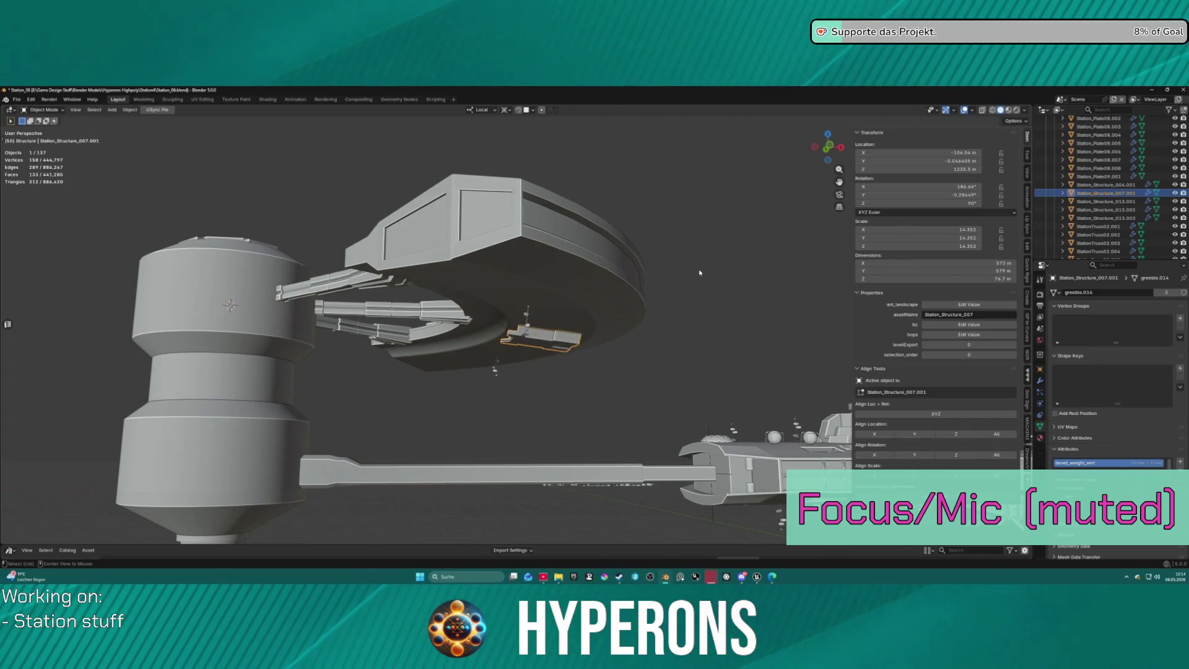
{"action": "key", "text": "shift+d"}
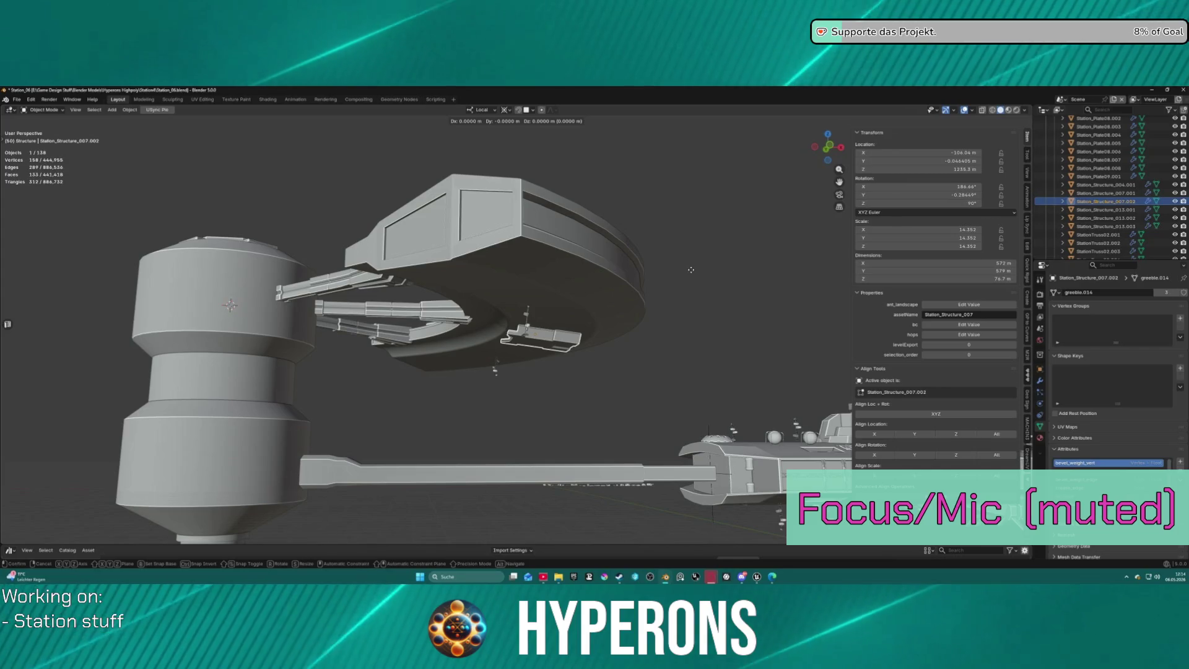
Try a 45° Z turn on the duplicate, cancel it, and set orientation back to Global.
{"action": "key", "text": "r"}
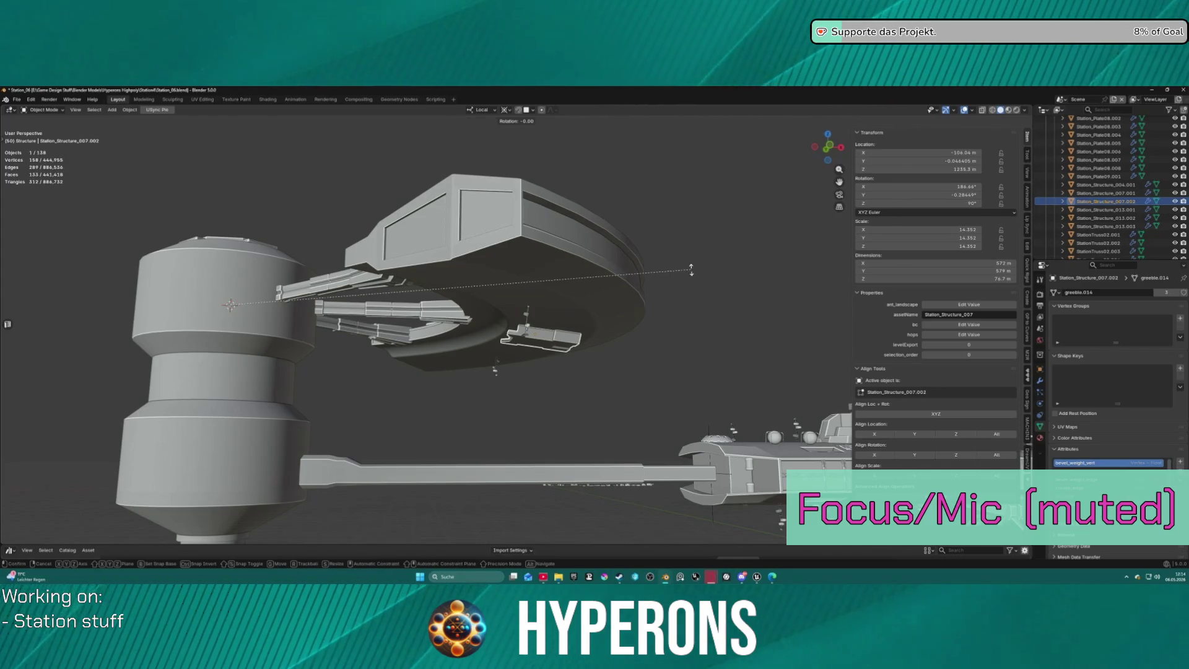
{"action": "key", "text": "4"}
{"action": "key", "text": "5"}
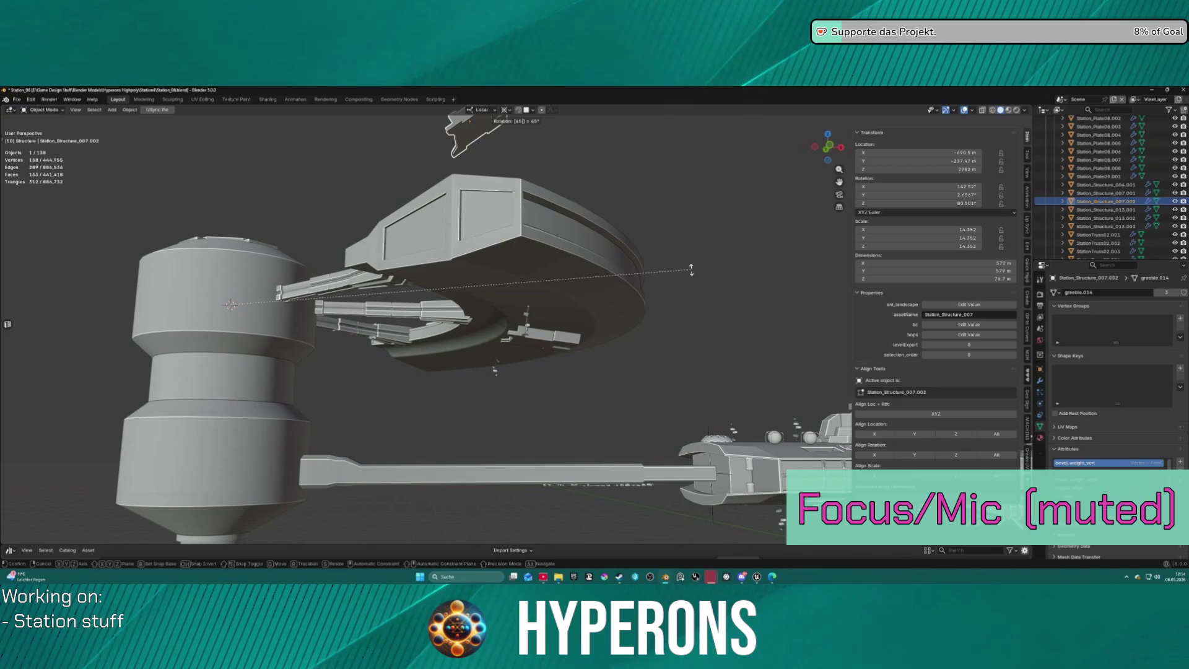
{"action": "key", "text": "z"}
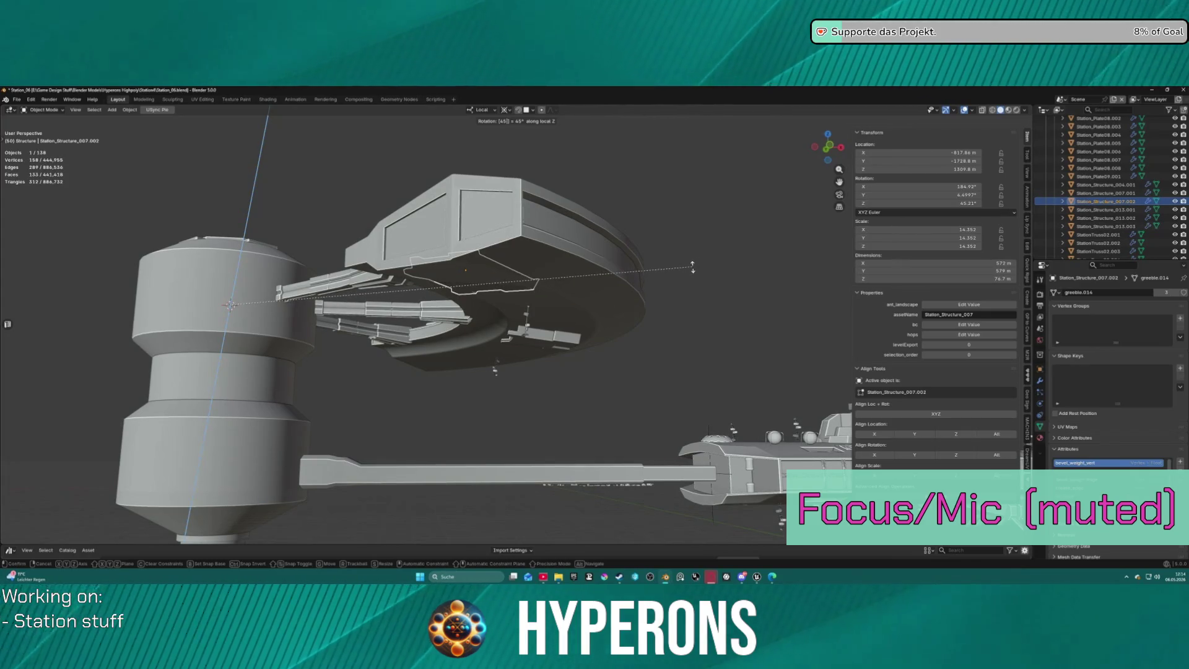
{"action": "key", "text": "Return"}
{"action": "mouse_move", "coordinate": [692, 263]}
{"action": "middle_mouse_down"}
{"action": "mouse_move", "coordinate": [720, 291]}
{"action": "mouse_move", "coordinate": [694, 273]}
{"action": "middle_mouse_up"}
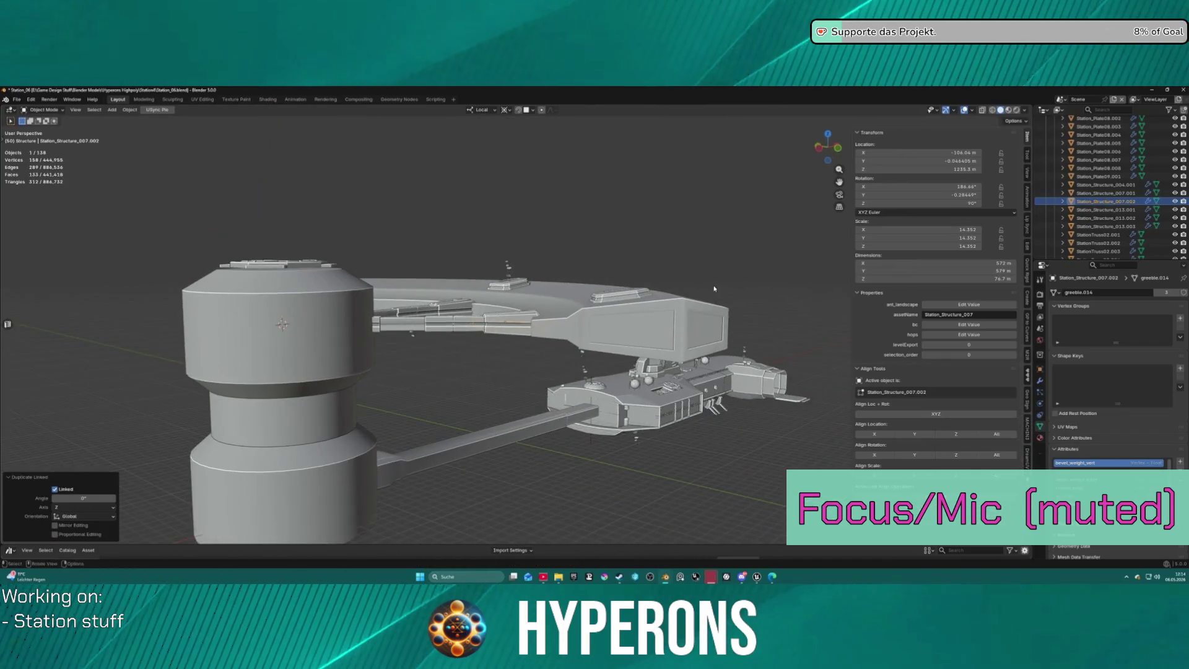
{"action": "left_click", "coordinate": [481, 110]}
{"action": "left_click", "coordinate": [474, 135]}
{"action": "middle_click_drag", "start_coordinate": [643, 226], "coordinate": [605, 224]}
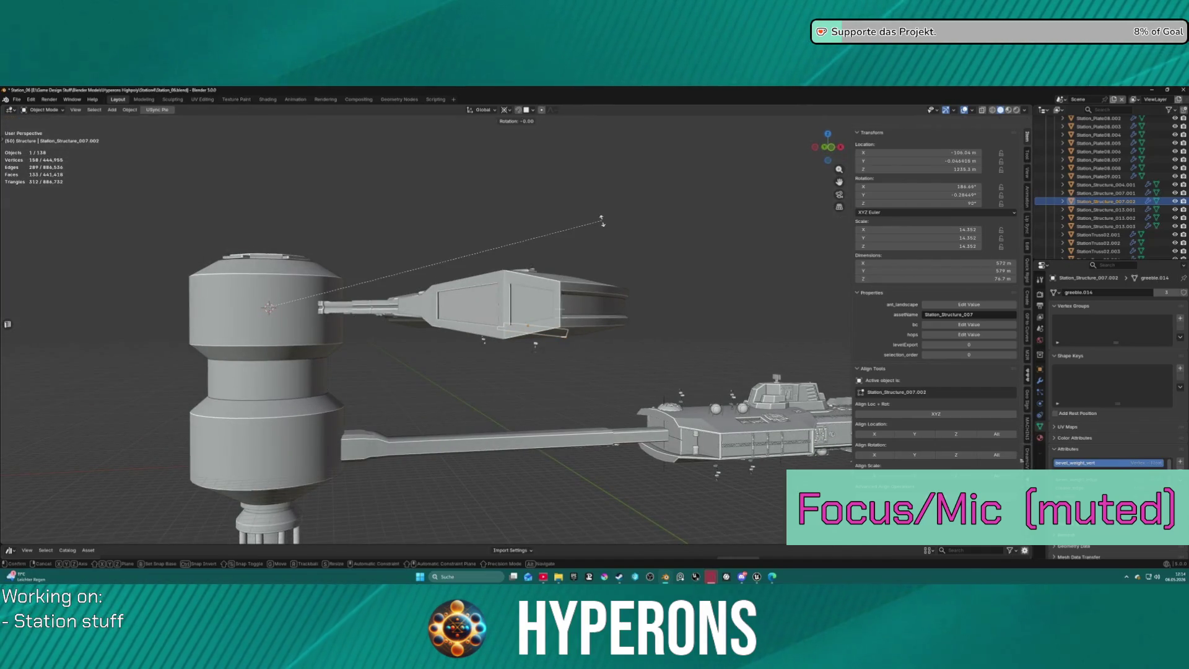
{"action": "type", "text": "45"}
{"action": "key", "text": "Escape"}
{"action": "middle_click_drag", "start_coordinate": [602, 221], "coordinate": [581, 294]}
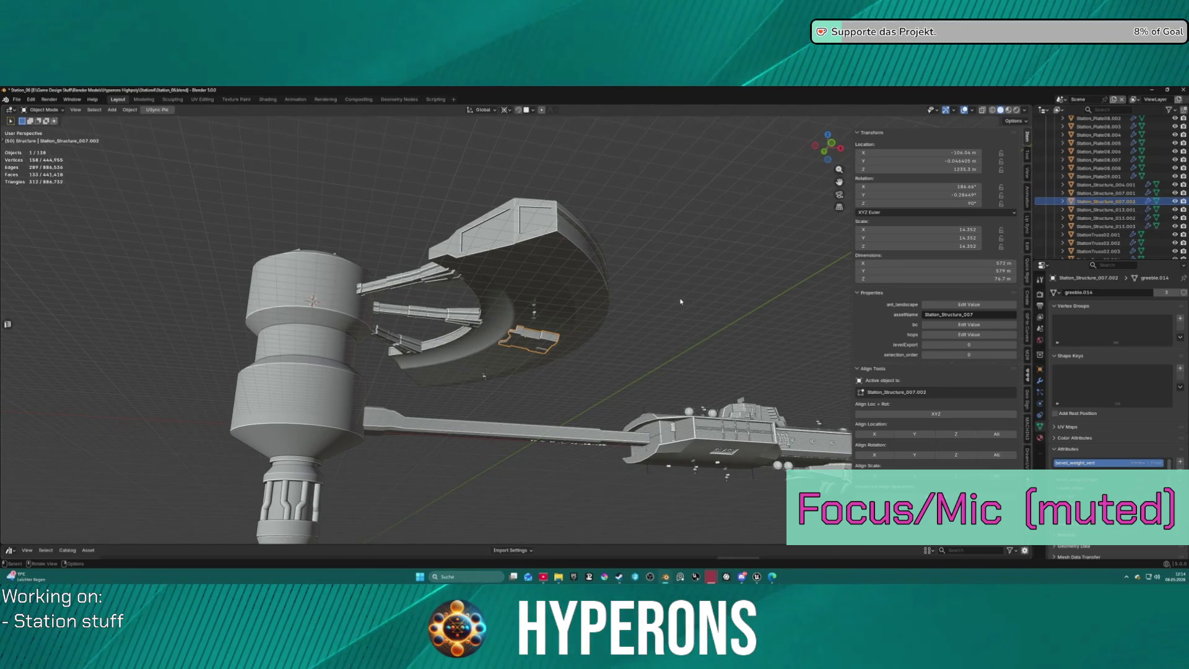
Rotate the duplicate 35° about global Z after undoing a trial 45° turn.
{"action": "left_click", "coordinate": [506, 111]}
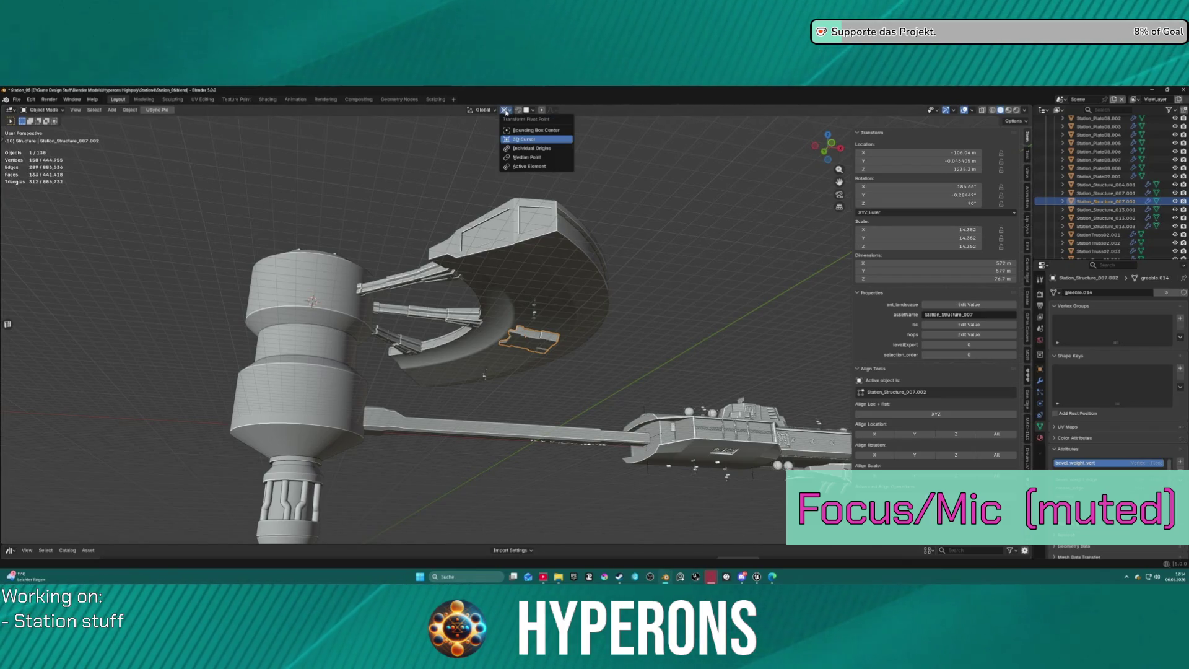
{"action": "left_click", "coordinate": [506, 111]}
{"action": "type", "text": "r"}
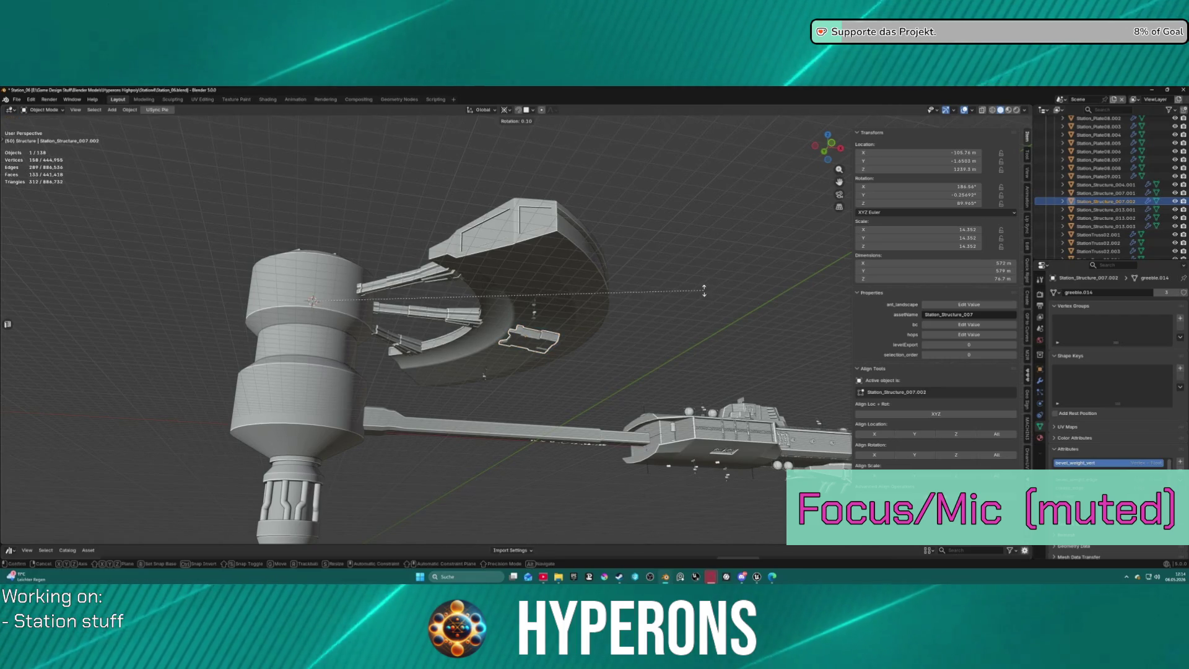
{"action": "type", "text": "z45"}
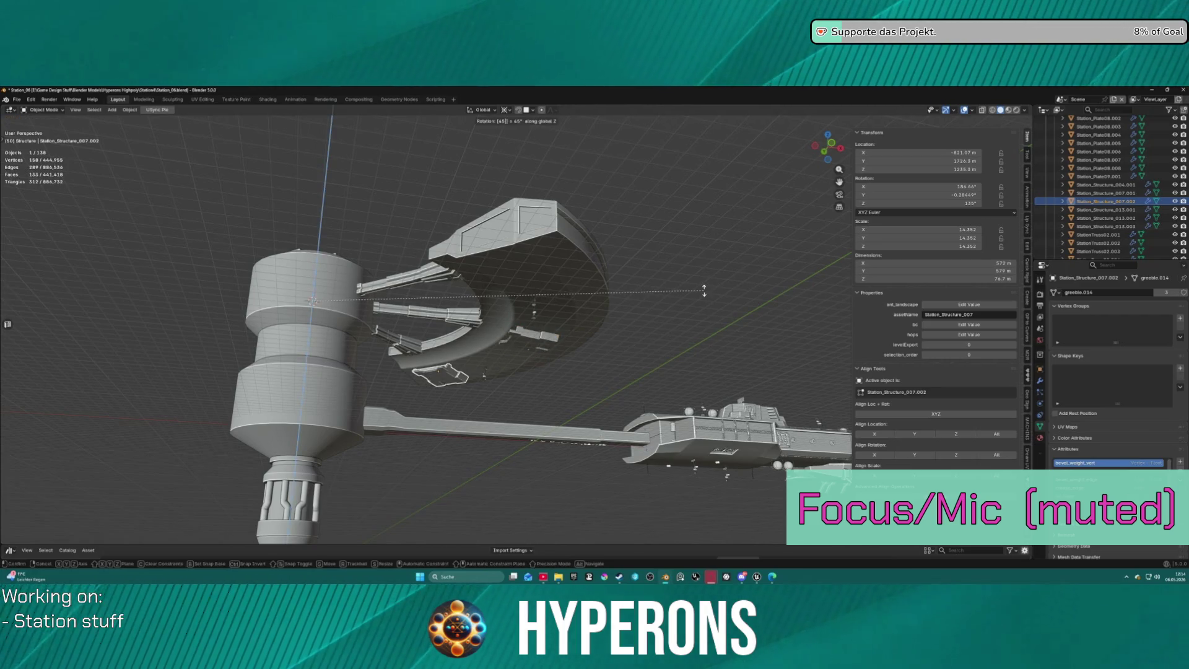
{"action": "key", "text": "Return"}
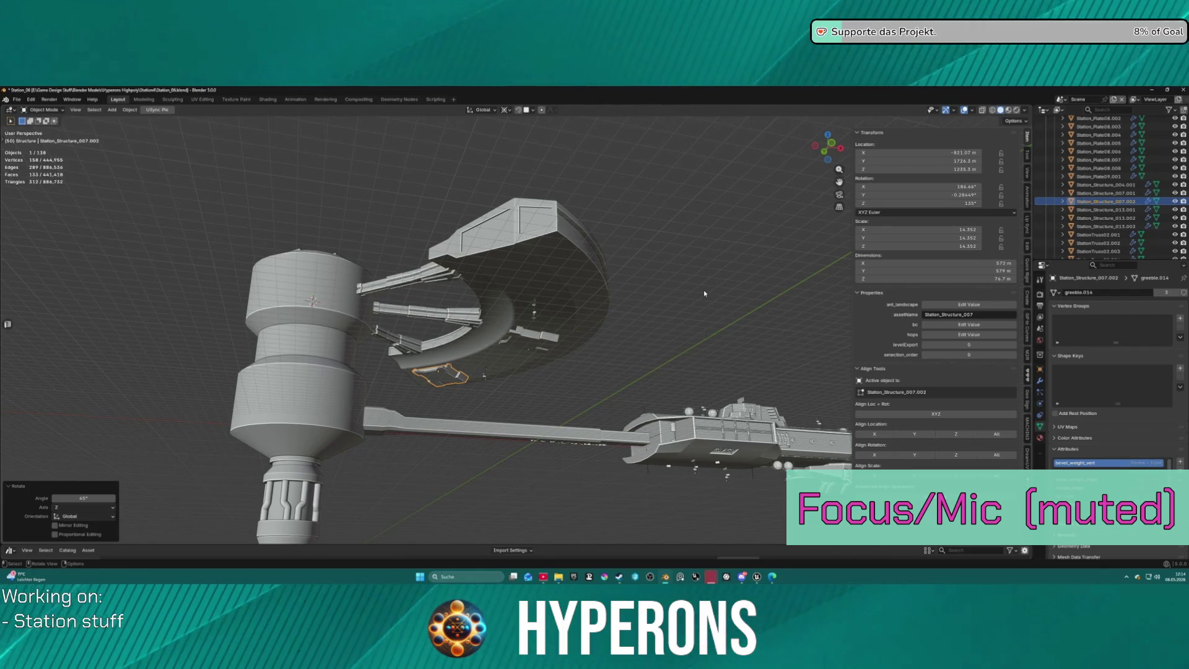
{"action": "key", "text": "ctrl+z"}
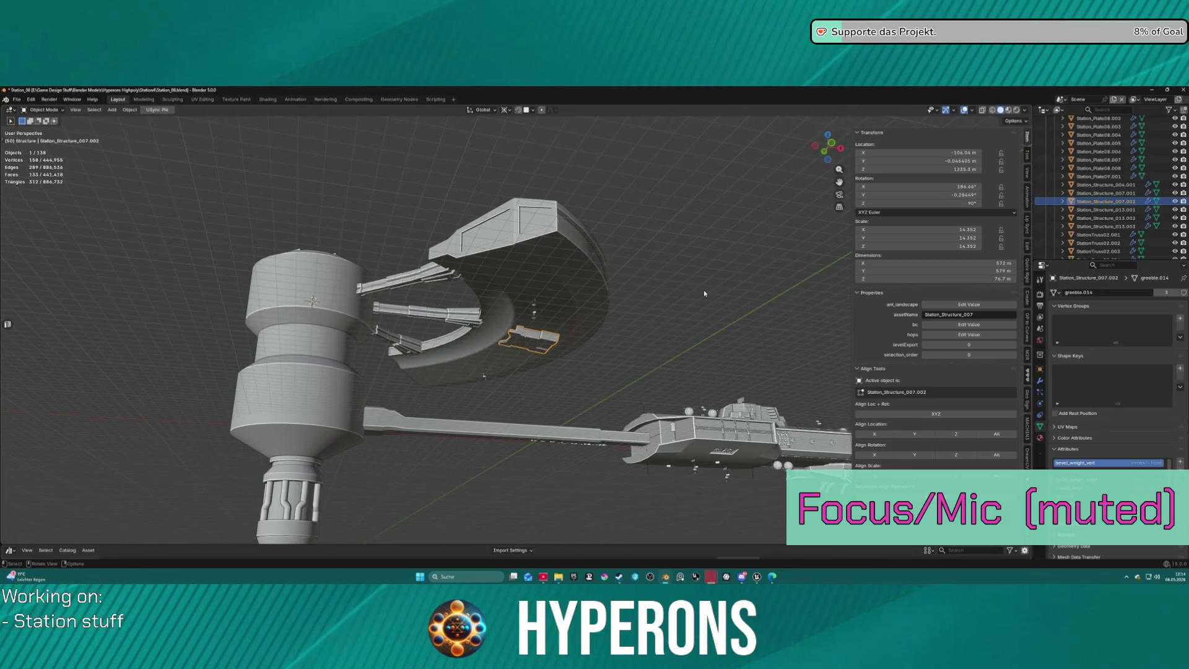
{"action": "key", "text": "r"}
{"action": "key", "text": "z"}
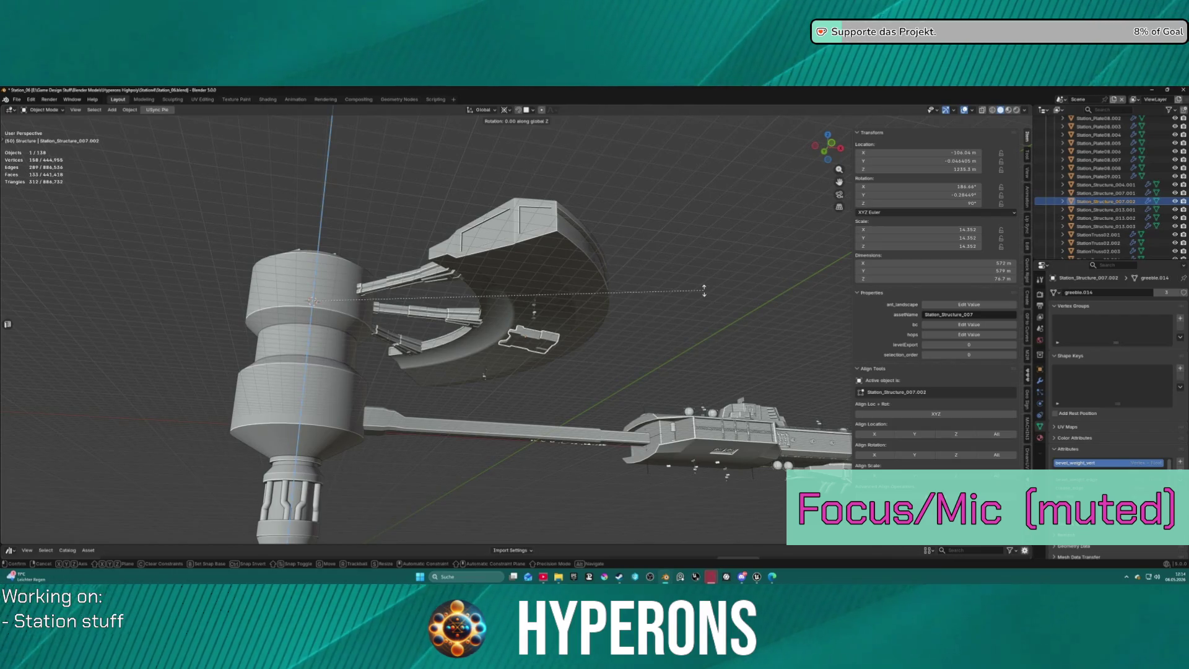
{"action": "type", "text": "35"}
{"action": "key", "text": "Return"}
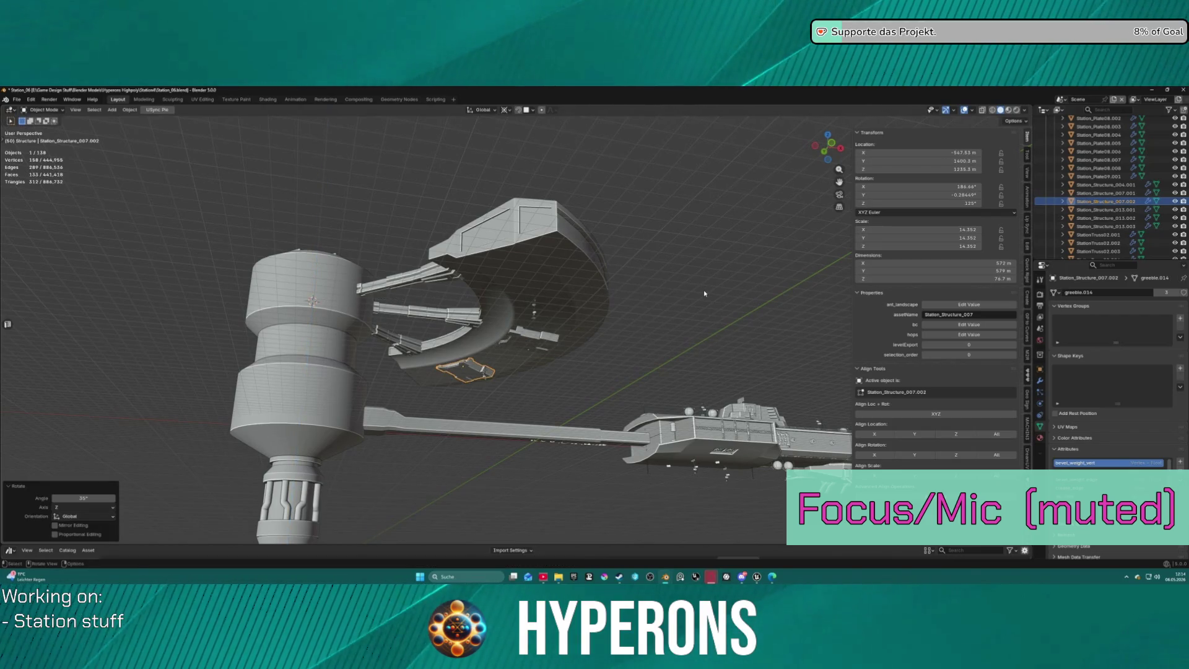
Rotate Station_Structure_007.001 by -35° and then 10° about the Z axis.
{"action": "left_click", "coordinate": [540, 339]}
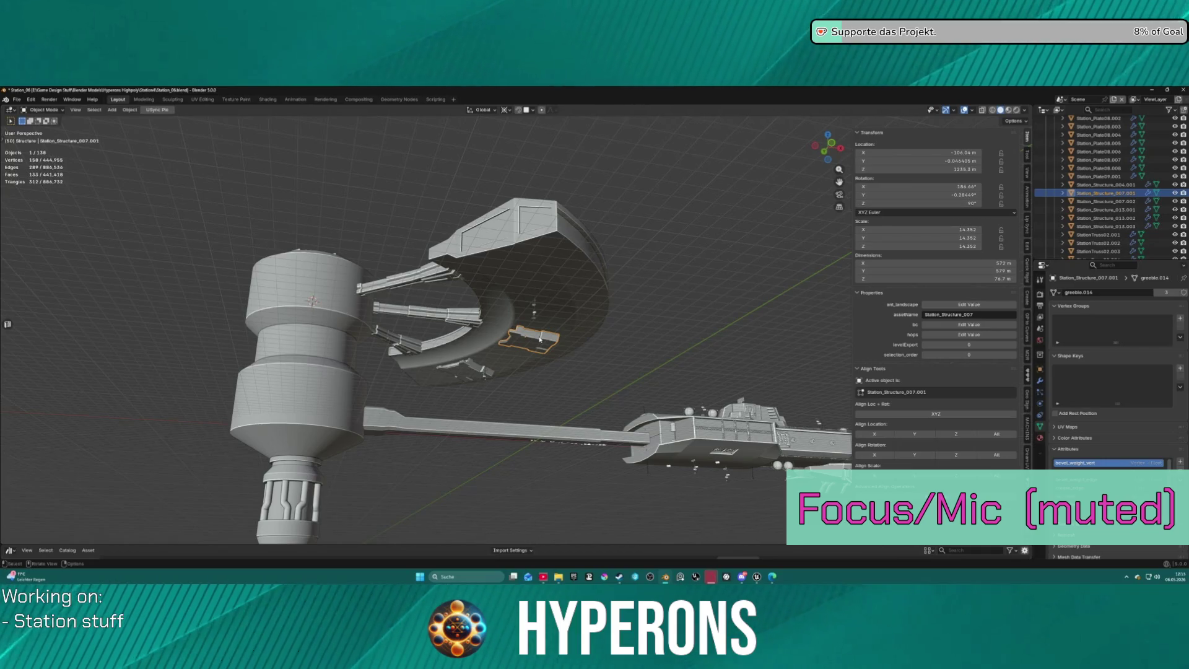
{"action": "type", "text": "z-35"}
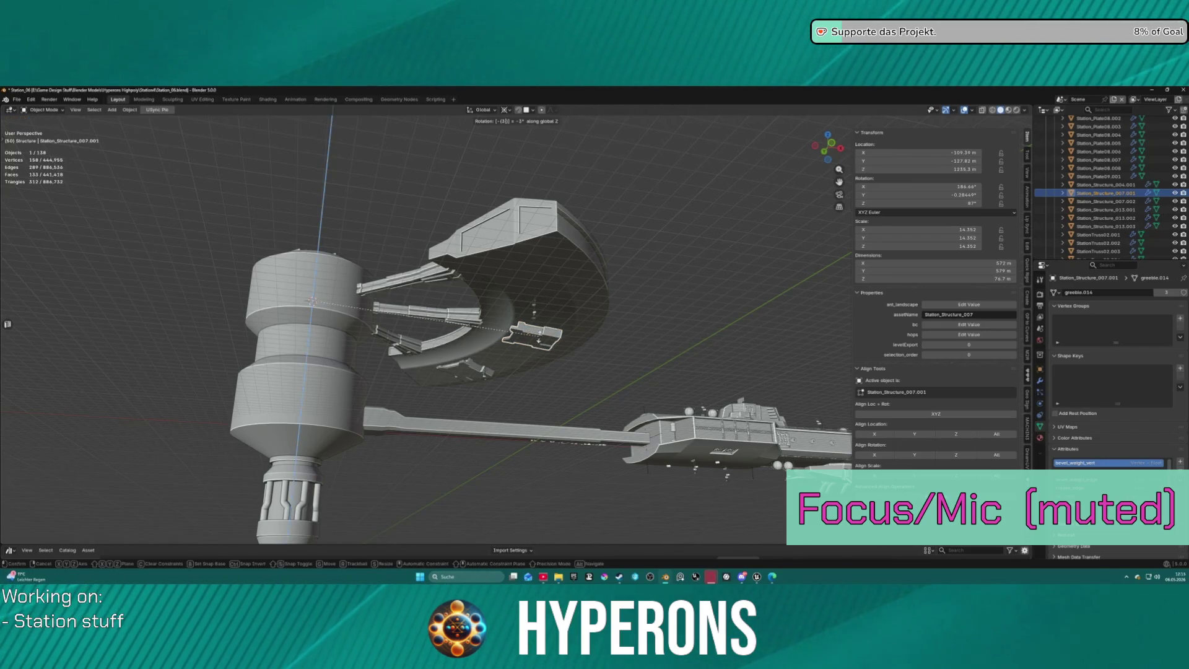
{"action": "key", "text": "Return"}
{"action": "mouse_move", "coordinate": [576, 310]}
{"action": "middle_mouse_down"}
{"action": "mouse_move", "coordinate": [590, 302]}
{"action": "mouse_move", "coordinate": [462, 318]}
{"action": "mouse_move", "coordinate": [600, 312]}
{"action": "mouse_move", "coordinate": [552, 311]}
{"action": "mouse_move", "coordinate": [571, 317]}
{"action": "middle_mouse_up"}
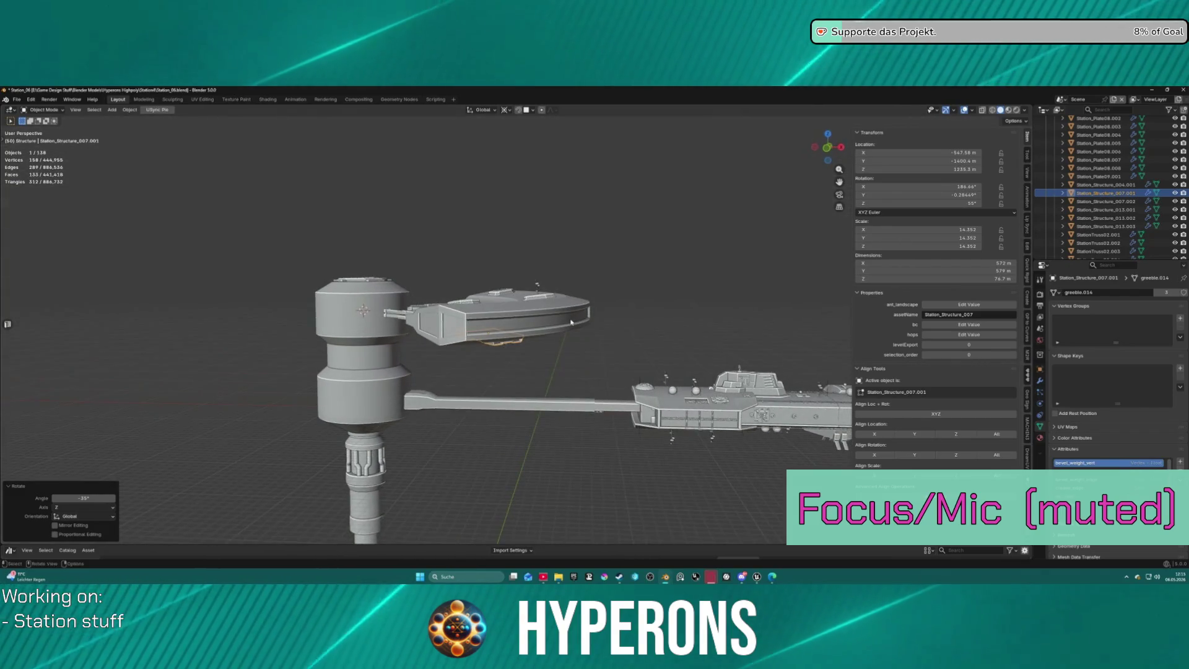
{"action": "key", "text": "r"}
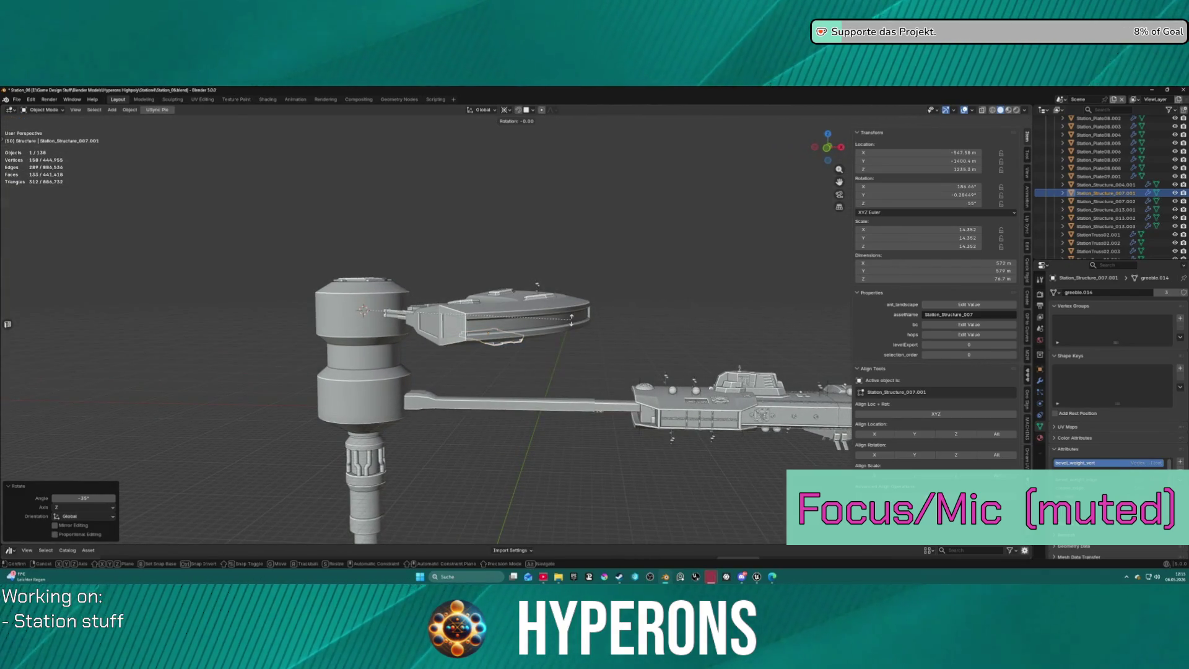
{"action": "key", "text": "z"}
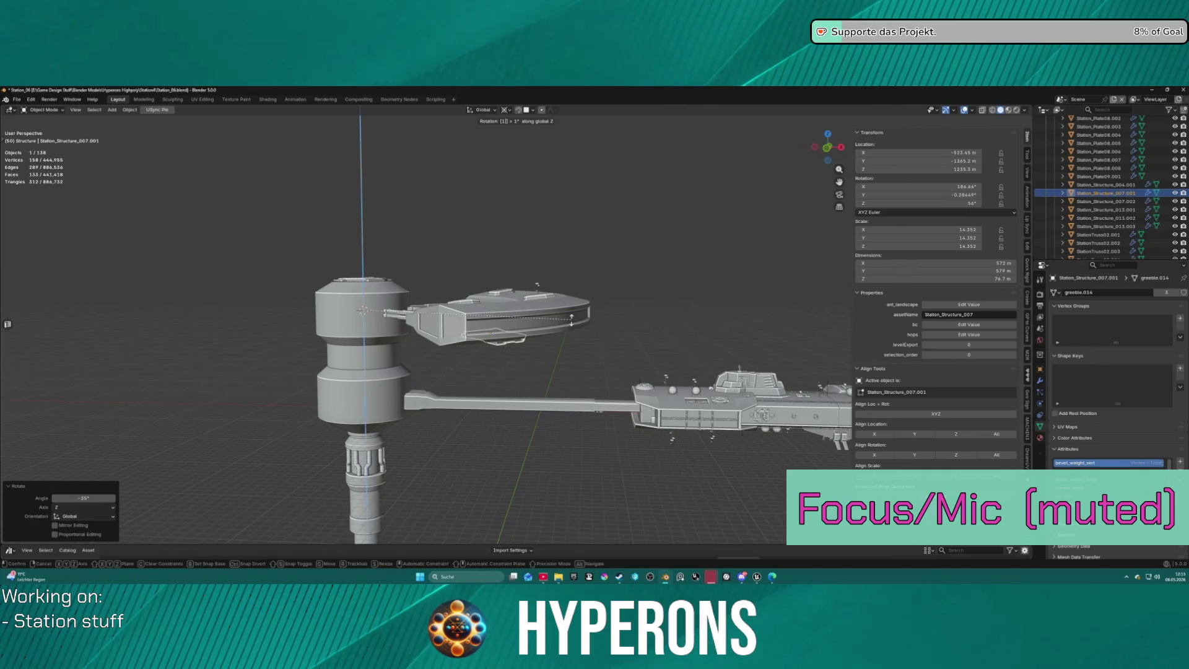
{"action": "key", "text": "Return"}
Rotate Station_Structure_007.002 by -10° about the Z axis.
{"action": "middle_click_drag", "start_coordinate": [572, 323], "coordinate": [583, 330]}
{"action": "left_click", "coordinate": [605, 336]}
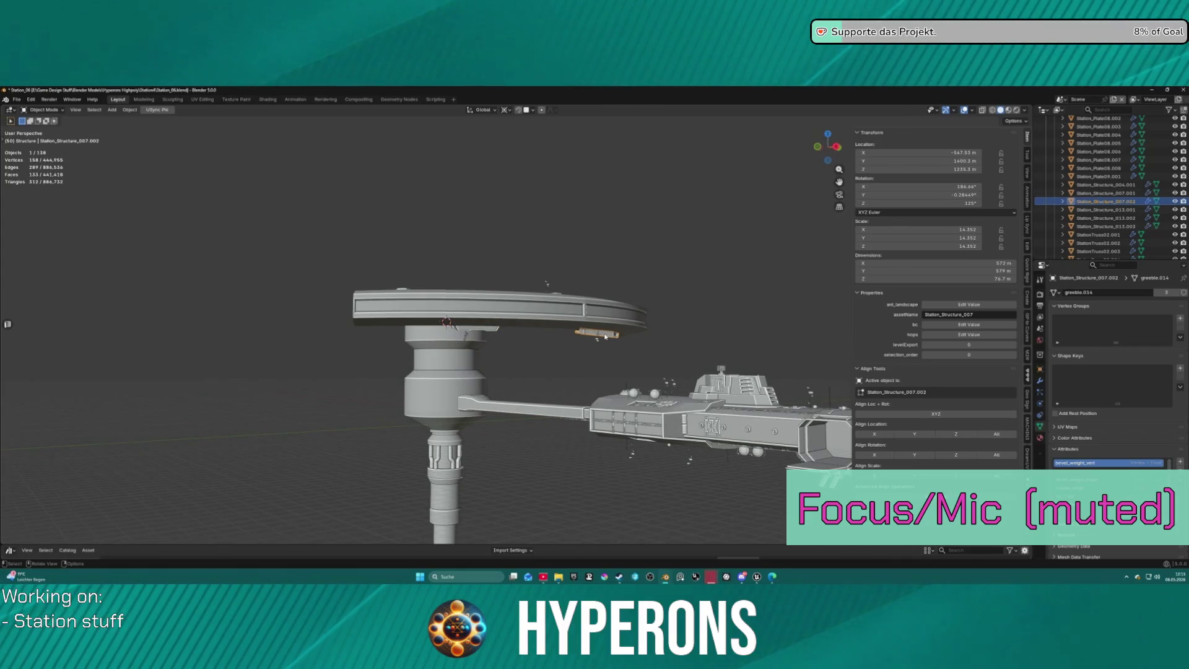
{"action": "key", "text": "r"}
{"action": "key", "text": "z"}
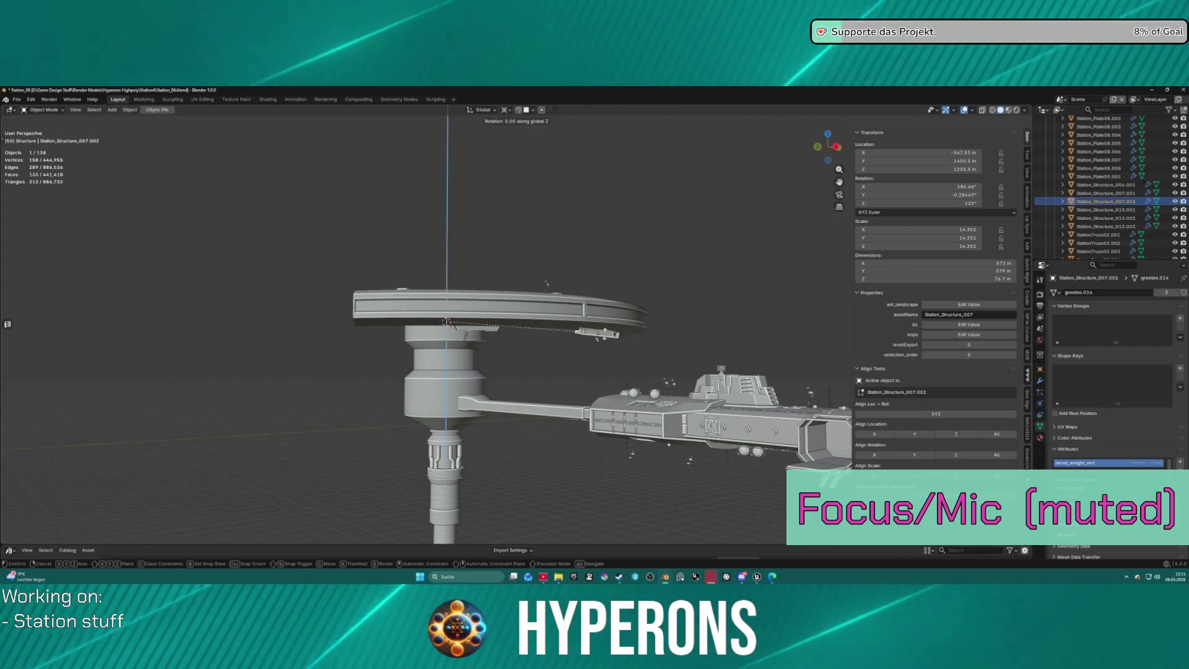
{"action": "key", "text": "Return"}
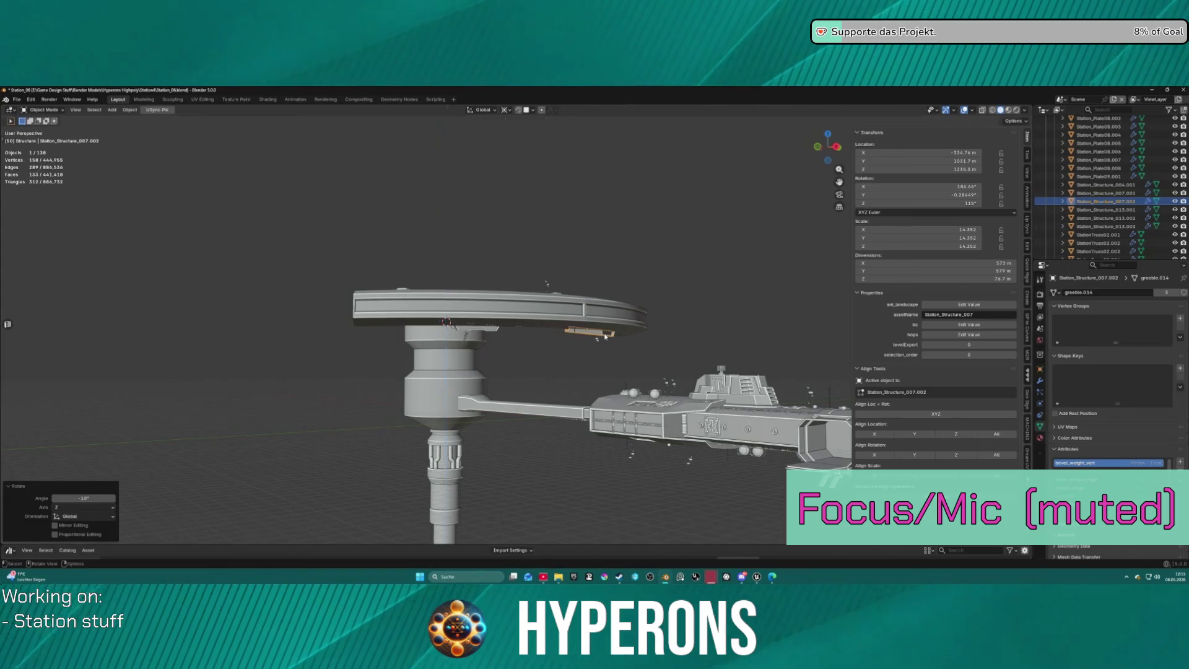
{"action": "mouse_move", "coordinate": [606, 336]}
{"action": "middle_mouse_down"}
{"action": "mouse_move", "coordinate": [422, 335]}
{"action": "mouse_move", "coordinate": [533, 416]}
{"action": "mouse_move", "coordinate": [520, 337]}
{"action": "mouse_move", "coordinate": [579, 342]}
{"action": "middle_mouse_up"}
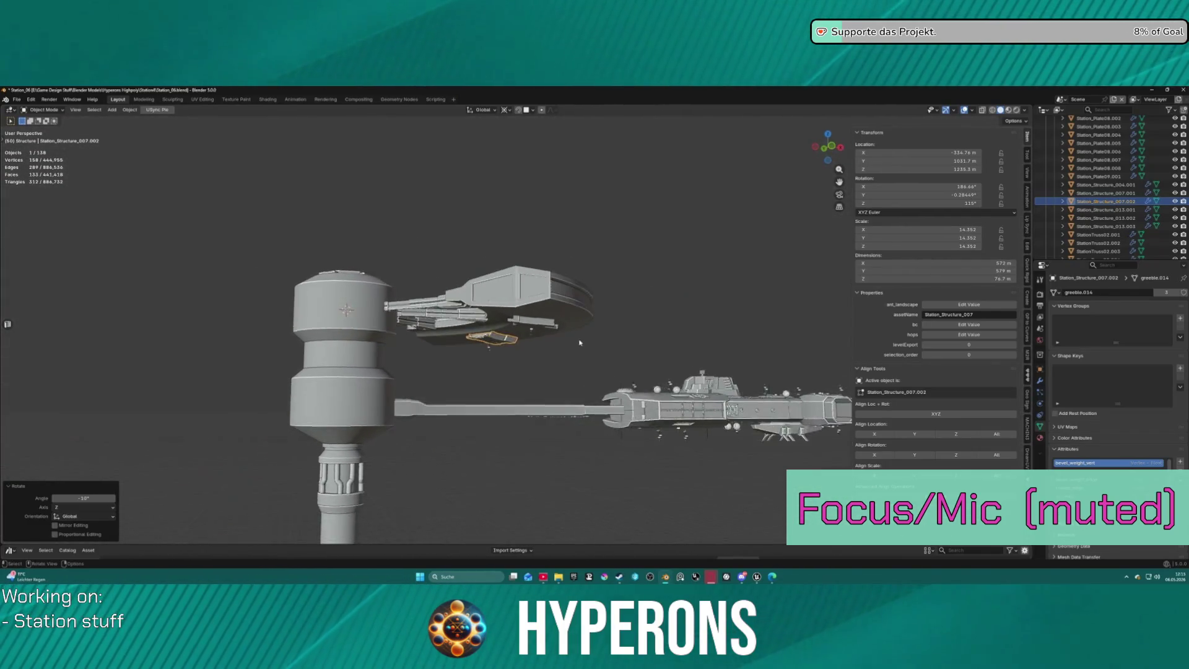
Move Antenna_000.014 and Antenna_000.015 to new spots on the ring's underside.
{"action": "scroll", "coordinate": [580, 342], "scroll_direction": "up", "scroll_amount": 5}
{"action": "left_click", "coordinate": [559, 338]}
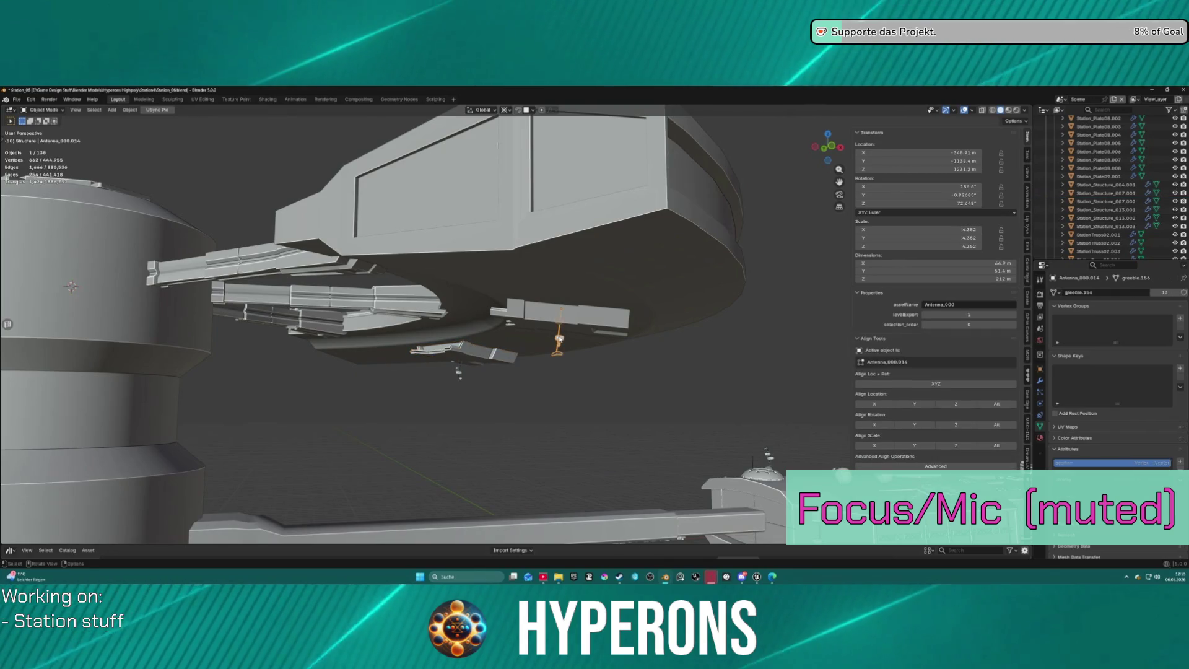
{"action": "middle_click_drag", "start_coordinate": [559, 338], "coordinate": [626, 301]}
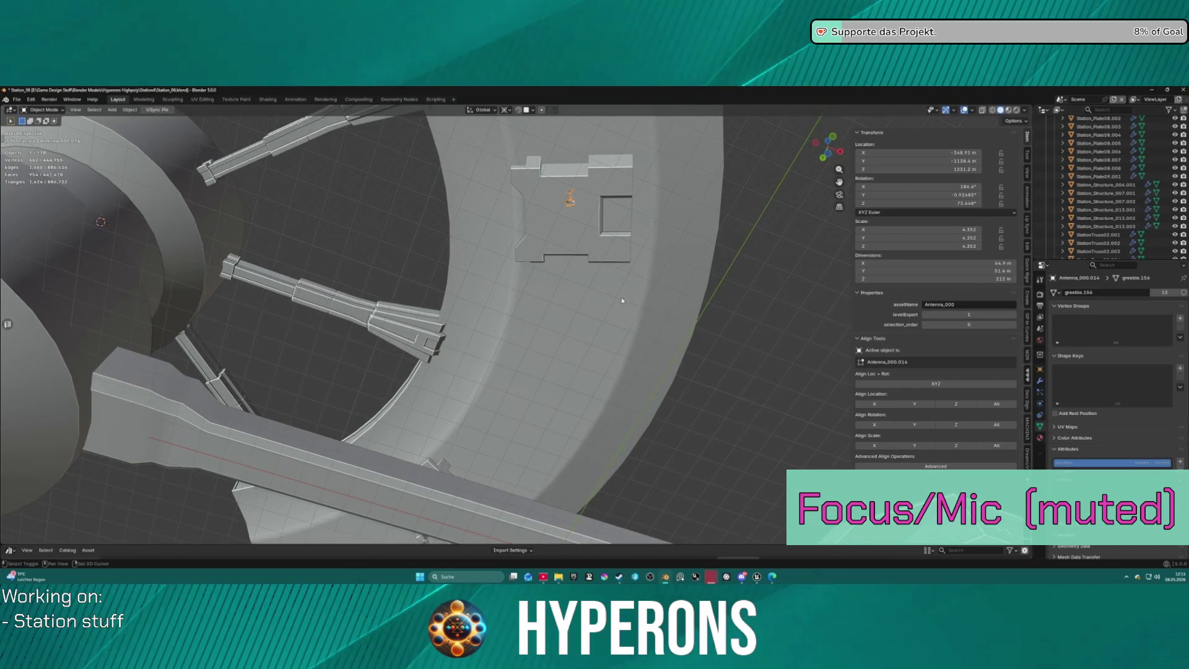
{"action": "key", "text": "shift+s"}
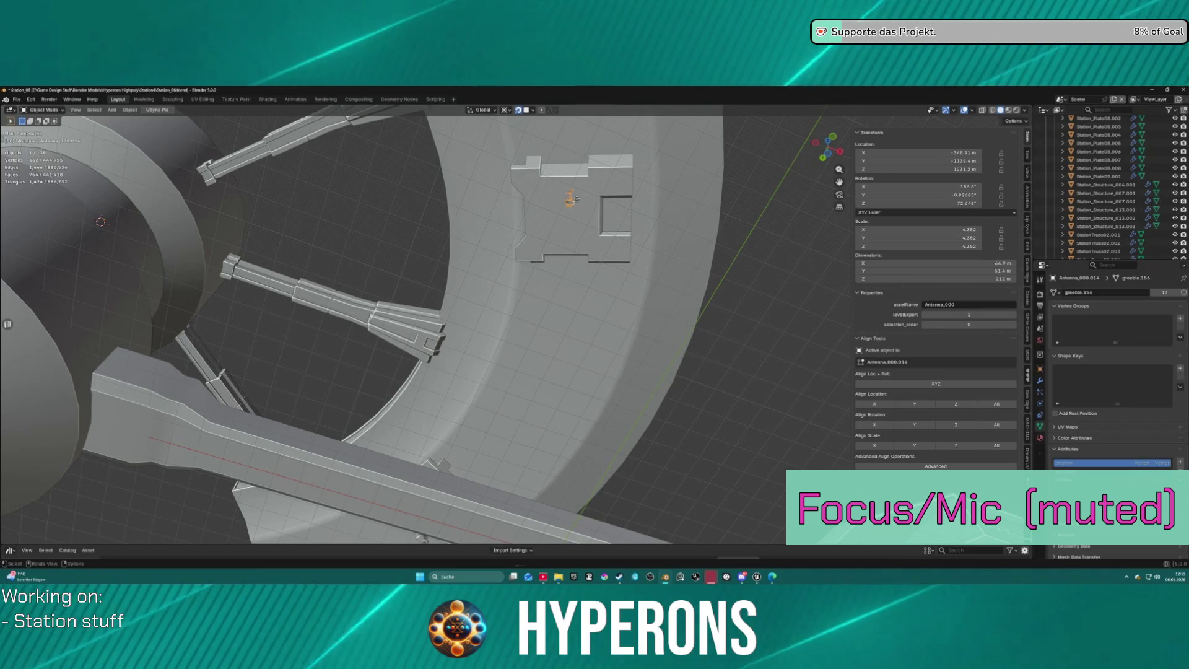
{"action": "key", "text": "g"}
{"action": "left_click", "coordinate": [564, 220]}
{"action": "middle_click_drag", "start_coordinate": [564, 220], "coordinate": [531, 366]}
{"action": "left_click", "coordinate": [451, 519]}
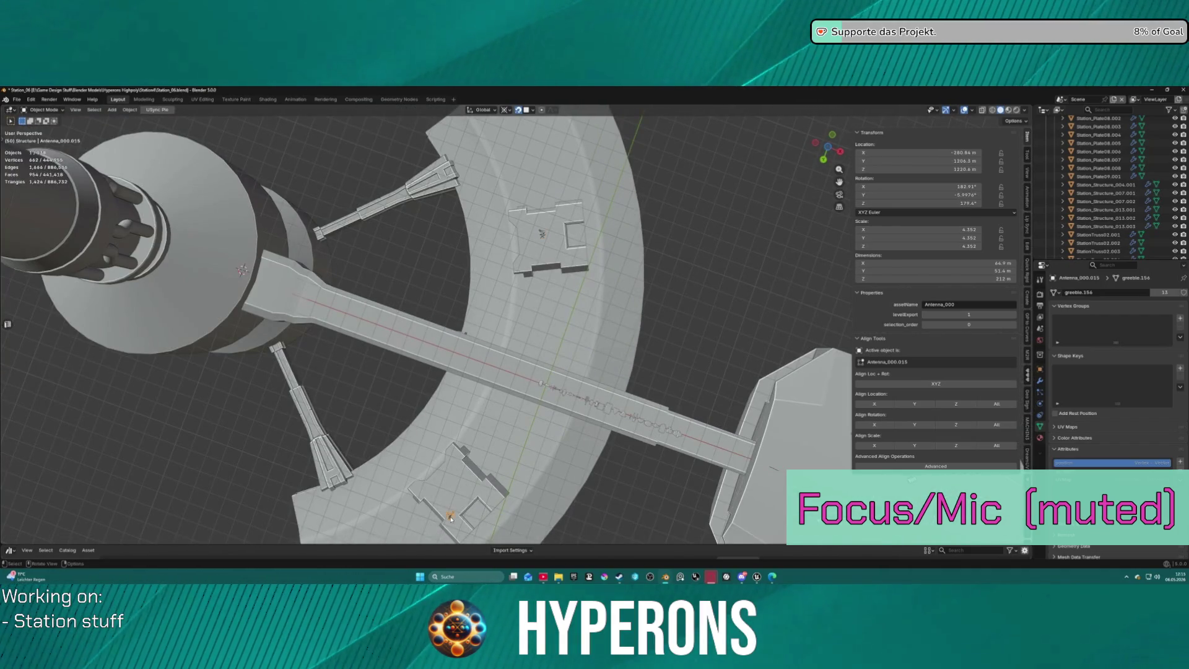
{"action": "key", "text": "g"}
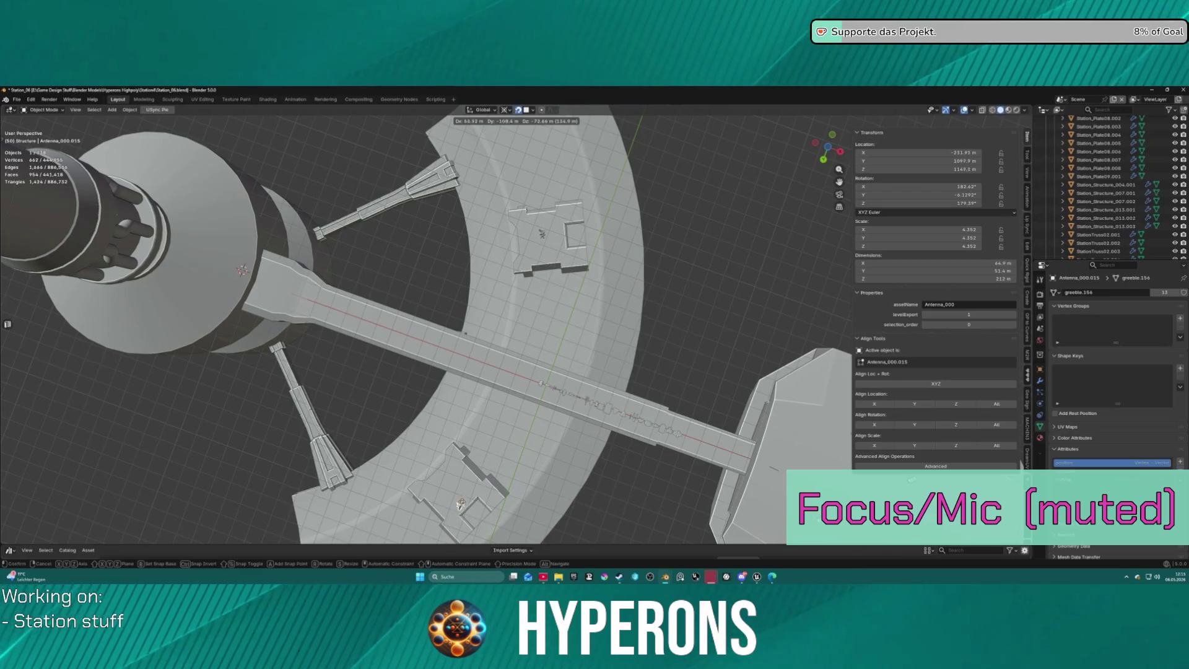
{"action": "left_click", "coordinate": [455, 488]}
{"action": "mouse_move", "coordinate": [456, 489]}
{"action": "middle_mouse_down"}
{"action": "mouse_move", "coordinate": [514, 339]}
{"action": "mouse_move", "coordinate": [545, 372]}
{"action": "mouse_move", "coordinate": [589, 375]}
{"action": "mouse_move", "coordinate": [673, 345]}
{"action": "mouse_move", "coordinate": [566, 235]}
{"action": "middle_mouse_up"}
Delete Antenna_000.007 from the station.
{"action": "scroll", "coordinate": [566, 234], "scroll_direction": "up", "scroll_amount": 5}
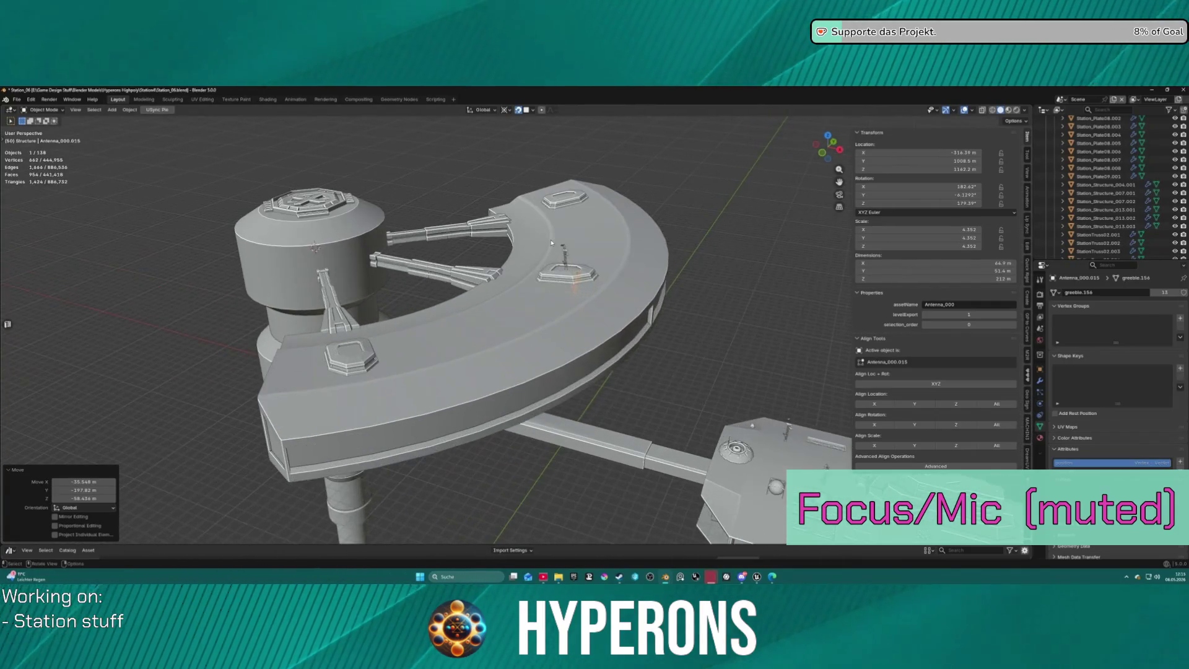
{"action": "left_click", "coordinate": [587, 229]}
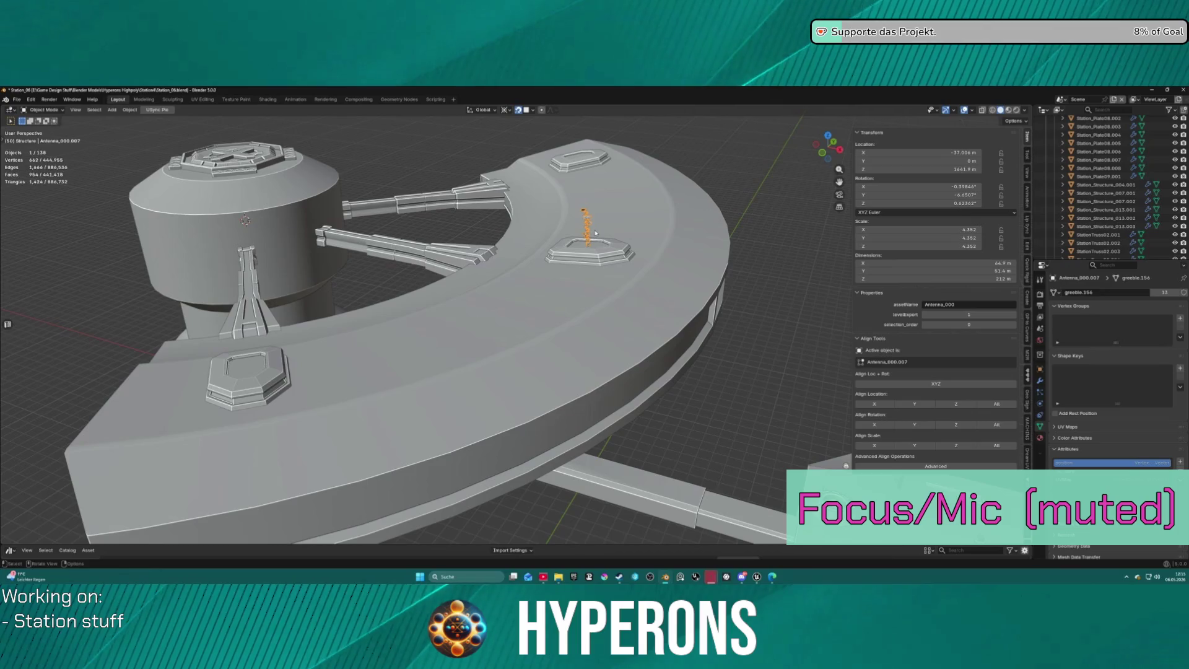
{"action": "key", "text": "g"}
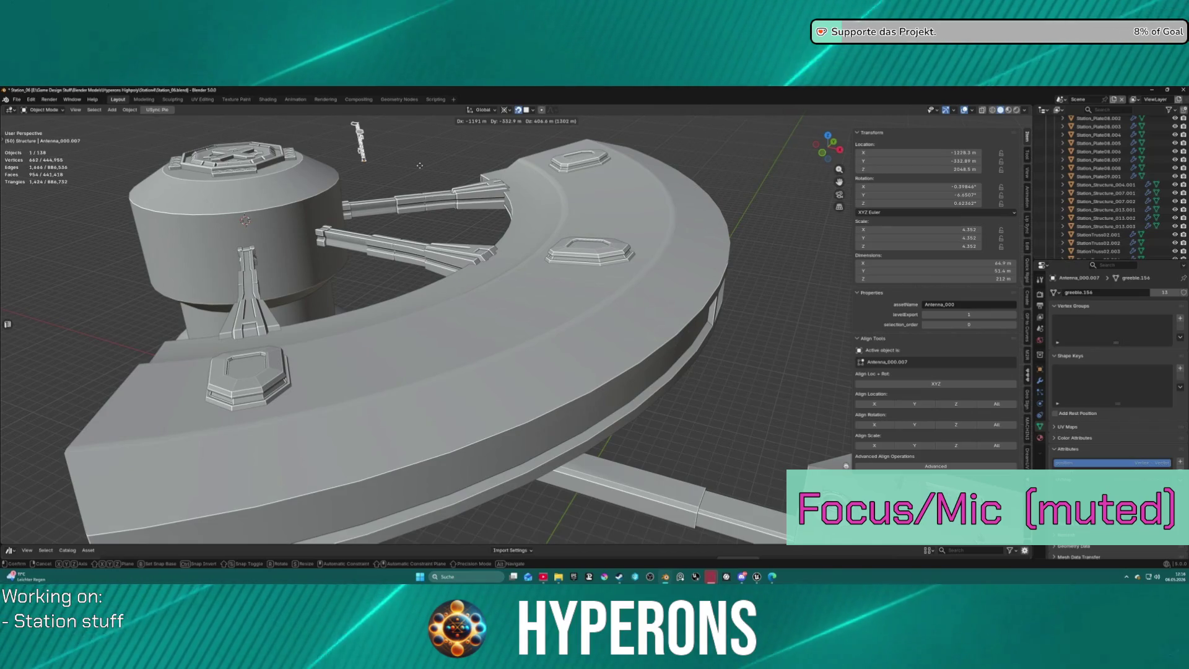
{"action": "left_click", "coordinate": [428, 208]}
{"action": "key", "text": "Delete"}
{"action": "scroll", "coordinate": [512, 235], "scroll_direction": "down", "scroll_amount": 5}
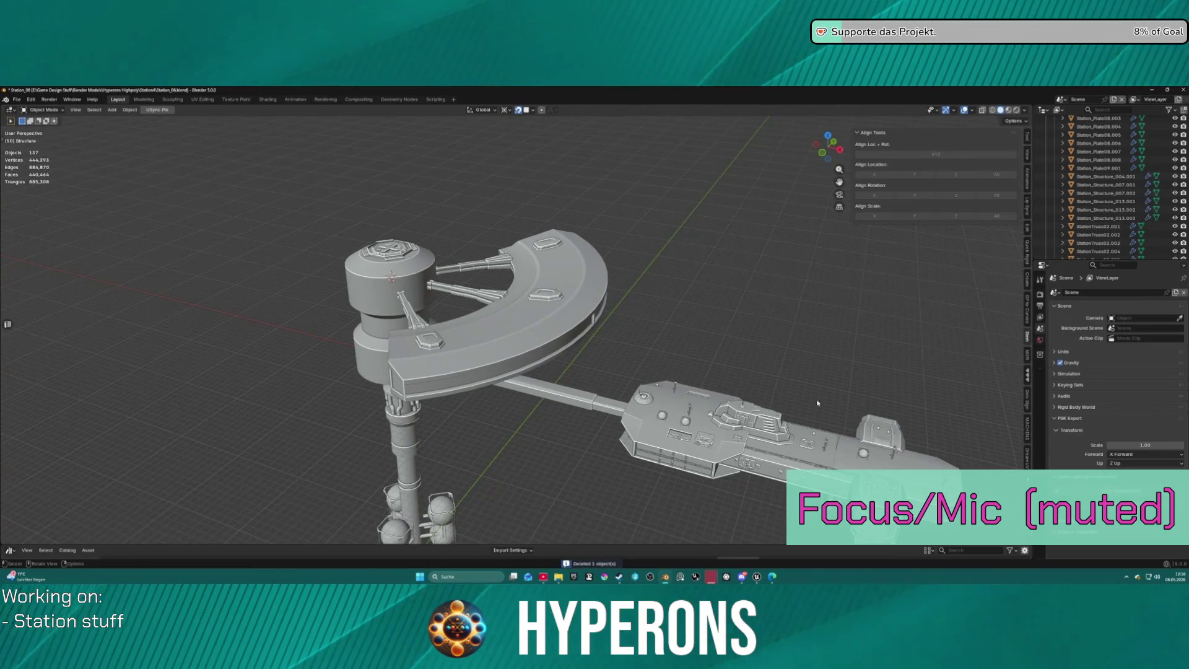
Select both Station_Structure_007.001 and Station_Structure_007.002 greeble pieces.
{"action": "scroll", "coordinate": [993, 323], "scroll_direction": "up", "scroll_amount": 2}
{"action": "scroll", "coordinate": [1108, 186], "scroll_direction": "up", "scroll_amount": 3}
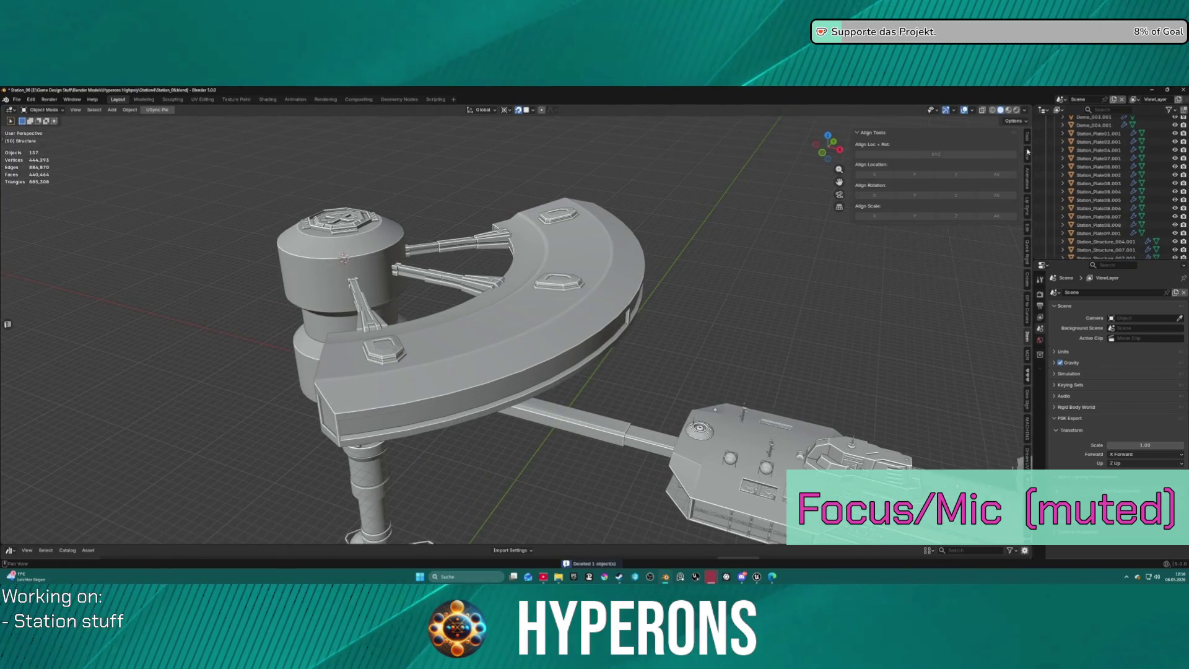
{"action": "scroll", "coordinate": [1026, 145], "scroll_direction": "down", "scroll_amount": 4}
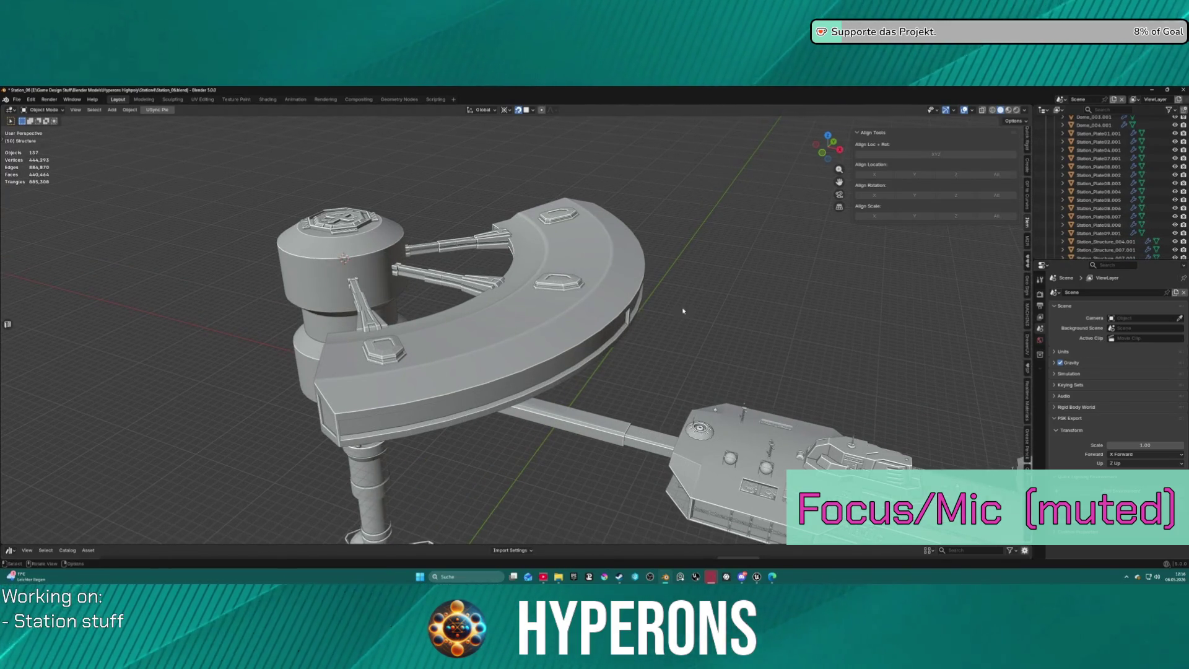
{"action": "middle_click_drag", "start_coordinate": [586, 376], "coordinate": [571, 311]}
{"action": "left_click", "coordinate": [485, 296]}
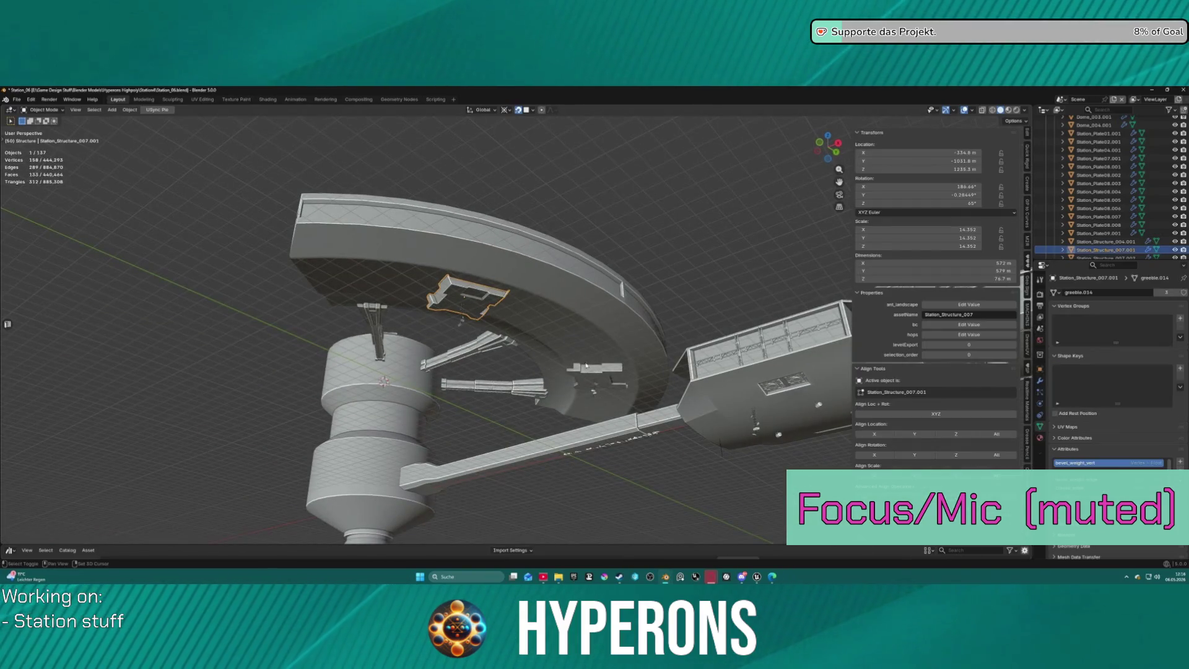
{"action": "left_click", "coordinate": [600, 376], "text": "shift"}
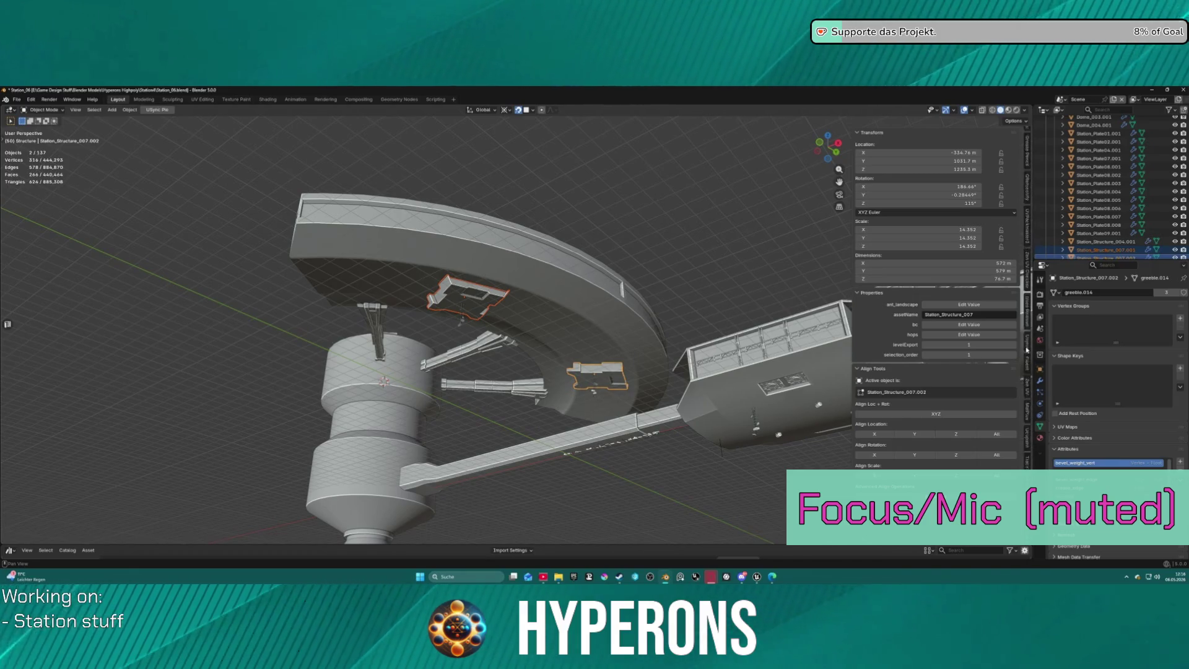
Export them with the USync sidebar tools and frame the station in Unreal Engine.
{"action": "left_click", "coordinate": [1028, 324]}
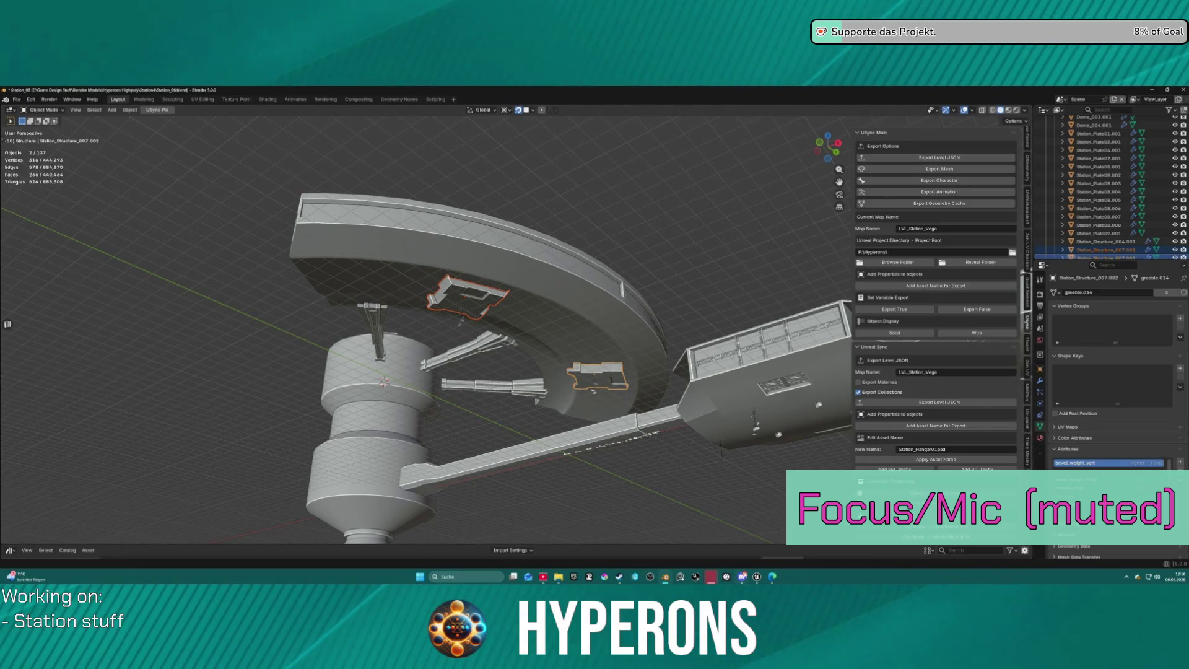
{"action": "key", "text": "alt+Tab"}
{"action": "key", "text": "f"}
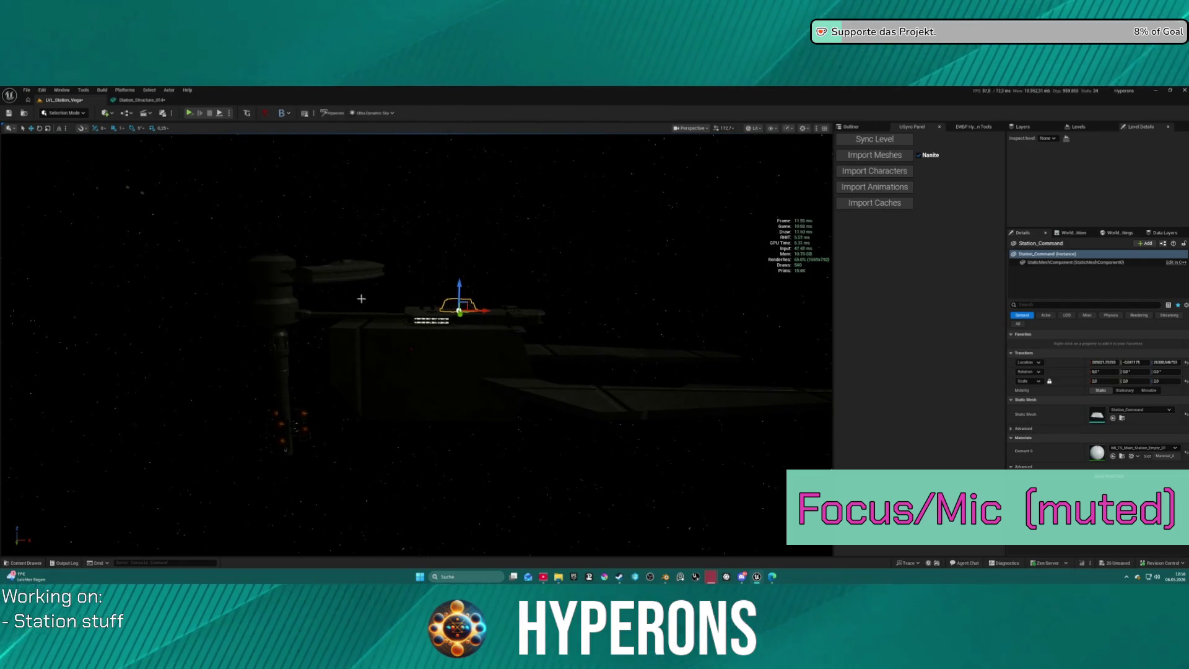
Delete Station_Structure_004.001 from the Unreal level and fly around the station.
{"action": "left_click", "coordinate": [431, 355]}
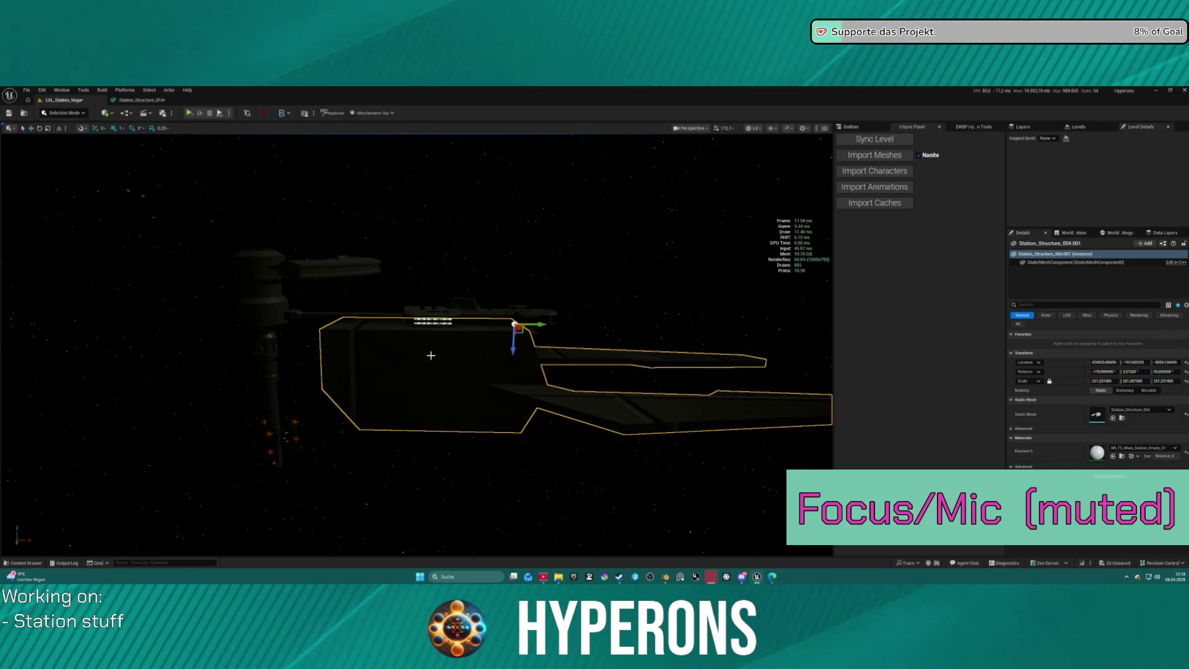
{"action": "key", "text": "Delete"}
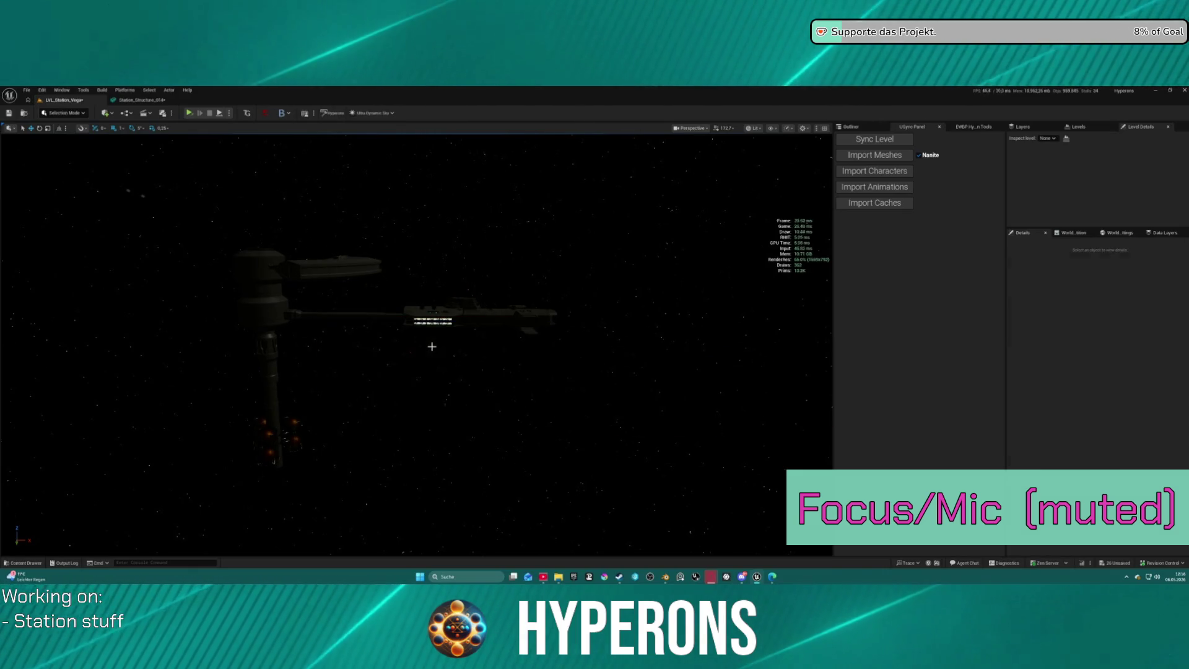
{"action": "mouse_move", "coordinate": [273, 462]}
{"action": "right_mouse_down"}
{"action": "mouse_move", "coordinate": [87, 456]}
{"action": "mouse_move", "coordinate": [87, 502]}
{"action": "mouse_move", "coordinate": [85, 468]}
{"action": "mouse_move", "coordinate": [43, 447]}
{"action": "right_mouse_up"}
{"action": "key", "text": "w"}
{"action": "key", "text": "s"}
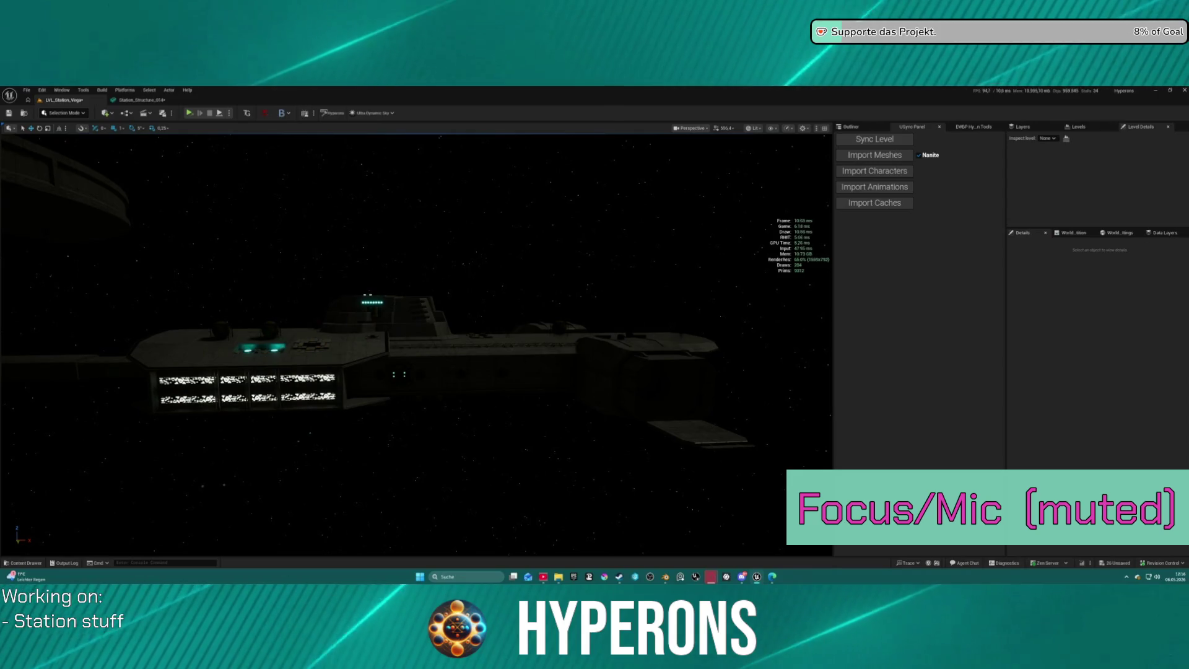
{"action": "mouse_move", "coordinate": [744, 371]}
{"action": "right_mouse_down"}
{"action": "mouse_move", "coordinate": [663, 338]}
{"action": "mouse_move", "coordinate": [656, 347]}
{"action": "mouse_move", "coordinate": [465, 294]}
{"action": "right_mouse_up"}
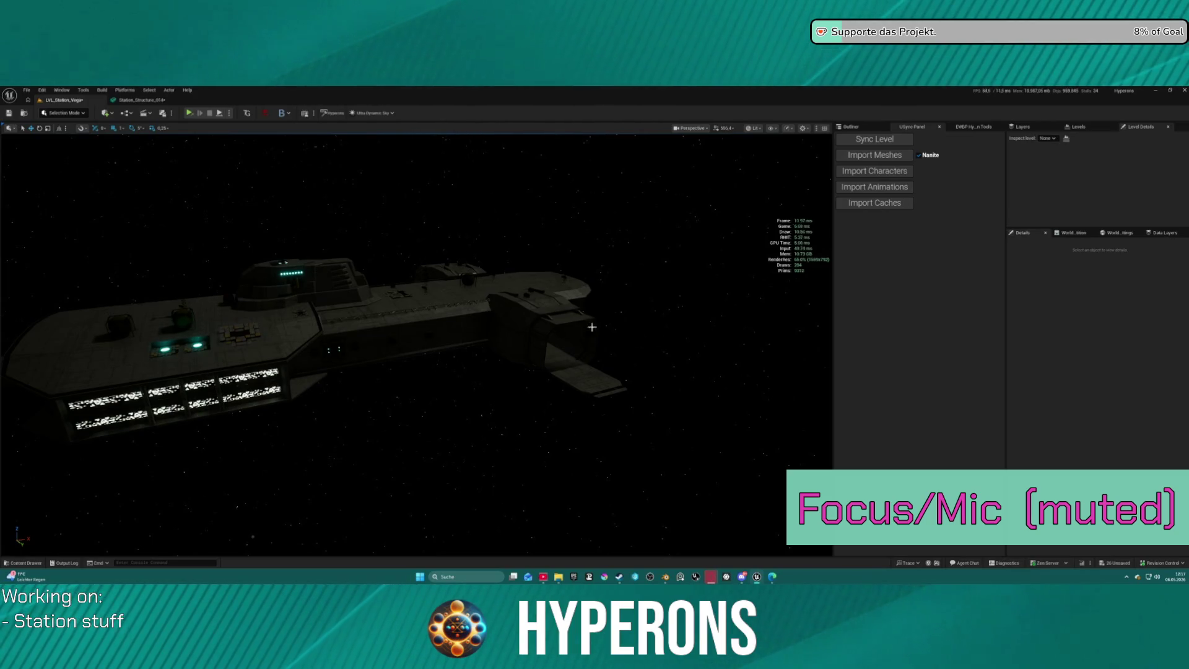
Inspect Station_Plate02.001, Station_Part01 and other hull parts, then return to Blender.
{"action": "left_click", "coordinate": [251, 337]}
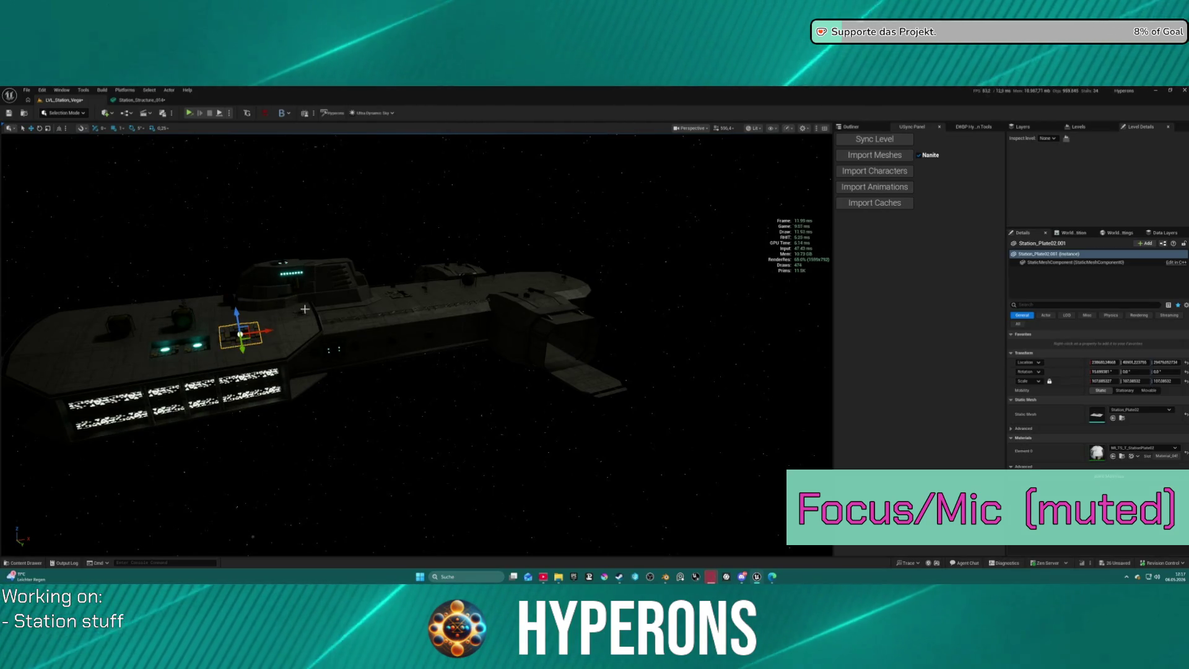
{"action": "key", "text": "Escape"}
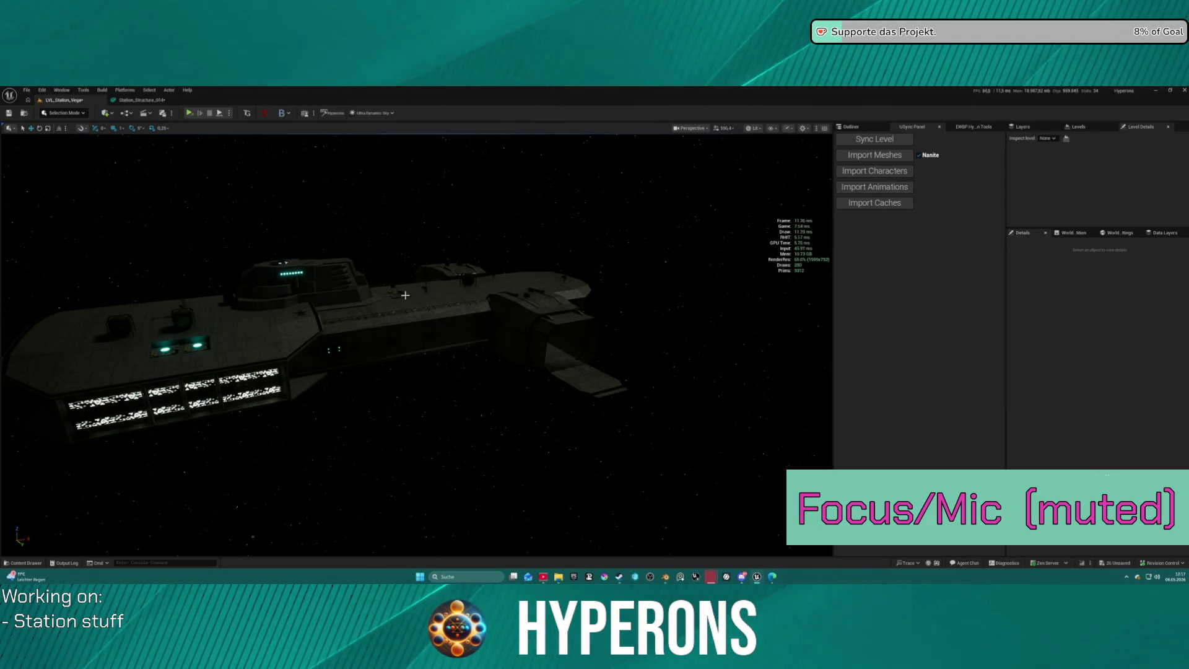
{"action": "left_click", "coordinate": [298, 317]}
{"action": "left_click", "coordinate": [313, 316]}
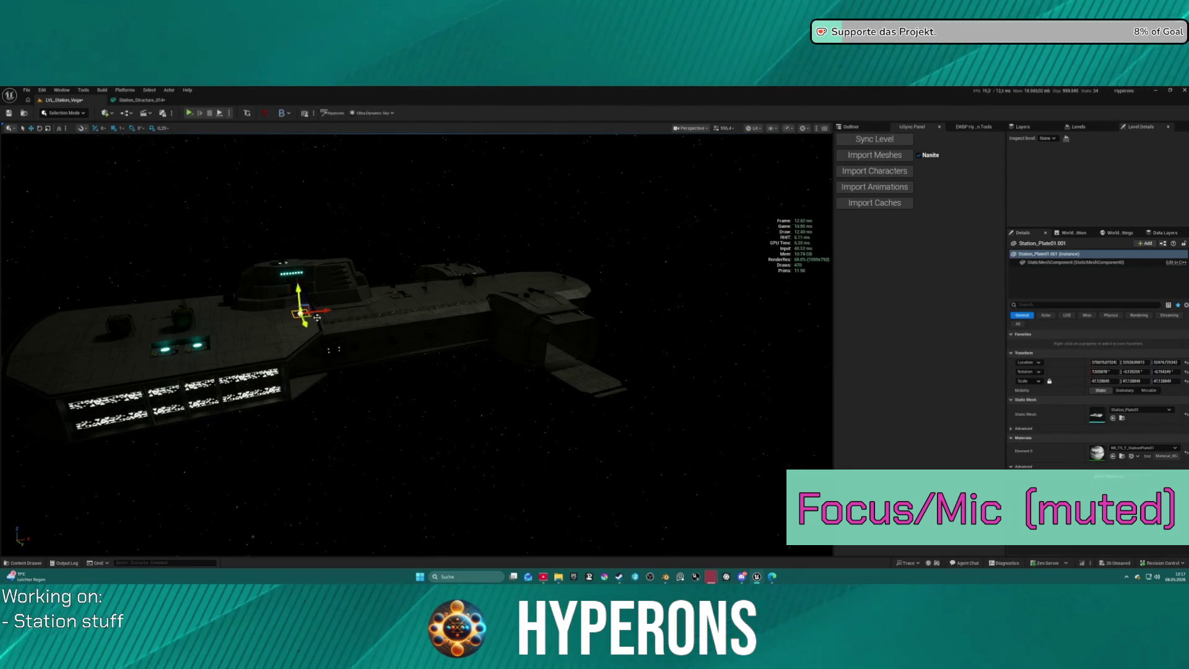
{"action": "key", "text": "Escape"}
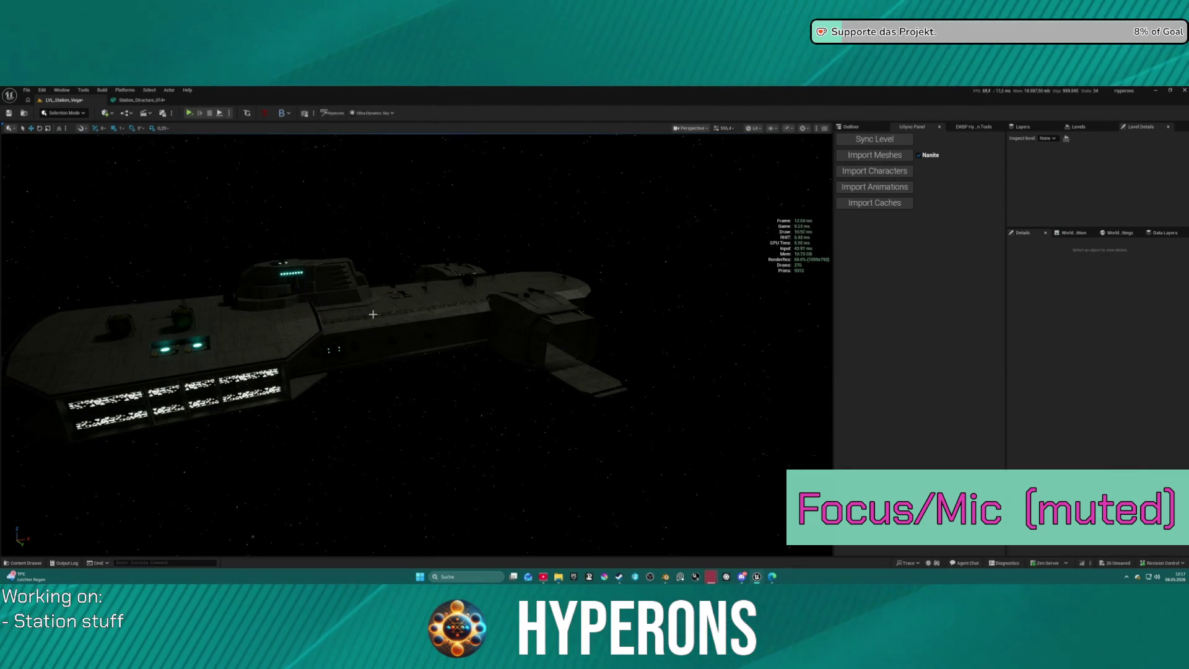
{"action": "left_click", "coordinate": [394, 292]}
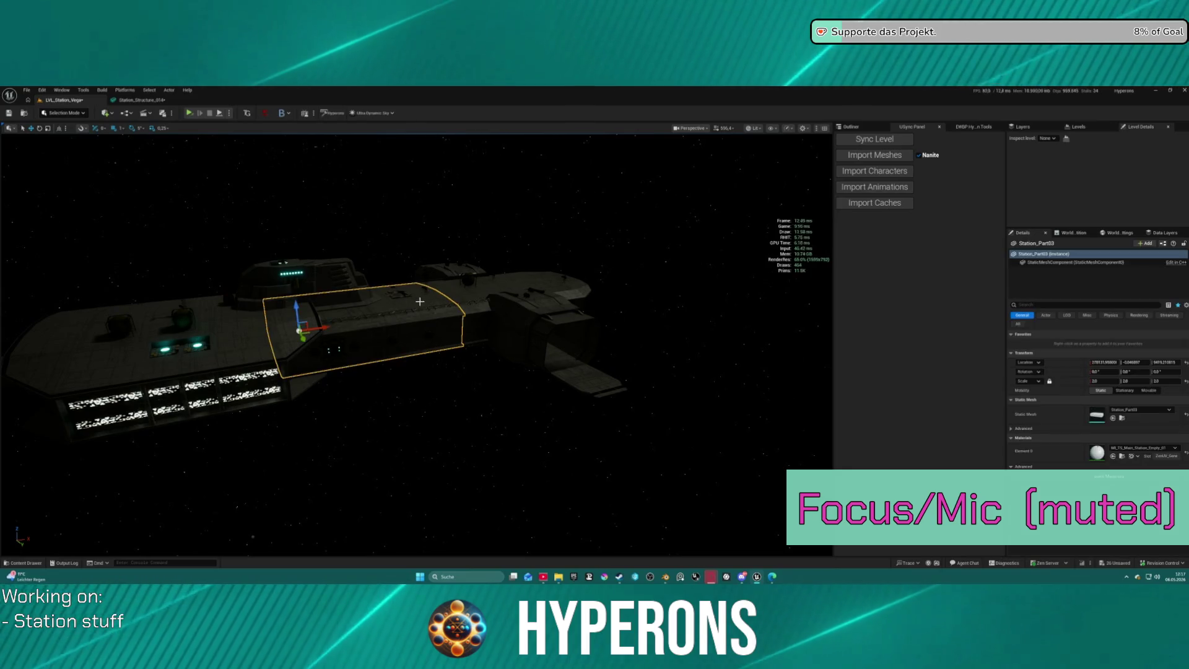
{"action": "left_click", "coordinate": [509, 418]}
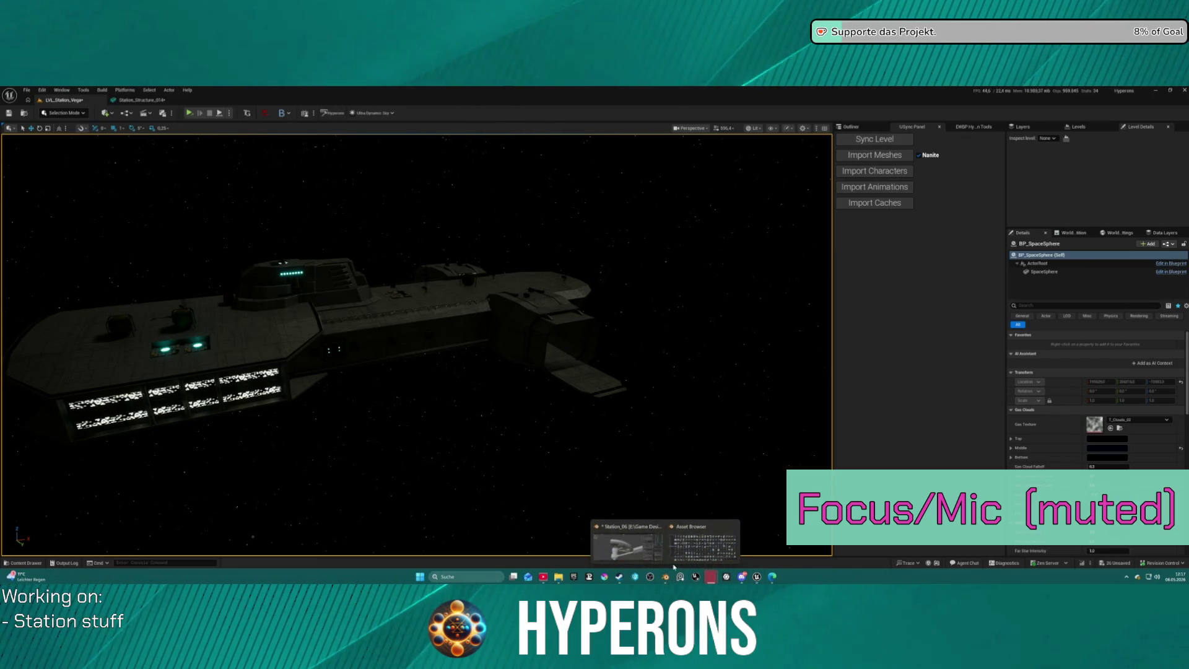
{"action": "left_click", "coordinate": [628, 540]}
{"action": "right_click", "coordinate": [601, 423]}
Check Station_Structure_004.001's asset name in Custom Properties, then go back to Unreal.
{"action": "middle_click_drag", "start_coordinate": [595, 431], "coordinate": [334, 433]}
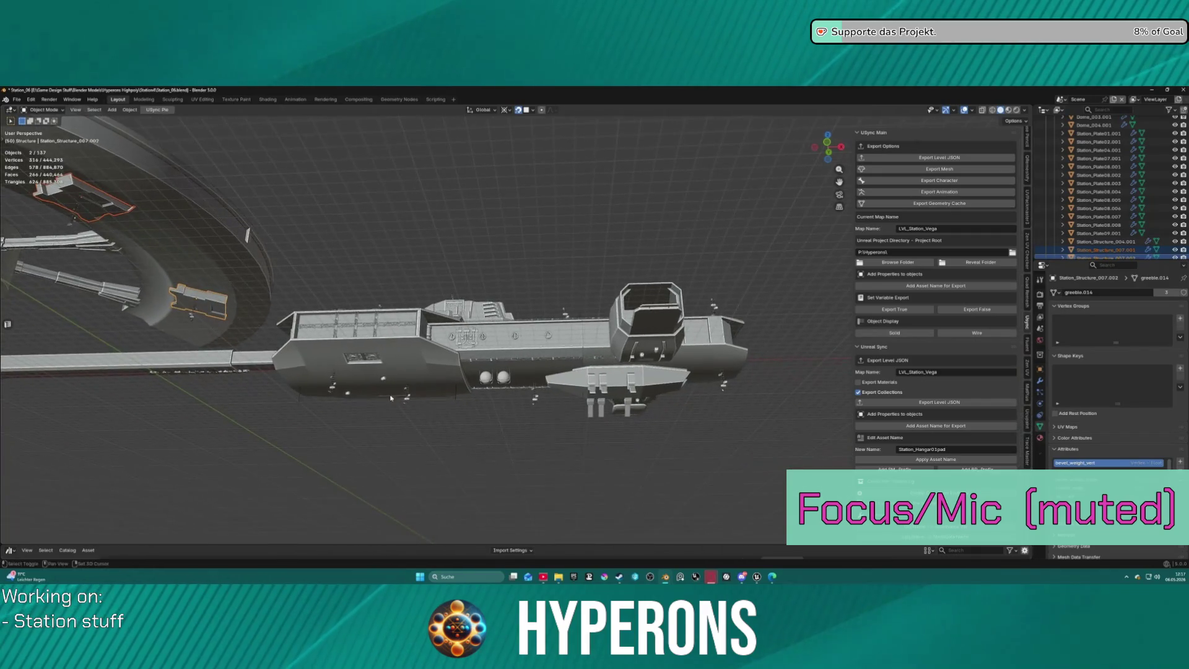
{"action": "scroll", "coordinate": [635, 384], "scroll_direction": "up", "scroll_amount": 2}
{"action": "mouse_move", "coordinate": [704, 412]}
{"action": "middle_mouse_down"}
{"action": "mouse_move", "coordinate": [497, 457]}
{"action": "mouse_move", "coordinate": [502, 409]}
{"action": "middle_mouse_up"}
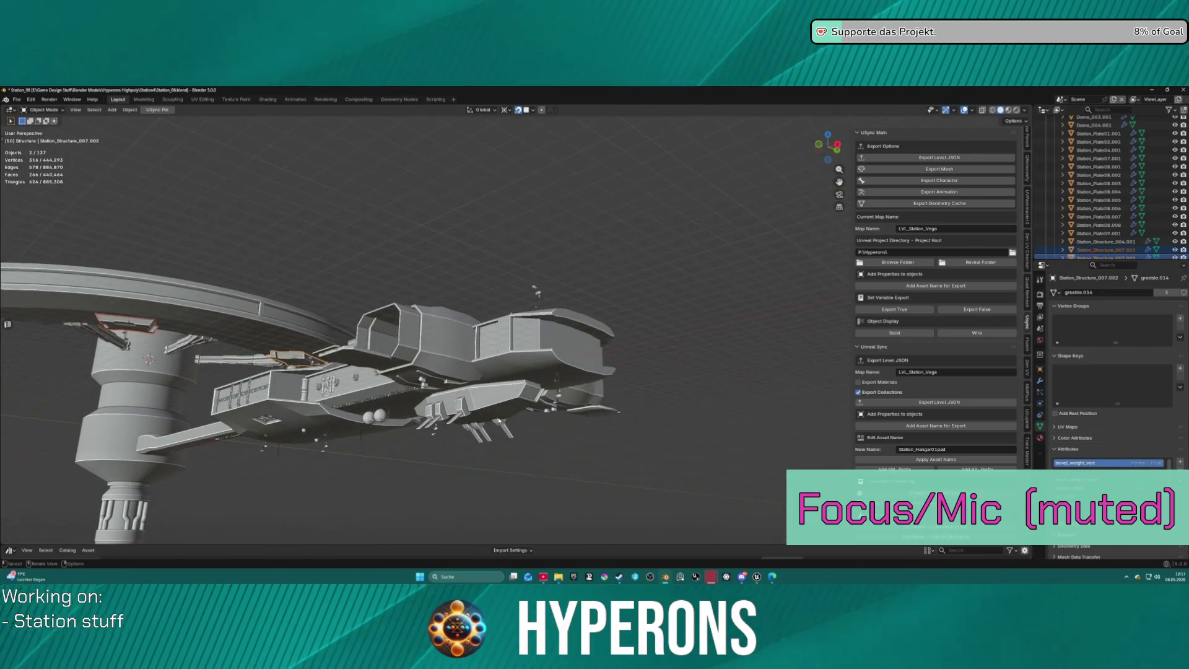
{"action": "left_click", "coordinate": [502, 408]}
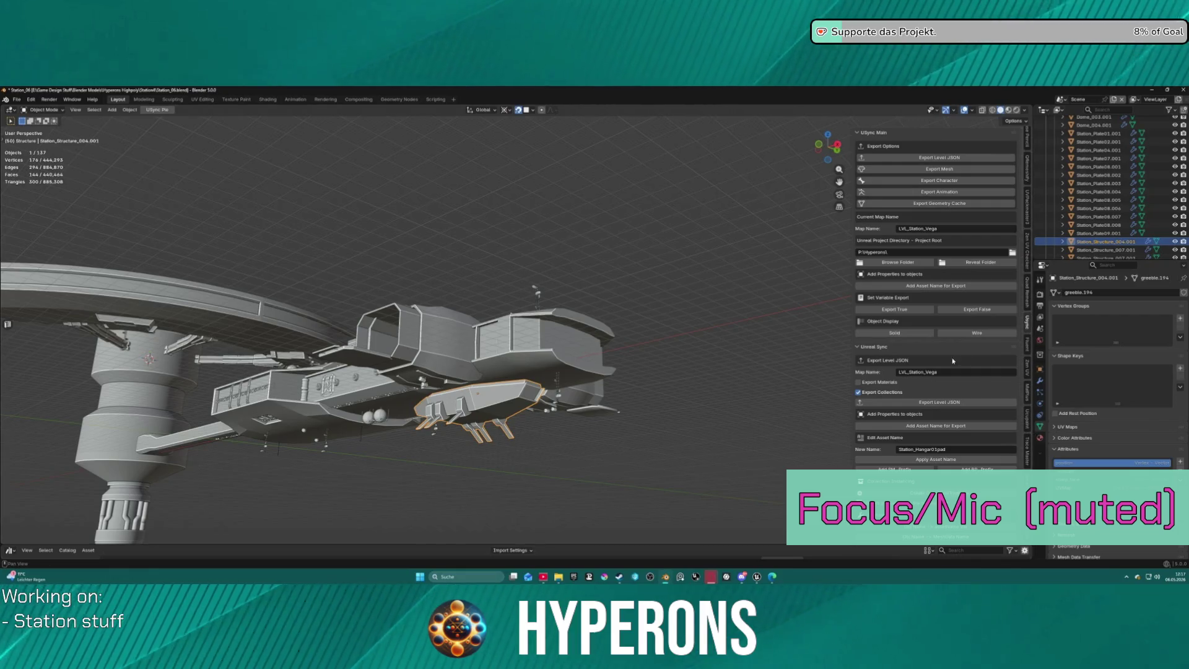
{"action": "scroll", "coordinate": [938, 402], "scroll_direction": "down", "scroll_amount": 5}
{"action": "scroll", "coordinate": [938, 402], "scroll_direction": "up", "scroll_amount": 5}
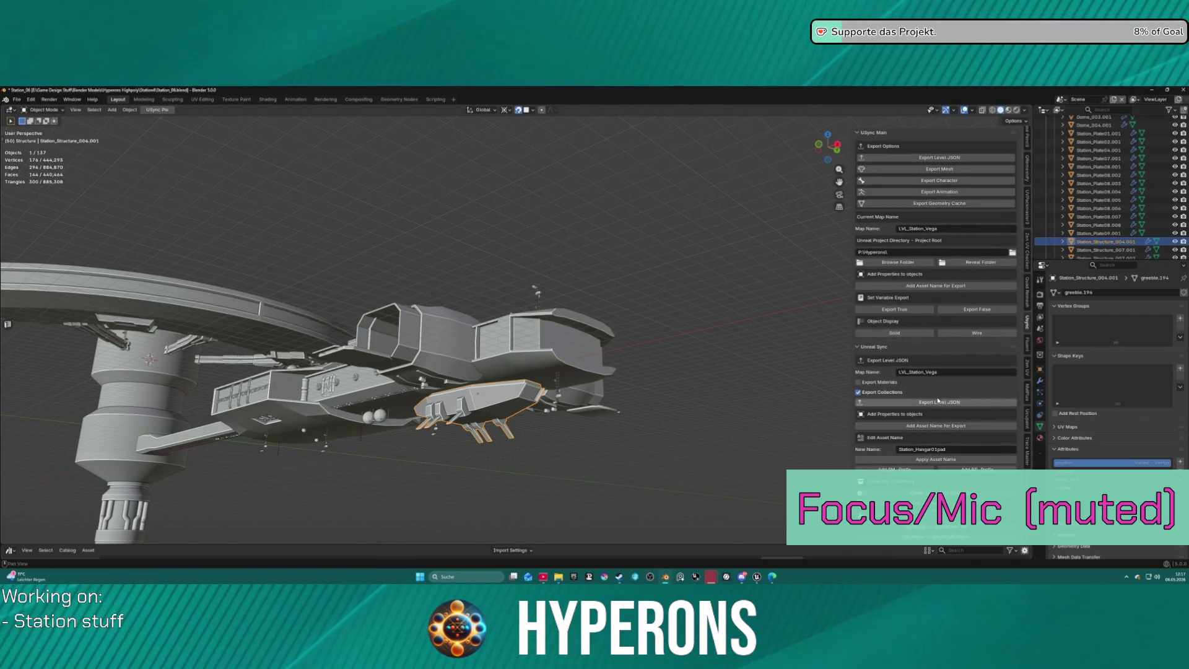
{"action": "scroll", "coordinate": [923, 307], "scroll_direction": "down", "scroll_amount": 10}
{"action": "scroll", "coordinate": [923, 303], "scroll_direction": "down", "scroll_amount": 6}
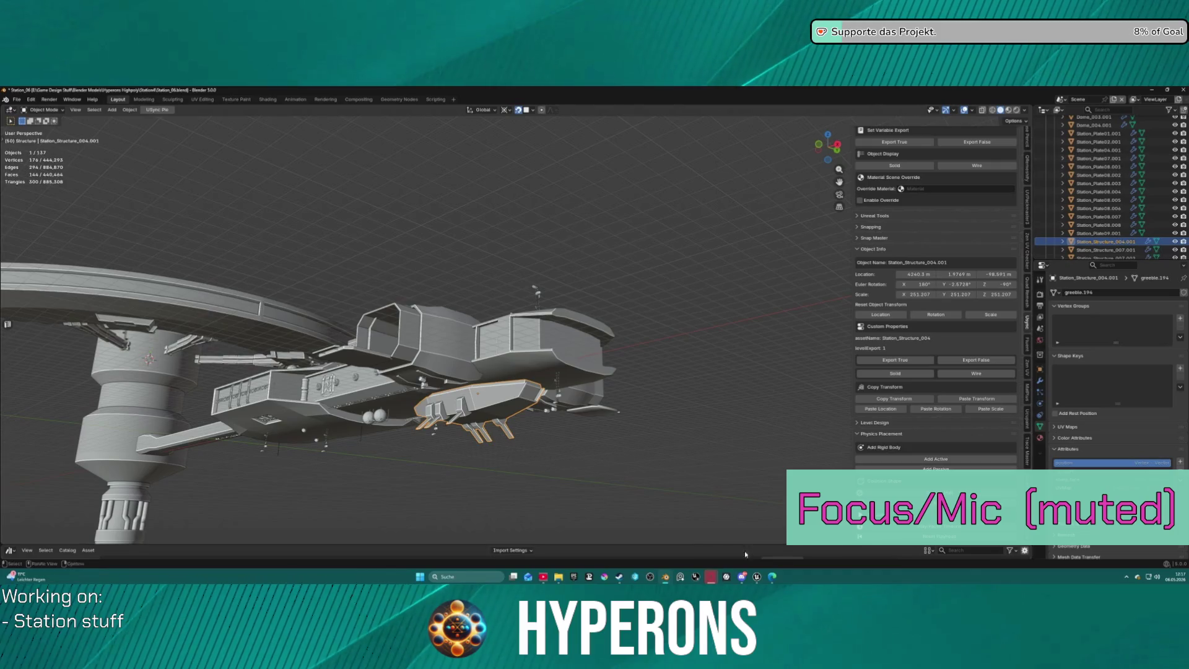
{"action": "left_click", "coordinate": [755, 575]}
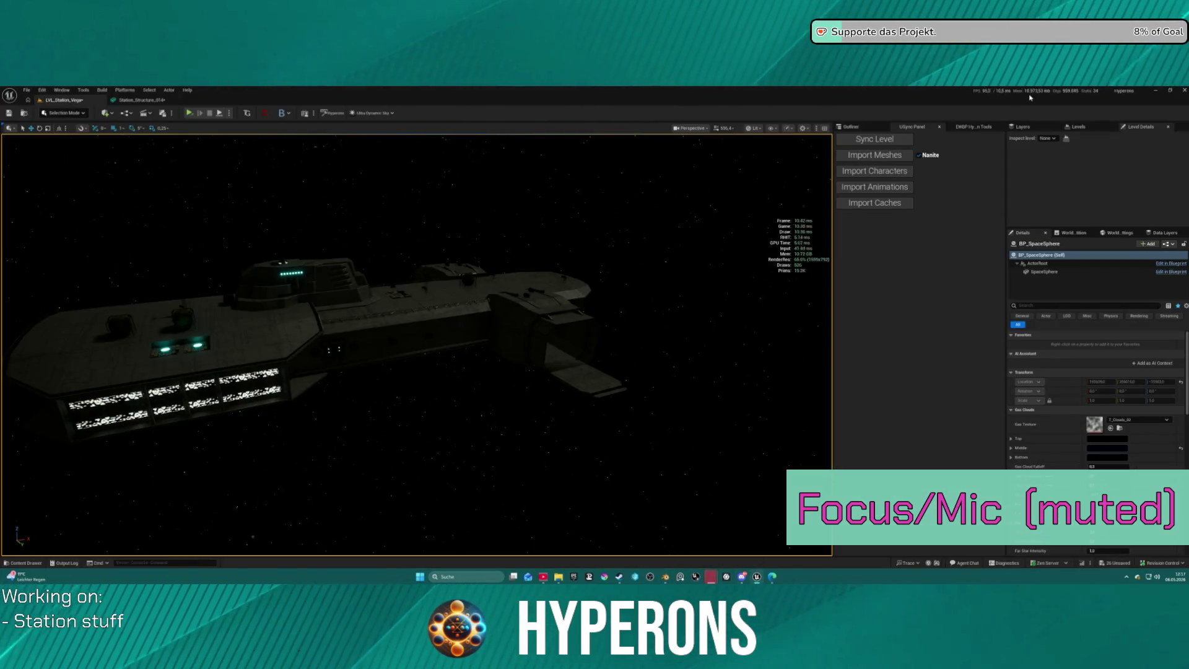
Browse the Station_Structure_004 mesh in the Content Drawer, then return to Blender.
{"action": "left_click", "coordinate": [852, 126]}
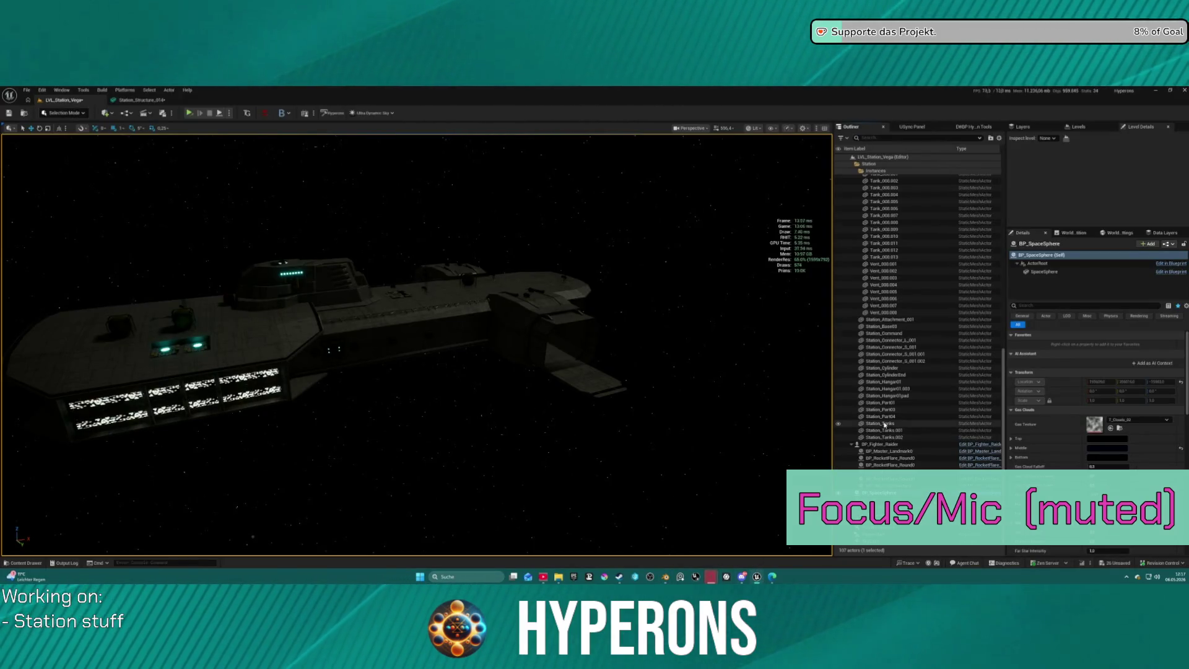
{"action": "key", "text": "ctrl+space"}
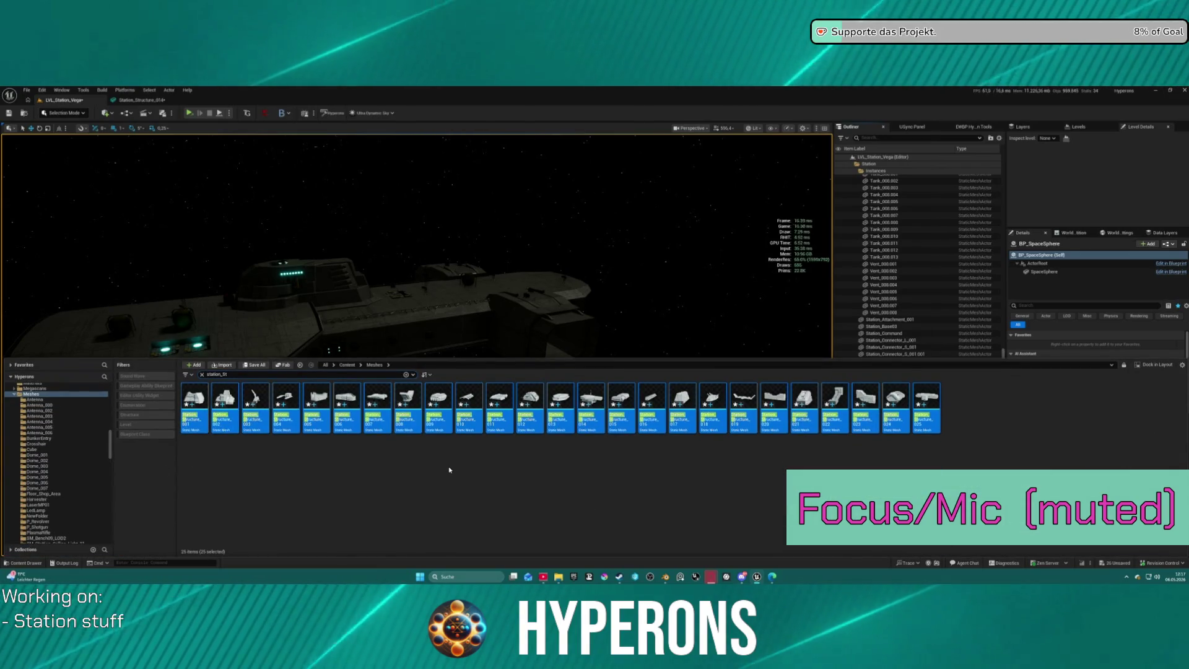
{"action": "right_click", "coordinate": [288, 409]}
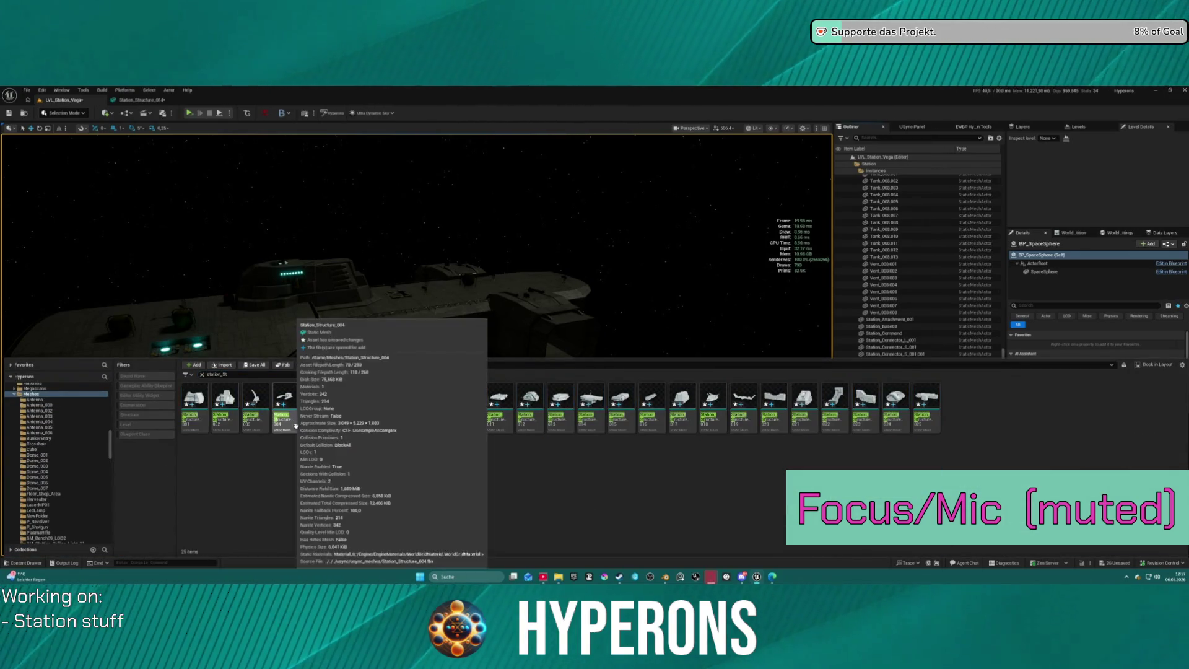
{"action": "left_click", "coordinate": [725, 453]}
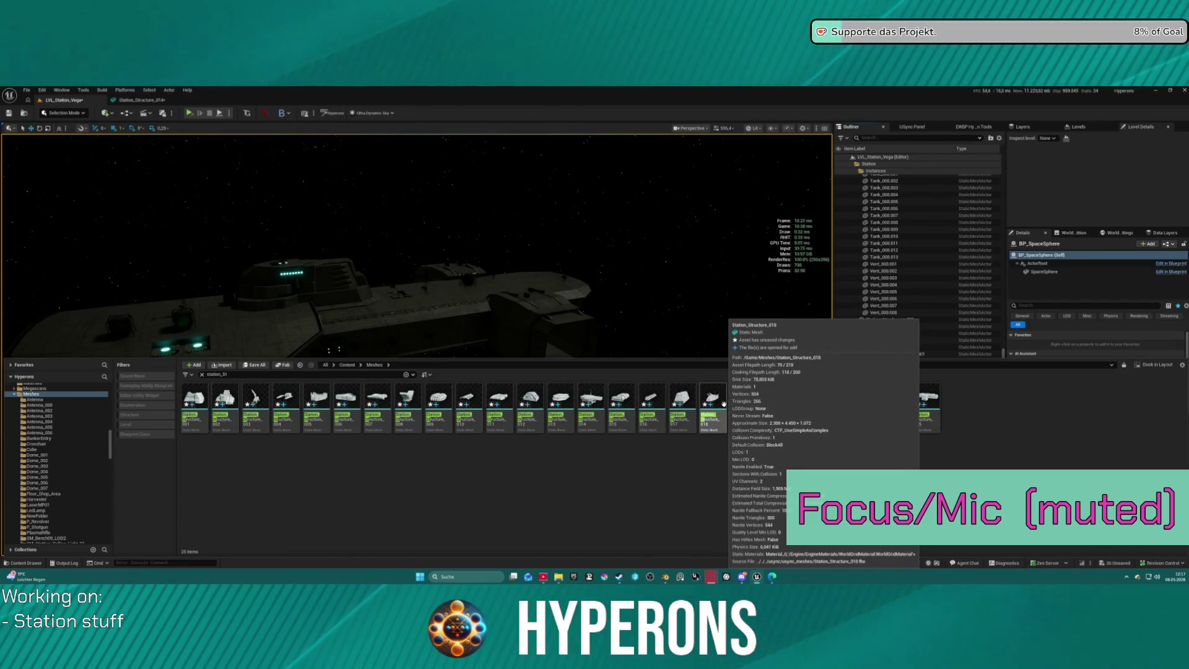
{"action": "left_click", "coordinate": [656, 232]}
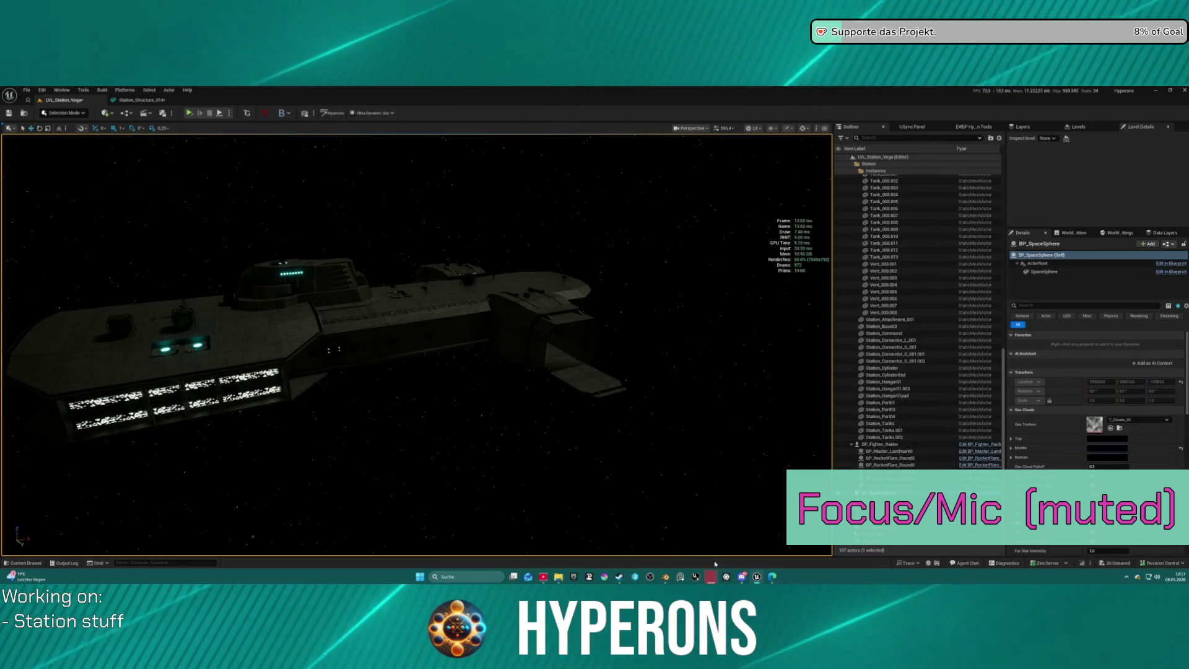
{"action": "mouse_move", "coordinate": [665, 576]}
{"action": "left_click", "coordinate": [626, 545]}
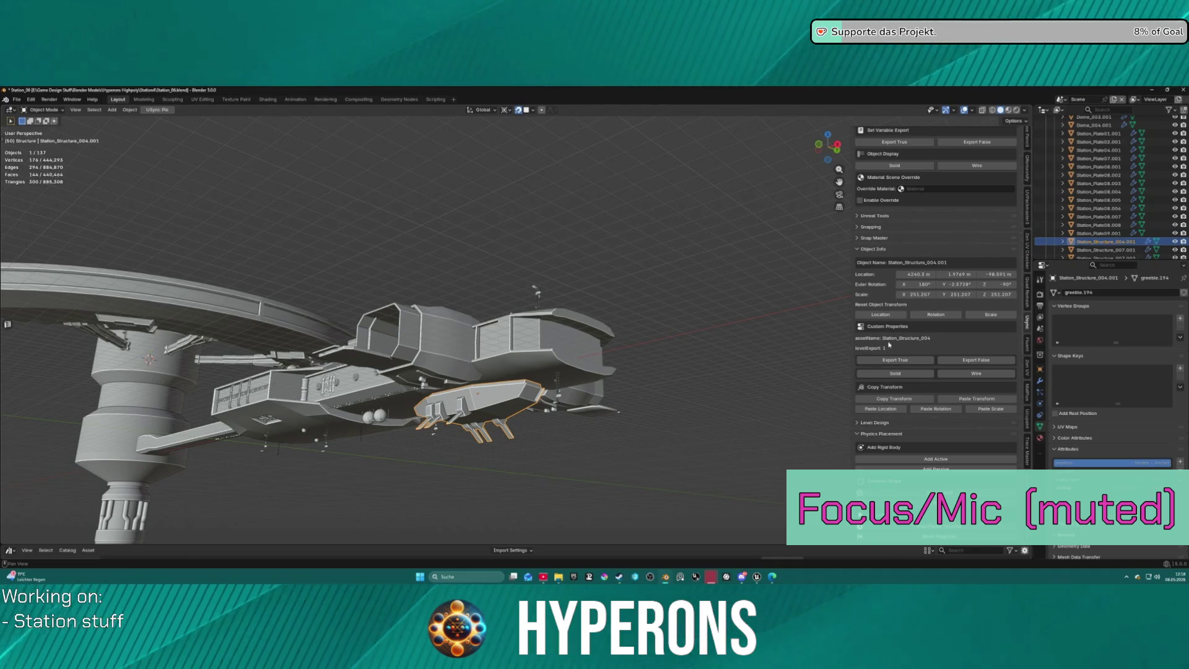
Delete the Station_Structure_004.001 hull part.
{"action": "scroll", "coordinate": [928, 289], "scroll_direction": "up", "scroll_amount": 10}
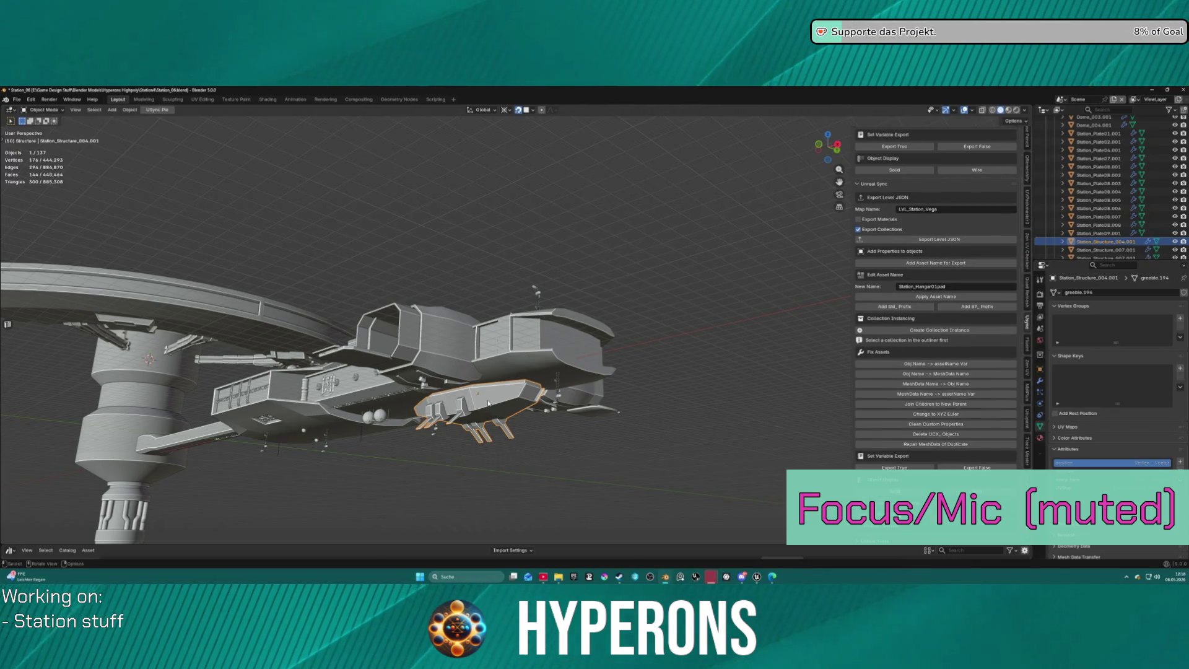
{"action": "key", "text": "Delete"}
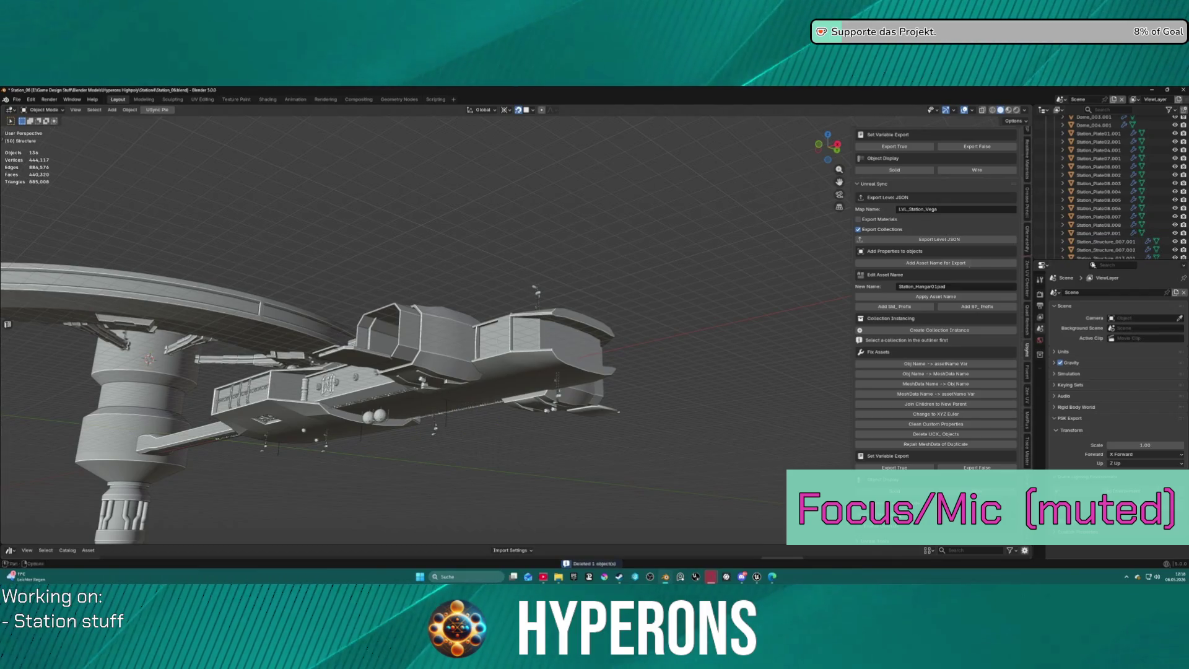
{"action": "scroll", "coordinate": [1109, 186], "scroll_direction": "up", "scroll_amount": 10}
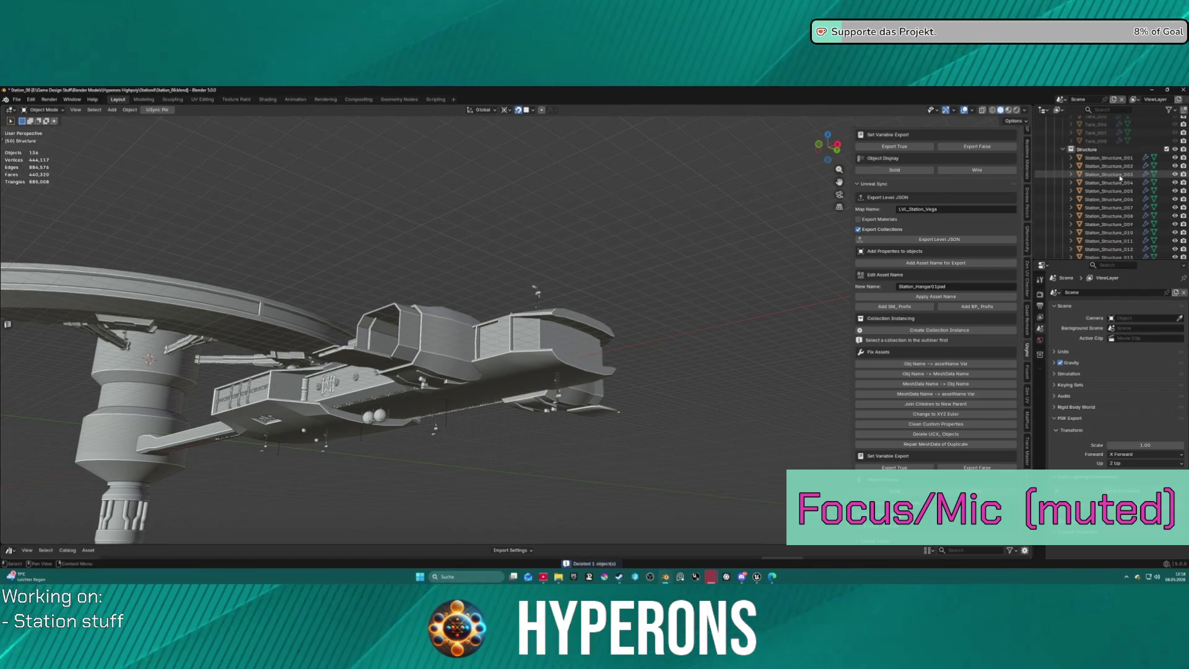
{"action": "scroll", "coordinate": [1120, 177], "scroll_direction": "down", "scroll_amount": 5}
{"action": "scroll", "coordinate": [1122, 179], "scroll_direction": "down", "scroll_amount": 5}
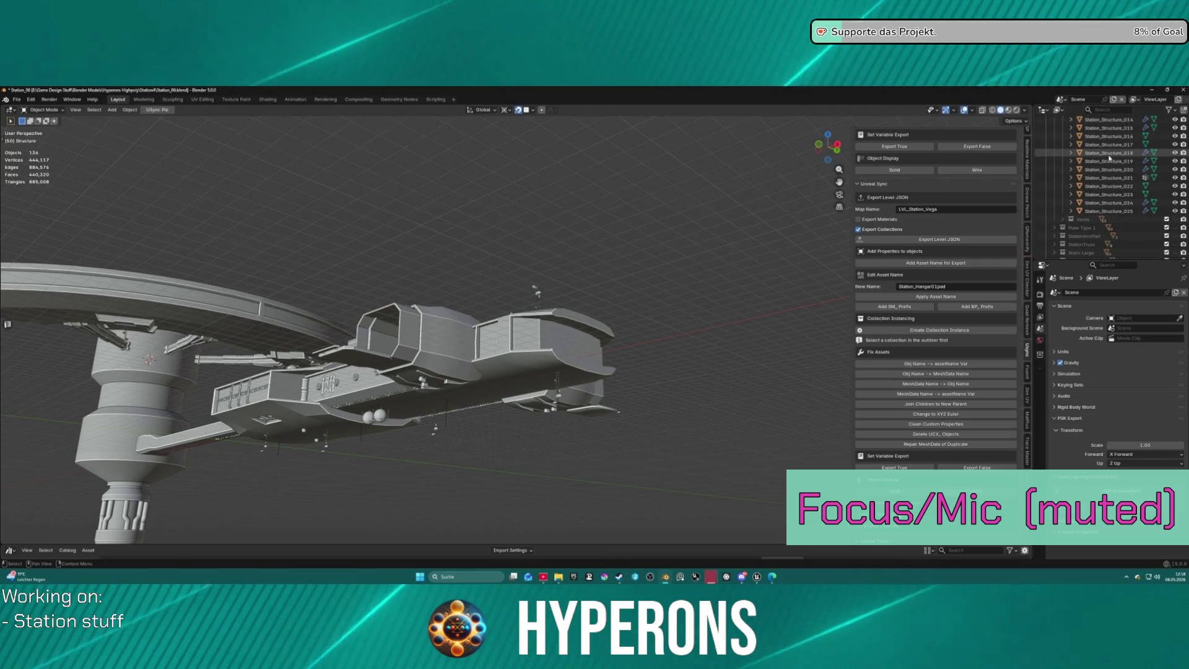
Place a linked duplicate of Station_Structure_018 on the station hull.
{"action": "left_click", "coordinate": [1108, 153]}
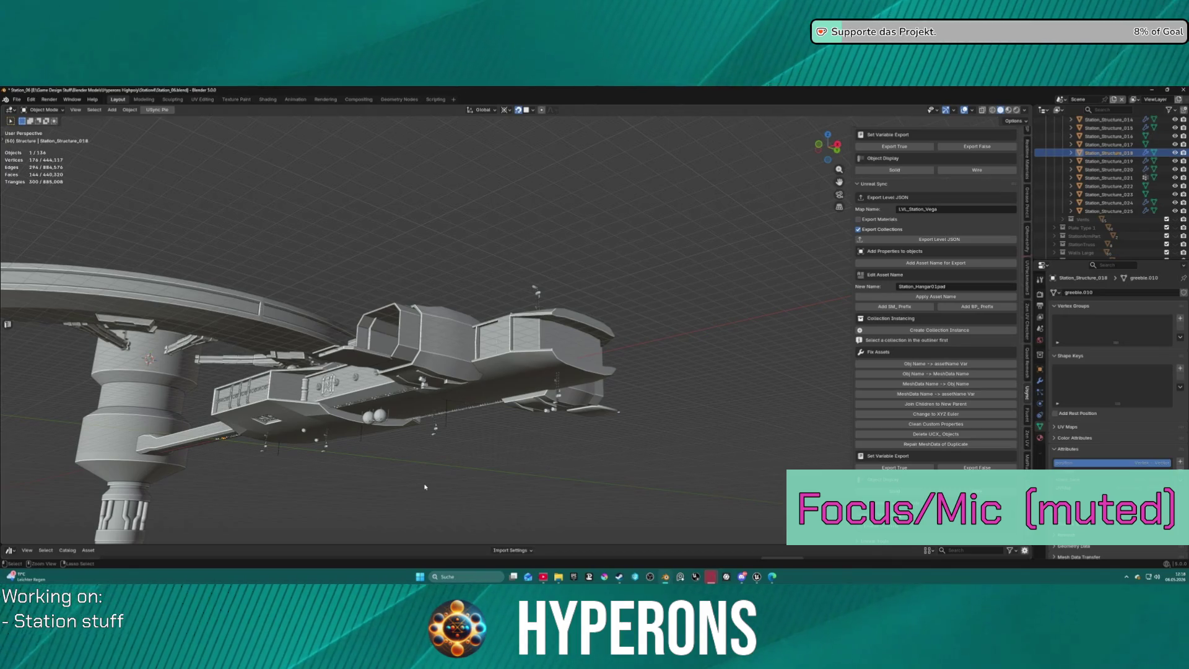
{"action": "key", "text": "shift+d"}
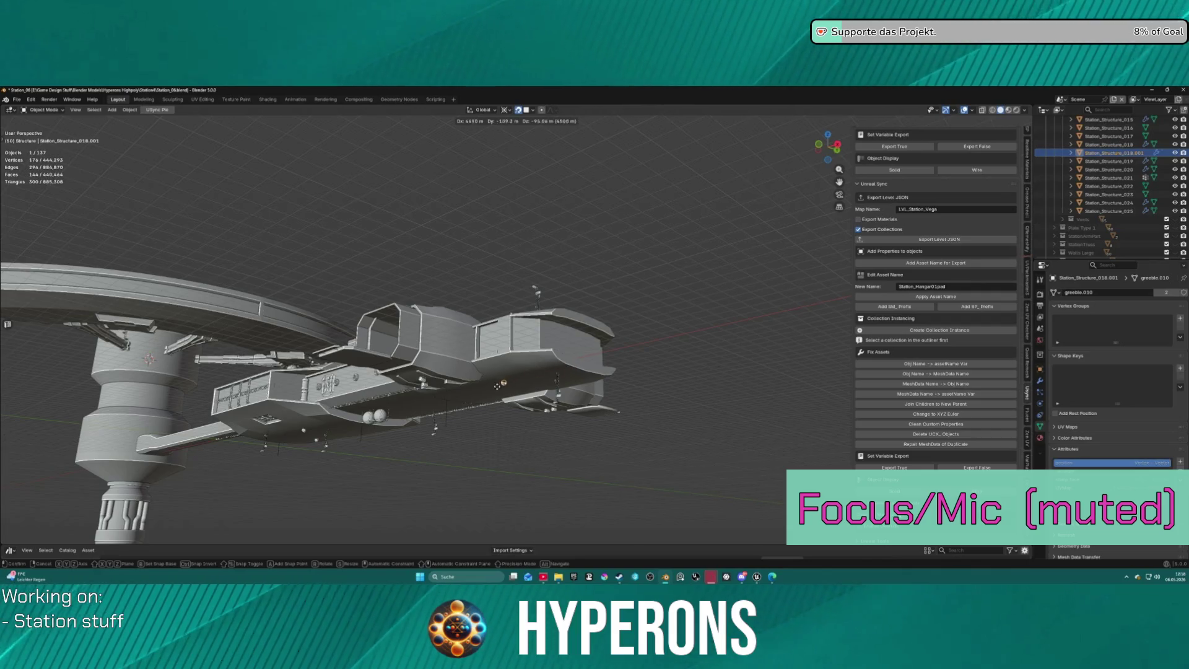
{"action": "left_click", "coordinate": [479, 398]}
{"action": "key", "text": "s"}
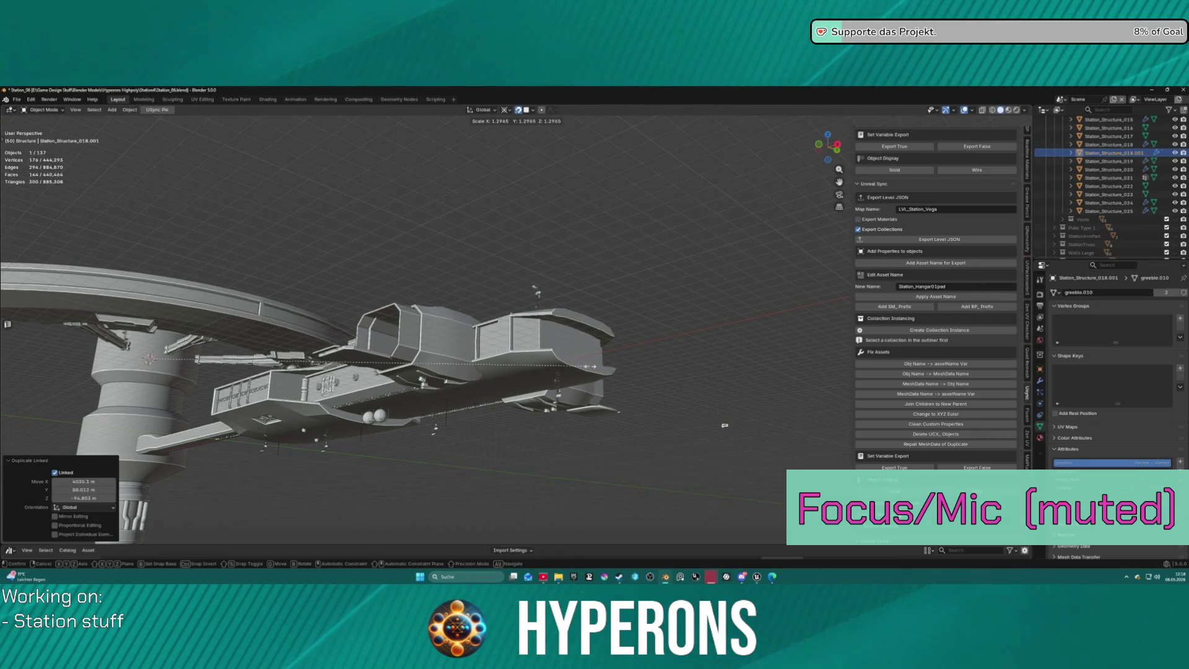
{"action": "key", "text": "Escape"}
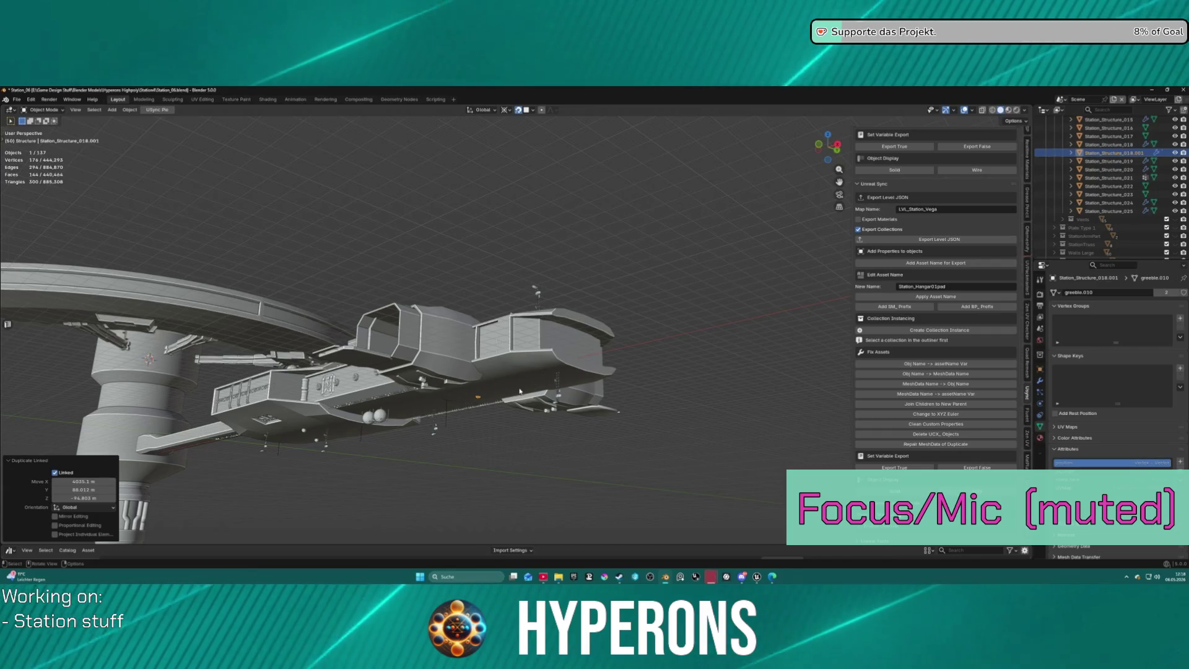
{"action": "mouse_move", "coordinate": [503, 406]}
{"action": "middle_mouse_down"}
{"action": "mouse_move", "coordinate": [514, 418]}
{"action": "mouse_move", "coordinate": [523, 372]}
{"action": "middle_mouse_up"}
{"action": "scroll", "coordinate": [523, 310], "scroll_direction": "up", "scroll_amount": 6}
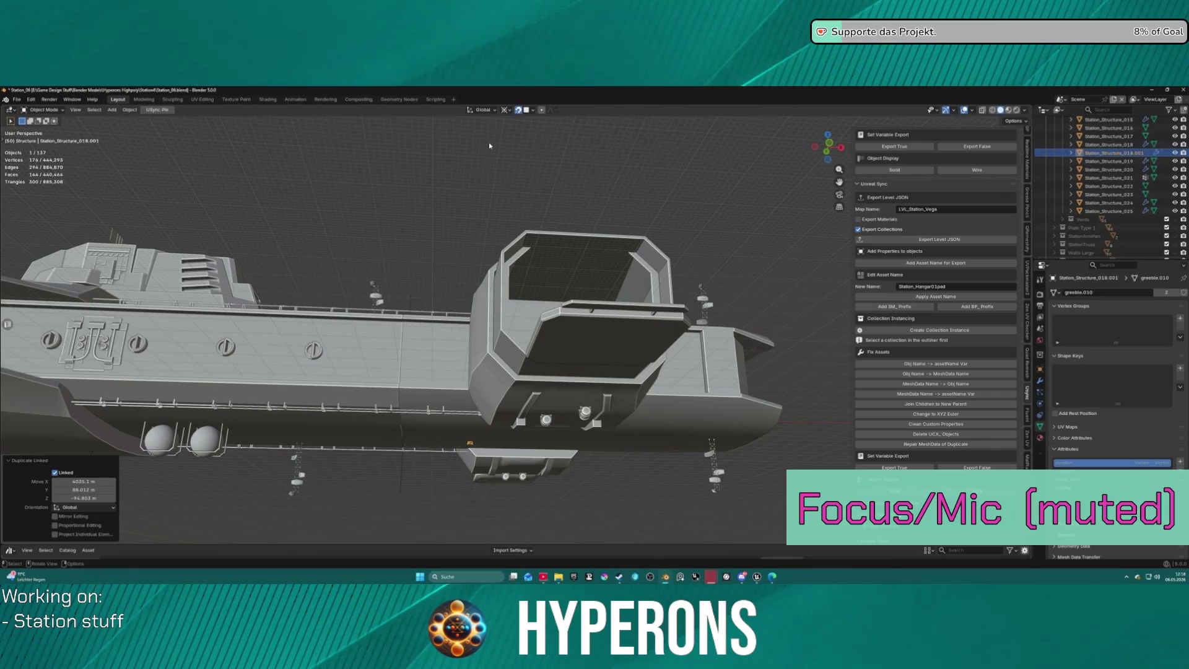
Set Station_Structure_018's origin to its geometry centre.
{"action": "right_click", "coordinate": [421, 236]}
{"action": "key", "text": "Escape"}
{"action": "key", "text": "ctrl+z"}
{"action": "key", "text": "ctrl+z"}
{"action": "right_click", "coordinate": [407, 219]}
{"action": "mouse_move", "coordinate": [412, 218]}
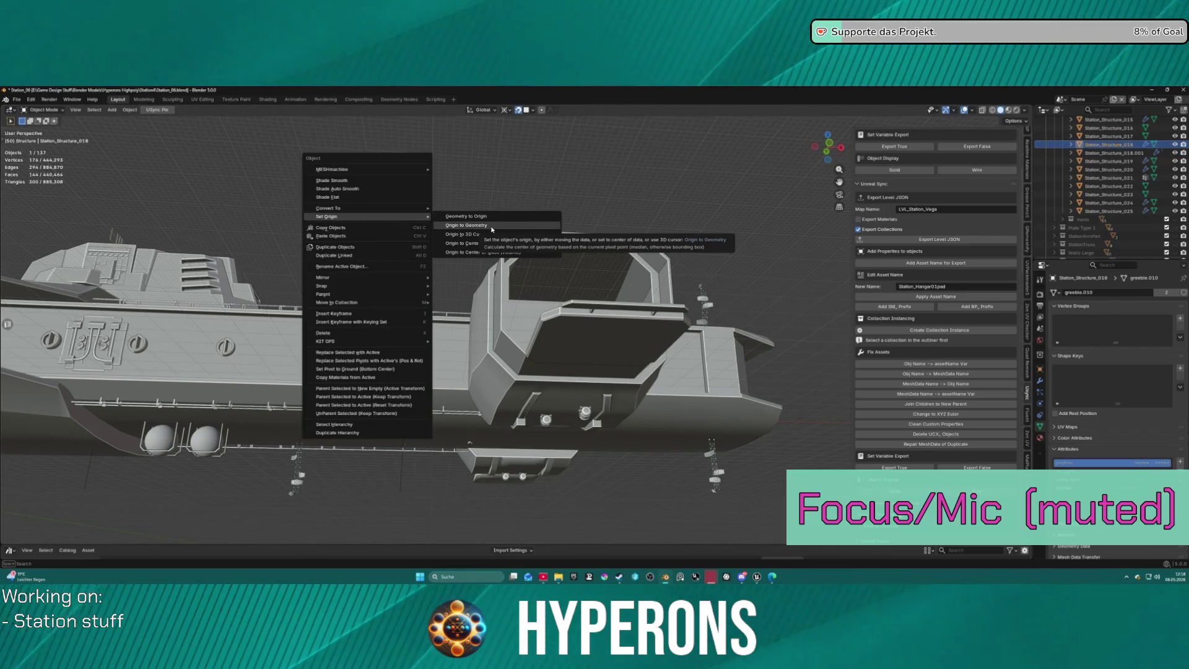
{"action": "left_click", "coordinate": [492, 228]}
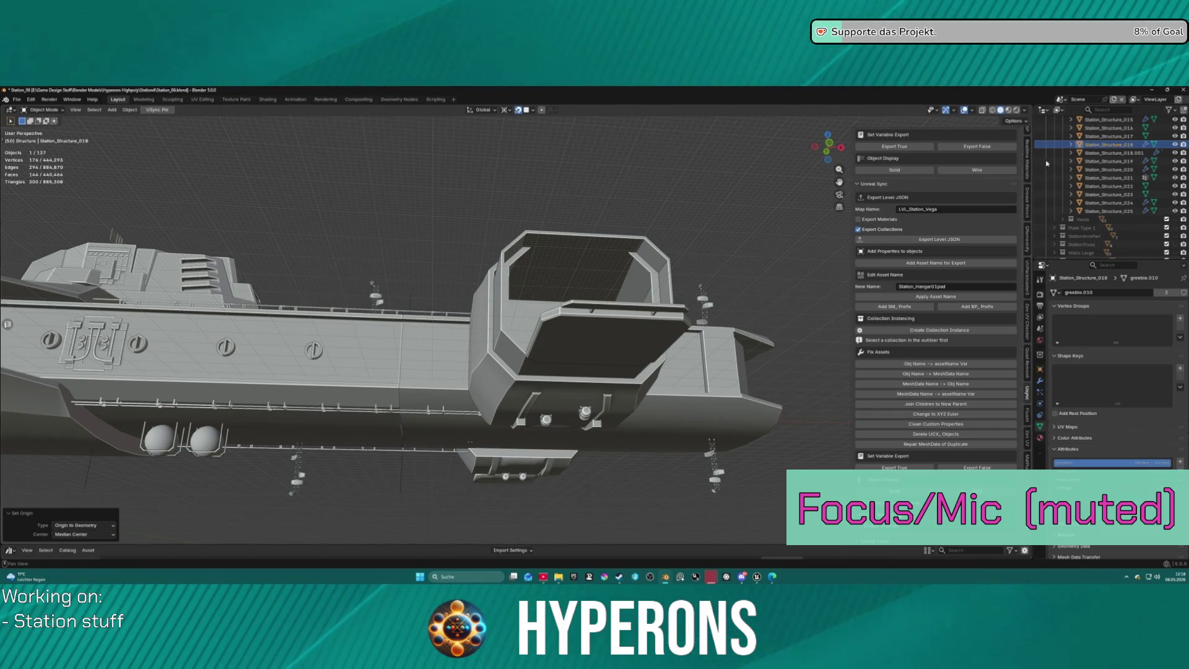
Move Station_Structure_018.001 into another collection in the Outliner.
{"action": "mouse_move", "coordinate": [1109, 152]}
{"action": "left_mouse_down"}
{"action": "mouse_move", "coordinate": [1115, 234]}
{"action": "mouse_move", "coordinate": [1101, 172]}
{"action": "left_mouse_up"}
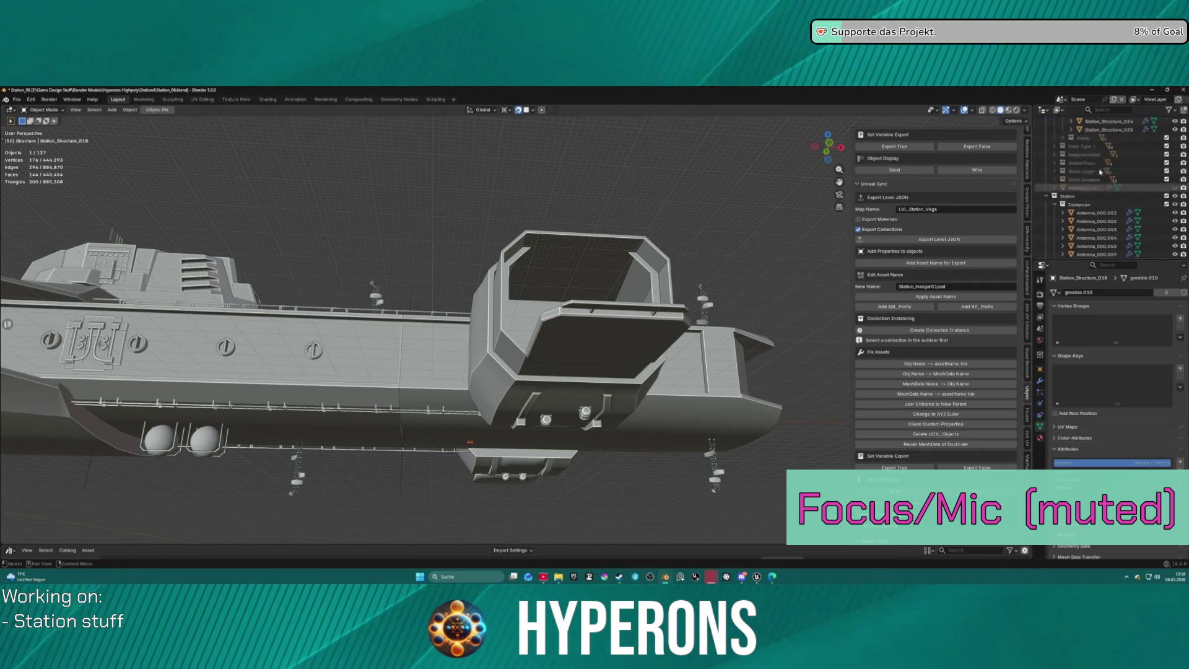
{"action": "scroll", "coordinate": [1100, 172], "scroll_direction": "up", "scroll_amount": 5}
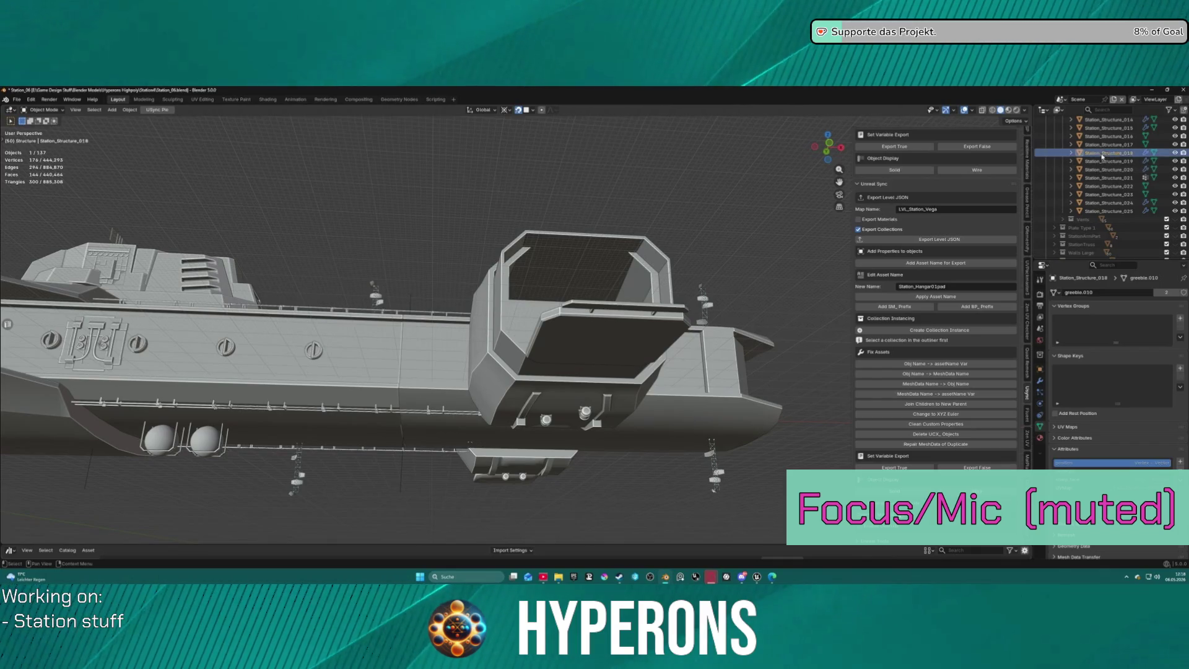
{"action": "key", "text": "KP_Decimal"}
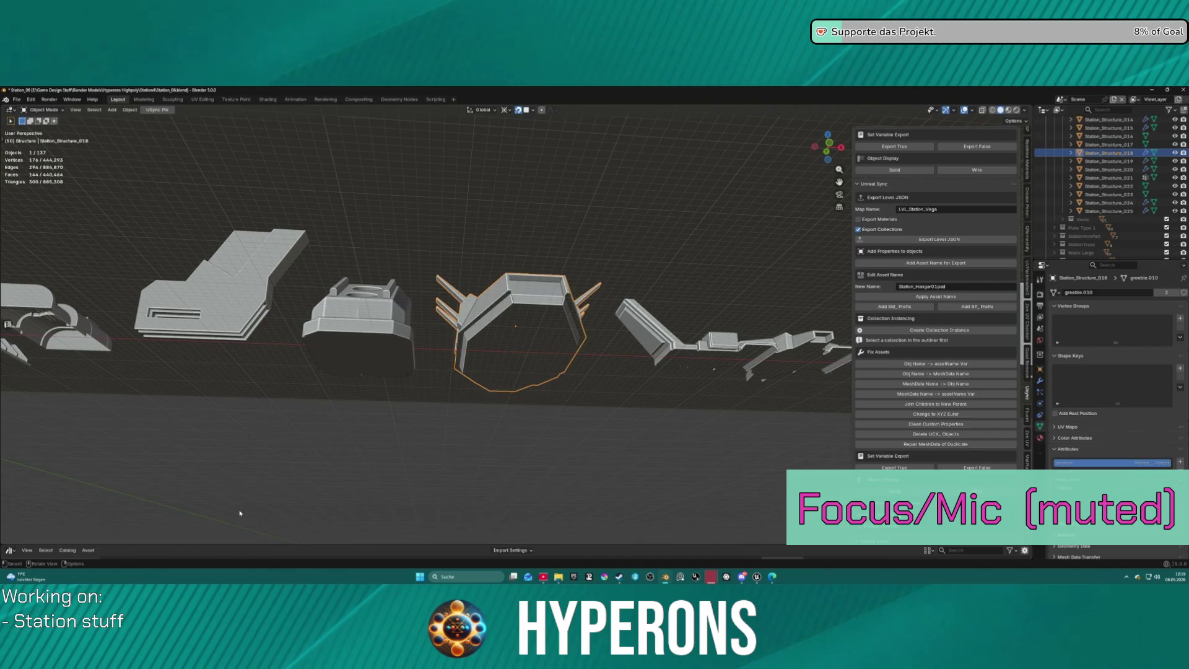
Isolate Station_Structure_018 in local view and enable Affect Only Origins.
{"action": "key", "text": "KP_Divide"}
{"action": "mouse_move", "coordinate": [680, 305]}
{"action": "middle_mouse_down"}
{"action": "mouse_move", "coordinate": [601, 363]}
{"action": "mouse_move", "coordinate": [645, 363]}
{"action": "middle_mouse_up"}
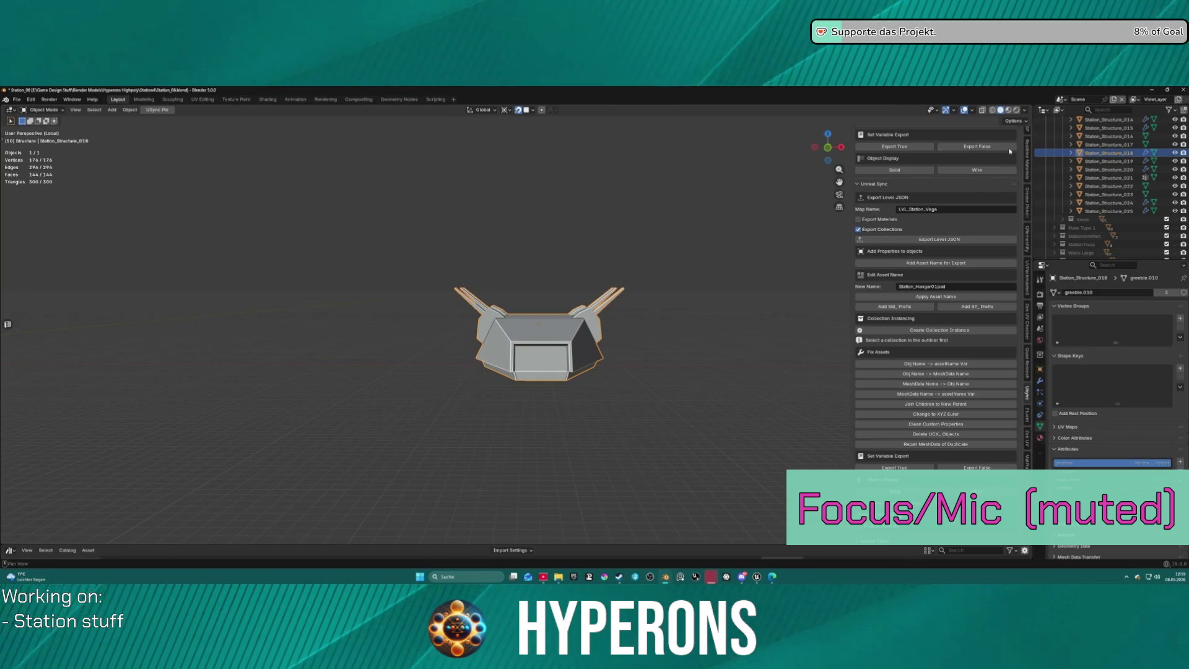
{"action": "left_click", "coordinate": [1013, 121]}
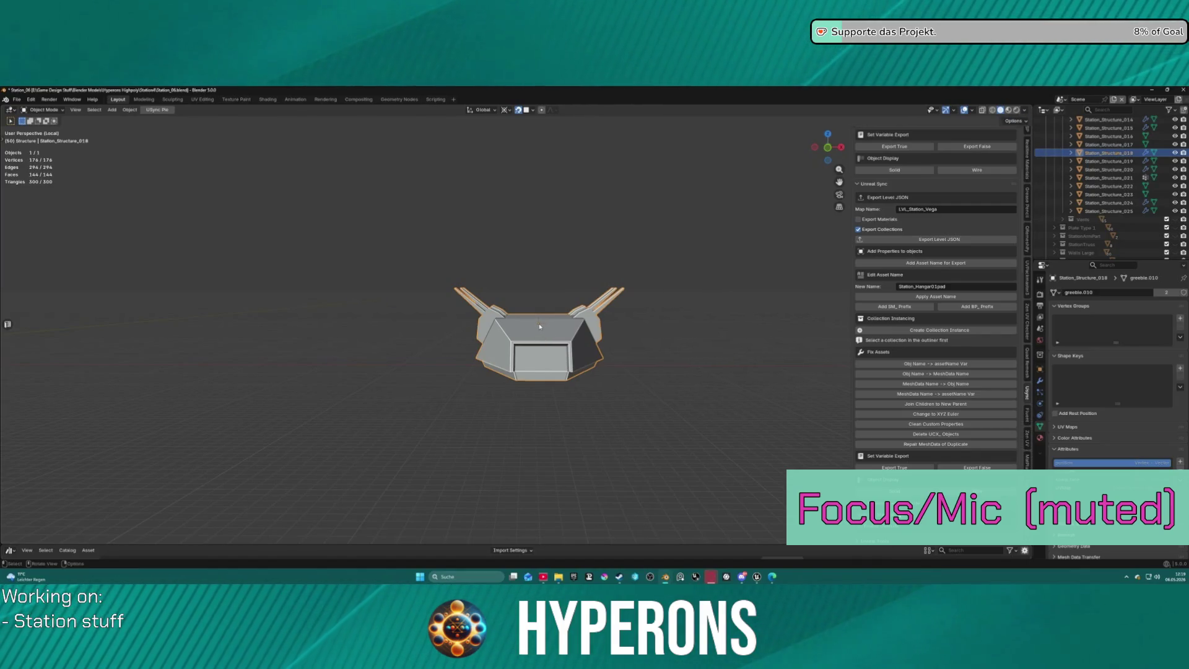
{"action": "left_click", "coordinate": [1022, 122]}
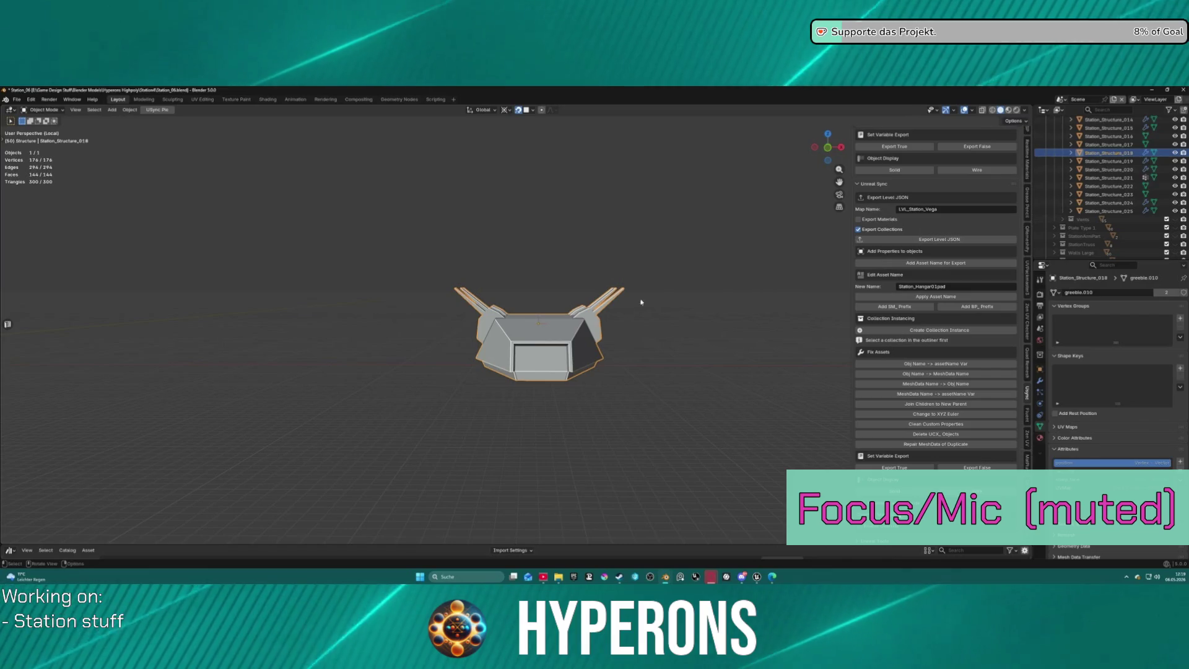
In front view, move the part's origin about 4.9 m down along Z, then deselect.
{"action": "key", "text": "g"}
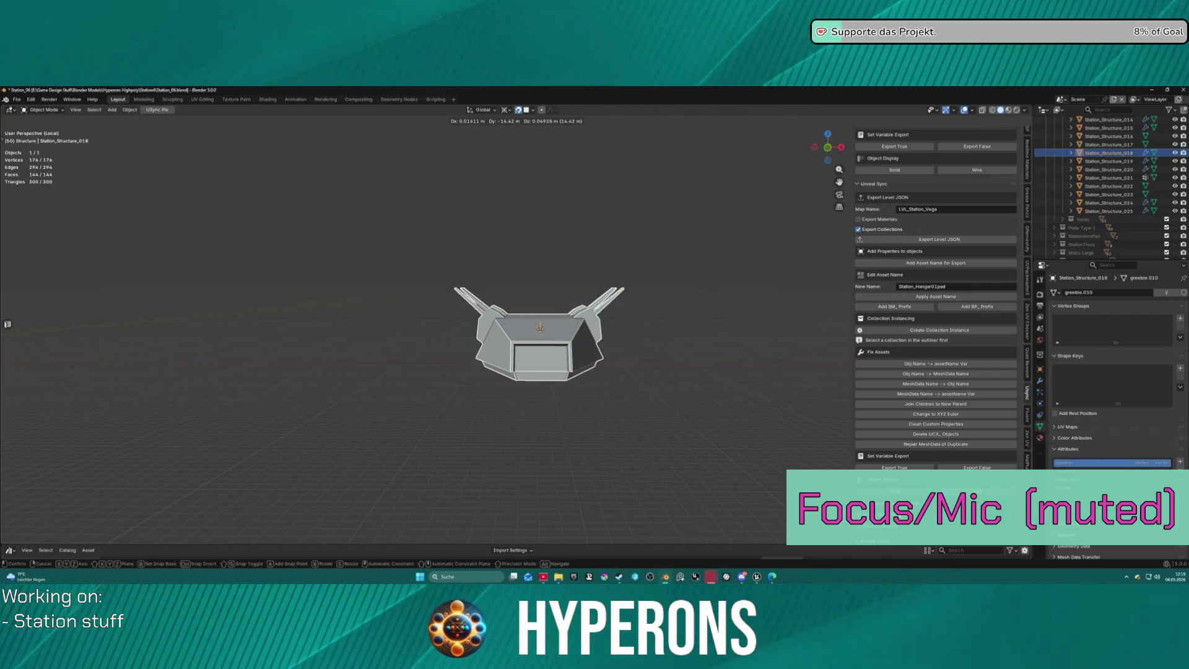
{"action": "left_click", "coordinate": [540, 329]}
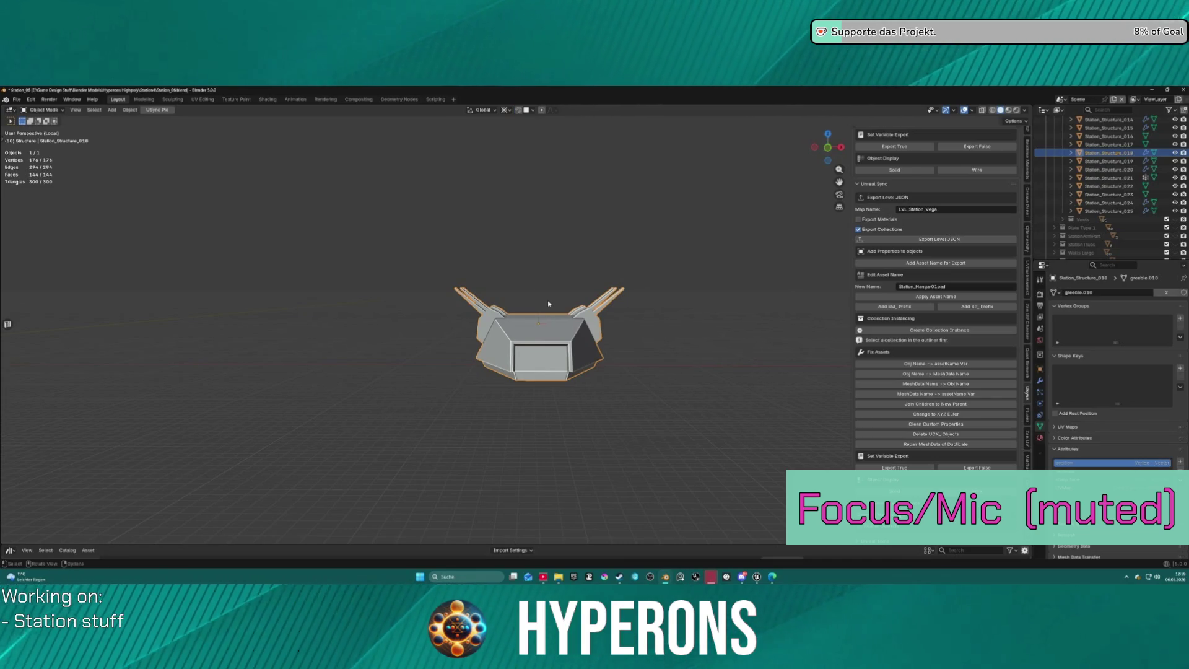
{"action": "key", "text": "KP_1"}
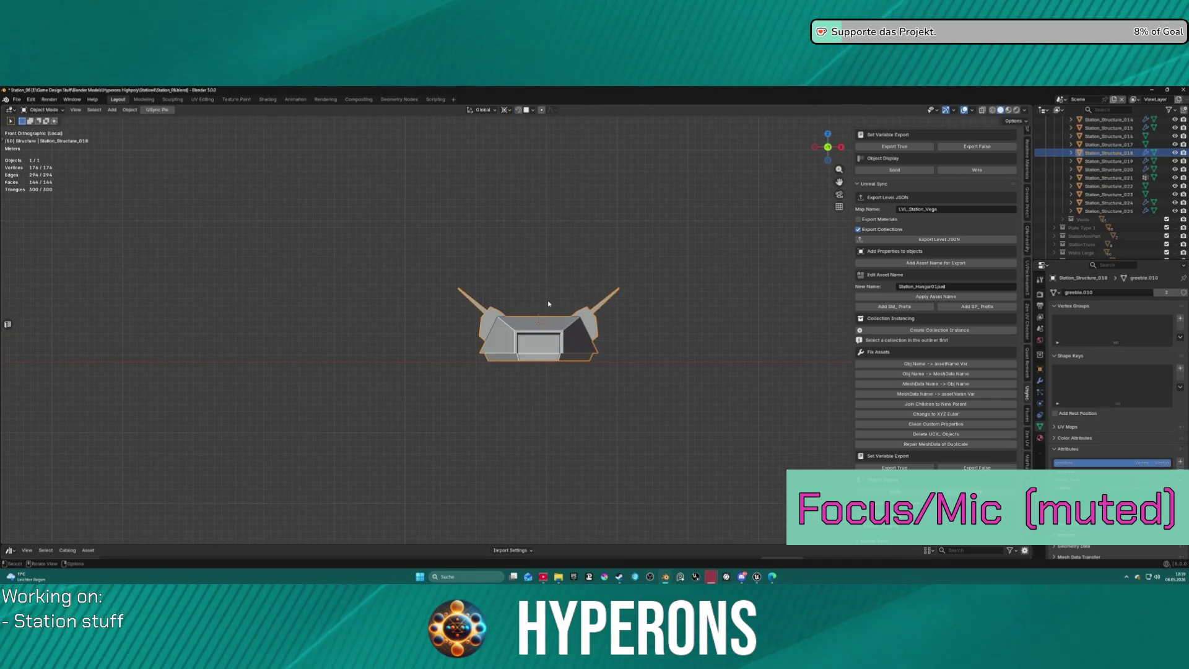
{"action": "key", "text": "g"}
{"action": "key", "text": "z"}
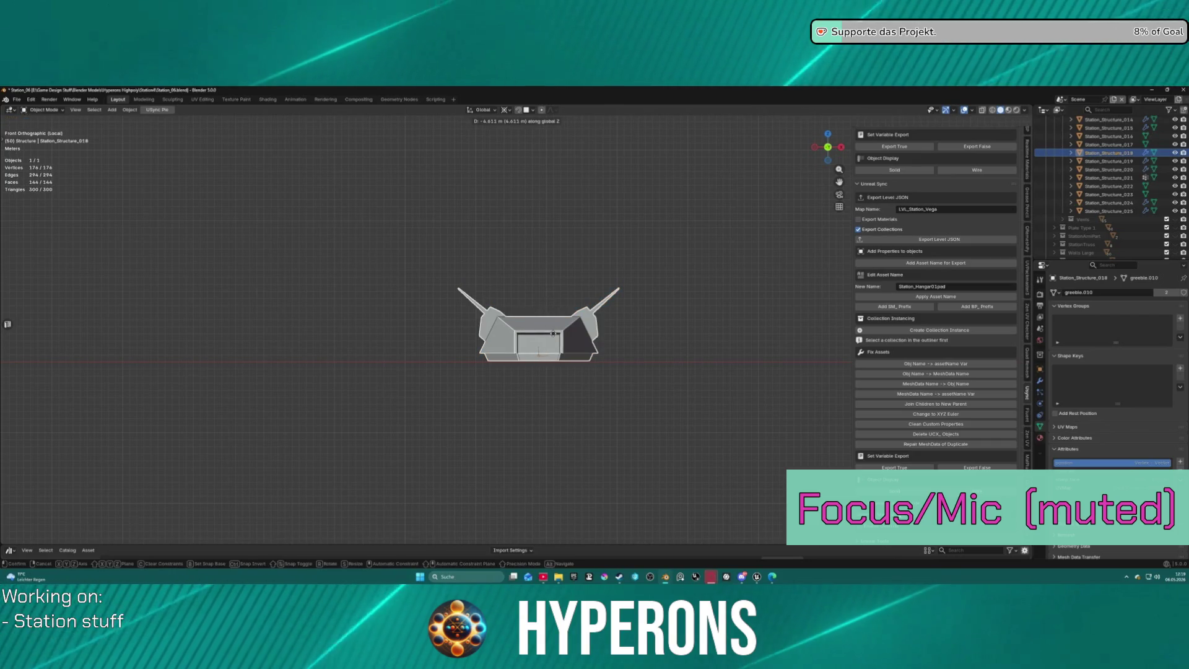
{"action": "left_click", "coordinate": [555, 335]}
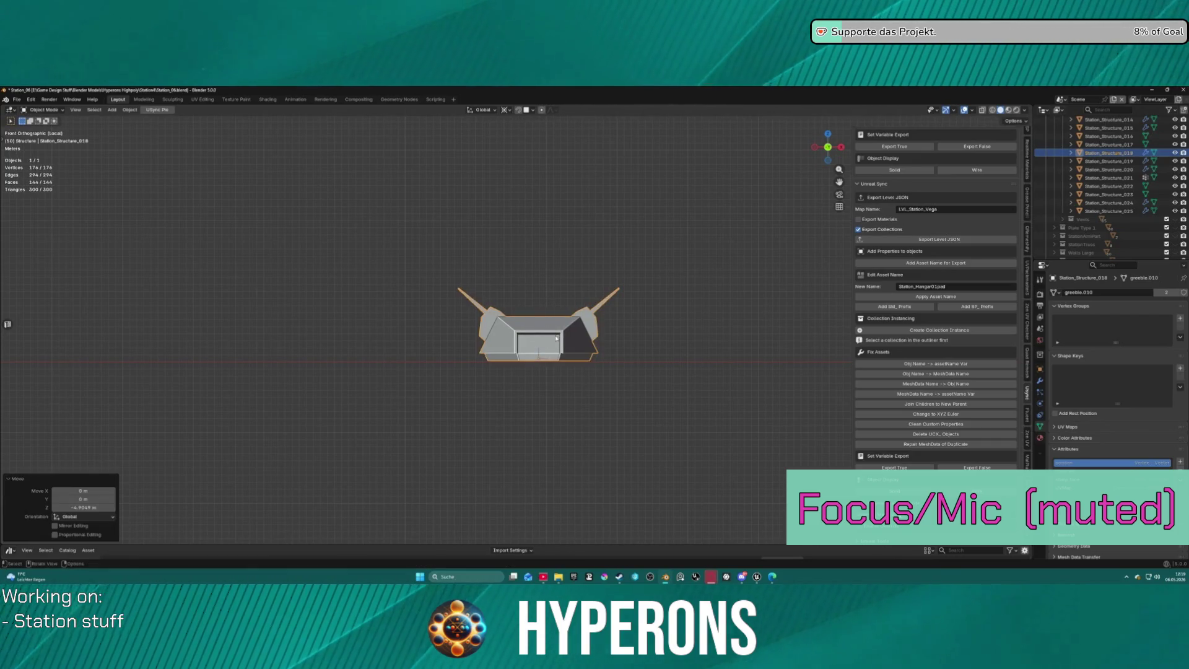
{"action": "left_click", "coordinate": [730, 202]}
{"action": "scroll", "coordinate": [722, 197], "scroll_direction": "down", "scroll_amount": 2}
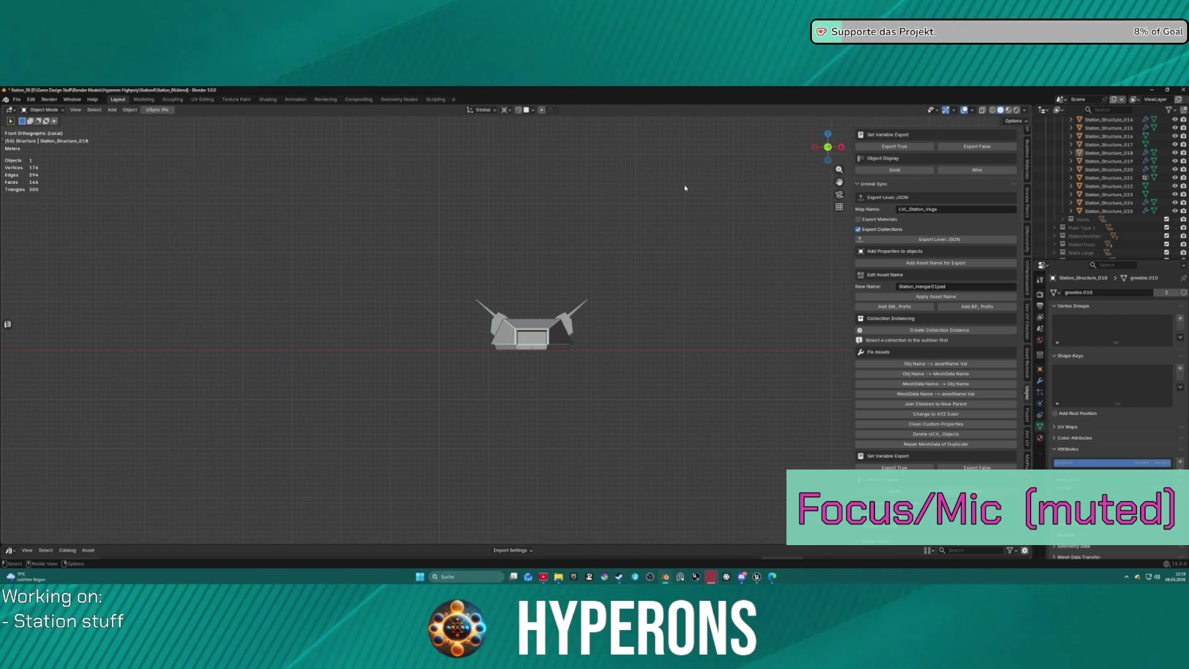
Leave local view, then select and frame Station_Structure_018.001 from the Outliner.
{"action": "key", "text": "KP_Divide"}
{"action": "mouse_move", "coordinate": [713, 185]}
{"action": "middle_mouse_down"}
{"action": "mouse_move", "coordinate": [699, 242]}
{"action": "mouse_move", "coordinate": [753, 221]}
{"action": "mouse_move", "coordinate": [534, 191]}
{"action": "mouse_move", "coordinate": [385, 205]}
{"action": "middle_mouse_up"}
{"action": "scroll", "coordinate": [719, 232], "scroll_direction": "up", "scroll_amount": 5}
{"action": "scroll", "coordinate": [753, 220], "scroll_direction": "down", "scroll_amount": 6}
{"action": "scroll", "coordinate": [482, 177], "scroll_direction": "up", "scroll_amount": 3}
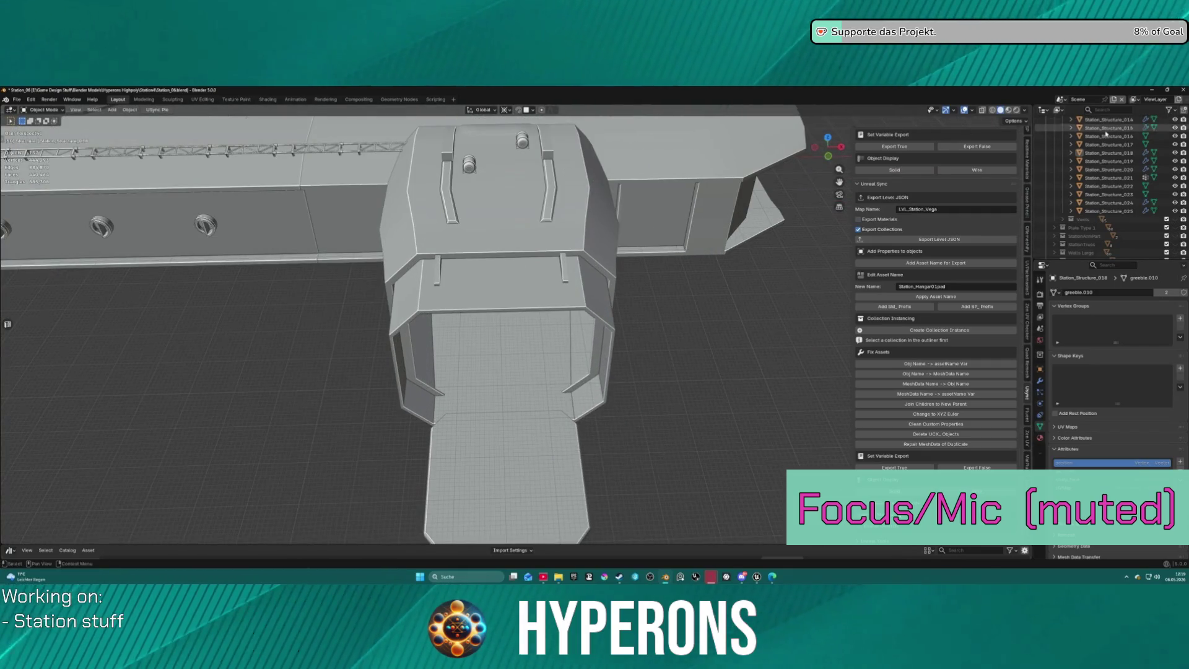
{"action": "scroll", "coordinate": [1106, 129], "scroll_direction": "down", "scroll_amount": 10}
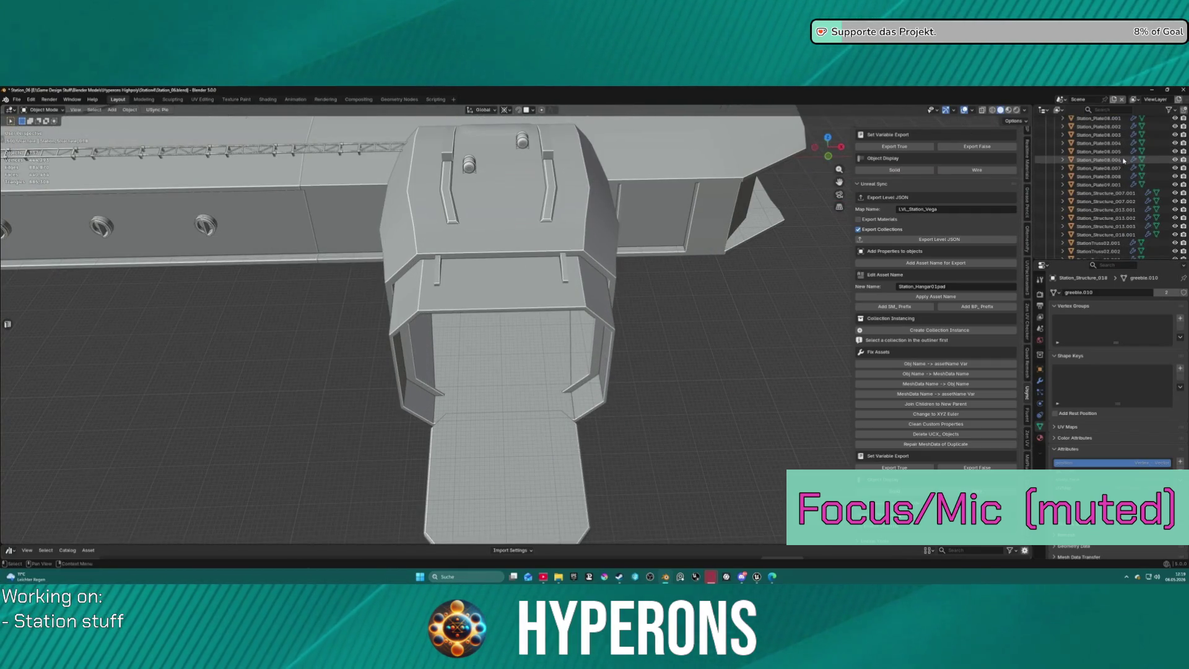
{"action": "left_click", "coordinate": [1106, 235]}
{"action": "key", "text": "KP_Decimal"}
{"action": "mouse_move", "coordinate": [737, 260]}
{"action": "middle_mouse_down"}
{"action": "mouse_move", "coordinate": [753, 265]}
{"action": "mouse_move", "coordinate": [748, 242]}
{"action": "middle_mouse_up"}
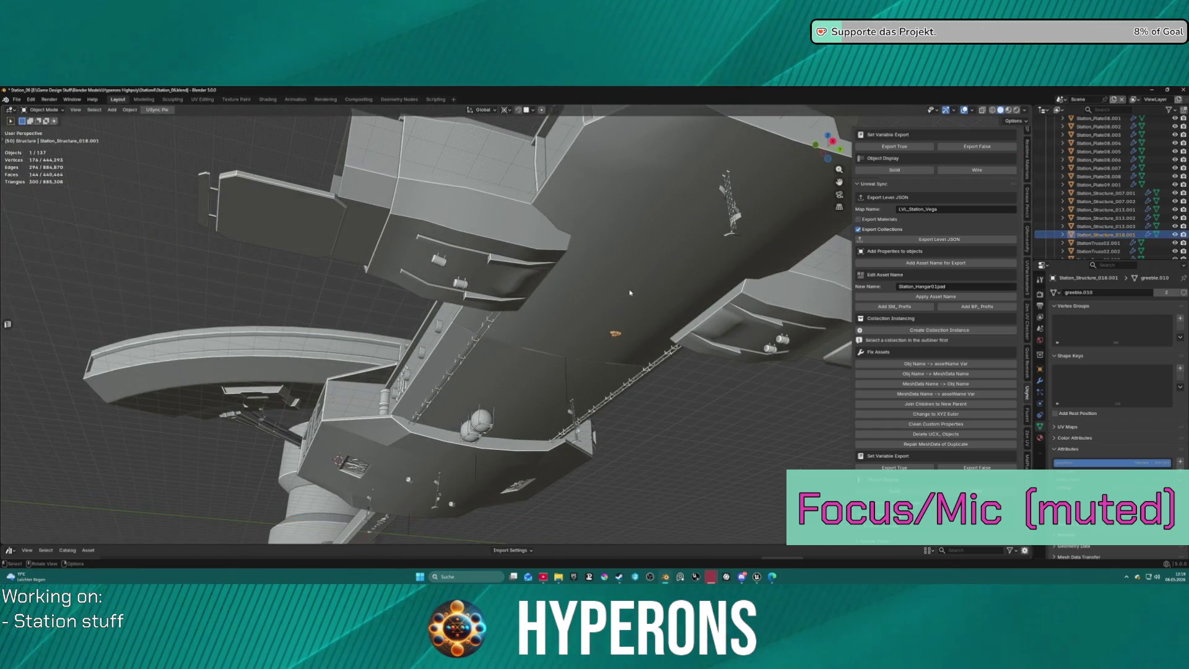
Move Station_Structure_018.001 onto the hangar module and turn off Affect Only Origins.
{"action": "key", "text": "g"}
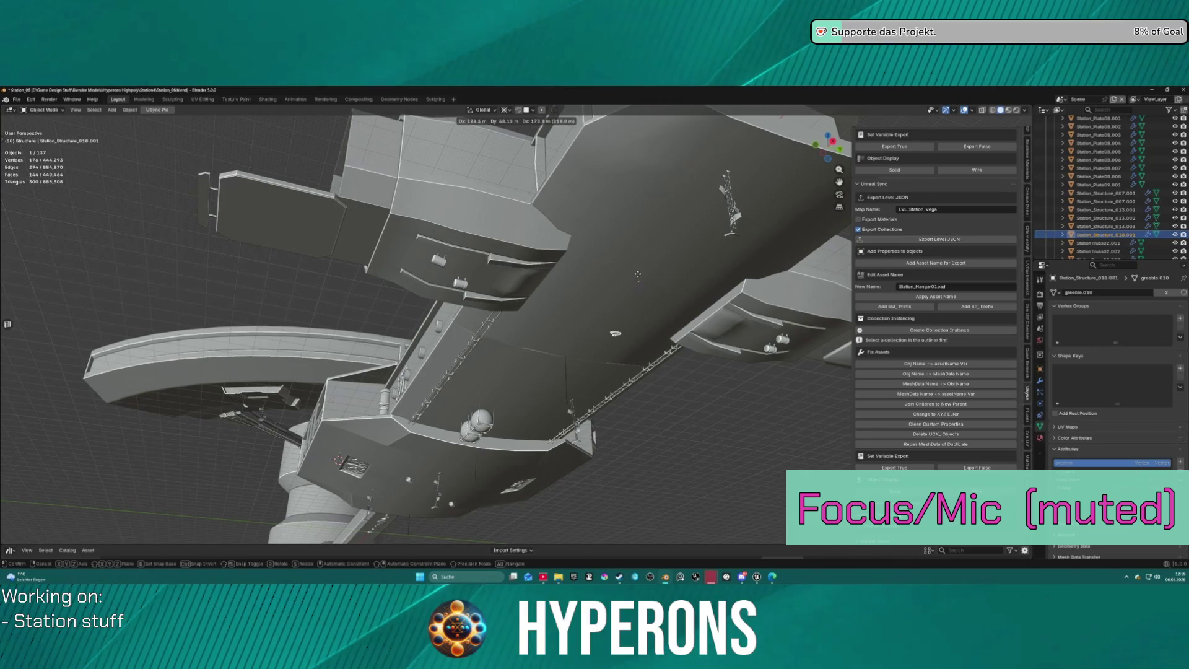
{"action": "left_click", "coordinate": [638, 276]}
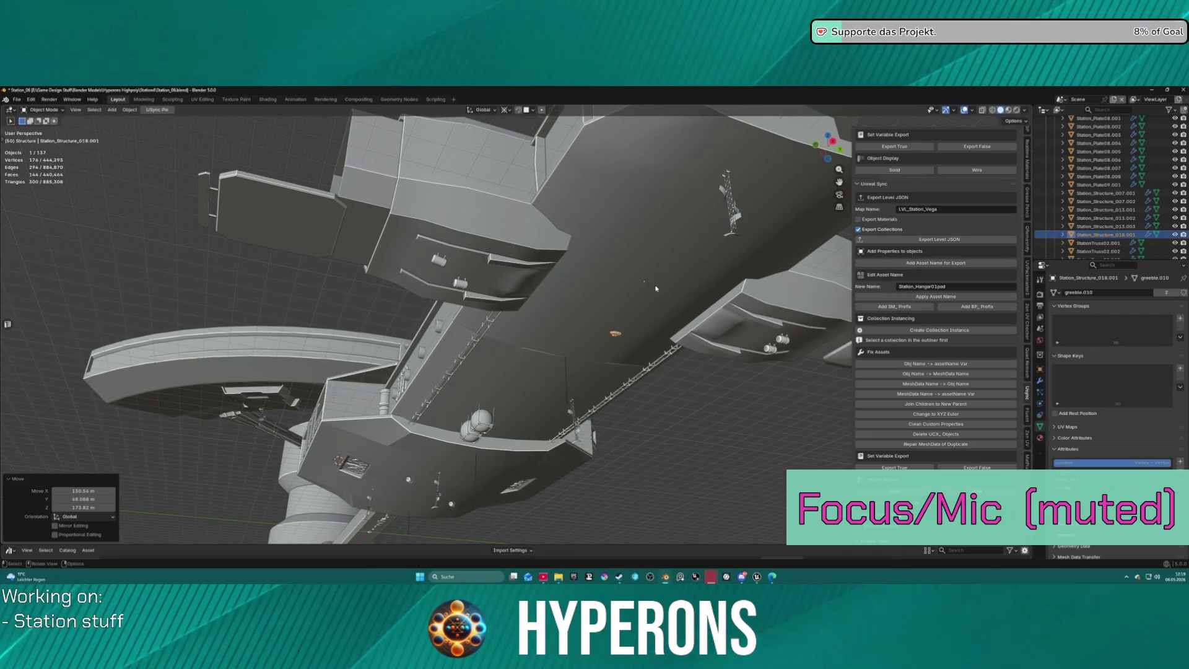
{"action": "key", "text": "ctrl+z"}
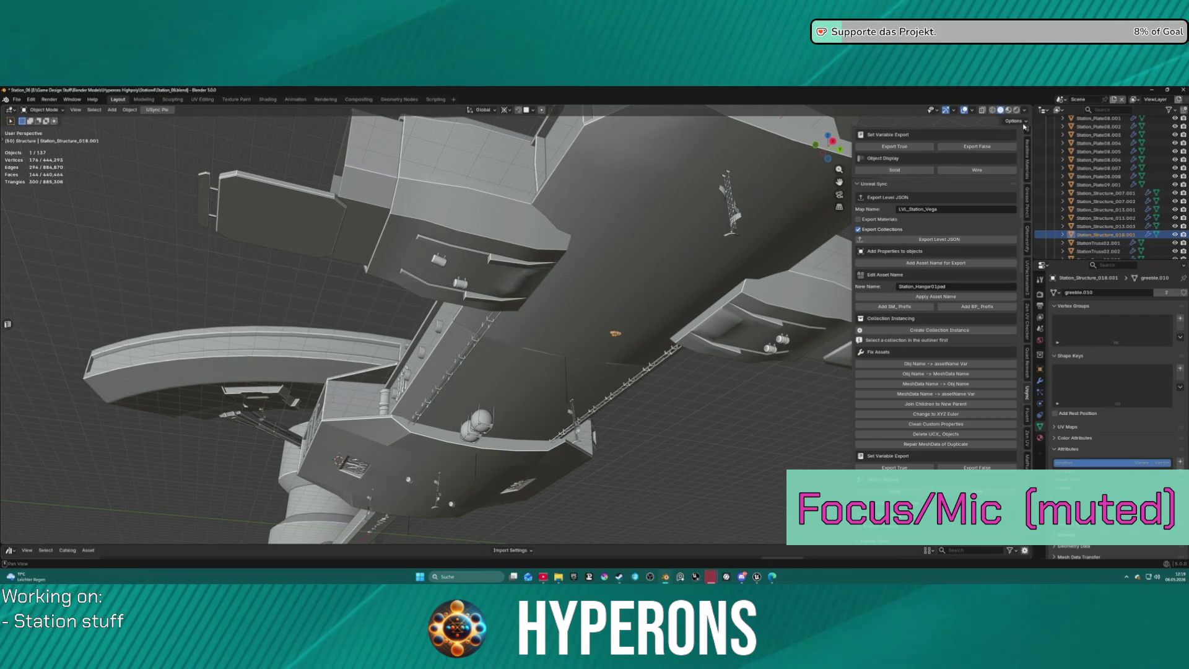
{"action": "left_click", "coordinate": [1017, 122]}
{"action": "left_click", "coordinate": [1011, 146]}
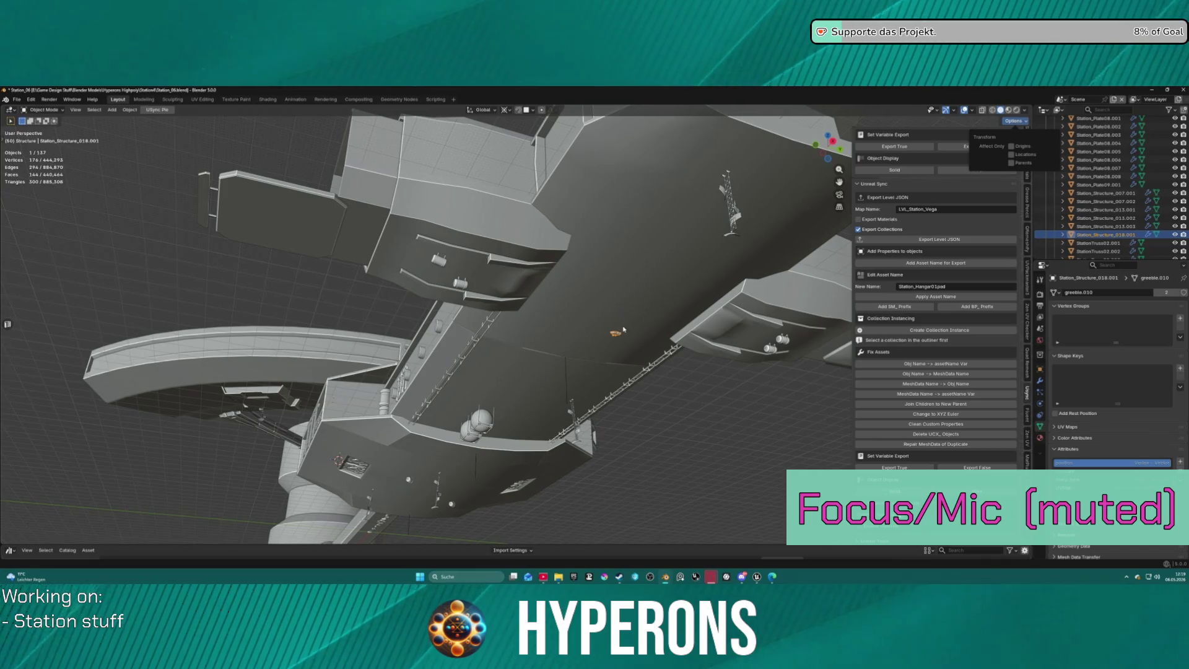
Change the transform pivot point and scale the greeble up to 12.639.
{"action": "key", "text": "s"}
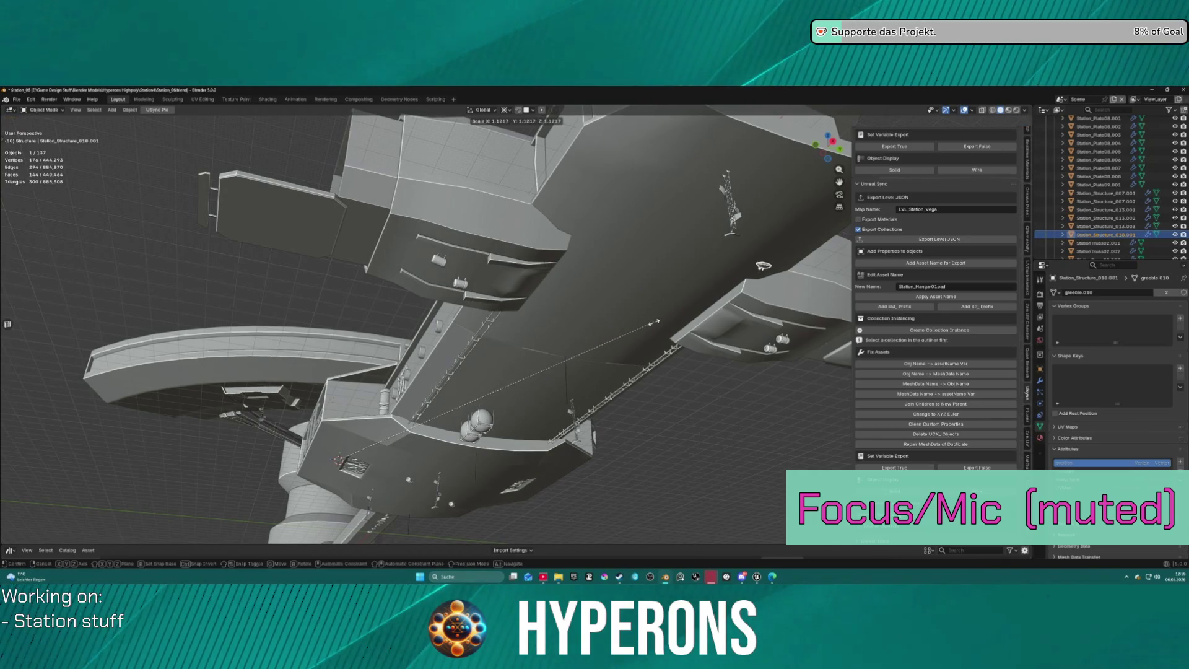
{"action": "left_click", "coordinate": [654, 322]}
{"action": "left_click", "coordinate": [503, 109]}
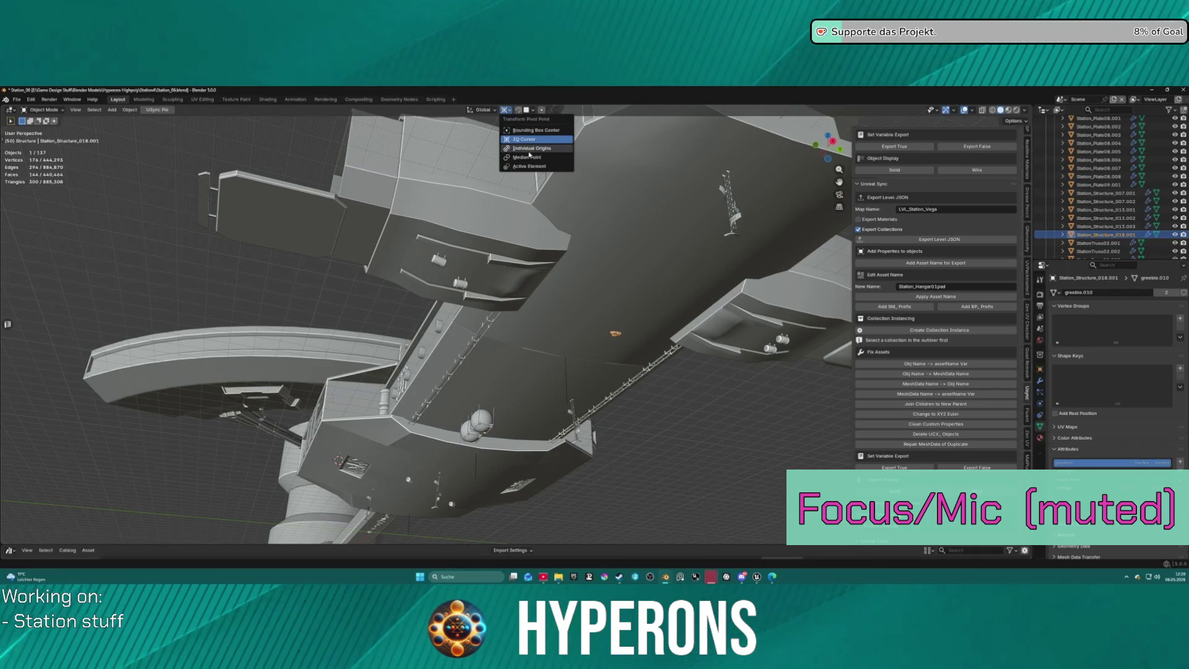
{"action": "left_click", "coordinate": [530, 156]}
{"action": "key", "text": "s"}
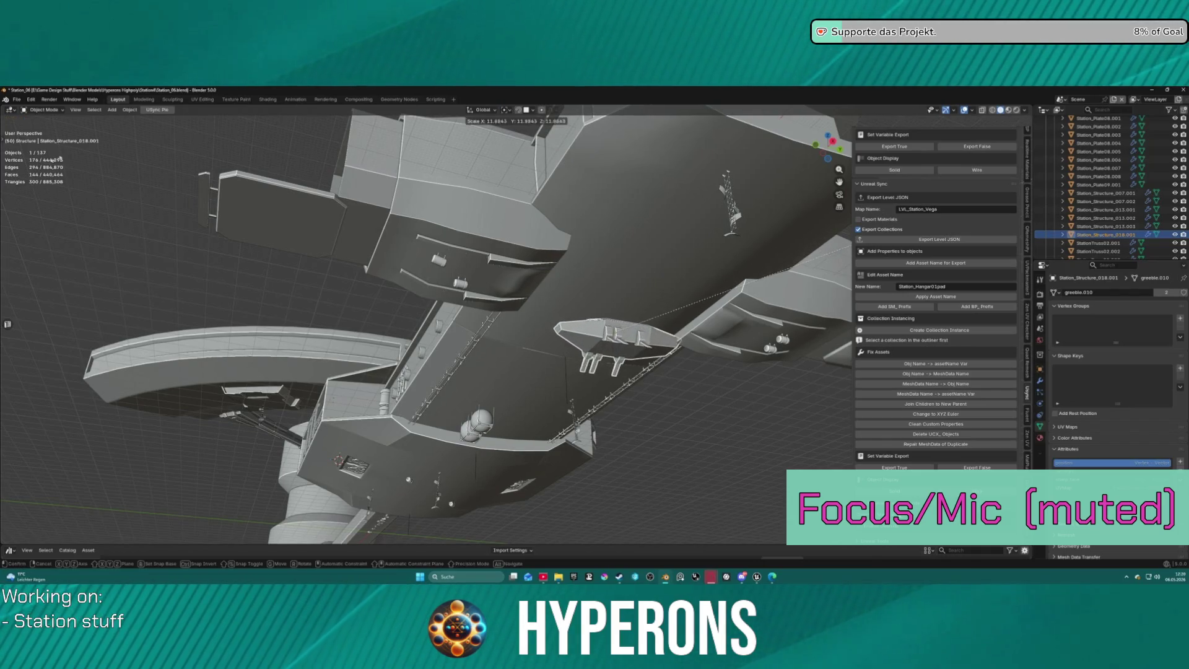
{"action": "left_click", "coordinate": [88, 156]}
Rotate Station_Structure_018.001 by 90° around the Z axis.
{"action": "key", "text": "r"}
{"action": "key", "text": "z"}
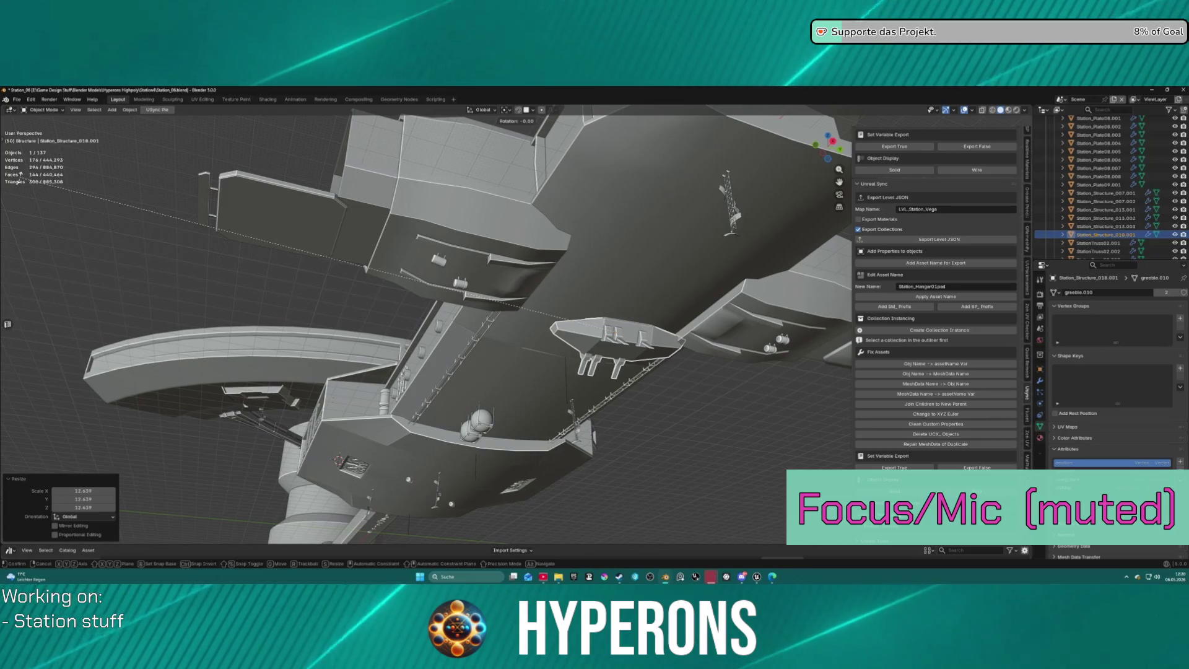
{"action": "type", "text": "90"}
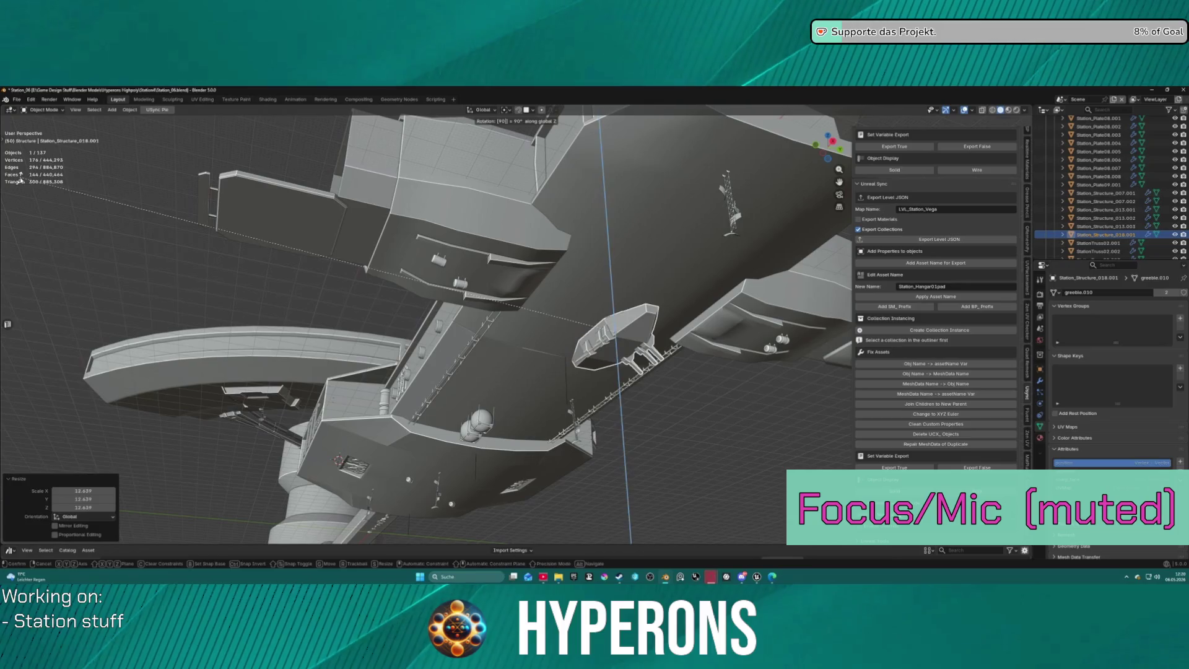
{"action": "key", "text": "Return"}
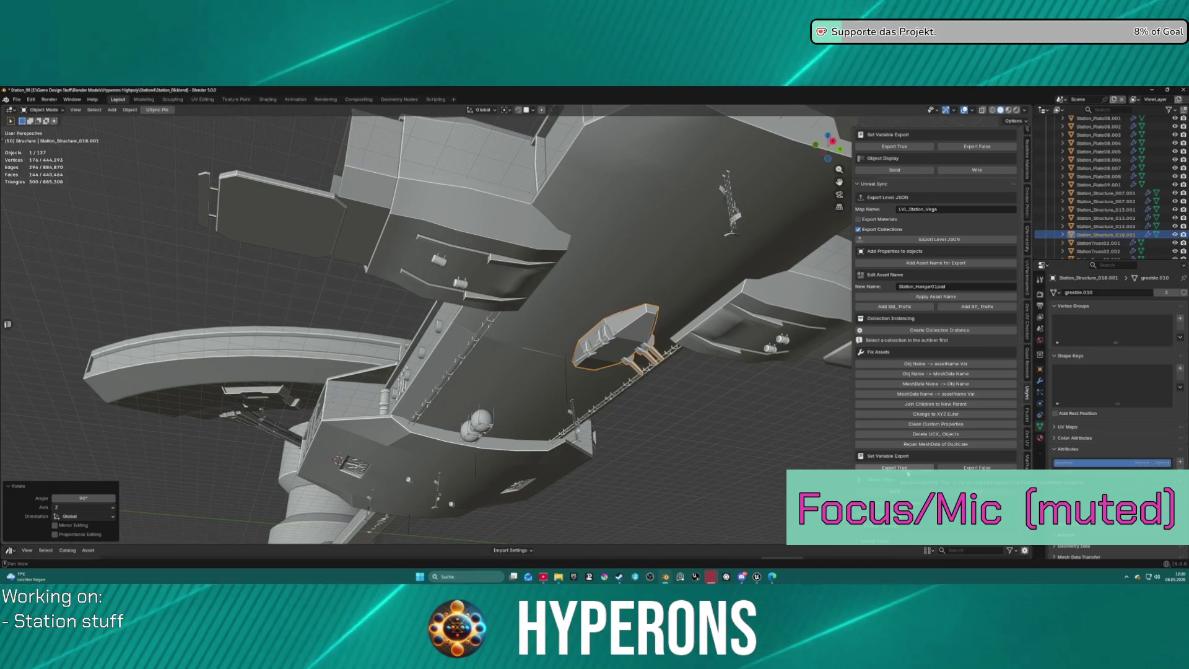
{"action": "scroll", "coordinate": [915, 397], "scroll_direction": "down", "scroll_amount": 5}
{"action": "scroll", "coordinate": [915, 397], "scroll_direction": "down", "scroll_amount": 6}
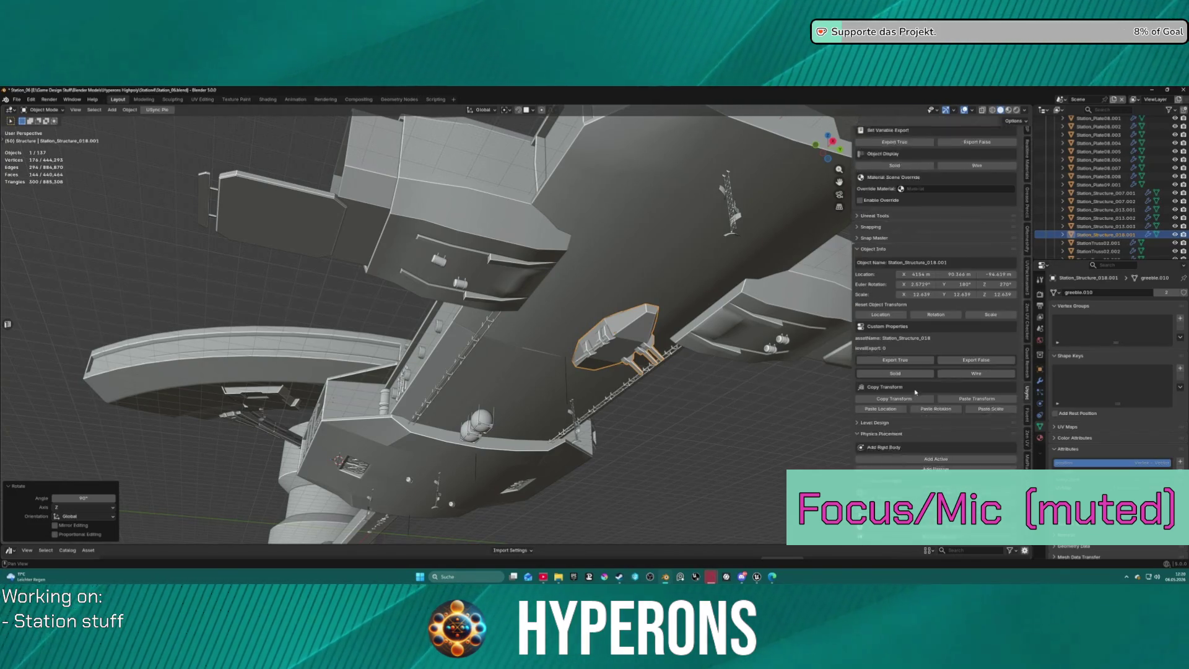
Flag Station_Structure_018.001 for level export and reposition it under the station.
{"action": "left_click", "coordinate": [898, 344]}
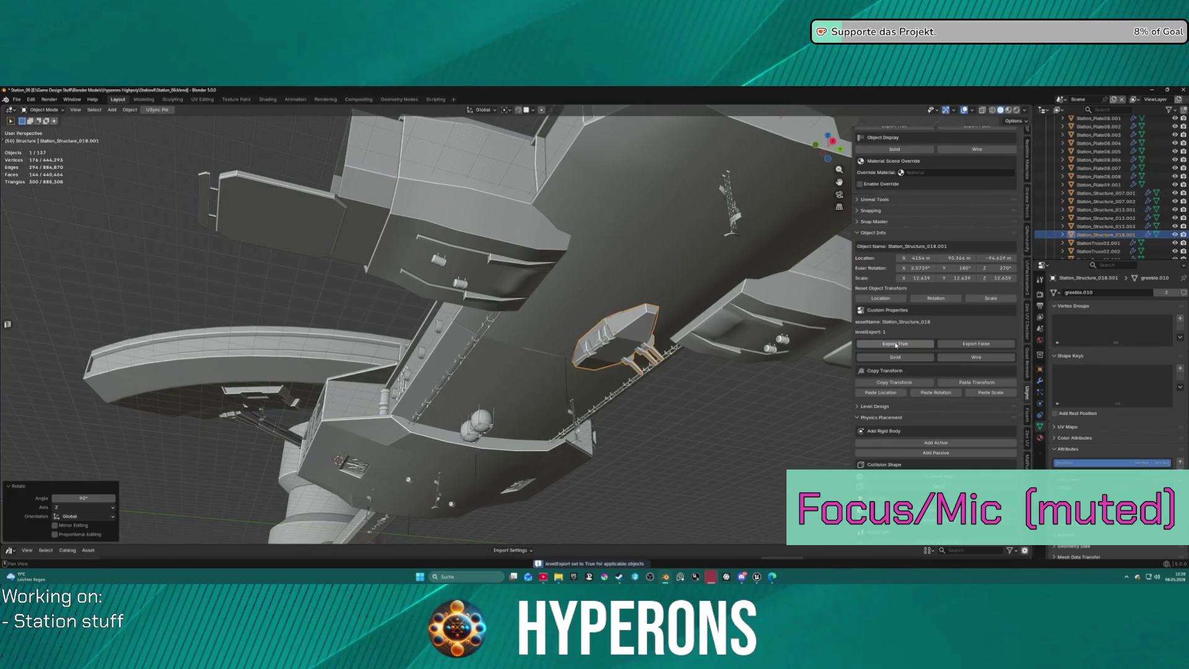
{"action": "scroll", "coordinate": [977, 192], "scroll_direction": "up", "scroll_amount": 4}
{"action": "scroll", "coordinate": [986, 192], "scroll_direction": "up", "scroll_amount": 3}
{"action": "middle_click_drag", "start_coordinate": [762, 217], "coordinate": [718, 243]}
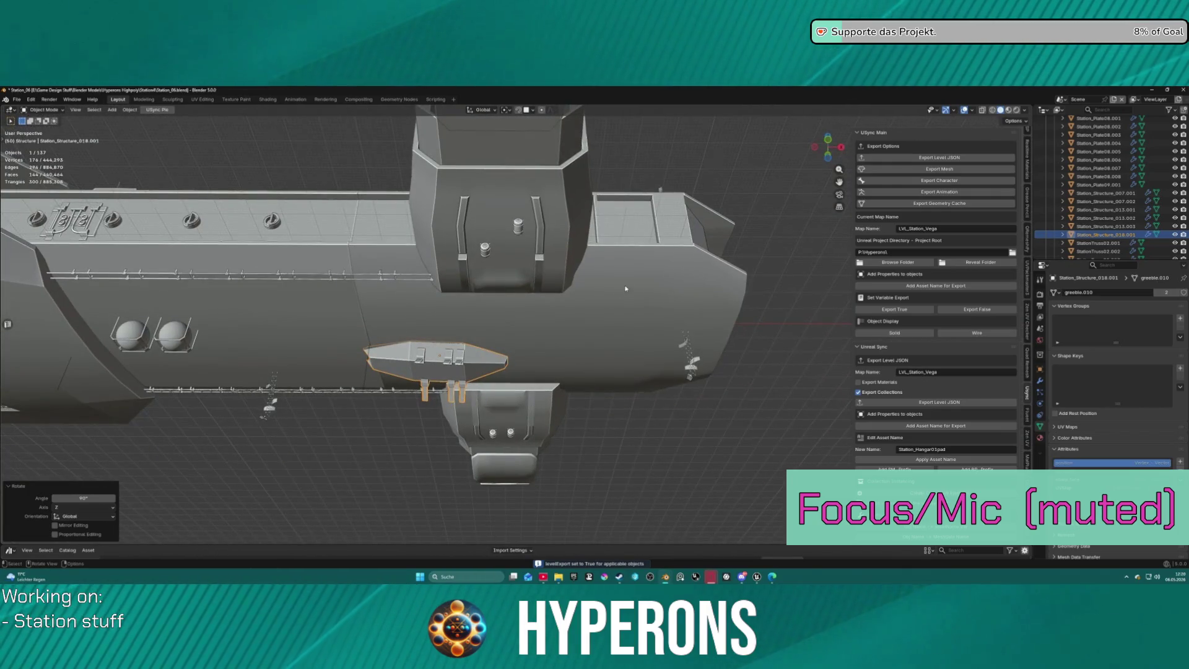
{"action": "key", "text": "g"}
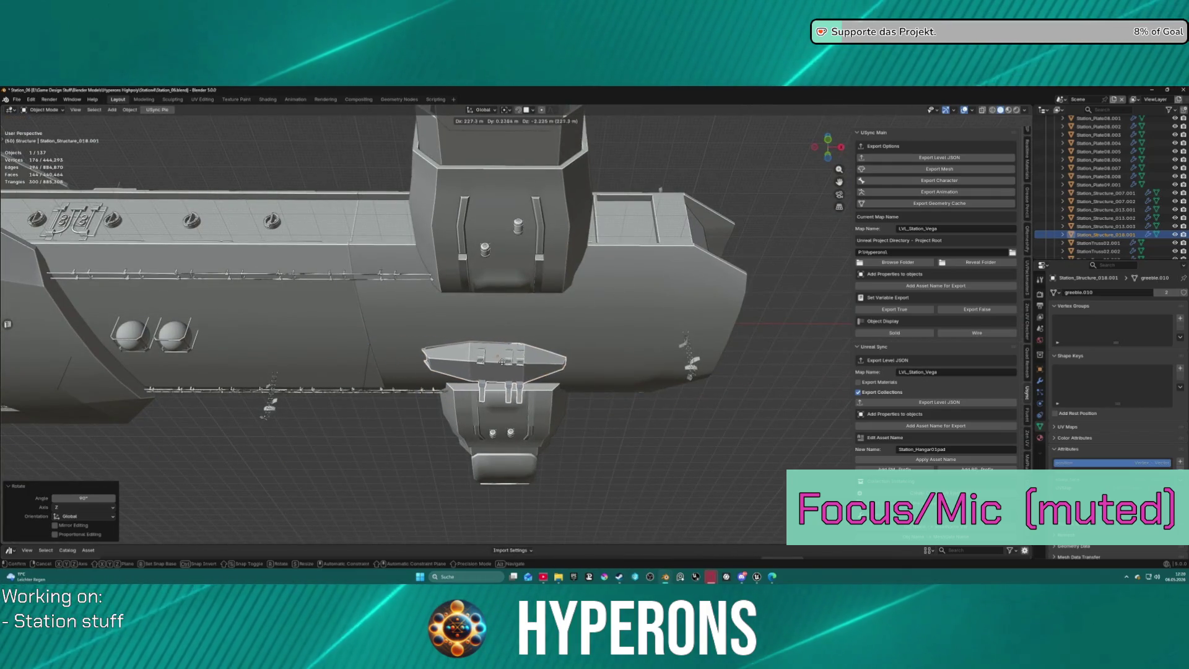
{"action": "left_click", "coordinate": [531, 360]}
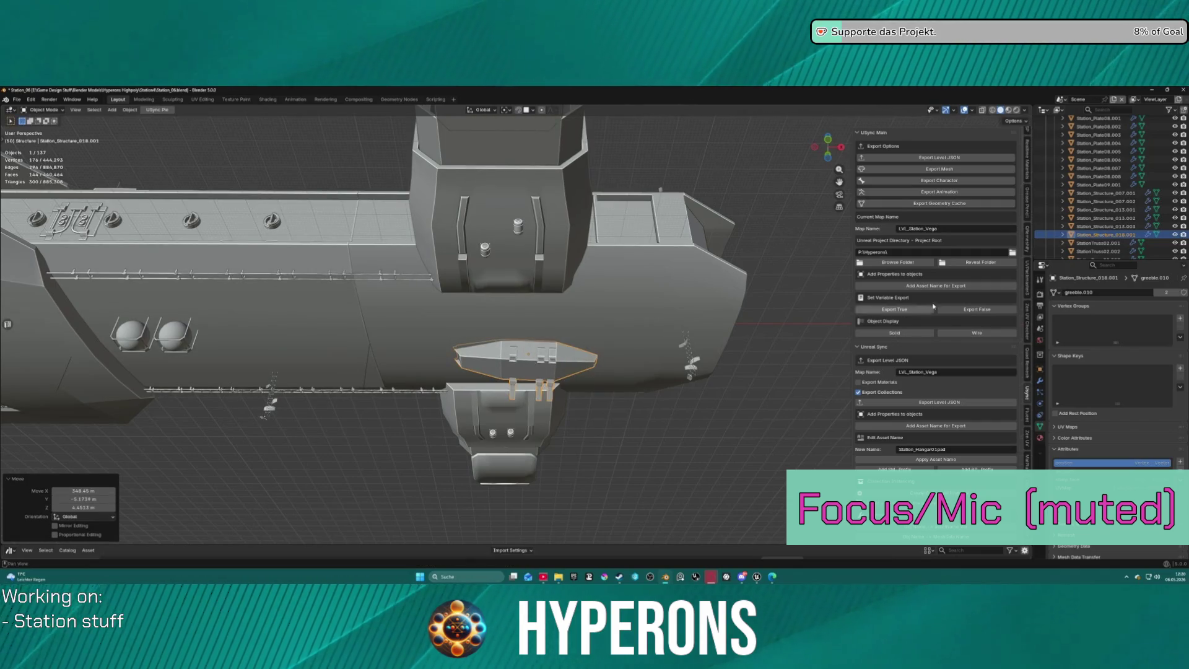
{"action": "scroll", "coordinate": [1029, 148], "scroll_direction": "up", "scroll_amount": 5}
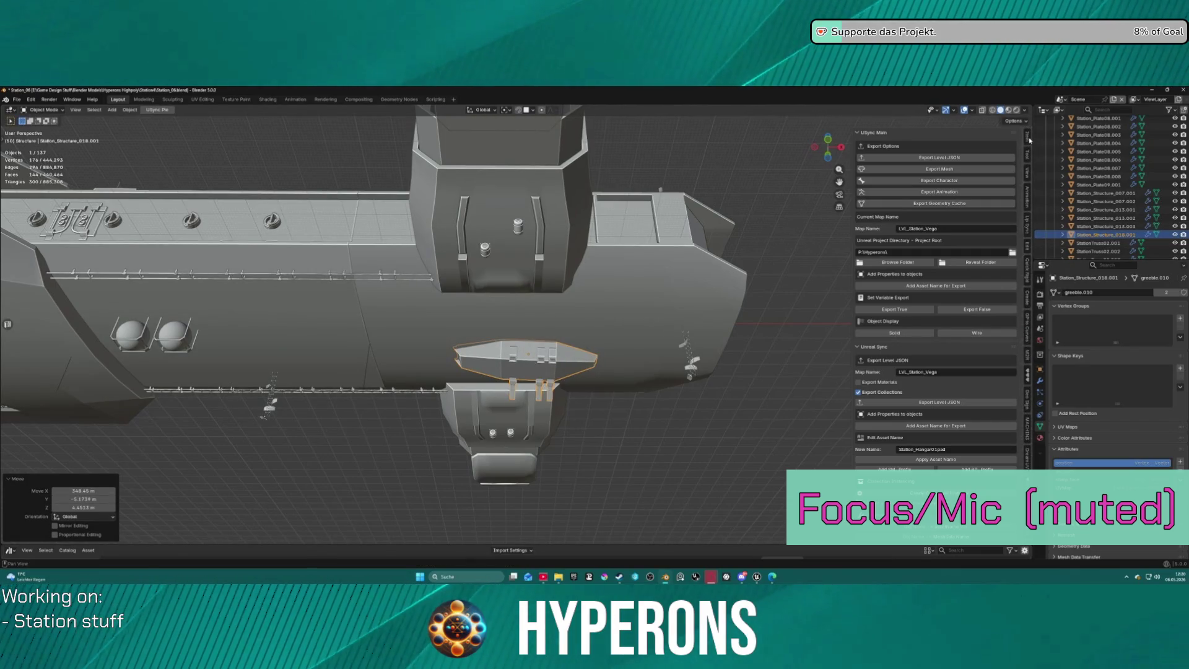
Set the part's Y location to 0 m and X rotation to 0° in the Transform panel.
{"action": "left_click", "coordinate": [1028, 142]}
{"action": "left_click", "coordinate": [954, 161]}
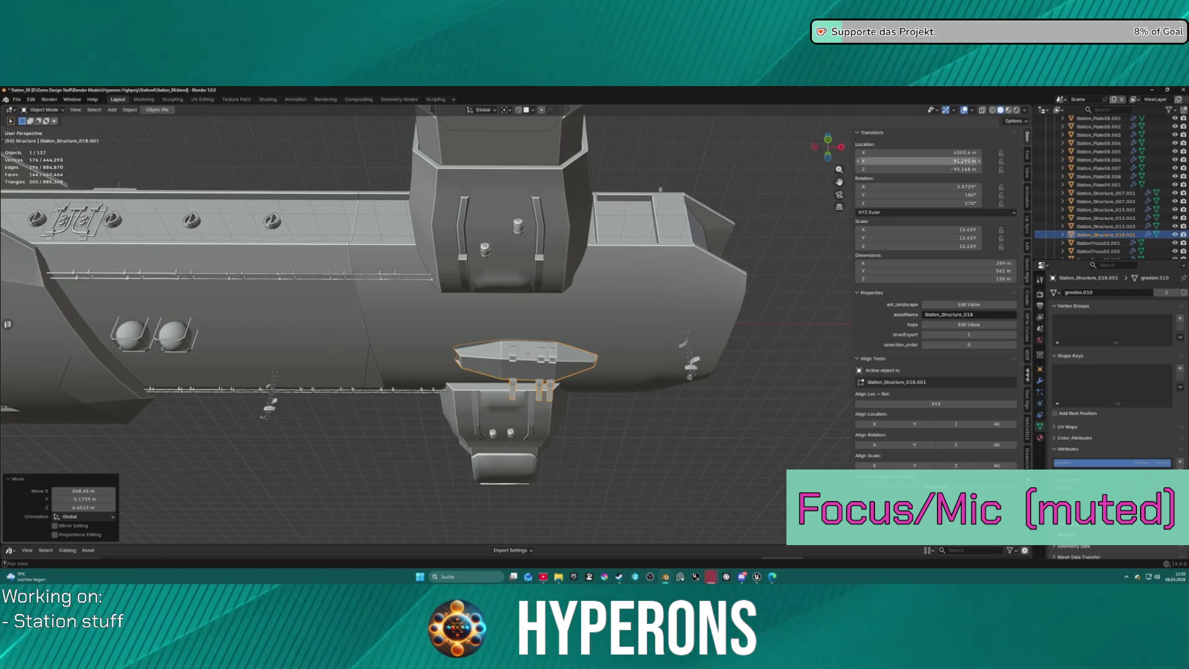
{"action": "type", "text": "0"}
{"action": "key", "text": "Return"}
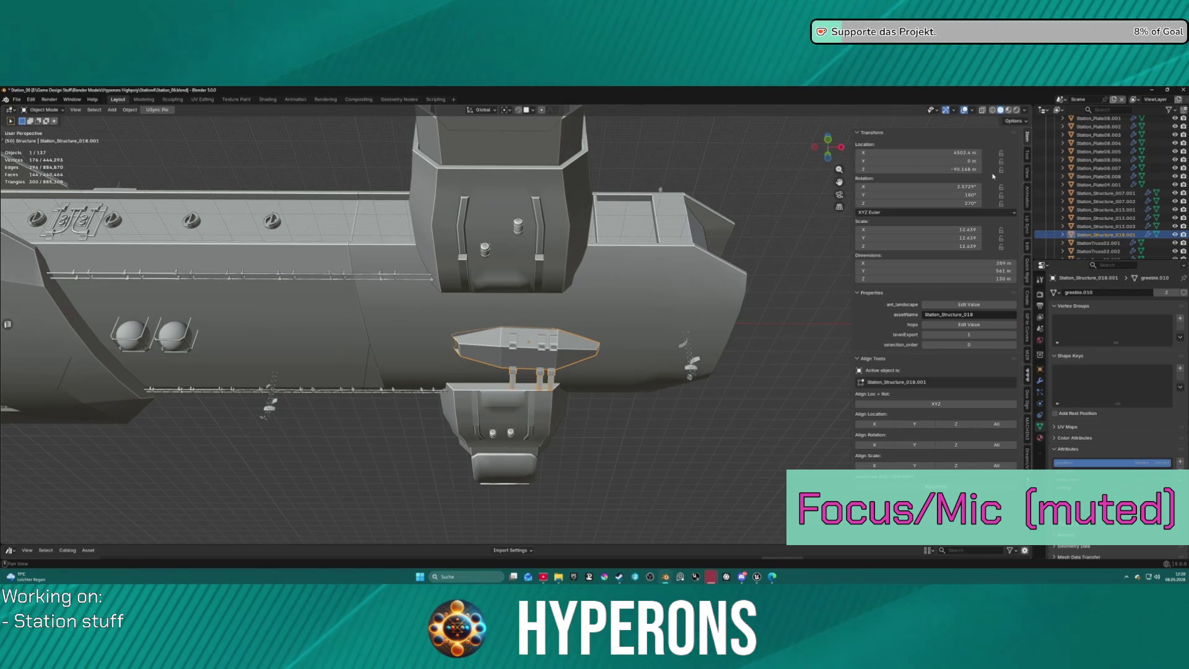
{"action": "left_click", "coordinate": [964, 185]}
{"action": "type", "text": "0"}
{"action": "key", "text": "Return"}
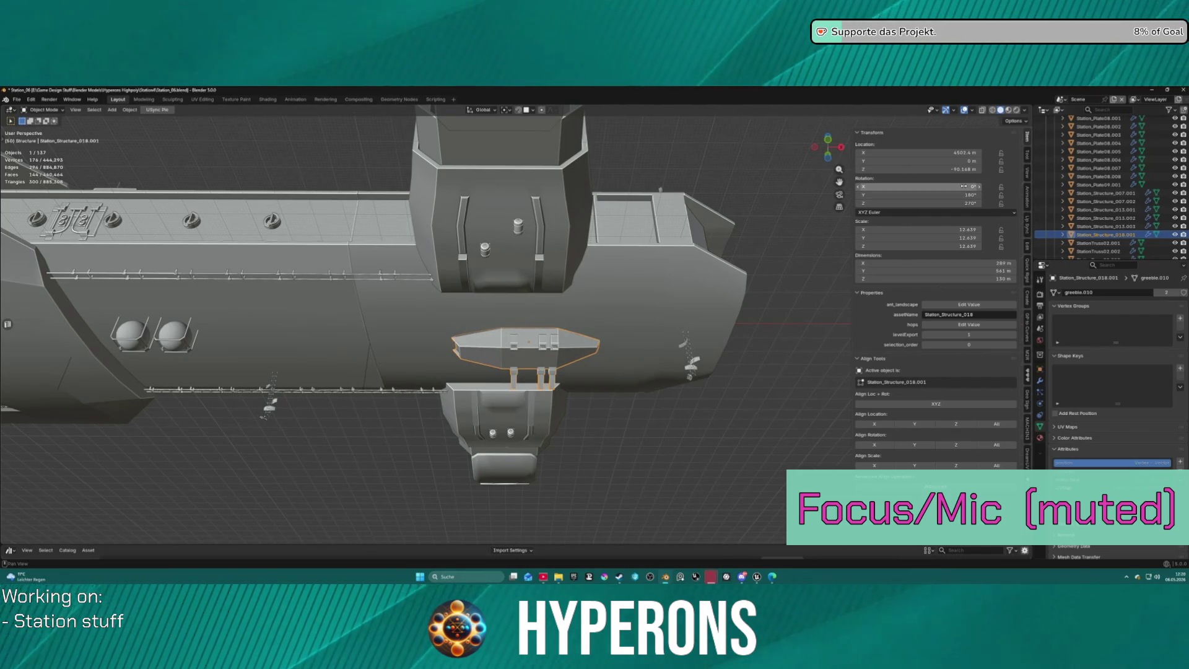
{"action": "mouse_move", "coordinate": [768, 286]}
{"action": "middle_mouse_down"}
{"action": "mouse_move", "coordinate": [729, 319]}
{"action": "mouse_move", "coordinate": [707, 303]}
{"action": "middle_mouse_up"}
Scale Station_Structure_018.001 up to roughly 20 on every axis.
{"action": "key", "text": "s"}
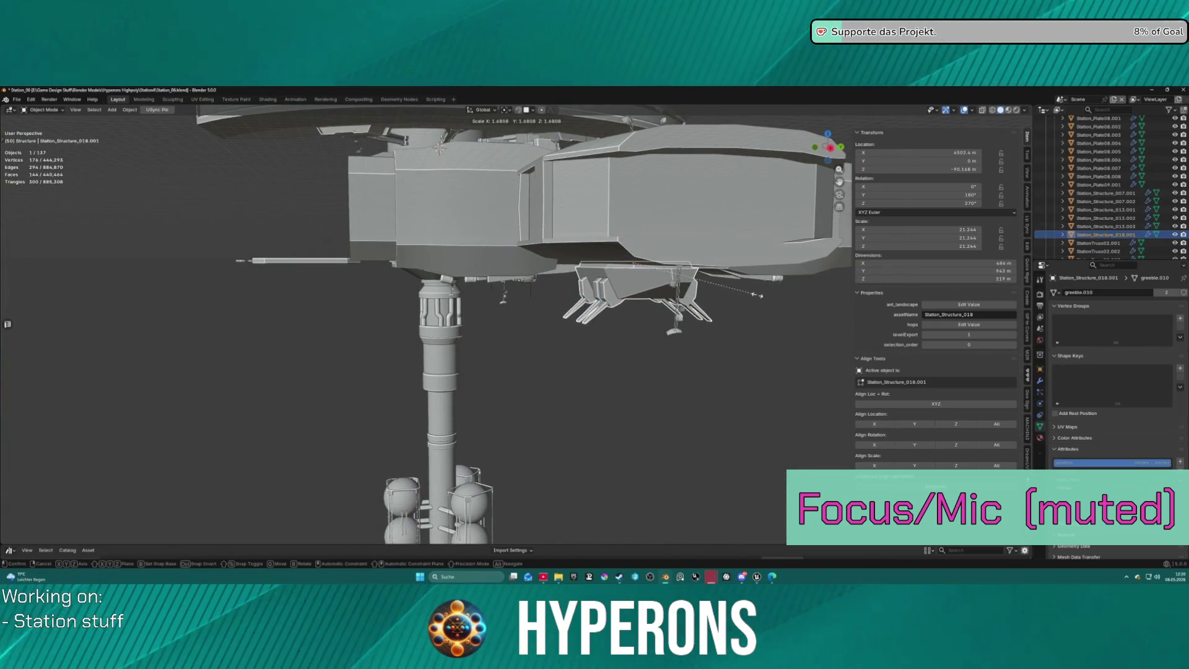
{"action": "left_click", "coordinate": [722, 312]}
{"action": "scroll", "coordinate": [682, 322], "scroll_direction": "down", "scroll_amount": 5}
{"action": "mouse_move", "coordinate": [681, 322]}
{"action": "middle_mouse_down"}
{"action": "mouse_move", "coordinate": [478, 349]}
{"action": "mouse_move", "coordinate": [892, 300]}
{"action": "middle_mouse_up"}
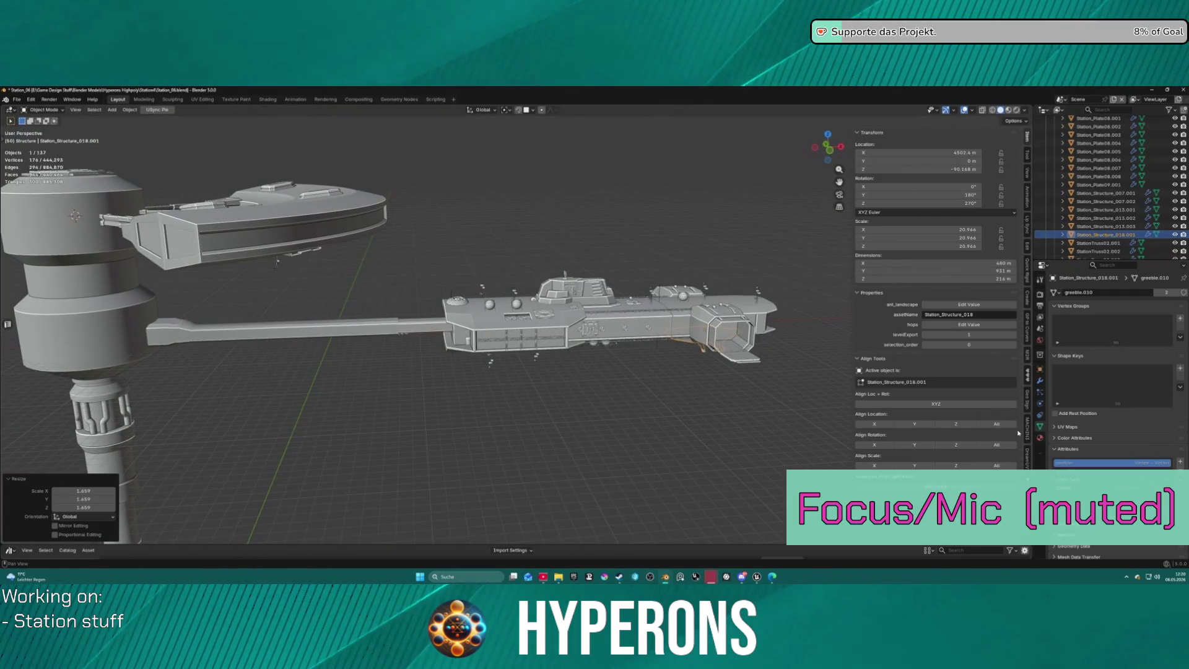
Select the disk attachment on the tower and show the USync export options.
{"action": "key", "text": "ctrl+Tab"}
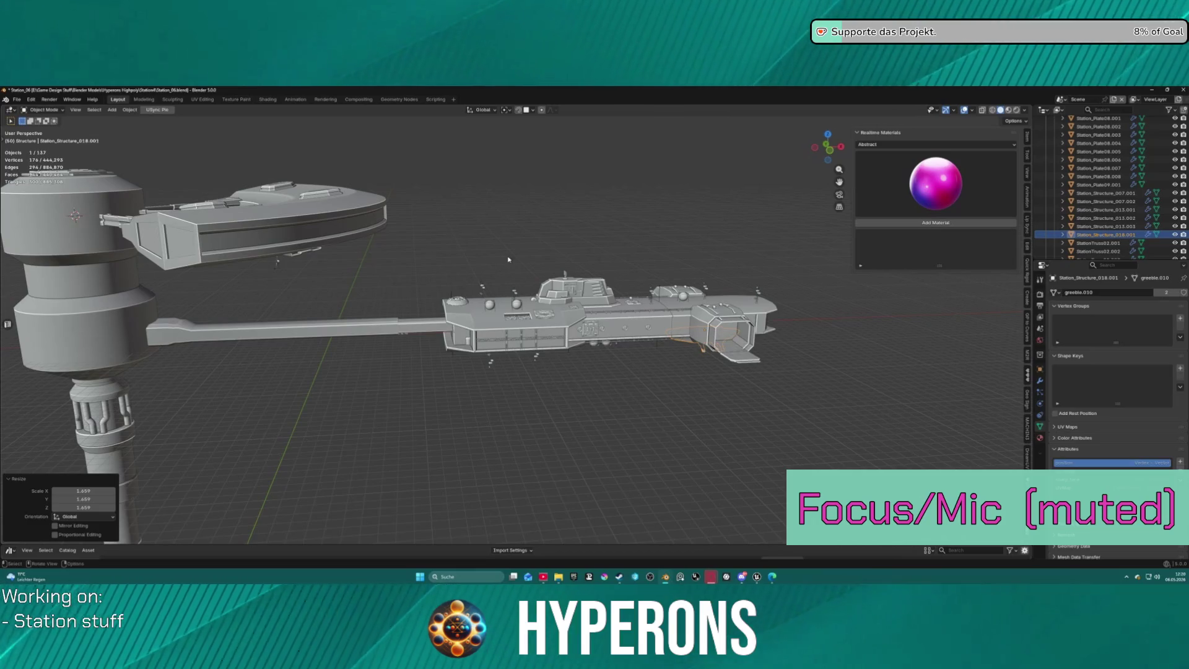
{"action": "left_click", "coordinate": [295, 254]}
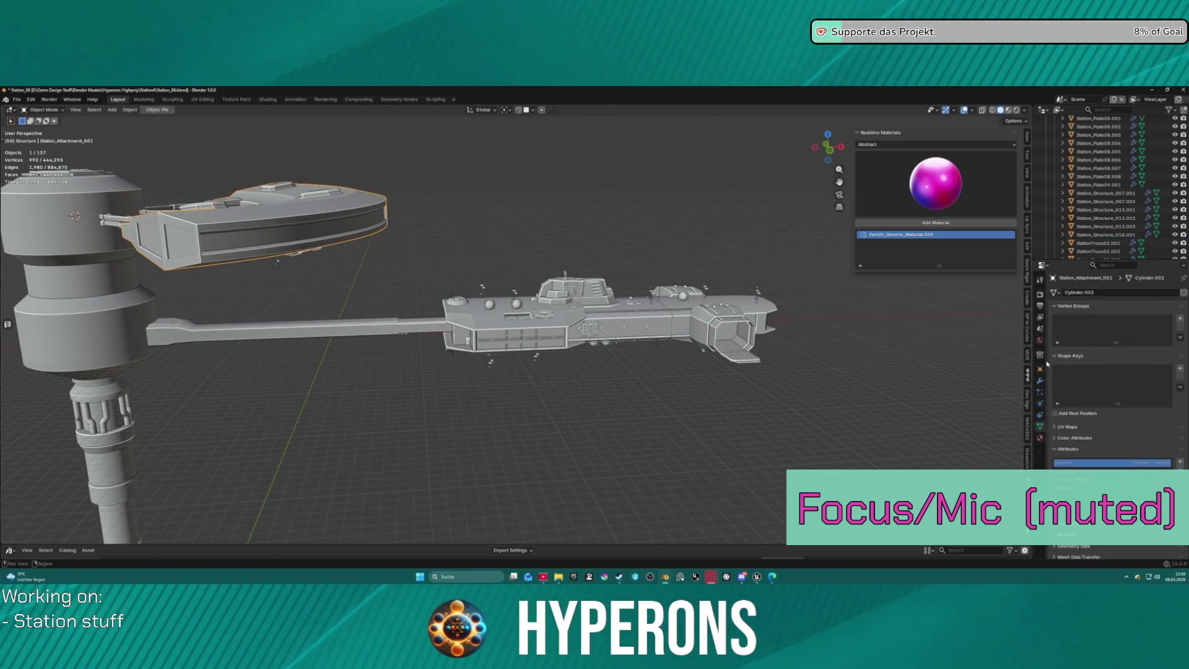
{"action": "scroll", "coordinate": [1030, 432], "scroll_direction": "down", "scroll_amount": 6}
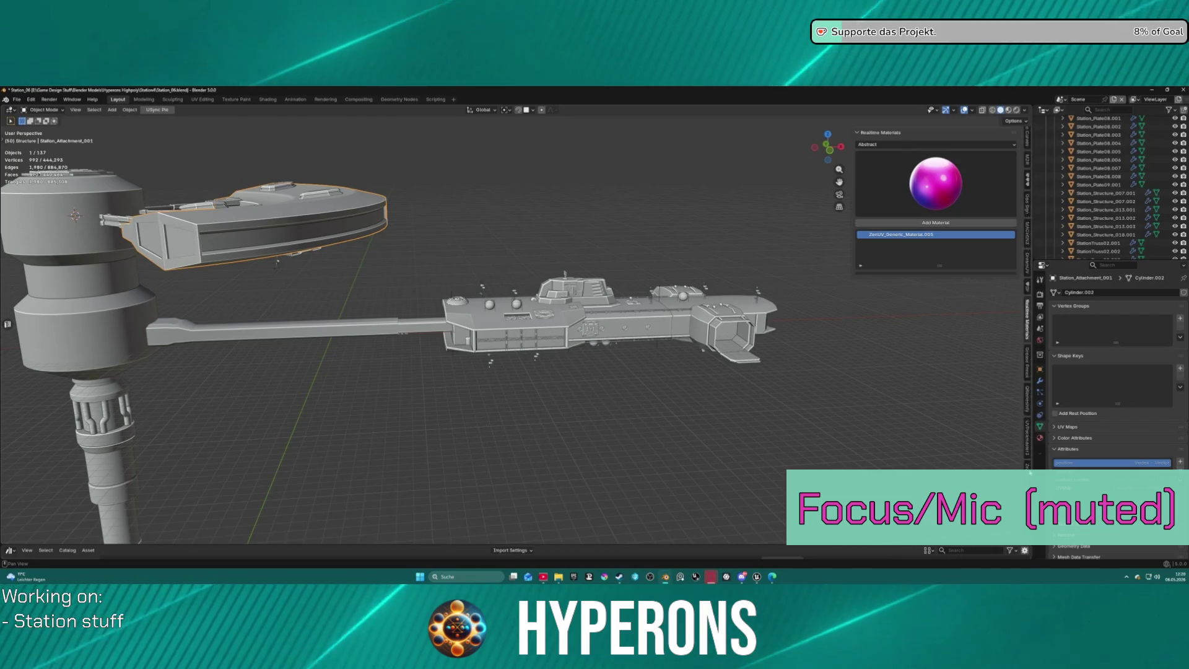
{"action": "scroll", "coordinate": [1022, 382], "scroll_direction": "down", "scroll_amount": 6}
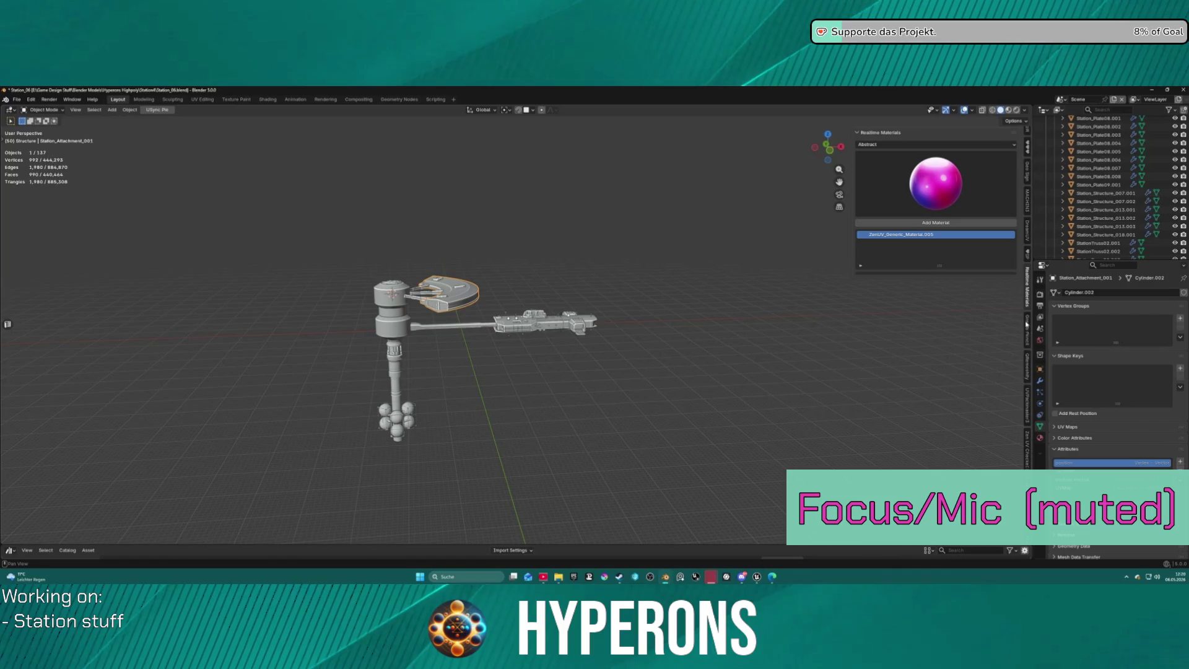
{"action": "scroll", "coordinate": [1027, 326], "scroll_direction": "up", "scroll_amount": 3}
{"action": "scroll", "coordinate": [1029, 331], "scroll_direction": "down", "scroll_amount": 8}
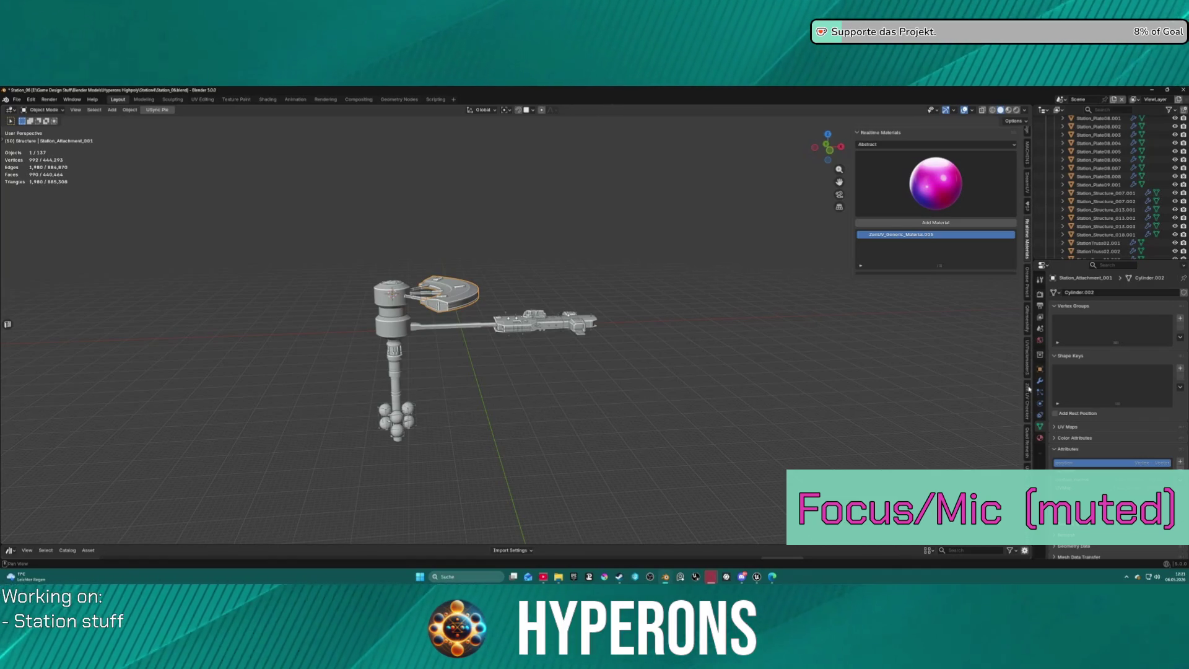
{"action": "left_click", "coordinate": [1028, 426]}
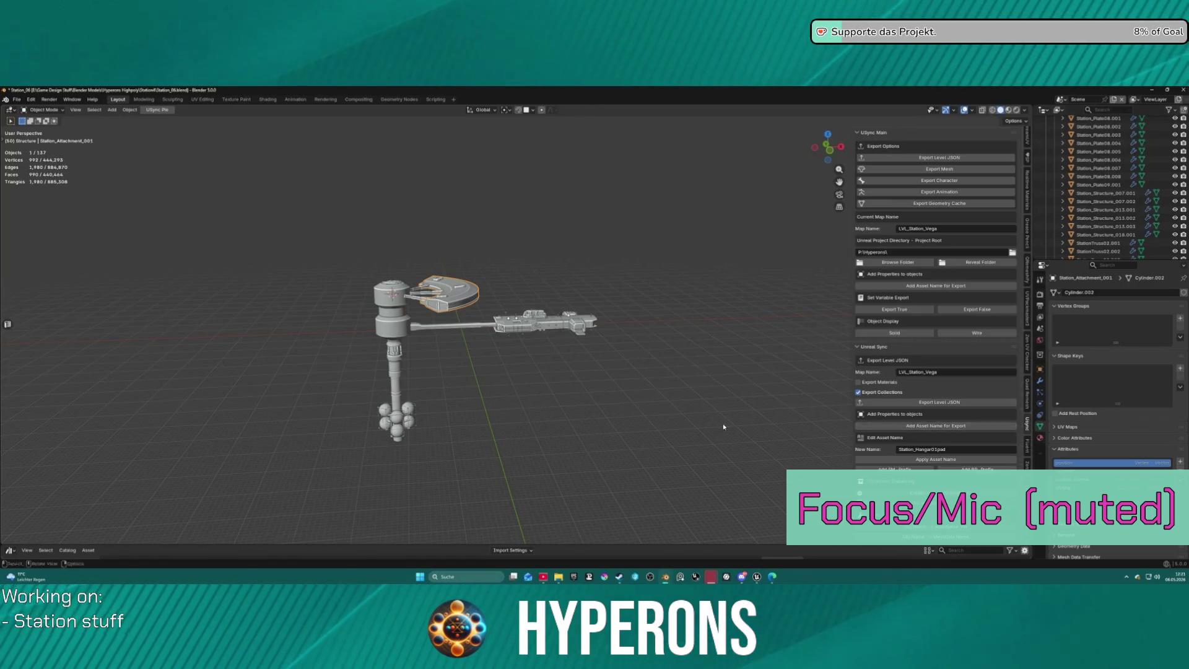
Set Export True on the Station_Structure_007.001 panel part.
{"action": "middle_click_drag", "start_coordinate": [559, 381], "coordinate": [409, 248]}
{"action": "scroll", "coordinate": [409, 248], "scroll_direction": "up", "scroll_amount": 4}
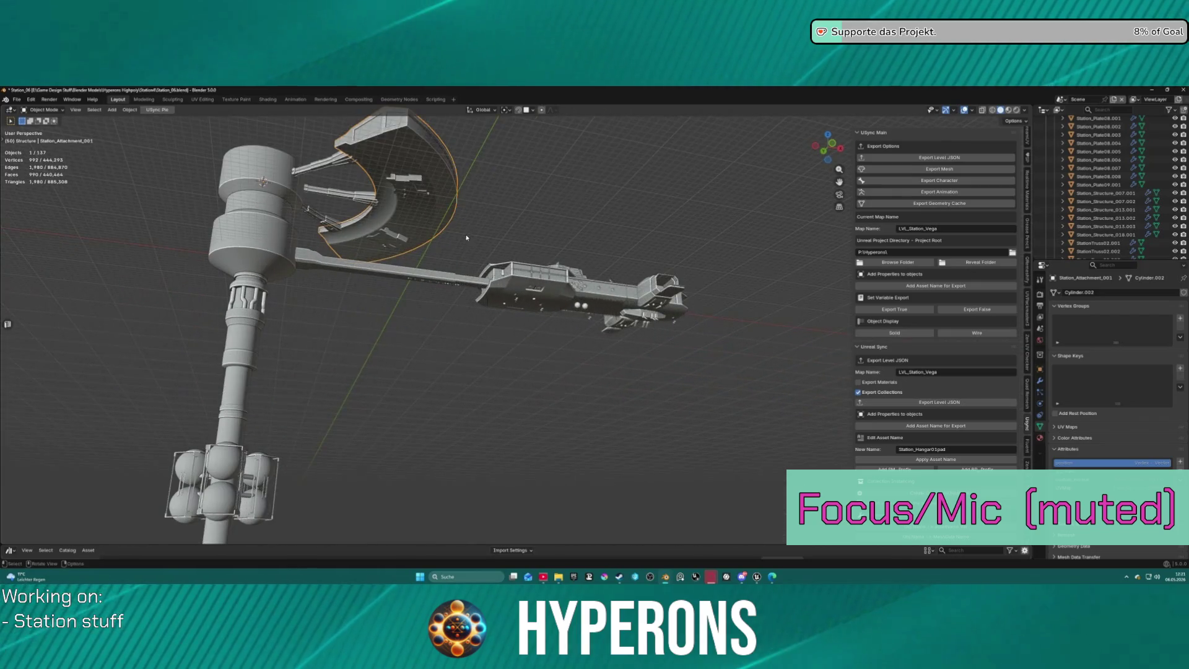
{"action": "left_click", "coordinate": [407, 185]}
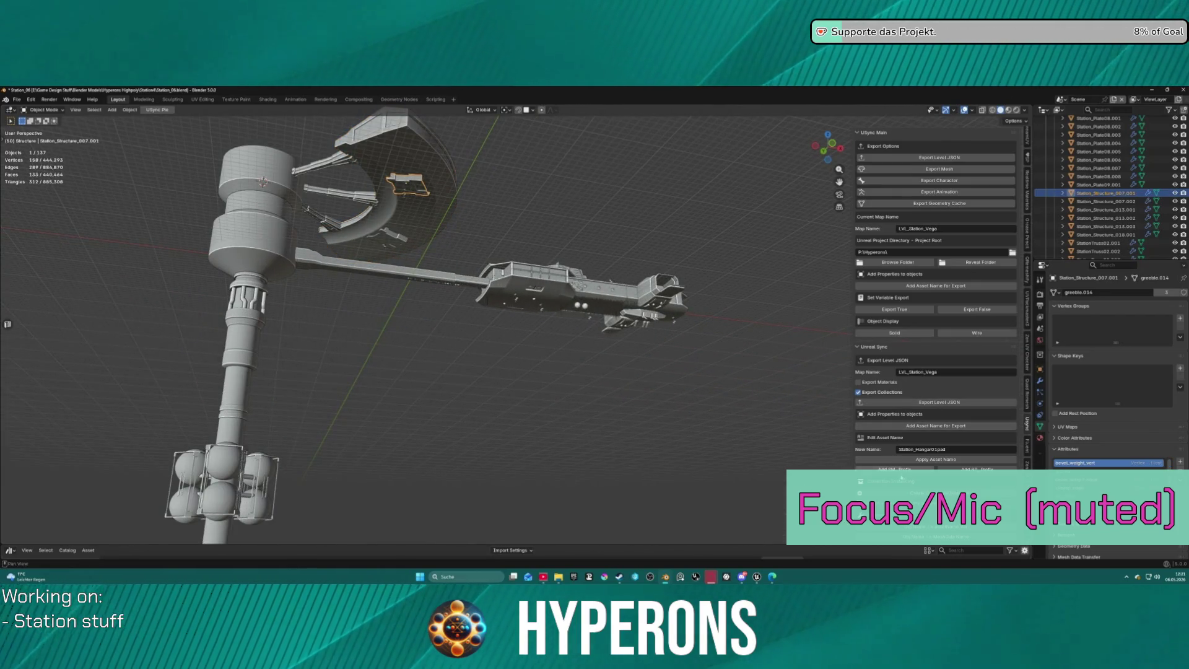
{"action": "scroll", "coordinate": [902, 488], "scroll_direction": "down", "scroll_amount": 6}
{"action": "scroll", "coordinate": [903, 488], "scroll_direction": "down", "scroll_amount": 5}
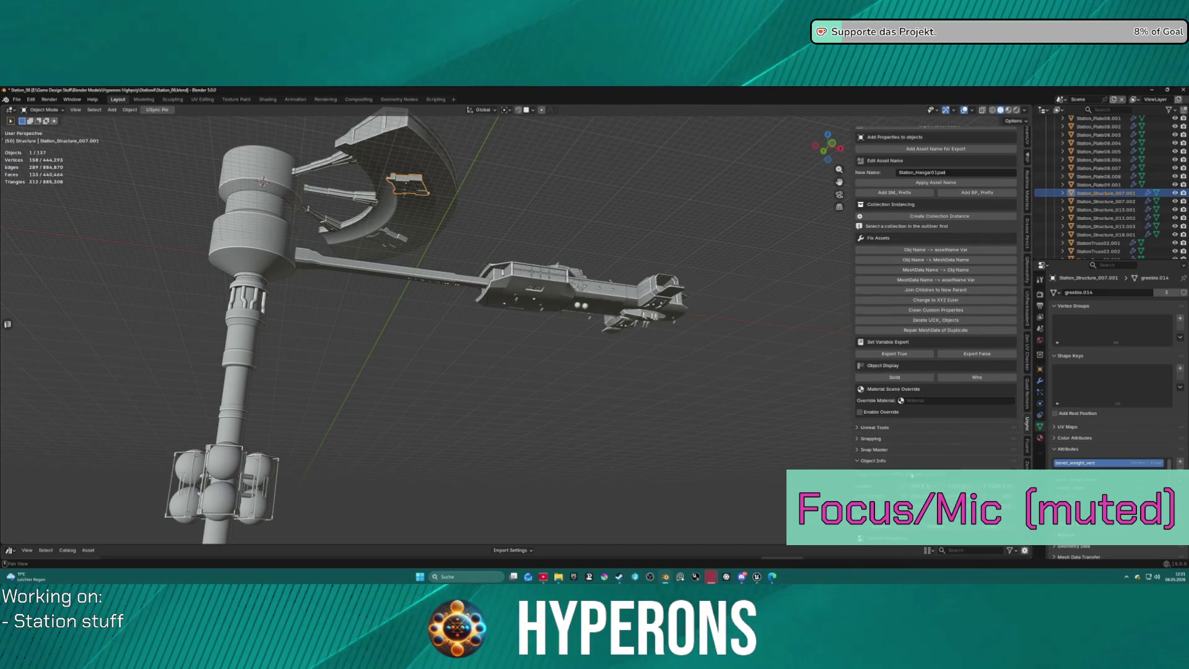
{"action": "scroll", "coordinate": [910, 476], "scroll_direction": "down", "scroll_amount": 2}
{"action": "scroll", "coordinate": [901, 449], "scroll_direction": "down", "scroll_amount": 2}
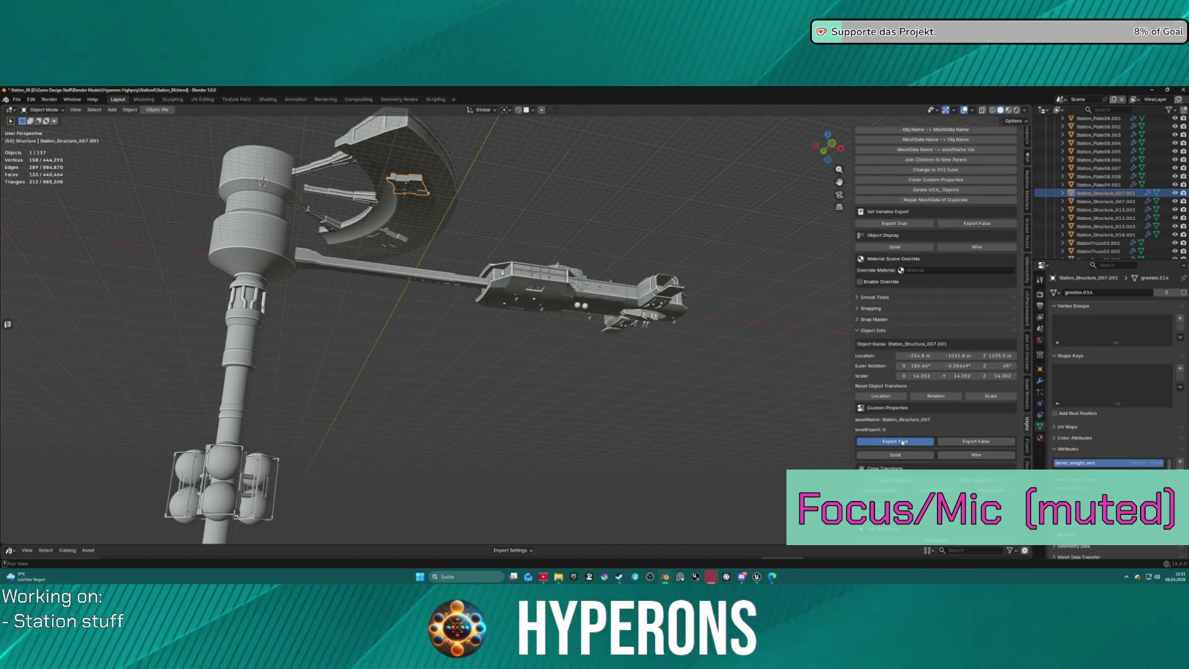
{"action": "left_click", "coordinate": [894, 441]}
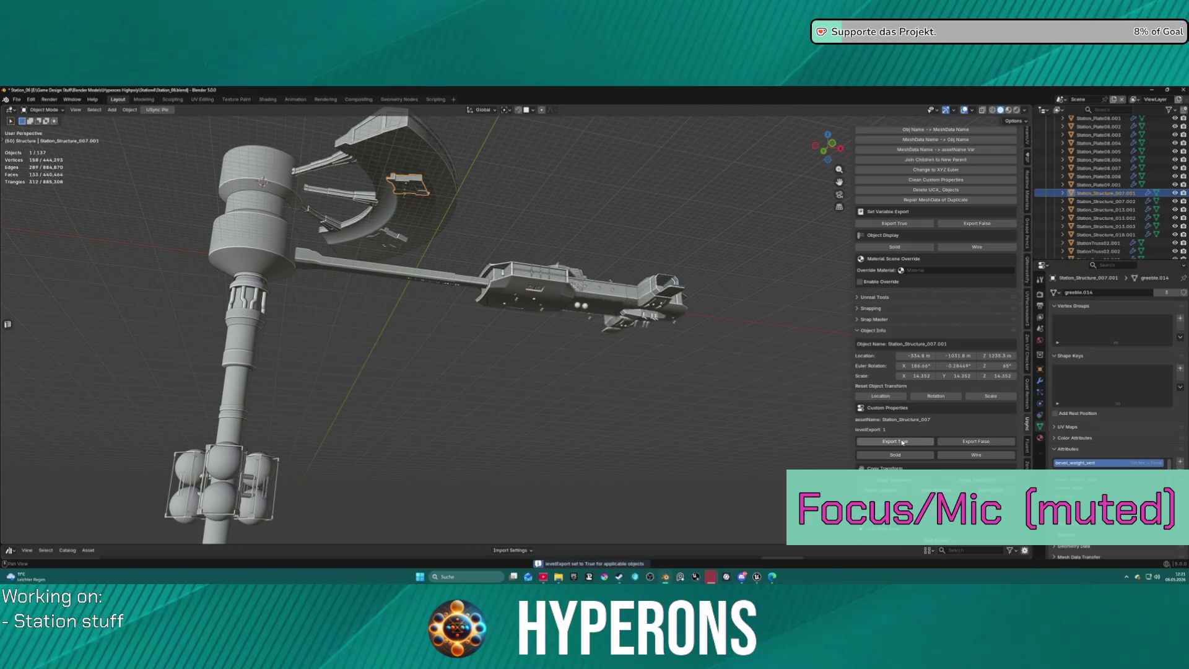
Flag panels Station_Structure_013.001 and 013.003 for level export as well.
{"action": "left_click", "coordinate": [389, 237]}
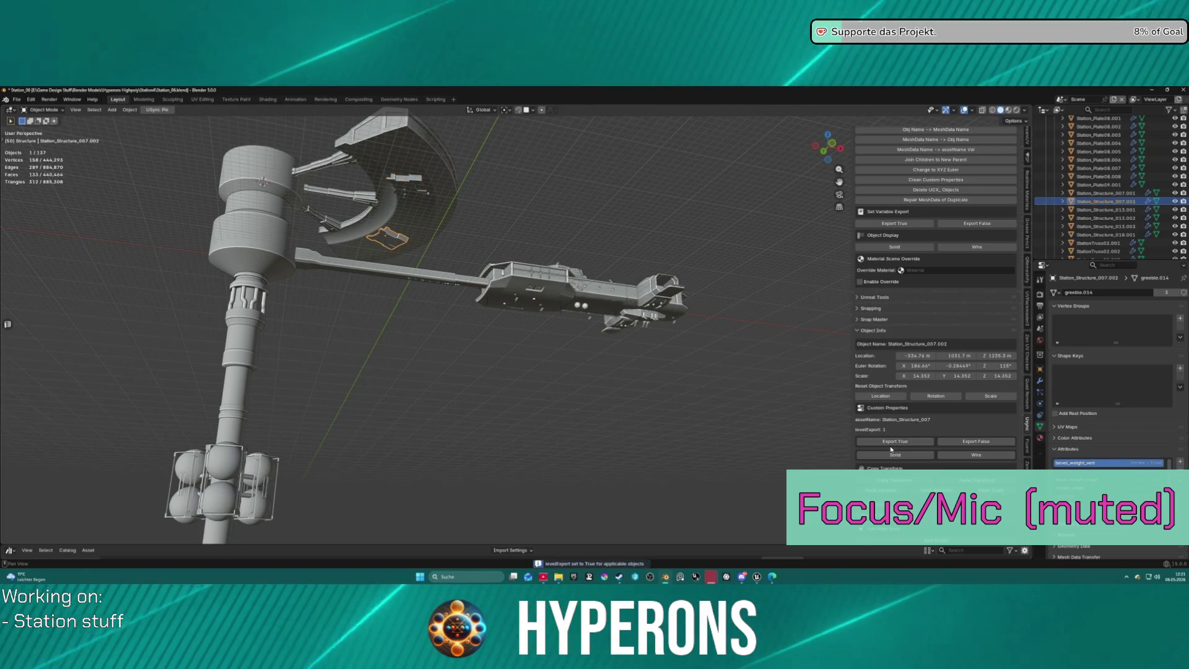
{"action": "mouse_move", "coordinate": [576, 205]}
{"action": "middle_mouse_down"}
{"action": "mouse_move", "coordinate": [604, 191]}
{"action": "mouse_move", "coordinate": [471, 372]}
{"action": "middle_mouse_up"}
{"action": "left_click", "coordinate": [433, 331]}
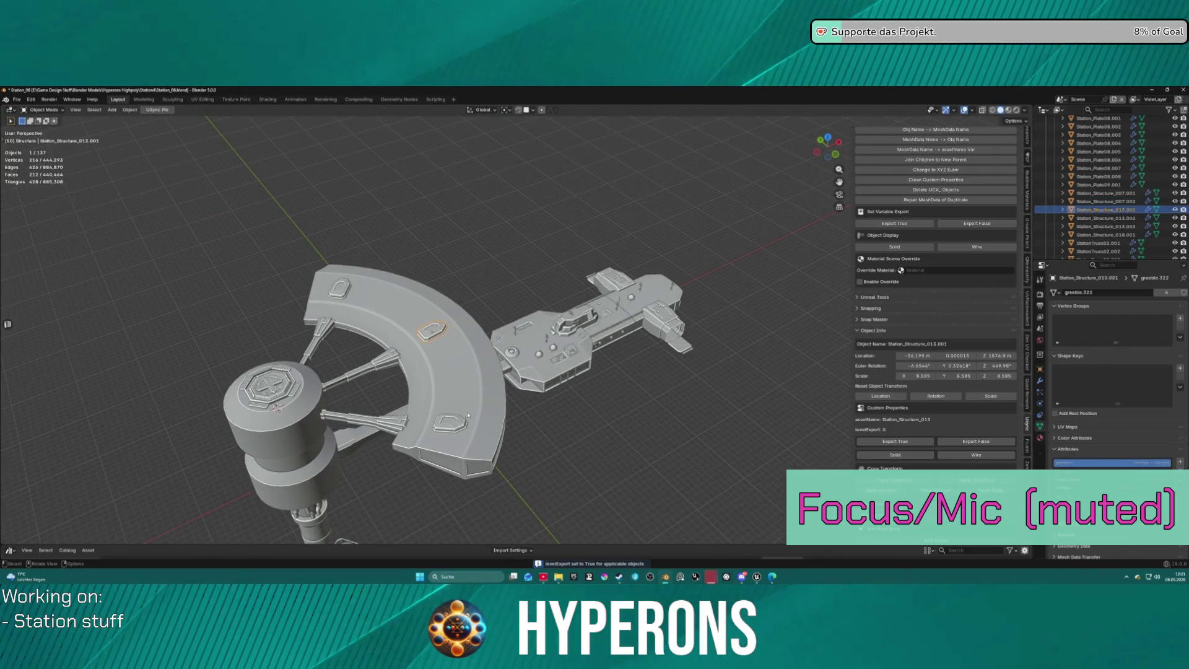
{"action": "left_click", "coordinate": [896, 441]}
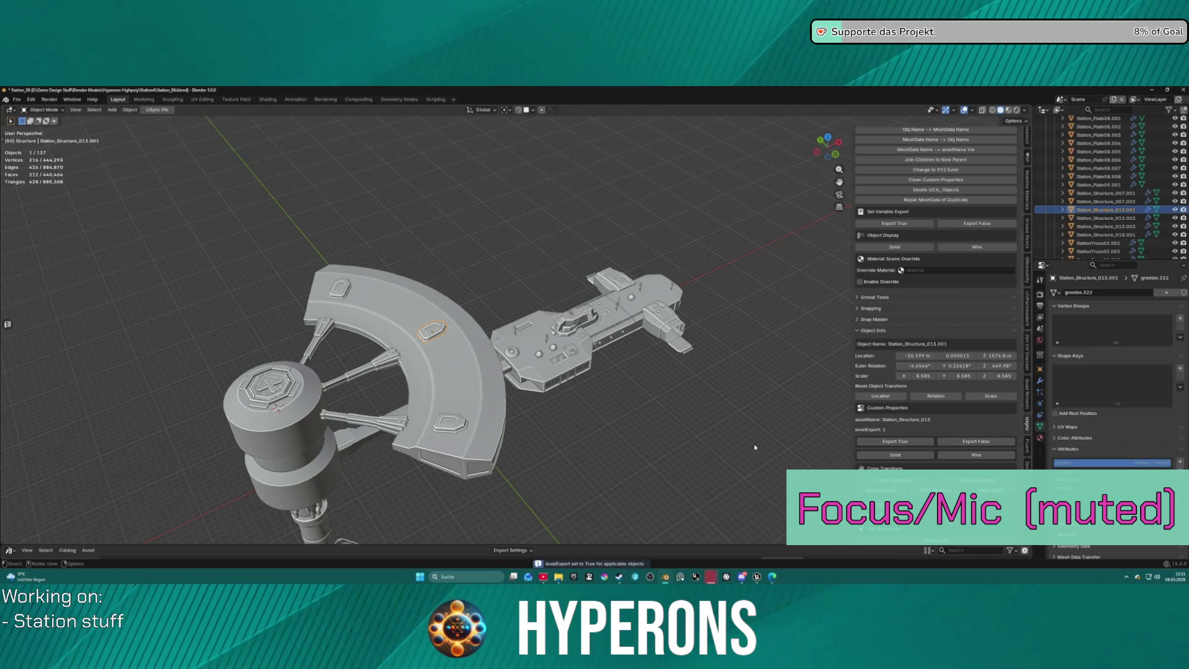
{"action": "left_click", "coordinate": [448, 426]}
{"action": "left_click", "coordinate": [882, 439]}
Export the level JSON file and switch to the Unreal Editor.
{"action": "left_click", "coordinate": [340, 288]}
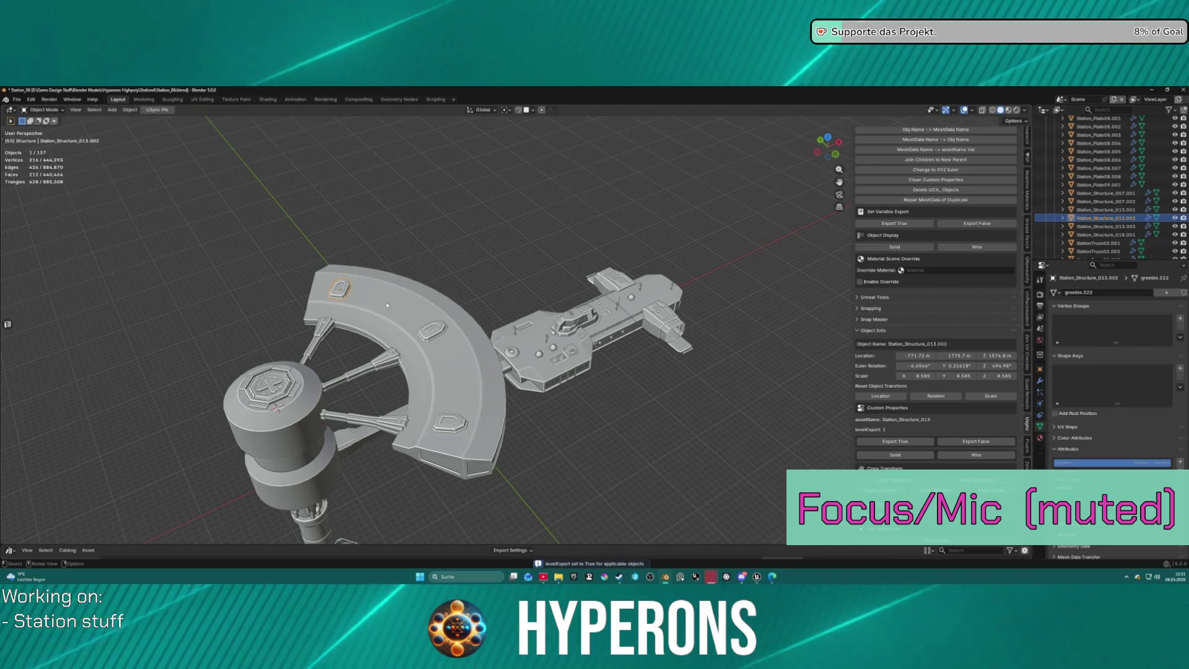
{"action": "scroll", "coordinate": [936, 160], "scroll_direction": "up", "scroll_amount": 10}
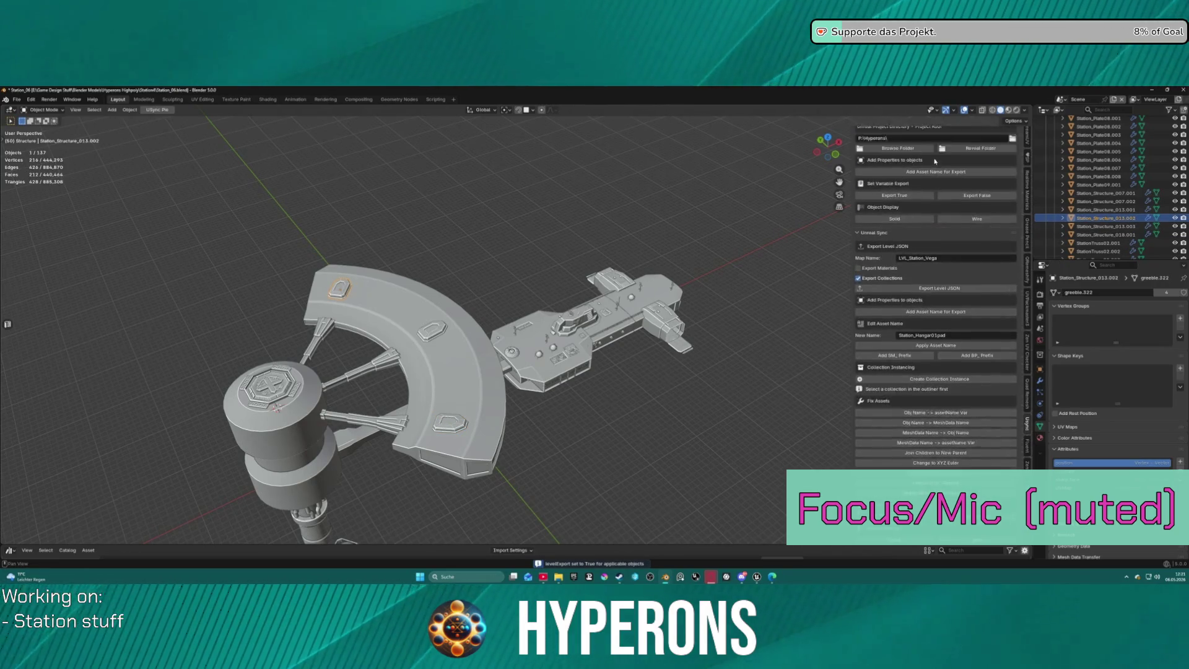
{"action": "scroll", "coordinate": [936, 160], "scroll_direction": "up", "scroll_amount": 5}
{"action": "left_click", "coordinate": [936, 158]}
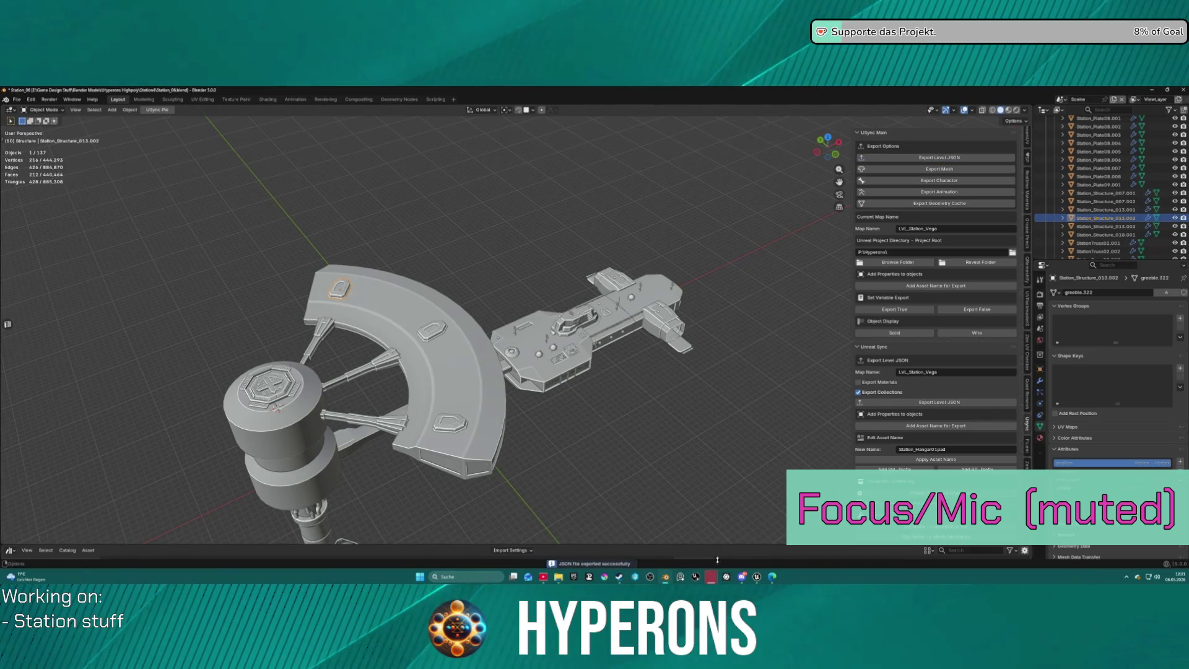
{"action": "left_click", "coordinate": [757, 577]}
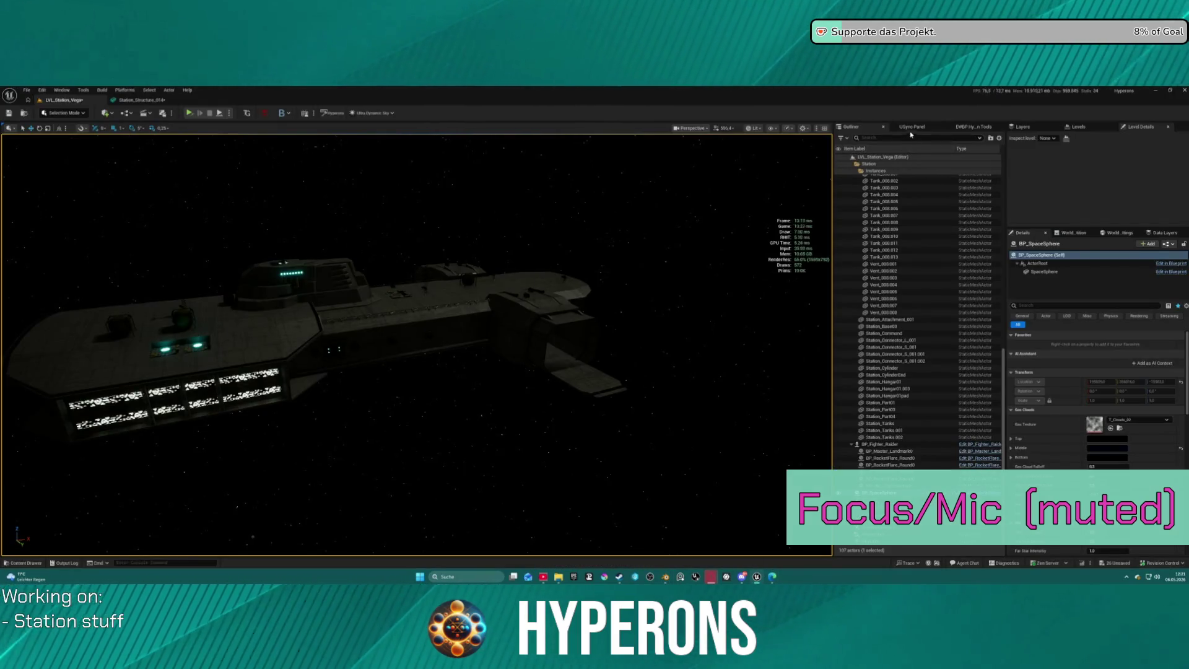
{"action": "left_click", "coordinate": [910, 127]}
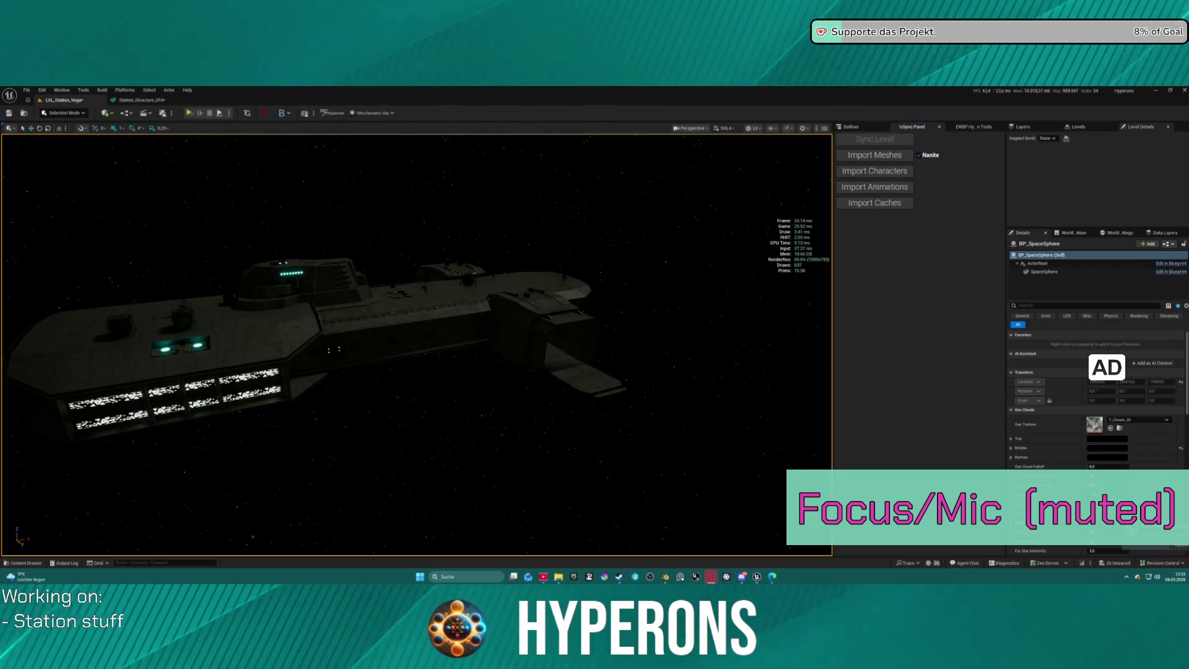
{"action": "key", "text": "alt+Tab"}
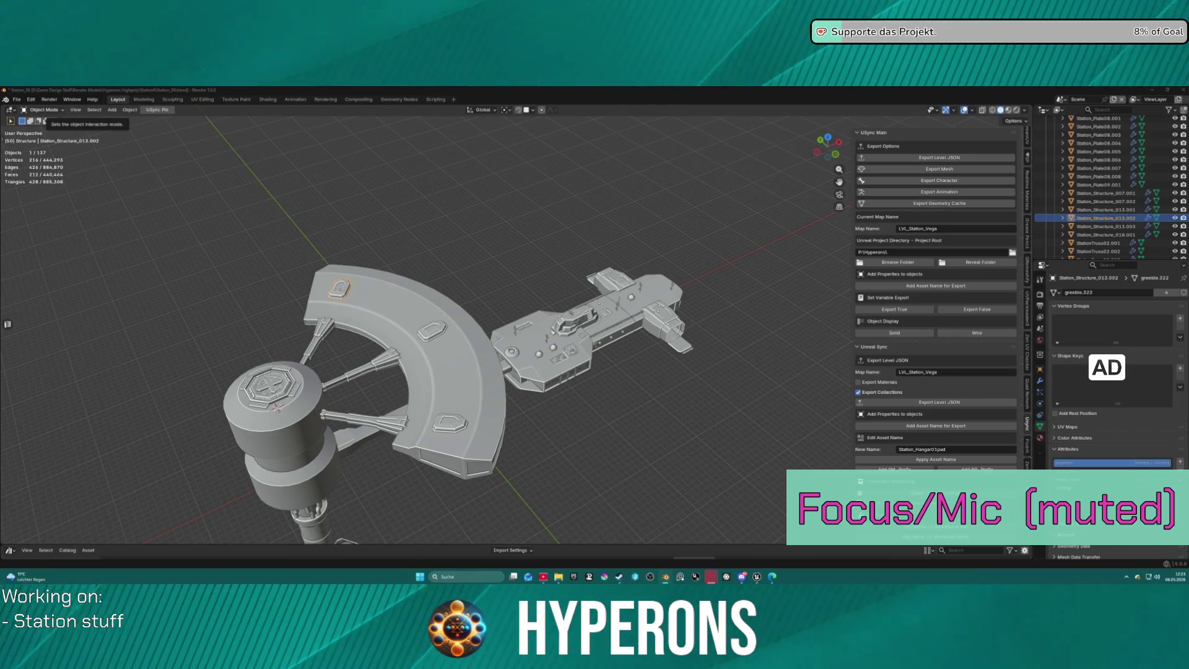
Orbit to the central tower, select the Station_Base03 column and enter Edit Mode.
{"action": "mouse_move", "coordinate": [371, 314]}
{"action": "middle_mouse_down"}
{"action": "mouse_move", "coordinate": [646, 302]}
{"action": "mouse_move", "coordinate": [504, 217]}
{"action": "mouse_move", "coordinate": [461, 324]}
{"action": "mouse_move", "coordinate": [446, 320]}
{"action": "mouse_move", "coordinate": [677, 274]}
{"action": "middle_mouse_up"}
{"action": "scroll", "coordinate": [503, 217], "scroll_direction": "up", "scroll_amount": 3}
{"action": "scroll", "coordinate": [461, 324], "scroll_direction": "up", "scroll_amount": 3}
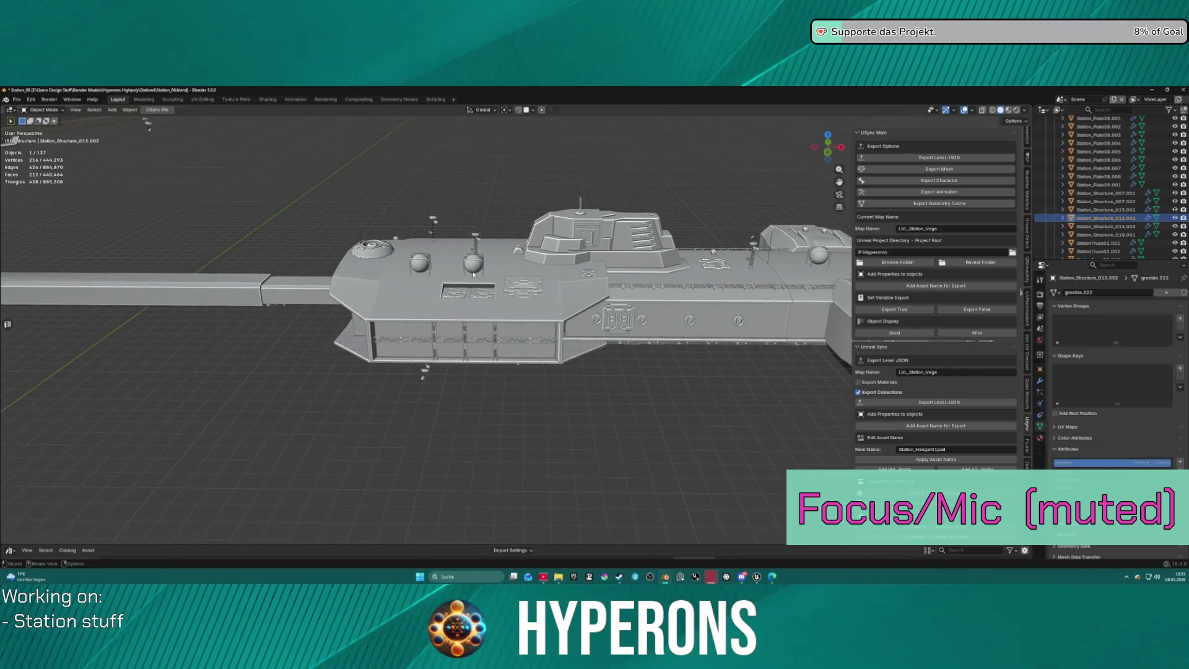
{"action": "scroll", "coordinate": [478, 274], "scroll_direction": "down", "scroll_amount": 4}
{"action": "mouse_move", "coordinate": [389, 273]}
{"action": "middle_mouse_down"}
{"action": "mouse_move", "coordinate": [552, 242]}
{"action": "mouse_move", "coordinate": [579, 217]}
{"action": "mouse_move", "coordinate": [527, 266]}
{"action": "middle_mouse_up"}
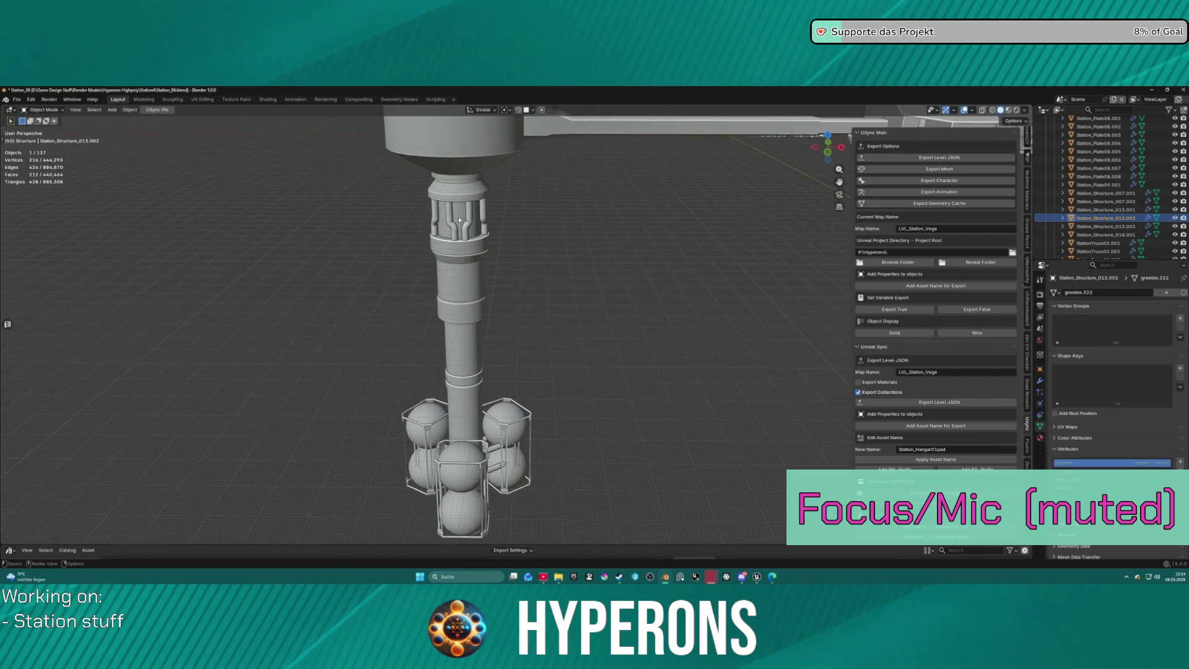
{"action": "scroll", "coordinate": [502, 286], "scroll_direction": "up", "scroll_amount": 2}
{"action": "left_click", "coordinate": [502, 286]}
{"action": "key", "text": "ctrl+Tab"}
{"action": "left_click", "coordinate": [683, 298]}
{"action": "scroll", "coordinate": [683, 298], "scroll_direction": "up", "scroll_amount": 4}
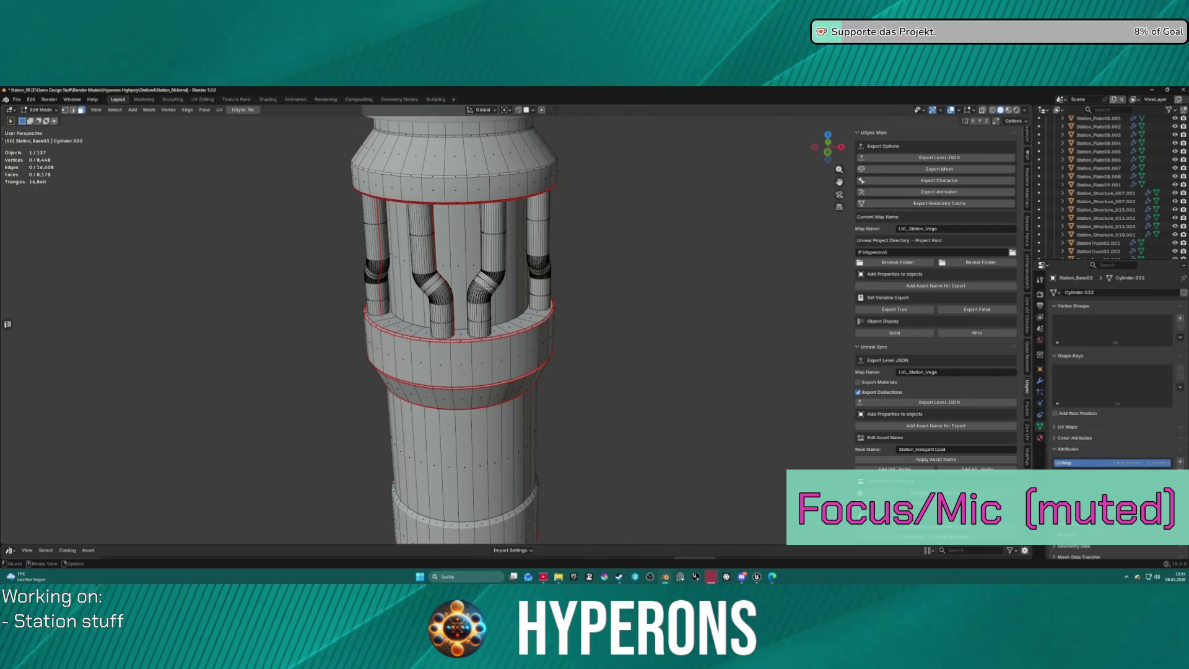
Select the column's pipes one after another with linked selection.
{"action": "key", "text": "l"}
{"action": "key", "text": "l"}
{"action": "key", "text": "l"}
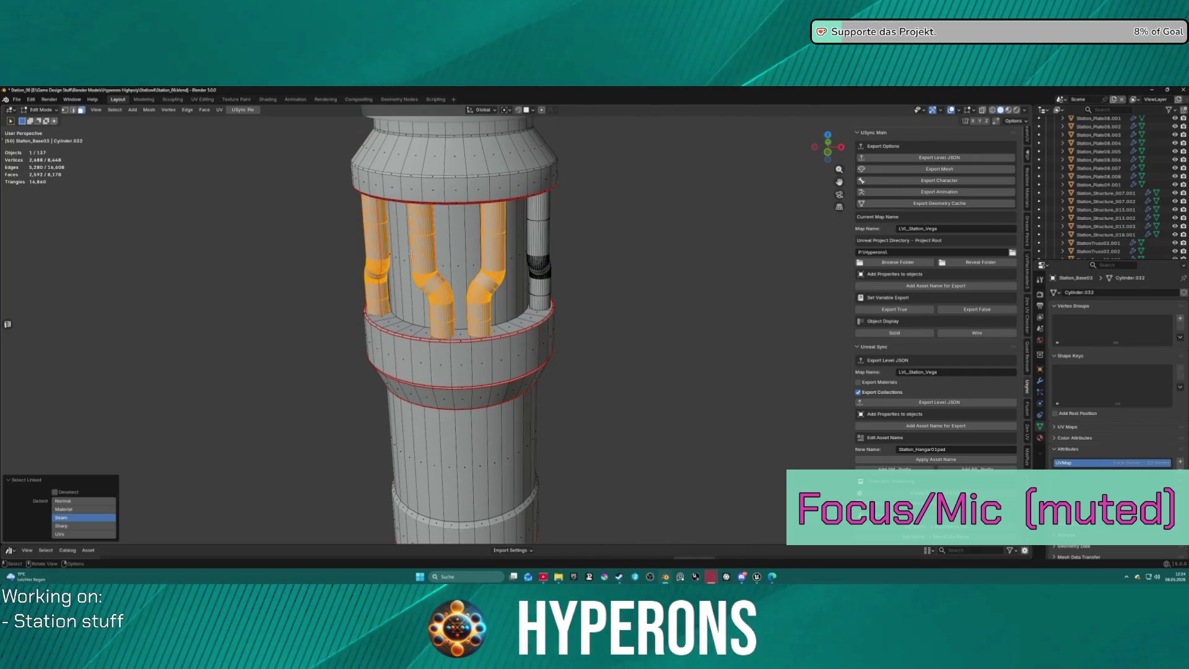
{"action": "key", "text": "l"}
{"action": "mouse_move", "coordinate": [656, 233]}
{"action": "middle_mouse_down"}
{"action": "mouse_move", "coordinate": [702, 239]}
{"action": "mouse_move", "coordinate": [440, 288]}
{"action": "middle_mouse_up"}
{"action": "key", "text": "l"}
{"action": "scroll", "coordinate": [702, 239], "scroll_direction": "down", "scroll_amount": 3}
{"action": "key", "text": "l"}
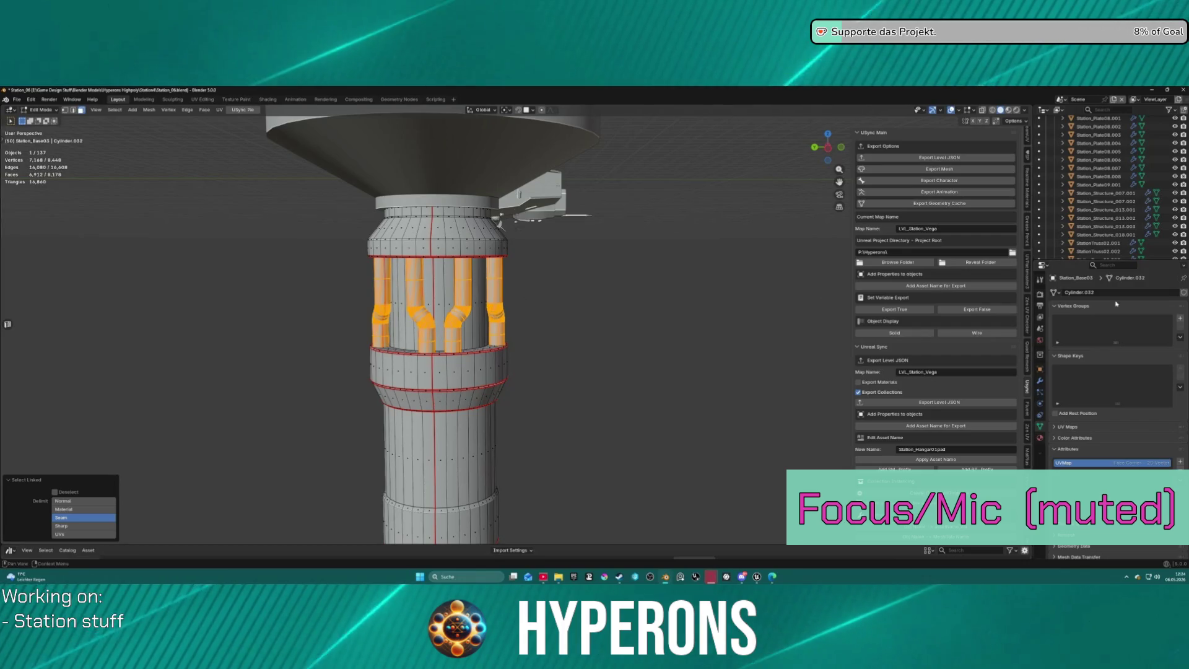
Select all of the column mesh and make the first material slot active.
{"action": "left_click", "coordinate": [1043, 441]}
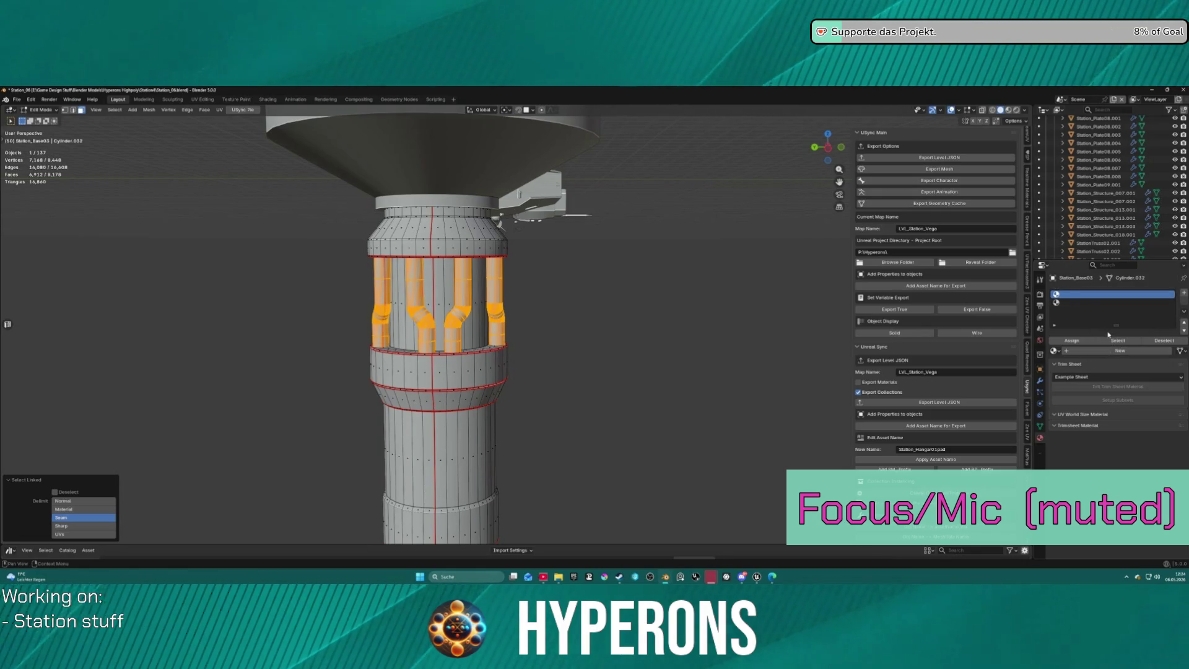
{"action": "left_click", "coordinate": [1081, 342]}
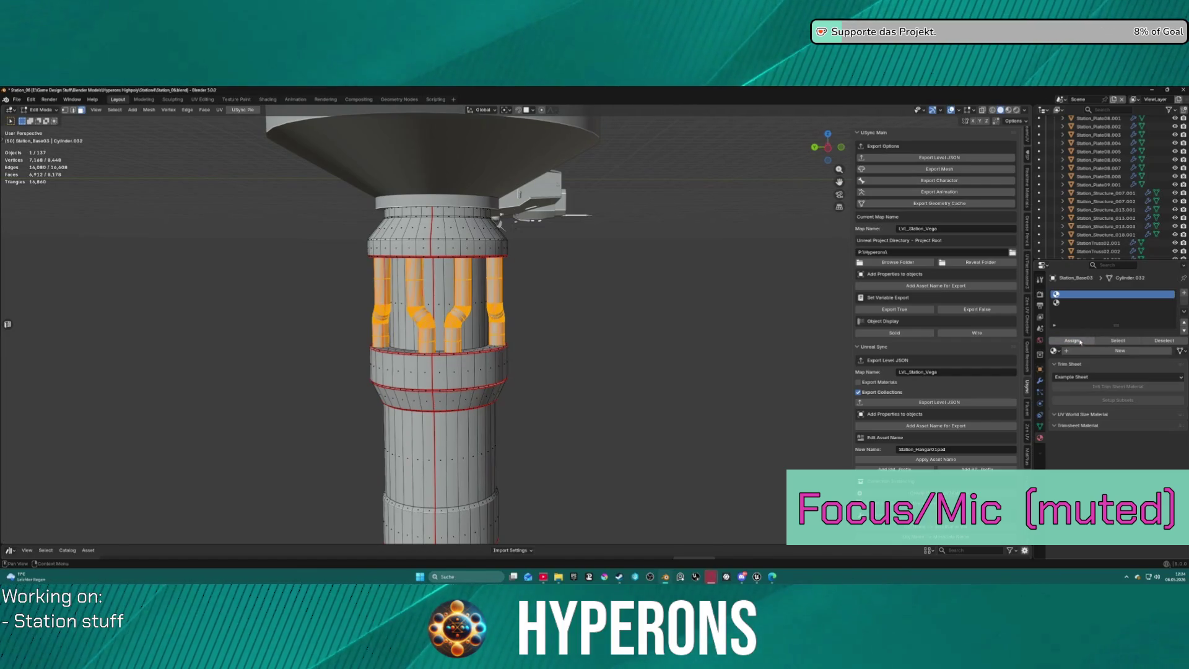
{"action": "left_click", "coordinate": [1084, 303]}
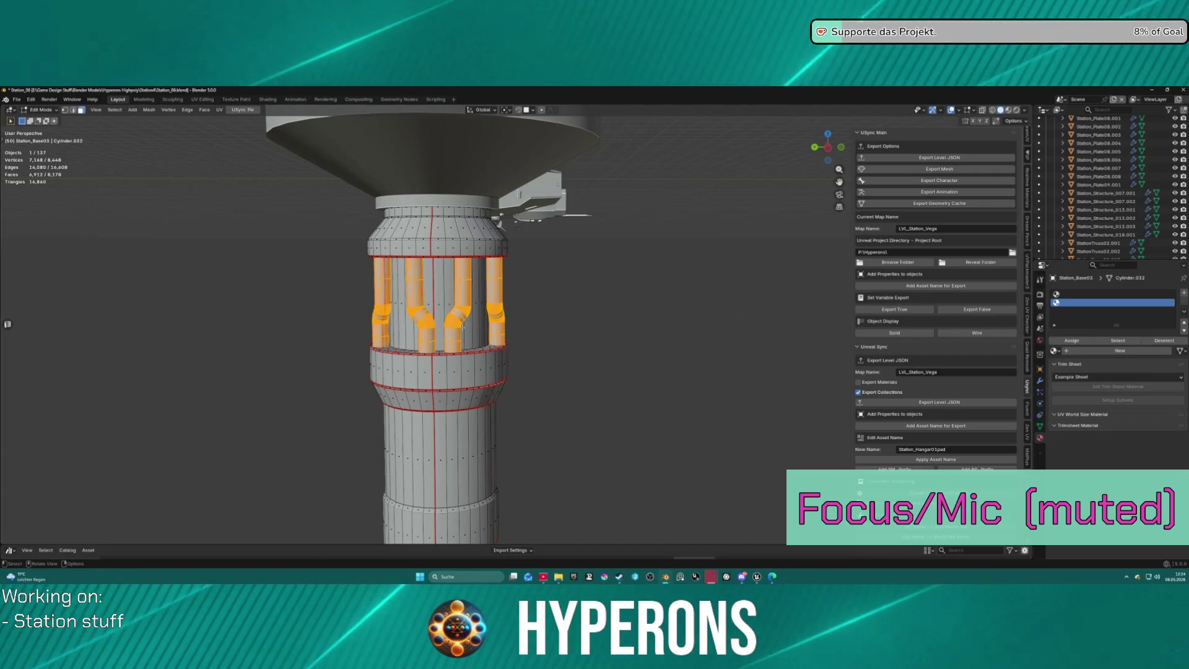
{"action": "left_click", "coordinate": [132, 110]}
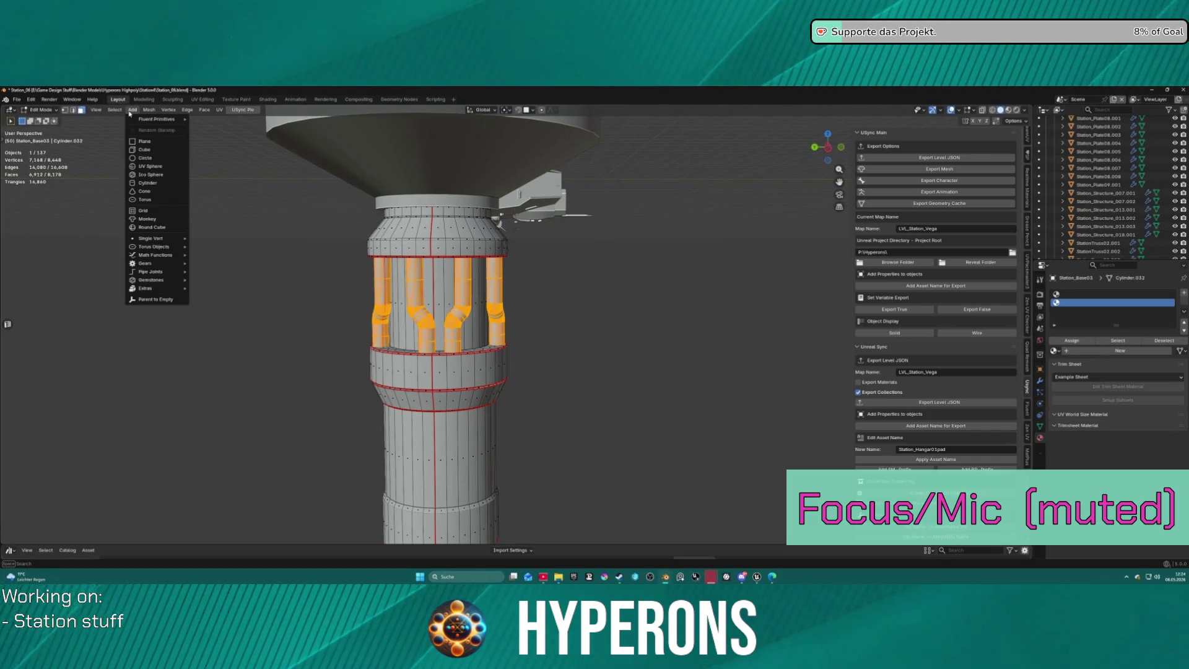
{"action": "mouse_move", "coordinate": [149, 109]}
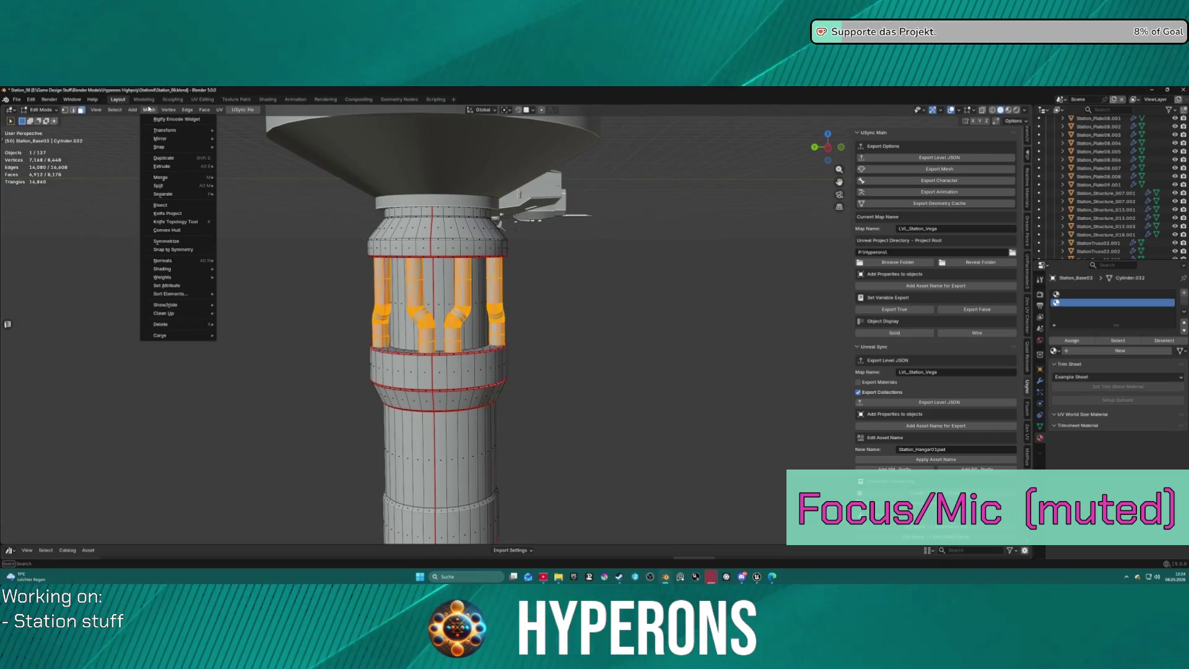
{"action": "left_click", "coordinate": [127, 127]}
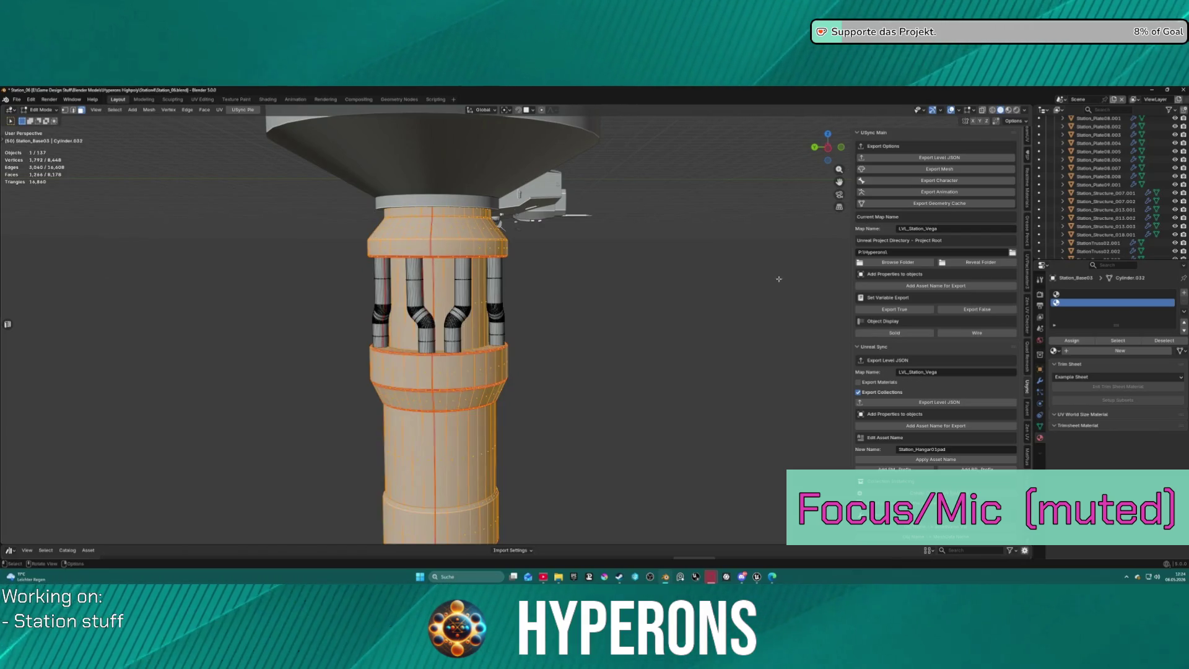
{"action": "left_click", "coordinate": [1072, 296]}
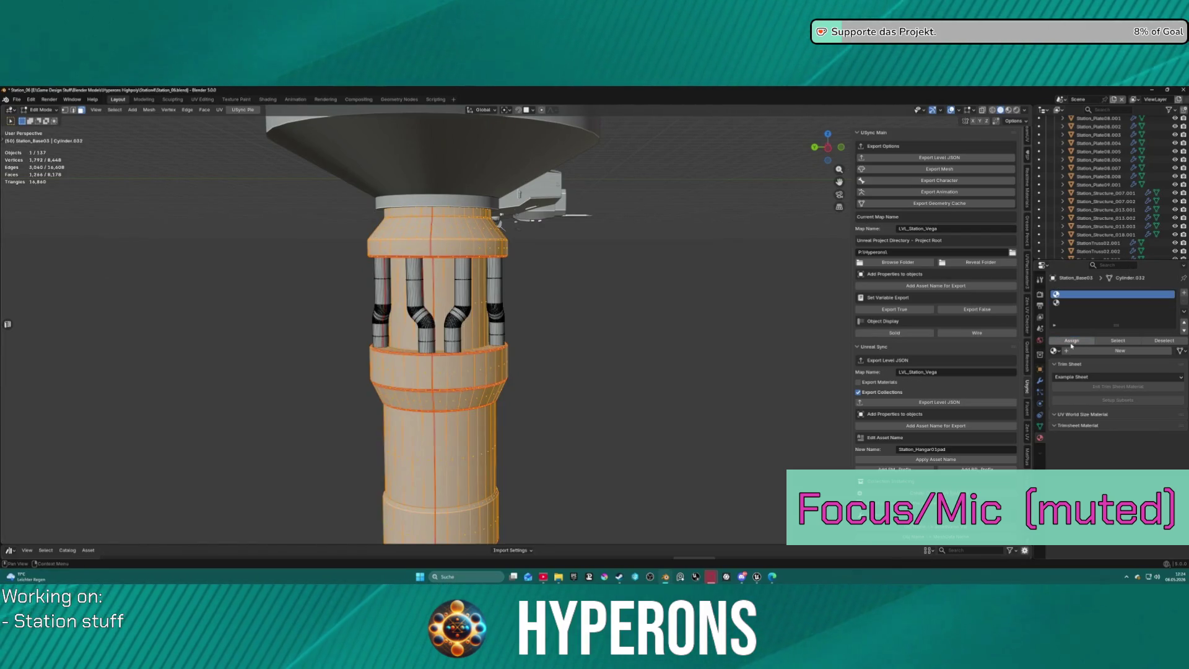
{"action": "left_click", "coordinate": [555, 326]}
{"action": "scroll", "coordinate": [556, 325], "scroll_direction": "down", "scroll_amount": 8}
View the tower, ring and hangar module together, then return to Object Mode.
{"action": "mouse_move", "coordinate": [555, 326]}
{"action": "middle_mouse_down"}
{"action": "mouse_move", "coordinate": [684, 341]}
{"action": "mouse_move", "coordinate": [588, 233]}
{"action": "mouse_move", "coordinate": [841, 278]}
{"action": "middle_mouse_up"}
{"action": "scroll", "coordinate": [841, 279], "scroll_direction": "up", "scroll_amount": 4}
{"action": "mouse_move", "coordinate": [627, 293]}
{"action": "middle_mouse_down"}
{"action": "mouse_move", "coordinate": [431, 333]}
{"action": "mouse_move", "coordinate": [493, 326]}
{"action": "mouse_move", "coordinate": [465, 371]}
{"action": "middle_mouse_up"}
{"action": "scroll", "coordinate": [493, 326], "scroll_direction": "up", "scroll_amount": 3}
{"action": "scroll", "coordinate": [465, 370], "scroll_direction": "up", "scroll_amount": 2}
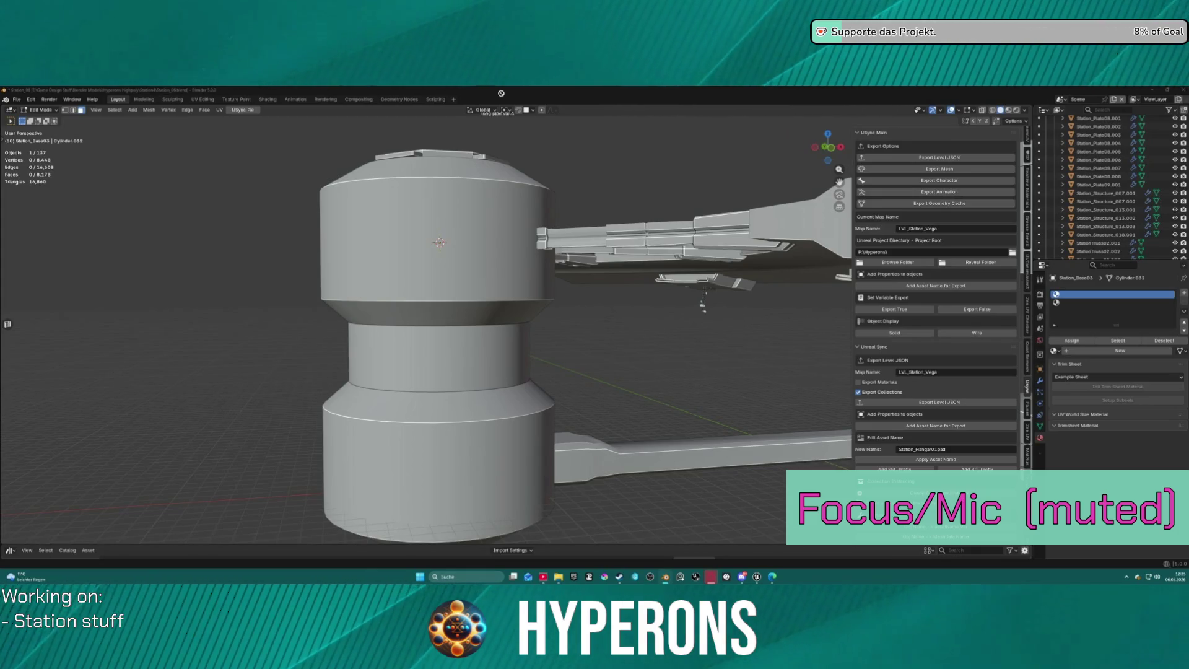
{"action": "left_click_drag", "start_coordinate": [626, 391], "coordinate": [714, 391]}
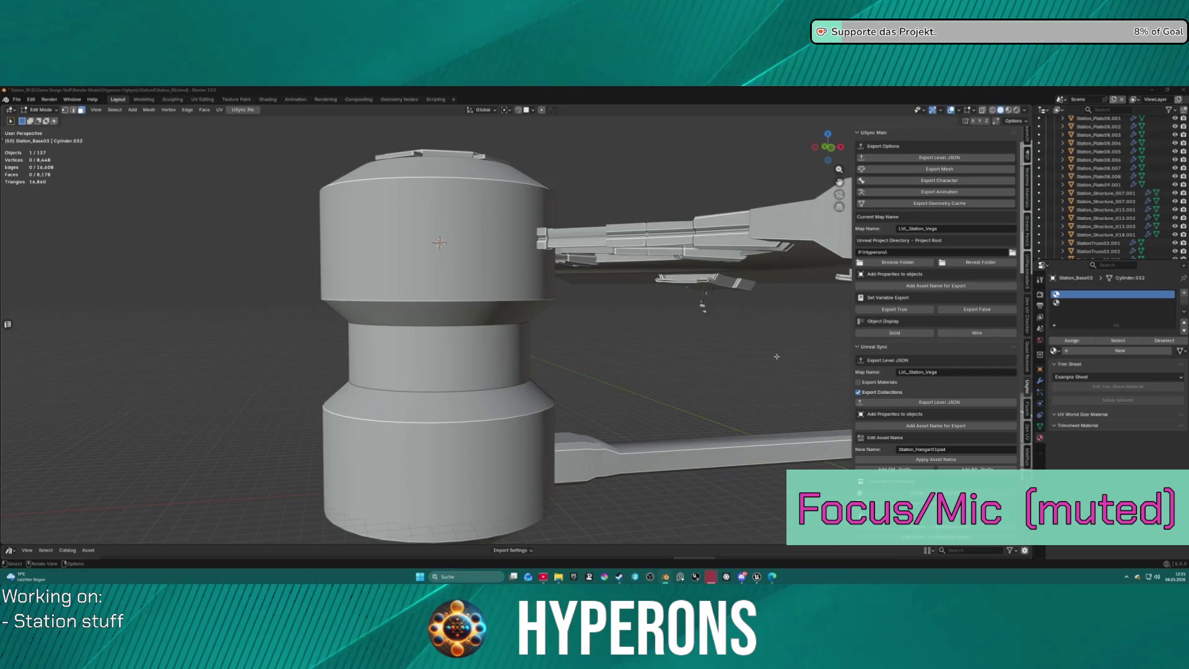
{"action": "scroll", "coordinate": [776, 358], "scroll_direction": "down", "scroll_amount": 5}
{"action": "mouse_move", "coordinate": [776, 358]}
{"action": "middle_mouse_down"}
{"action": "mouse_move", "coordinate": [719, 412]}
{"action": "mouse_move", "coordinate": [762, 339]}
{"action": "mouse_move", "coordinate": [441, 345]}
{"action": "middle_mouse_up"}
{"action": "key", "text": "Tab"}
{"action": "scroll", "coordinate": [1164, 154], "scroll_direction": "up", "scroll_amount": 10}
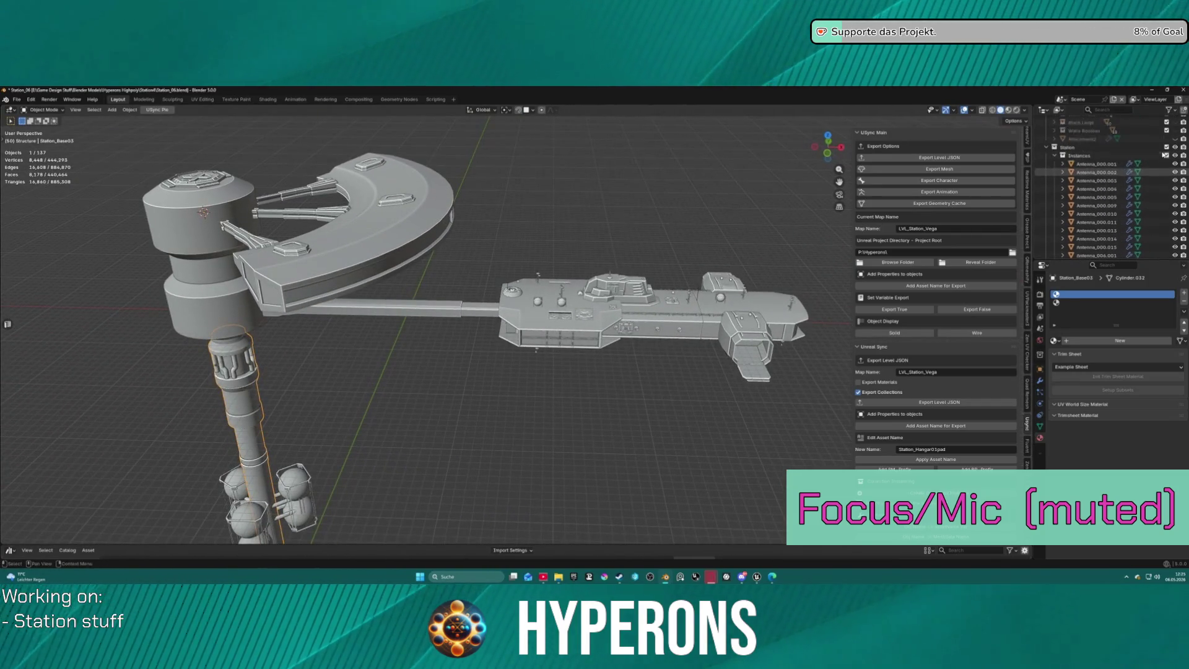
Exclude the Station and Structure collections from the scene.
{"action": "scroll", "coordinate": [1163, 155], "scroll_direction": "down", "scroll_amount": 5}
{"action": "left_click", "coordinate": [1167, 225]}
{"action": "middle_click_drag", "start_coordinate": [490, 314], "coordinate": [306, 285]}
{"action": "left_click_drag", "start_coordinate": [268, 291], "coordinate": [600, 356]}
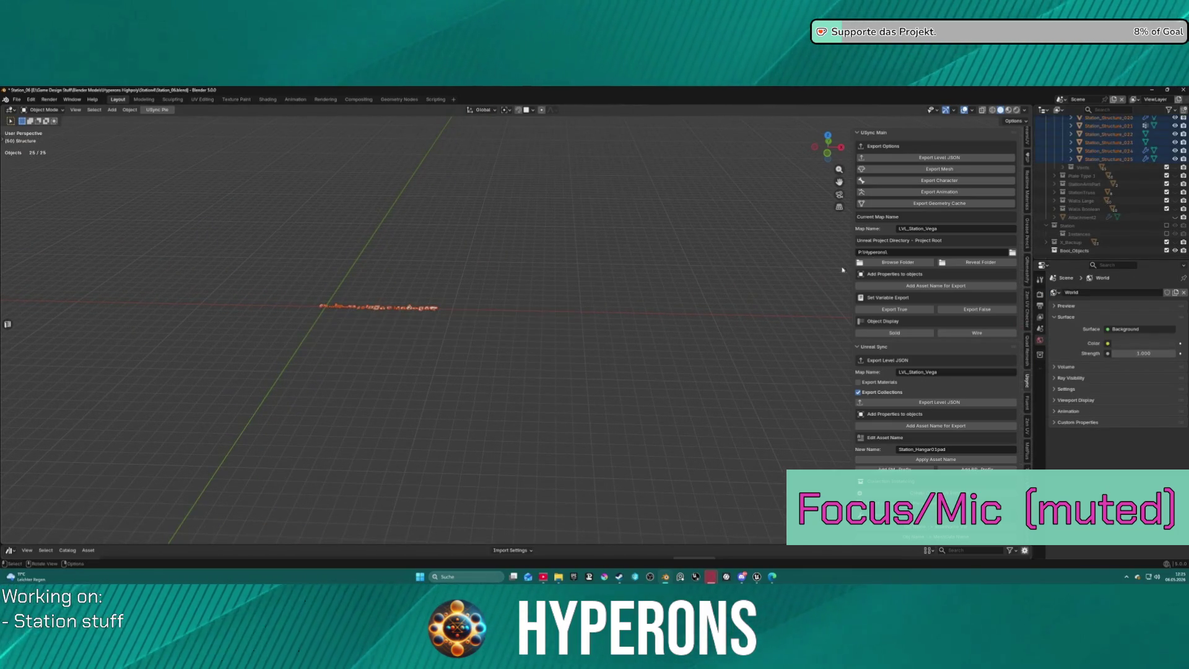
{"action": "scroll", "coordinate": [1169, 162], "scroll_direction": "up", "scroll_amount": 10}
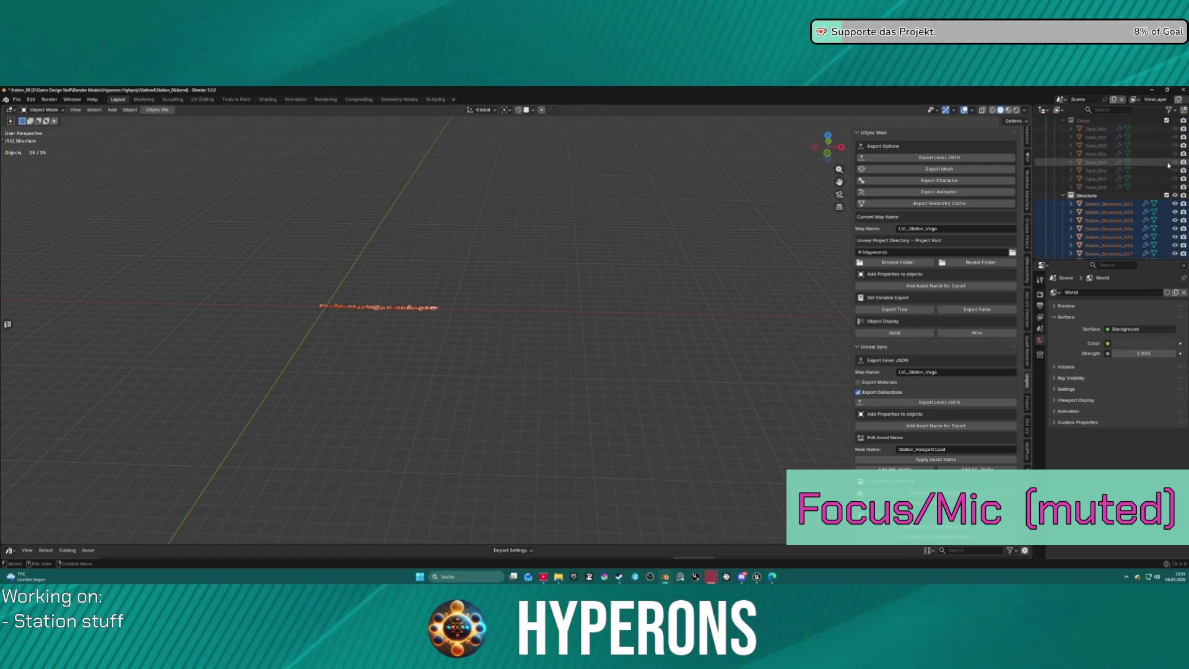
{"action": "left_click", "coordinate": [1167, 195]}
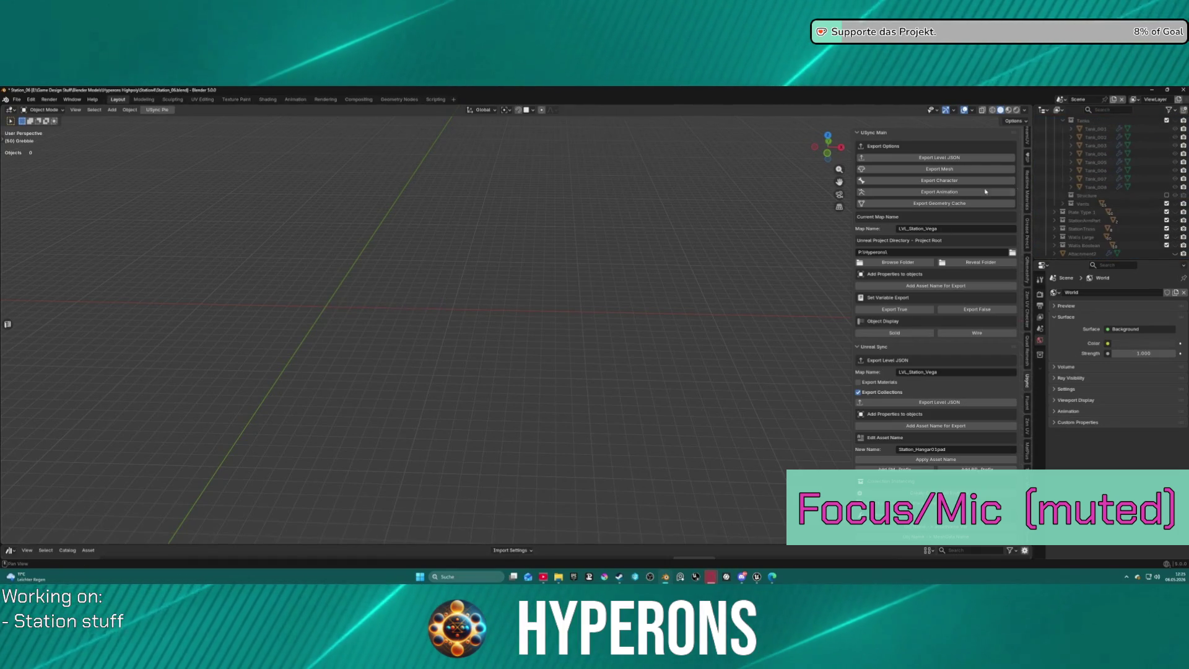
Create a new collection inside the Grebble collection.
{"action": "left_click", "coordinate": [1091, 203]}
{"action": "scroll", "coordinate": [1103, 182], "scroll_direction": "up", "scroll_amount": 5}
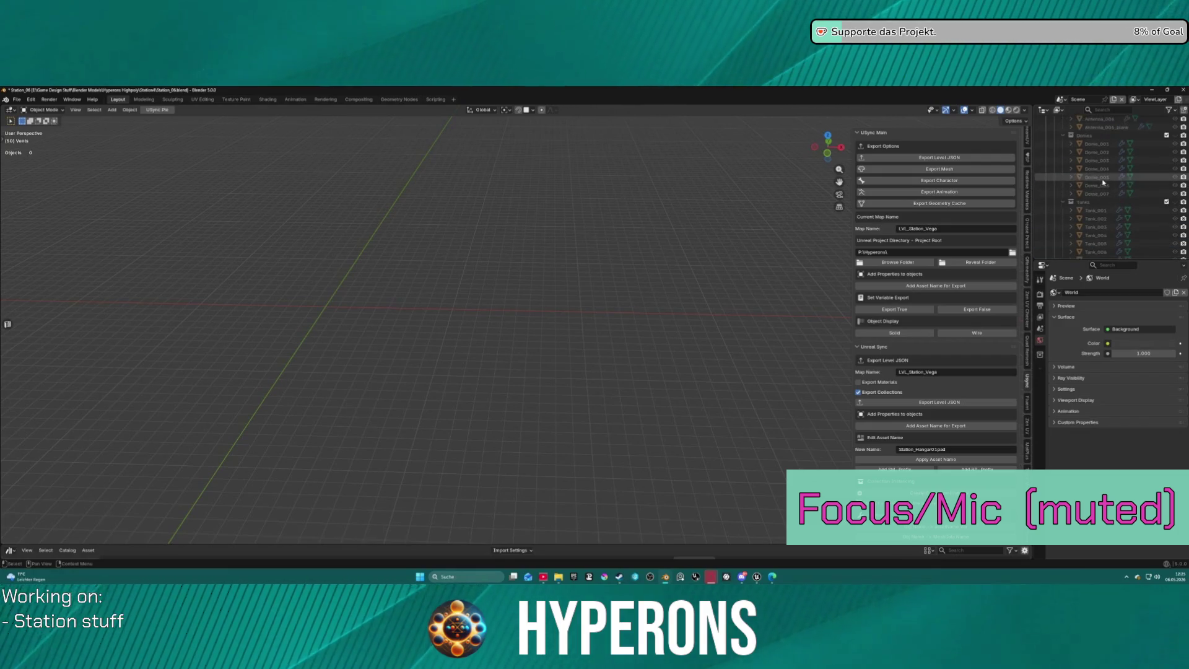
{"action": "scroll", "coordinate": [1103, 182], "scroll_direction": "up", "scroll_amount": 5}
{"action": "left_click", "coordinate": [1111, 145]}
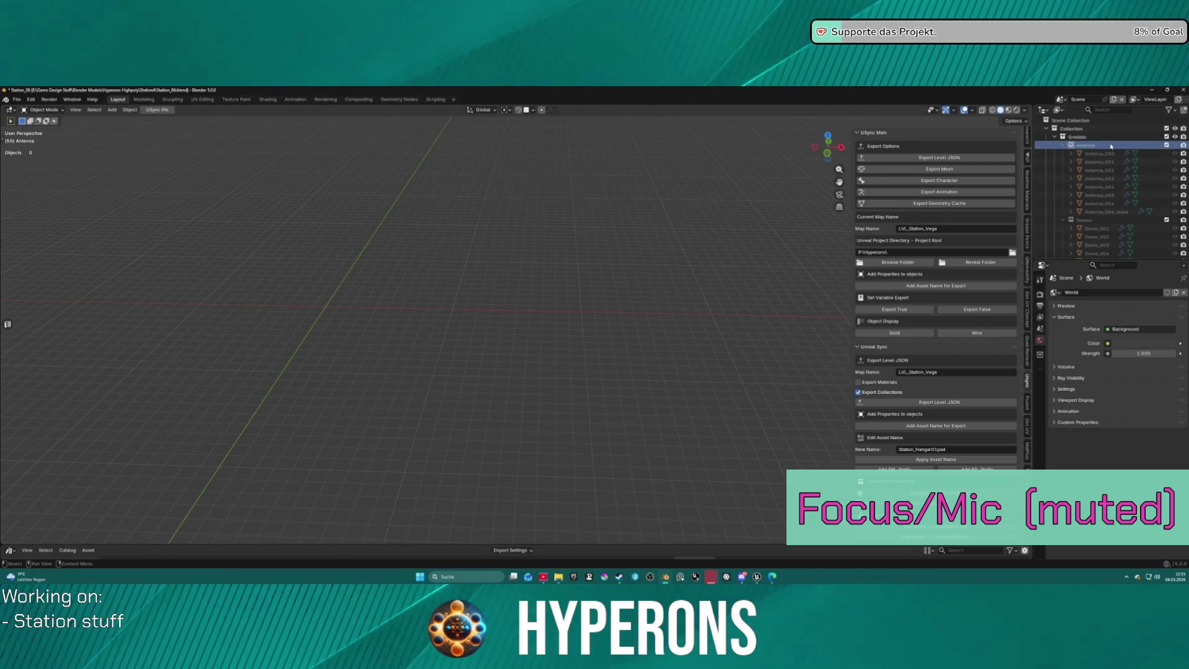
{"action": "left_click", "coordinate": [1119, 137]}
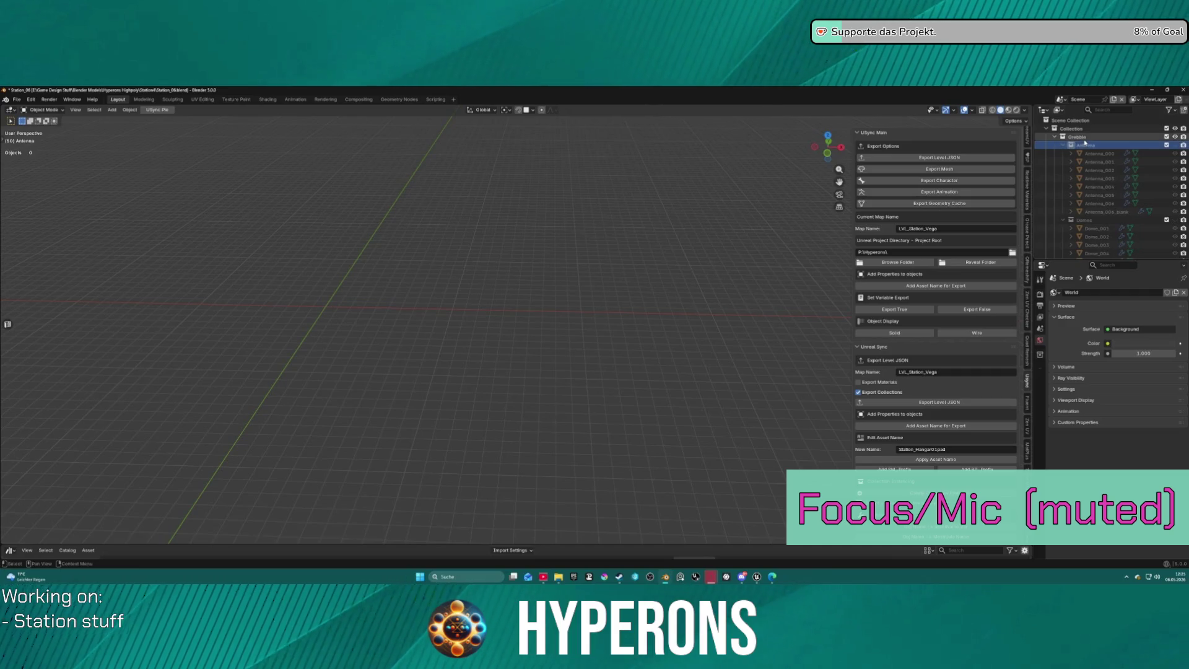
{"action": "left_click", "coordinate": [1127, 145]}
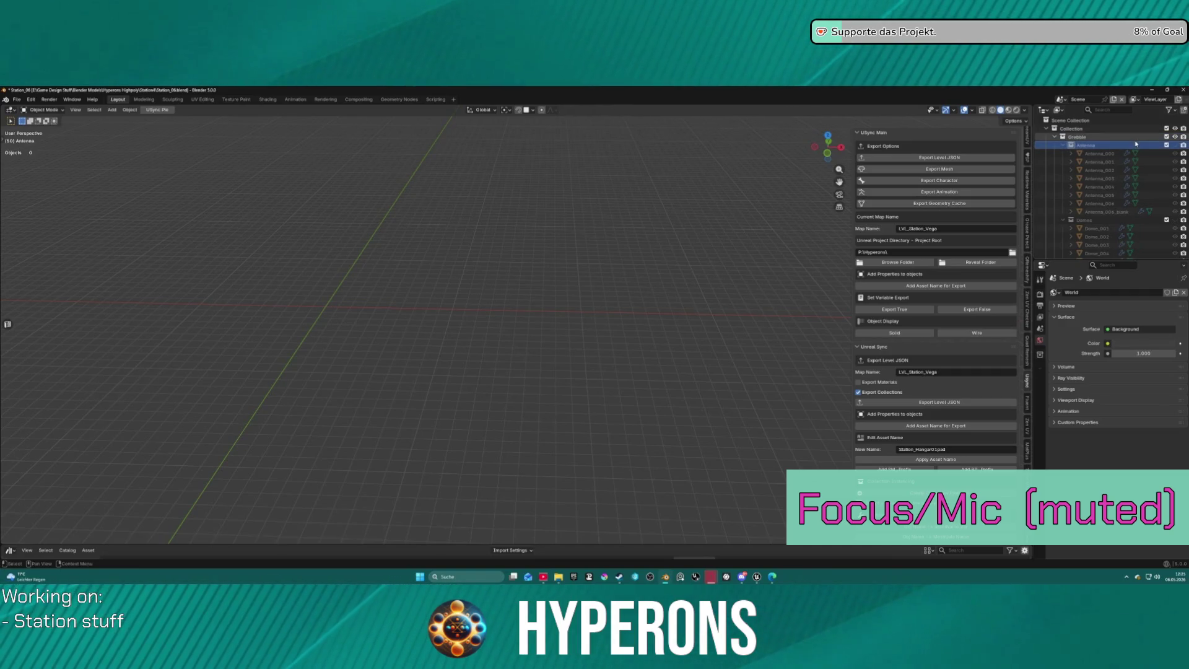
{"action": "right_click", "coordinate": [1077, 138]}
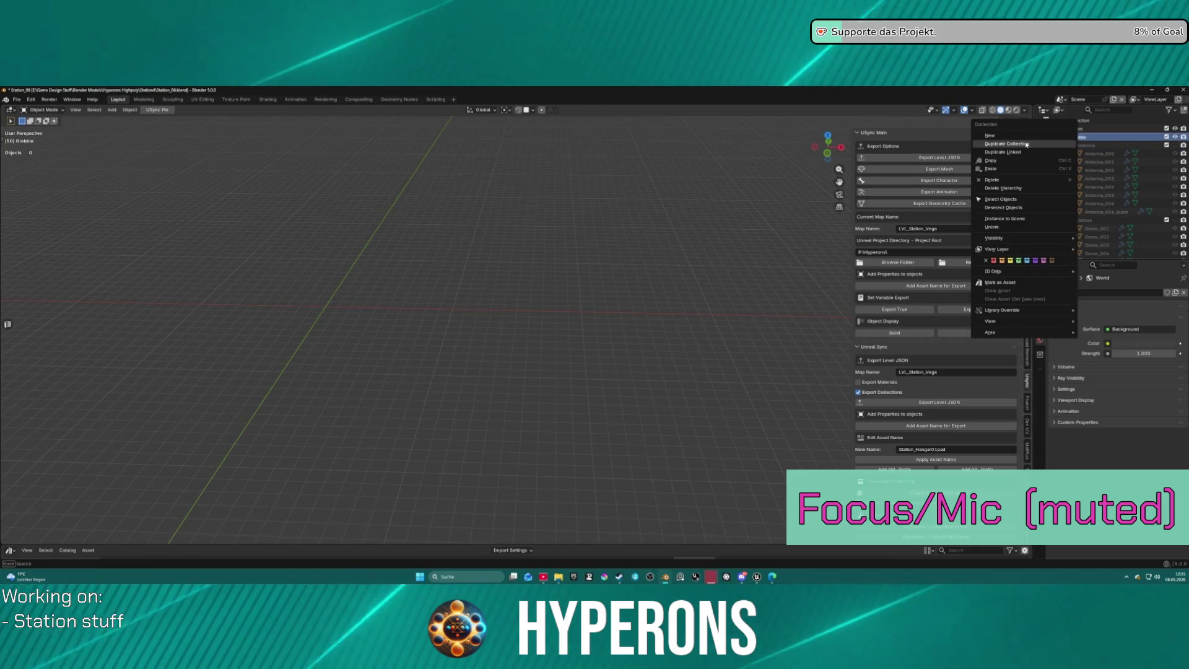
{"action": "left_click", "coordinate": [999, 137]}
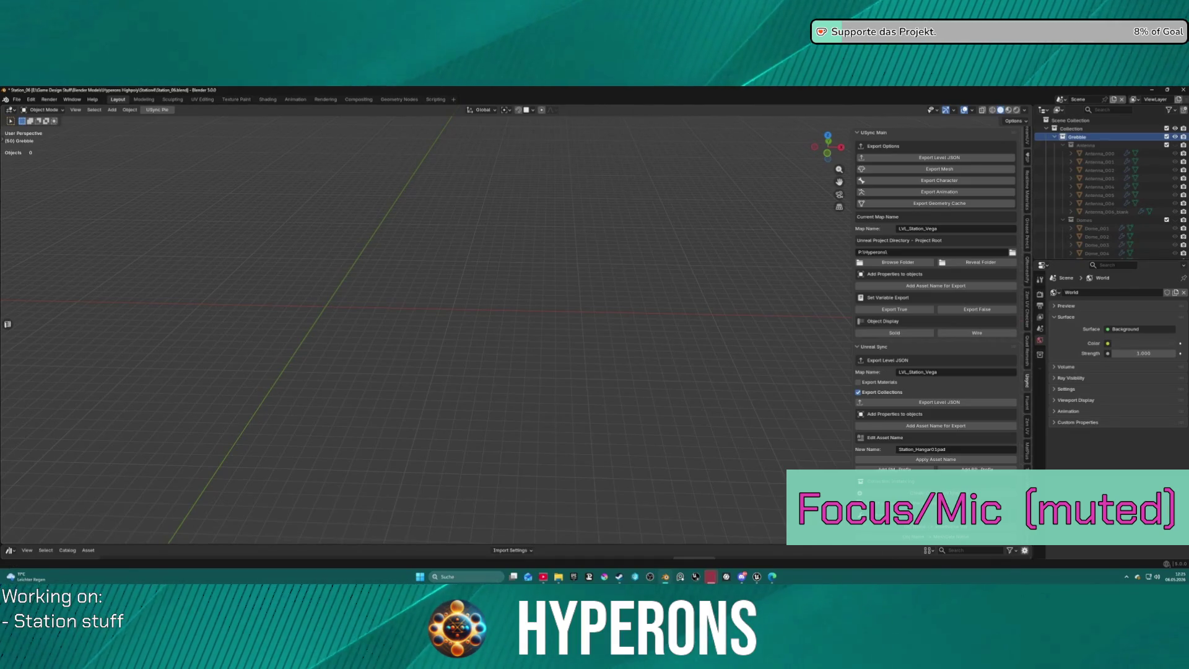
Rename the new Grebble 6 collection to 'Pipes'.
{"action": "scroll", "coordinate": [1086, 196], "scroll_direction": "down", "scroll_amount": 5}
{"action": "scroll", "coordinate": [1086, 196], "scroll_direction": "down", "scroll_amount": 5}
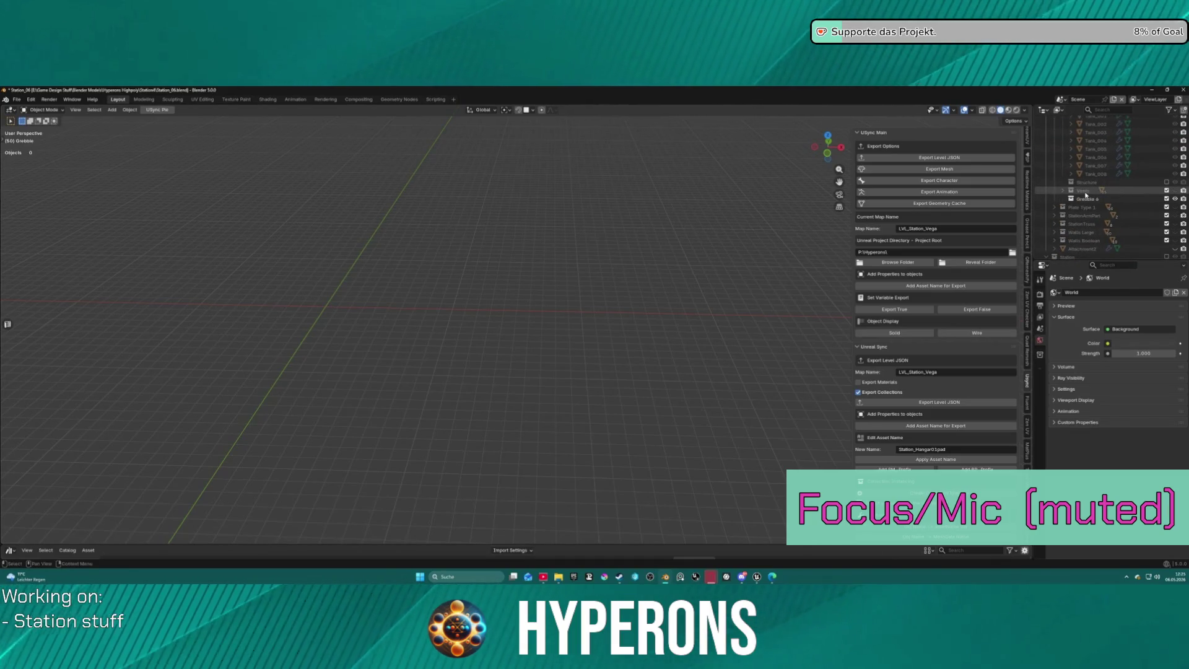
{"action": "double_click", "coordinate": [1086, 184]}
{"action": "type", "text": "Pipes"}
{"action": "key", "text": "Return"}
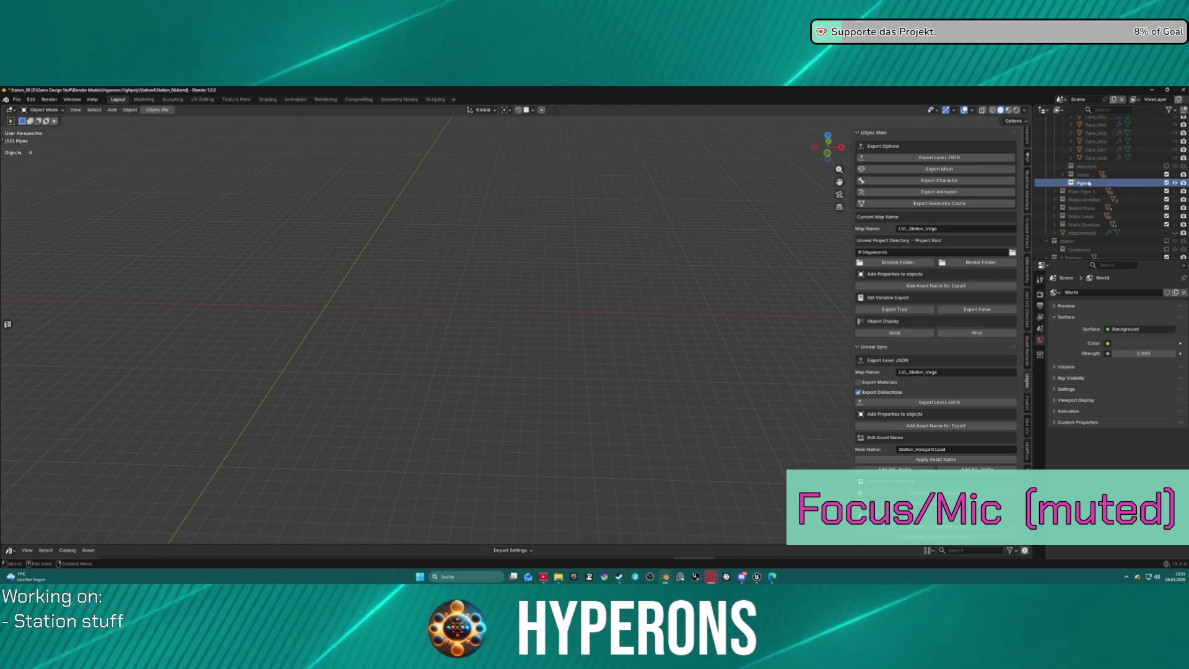
{"action": "scroll", "coordinate": [395, 244], "scroll_direction": "down", "scroll_amount": 3}
{"action": "mouse_move", "coordinate": [396, 244]}
{"action": "middle_mouse_down"}
{"action": "mouse_move", "coordinate": [512, 261]}
{"action": "mouse_move", "coordinate": [483, 292]}
{"action": "mouse_move", "coordinate": [542, 329]}
{"action": "mouse_move", "coordinate": [492, 339]}
{"action": "middle_mouse_up"}
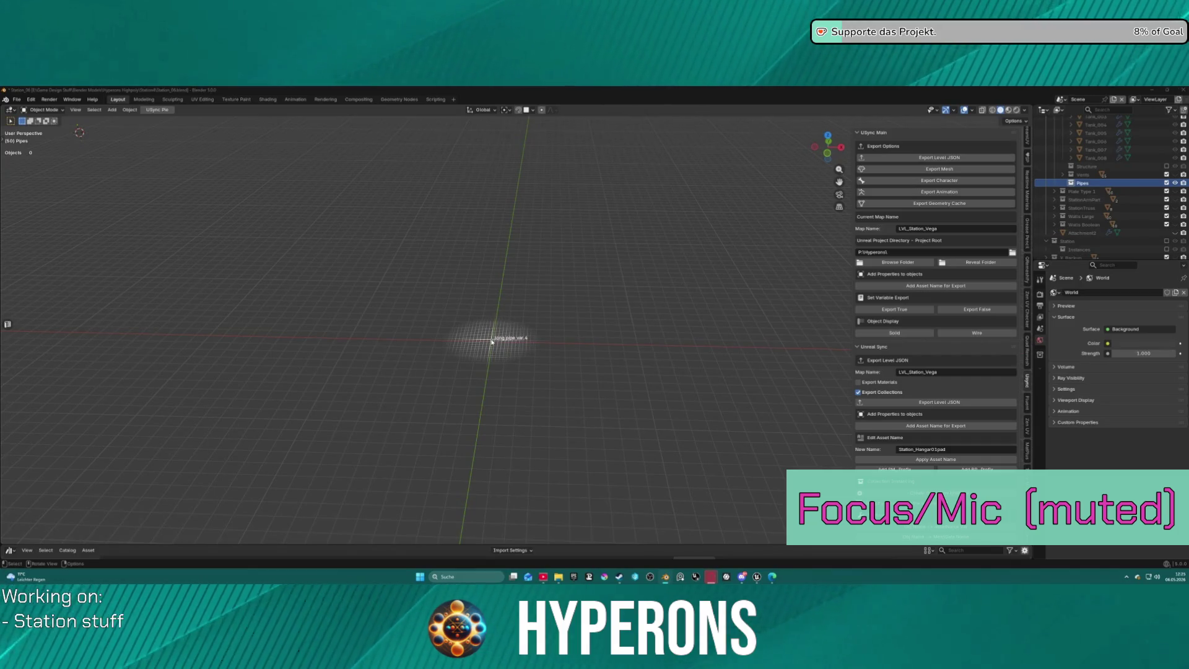
Place the long pipe asset, scale it to double size, then delete it.
{"action": "left_click_drag", "start_coordinate": [491, 339], "coordinate": [499, 342]}
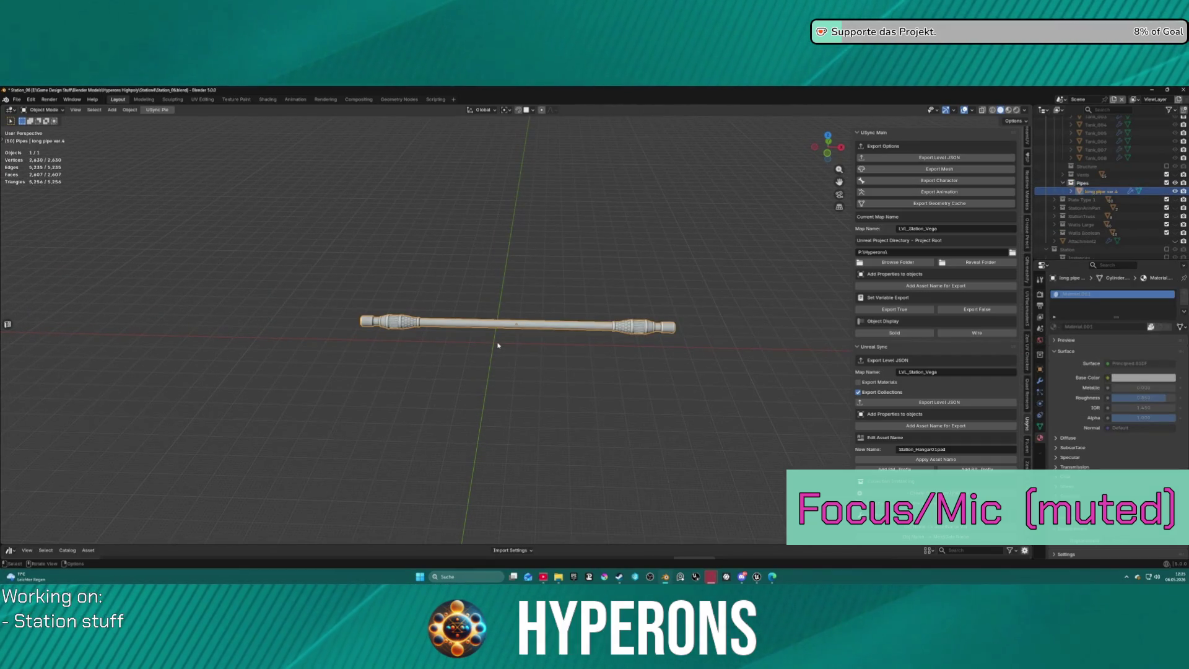
{"action": "key", "text": "s"}
{"action": "key", "text": "2"}
{"action": "key", "text": "Return"}
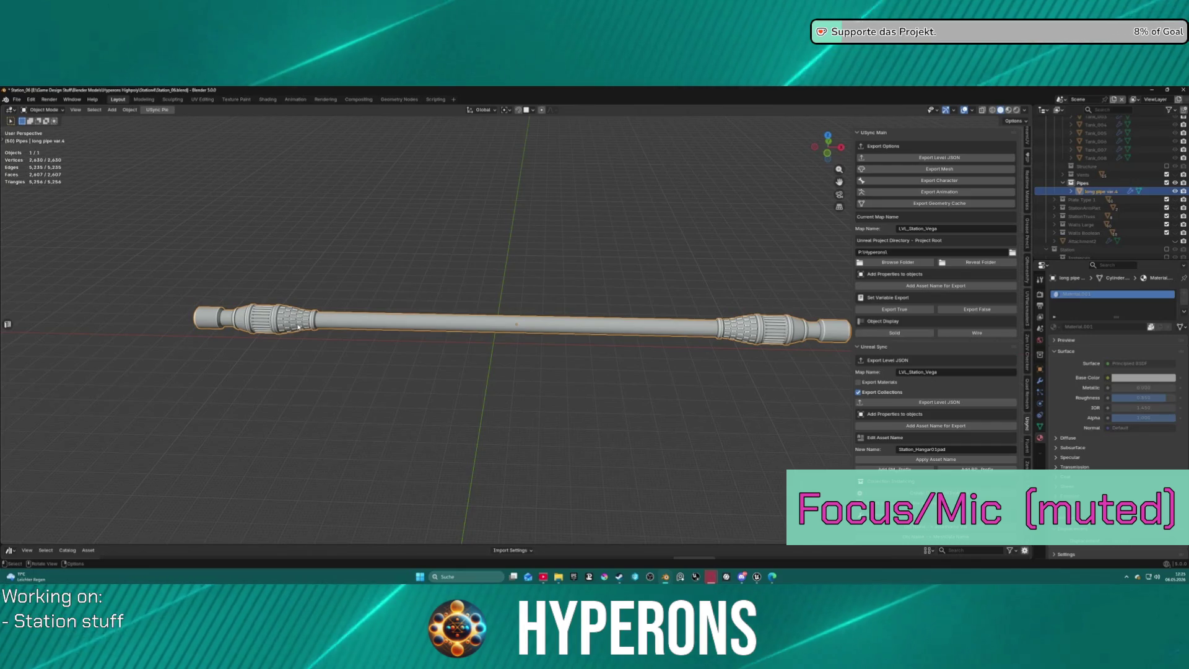
{"action": "key", "text": "Delete"}
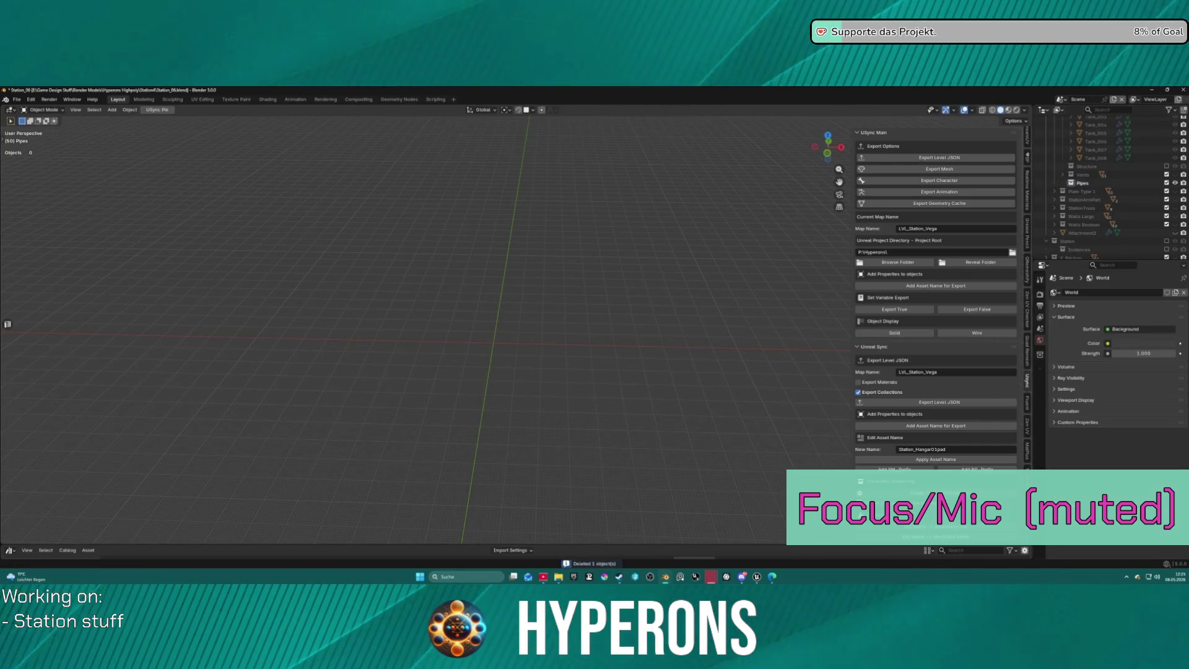
Bring the Cylinder.013 pipe asset into the scene near the grid centre.
{"action": "mouse_move", "coordinate": [1082, 183]}
{"action": "left_mouse_down"}
{"action": "mouse_move", "coordinate": [503, 310]}
{"action": "mouse_move", "coordinate": [495, 344]}
{"action": "left_mouse_up"}
{"action": "scroll", "coordinate": [587, 336], "scroll_direction": "down", "scroll_amount": 4}
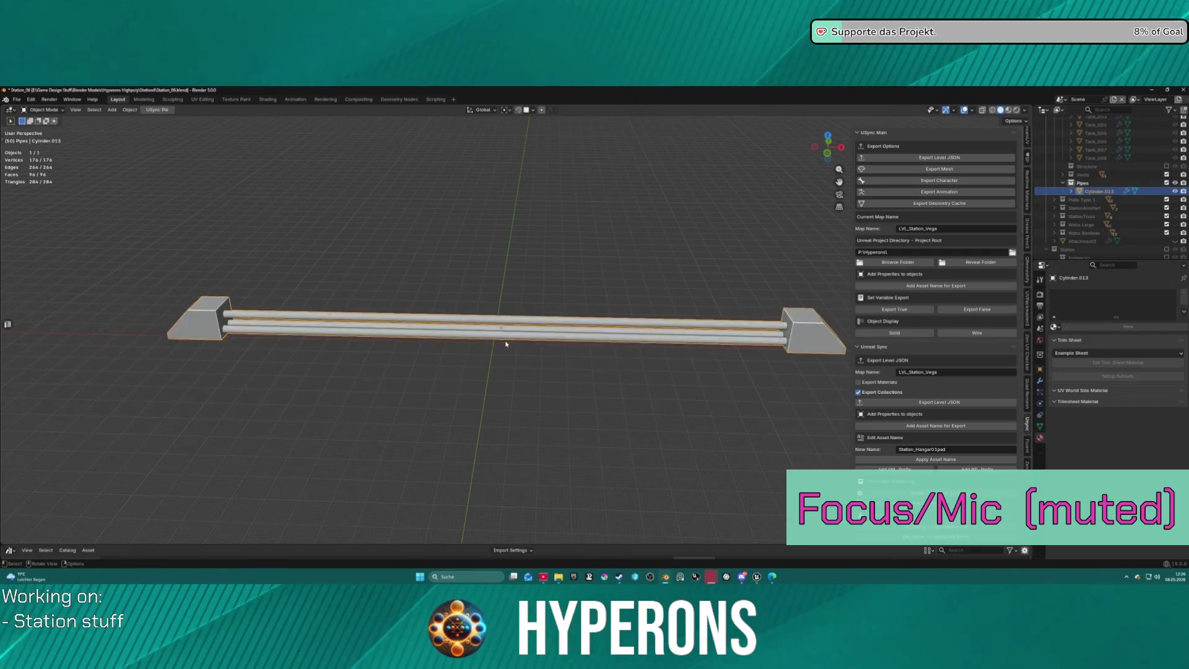
{"action": "middle_click_drag", "start_coordinate": [586, 335], "coordinate": [564, 313]}
{"action": "scroll", "coordinate": [563, 310], "scroll_direction": "down", "scroll_amount": 3}
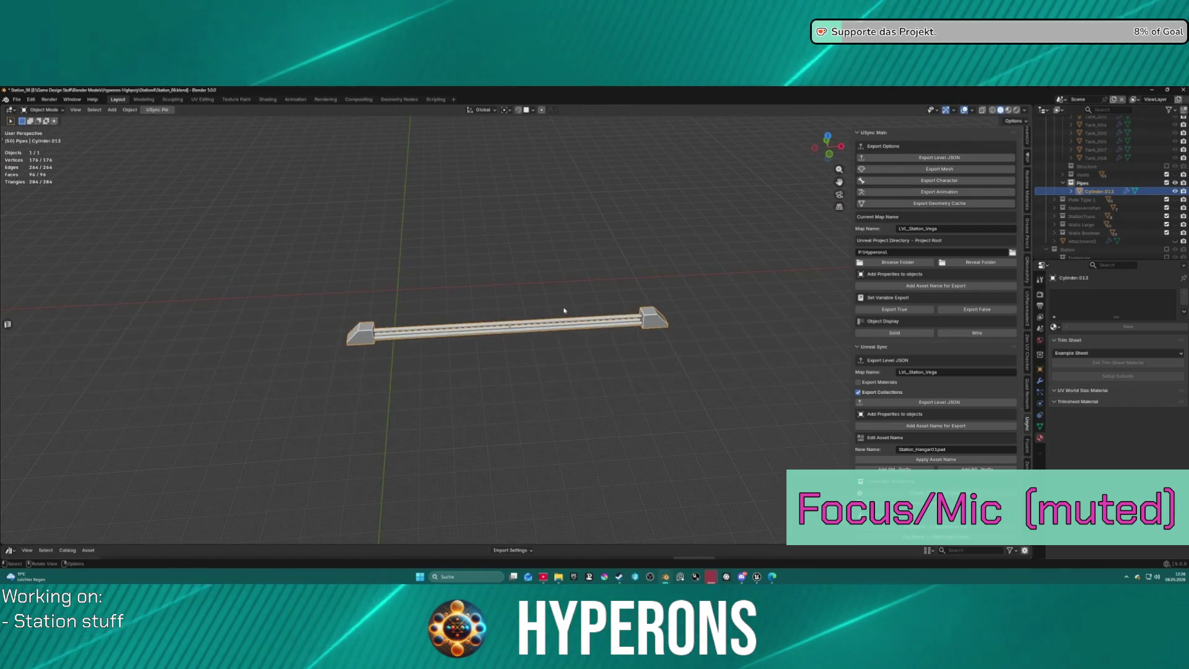
{"action": "scroll", "coordinate": [555, 311], "scroll_direction": "down", "scroll_amount": 10}
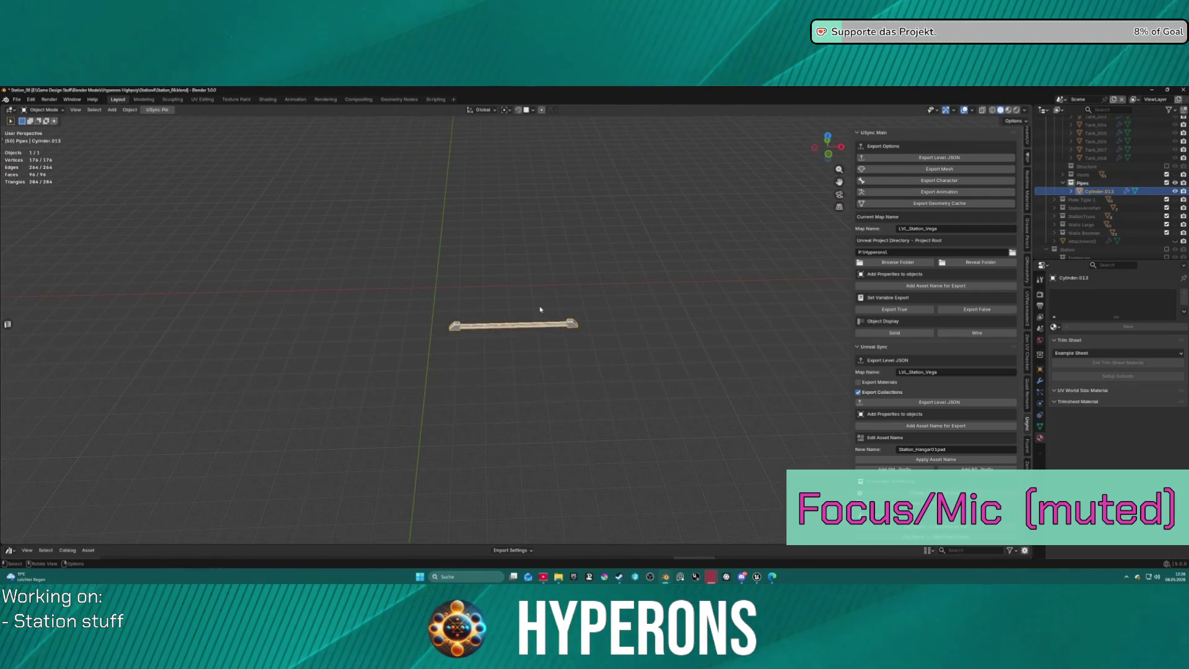
{"action": "scroll", "coordinate": [532, 304], "scroll_direction": "up", "scroll_amount": 5}
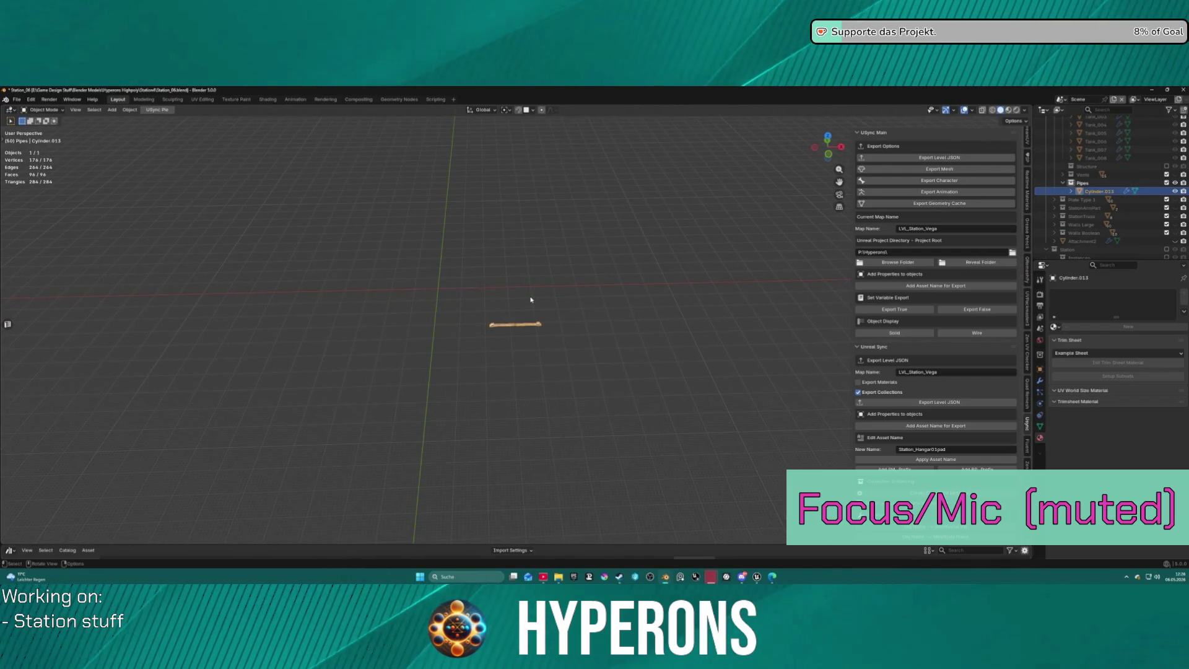
Reset the 3D cursor to world origin and snap Cylinder.013 onto it.
{"action": "key", "text": "shift+s"}
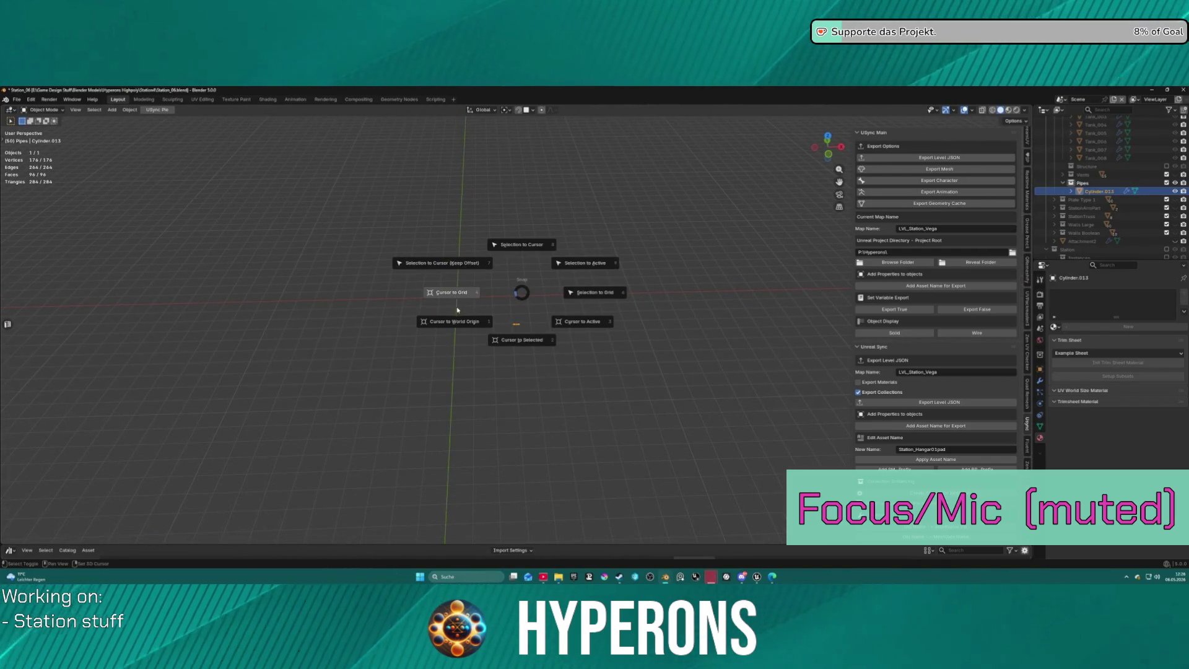
{"action": "left_click", "coordinate": [484, 328]}
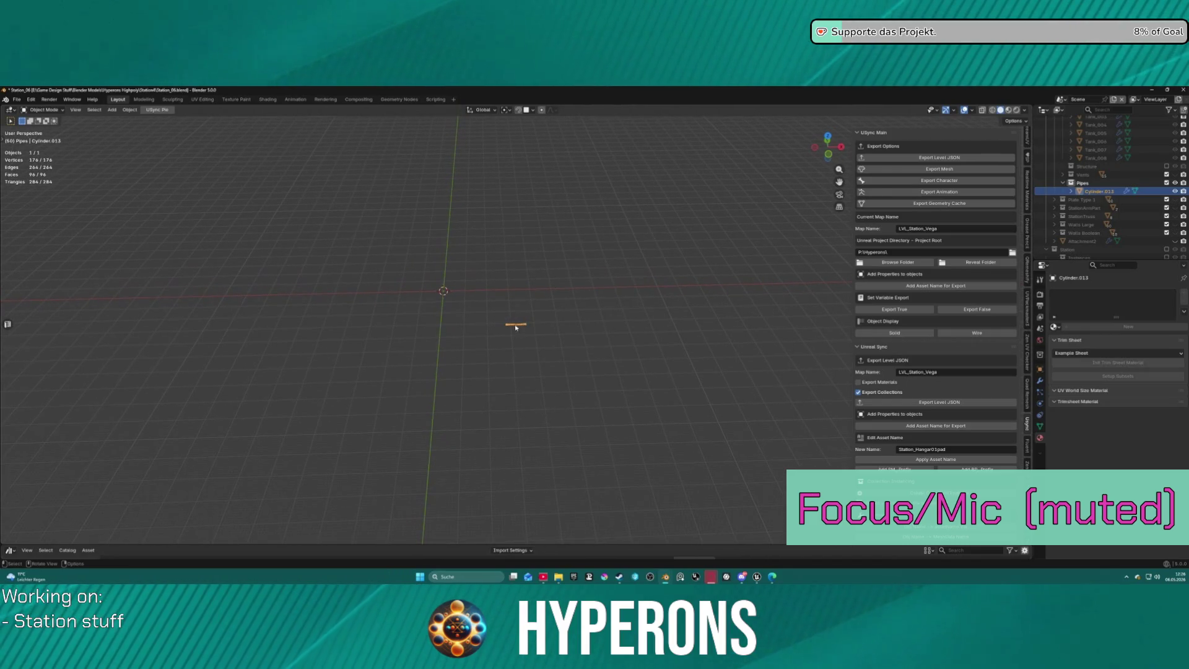
{"action": "key", "text": "shift+s"}
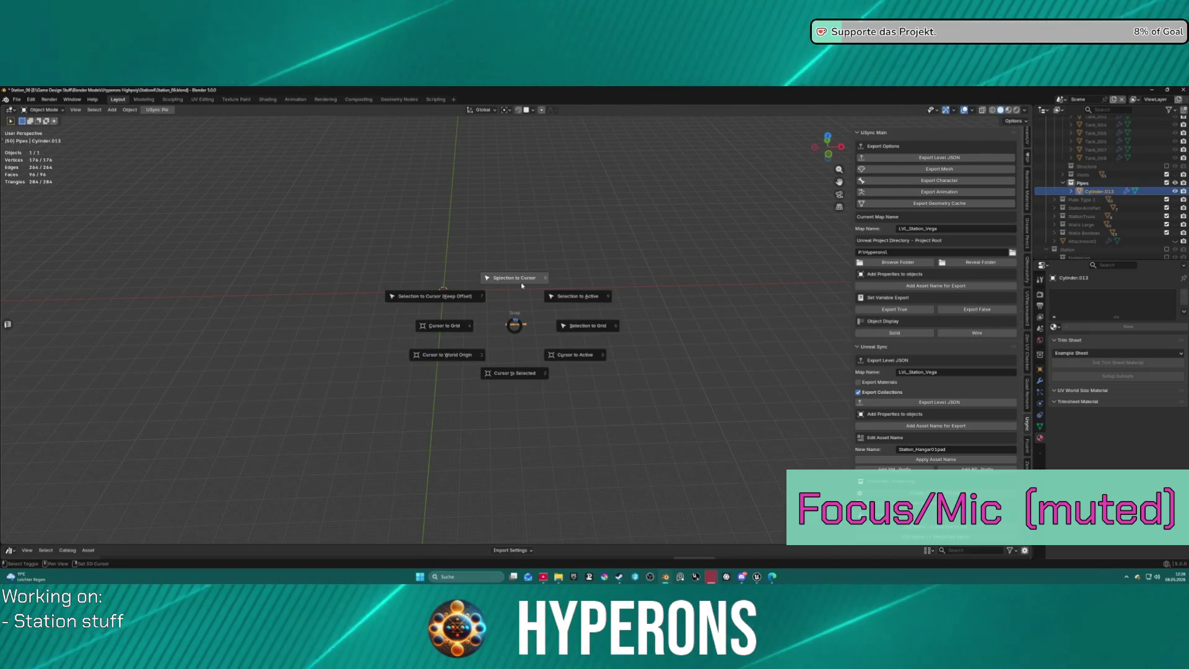
{"action": "left_click", "coordinate": [514, 285]}
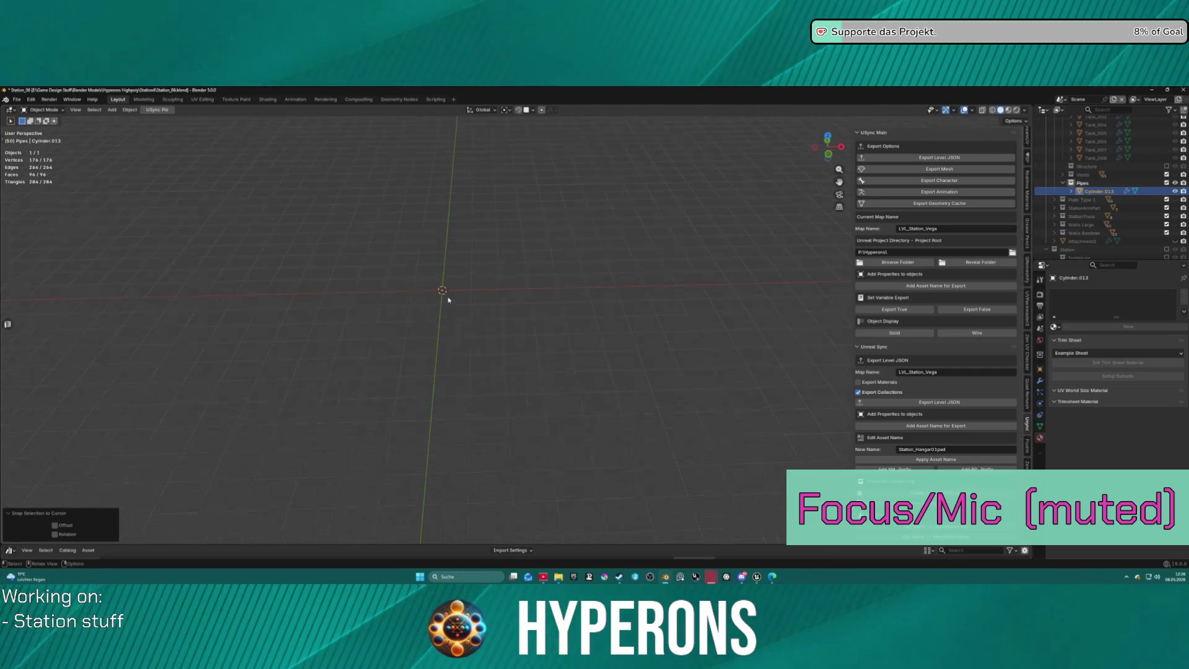
{"action": "key", "text": "KP_Decimal"}
{"action": "mouse_move", "coordinate": [678, 279]}
{"action": "middle_mouse_down"}
{"action": "mouse_move", "coordinate": [696, 287]}
{"action": "mouse_move", "coordinate": [396, 313]}
{"action": "middle_mouse_up"}
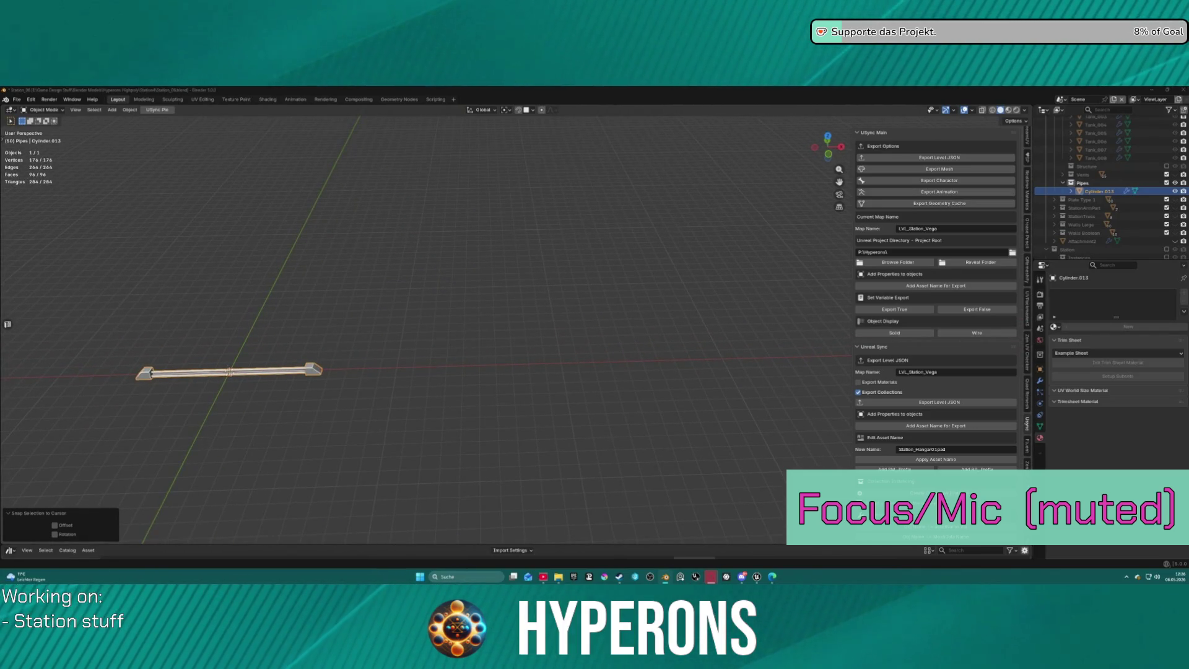
Add the twisted Cylinder.015 and the straight Cylinder.012 pipe assets beside it.
{"action": "mouse_move", "coordinate": [438, 354]}
{"action": "left_mouse_down"}
{"action": "mouse_move", "coordinate": [425, 364]}
{"action": "mouse_move", "coordinate": [436, 370]}
{"action": "left_mouse_up"}
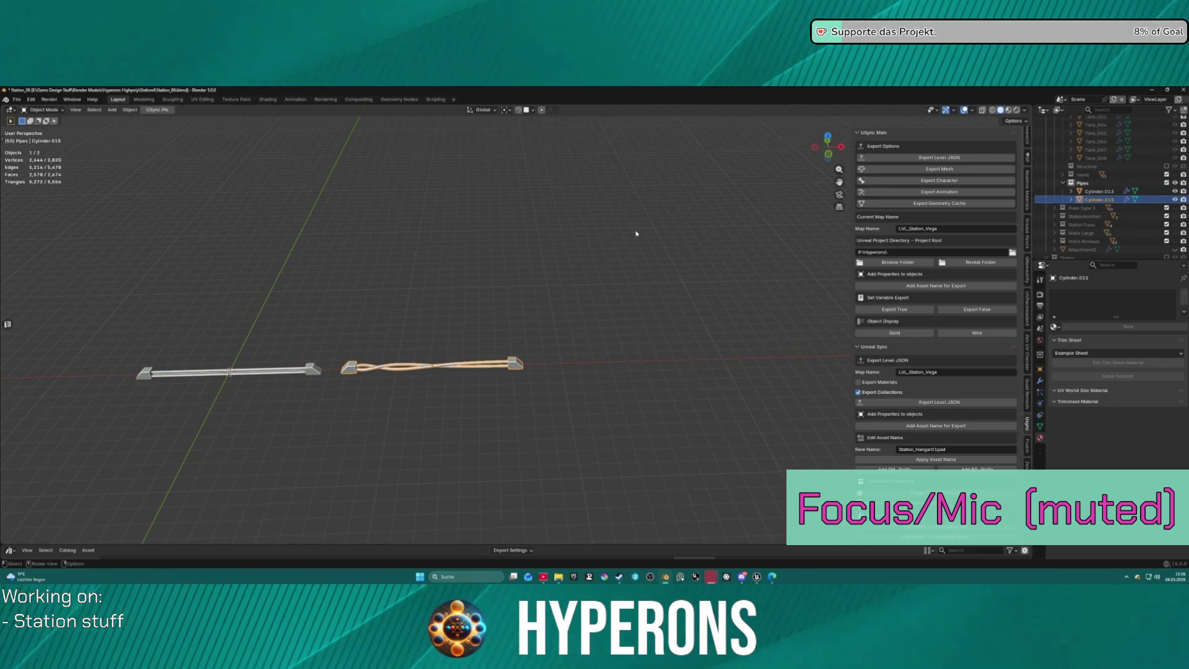
{"action": "mouse_move", "coordinate": [867, 508]}
{"action": "left_mouse_down"}
{"action": "mouse_move", "coordinate": [597, 380]}
{"action": "mouse_move", "coordinate": [625, 366]}
{"action": "left_mouse_up"}
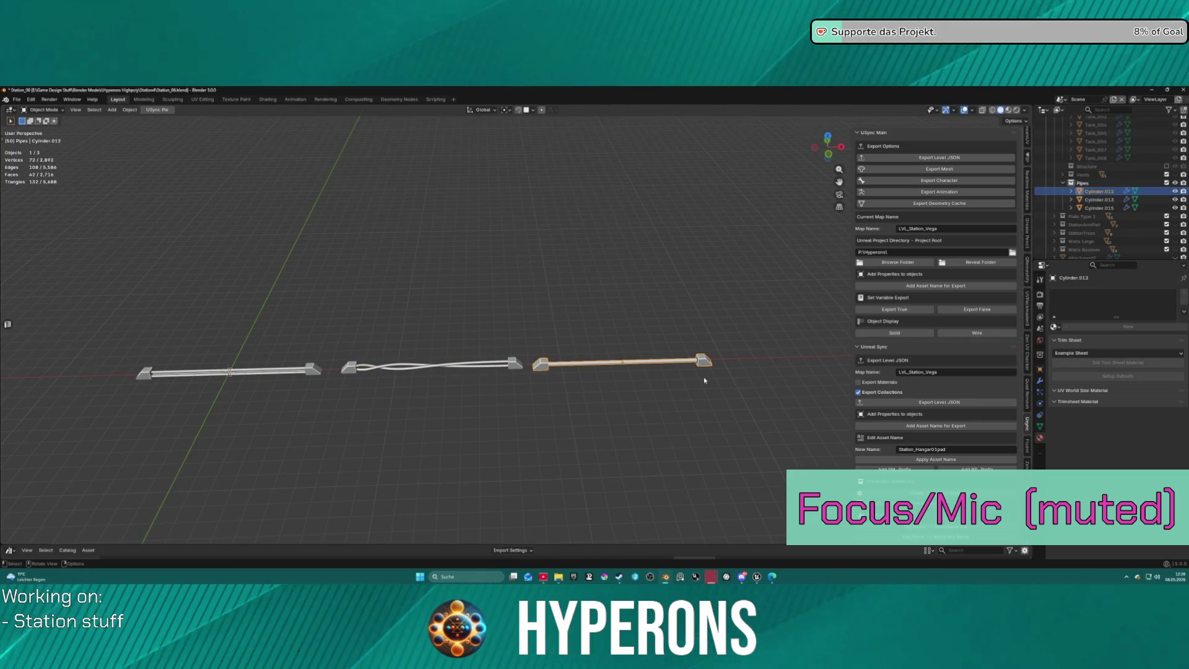
{"action": "middle_click_drag", "start_coordinate": [733, 343], "coordinate": [542, 378], "text": "shift"}
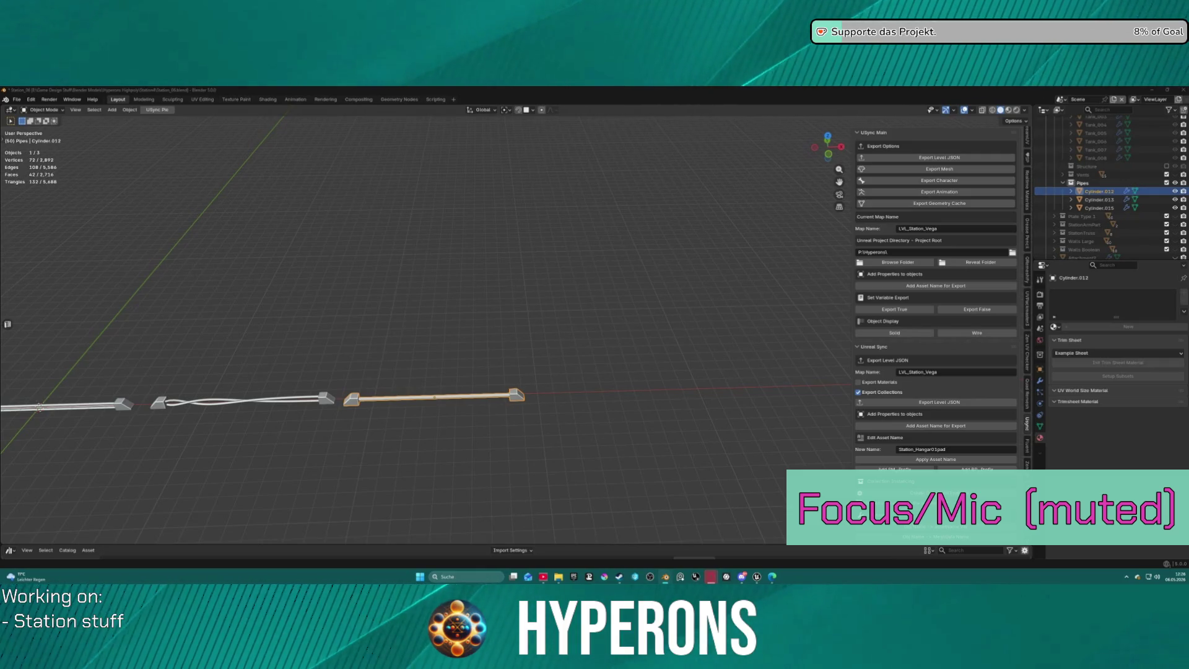
Add SmallGreebles.044, enlarge it about 3.2 times and slide it to the right.
{"action": "mouse_move", "coordinate": [619, 314]}
{"action": "left_mouse_down"}
{"action": "mouse_move", "coordinate": [638, 351]}
{"action": "mouse_move", "coordinate": [578, 391]}
{"action": "mouse_move", "coordinate": [609, 391]}
{"action": "left_mouse_up"}
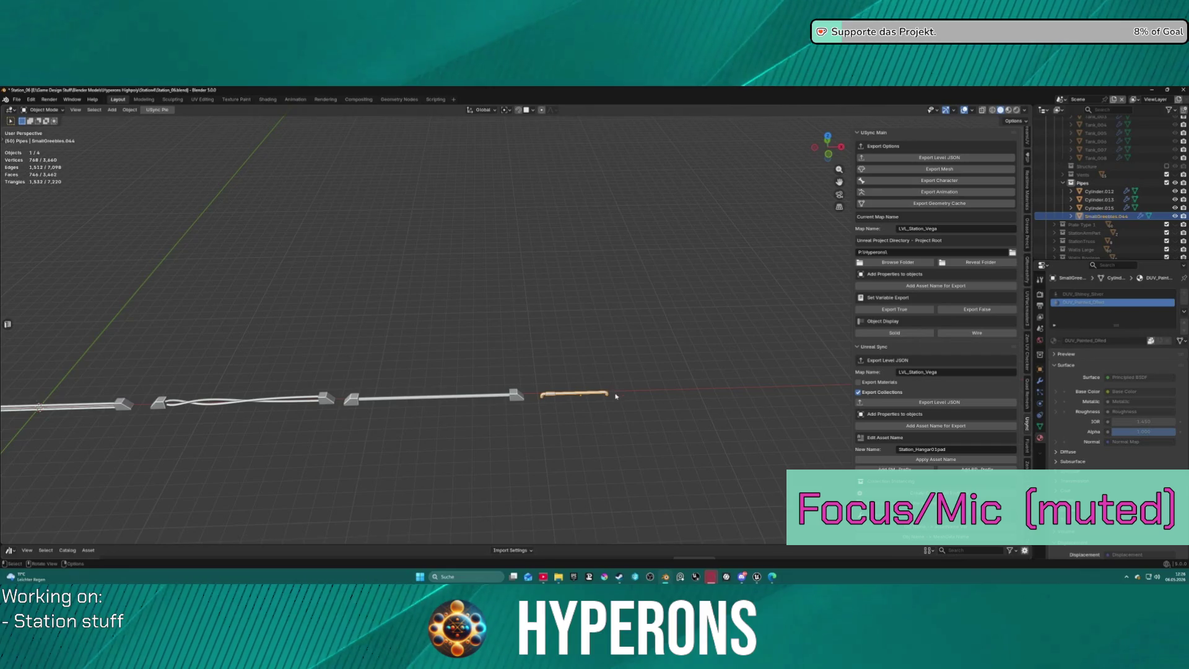
{"action": "scroll", "coordinate": [613, 396], "scroll_direction": "up", "scroll_amount": 2}
{"action": "scroll", "coordinate": [598, 432], "scroll_direction": "down", "scroll_amount": 2}
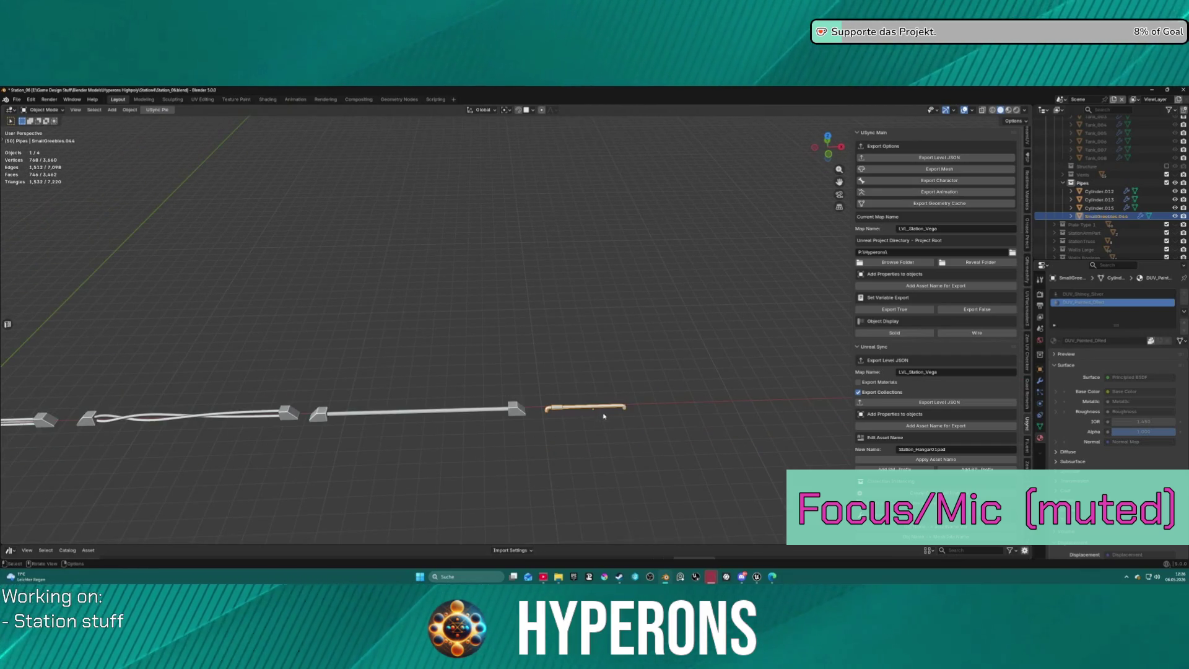
{"action": "key", "text": "s"}
{"action": "left_click", "coordinate": [632, 407]}
{"action": "key", "text": "g"}
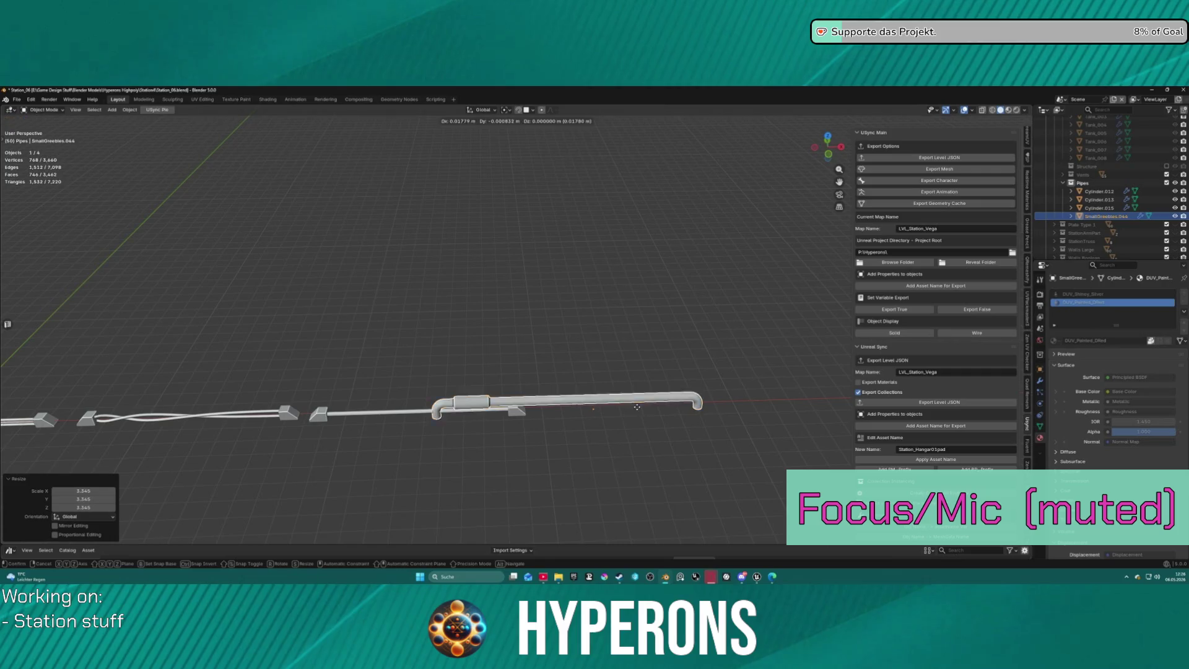
{"action": "left_click", "coordinate": [736, 403]}
{"action": "scroll", "coordinate": [685, 399], "scroll_direction": "down", "scroll_amount": 2}
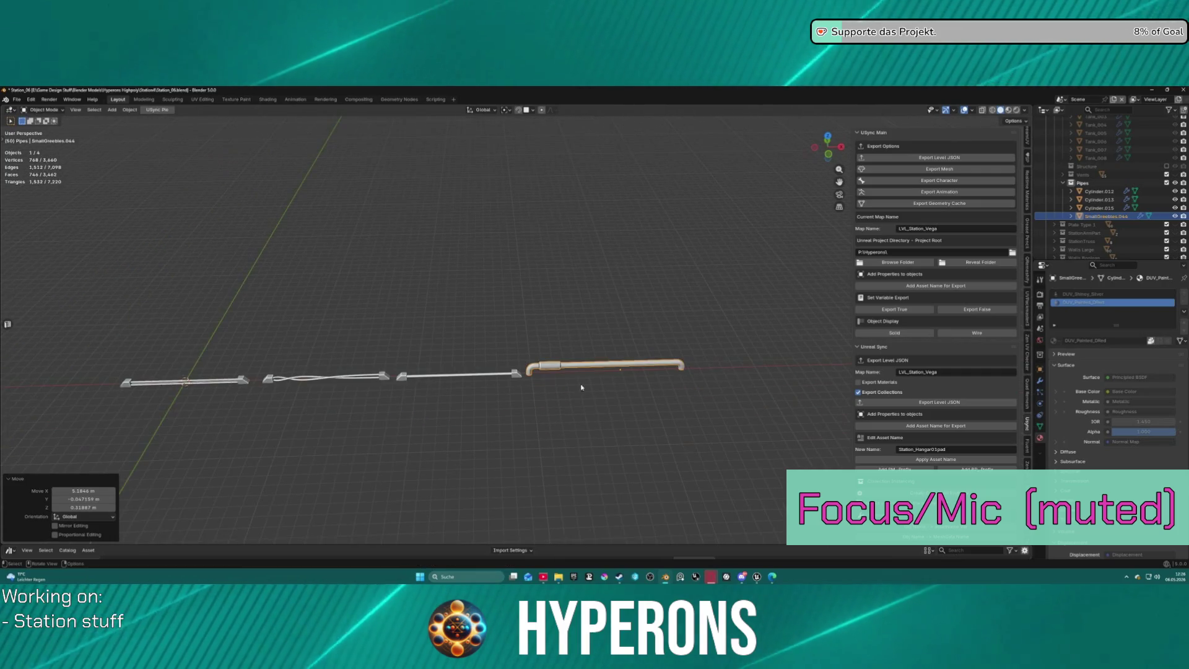
Snap the twisted pipe, straight pipe and greeble pipe onto the 3D cursor.
{"action": "left_click", "coordinate": [335, 384]}
{"action": "key", "text": "g"}
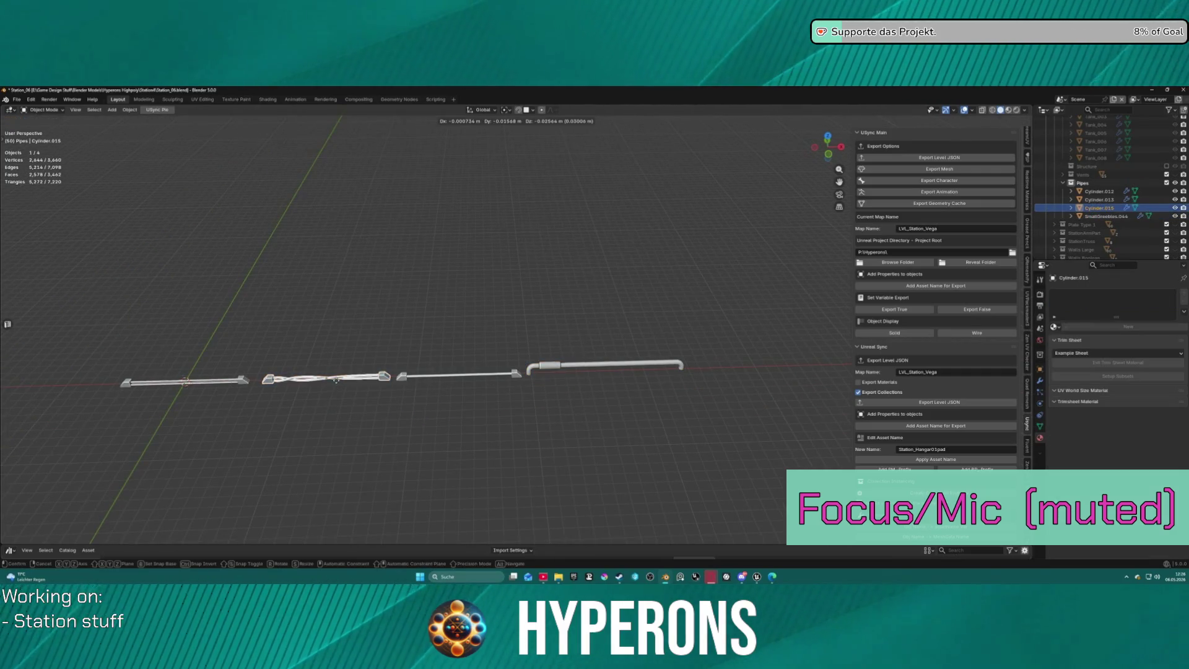
{"action": "right_click", "coordinate": [337, 380]}
{"action": "key", "text": "shift+s"}
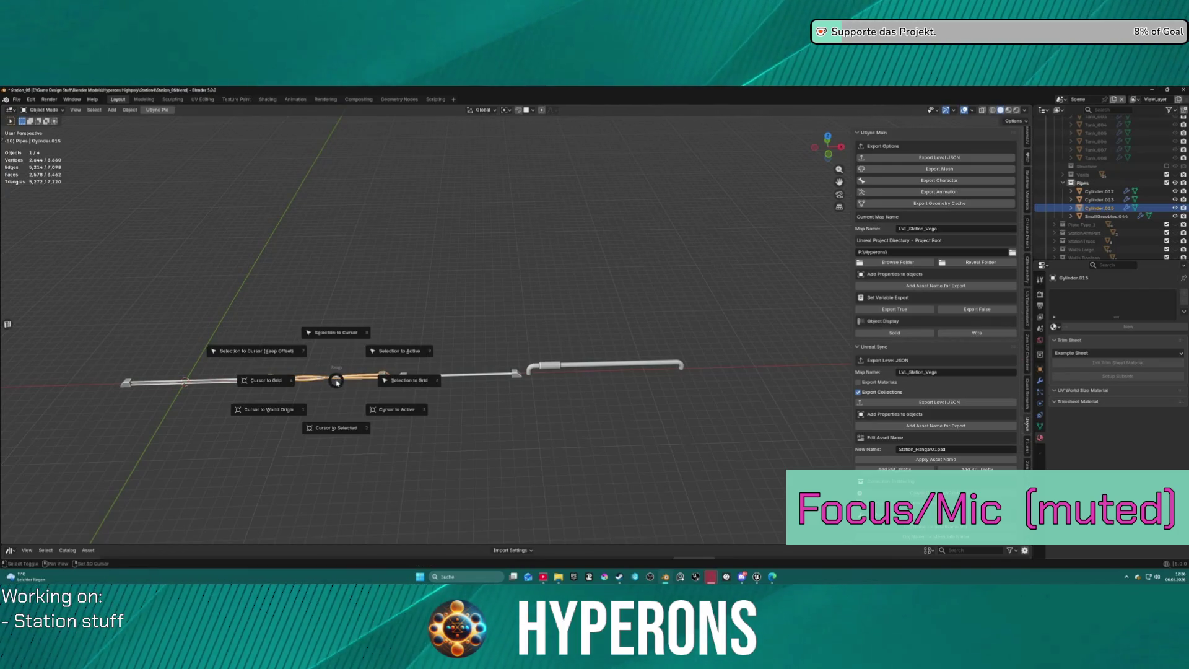
{"action": "left_click", "coordinate": [335, 343]}
{"action": "left_click", "coordinate": [433, 376]}
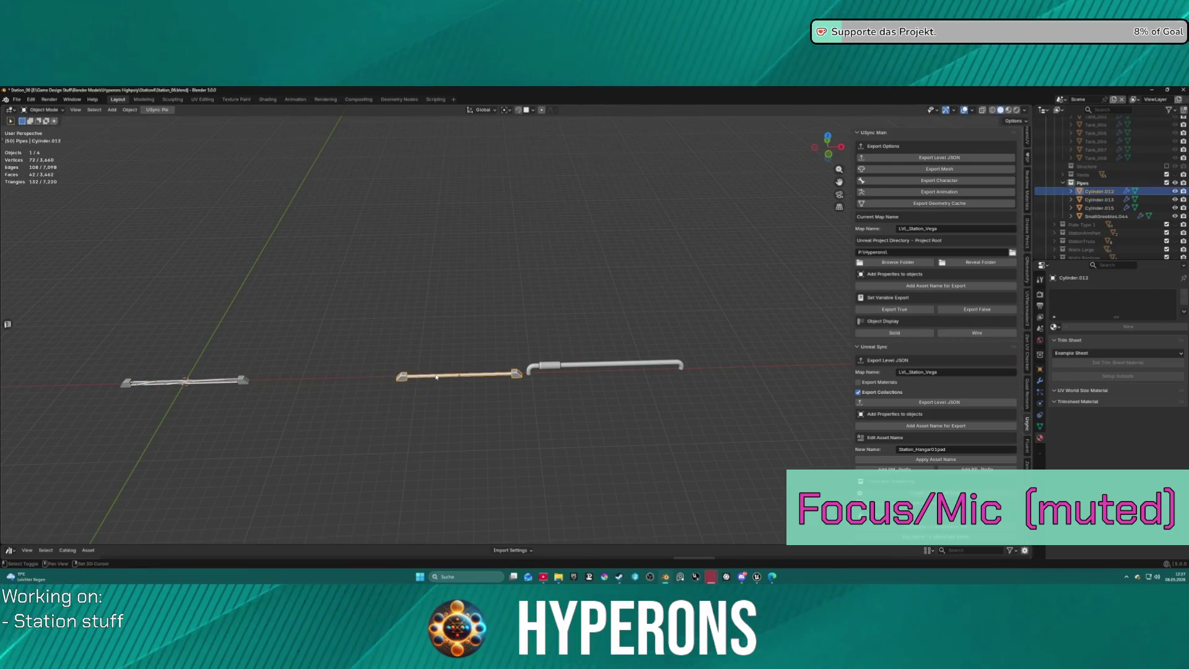
{"action": "key", "text": "shift+s"}
{"action": "left_click", "coordinate": [435, 342]}
{"action": "key", "text": "shift+s"}
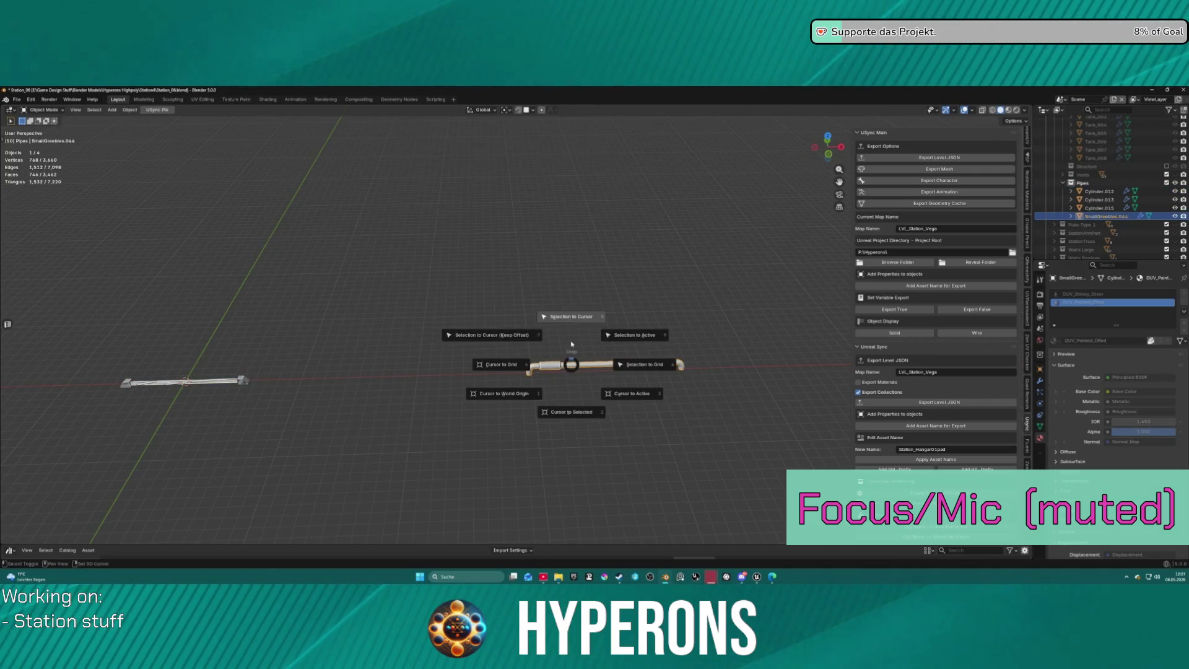
{"action": "left_click", "coordinate": [566, 317]}
{"action": "middle_click_drag", "start_coordinate": [202, 347], "coordinate": [457, 354], "text": "shift"}
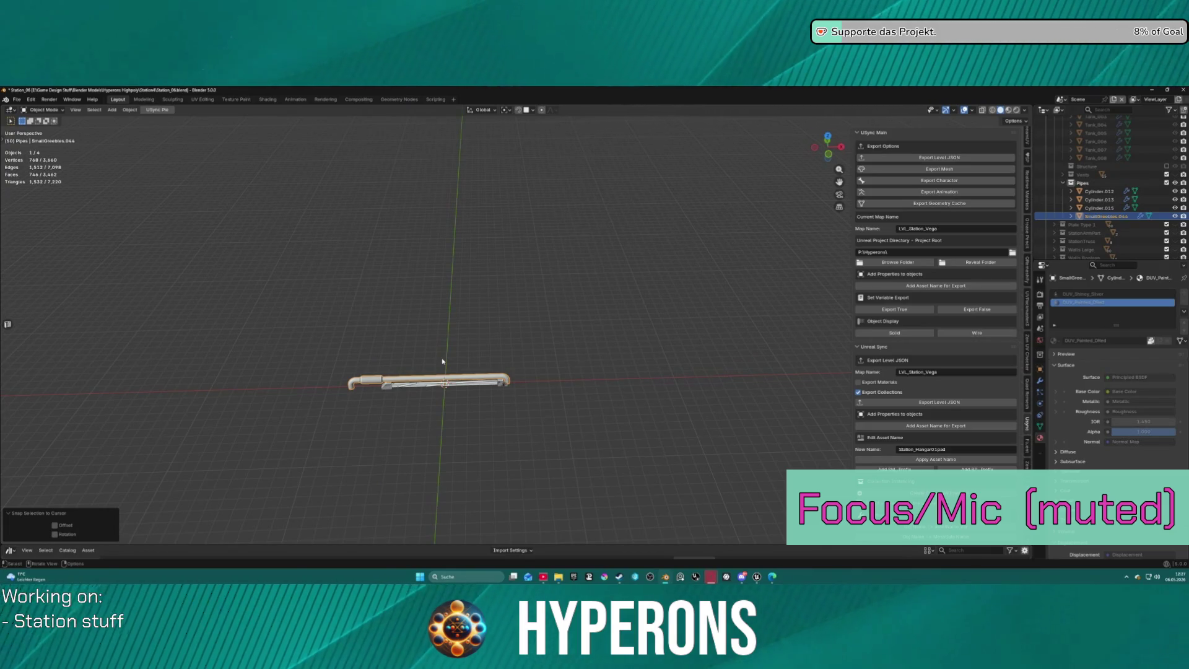
Push the greeble pipe along Y into its own higher row.
{"action": "key", "text": "shift+d"}
{"action": "key", "text": "x"}
{"action": "key", "text": "y"}
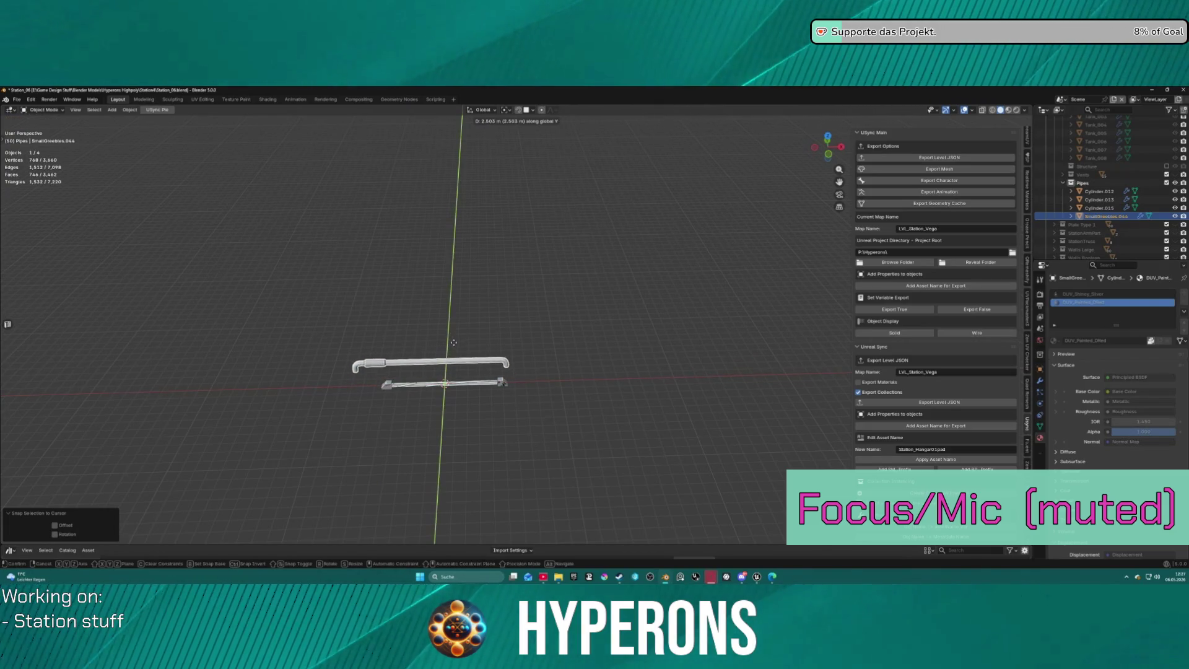
{"action": "left_click", "coordinate": [454, 342]}
{"action": "left_click", "coordinate": [479, 388]}
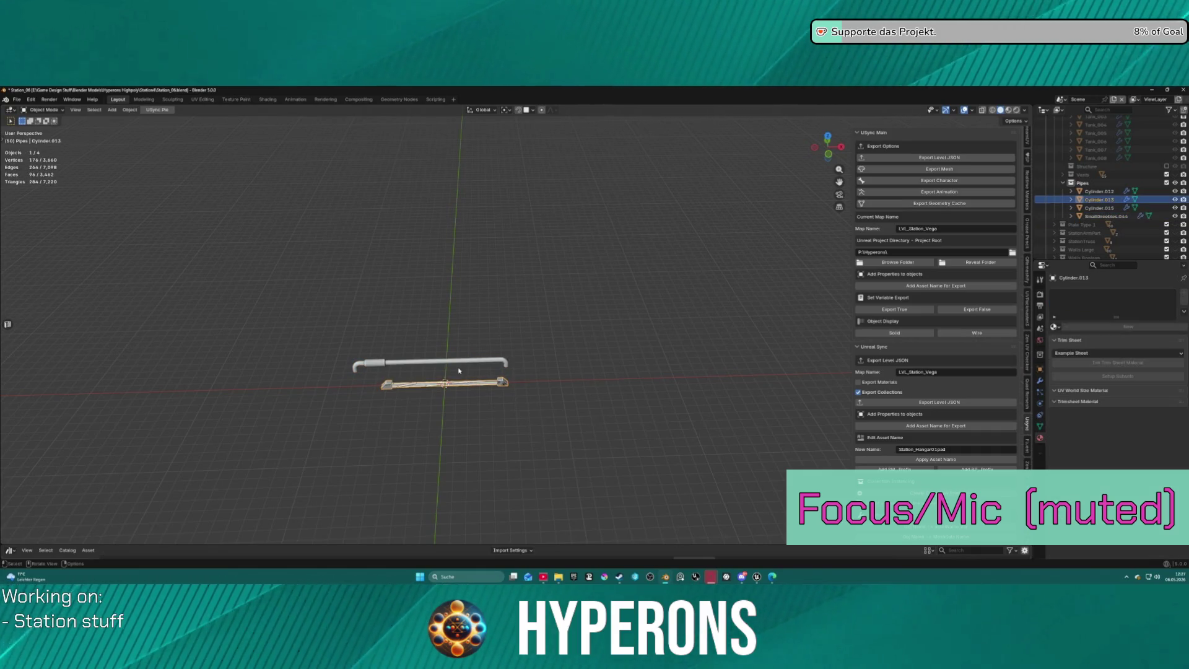
{"action": "left_click", "coordinate": [412, 364]}
{"action": "key", "text": "g"}
{"action": "key", "text": "x"}
{"action": "key", "text": "y"}
{"action": "left_click", "coordinate": [434, 294]}
Shift the straight pipe and the twisted pipe into new rows along Y.
{"action": "left_click", "coordinate": [406, 386]}
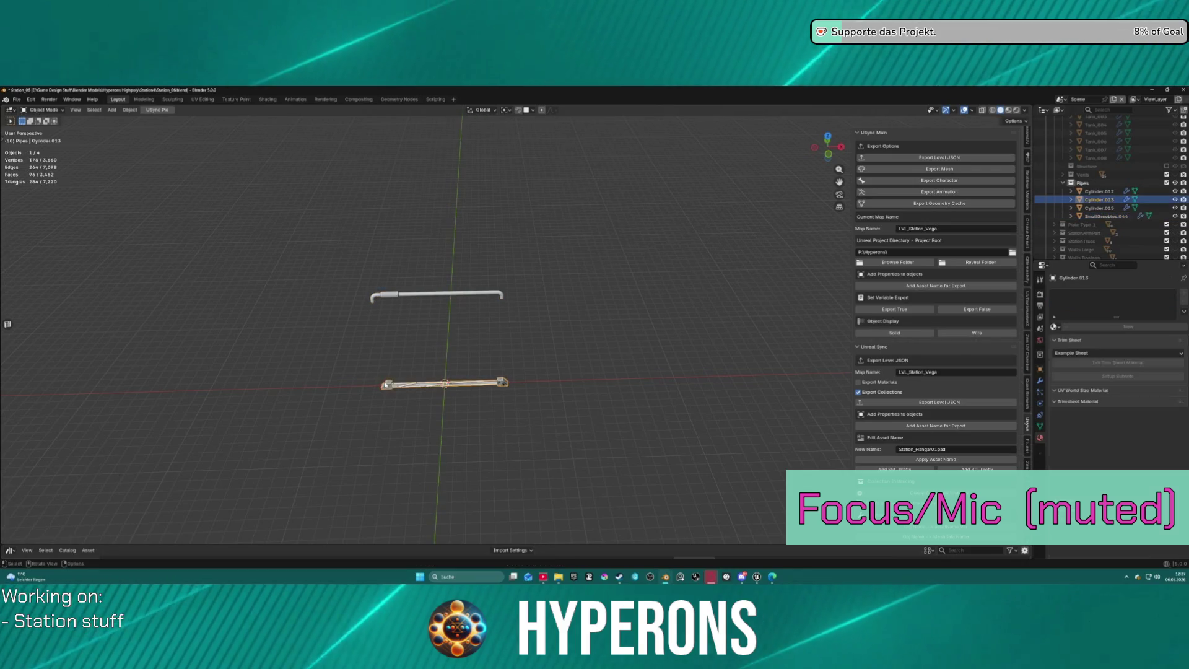
{"action": "key", "text": "shift+d"}
{"action": "key", "text": "x"}
{"action": "key", "text": "y"}
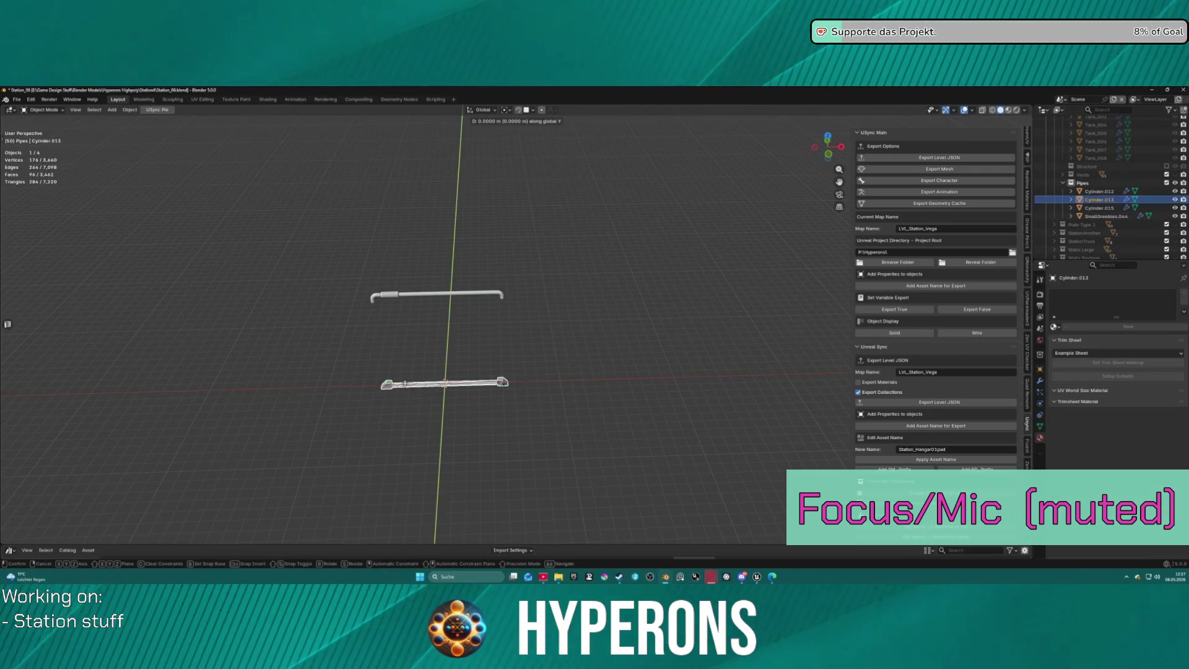
{"action": "left_click", "coordinate": [404, 361]}
{"action": "left_click", "coordinate": [404, 385]}
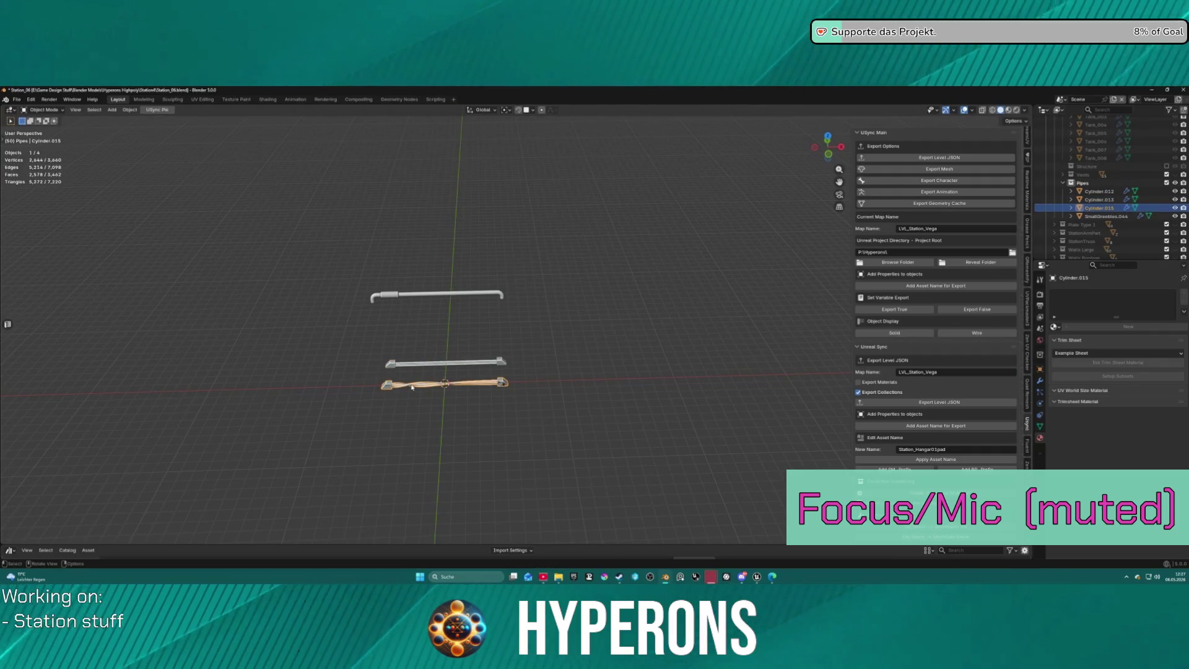
{"action": "key", "text": "g"}
{"action": "key", "text": "y"}
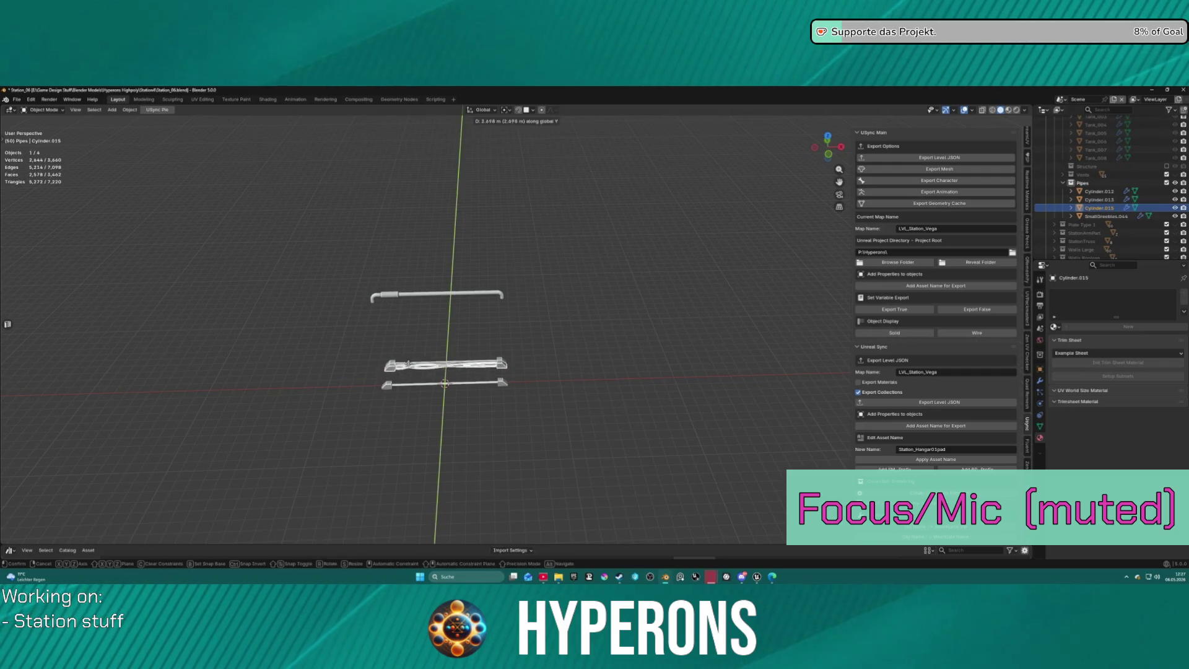
{"action": "key", "text": "Return"}
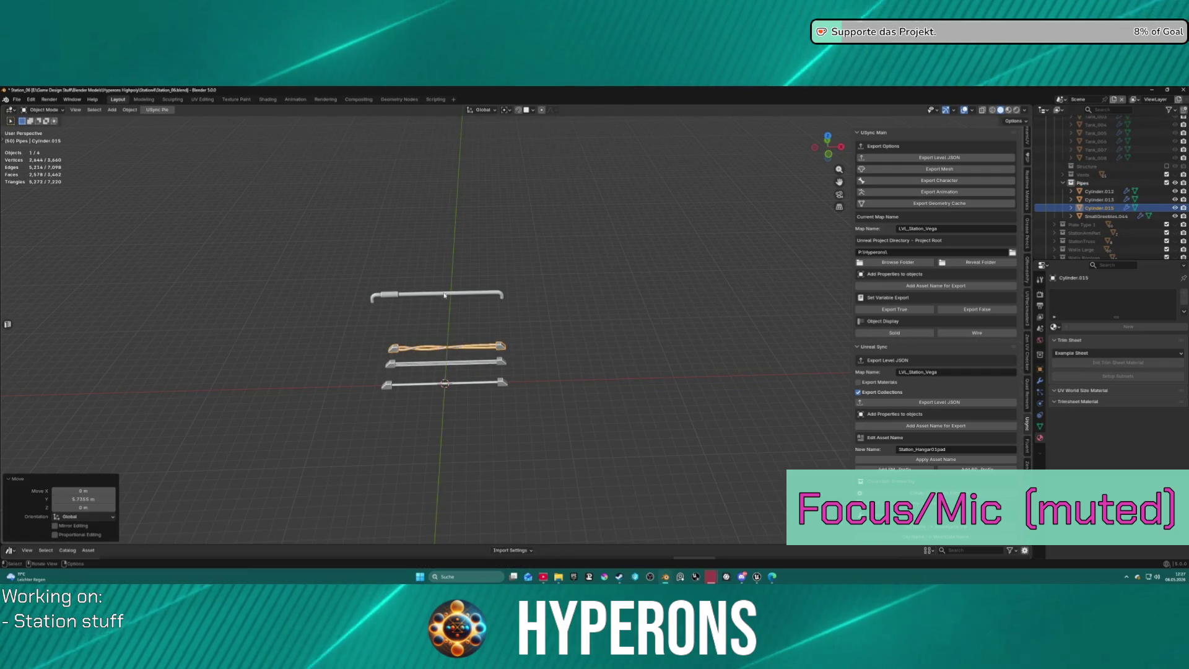
Lower the top greeble pipe just above the twisted one, and add SmallGreebles.045.
{"action": "left_click", "coordinate": [445, 294]}
{"action": "key", "text": "g"}
{"action": "key", "text": "x"}
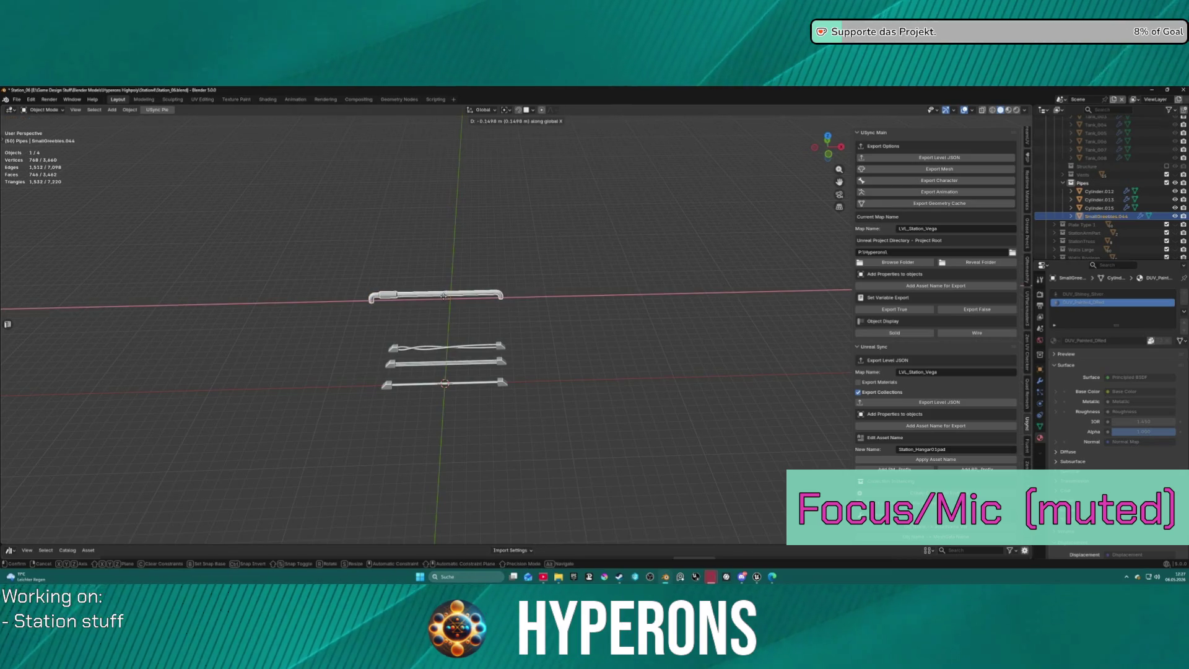
{"action": "key", "text": "y"}
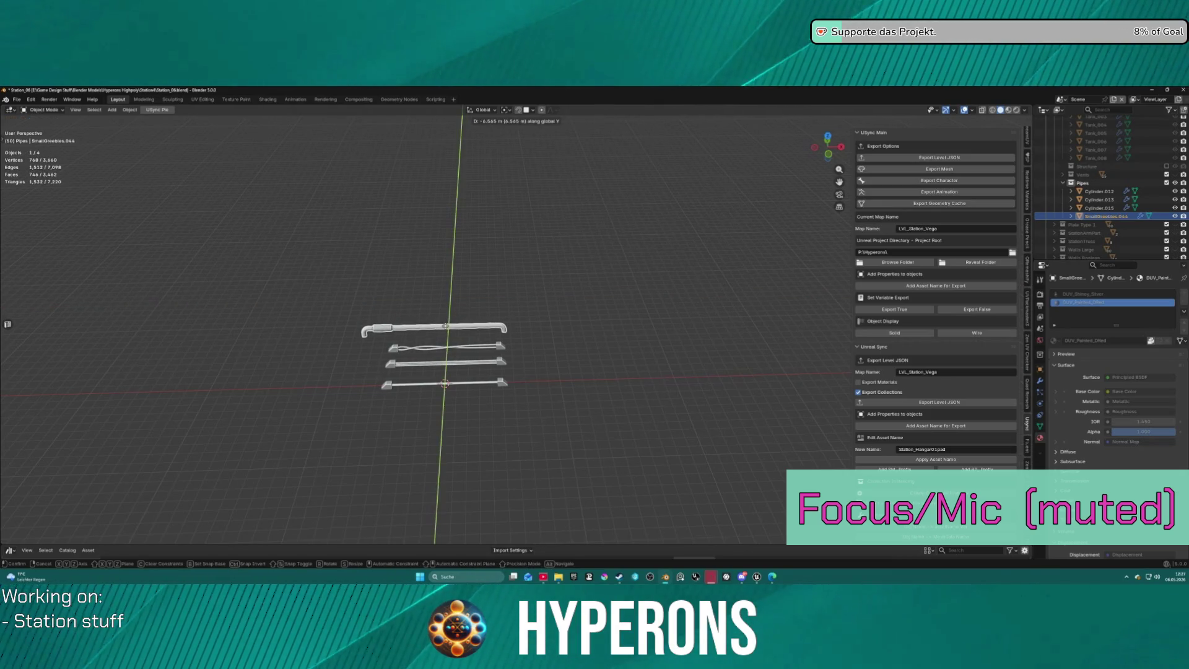
{"action": "key", "text": "Return"}
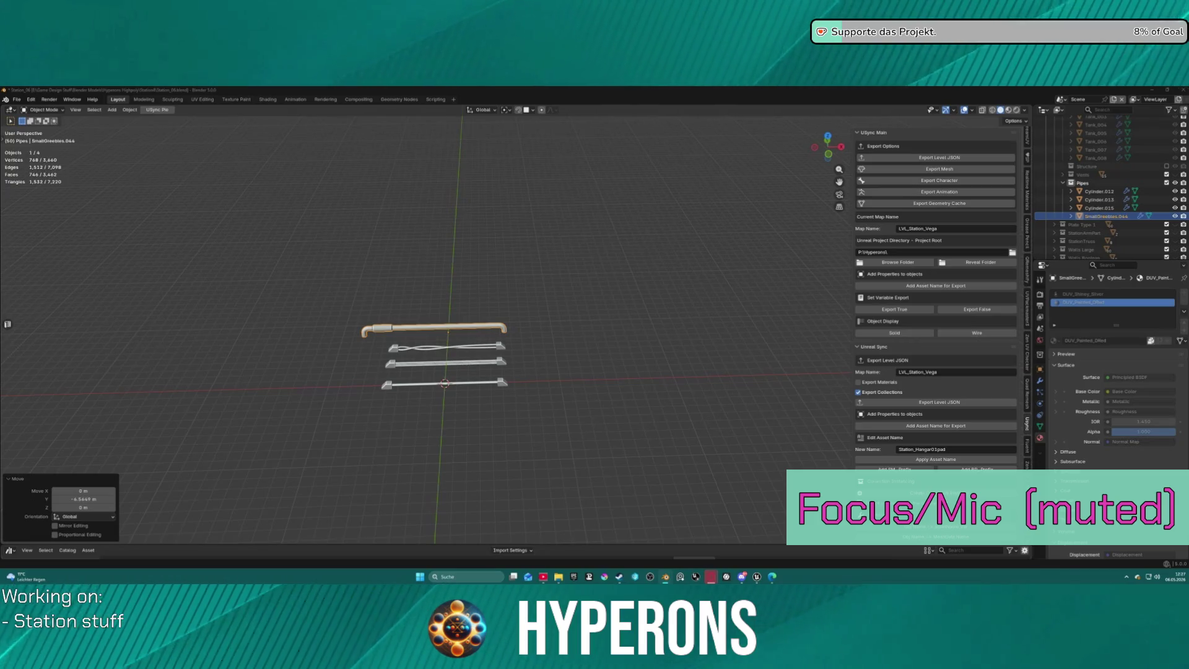
{"action": "left_click_drag", "start_coordinate": [382, 165], "coordinate": [450, 306]}
Enlarge SmallGreebles.045 about 3.3 times and add SmallGreebles.042 above the pipes.
{"action": "key", "text": "s"}
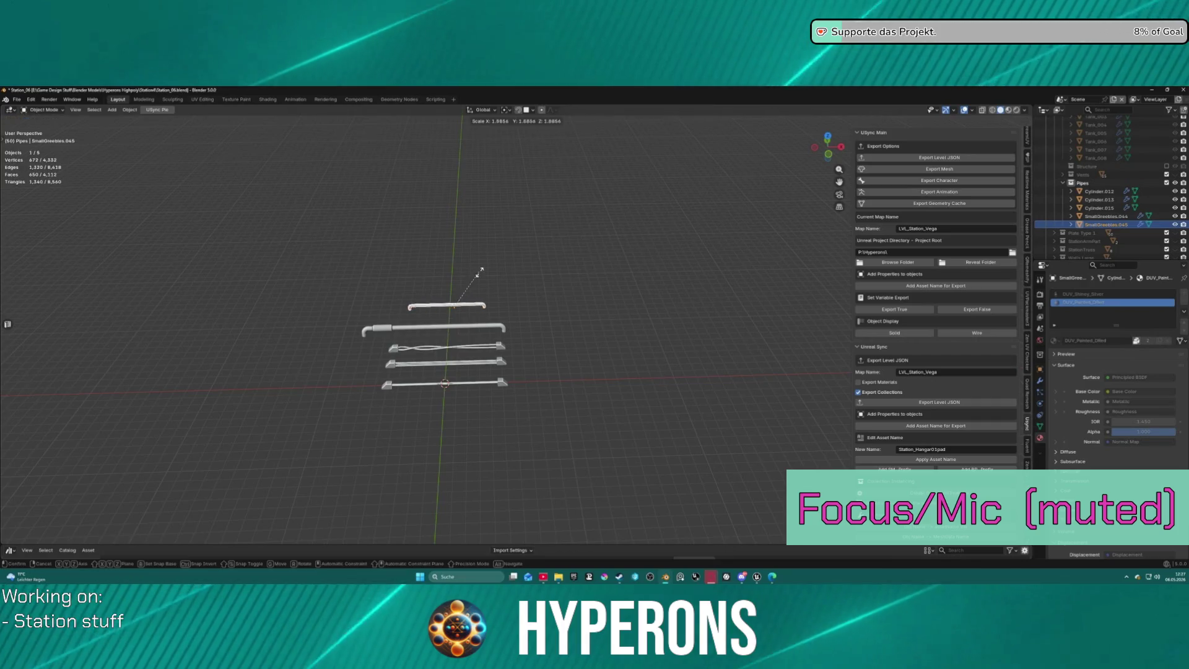
{"action": "left_click", "coordinate": [512, 251]}
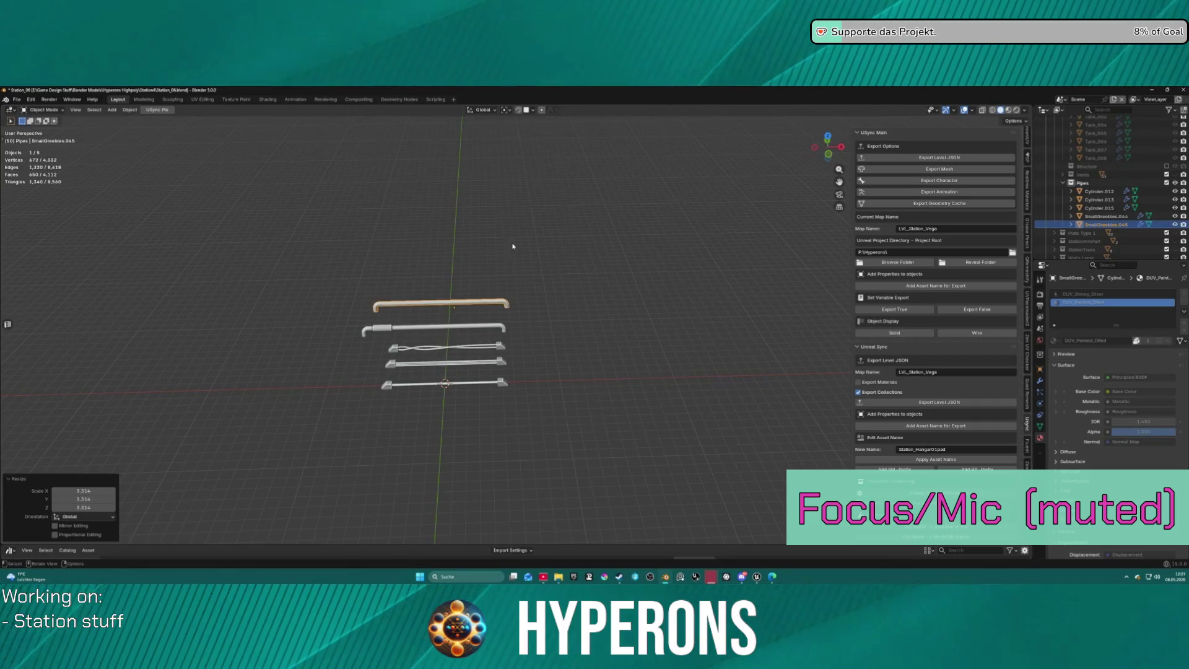
{"action": "left_click_drag", "start_coordinate": [480, 228], "coordinate": [457, 278]}
{"action": "key", "text": "x"}
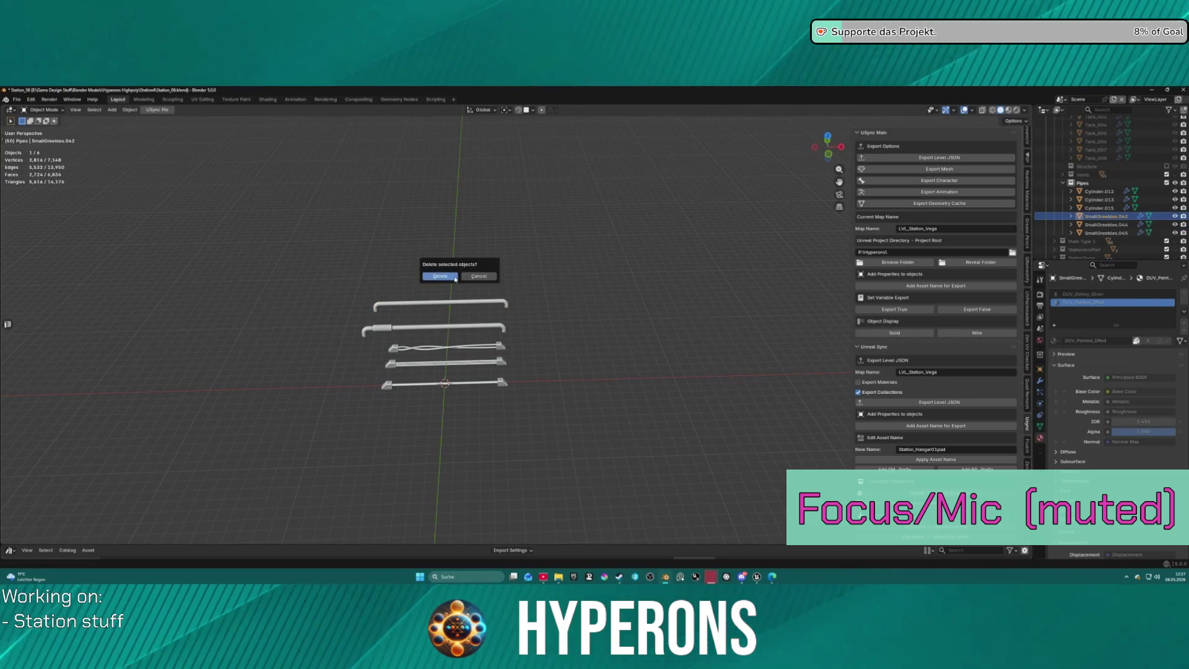
{"action": "left_click", "coordinate": [478, 276]}
Scale SmallGreebles.042 to pipe width, move it along Y into its row, and add Cylinder.007.
{"action": "key", "text": "s"}
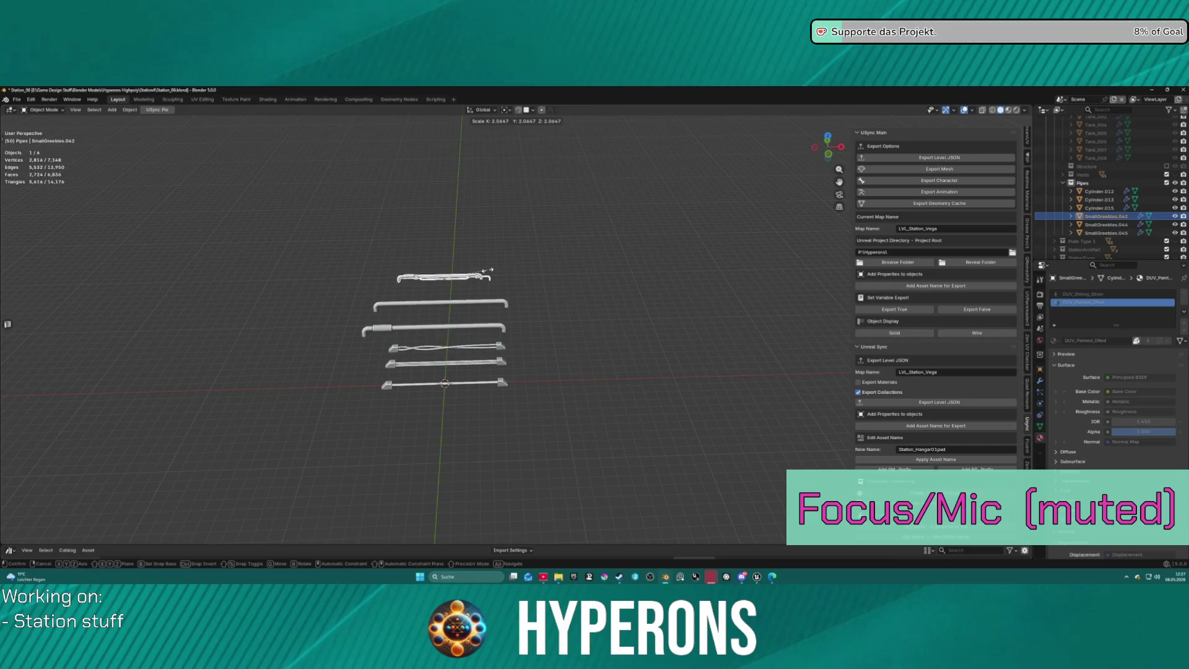
{"action": "left_click", "coordinate": [502, 260]}
{"action": "key", "text": "g"}
{"action": "key", "text": "x"}
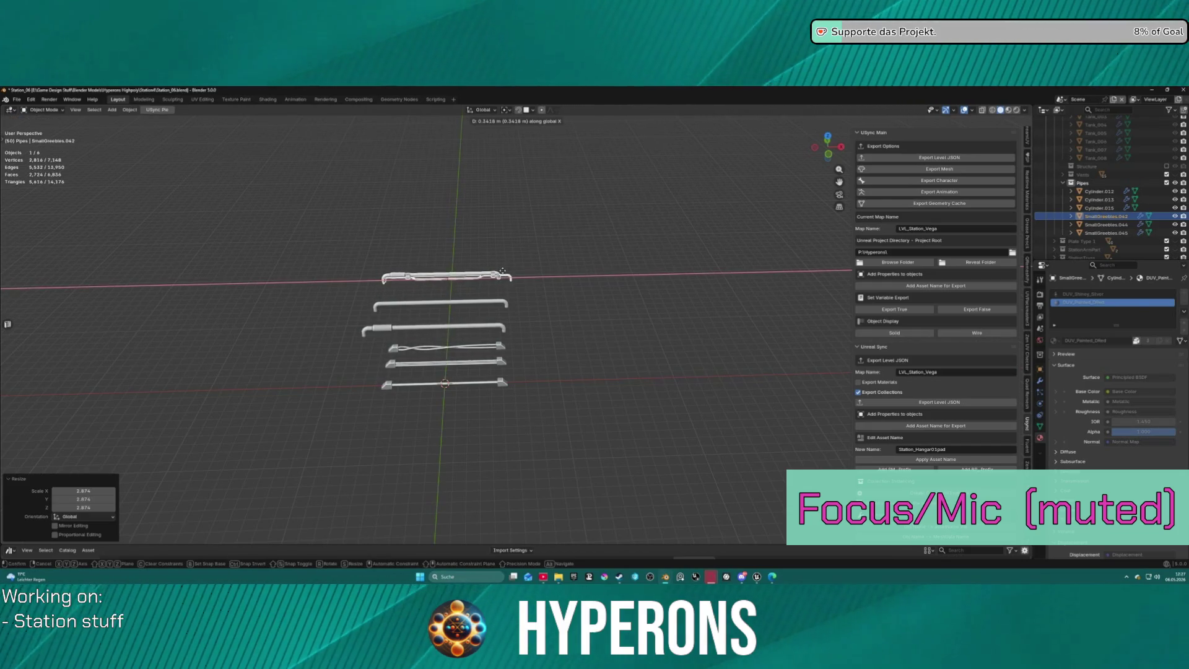
{"action": "key", "text": "y"}
{"action": "left_click", "coordinate": [502, 275]}
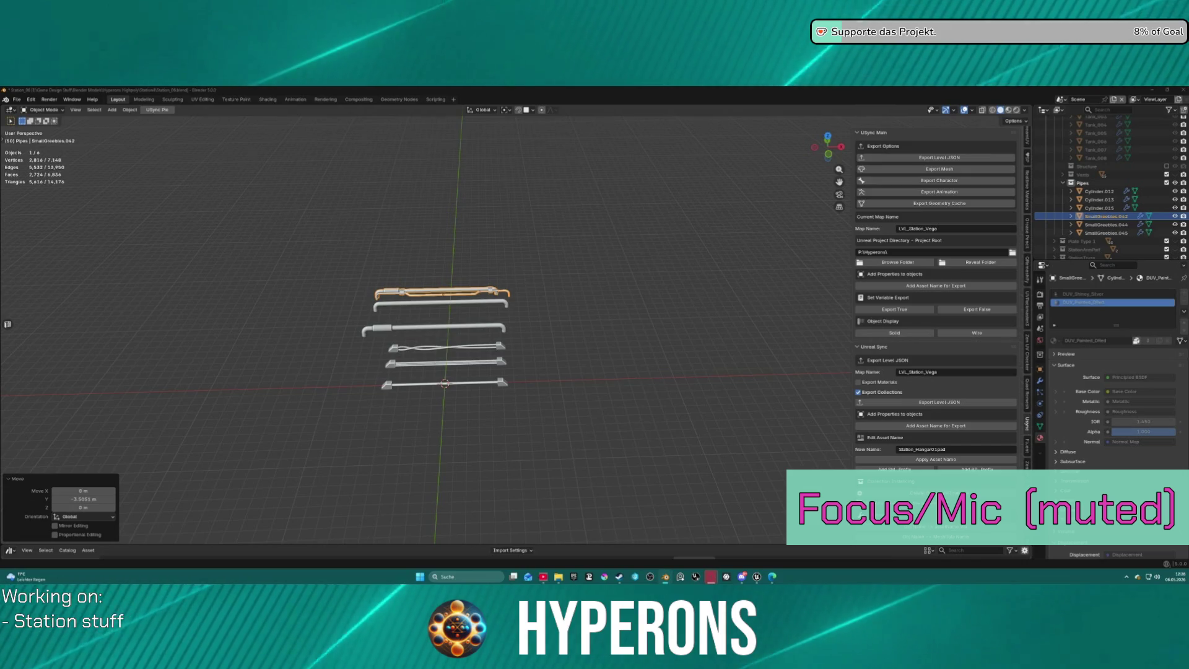
{"action": "mouse_move", "coordinate": [719, 195]}
{"action": "left_mouse_down"}
{"action": "mouse_move", "coordinate": [461, 248]}
{"action": "mouse_move", "coordinate": [471, 241]}
{"action": "left_mouse_up"}
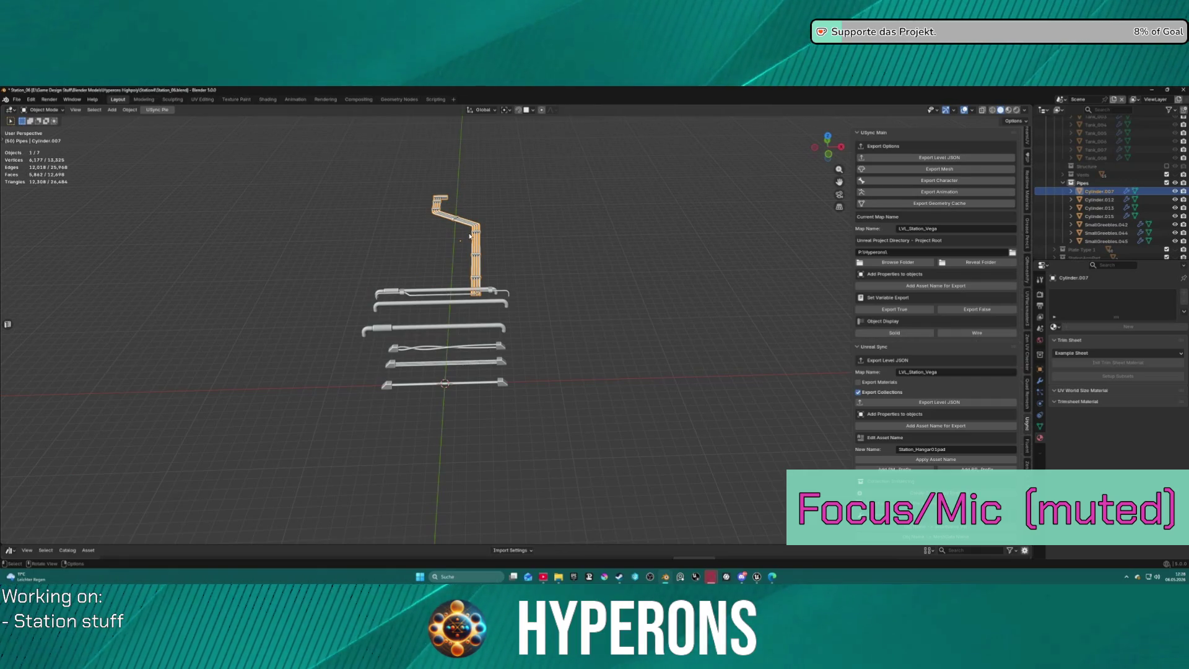
Rotate the dropped pipe 90° about Z and slide it along Y into position.
{"action": "key", "text": "r"}
{"action": "key", "text": "z"}
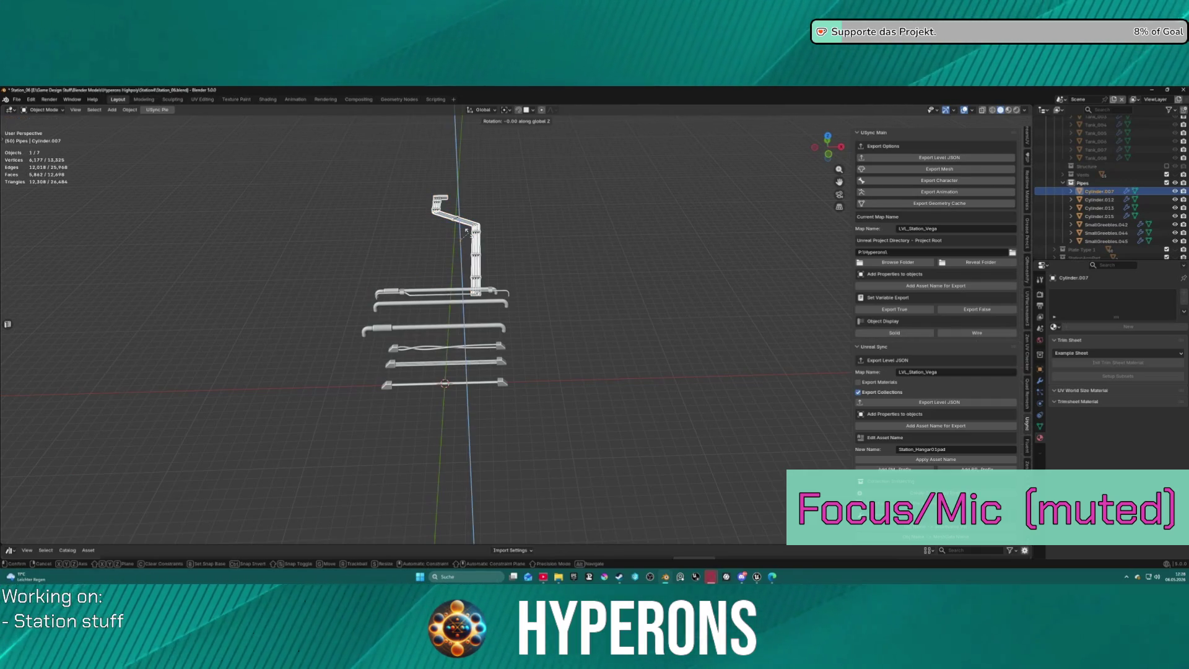
{"action": "type", "text": "90"}
{"action": "key", "text": "Return"}
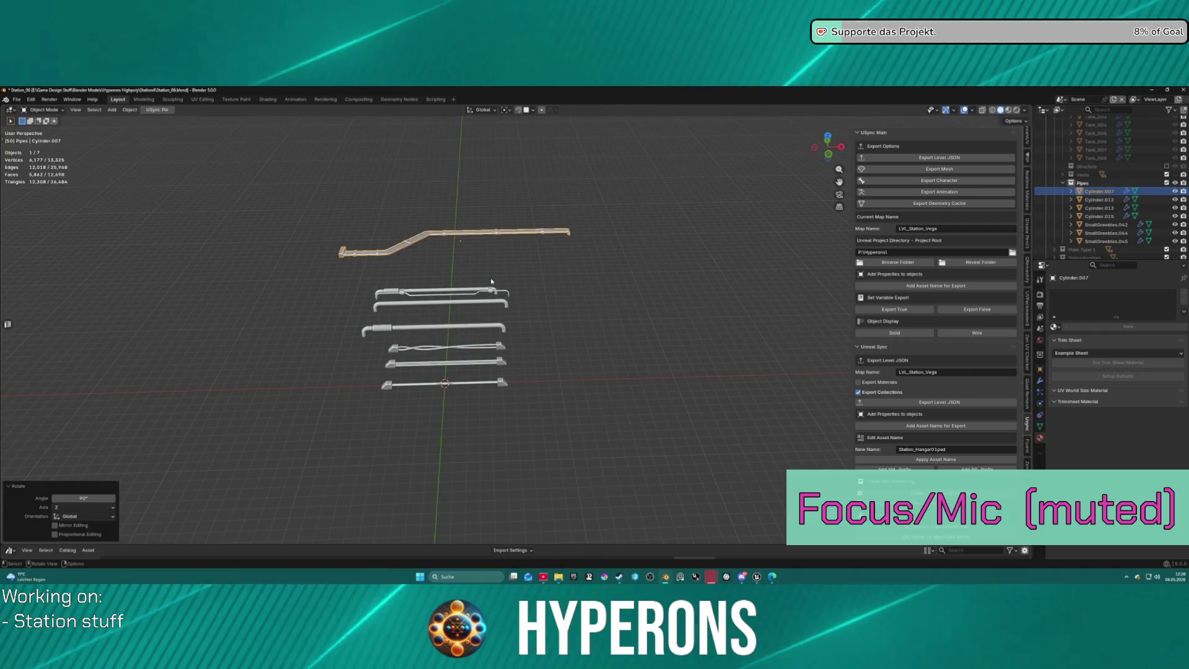
{"action": "key", "text": "g"}
{"action": "key", "text": "x"}
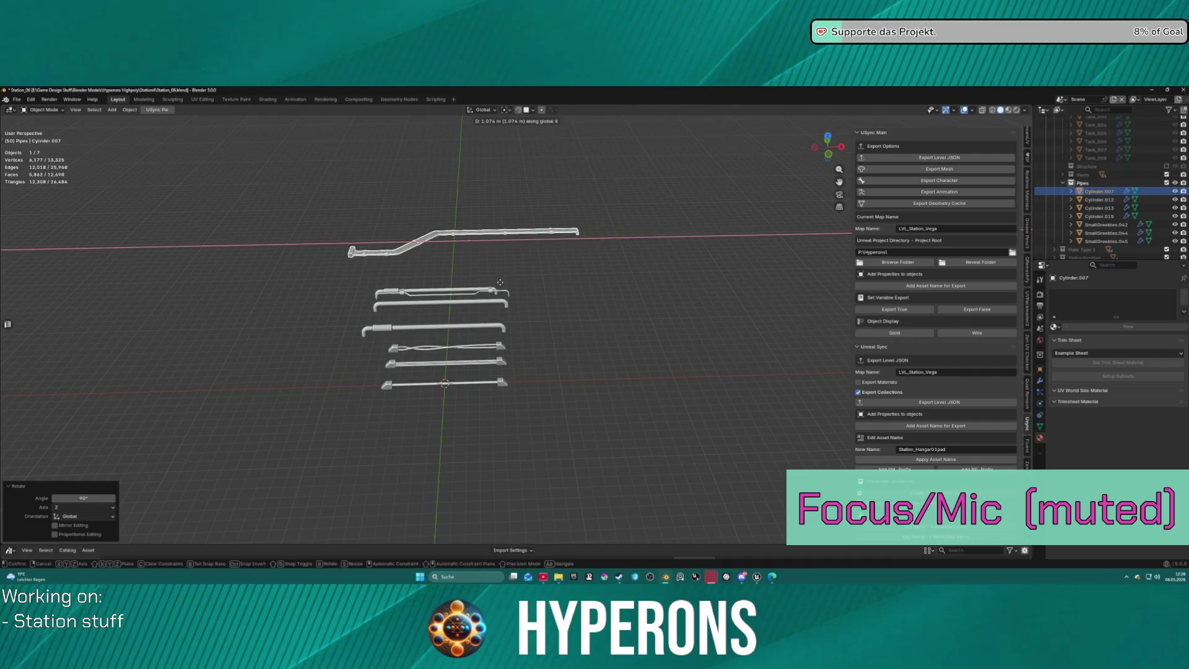
{"action": "key", "text": "y"}
{"action": "key", "text": "x"}
{"action": "key", "text": "y"}
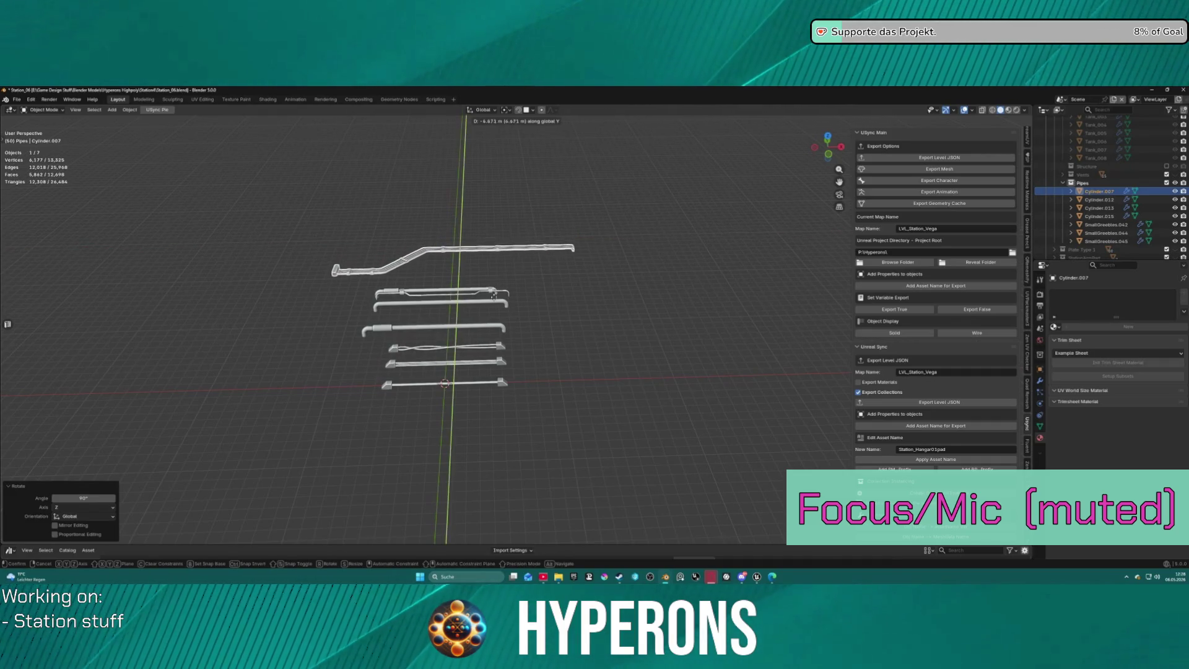
{"action": "left_click", "coordinate": [503, 232]}
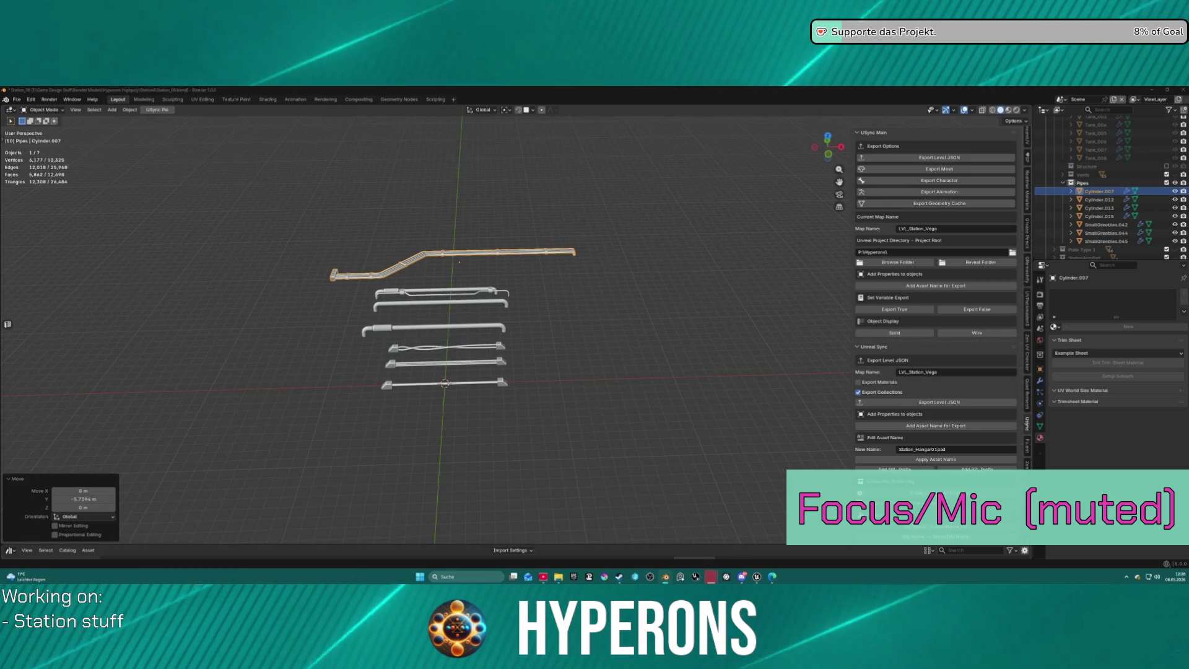
Add Cylinder.033 and Cylinder.038, turn each 90° about Z, and place Cylinder.038 above the pipes.
{"action": "left_click_drag", "start_coordinate": [462, 215], "coordinate": [463, 214]}
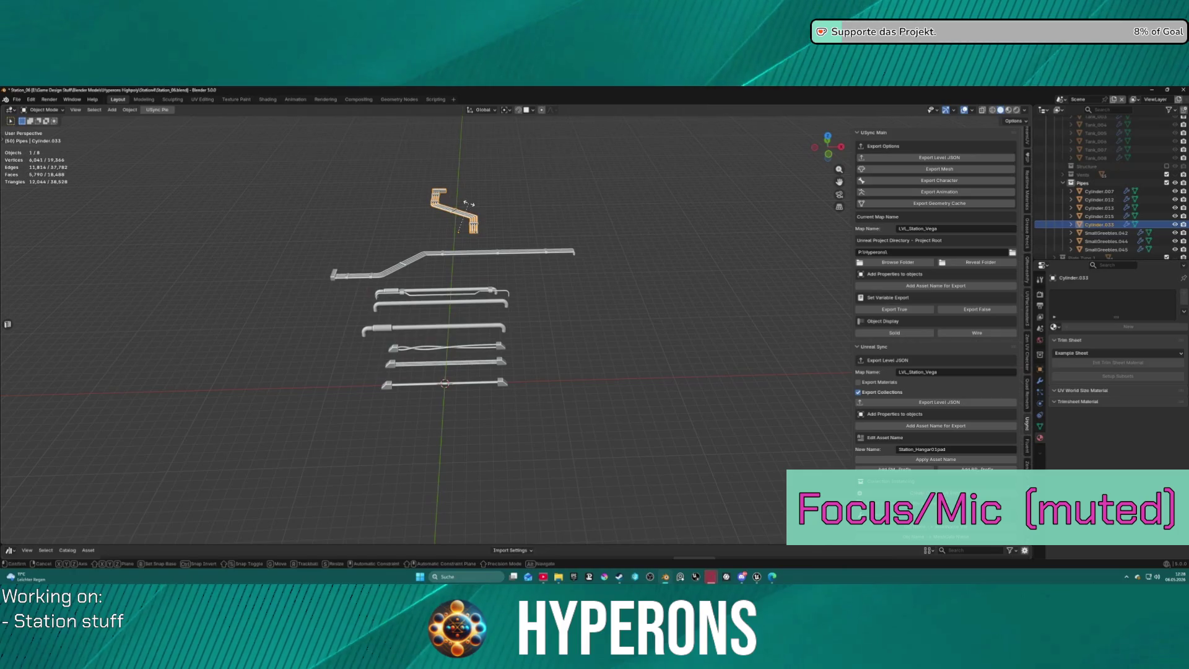
{"action": "type", "text": "rz90"}
{"action": "key", "text": "Return"}
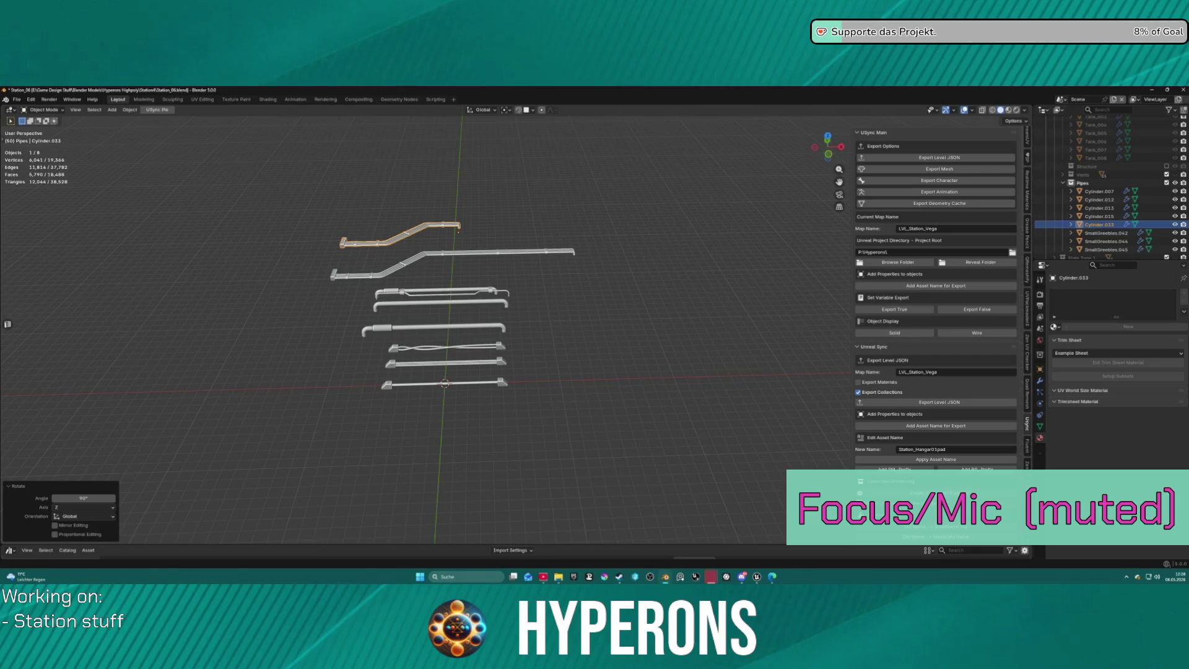
{"action": "mouse_move", "coordinate": [458, 230]}
{"action": "left_mouse_down"}
{"action": "mouse_move", "coordinate": [460, 101]}
{"action": "mouse_move", "coordinate": [459, 253]}
{"action": "mouse_move", "coordinate": [460, 183]}
{"action": "left_mouse_up"}
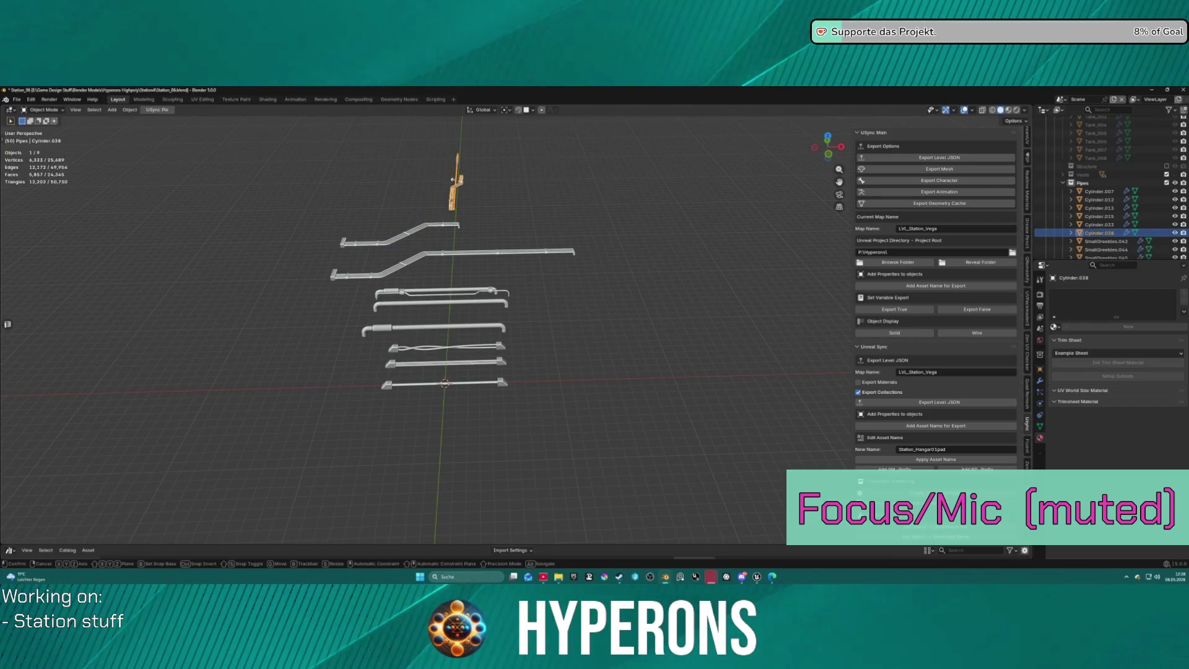
{"action": "type", "text": "rz90"}
{"action": "key", "text": "Return"}
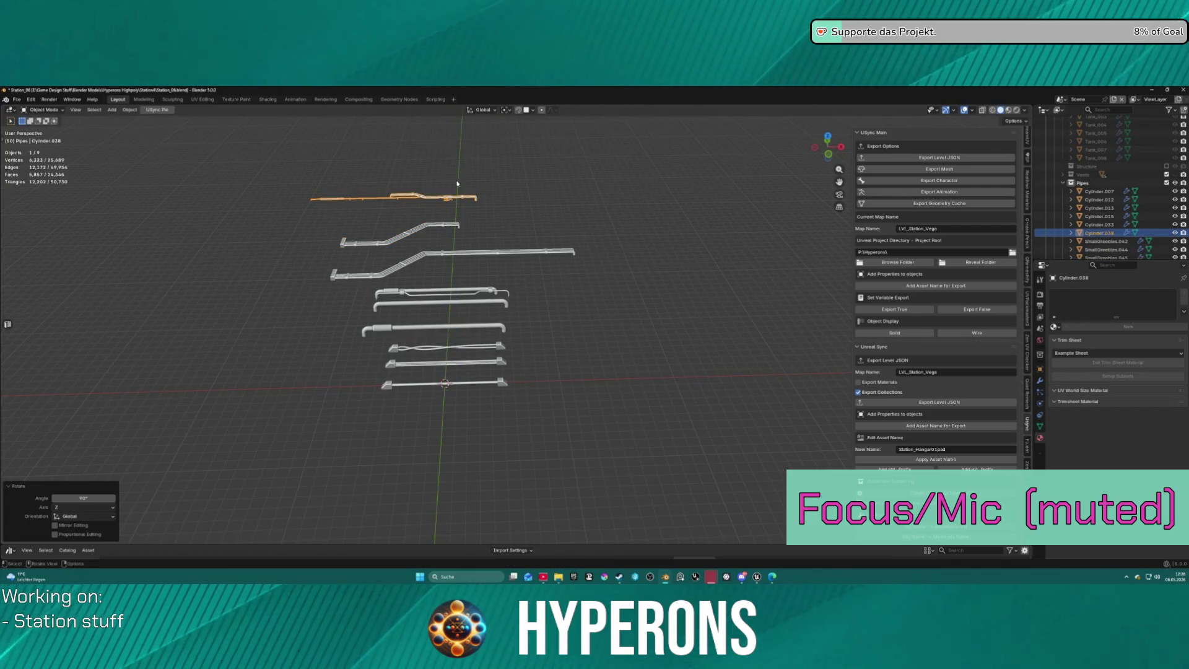
{"action": "key", "text": "g"}
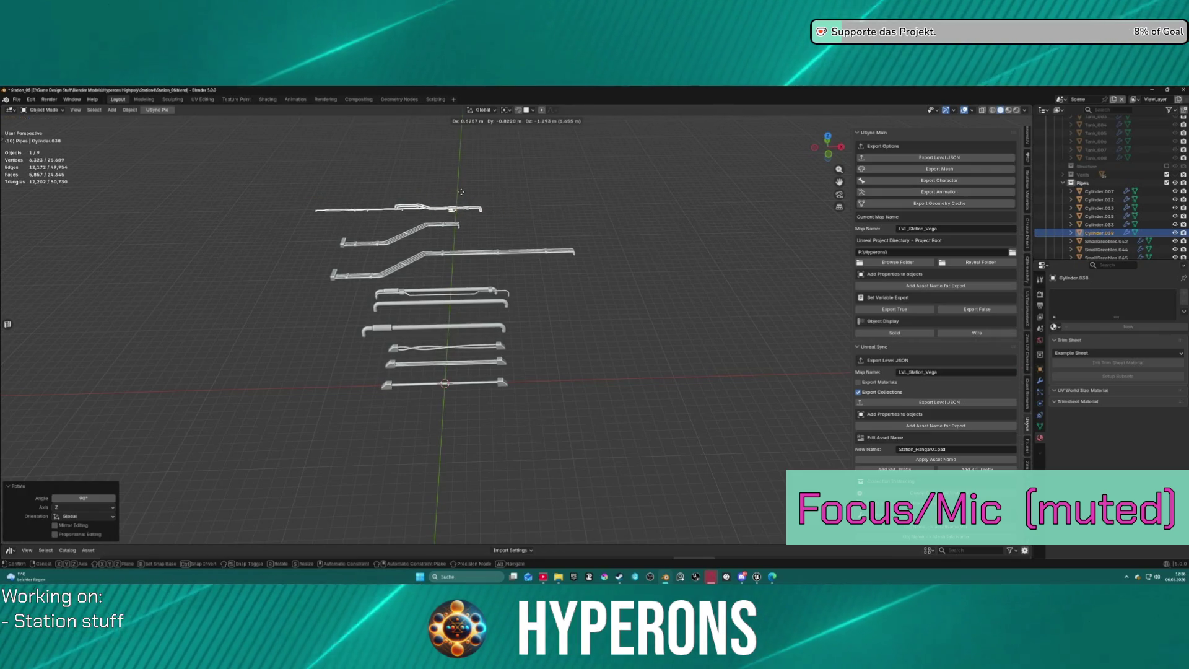
{"action": "left_click", "coordinate": [461, 192]}
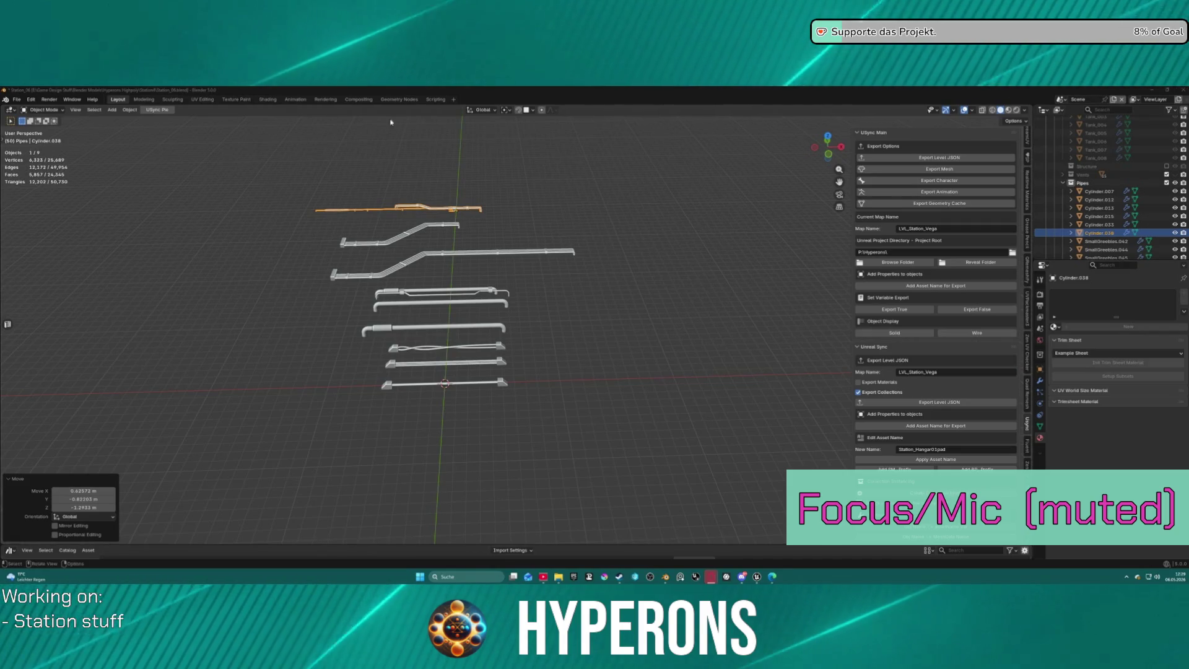
{"action": "middle_click_drag", "start_coordinate": [595, 309], "coordinate": [604, 300]}
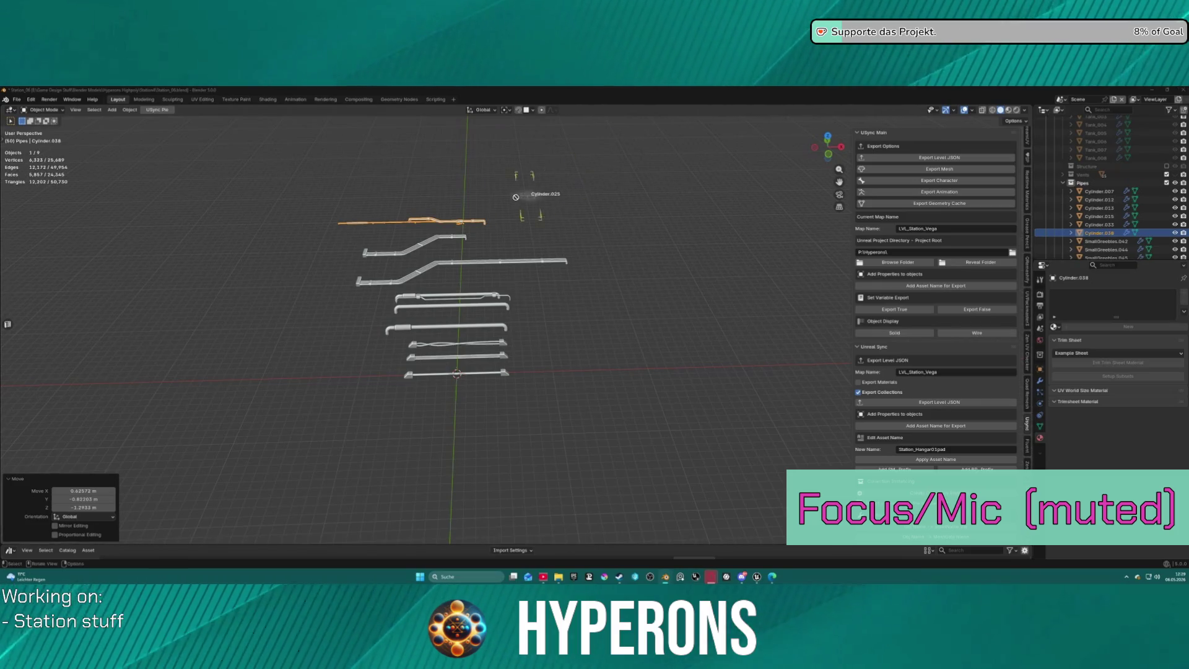
Paste Cylinder.025 and rotate it 90° about Z to lie flat.
{"action": "key", "text": "ctrl+v"}
{"action": "type", "text": "rz90"}
{"action": "key", "text": "Return"}
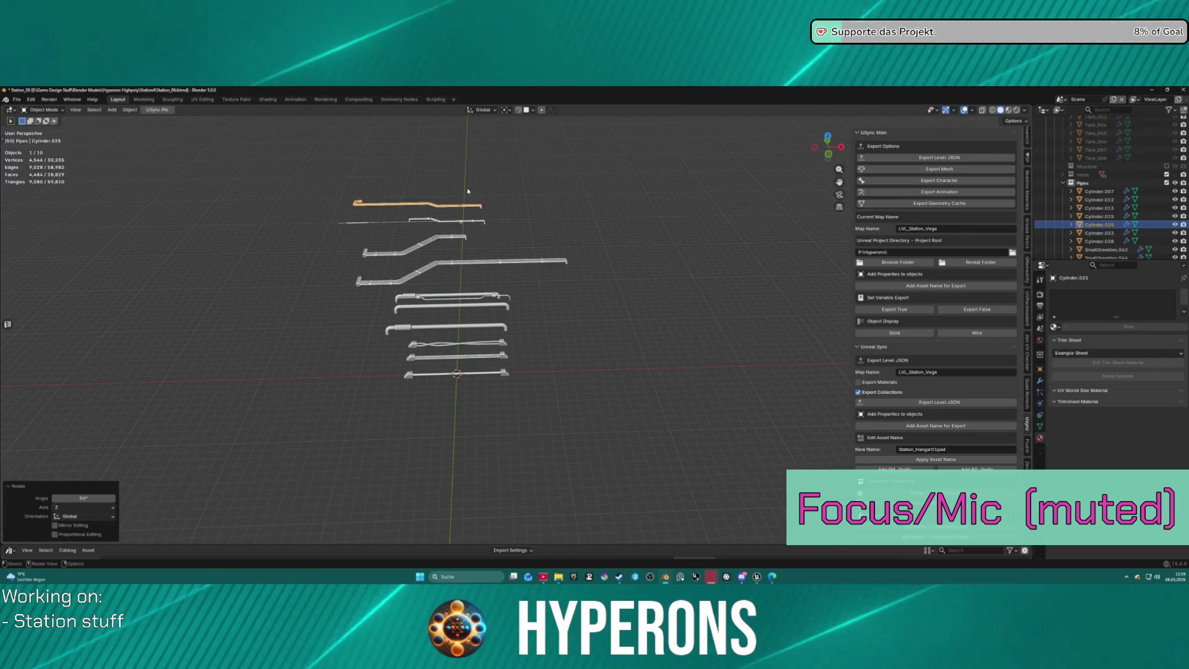
{"action": "middle_click_drag", "start_coordinate": [465, 170], "coordinate": [471, 185]}
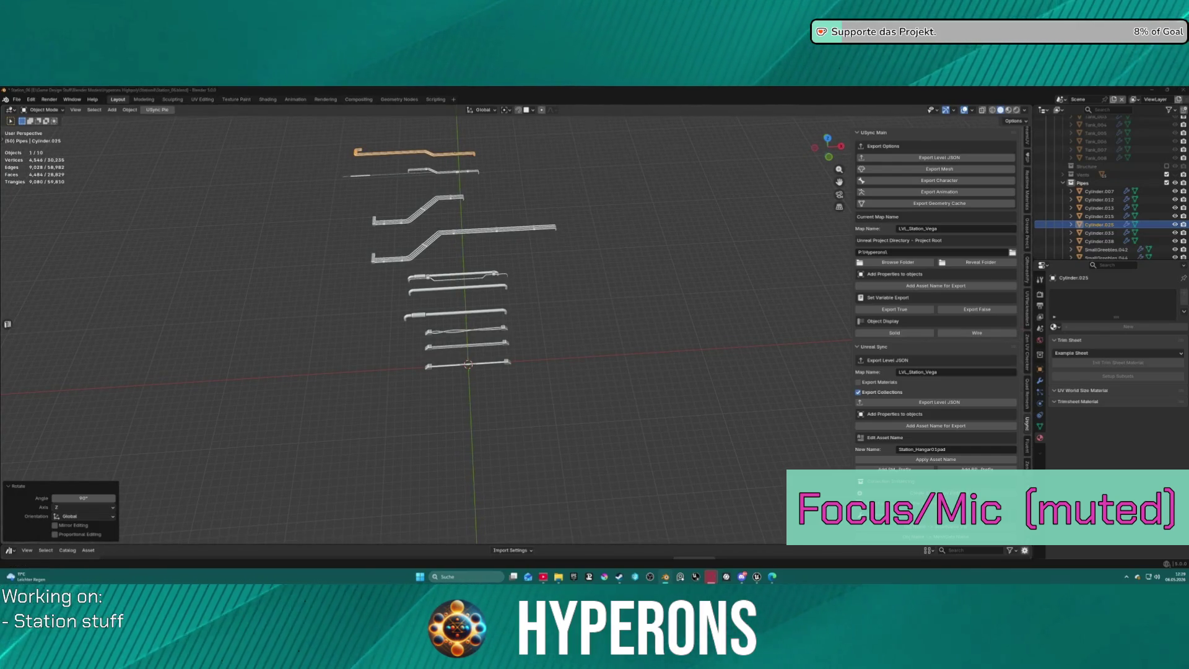
Bring the BezierCurve.001 curved pipe piece into the scene.
{"action": "left_click_drag", "start_coordinate": [563, 179], "coordinate": [560, 212]}
{"action": "mouse_move", "coordinate": [560, 212]}
{"action": "middle_mouse_down"}
{"action": "mouse_move", "coordinate": [553, 178]}
{"action": "mouse_move", "coordinate": [554, 220]}
{"action": "mouse_move", "coordinate": [539, 220]}
{"action": "middle_mouse_up"}
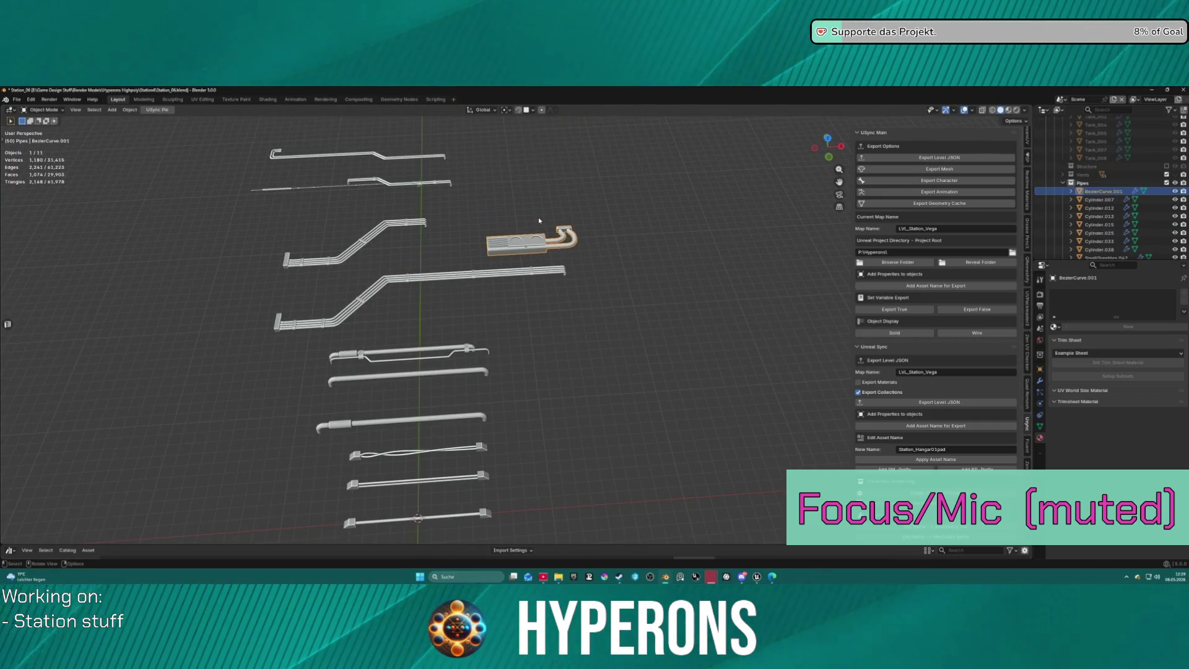
{"action": "scroll", "coordinate": [539, 218], "scroll_direction": "down", "scroll_amount": 3}
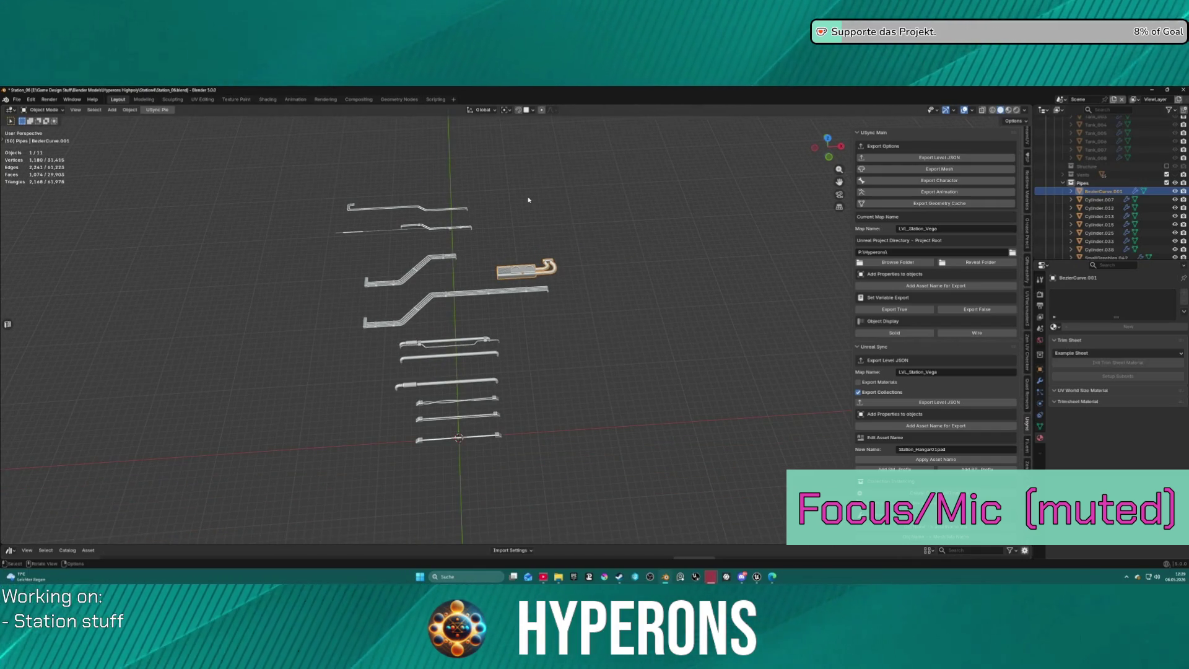
{"action": "key", "text": "g"}
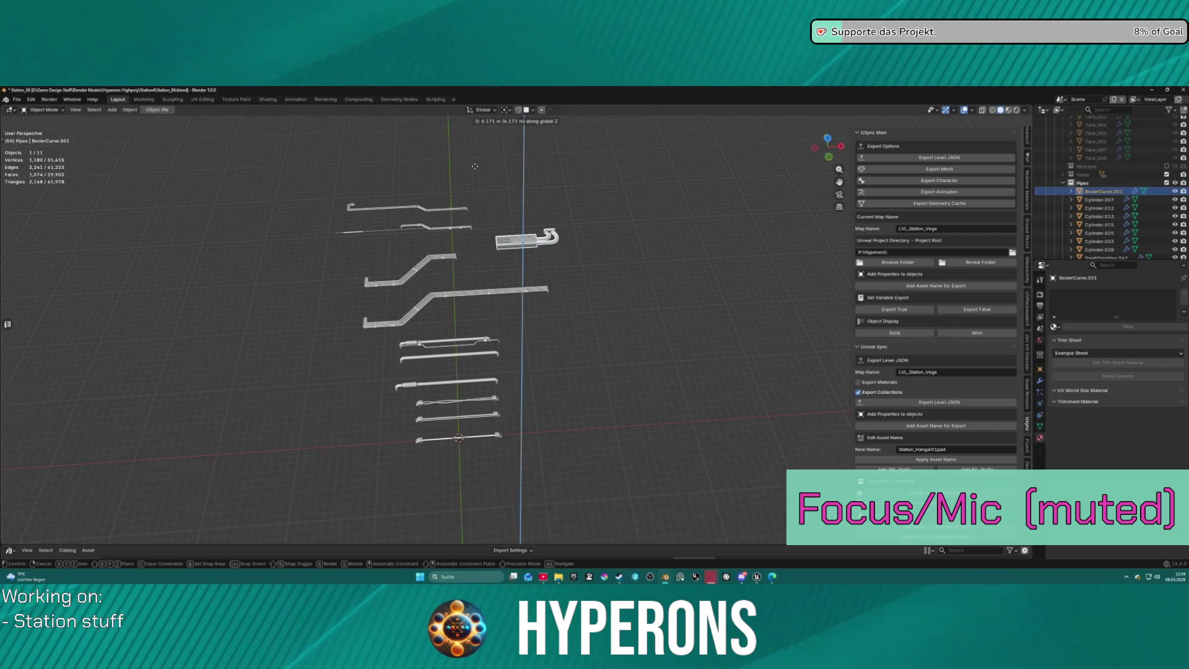
{"action": "key", "text": "x"}
{"action": "key", "text": "y"}
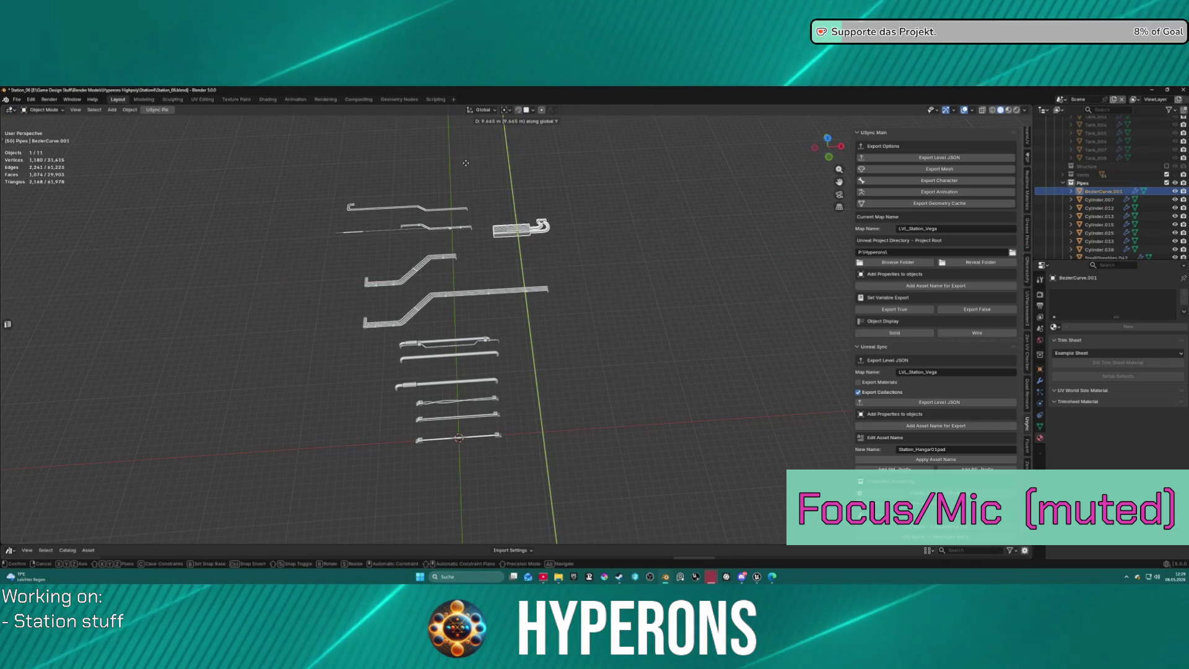
{"action": "key", "text": "Escape"}
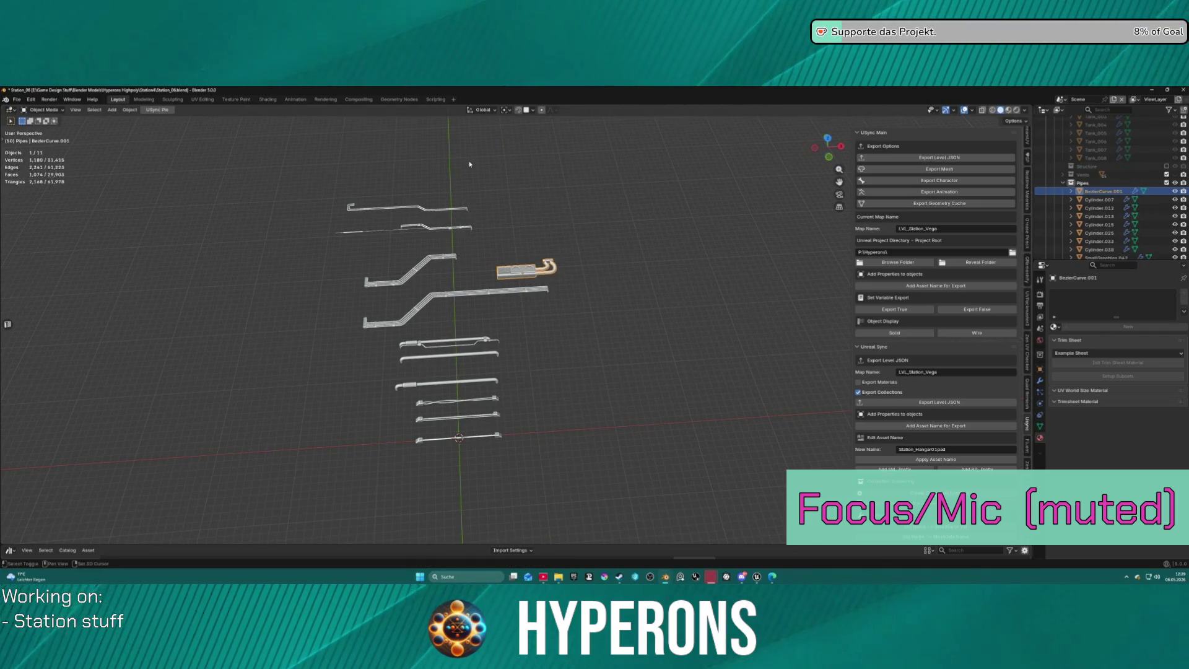
Snap BezierCurve.001 to the 3D cursor and move it along Y to the top row.
{"action": "key", "text": "shift+s"}
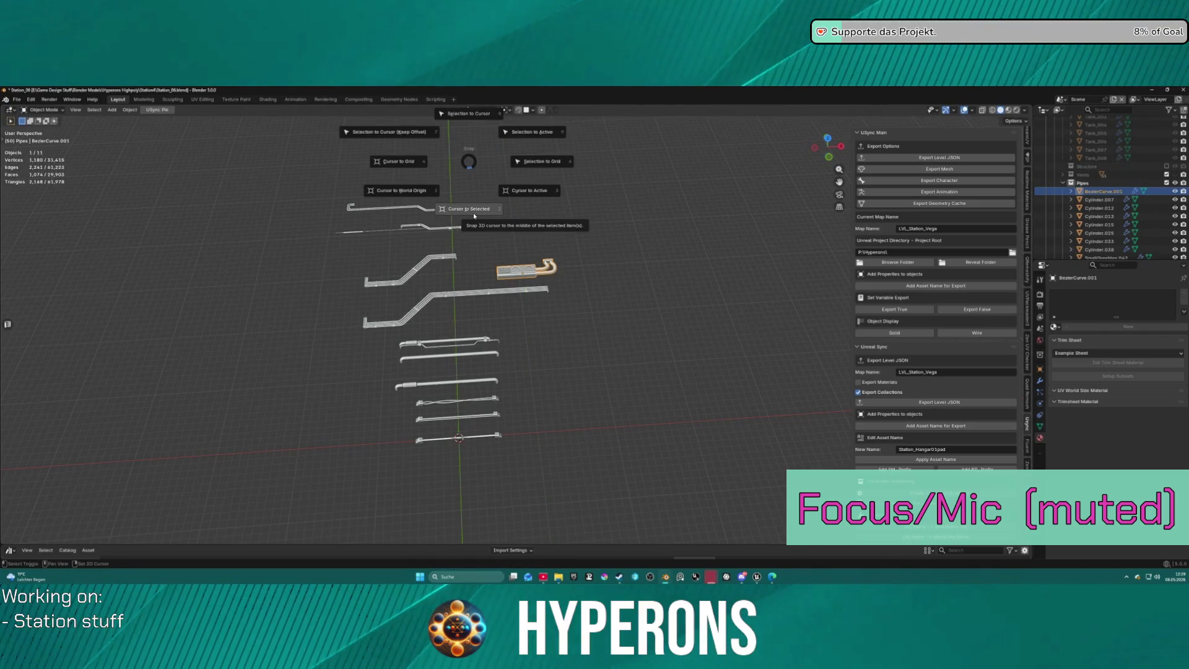
{"action": "left_click", "coordinate": [468, 115]}
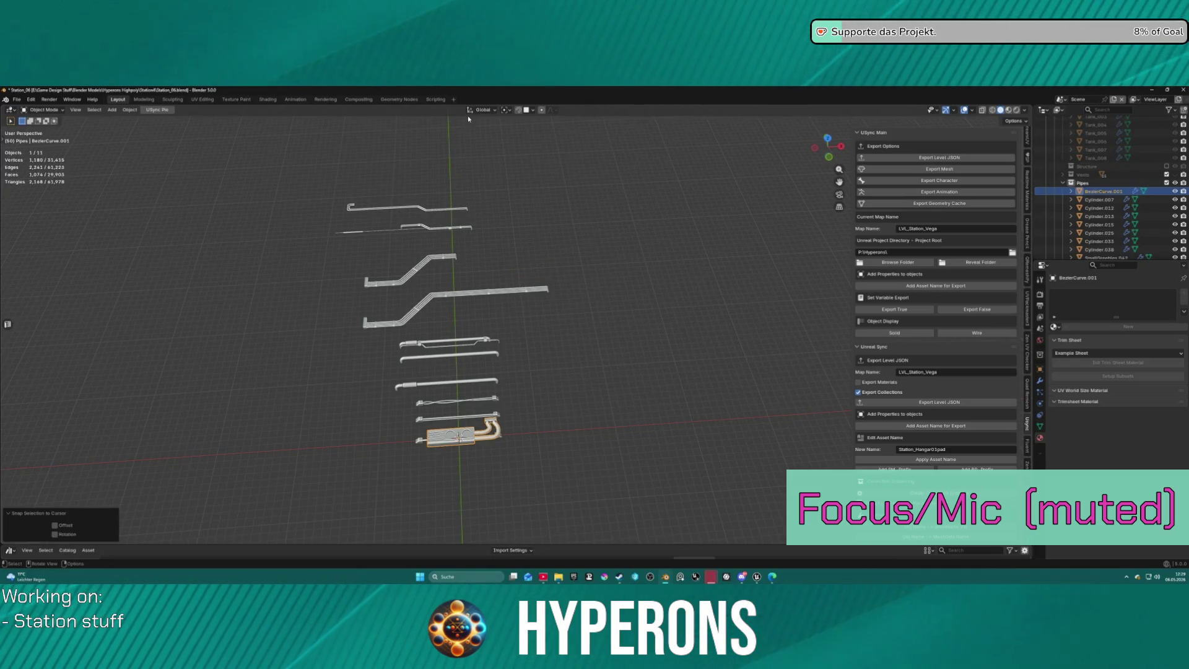
{"action": "key", "text": "g"}
{"action": "key", "text": "y"}
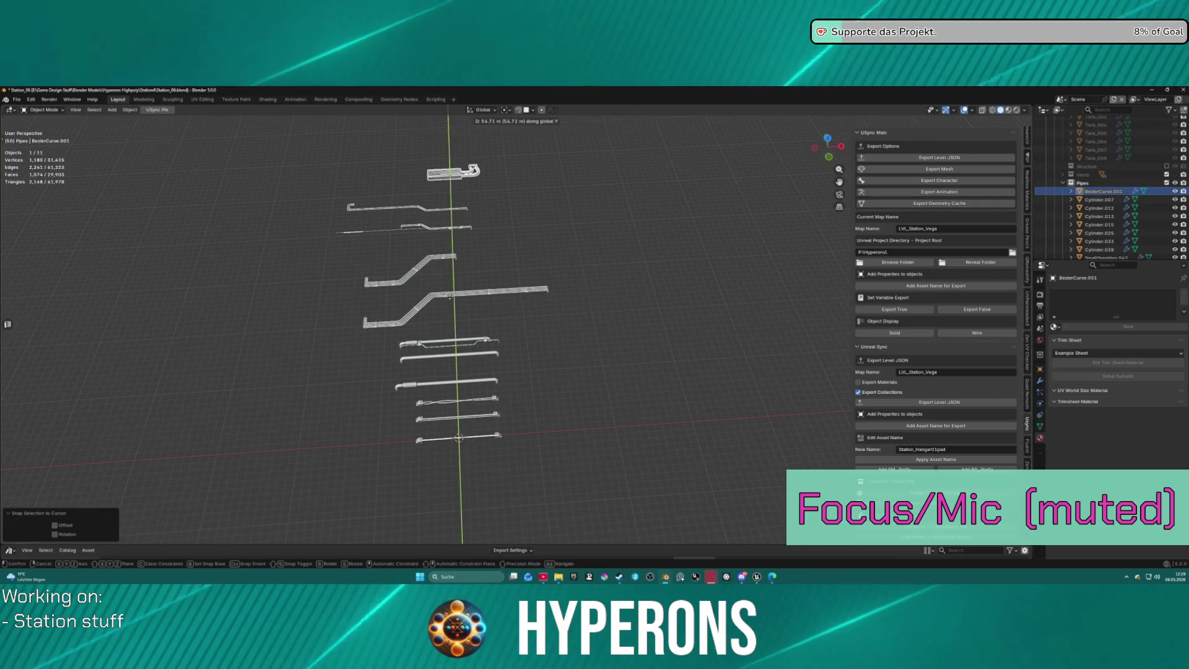
{"action": "key", "text": "Return"}
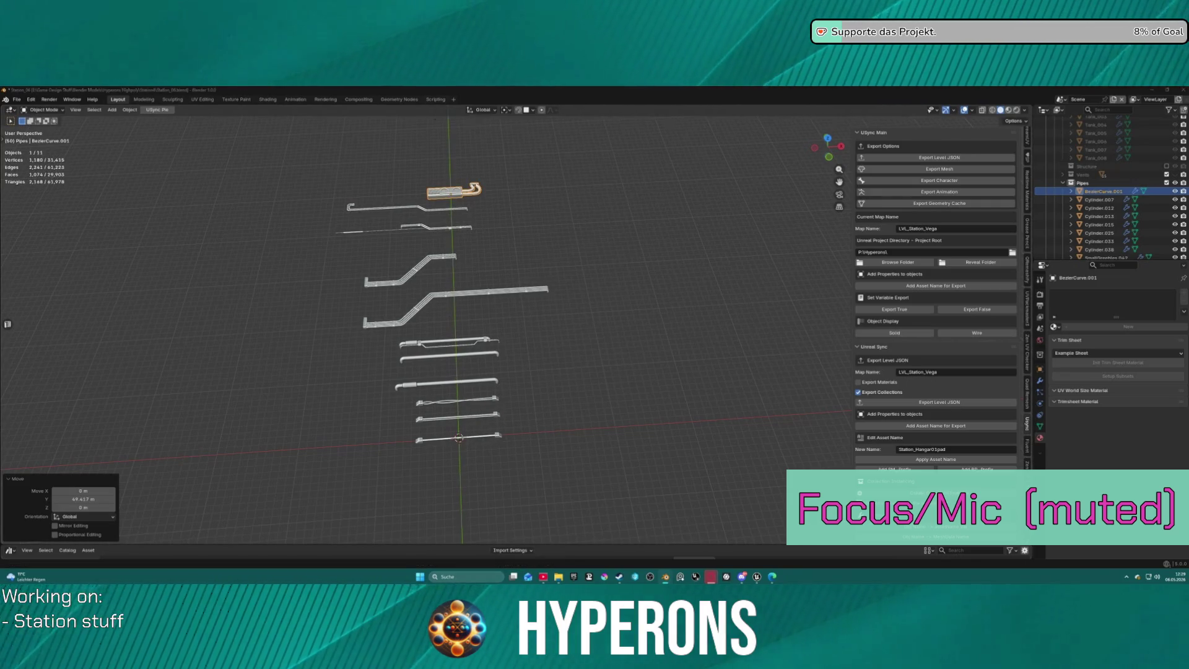
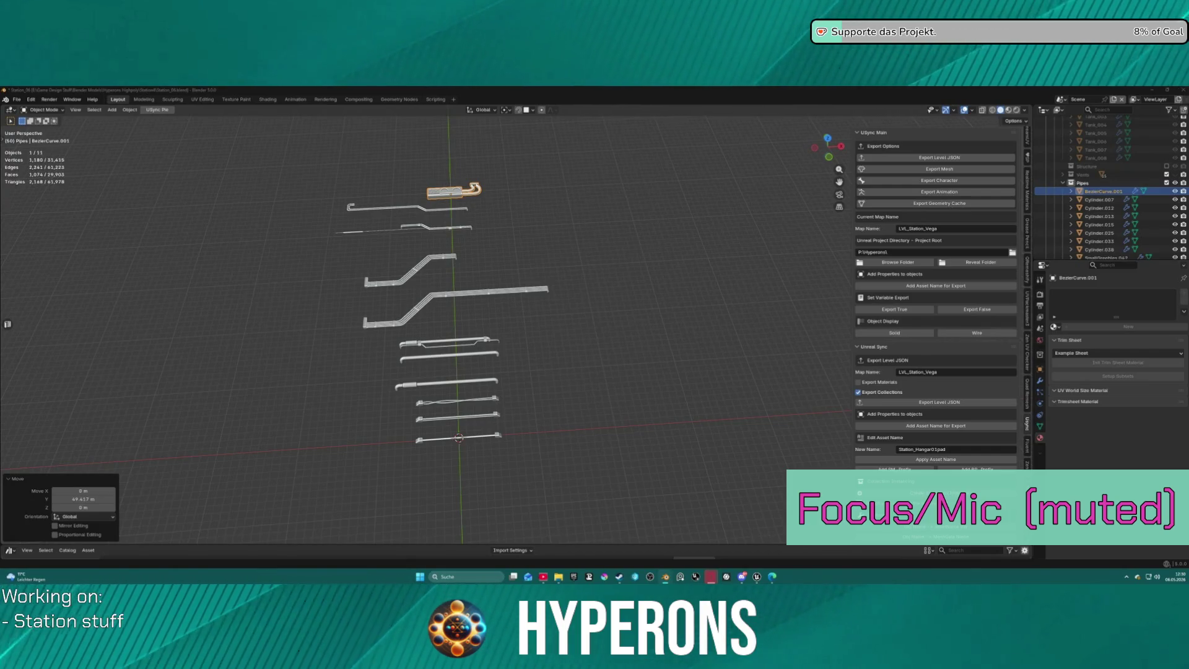
Add the Plane.010_Curve.024 branching pipe asset and rotate it 90° about Z.
{"action": "left_click_drag", "start_coordinate": [444, 134], "coordinate": [454, 149]}
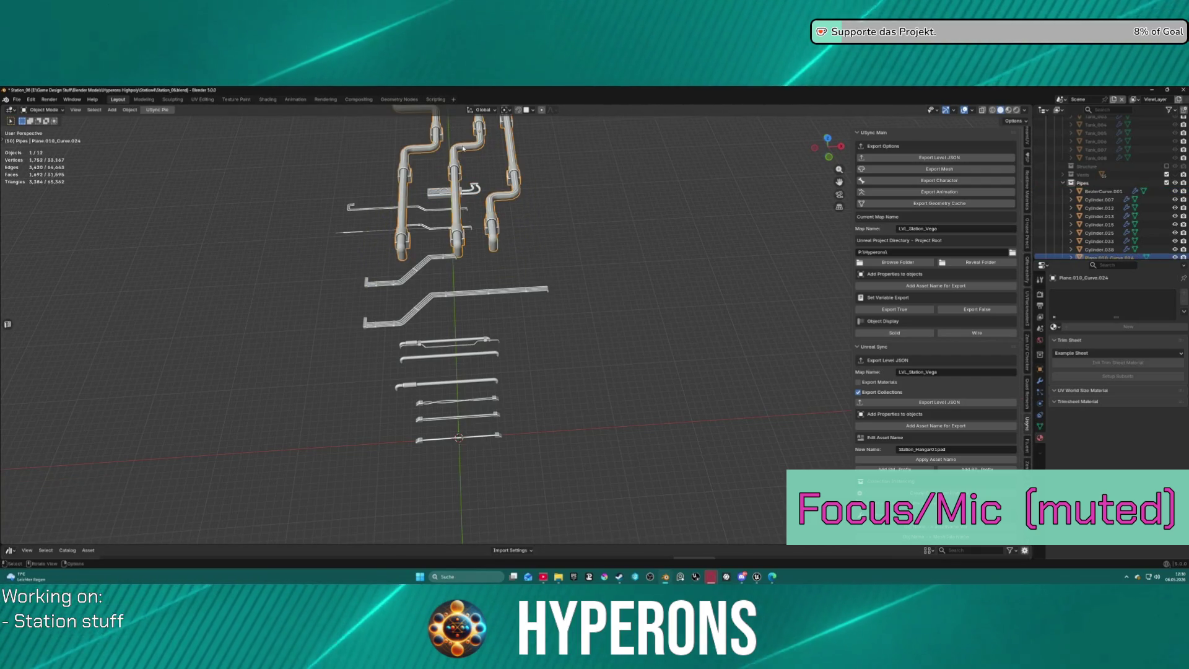
{"action": "key", "text": "r"}
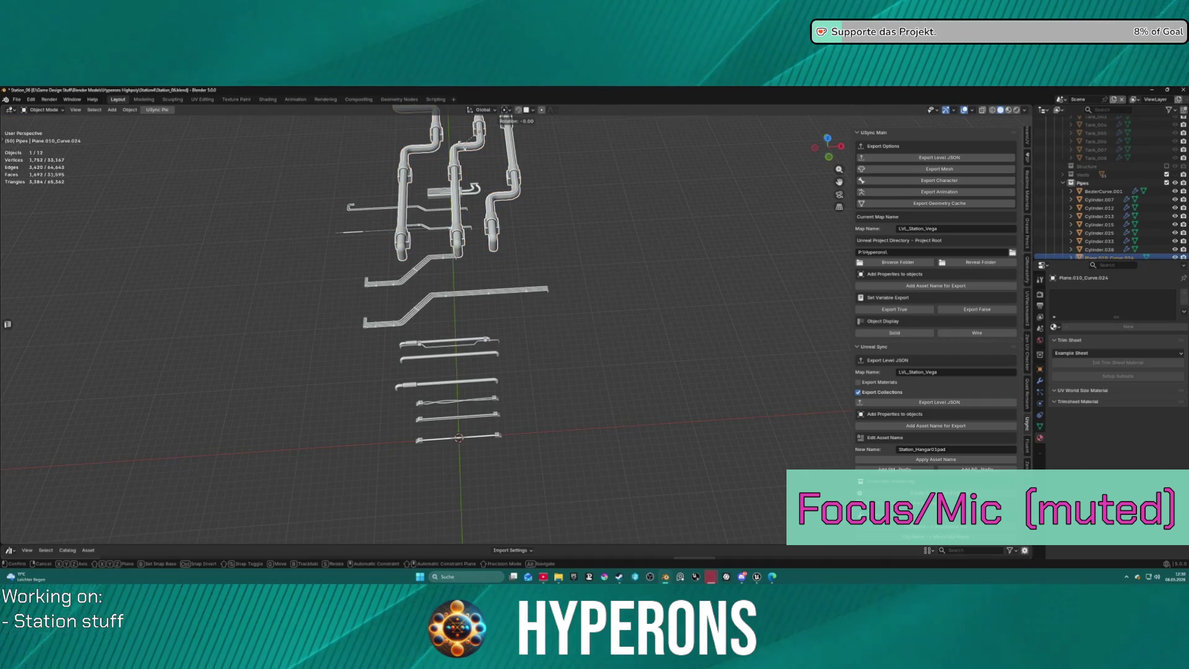
{"action": "type", "text": "z"}
{"action": "type", "text": "90"}
{"action": "key", "text": "Return"}
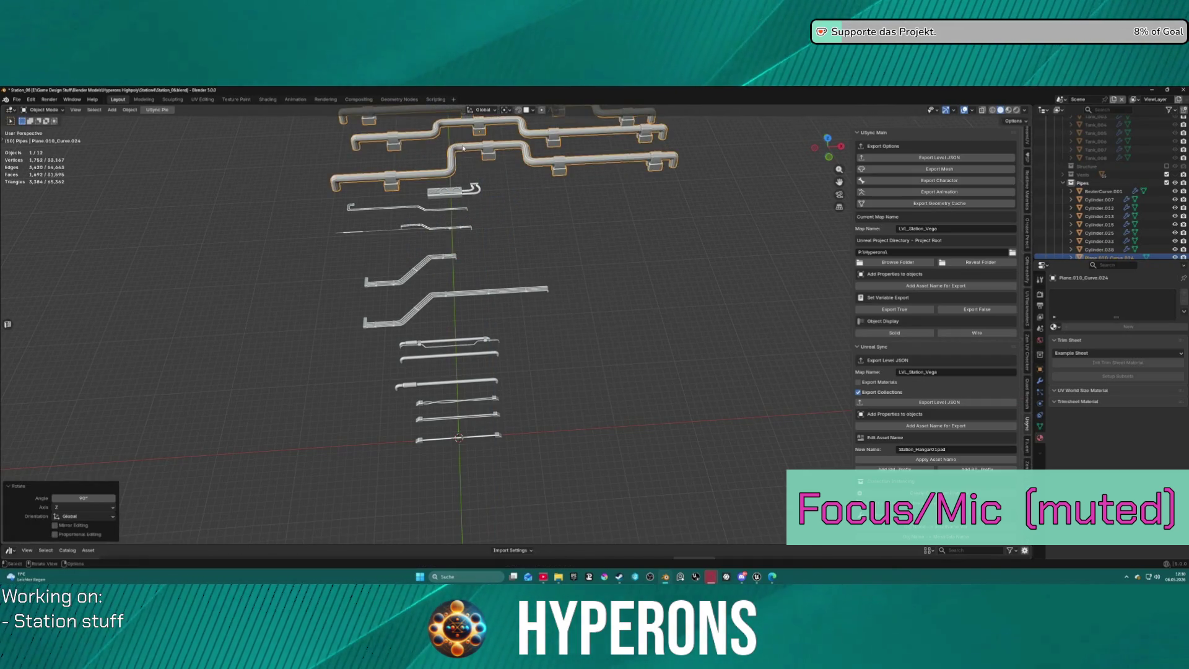
Snap the pipe to the 3D cursor and move it along Y above the pipe row.
{"action": "key", "text": "s"}
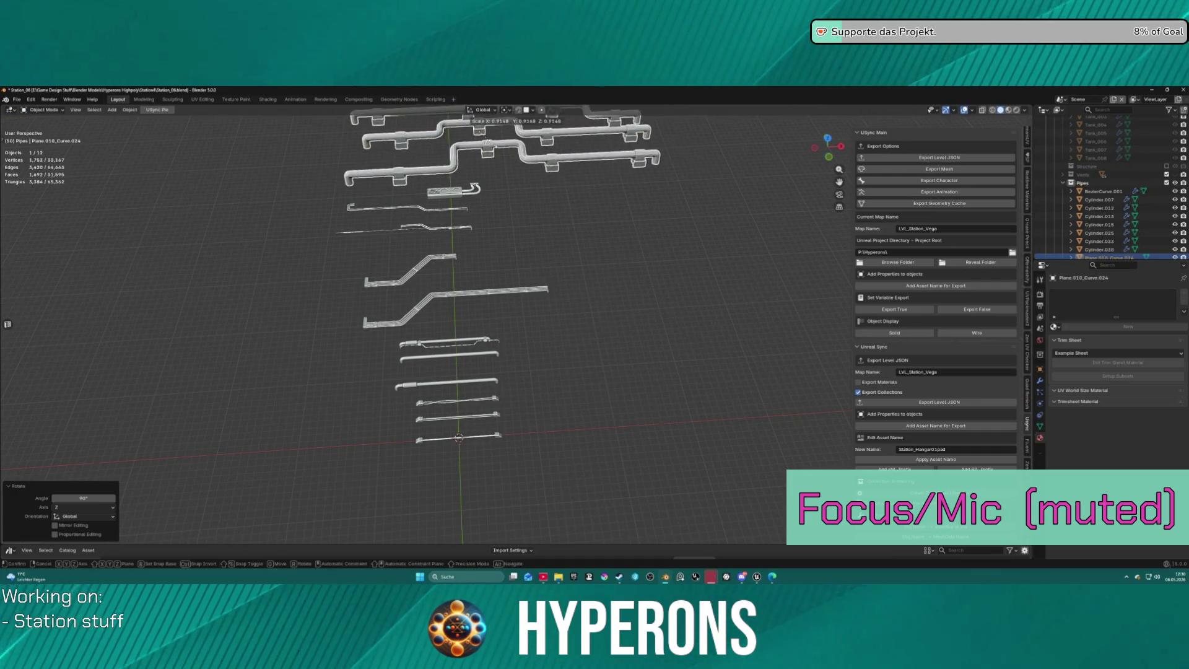
{"action": "key", "text": "Escape"}
{"action": "key", "text": "shift+s"}
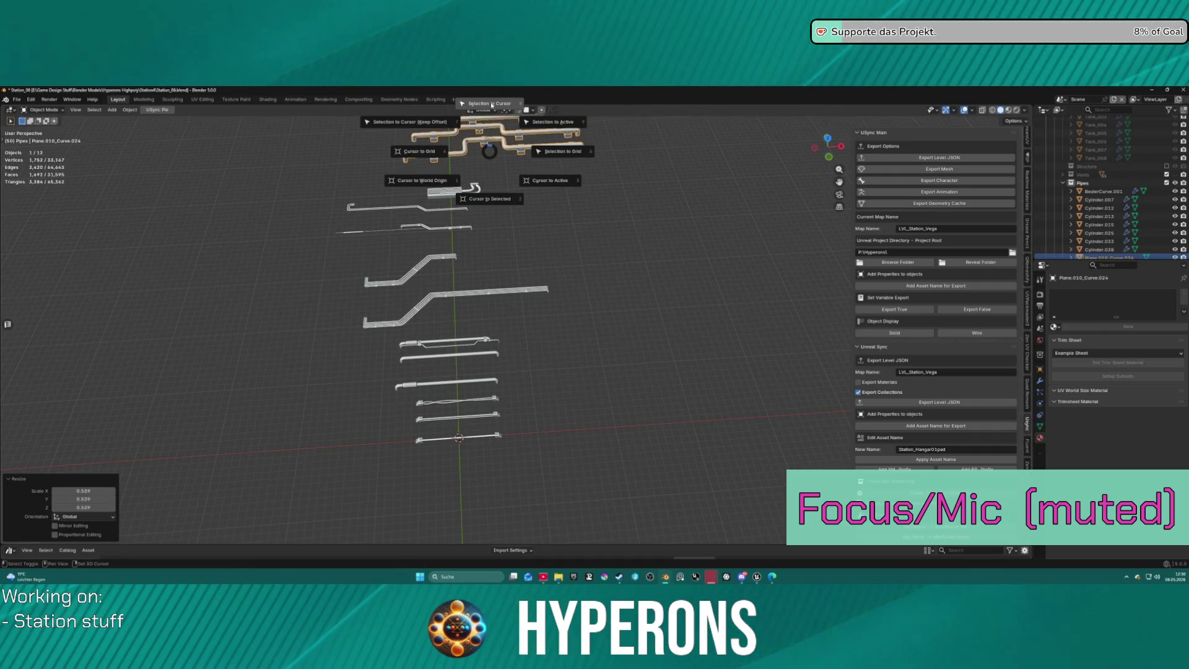
{"action": "left_click", "coordinate": [492, 105]}
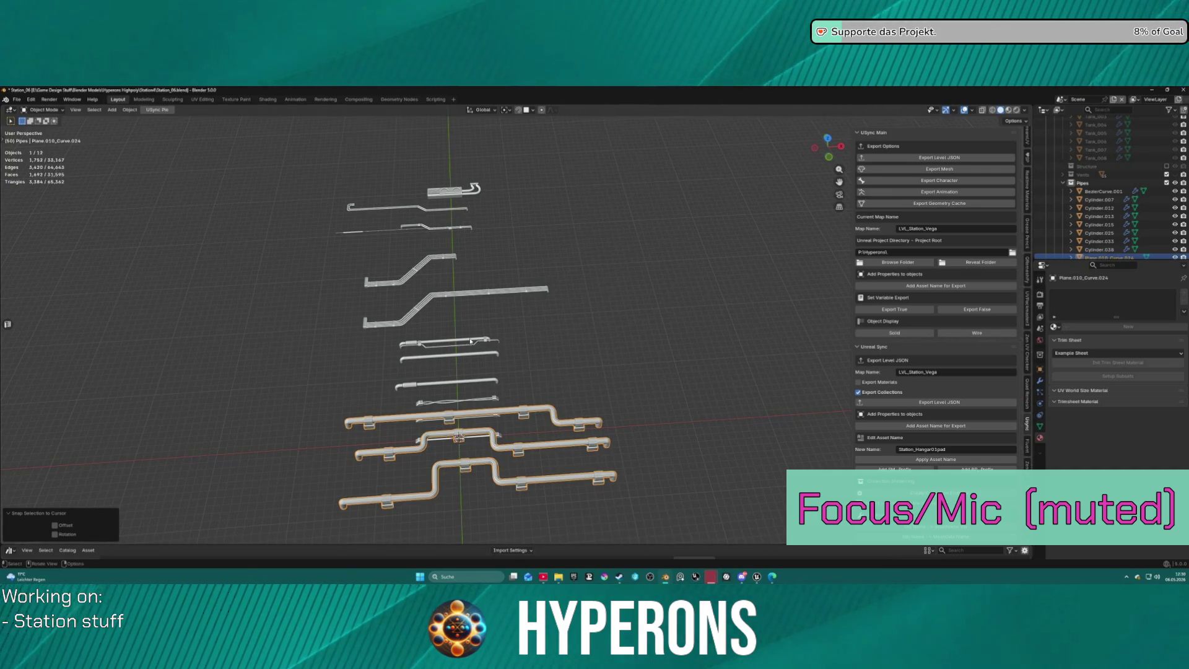
{"action": "key", "text": "g"}
{"action": "key", "text": "y"}
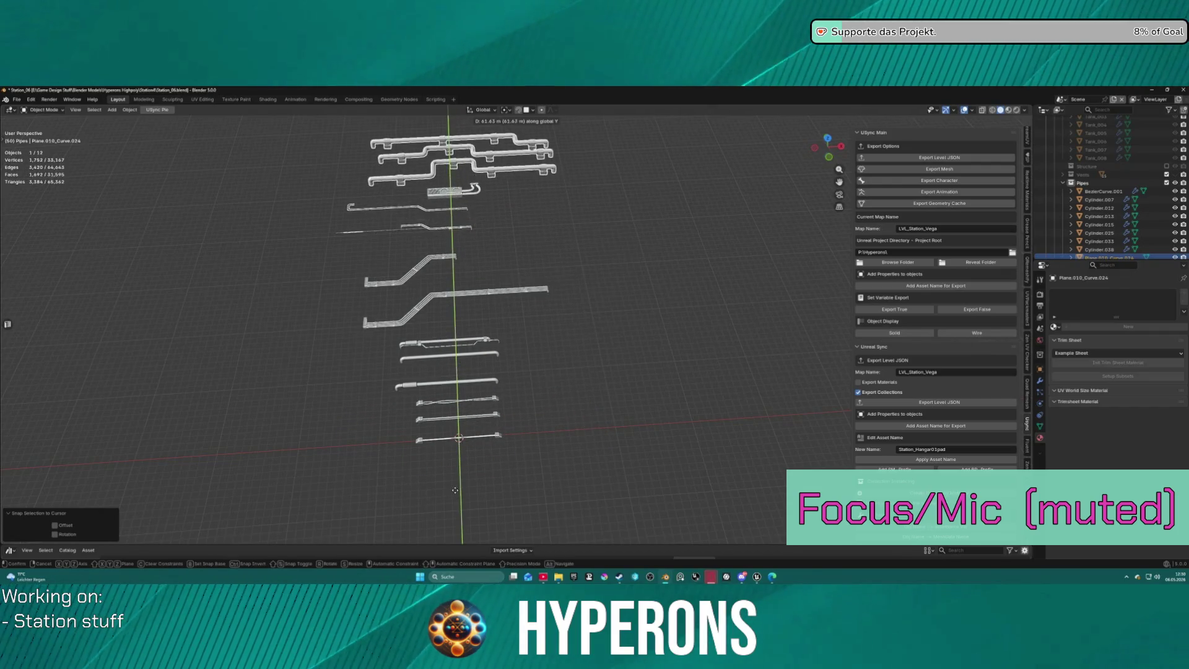
{"action": "left_click", "coordinate": [455, 490]}
Shrink the pipe to 0.396, nudge it into place along Y, then select all 12 pipes.
{"action": "key", "text": "s"}
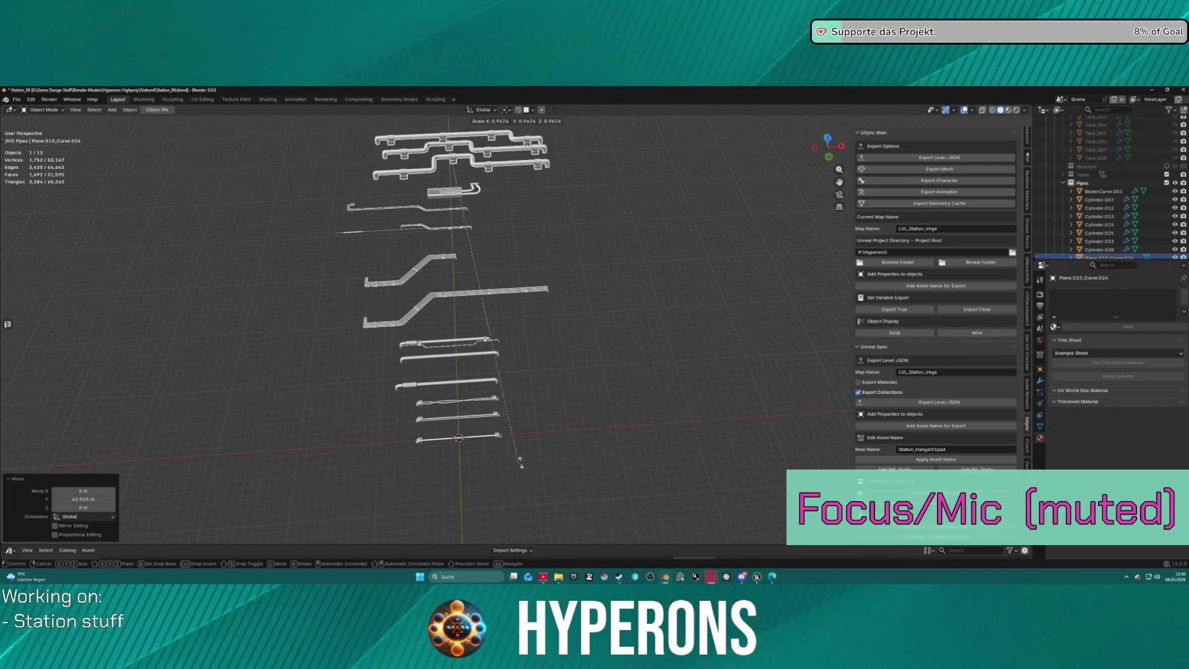
{"action": "left_click", "coordinate": [546, 242]}
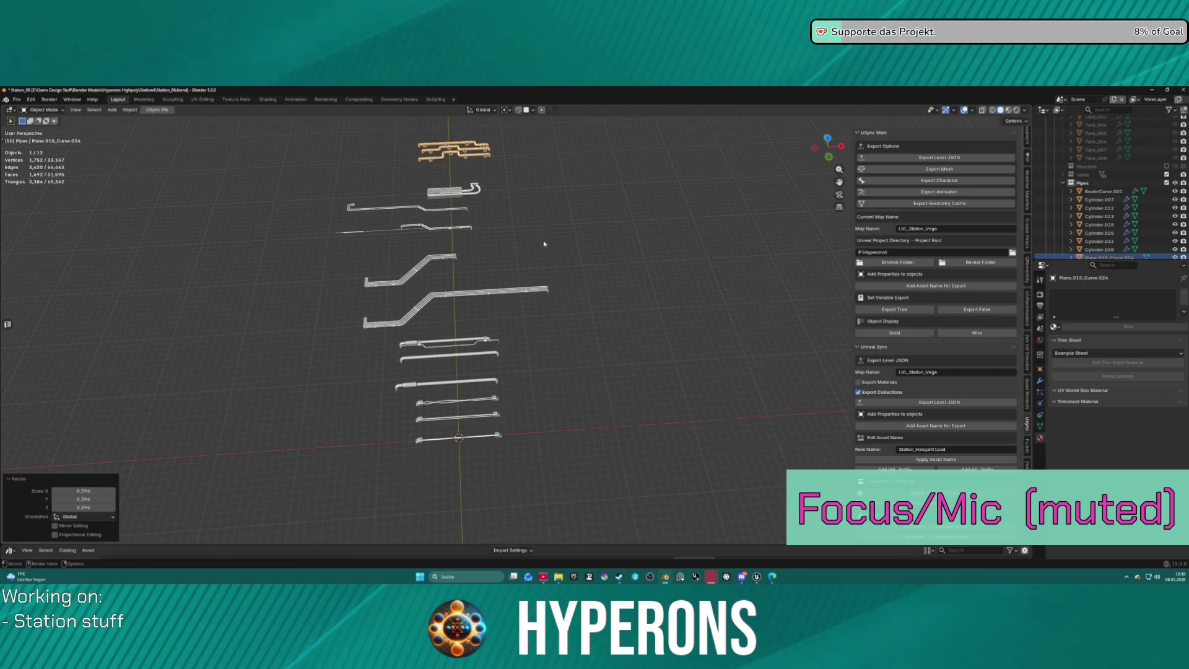
{"action": "key", "text": "g"}
{"action": "key", "text": "y"}
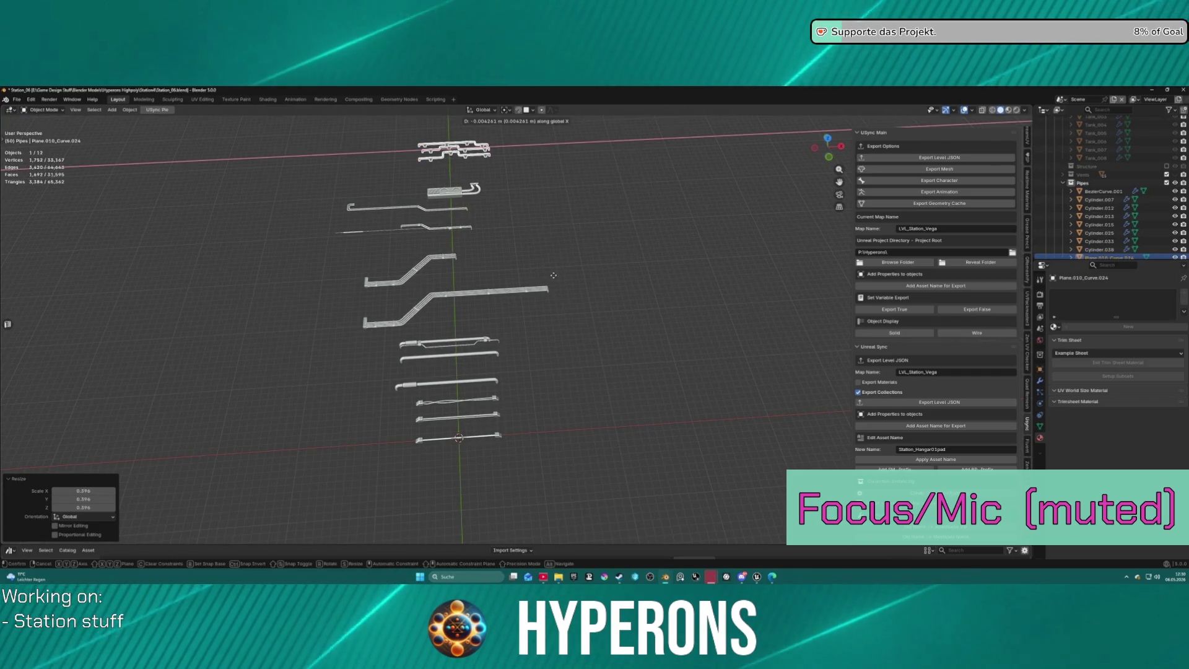
{"action": "left_click", "coordinate": [632, 300]}
{"action": "left_click_drag", "start_coordinate": [292, 140], "coordinate": [672, 538]}
Make all selected pipe objects local with Object > Relations > Make Local > All.
{"action": "left_click", "coordinate": [128, 111]}
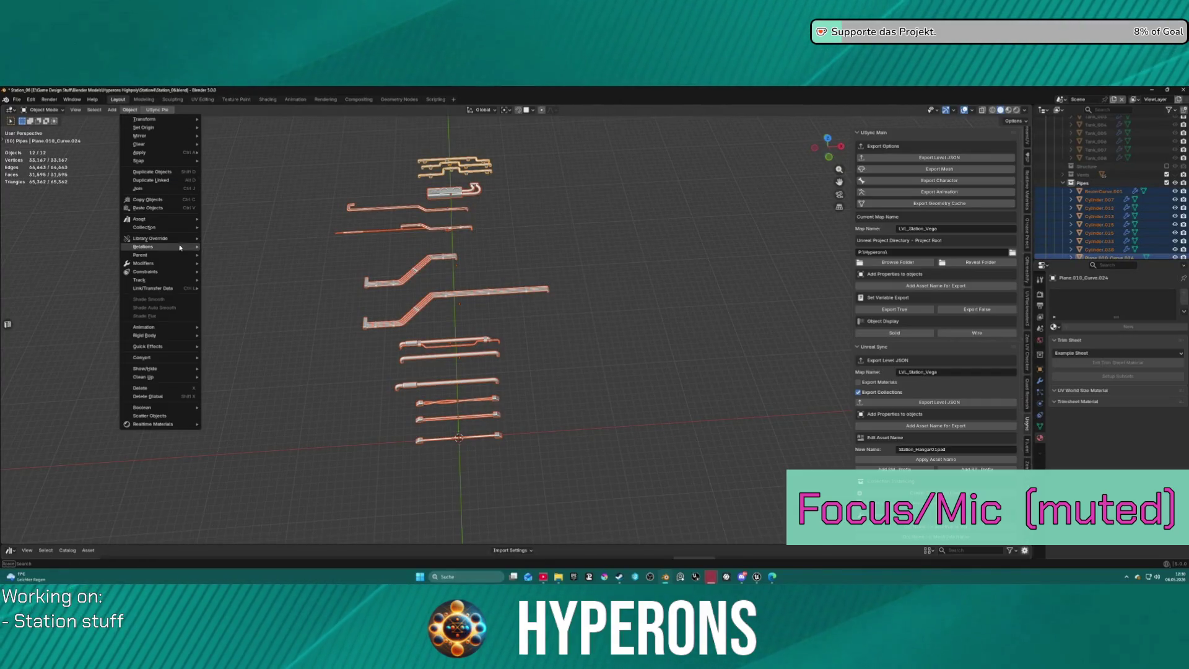
{"action": "mouse_move", "coordinate": [162, 238]}
{"action": "mouse_move", "coordinate": [242, 259]}
{"action": "left_click", "coordinate": [308, 287]}
Reselect all 12 pipes and apply All Transforms to them.
{"action": "left_click_drag", "start_coordinate": [314, 130], "coordinate": [600, 470]}
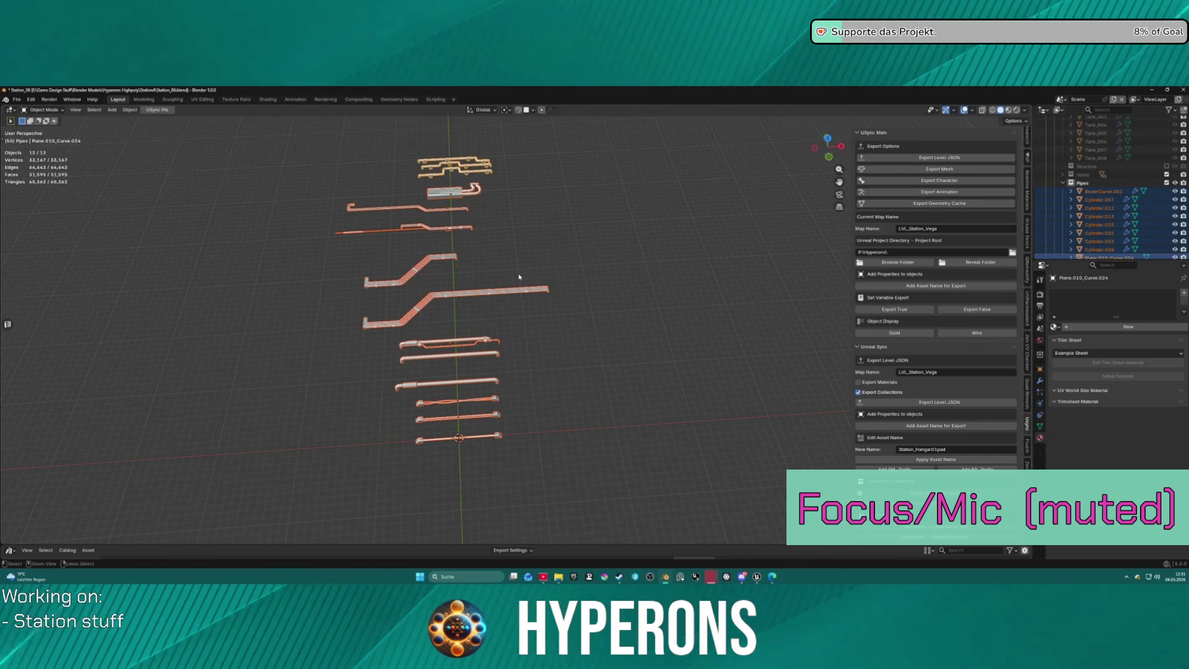
{"action": "key", "text": "ctrl+a"}
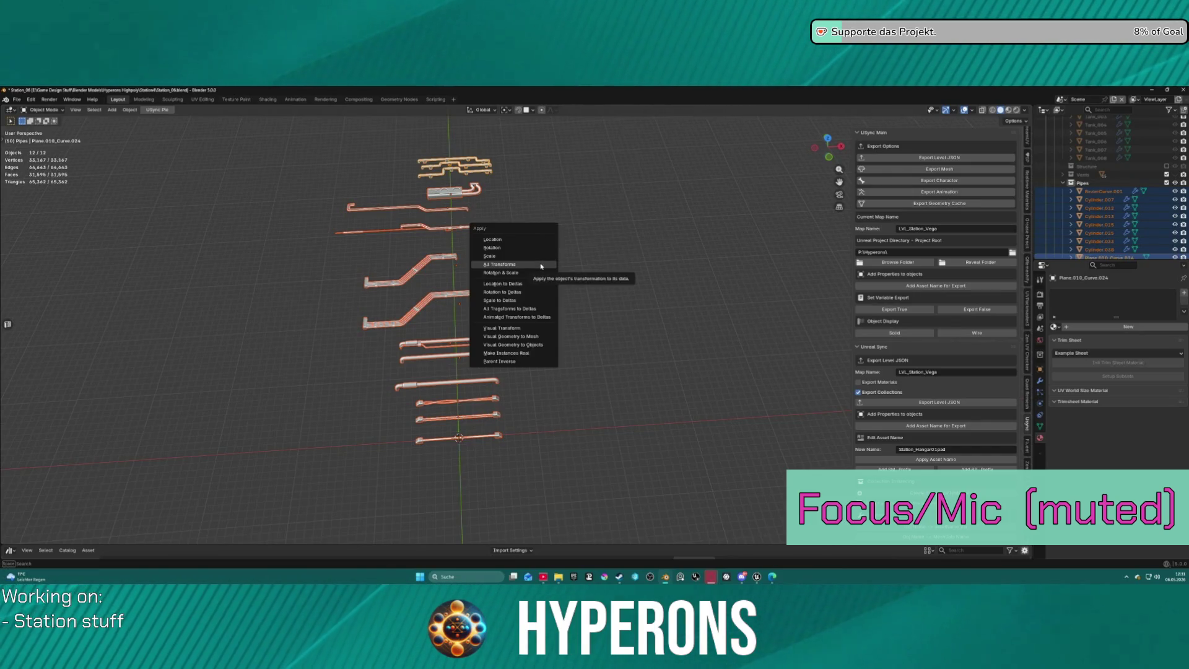
{"action": "left_click", "coordinate": [540, 265]}
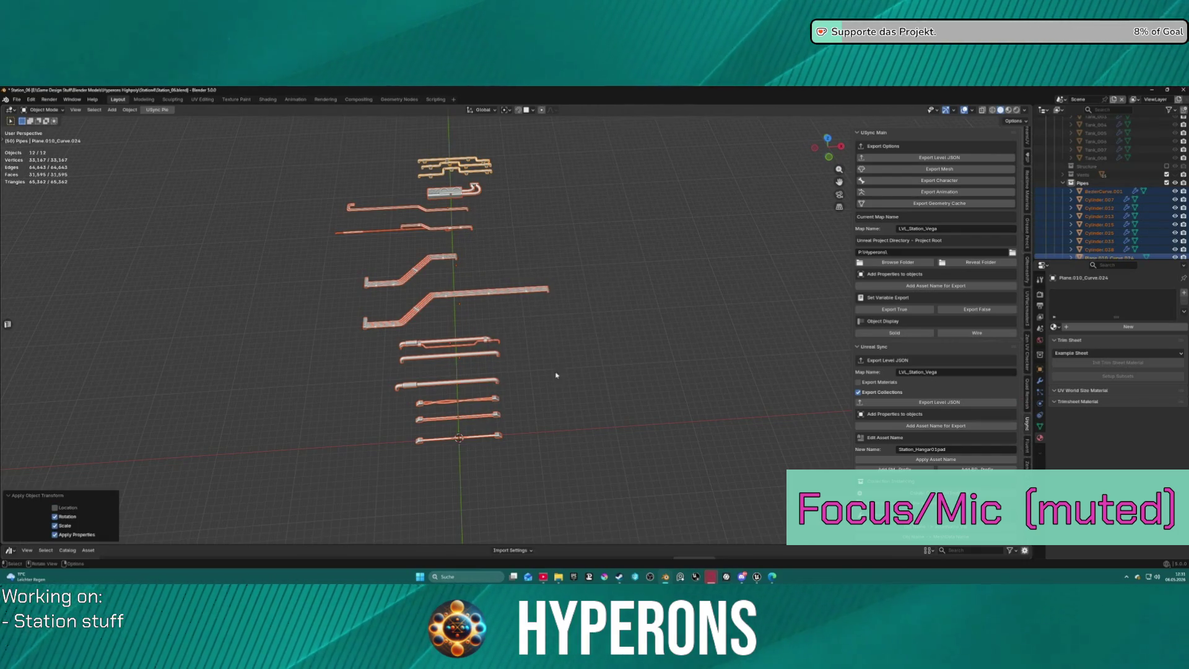
Deselect everything and select the bottom pipe Cylinder.012.
{"action": "left_click", "coordinate": [604, 370]}
{"action": "scroll", "coordinate": [636, 374], "scroll_direction": "down", "scroll_amount": 6}
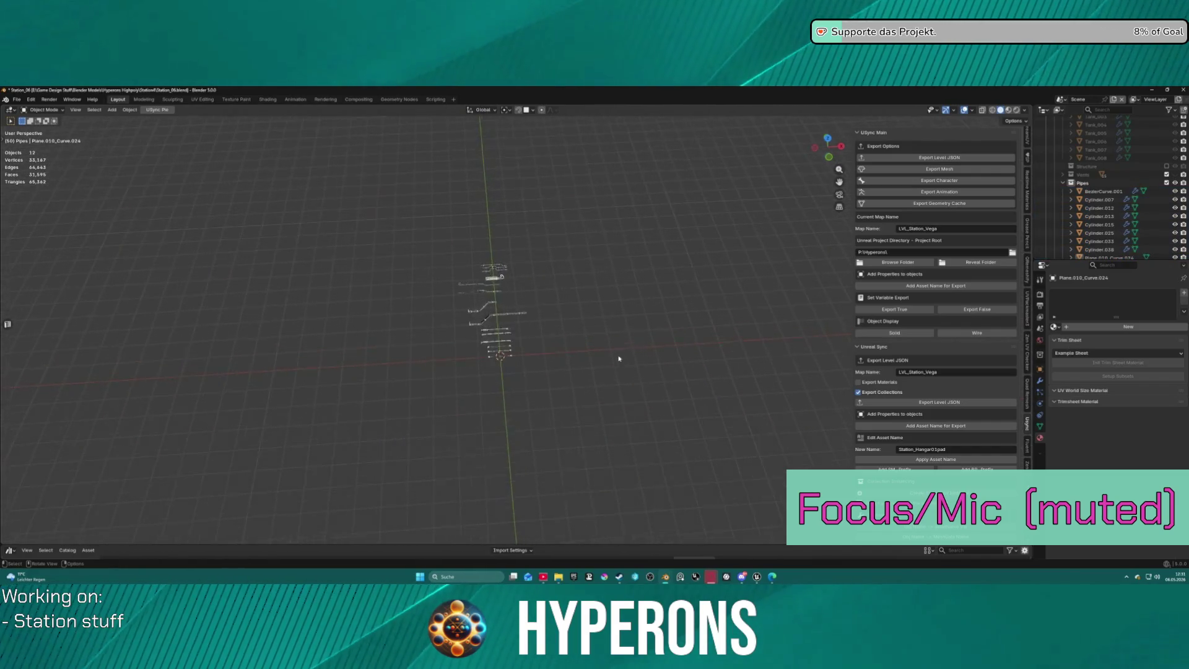
{"action": "scroll", "coordinate": [586, 308], "scroll_direction": "up", "scroll_amount": 4}
{"action": "mouse_move", "coordinate": [599, 289]}
{"action": "middle_mouse_down"}
{"action": "mouse_move", "coordinate": [589, 259]}
{"action": "mouse_move", "coordinate": [603, 270]}
{"action": "mouse_move", "coordinate": [607, 340]}
{"action": "mouse_move", "coordinate": [613, 313]}
{"action": "middle_mouse_up"}
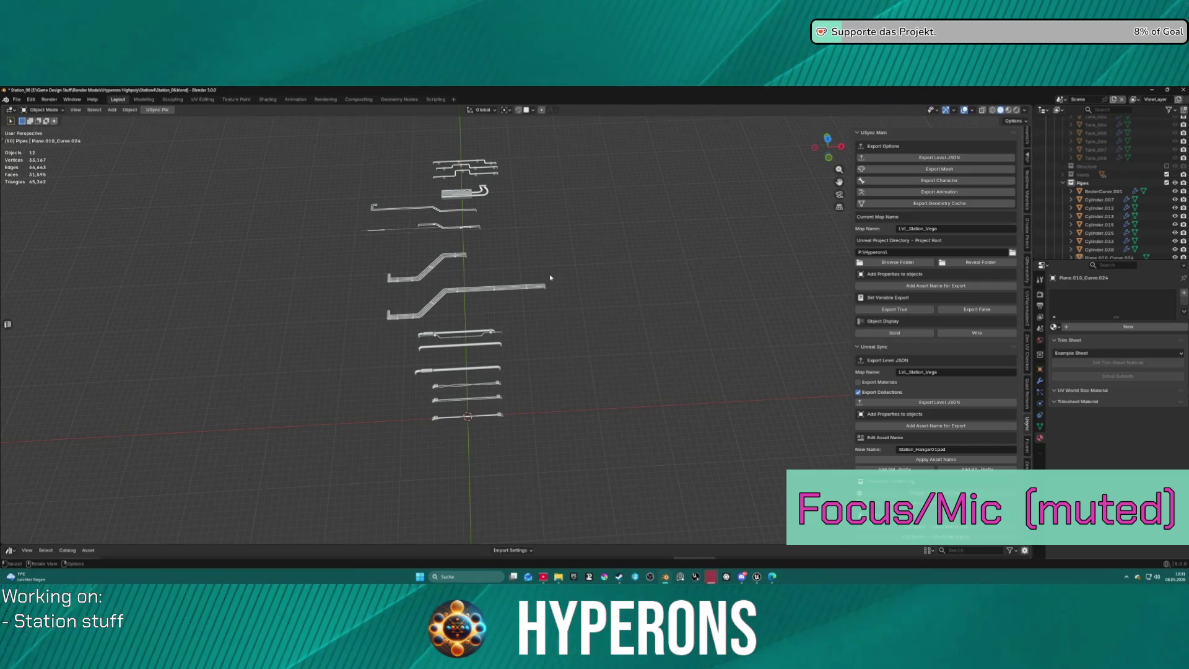
{"action": "left_click", "coordinate": [483, 416]}
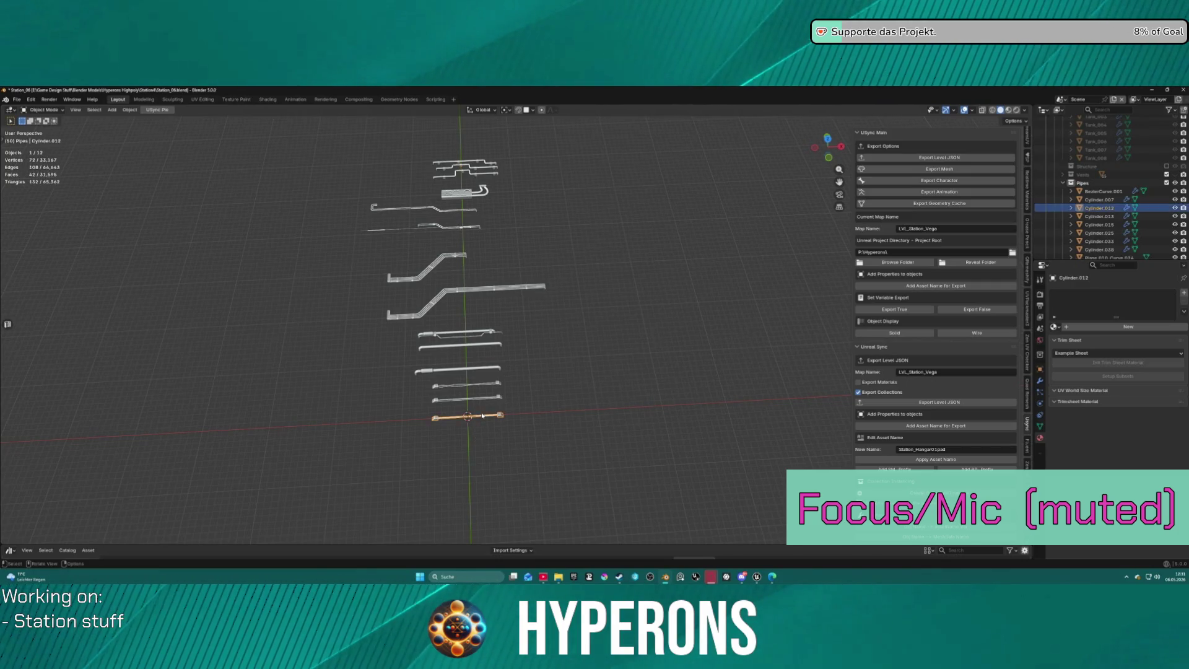
In the UV Editing workspace, Zen UV auto-unwrap the bottom pipe Cylinder.012.
{"action": "left_click", "coordinate": [207, 101]}
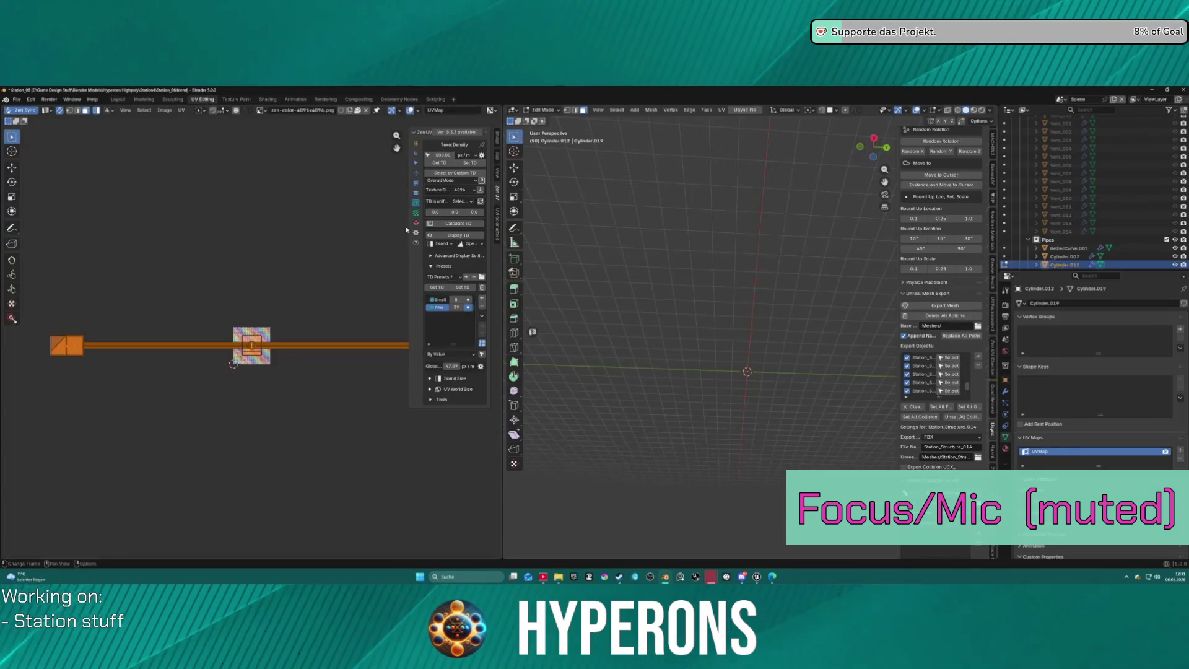
{"action": "key", "text": "KP_Decimal"}
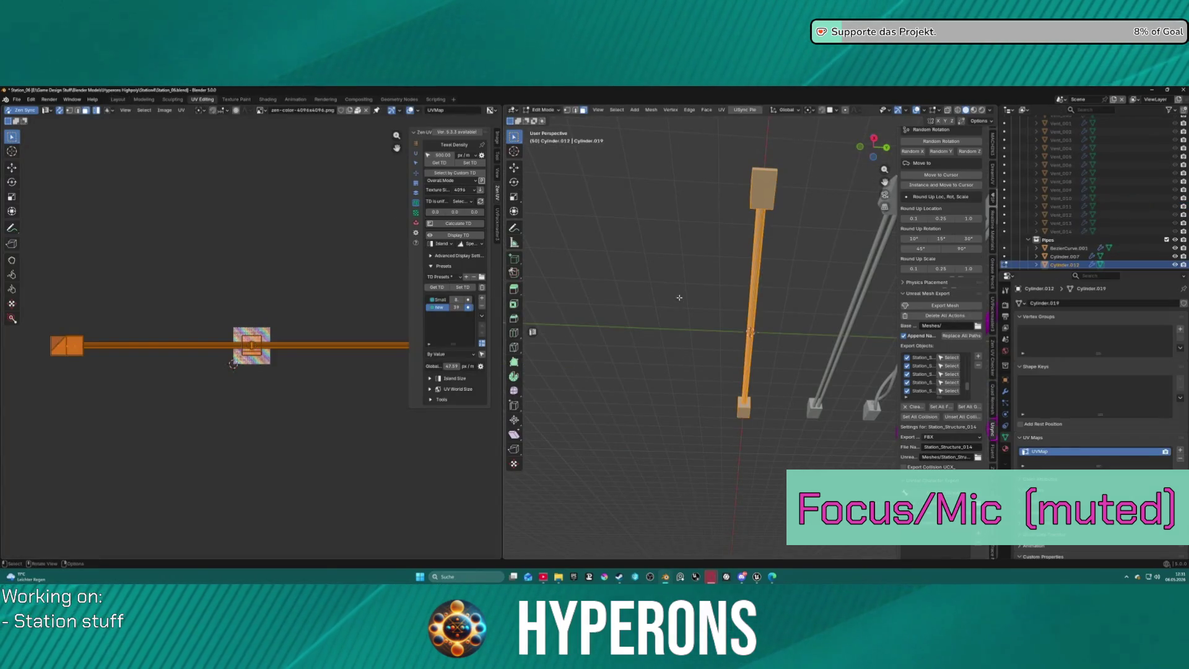
{"action": "scroll", "coordinate": [248, 328], "scroll_direction": "down", "scroll_amount": 2}
{"action": "middle_click_drag", "start_coordinate": [310, 329], "coordinate": [213, 328]}
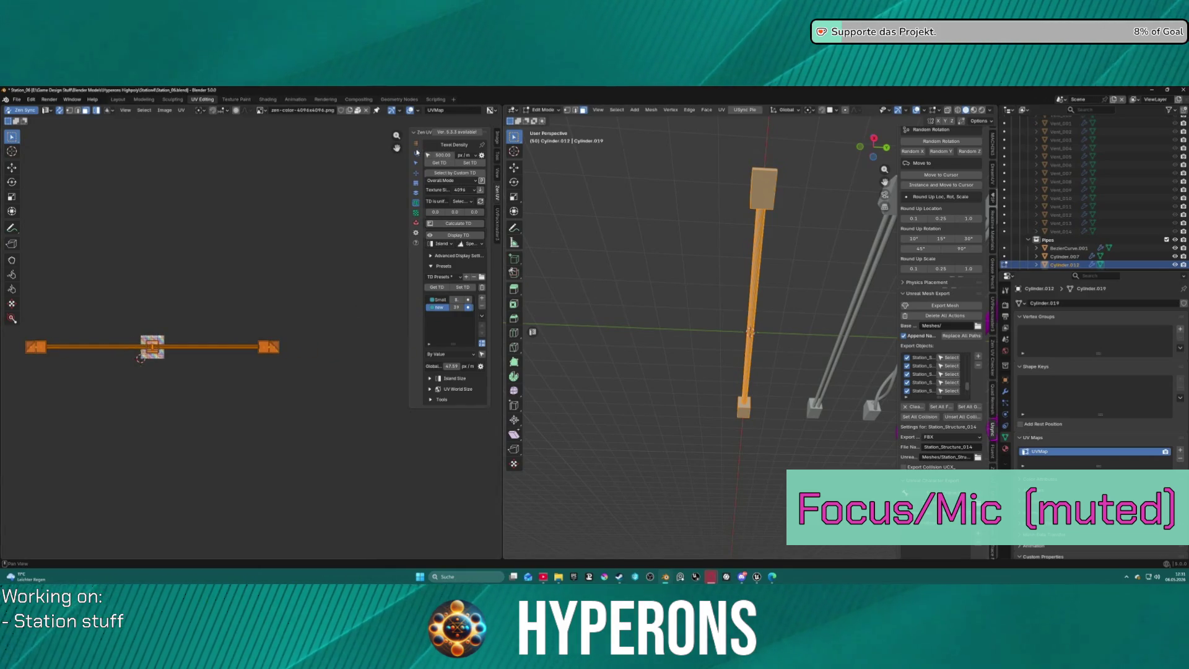
{"action": "left_click", "coordinate": [415, 153]}
{"action": "left_click", "coordinate": [451, 174]}
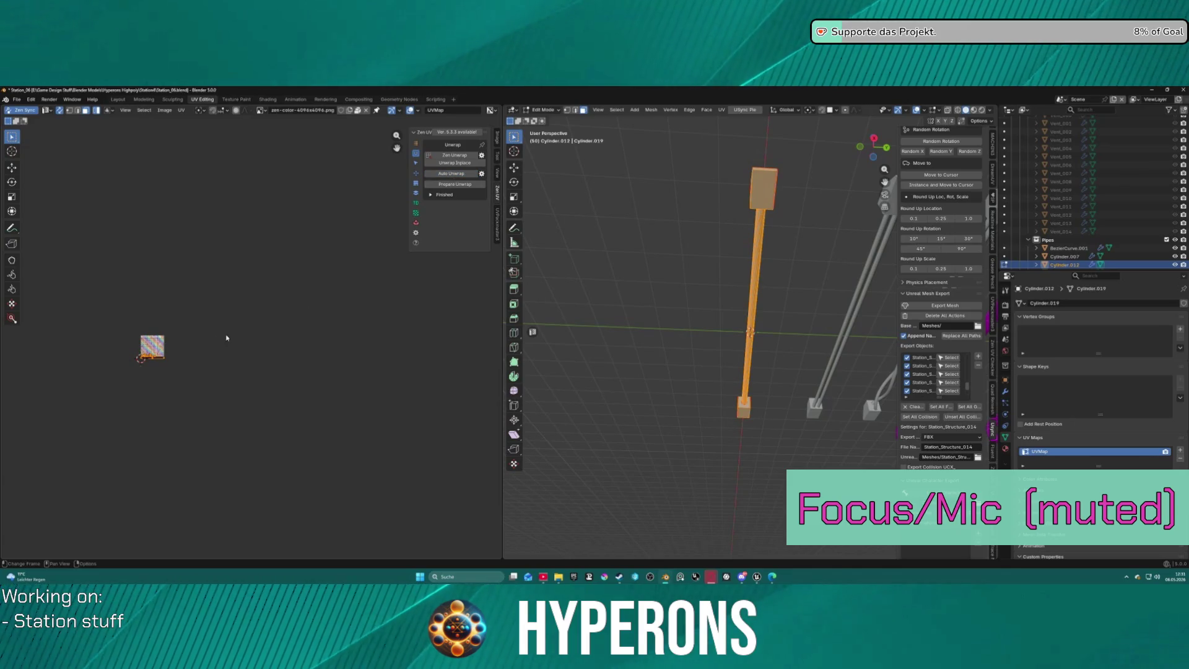
{"action": "middle_click_drag", "start_coordinate": [688, 283], "coordinate": [565, 273]}
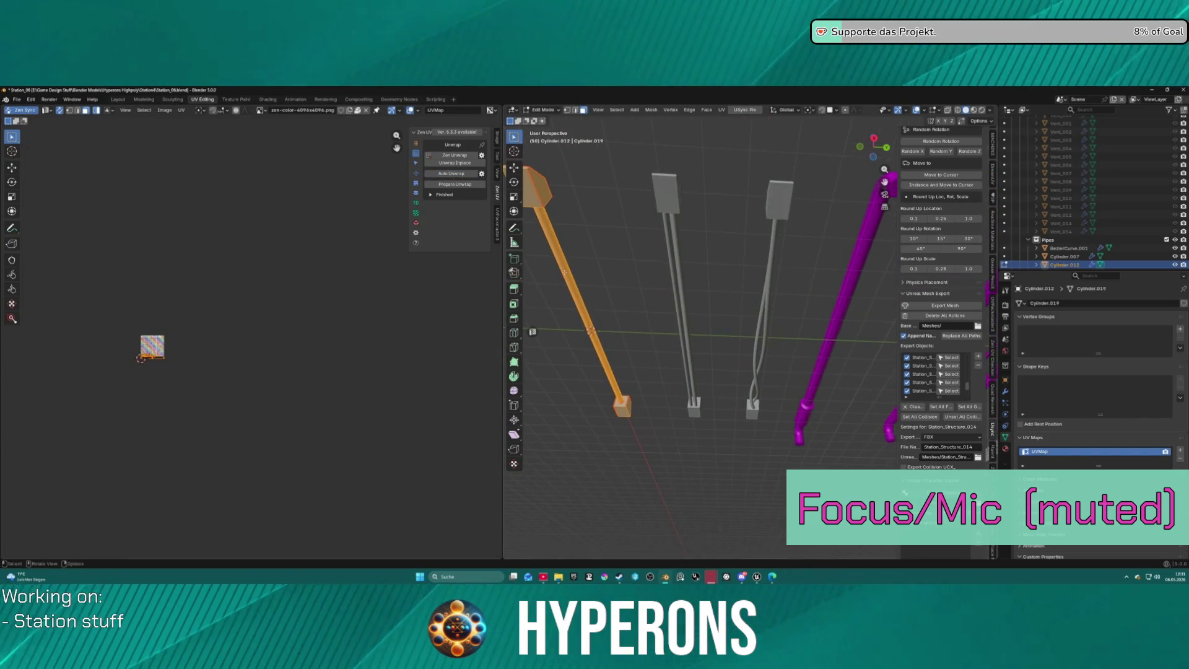
{"action": "key", "text": "alt+a"}
{"action": "key", "text": "Tab"}
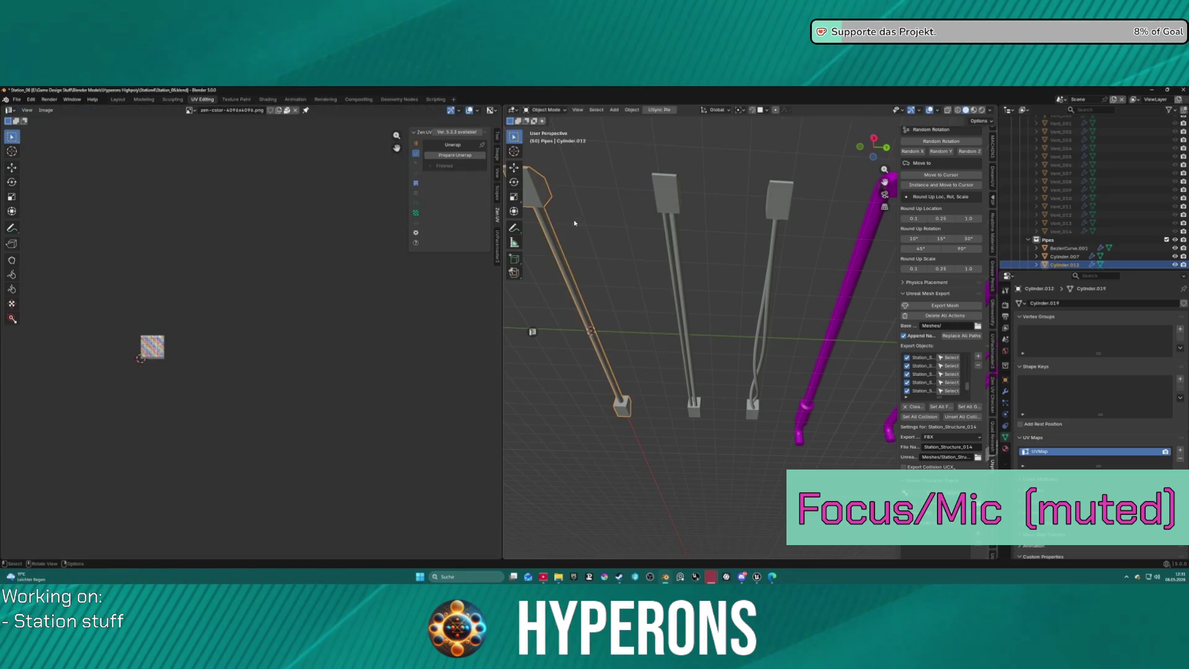
Auto-unwrap all faces of pipe Cylinder.013 and return to Object Mode.
{"action": "left_click", "coordinate": [669, 203]}
{"action": "key", "text": "Tab"}
{"action": "key", "text": "a"}
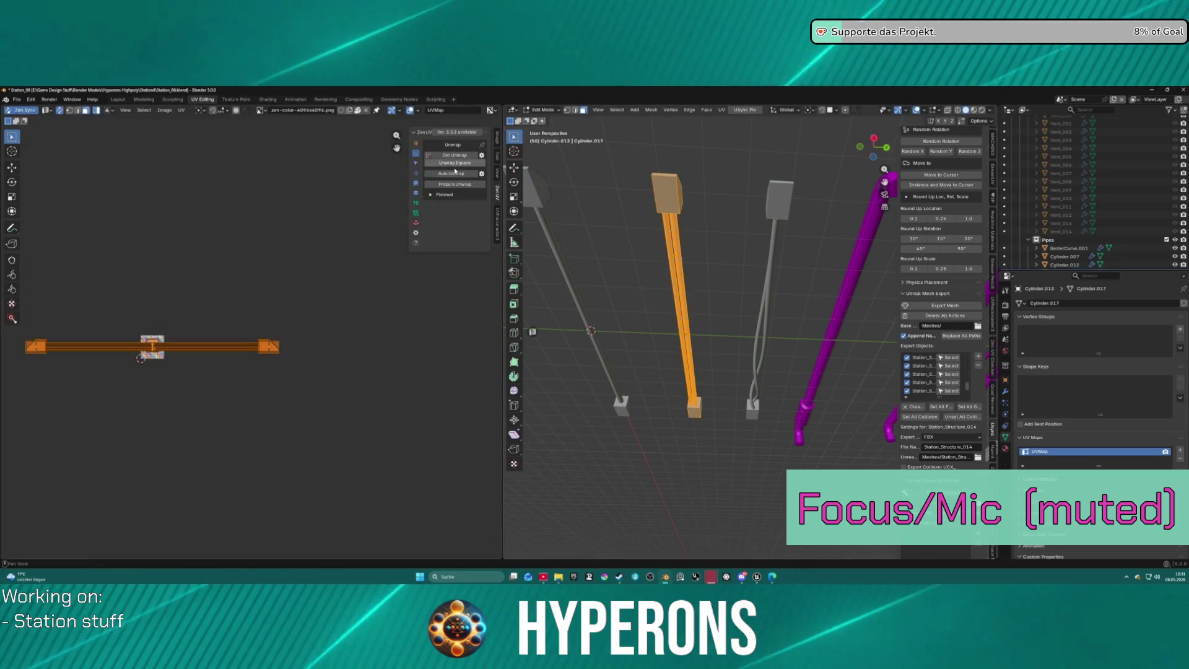
{"action": "left_click", "coordinate": [455, 176]}
{"action": "key", "text": "Tab"}
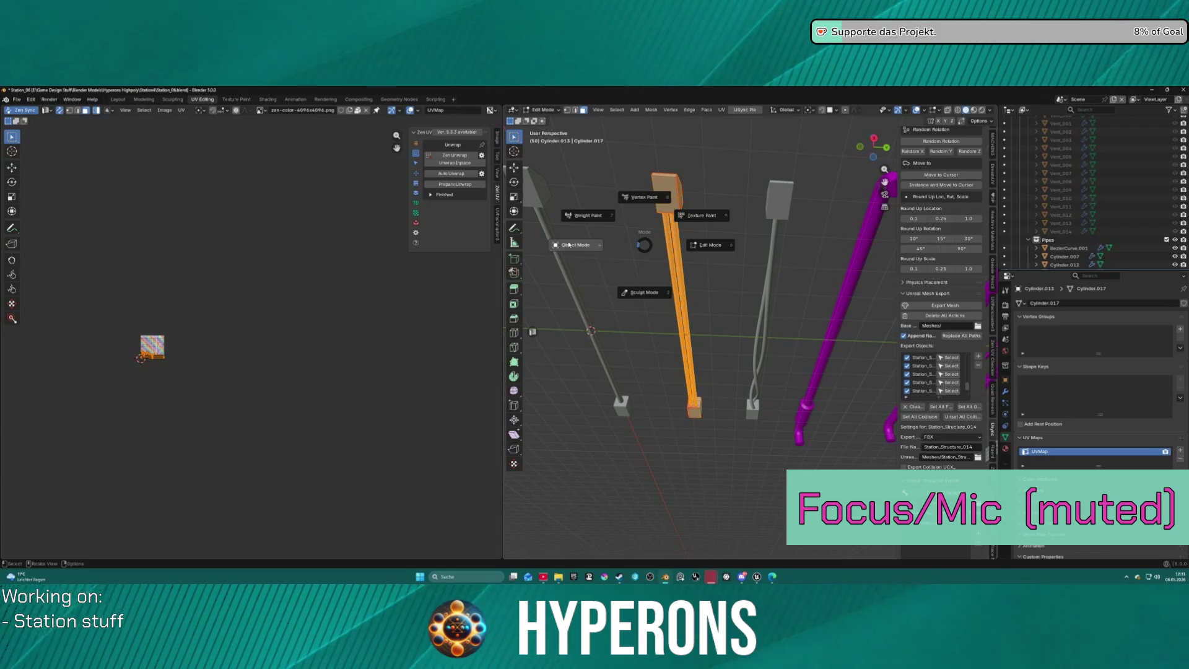
Auto-unwrap pipe Cylinder.015 and return to Object Mode.
{"action": "middle_click_drag", "start_coordinate": [647, 211], "coordinate": [601, 191]}
{"action": "left_click", "coordinate": [601, 192]}
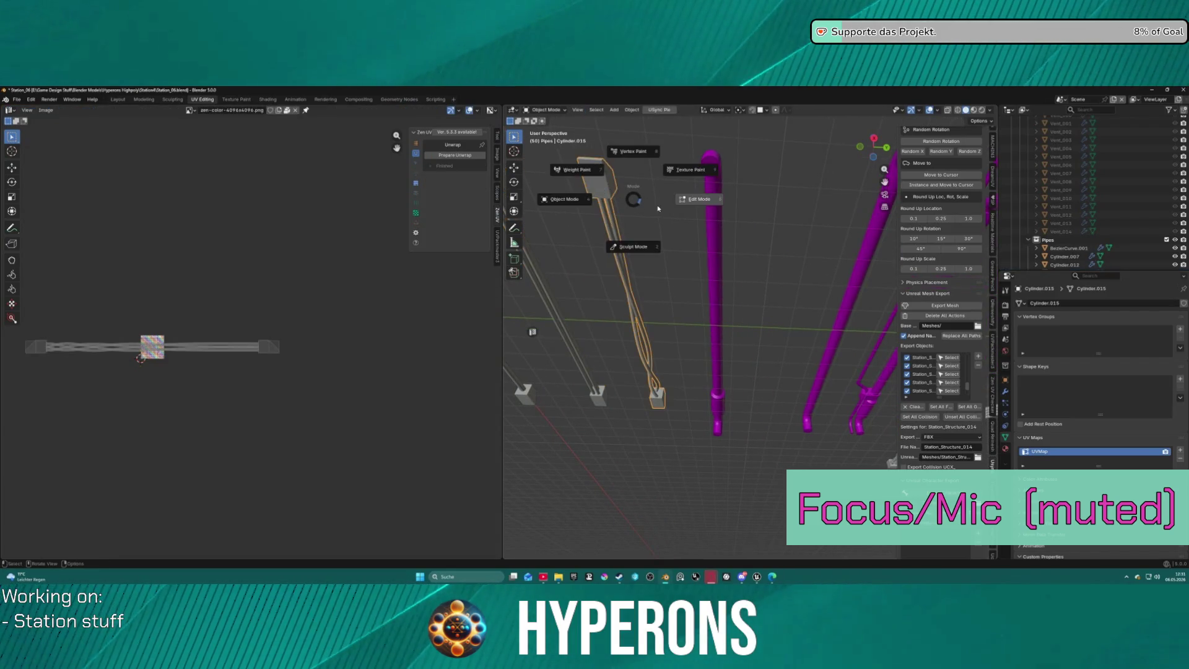
{"action": "key", "text": "Tab"}
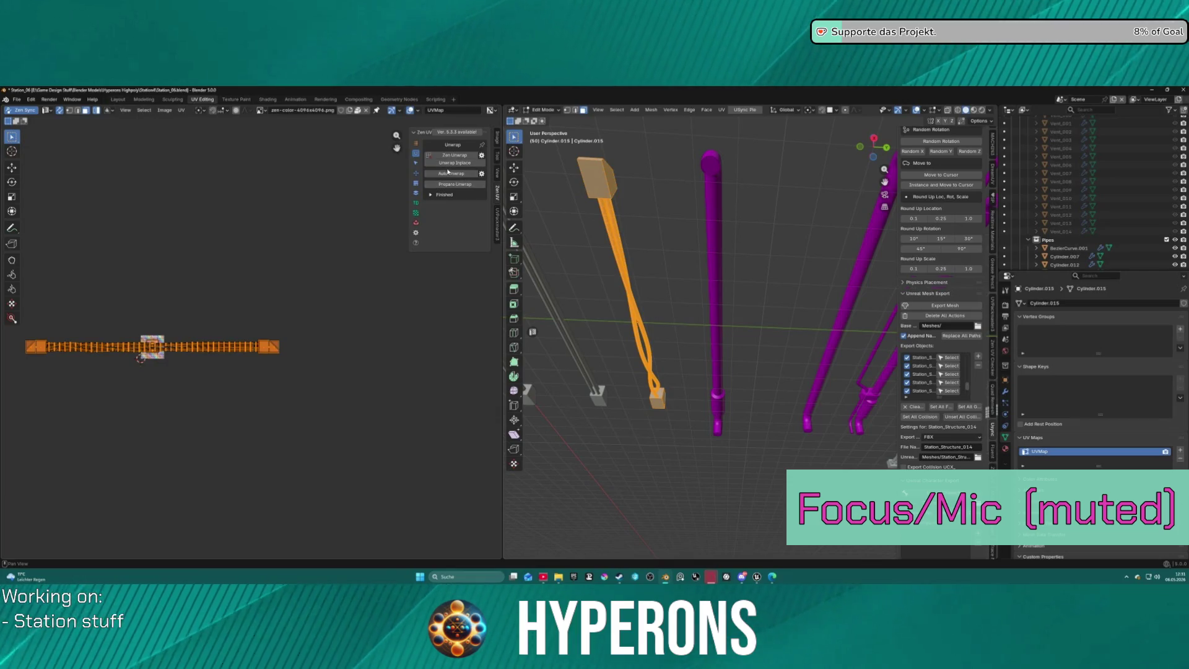
{"action": "left_click", "coordinate": [450, 174]}
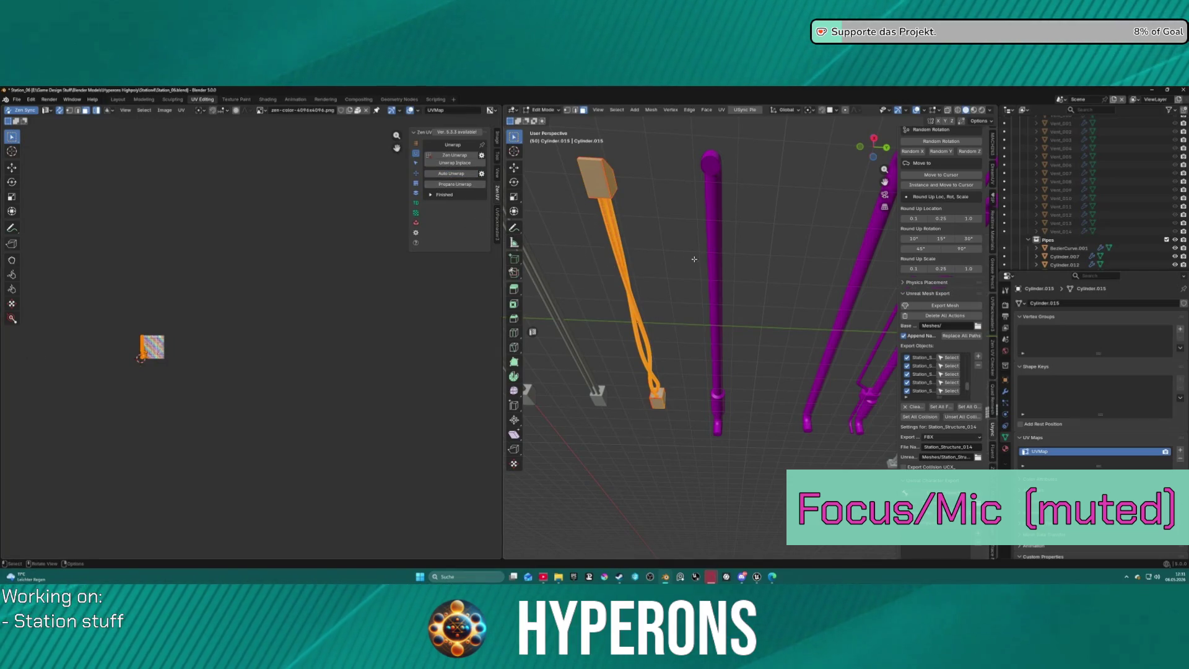
{"action": "key", "text": "alt+a"}
{"action": "key", "text": "Tab"}
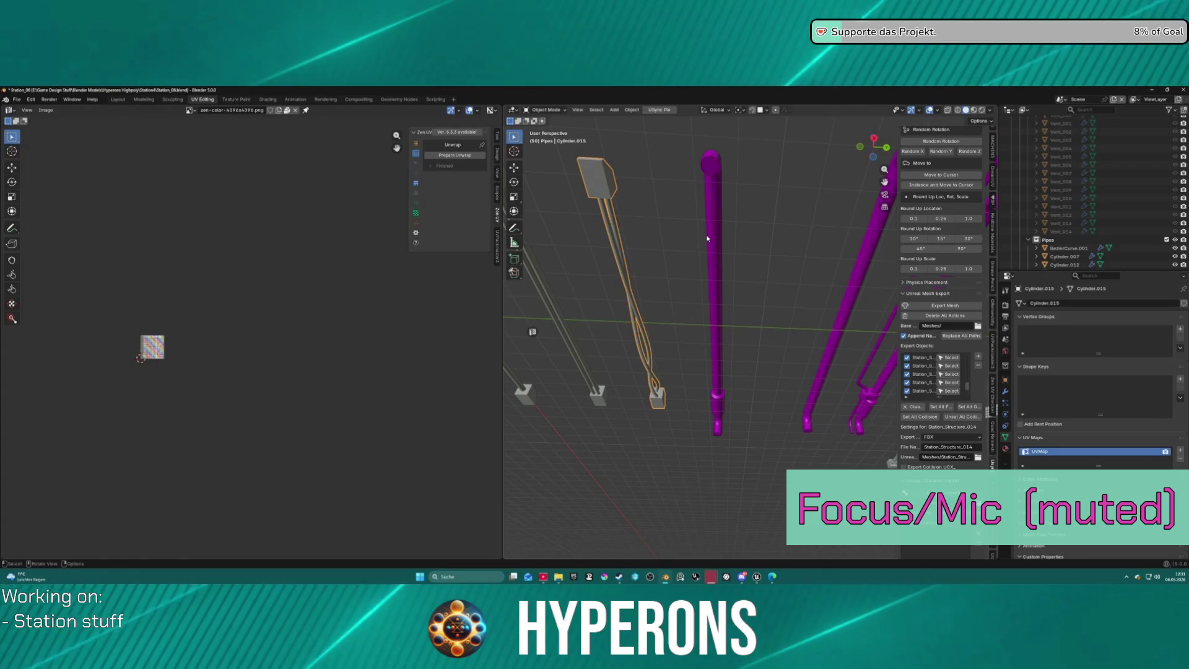
Auto-unwrap the next pipe, then orbit toward the purple pipes.
{"action": "left_click", "coordinate": [717, 240]}
{"action": "key", "text": "Tab"}
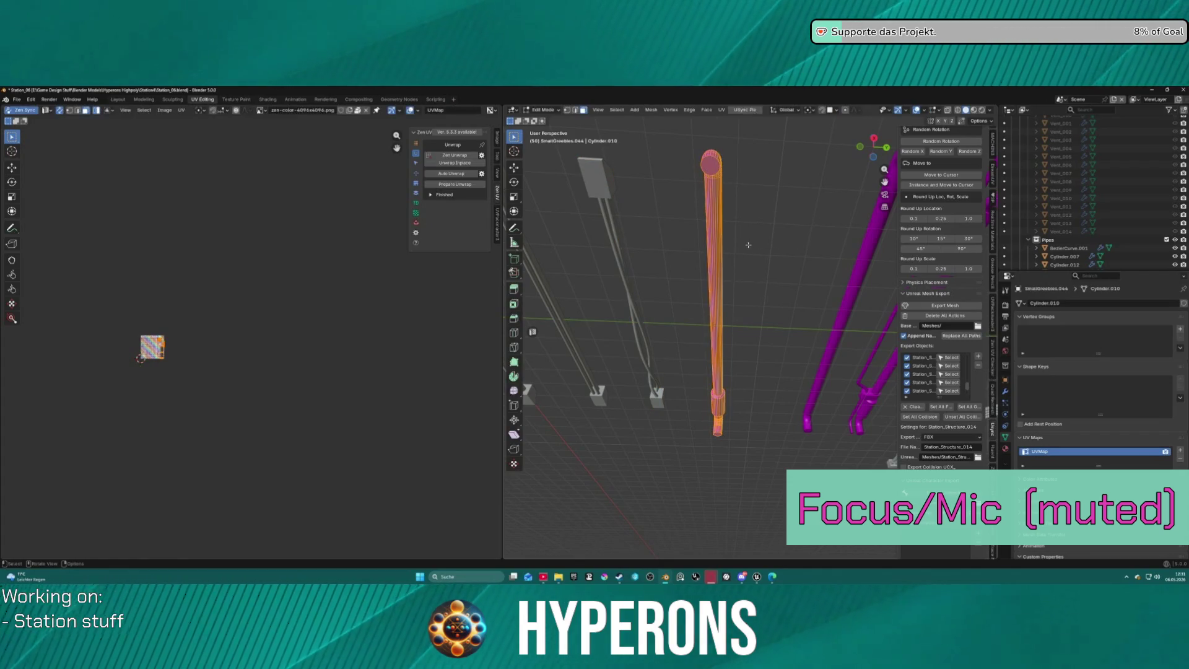
{"action": "left_click", "coordinate": [443, 174]}
{"action": "key", "text": "Tab"}
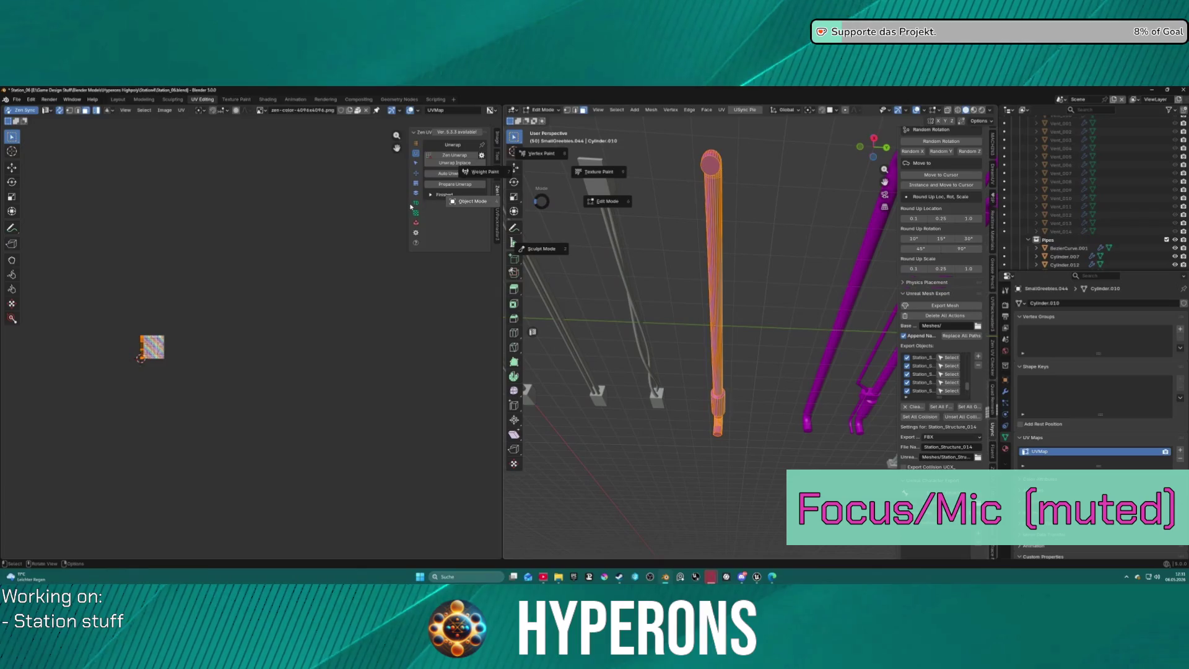
{"action": "mouse_move", "coordinate": [763, 244]}
{"action": "middle_mouse_down"}
{"action": "mouse_move", "coordinate": [620, 243]}
{"action": "mouse_move", "coordinate": [636, 236]}
{"action": "middle_mouse_up"}
{"action": "key", "text": "Tab"}
{"action": "key", "text": "Tab"}
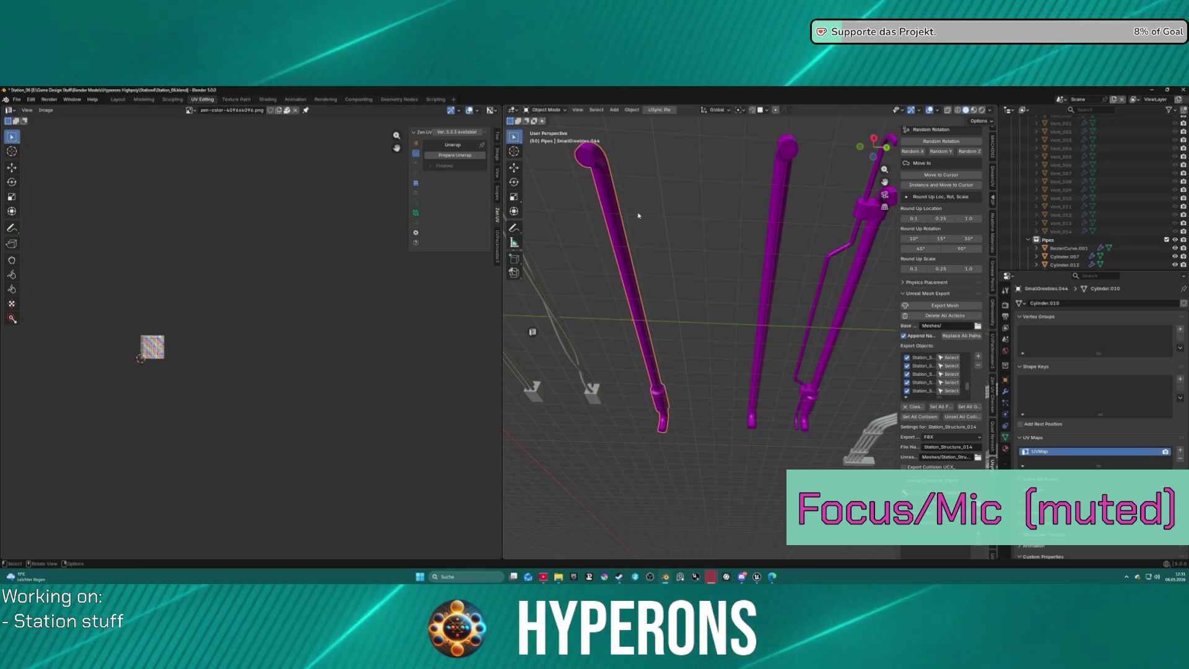
Auto-unwrap the middle pipe and return it to Object Mode.
{"action": "left_click", "coordinate": [782, 204]}
{"action": "key", "text": "Tab"}
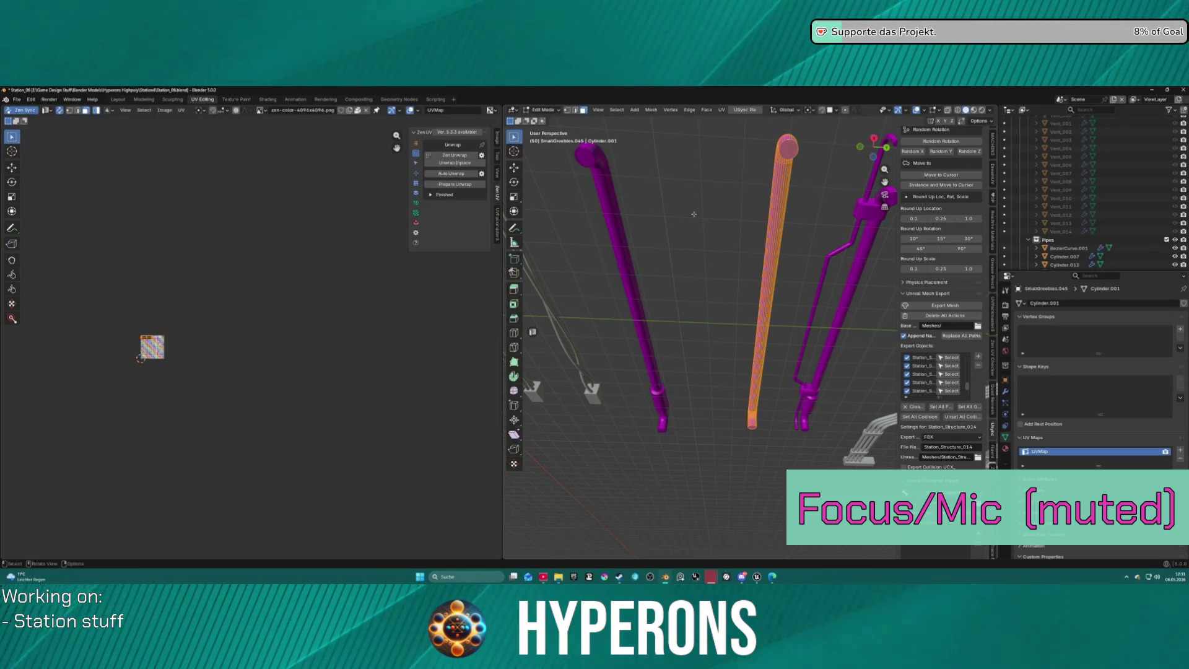
{"action": "left_click", "coordinate": [450, 175]}
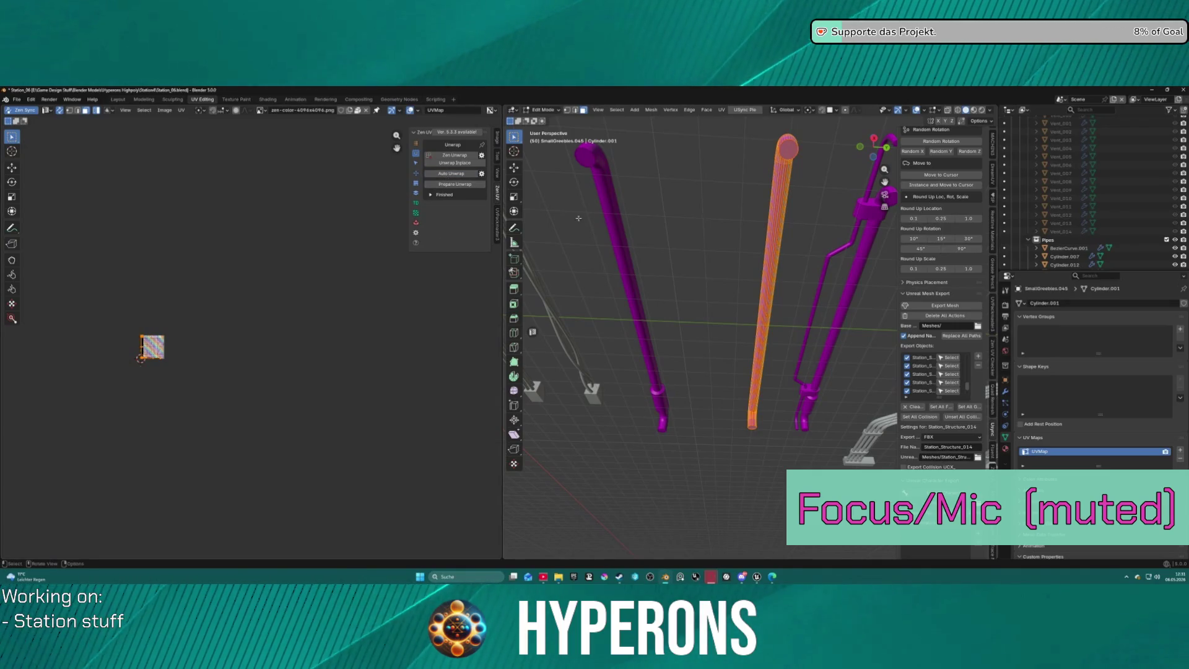
{"action": "key", "text": "Tab"}
Enter and leave Edit Mode on the bracket pipe, then hide the finished pipes.
{"action": "middle_click_drag", "start_coordinate": [736, 238], "coordinate": [581, 226]}
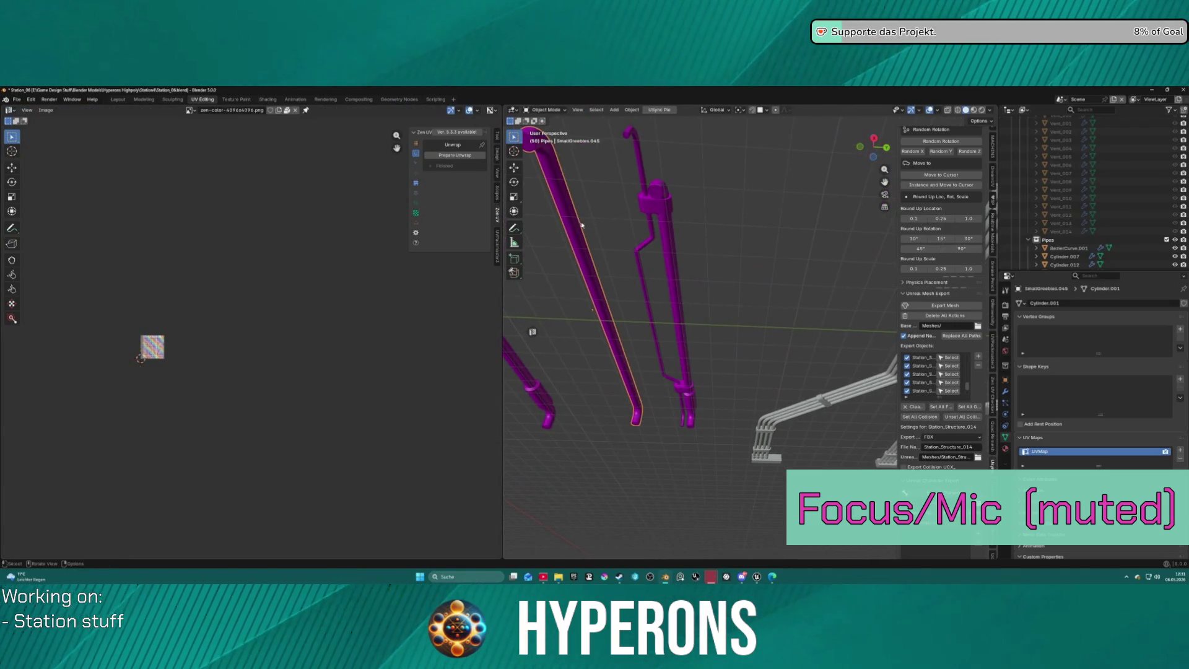
{"action": "left_click", "coordinate": [658, 220]}
{"action": "key", "text": "ctrl+Tab"}
{"action": "left_click", "coordinate": [723, 216]}
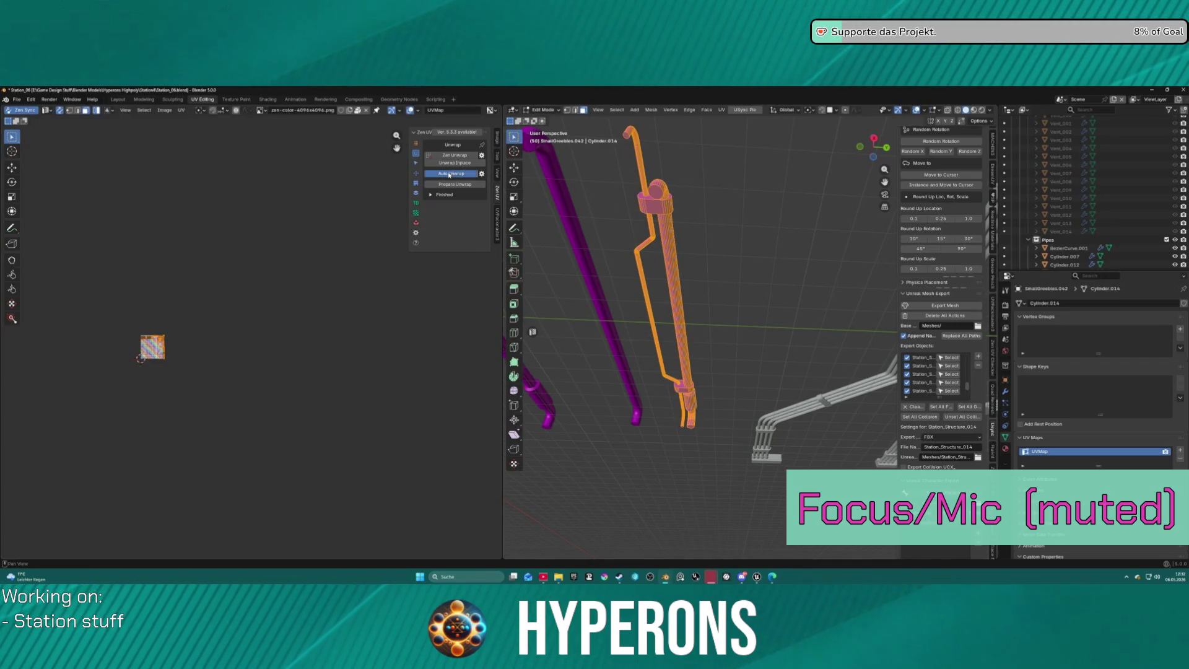
{"action": "key", "text": "ctrl+Tab"}
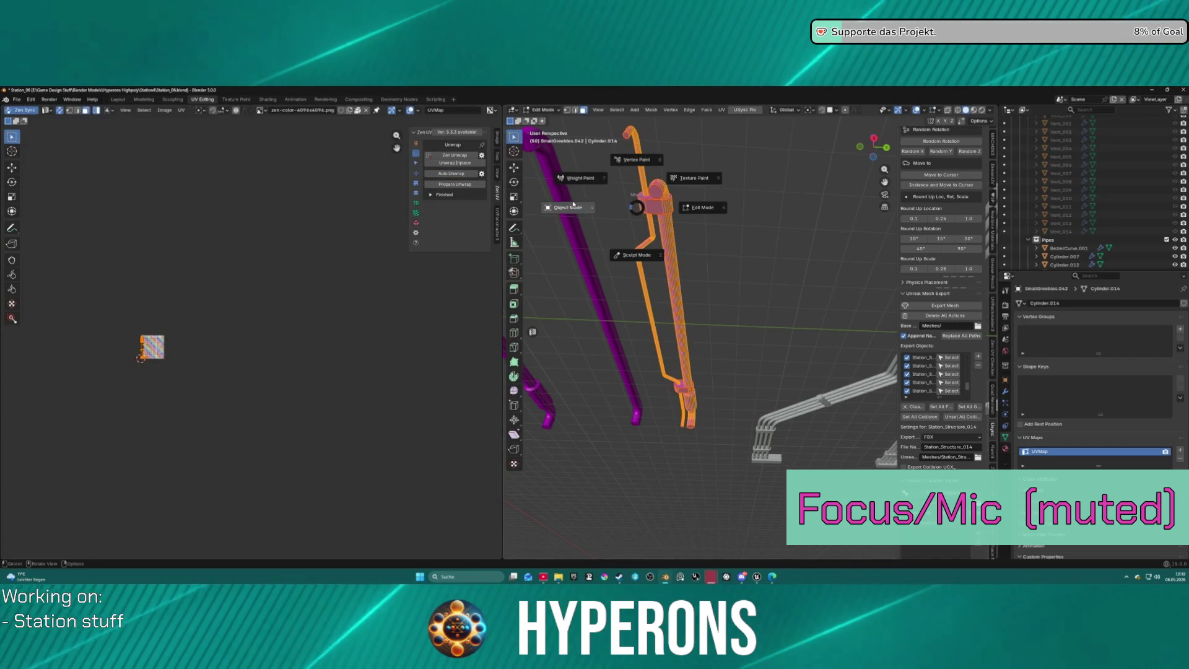
{"action": "left_click", "coordinate": [631, 210]}
{"action": "key", "text": "h"}
Auto-unwrap all geometry of the pipe bundle Cylinder.007.
{"action": "left_click", "coordinate": [720, 209]}
{"action": "key", "text": "ctrl+Tab"}
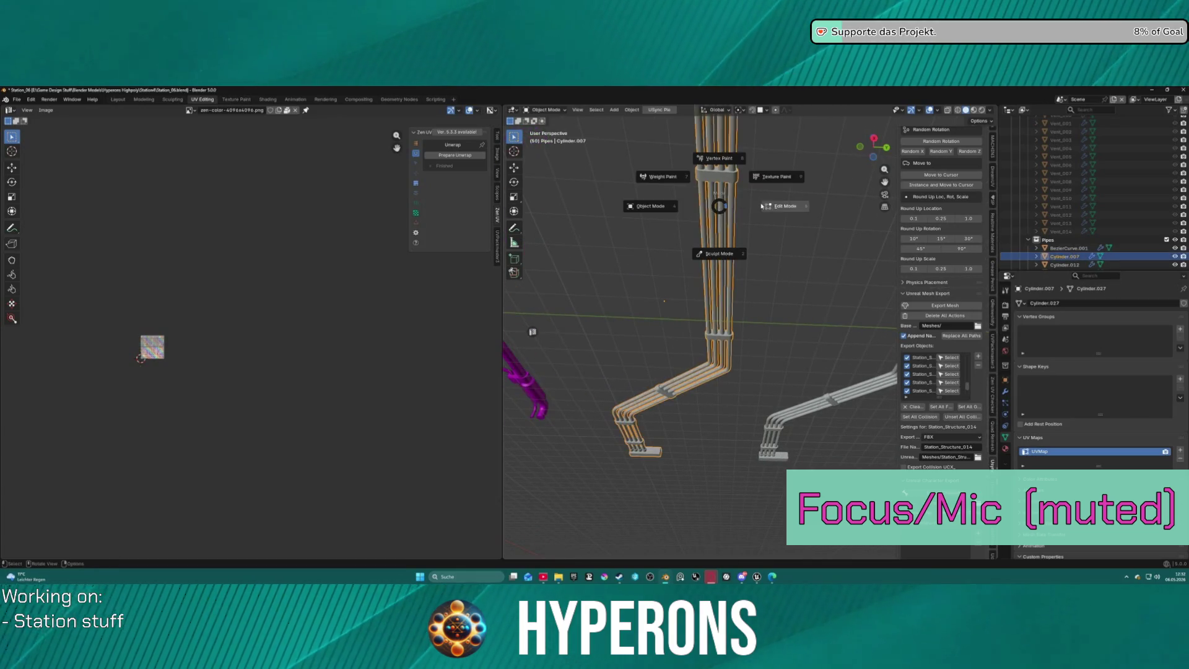
{"action": "left_click", "coordinate": [784, 207]}
{"action": "key", "text": "a"}
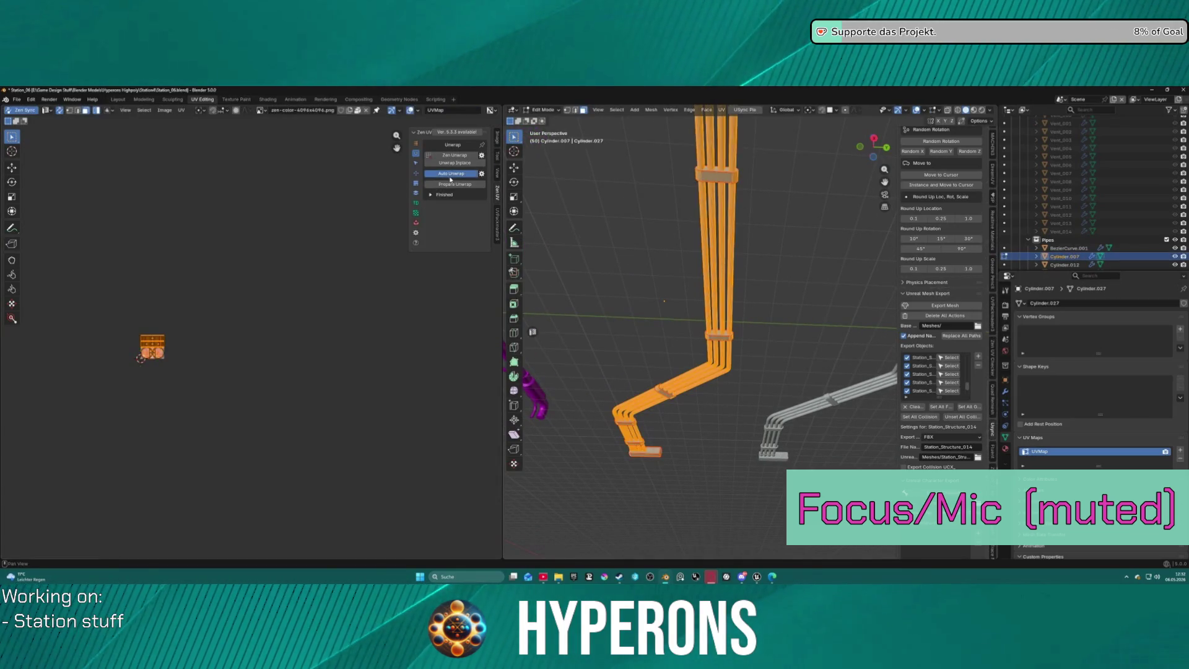
{"action": "left_click", "coordinate": [451, 176]}
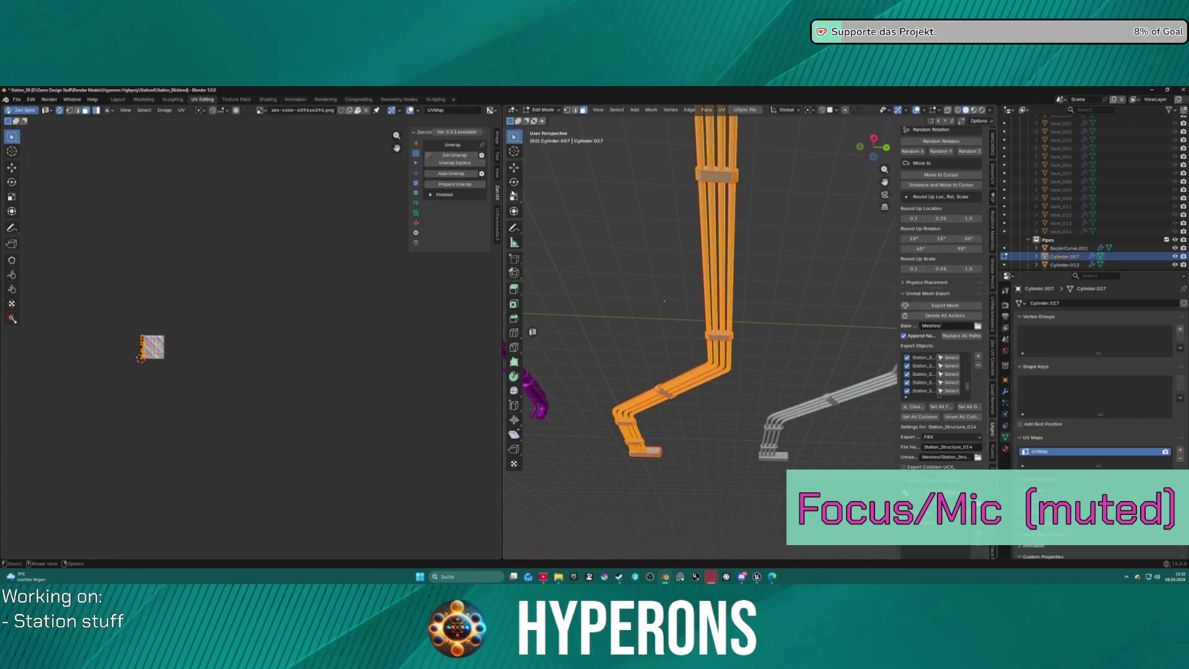
{"action": "left_click", "coordinate": [471, 187]}
Auto-unwrap the pipe bundle Cylinder.033 and return to Object Mode.
{"action": "middle_click_drag", "start_coordinate": [675, 279], "coordinate": [704, 306]}
{"action": "left_click", "coordinate": [706, 306]}
{"action": "key", "text": "ctrl+Tab"}
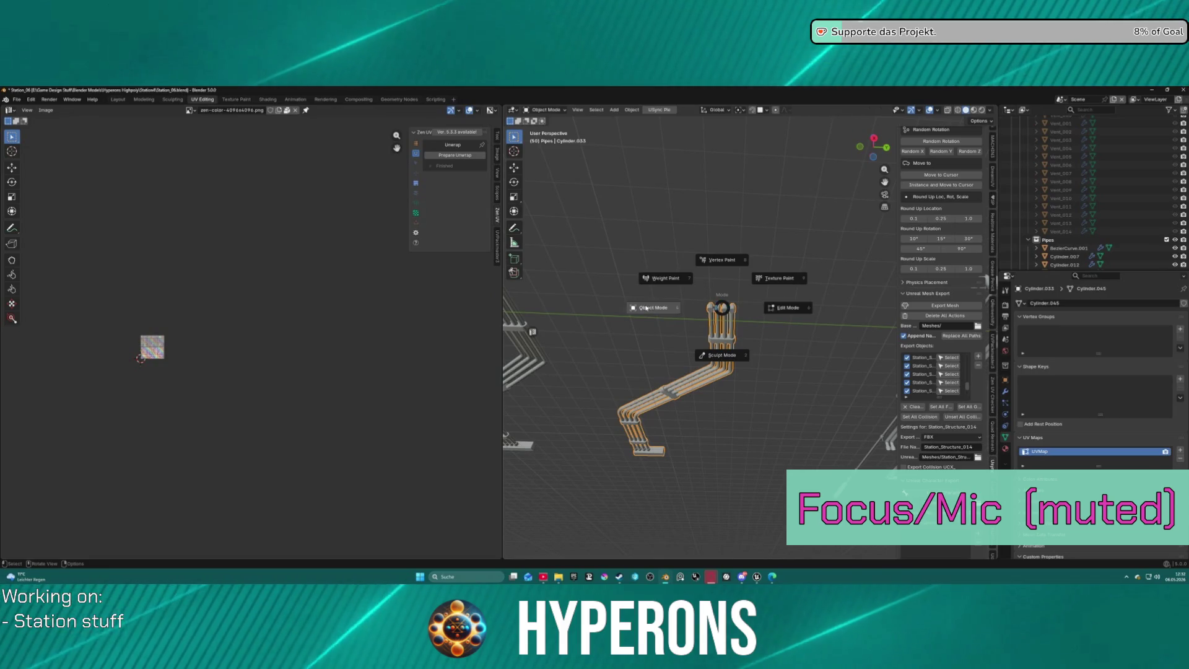
{"action": "left_click", "coordinate": [788, 308]}
{"action": "left_click", "coordinate": [443, 175]}
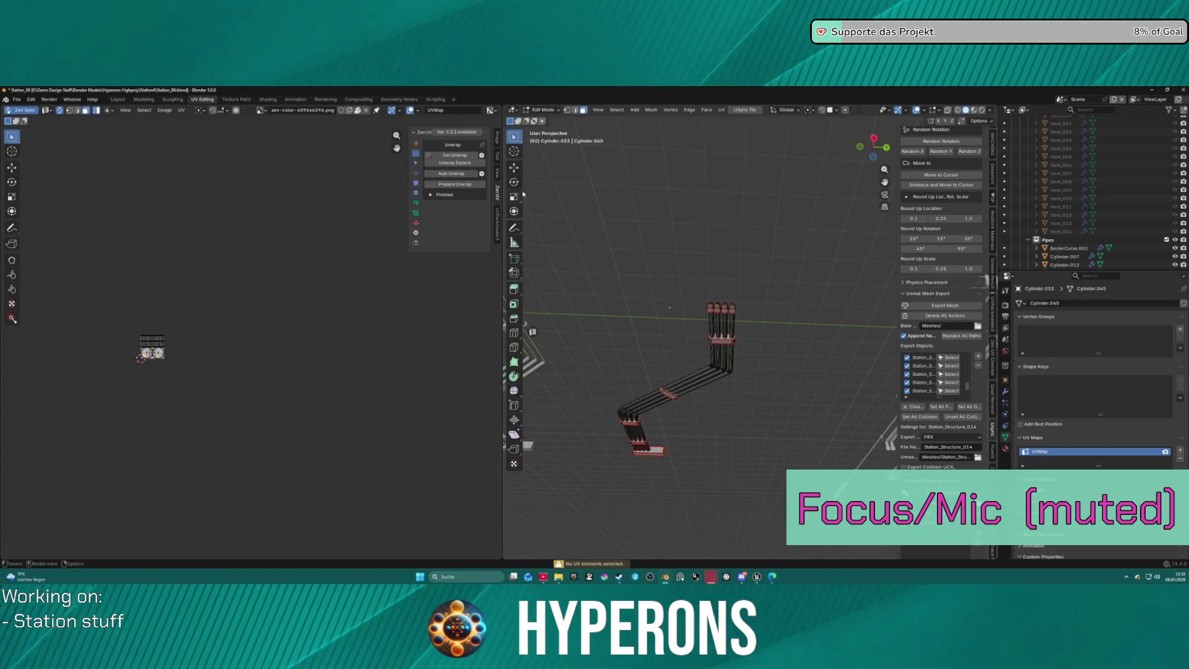
{"action": "key", "text": "ctrl+Tab"}
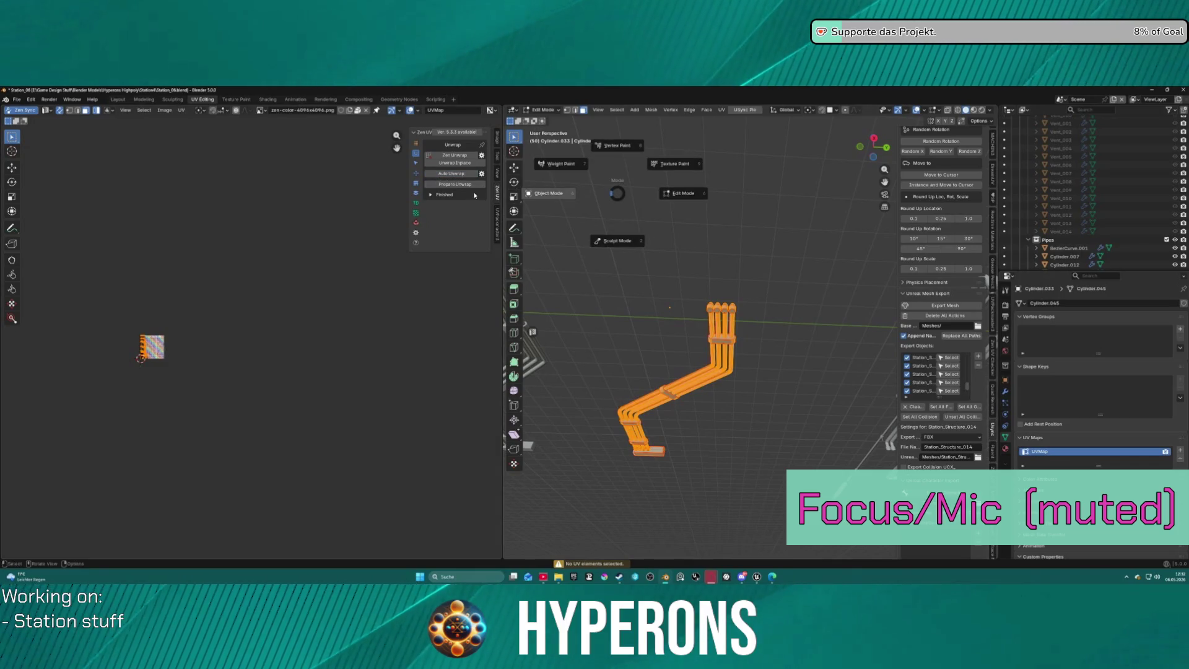
{"action": "left_click", "coordinate": [563, 194]}
Enter and leave Edit Mode on pipe Cylinder.038.
{"action": "middle_click_drag", "start_coordinate": [589, 223], "coordinate": [690, 295]}
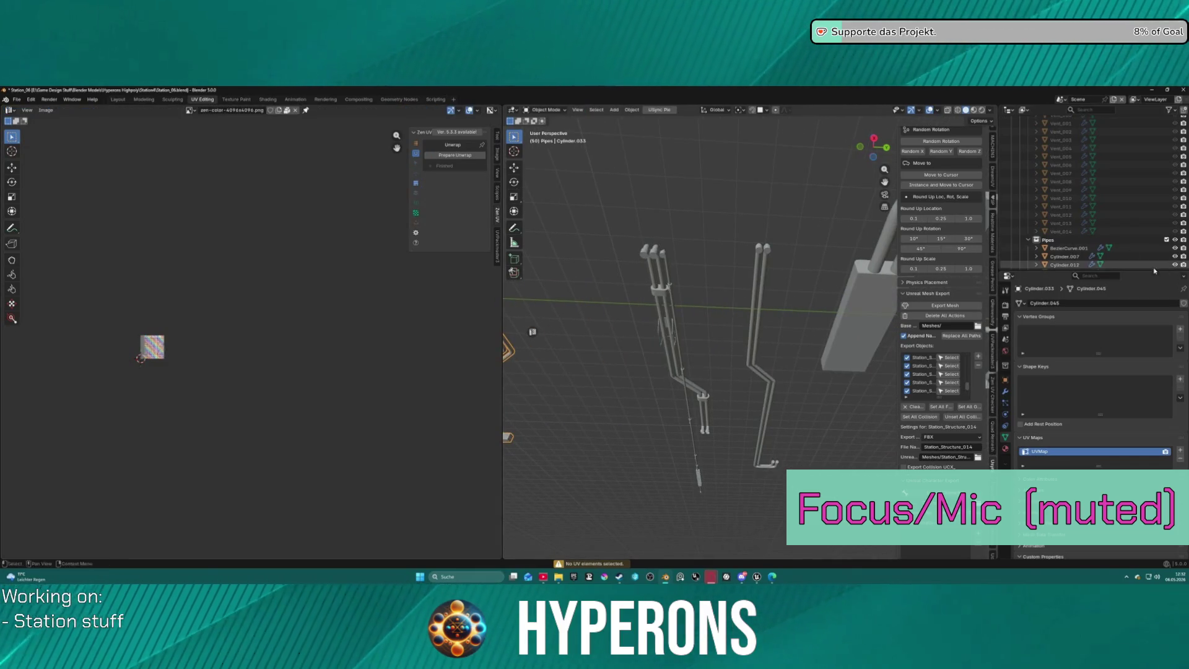
{"action": "left_click", "coordinate": [659, 286]}
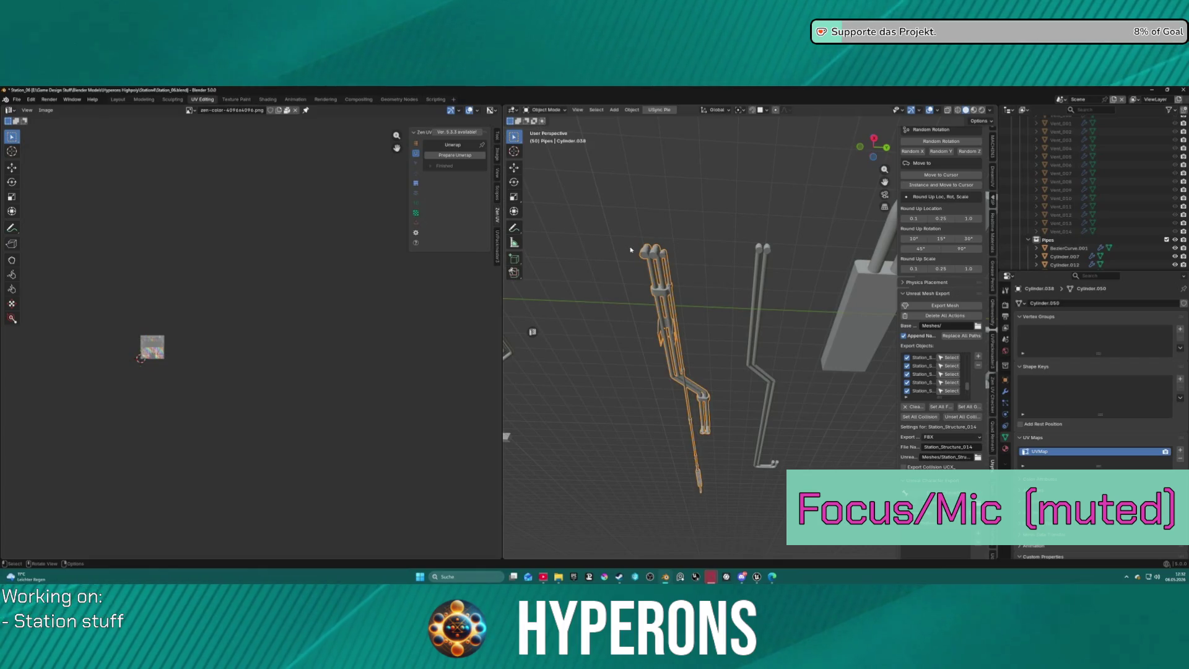
{"action": "key", "text": "ctrl+Tab"}
{"action": "left_click", "coordinate": [542, 226]}
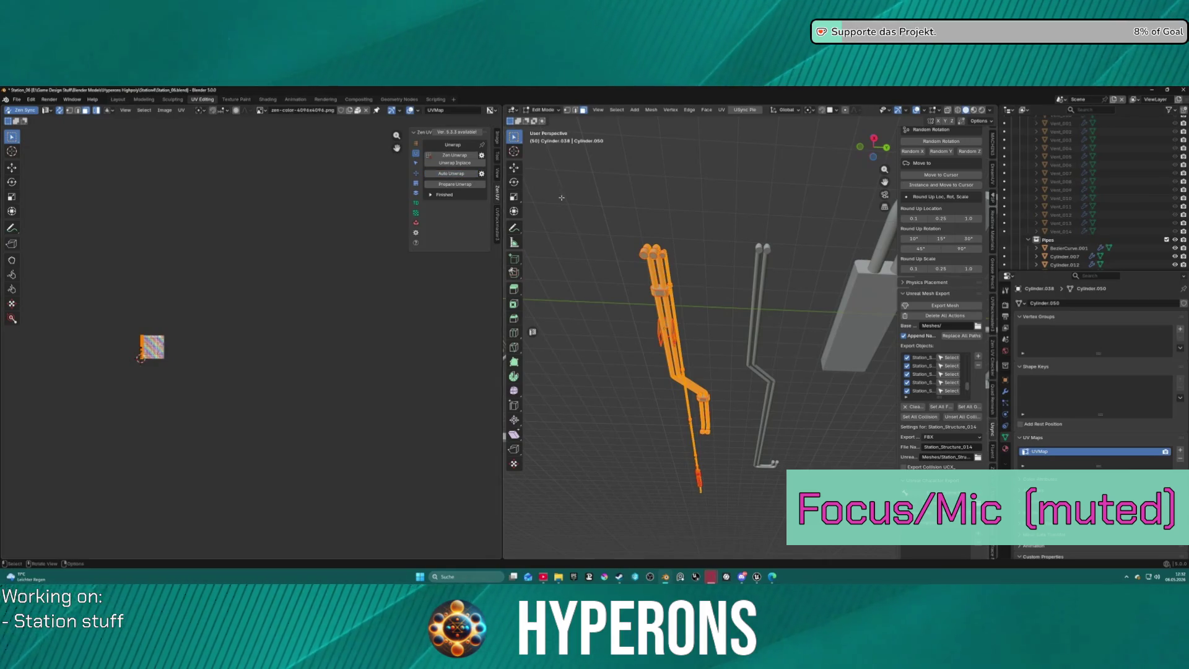
{"action": "key", "text": "Tab"}
Select all geometry of thin pipe Cylinder.025, then pick the vent box BezierCurve.001.
{"action": "middle_click_drag", "start_coordinate": [562, 198], "coordinate": [590, 222]}
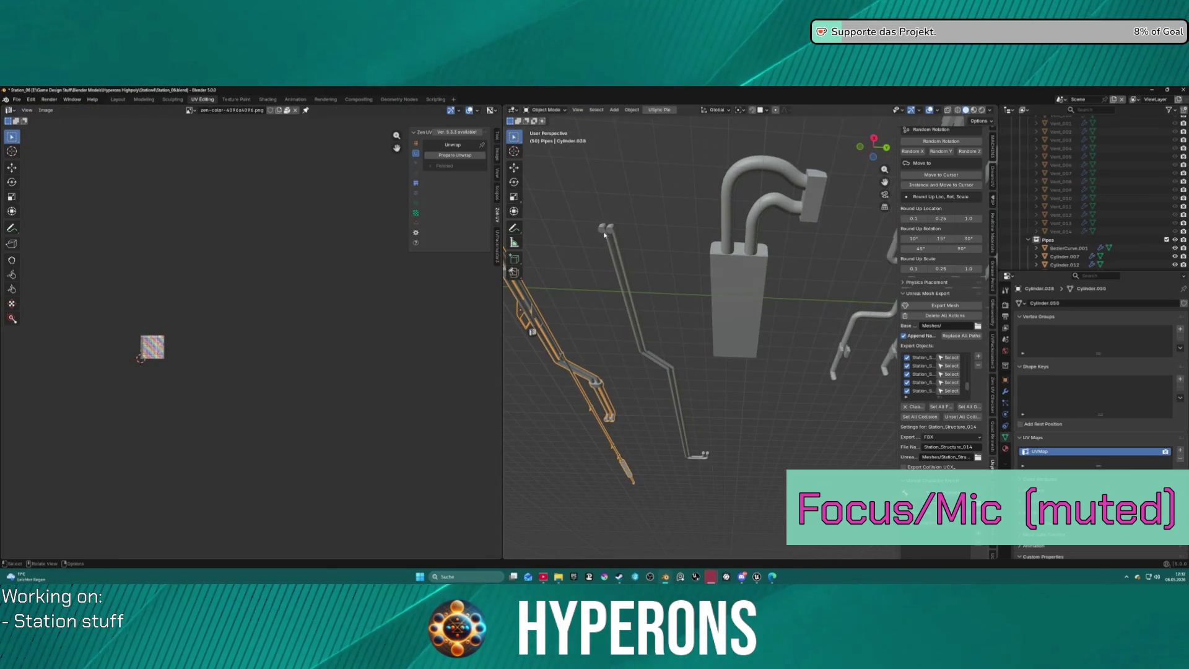
{"action": "left_click", "coordinate": [604, 235]}
{"action": "key", "text": "Tab"}
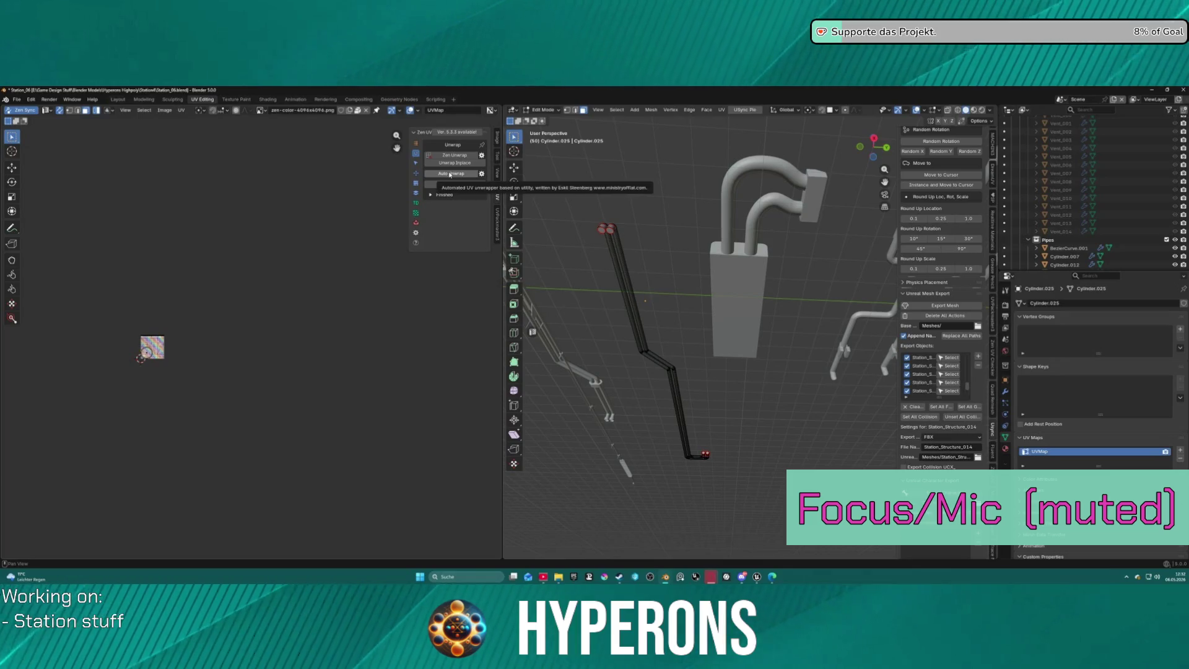
{"action": "key", "text": "a"}
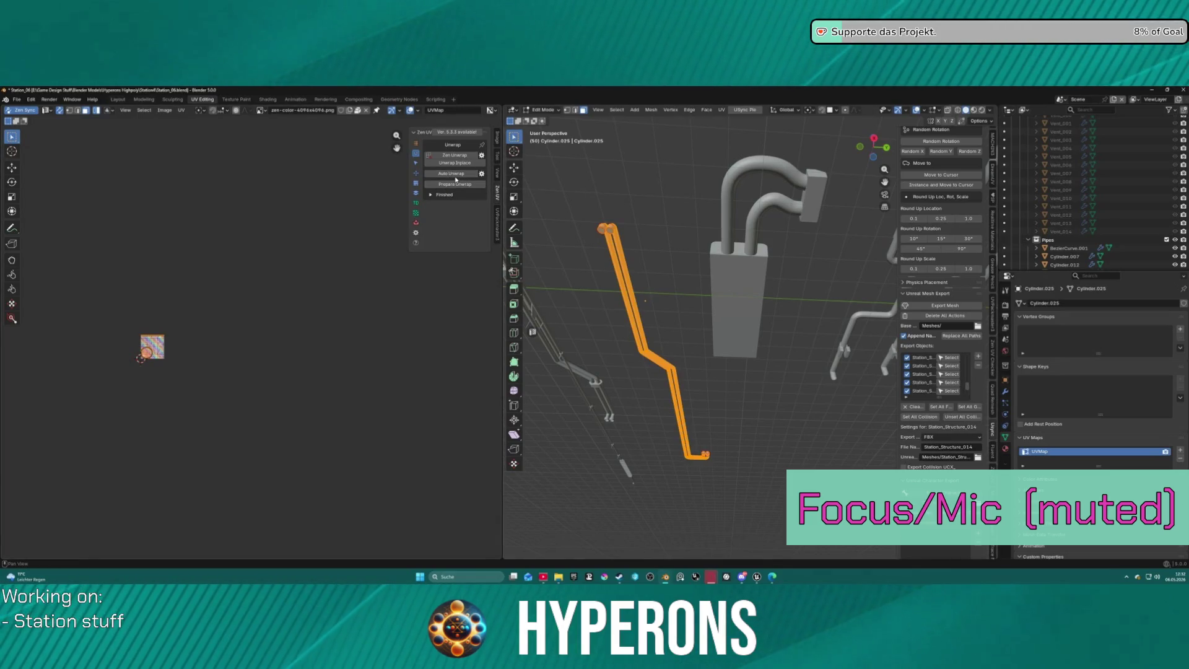
{"action": "key", "text": "Tab"}
{"action": "middle_click_drag", "start_coordinate": [596, 189], "coordinate": [617, 234]}
{"action": "left_click", "coordinate": [618, 234]}
{"action": "key", "text": "ctrl+Tab"}
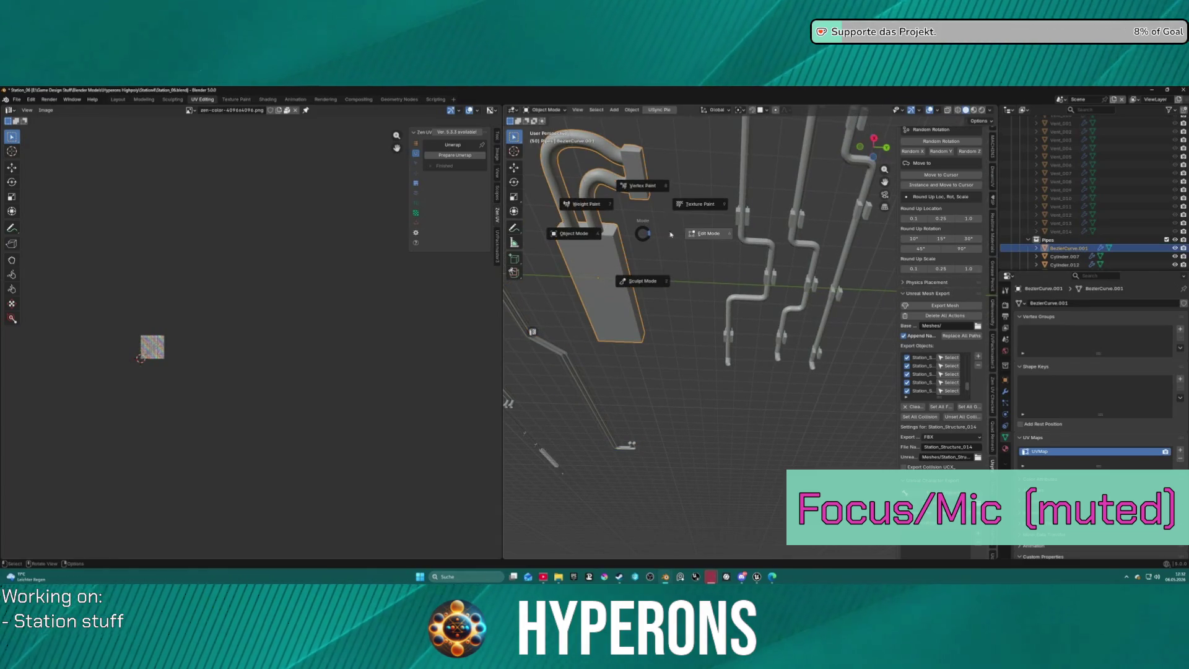
Mark a seam around the vent box's front face.
{"action": "left_click", "coordinate": [681, 232]}
{"action": "key", "text": "a"}
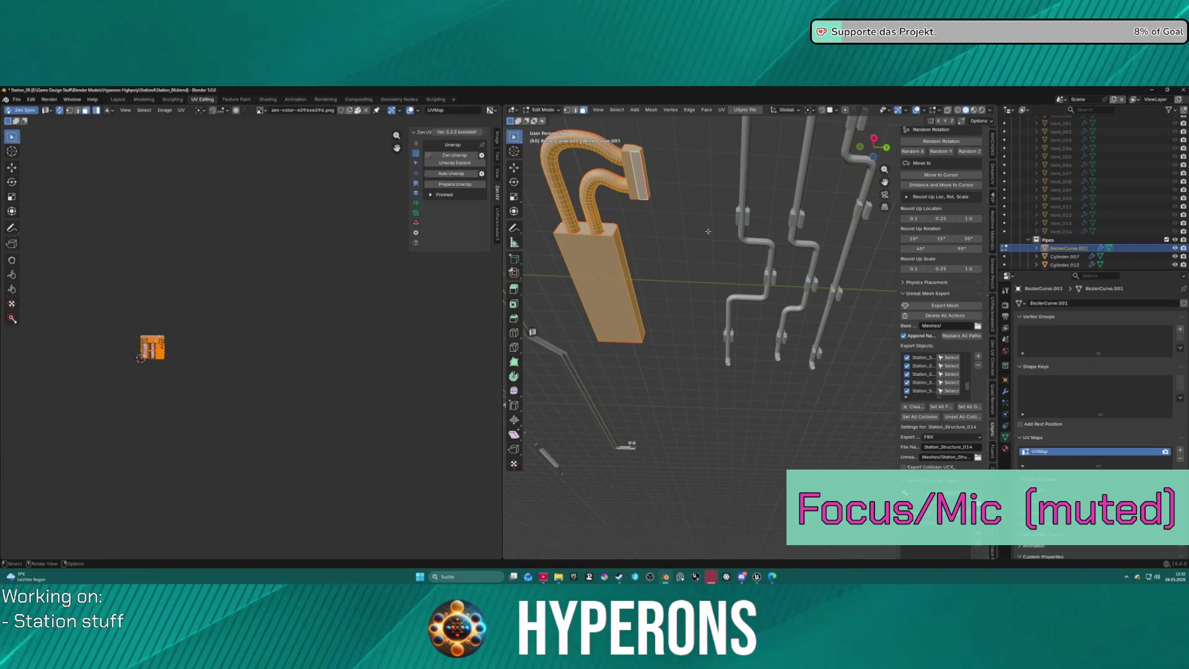
{"action": "key", "text": "alt+a"}
{"action": "mouse_move", "coordinate": [708, 231]}
{"action": "middle_mouse_down"}
{"action": "mouse_move", "coordinate": [637, 295]}
{"action": "mouse_move", "coordinate": [632, 324]}
{"action": "mouse_move", "coordinate": [722, 231]}
{"action": "mouse_move", "coordinate": [642, 241]}
{"action": "middle_mouse_up"}
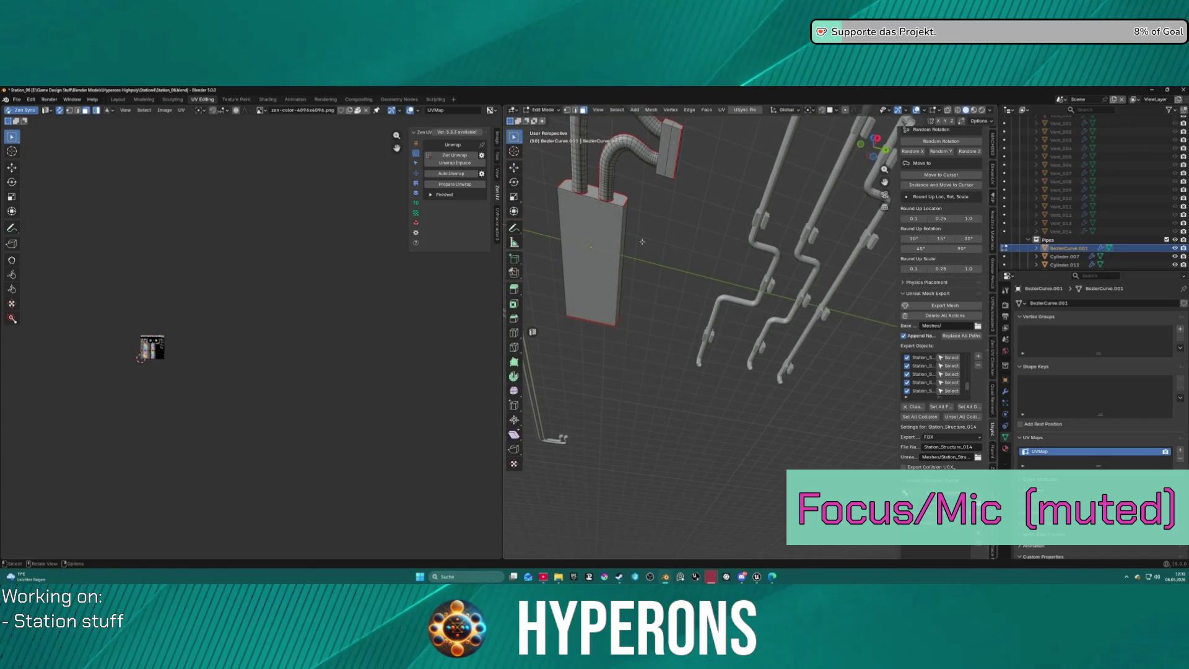
{"action": "left_click", "coordinate": [613, 240]}
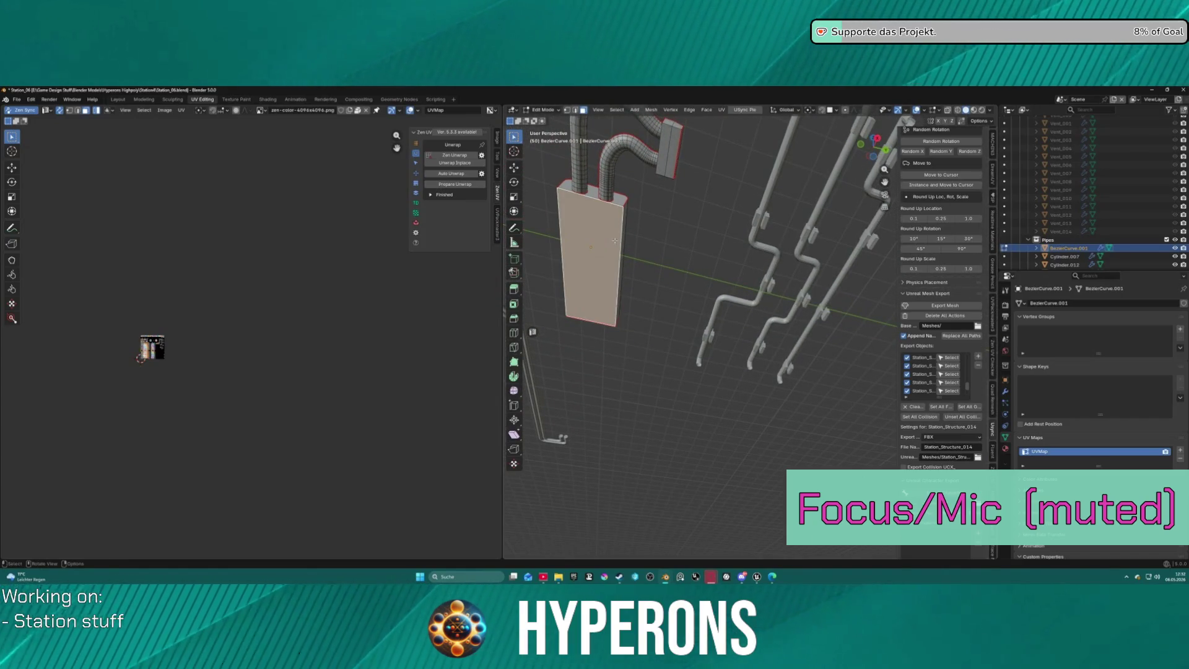
{"action": "right_click", "coordinate": [682, 236]}
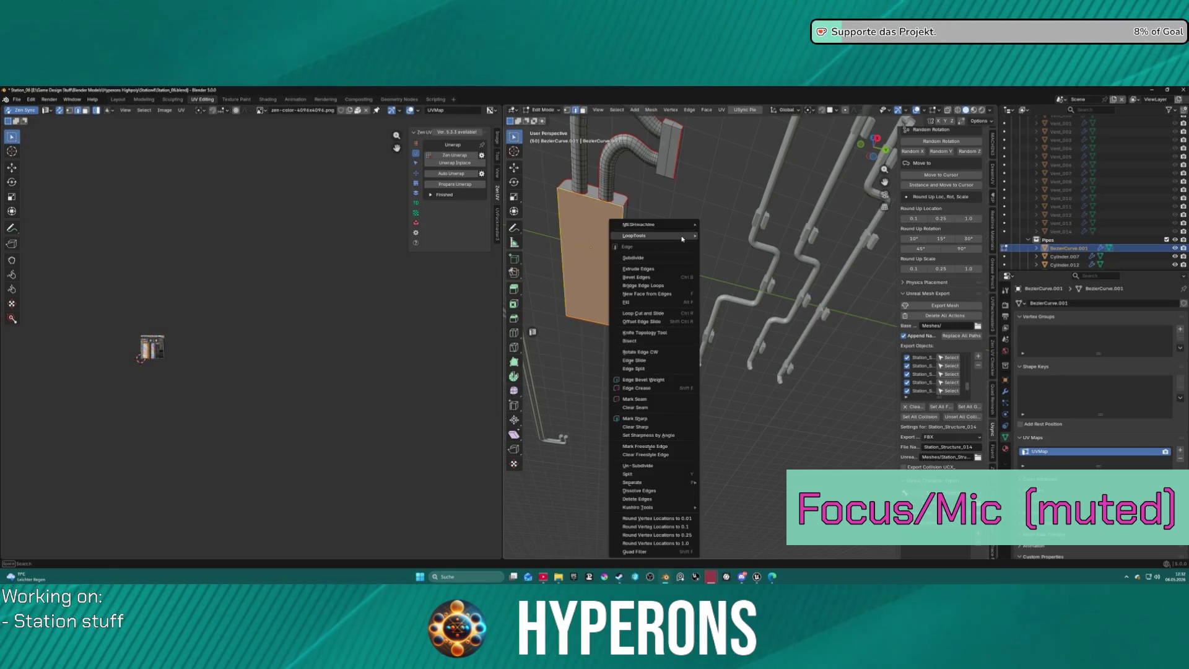
{"action": "left_click", "coordinate": [681, 400]}
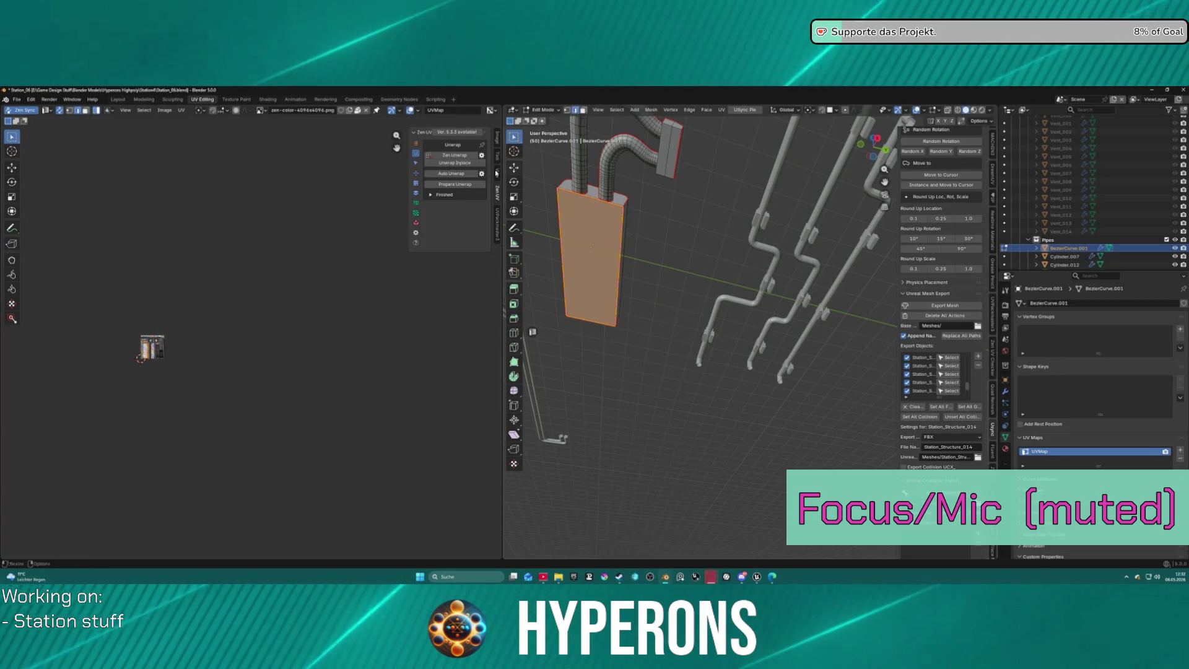
{"action": "left_click", "coordinate": [684, 321]}
Auto-unwrap the vent box BezierCurve.001 and return to Object Mode.
{"action": "left_click", "coordinate": [424, 132]}
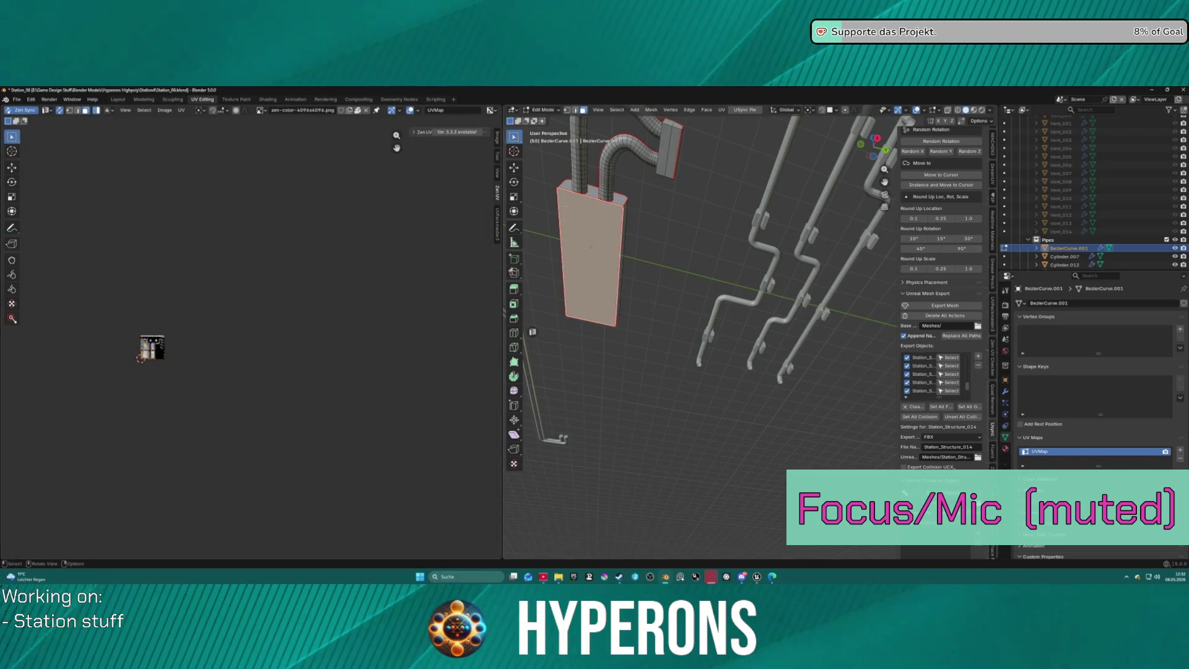
{"action": "left_click", "coordinate": [412, 132]}
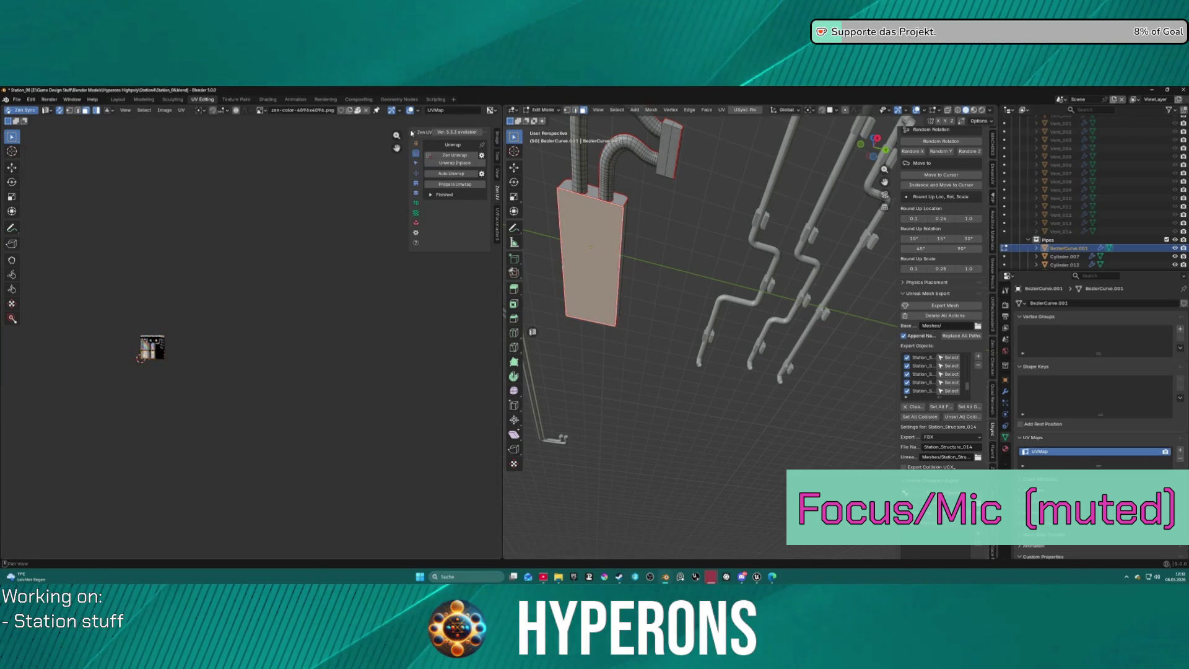
{"action": "left_click", "coordinate": [473, 173]}
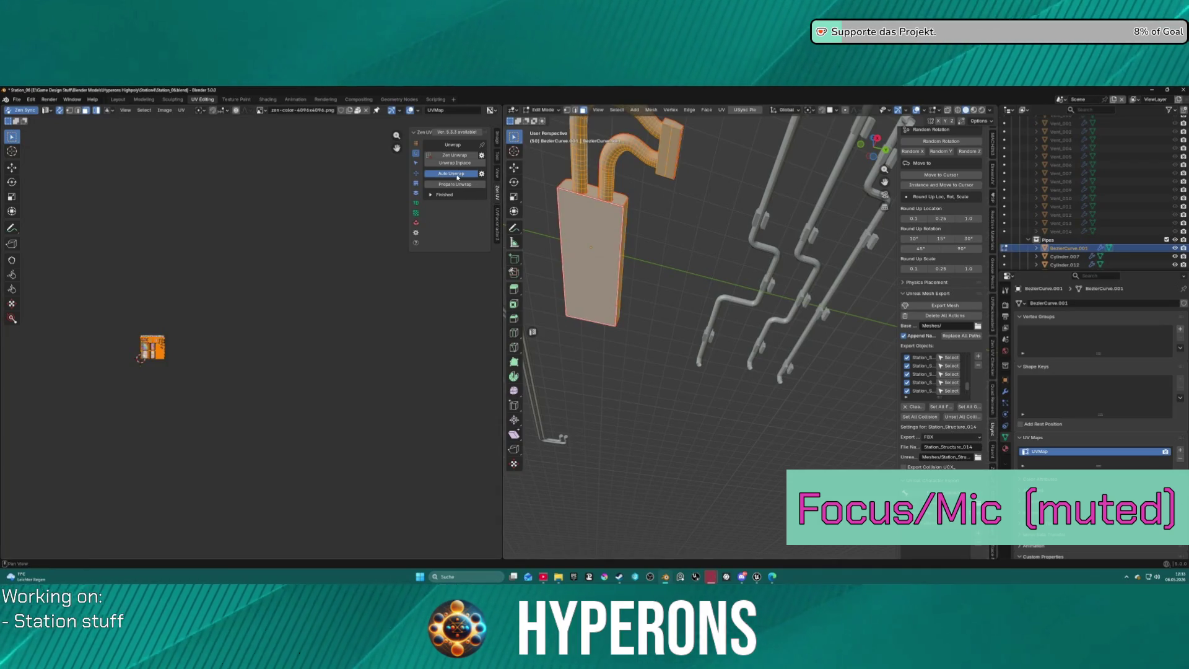
{"action": "key", "text": "Tab"}
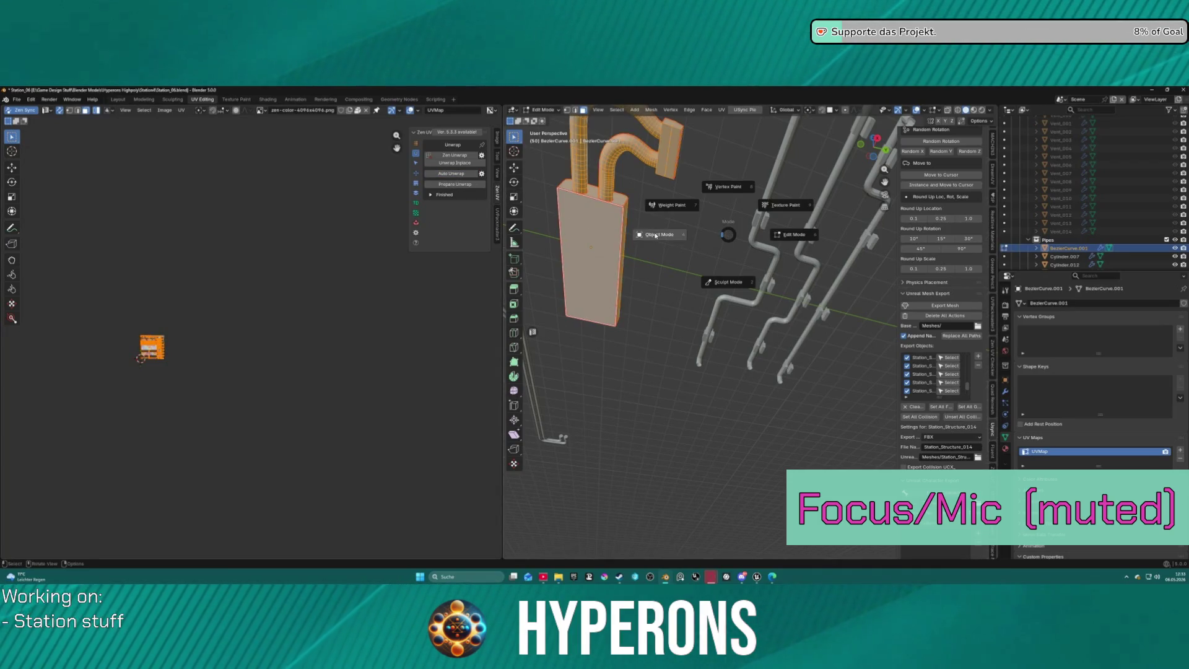
{"action": "left_click", "coordinate": [660, 236]}
Add the other pipes to the selection and edit their meshes together.
{"action": "left_click", "coordinate": [763, 239]}
{"action": "key", "text": "Tab"}
{"action": "left_click", "coordinate": [772, 237]}
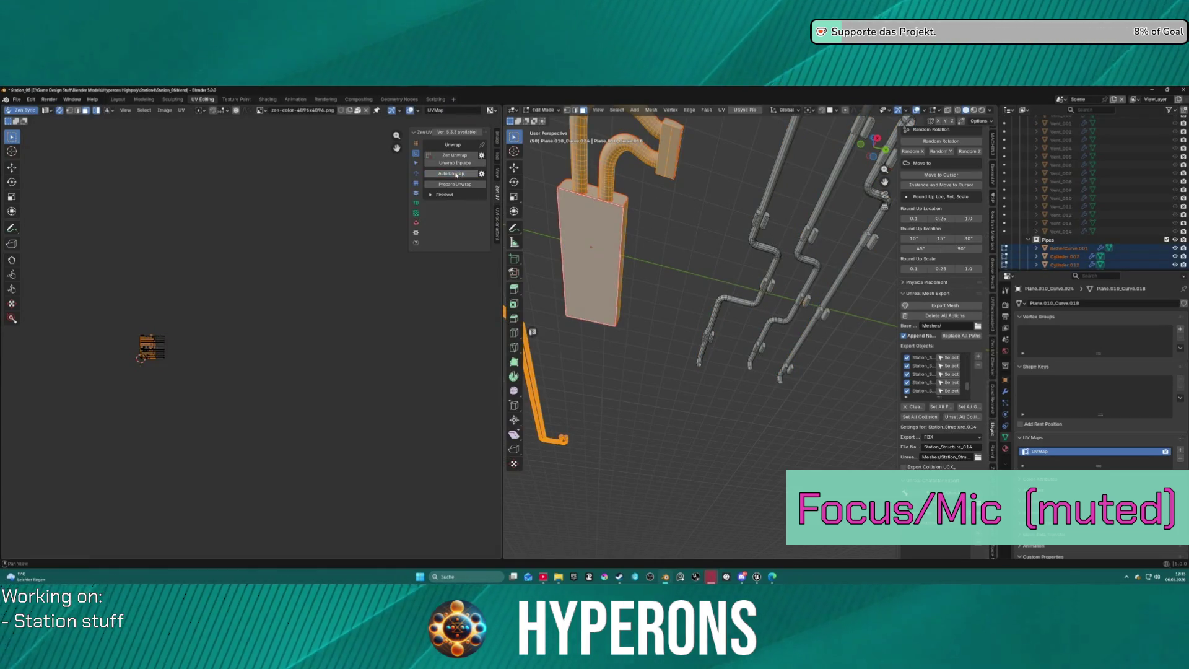
Return the selected pipes to Object Mode.
{"action": "scroll", "coordinate": [159, 347], "scroll_direction": "up", "scroll_amount": 3}
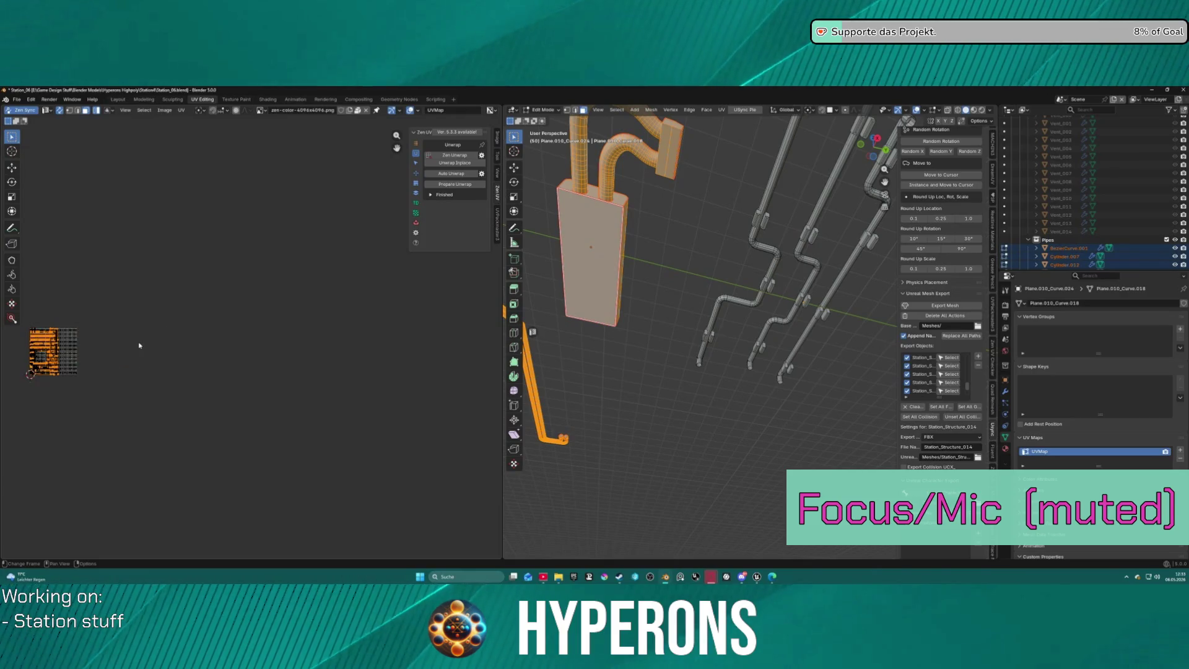
{"action": "key", "text": "ctrl+Tab"}
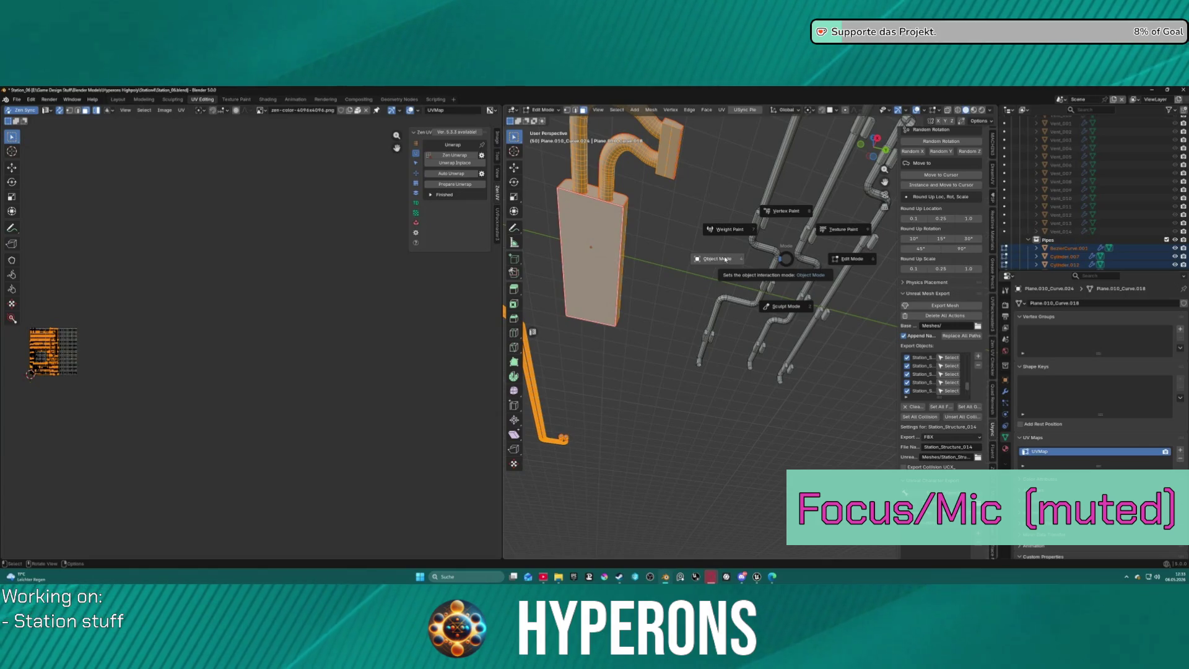
{"action": "left_click", "coordinate": [710, 286]}
Auto-unwrap the curved pipe and return to Object Mode.
{"action": "left_click", "coordinate": [628, 225]}
{"action": "key", "text": "ctrl+Tab"}
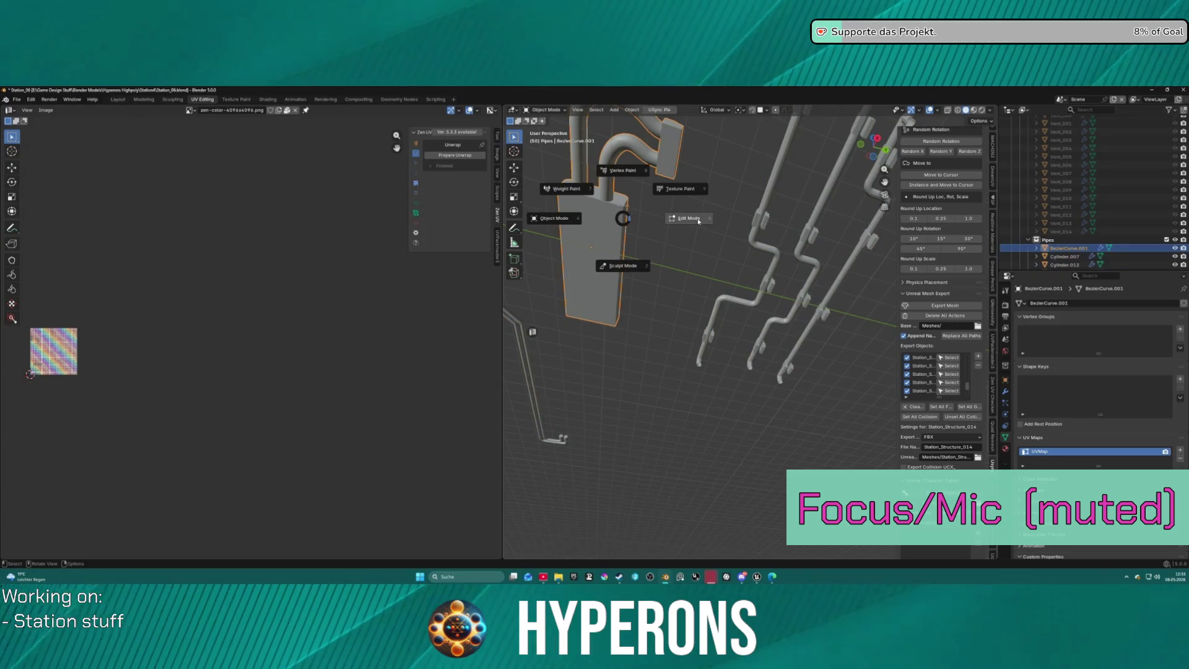
{"action": "left_click", "coordinate": [700, 226]}
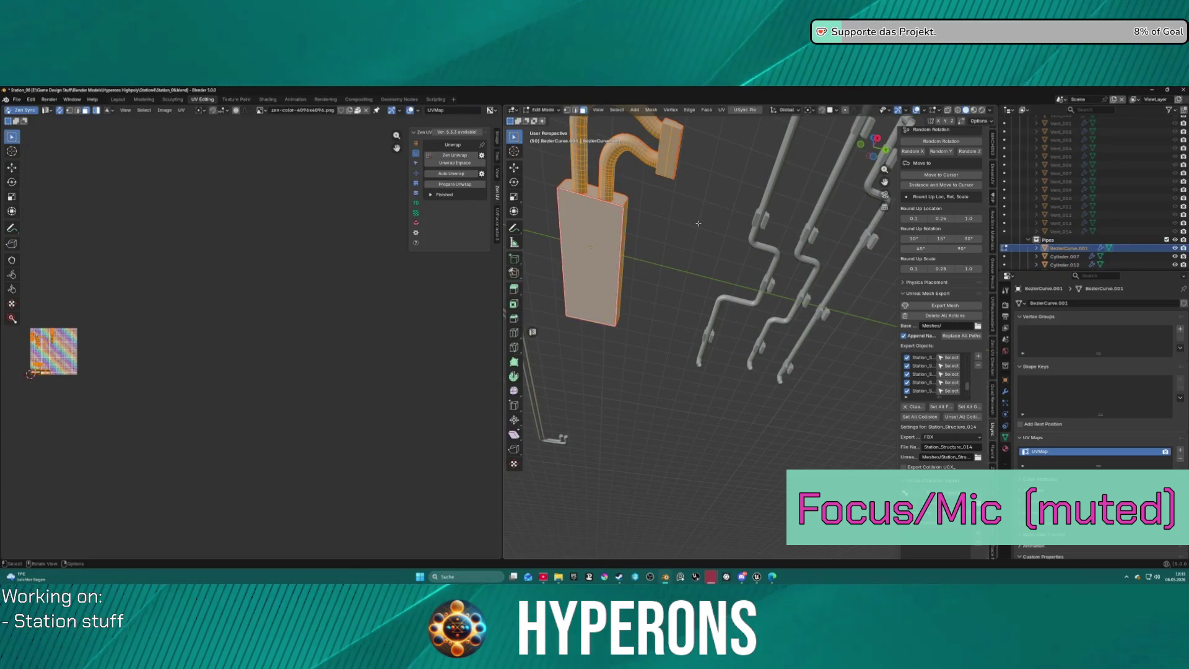
{"action": "left_click", "coordinate": [457, 175]}
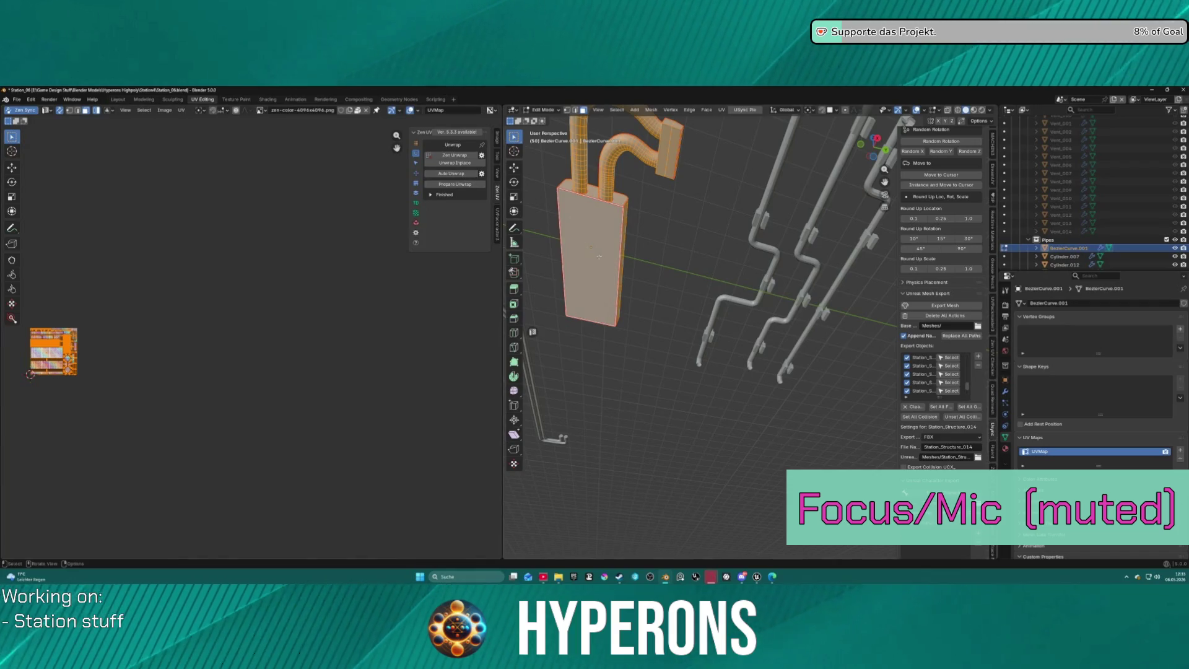
{"action": "key", "text": "ctrl+Tab"}
{"action": "left_click", "coordinate": [567, 271]}
Auto-unwrap the lower-left bent pipe, return to Object Mode, and select another piece.
{"action": "left_click", "coordinate": [527, 346]}
{"action": "key", "text": "ctrl+Tab"}
{"action": "left_click", "coordinate": [595, 313]}
{"action": "left_click", "coordinate": [450, 175]}
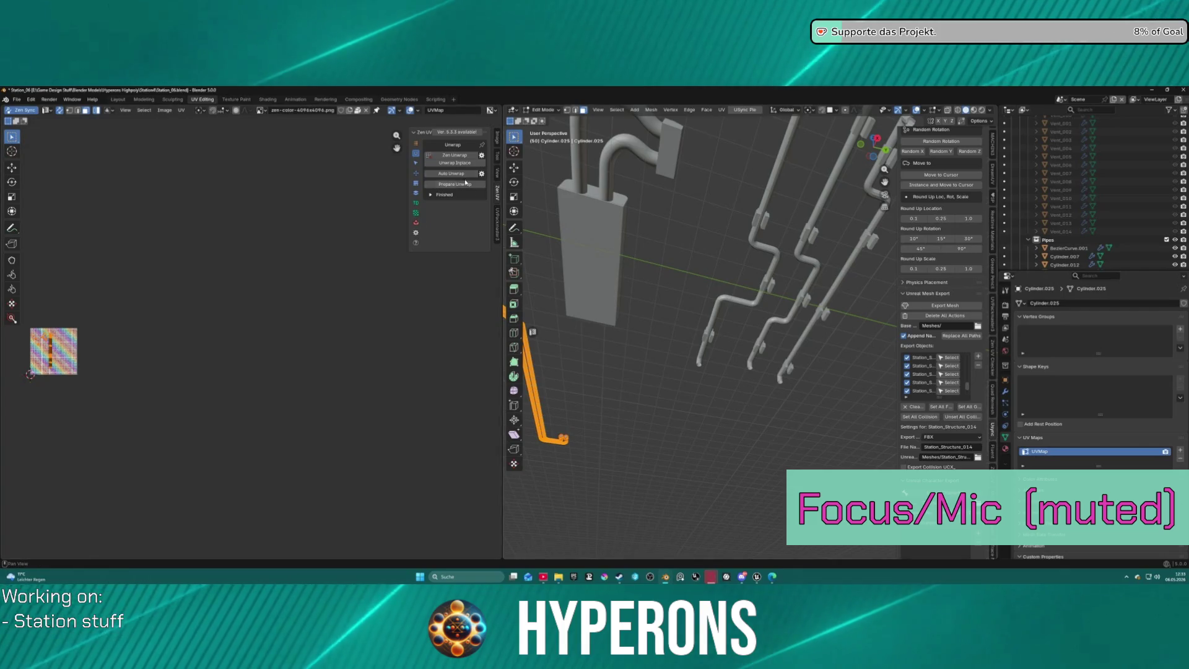
{"action": "key", "text": "ctrl+Tab"}
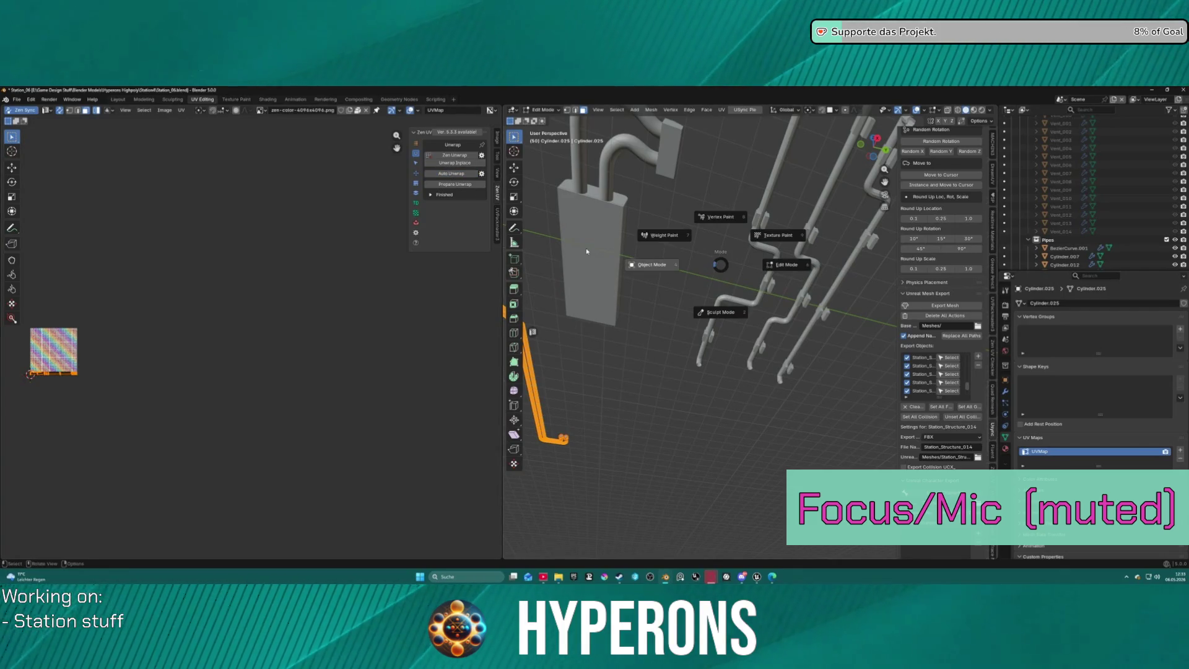
{"action": "left_click", "coordinate": [665, 236]}
{"action": "left_click", "coordinate": [765, 244]}
{"action": "scroll", "coordinate": [635, 285], "scroll_direction": "down", "scroll_amount": 8}
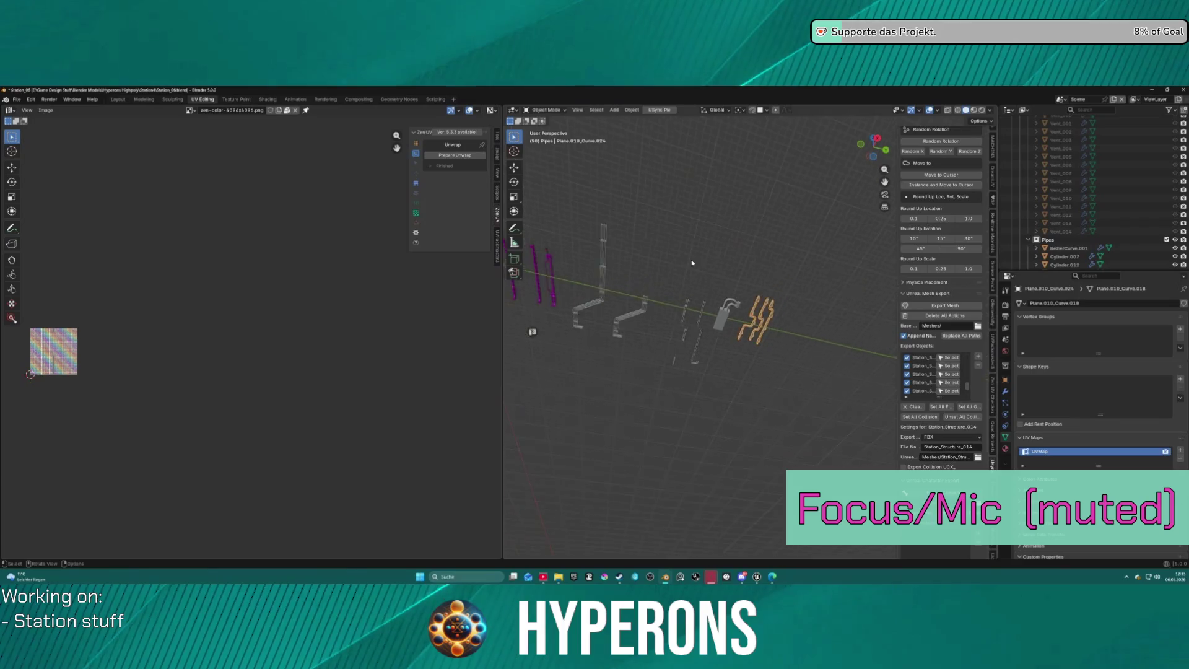
{"action": "left_click", "coordinate": [603, 275]}
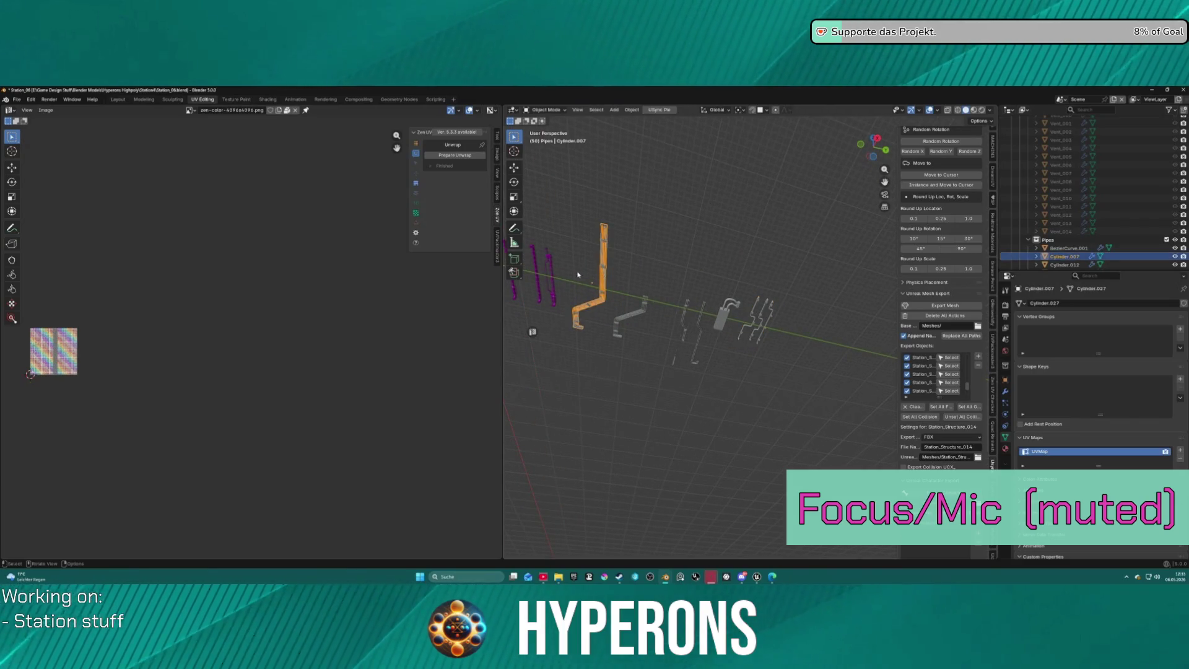
{"action": "left_click", "coordinate": [548, 268]}
{"action": "middle_click_drag", "start_coordinate": [592, 265], "coordinate": [681, 237]}
{"action": "left_click", "coordinate": [685, 234]}
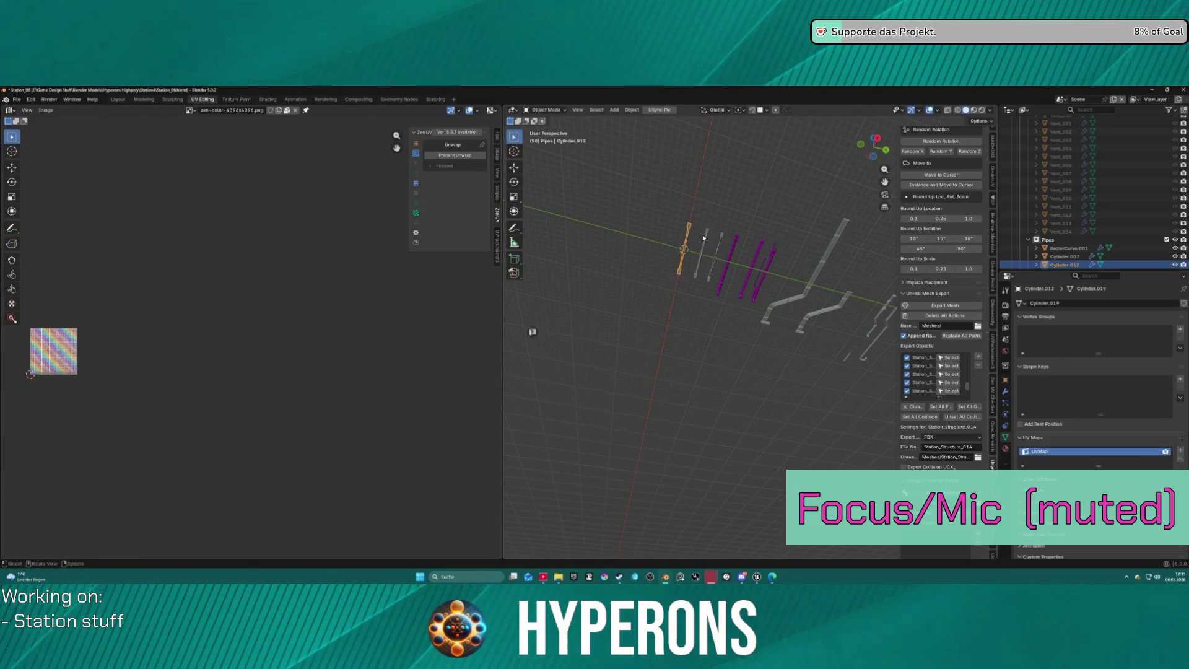
{"action": "left_click", "coordinate": [705, 237]}
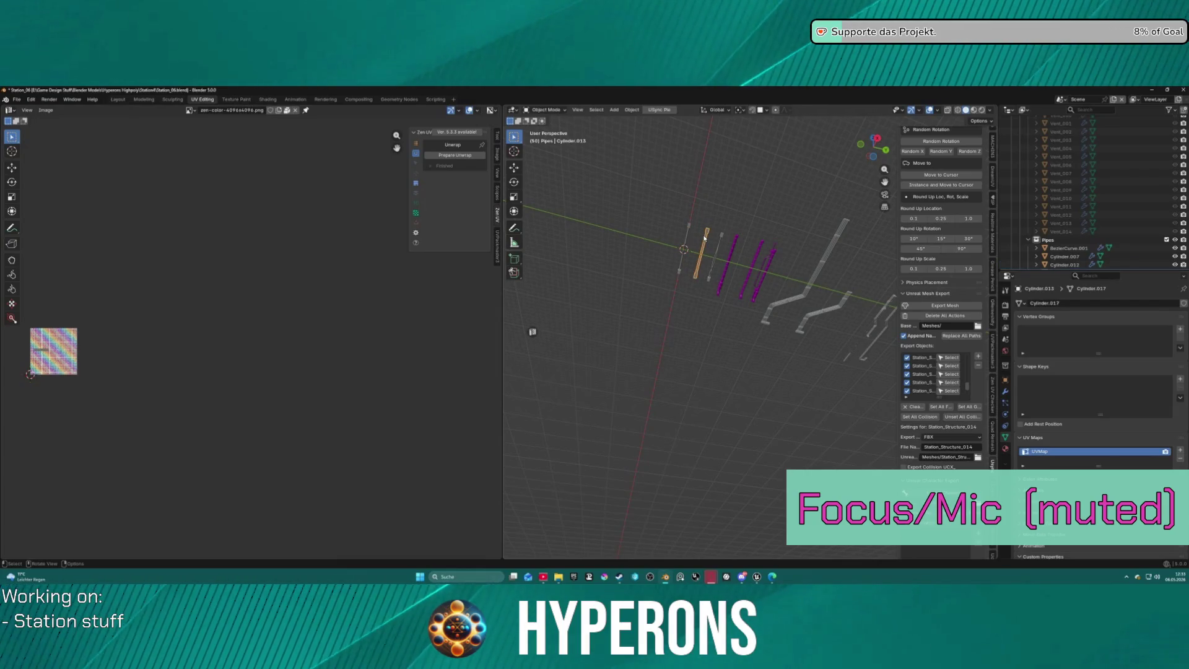
{"action": "left_click", "coordinate": [688, 230]}
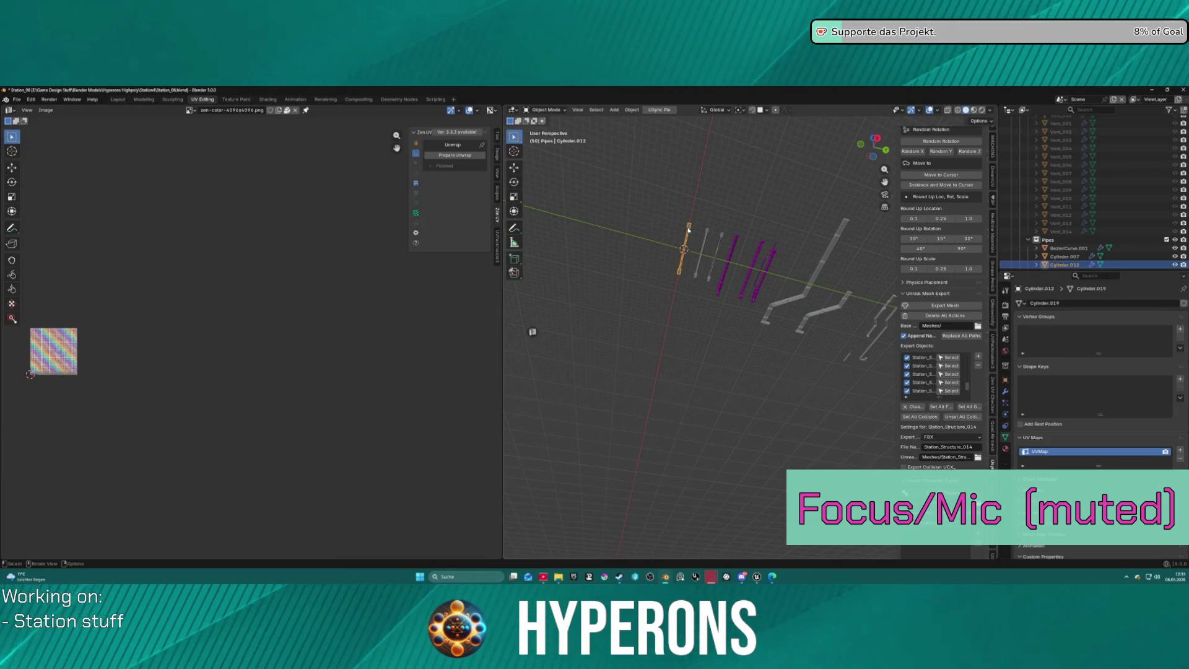
{"action": "mouse_move", "coordinate": [770, 282]}
{"action": "middle_mouse_down", "text": "shift"}
{"action": "mouse_move", "coordinate": [590, 254]}
{"action": "mouse_move", "coordinate": [677, 241]}
{"action": "mouse_move", "coordinate": [698, 258]}
{"action": "middle_mouse_up", "text": "shift"}
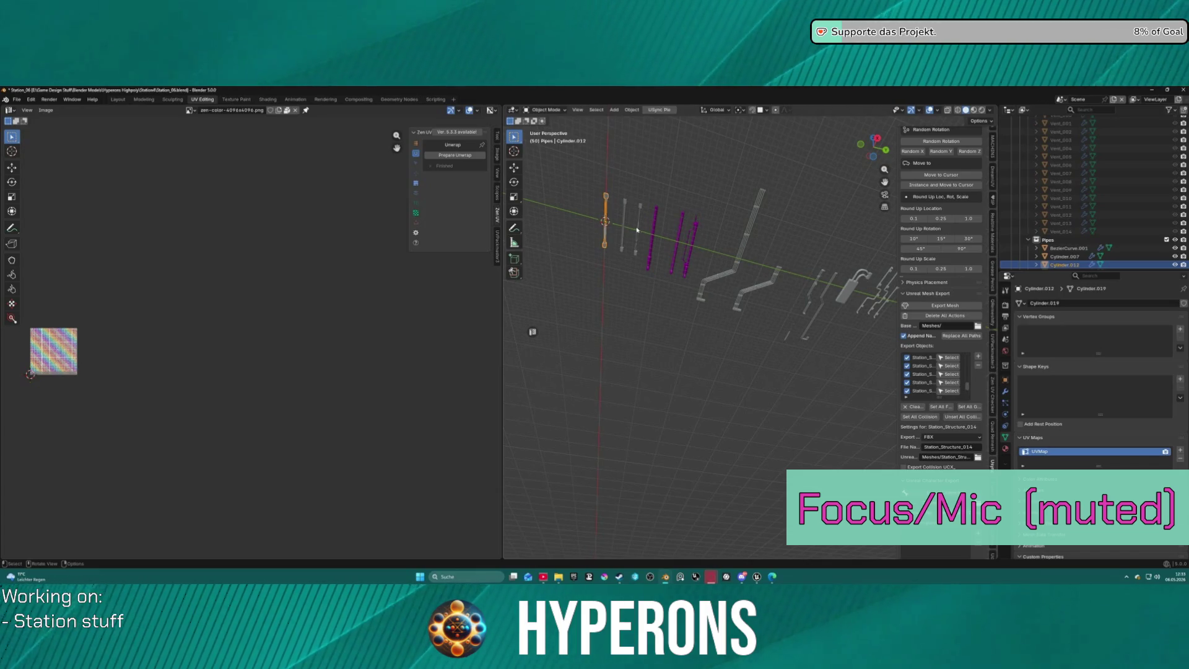
{"action": "scroll", "coordinate": [637, 230], "scroll_direction": "up", "scroll_amount": 3}
{"action": "middle_click_drag", "start_coordinate": [637, 229], "coordinate": [703, 303], "text": "shift"}
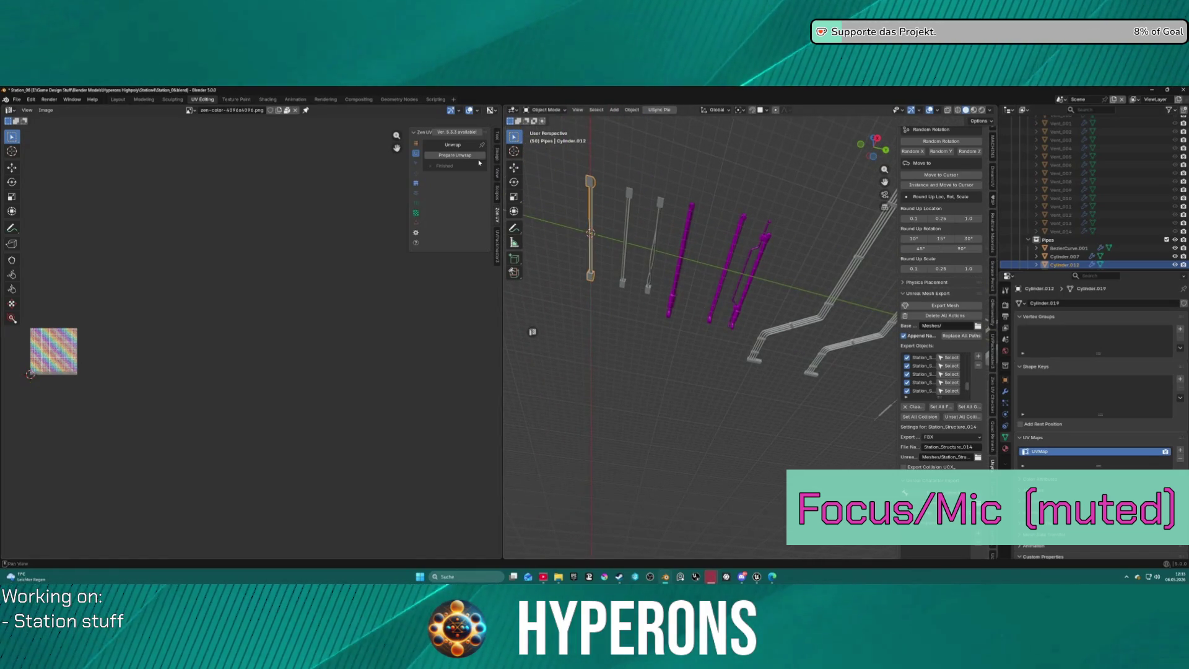
{"action": "key", "text": "Tab"}
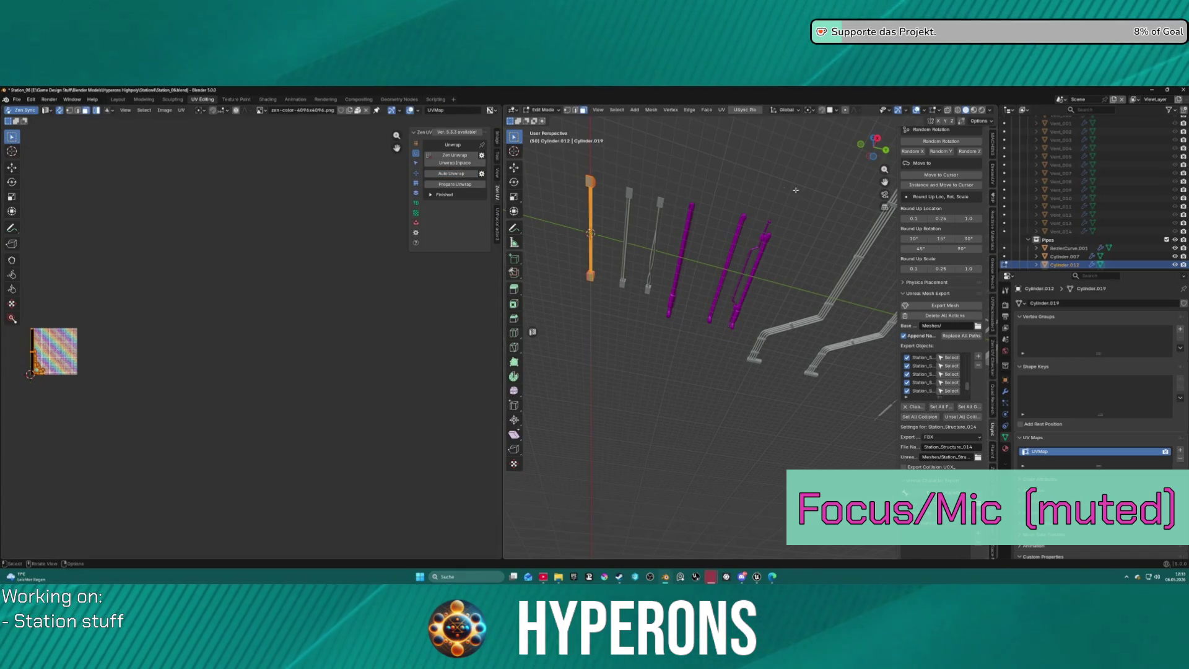
{"action": "scroll", "coordinate": [1095, 223], "scroll_direction": "down", "scroll_amount": 10}
{"action": "scroll", "coordinate": [1095, 223], "scroll_direction": "up", "scroll_amount": 8}
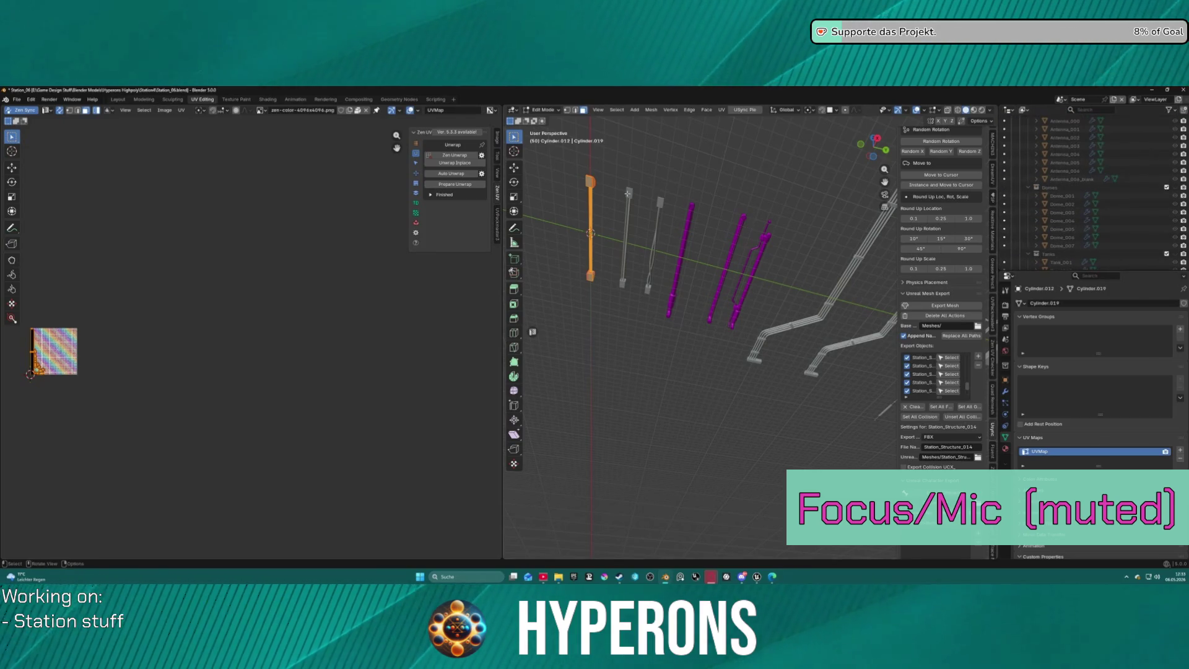
{"action": "key", "text": "Tab"}
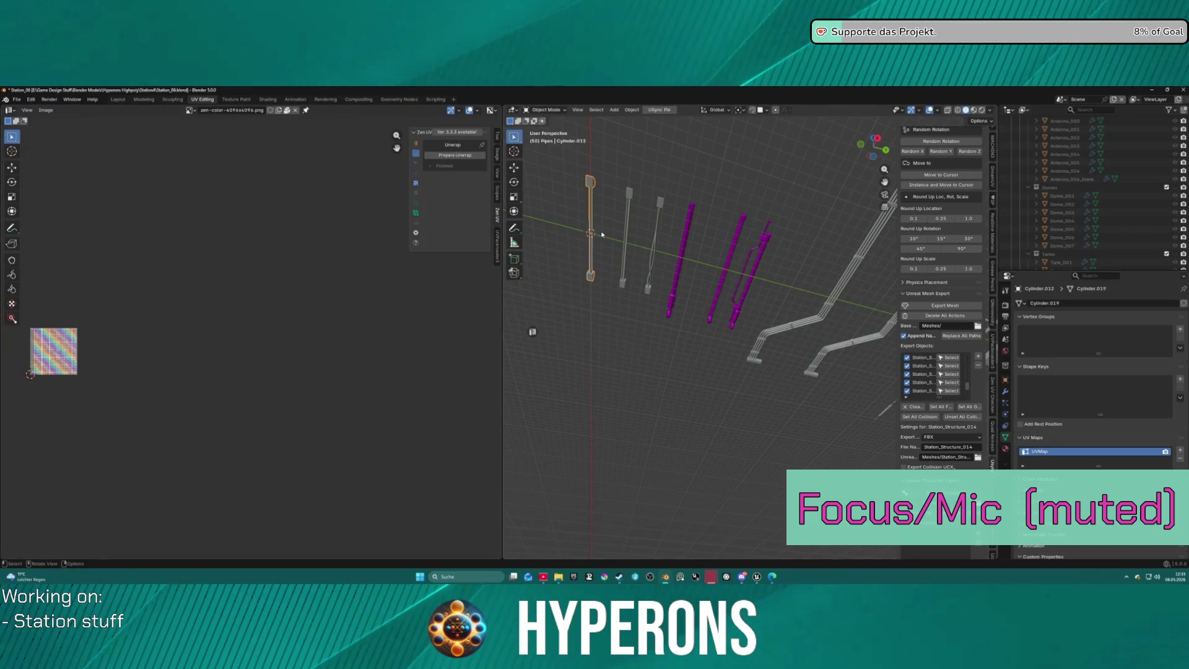
Auto-unwrap the next grey cylinder's UVs with Zen UV Auto Unwrap.
{"action": "left_click", "coordinate": [630, 194]}
{"action": "key", "text": "Tab"}
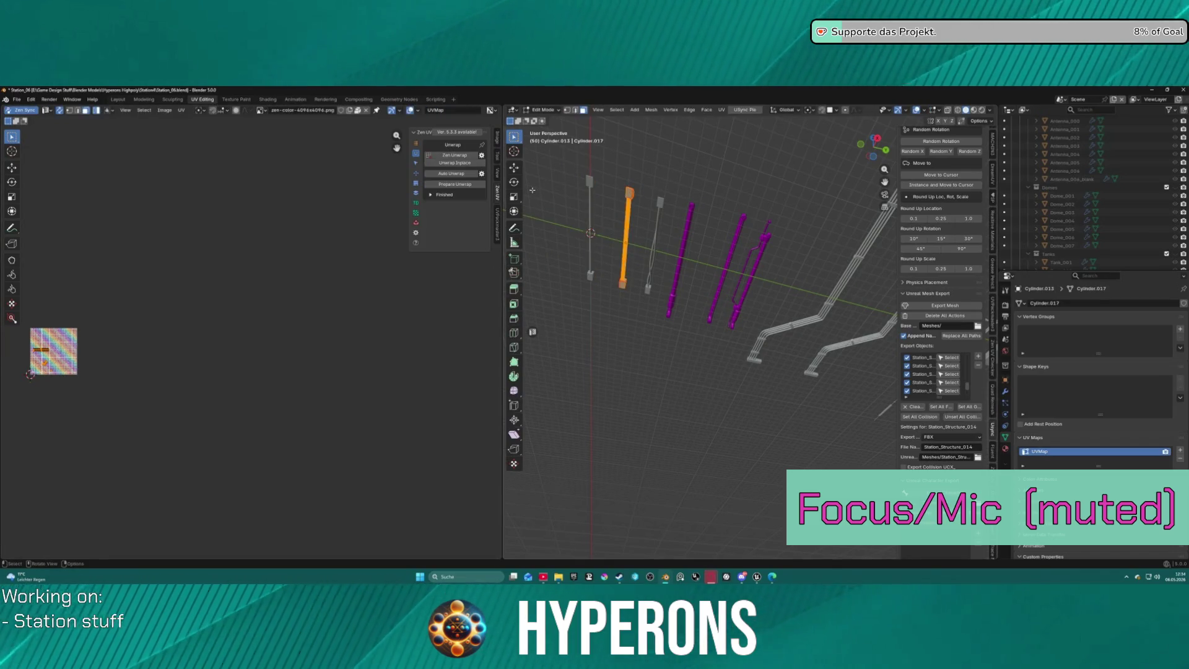
{"action": "left_click", "coordinate": [457, 177]}
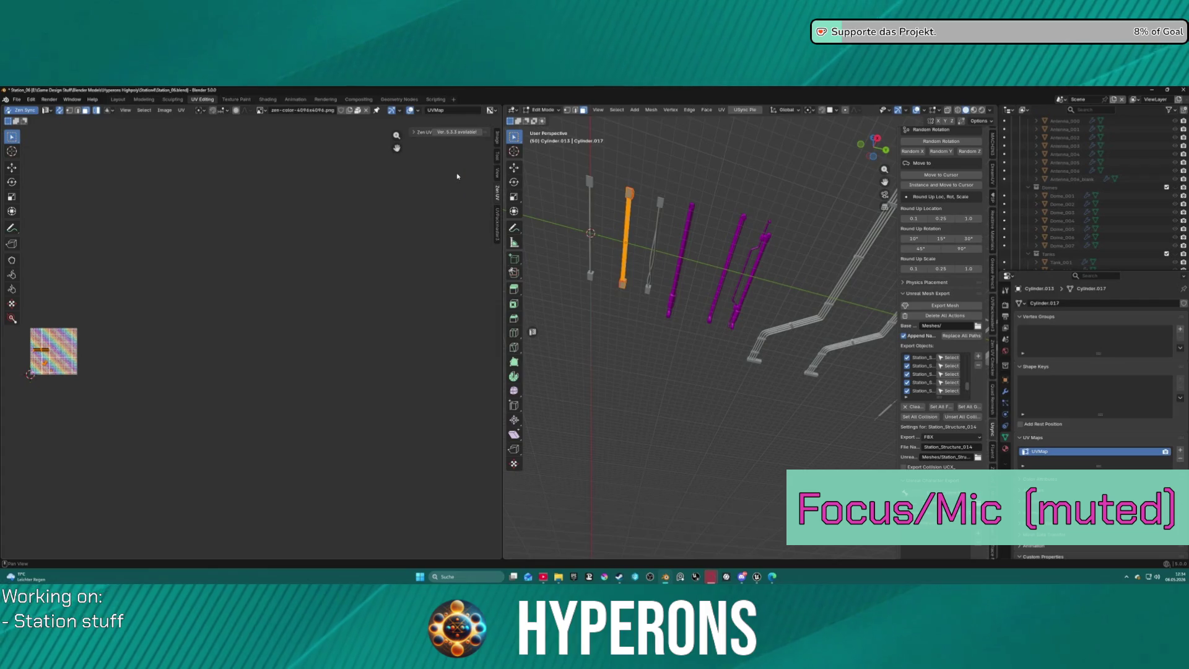
{"action": "key", "text": "ctrl+Tab"}
{"action": "left_click", "coordinate": [606, 203]}
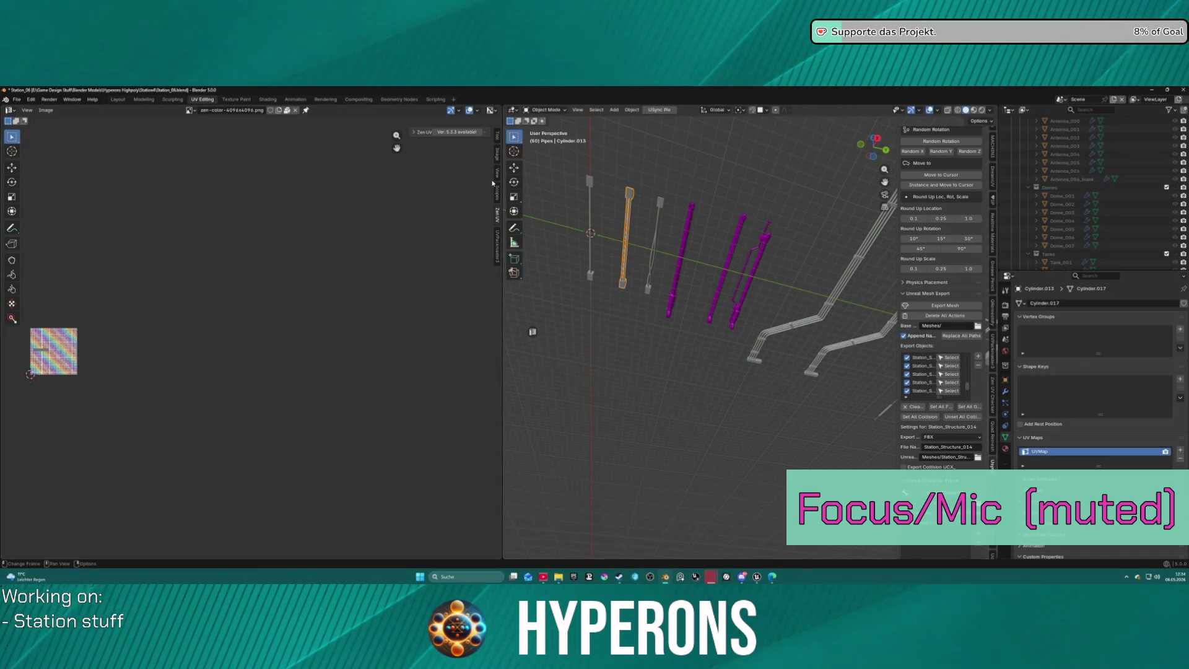
{"action": "left_click", "coordinate": [429, 133]}
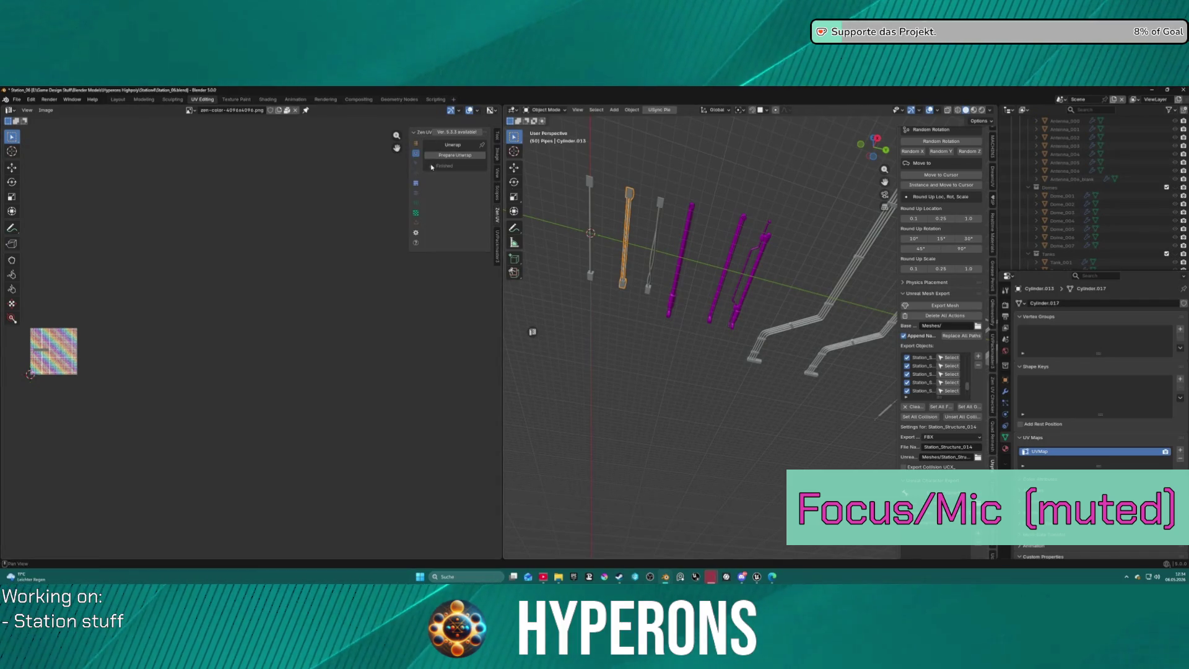
{"action": "key", "text": "Tab"}
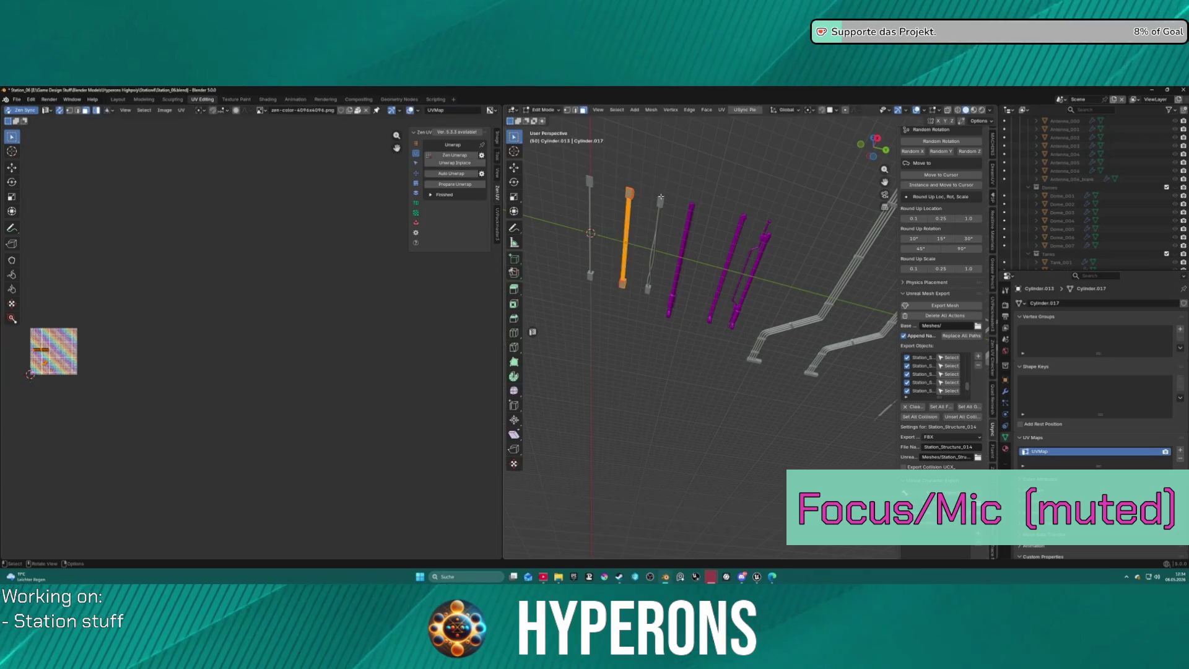
{"action": "left_click", "coordinate": [469, 174]}
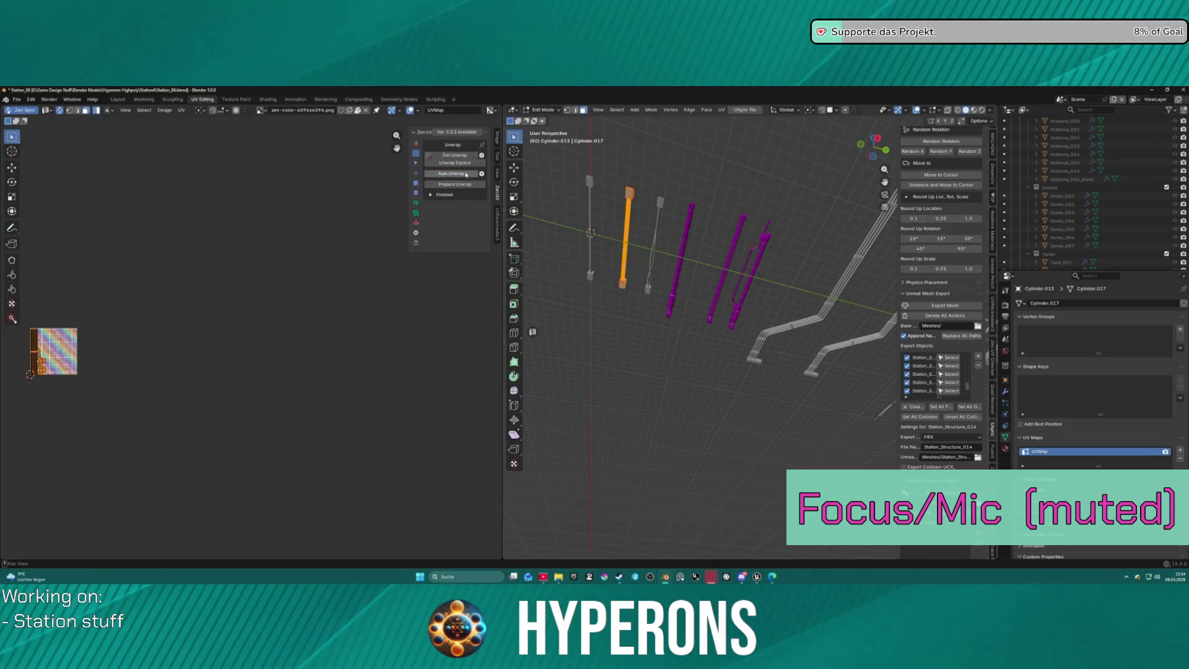
{"action": "key", "text": "Tab"}
Check Cylinder.015 (all geometry selected) and SmallGreebles.044 in Edit Mode.
{"action": "left_click", "coordinate": [661, 202]}
{"action": "key", "text": "Tab"}
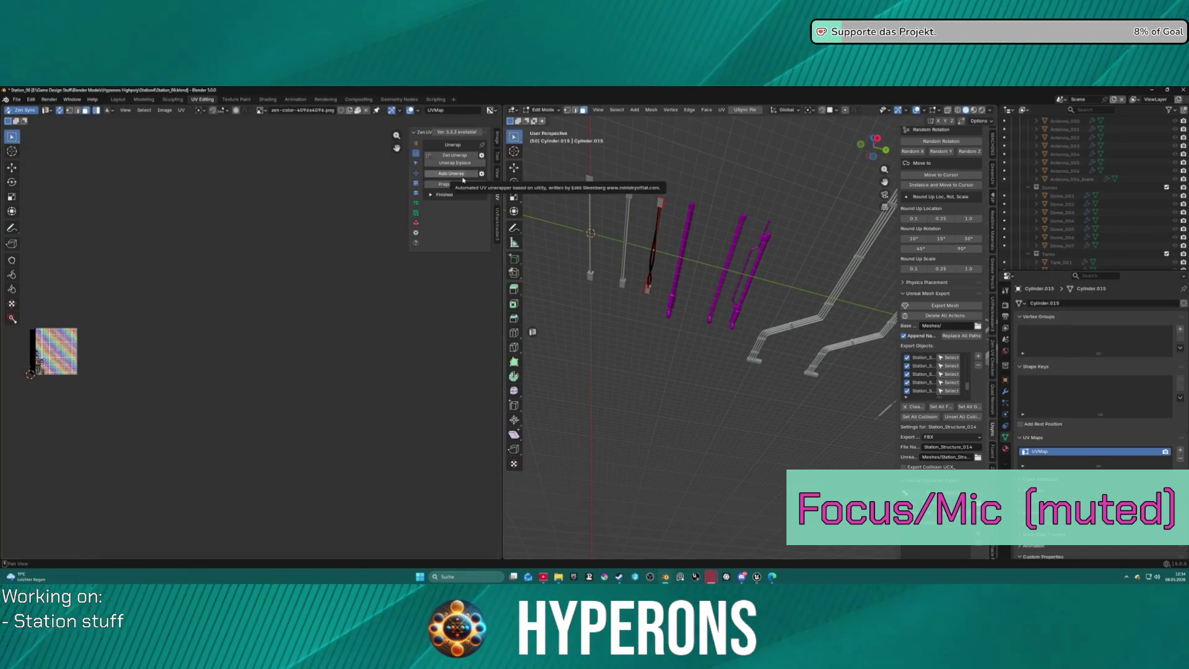
{"action": "key", "text": "a"}
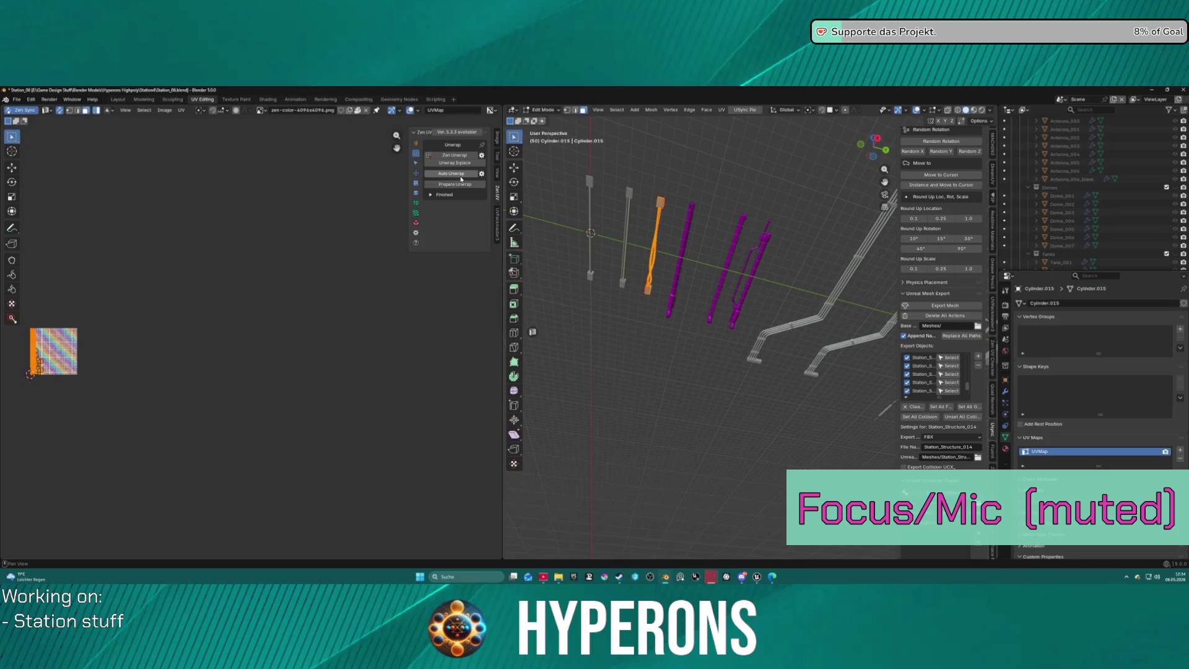
{"action": "key", "text": "Tab"}
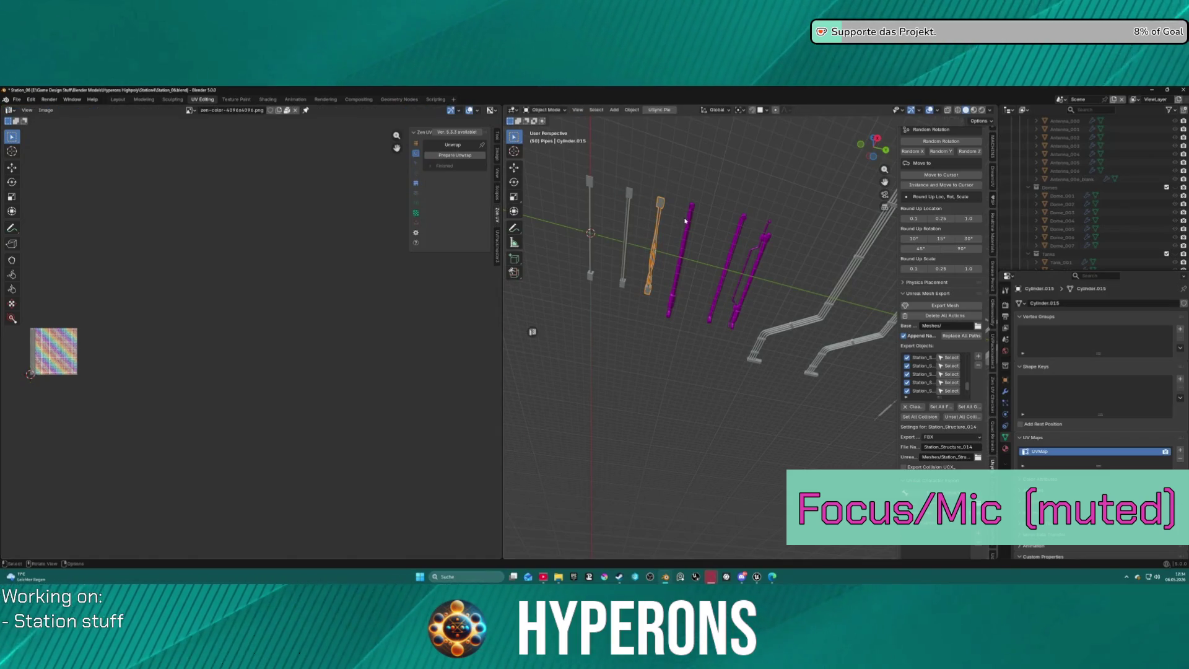
{"action": "left_click", "coordinate": [689, 223]}
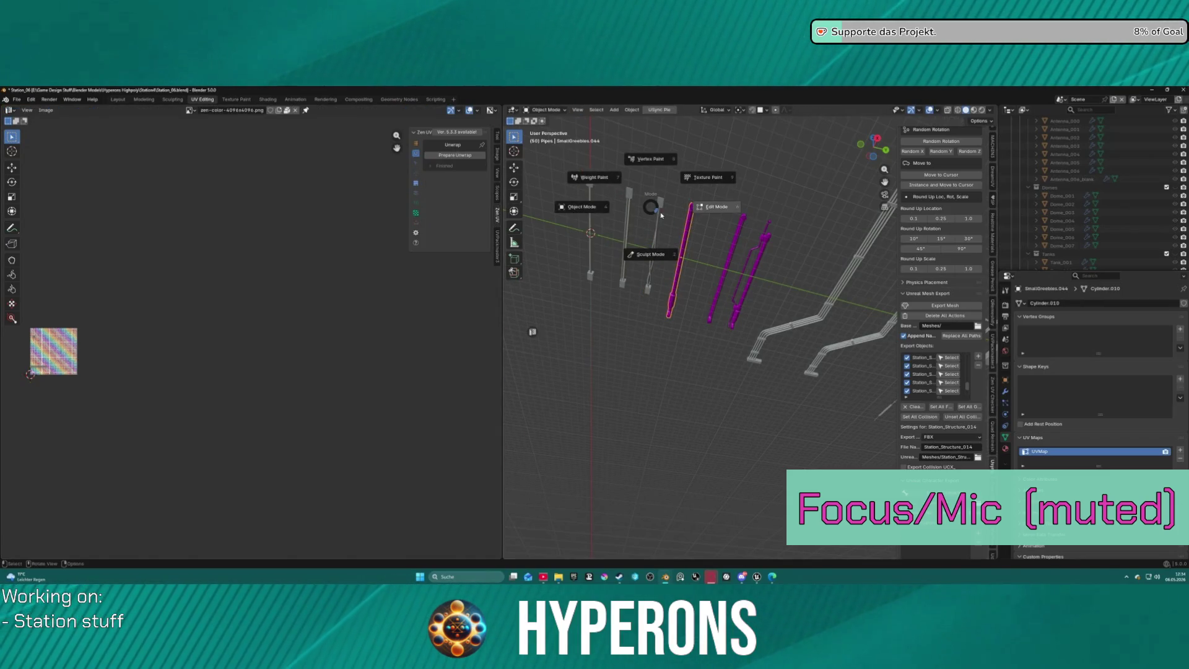
{"action": "left_click", "coordinate": [708, 211]}
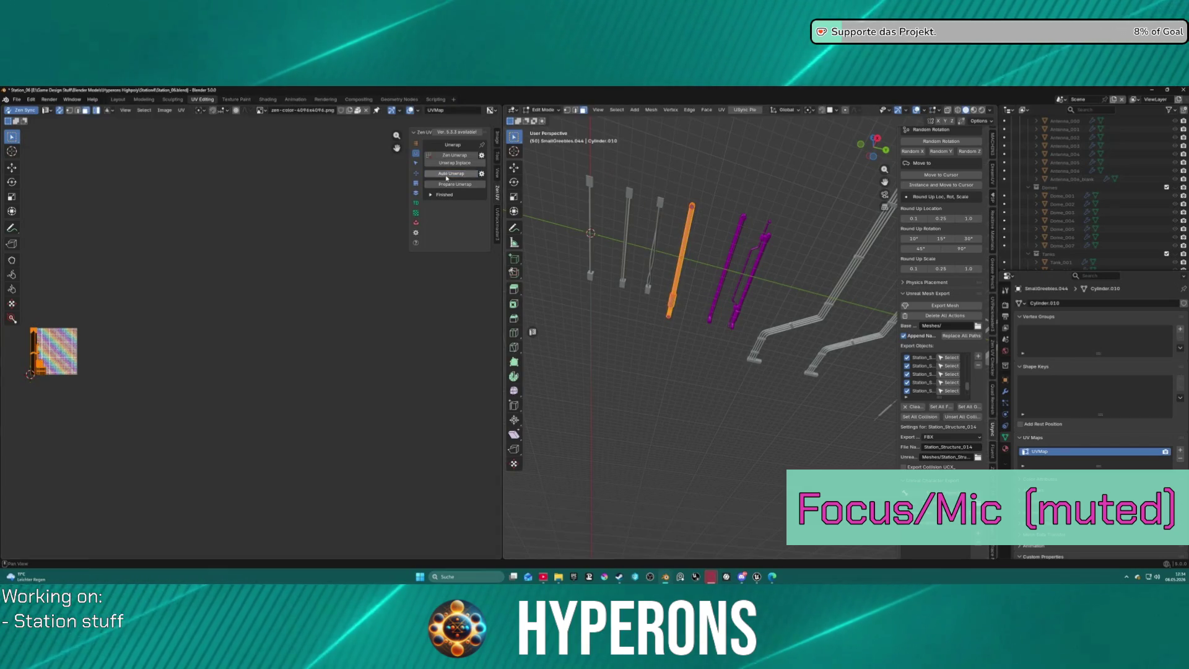
{"action": "key", "text": "Tab"}
{"action": "left_click", "coordinate": [598, 205]}
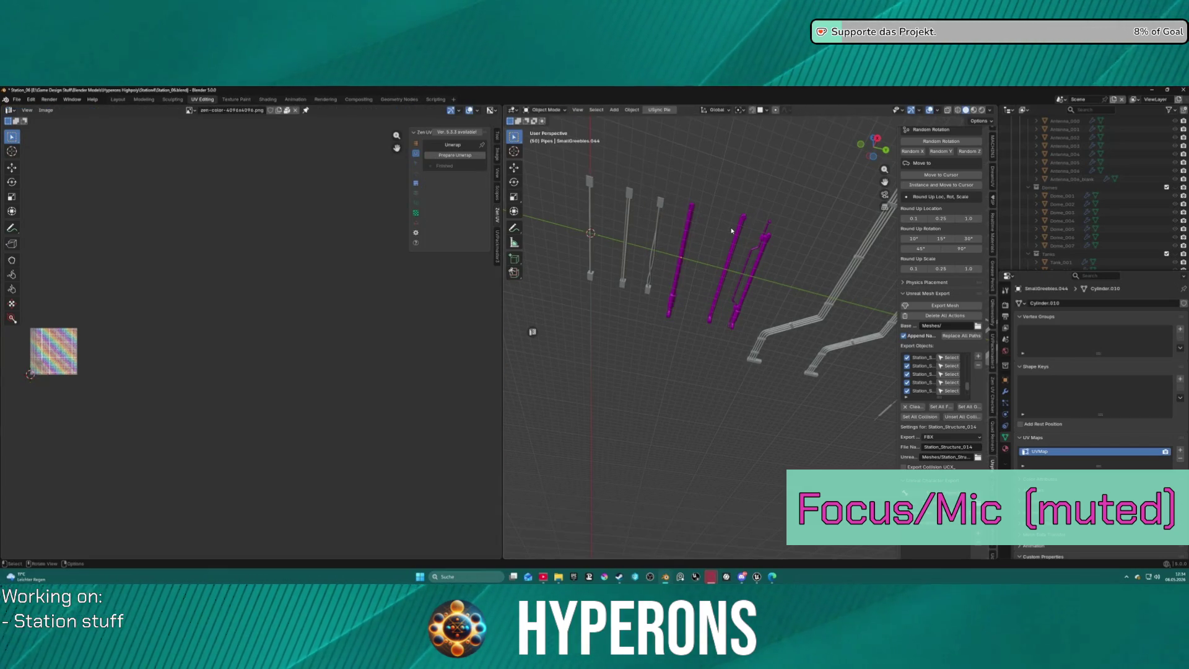
Check the pipes SmallGreebles.045 and SmallGreebles.043 in Edit Mode.
{"action": "left_click", "coordinate": [736, 238]}
{"action": "middle_click_drag", "start_coordinate": [800, 220], "coordinate": [498, 166]}
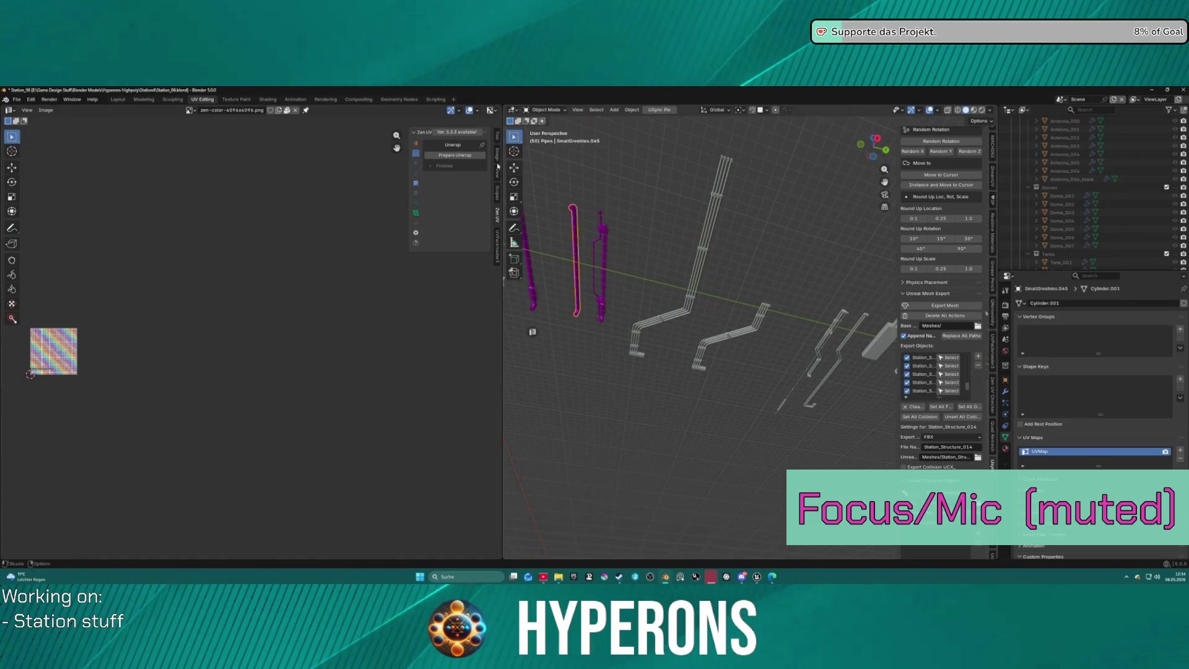
{"action": "key", "text": "Tab"}
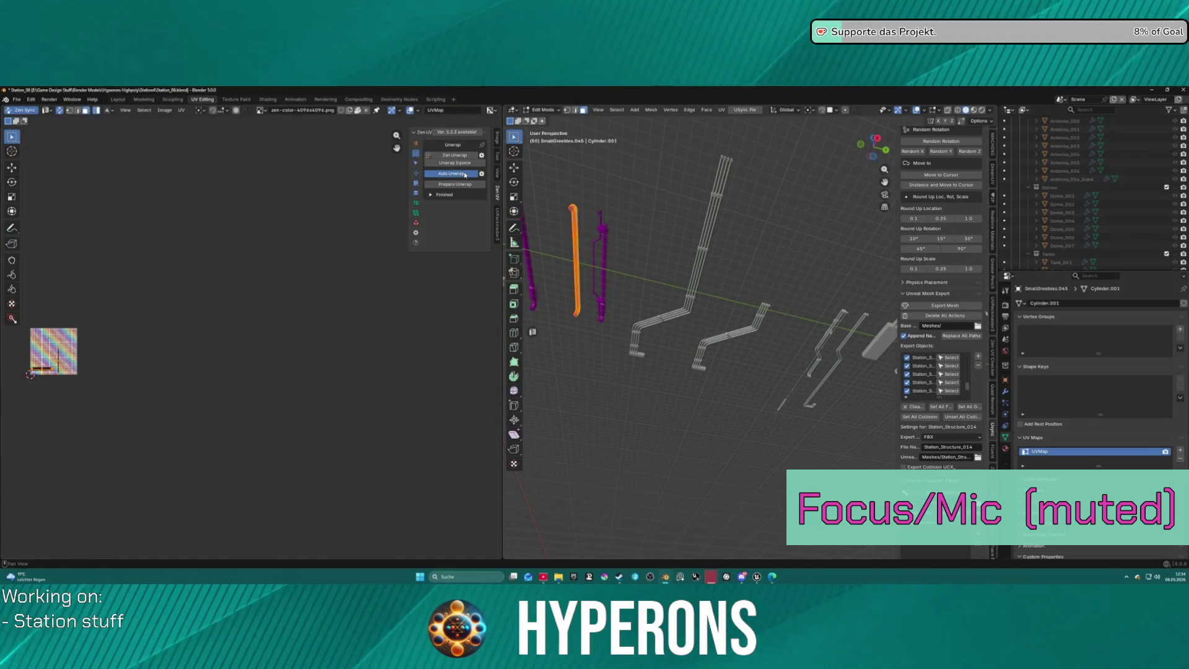
{"action": "key", "text": "ctrl+Tab"}
{"action": "left_click", "coordinate": [592, 207]}
{"action": "left_click", "coordinate": [604, 229]}
{"action": "key", "text": "ctrl+Tab"}
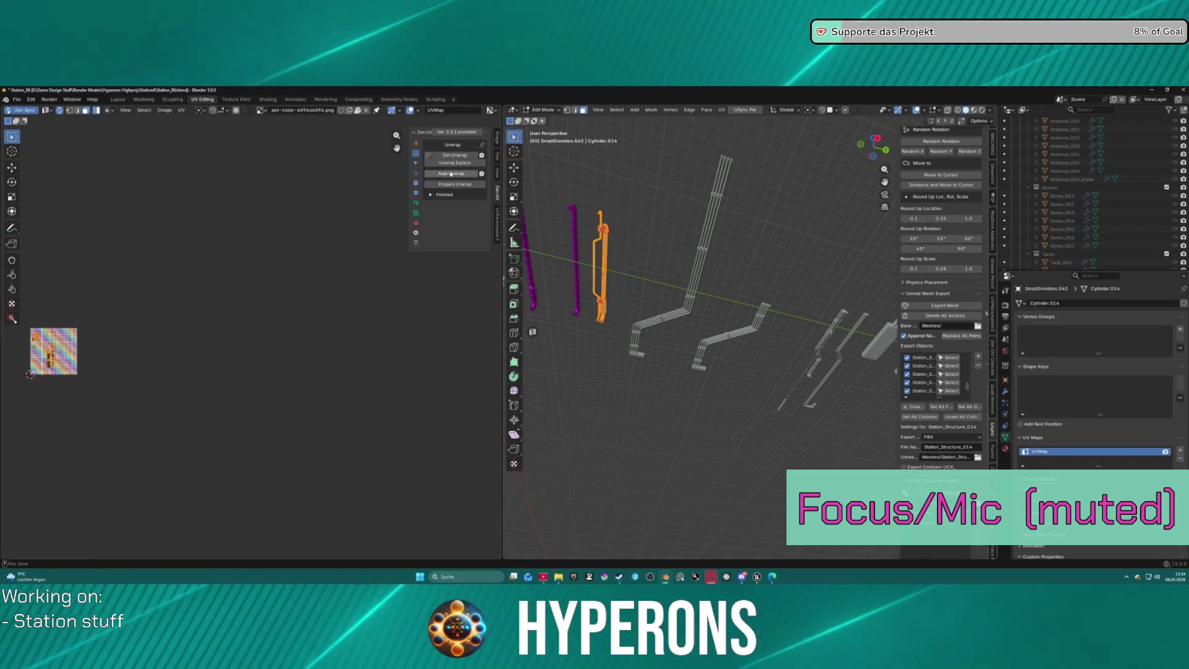
{"action": "key", "text": "ctrl+Tab"}
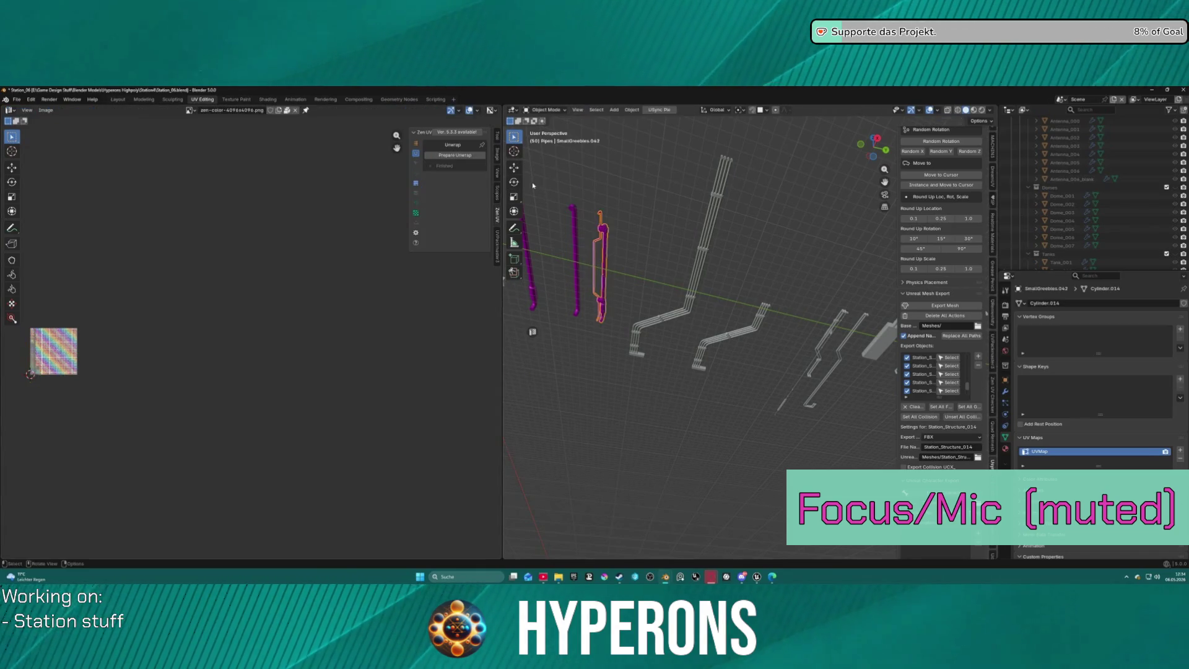
Auto-unwrap the long bent pipe Cylinder.007 and the next grey pipe.
{"action": "left_click", "coordinate": [705, 202]}
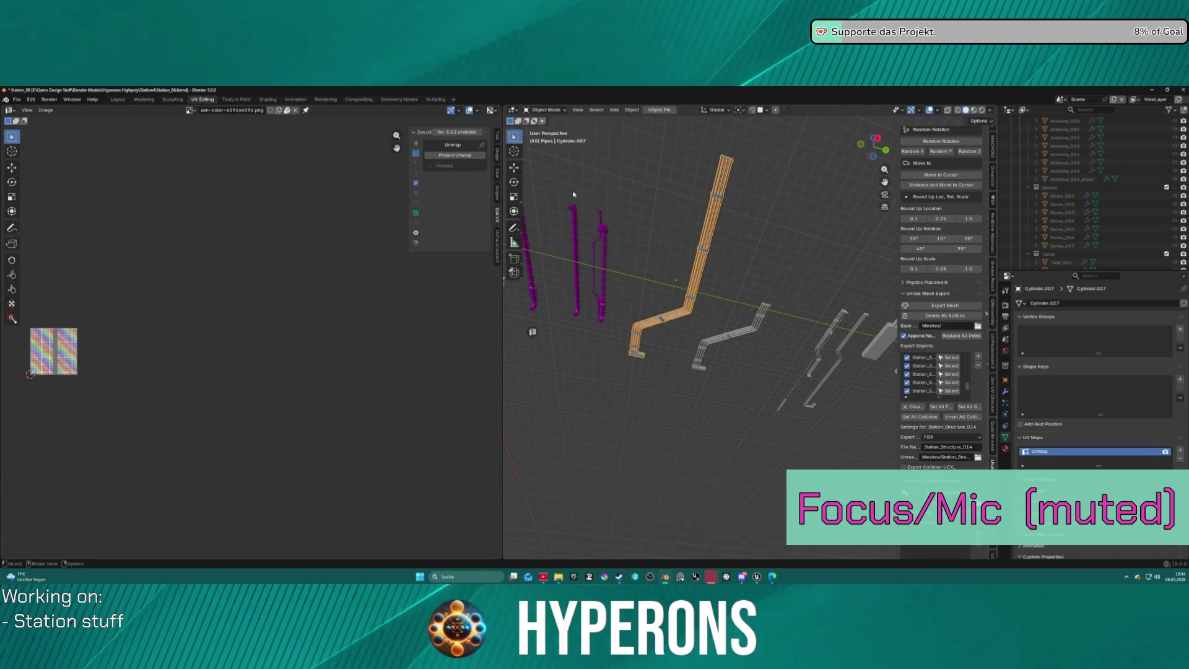
{"action": "key", "text": "ctrl+Tab"}
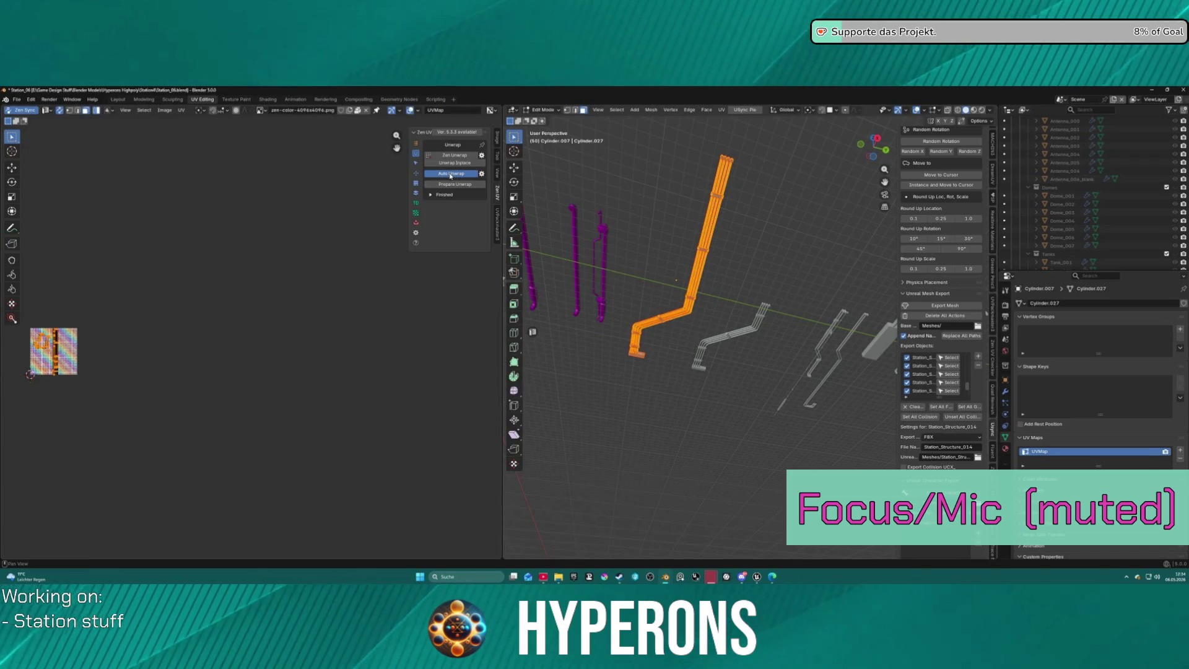
{"action": "left_click", "coordinate": [450, 175]}
{"action": "left_click", "coordinate": [517, 193]}
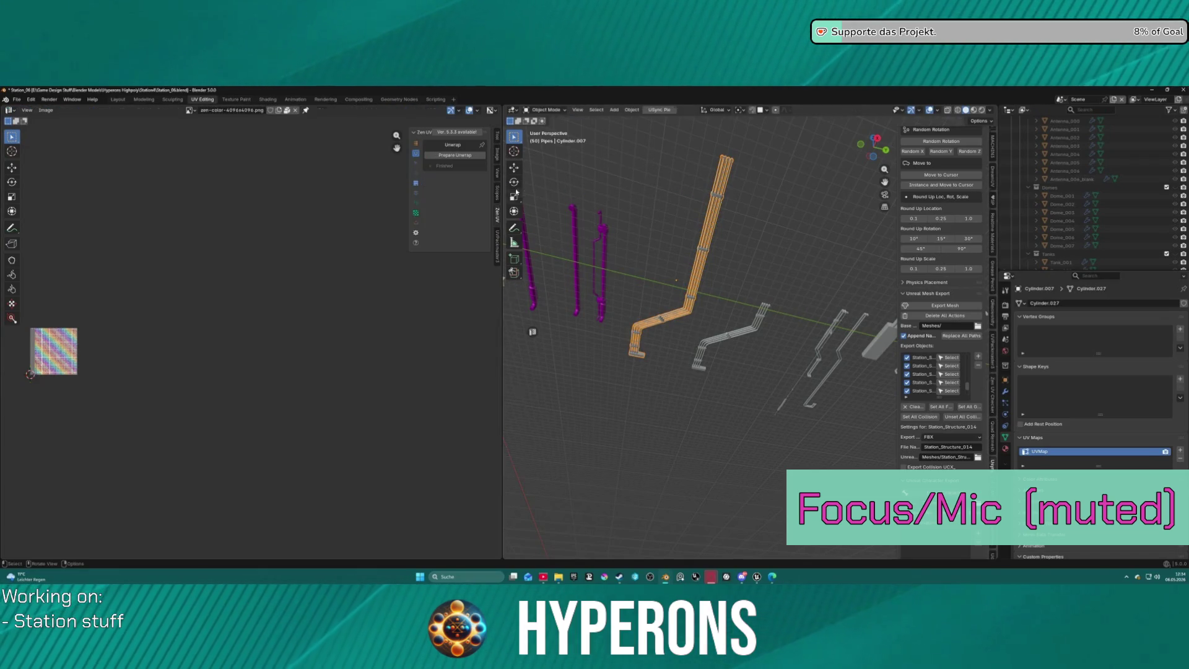
{"action": "left_click", "coordinate": [766, 316]}
{"action": "key", "text": "ctrl+Tab"}
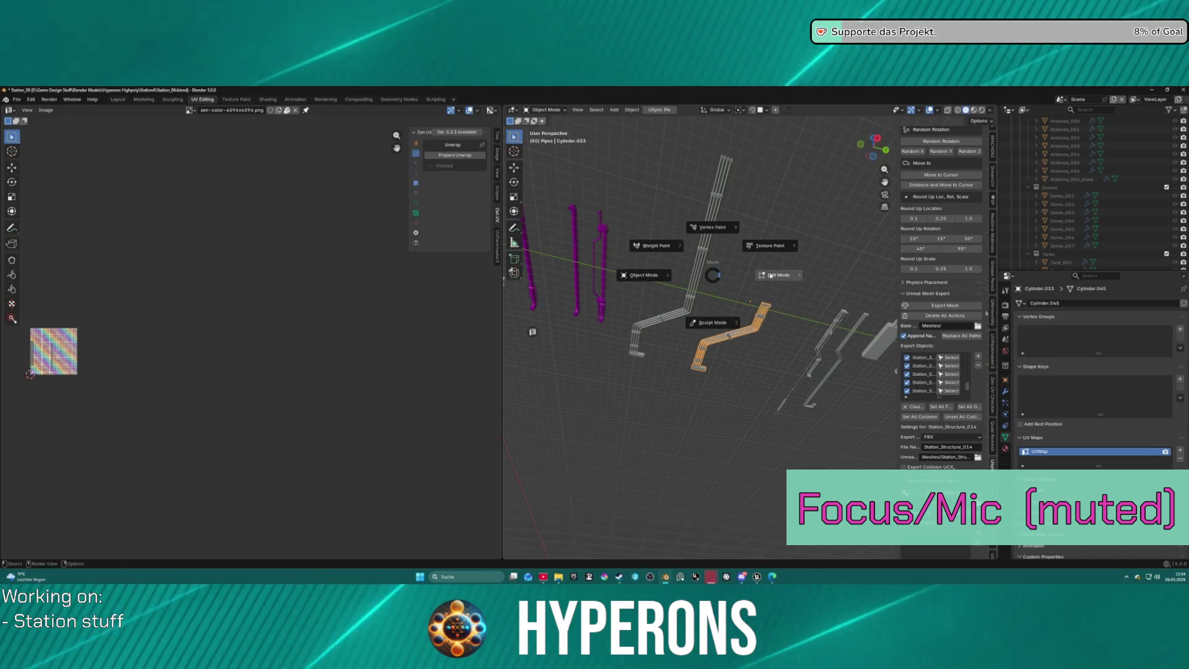
{"action": "left_click", "coordinate": [770, 276]}
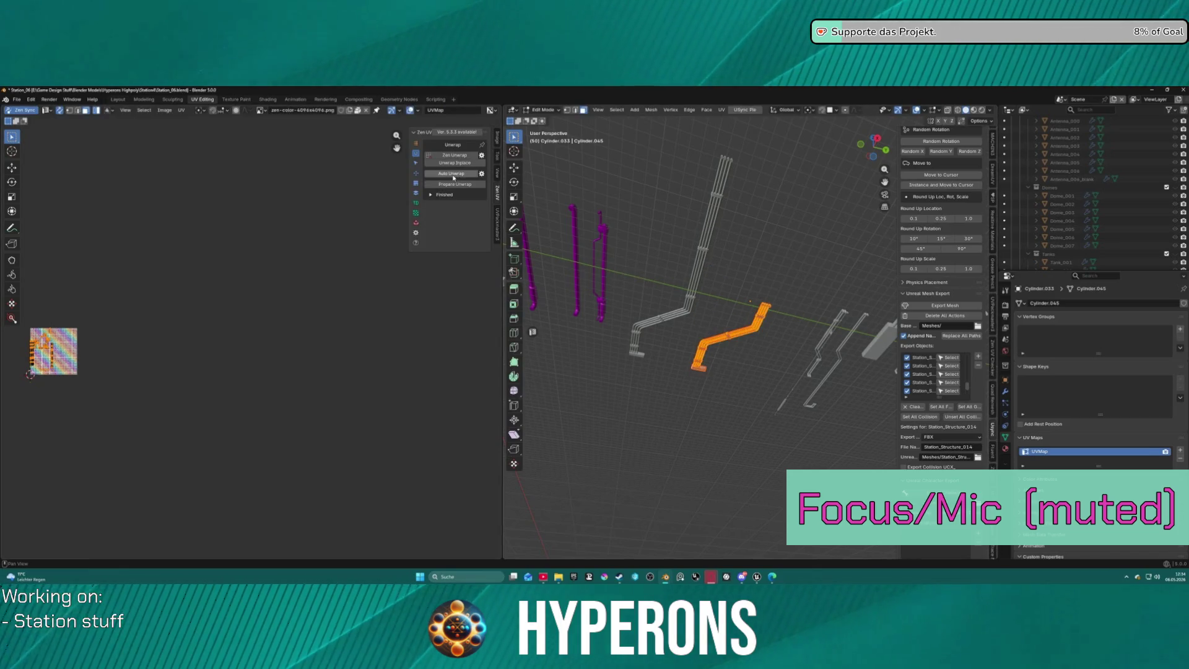
{"action": "left_click", "coordinate": [454, 174]}
{"action": "key", "text": "ctrl+Tab"}
{"action": "left_click", "coordinate": [782, 268]}
Auto-unwrap the vertical pipe Cylinder.038 and check Cylinder.025 in Edit Mode.
{"action": "middle_click_drag", "start_coordinate": [782, 268], "coordinate": [644, 279]}
{"action": "left_click", "coordinate": [618, 291]}
{"action": "key", "text": "ctrl+Tab"}
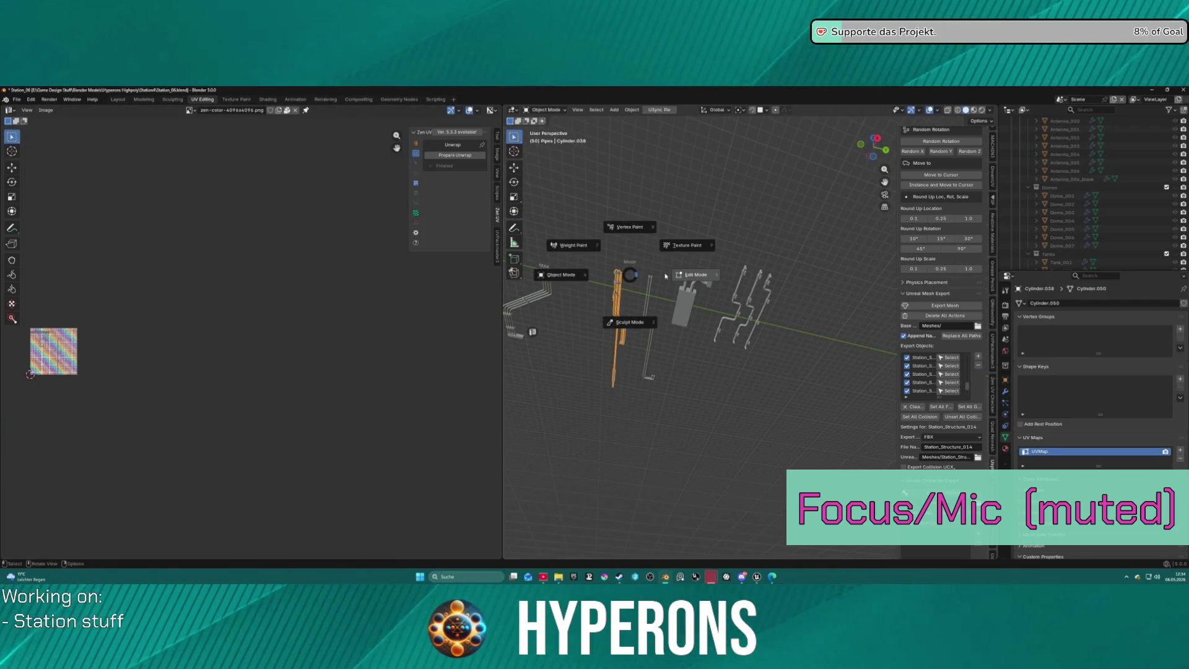
{"action": "left_click", "coordinate": [681, 273]}
{"action": "left_click", "coordinate": [447, 174]}
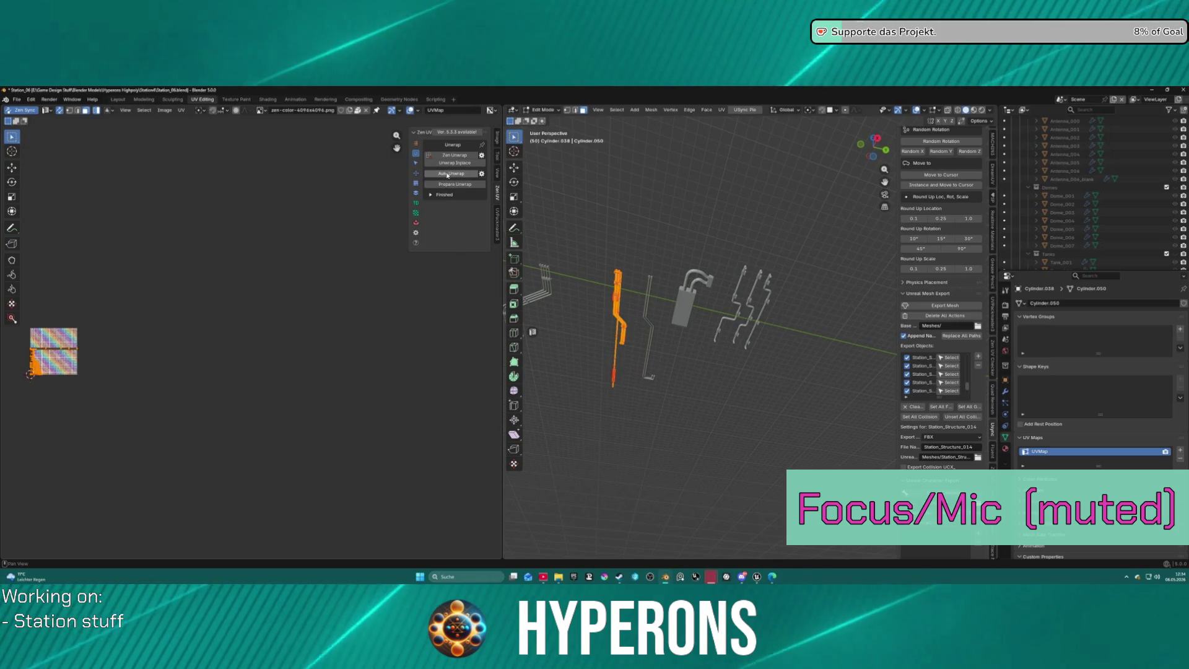
{"action": "key", "text": "ctrl+Tab"}
{"action": "left_click", "coordinate": [587, 219]}
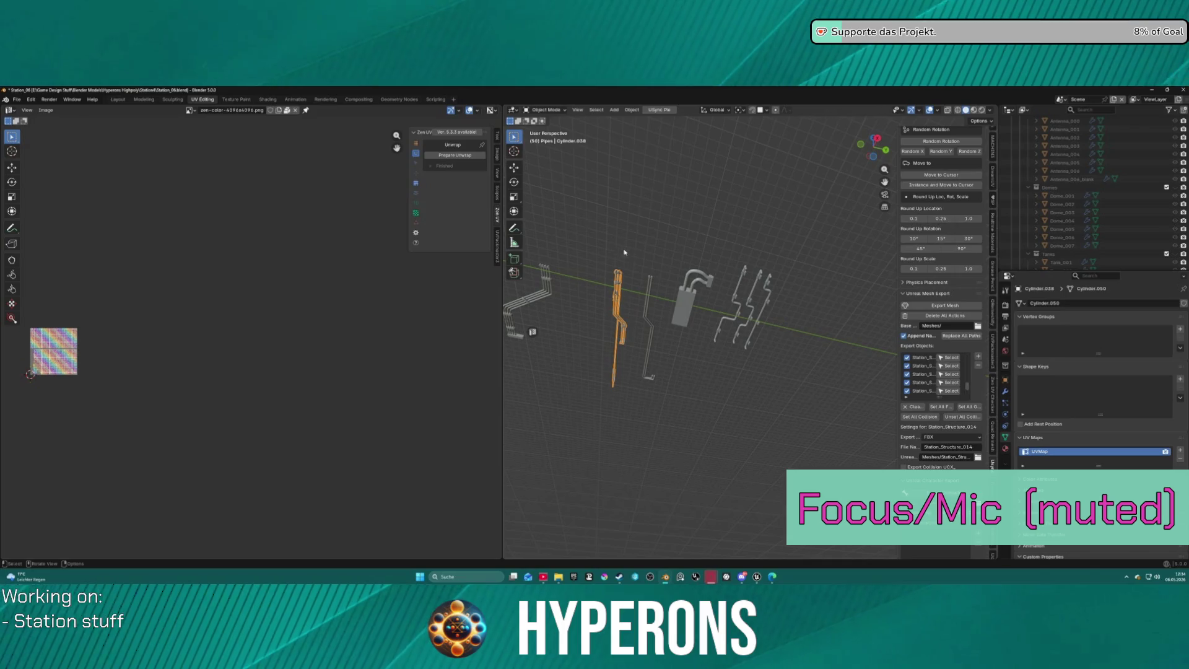
{"action": "left_click", "coordinate": [648, 286]}
{"action": "key", "text": "ctrl+Tab"}
{"action": "left_click", "coordinate": [679, 238]}
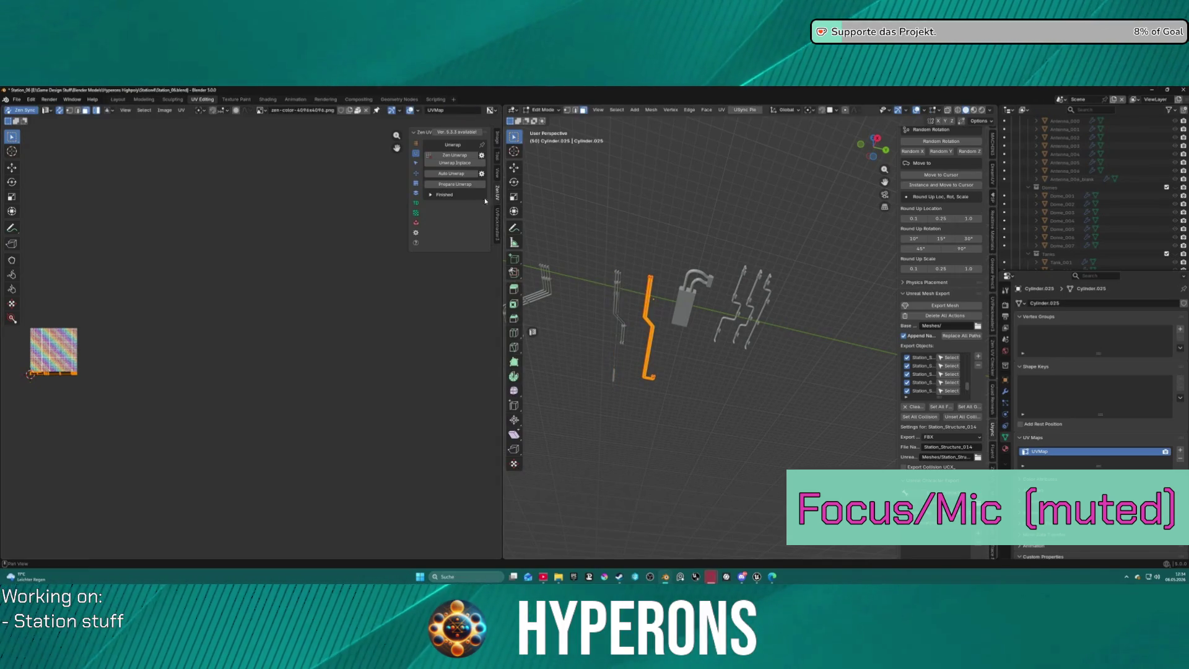
{"action": "key", "text": "ctrl+Tab"}
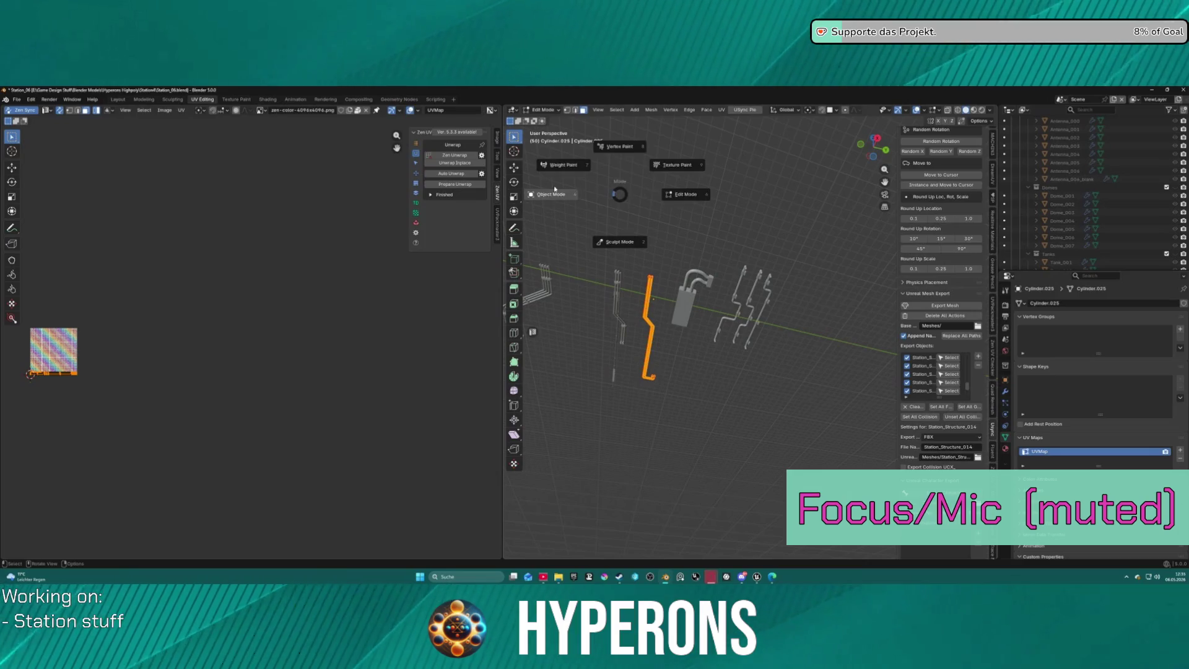
{"action": "left_click", "coordinate": [657, 251]}
Check the bent pipe BezierCurve.001 in Edit Mode.
{"action": "left_click", "coordinate": [685, 290]}
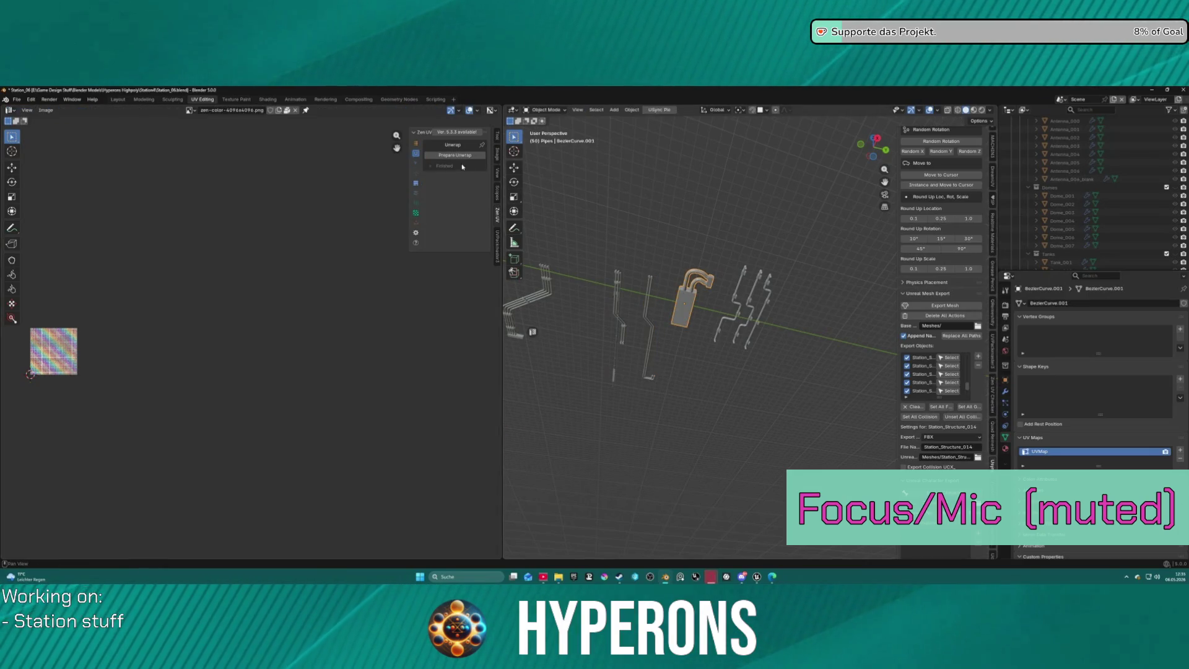
{"action": "key", "text": "ctrl+Tab"}
{"action": "left_click", "coordinate": [687, 191]}
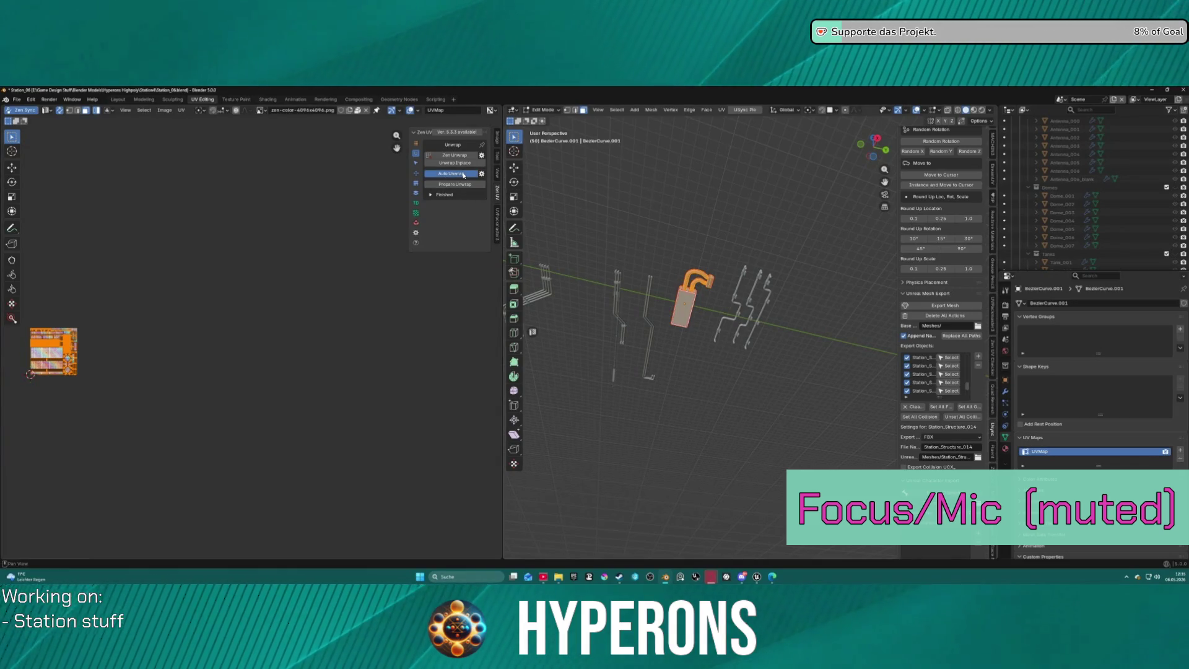
{"action": "key", "text": "ctrl+Tab"}
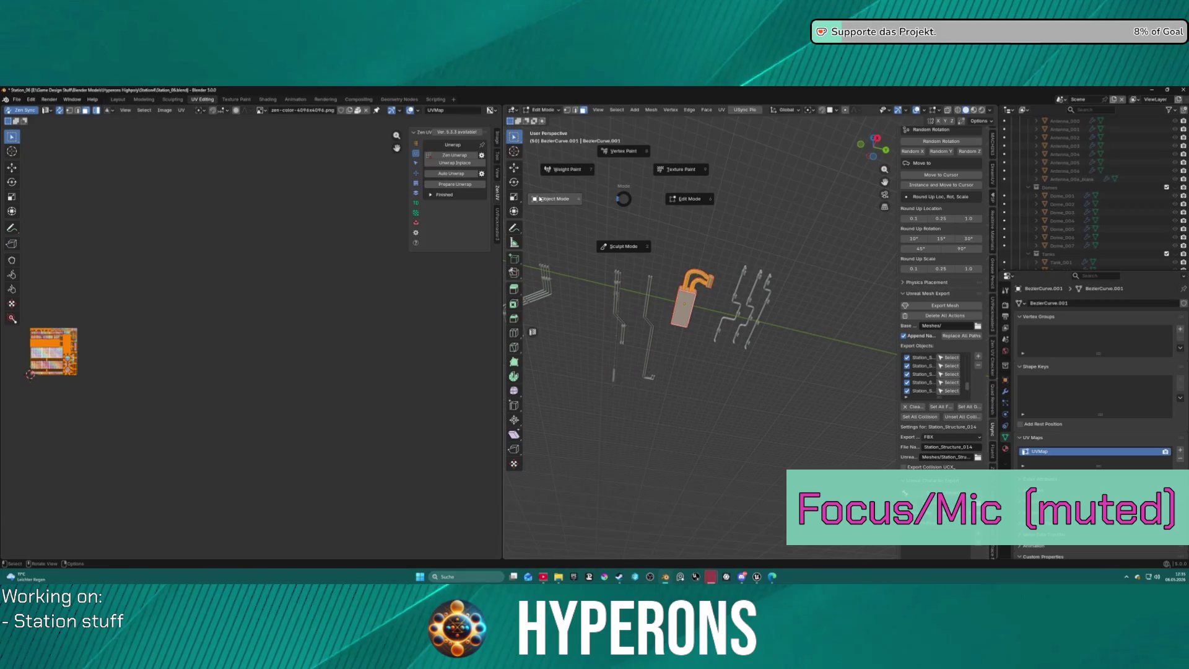
{"action": "left_click", "coordinate": [575, 199]}
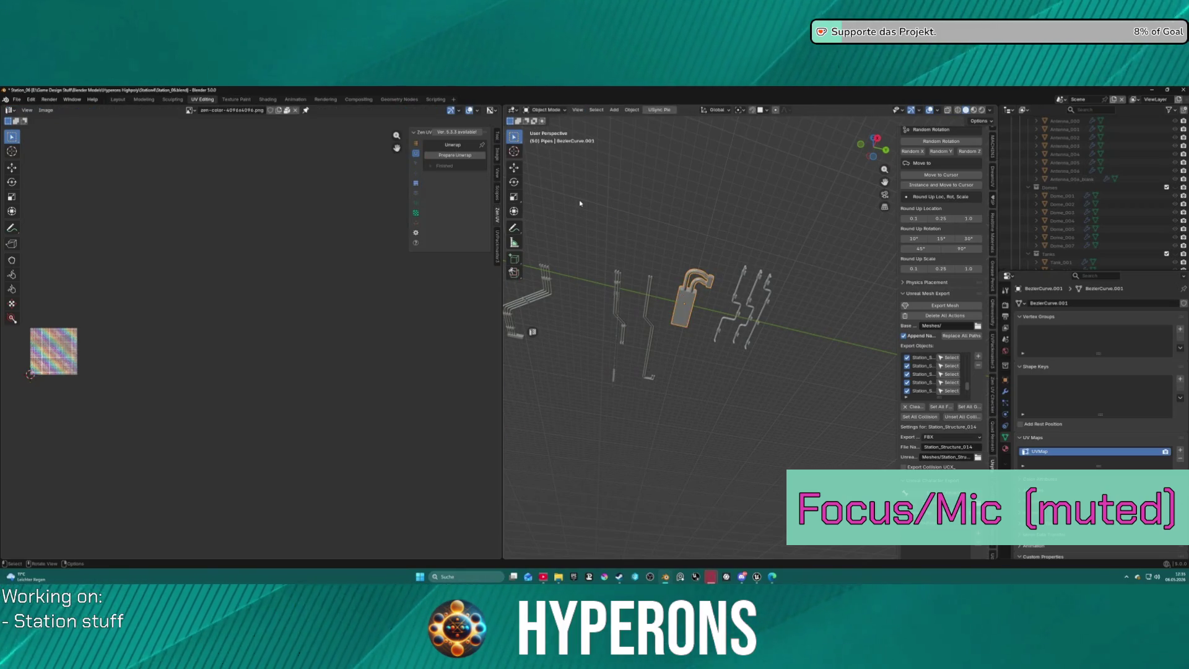
Auto-unwrap the whole right-hand pipe group's UVs.
{"action": "left_click", "coordinate": [742, 283]}
{"action": "key", "text": "ctrl+Tab"}
{"action": "left_click", "coordinate": [728, 263]}
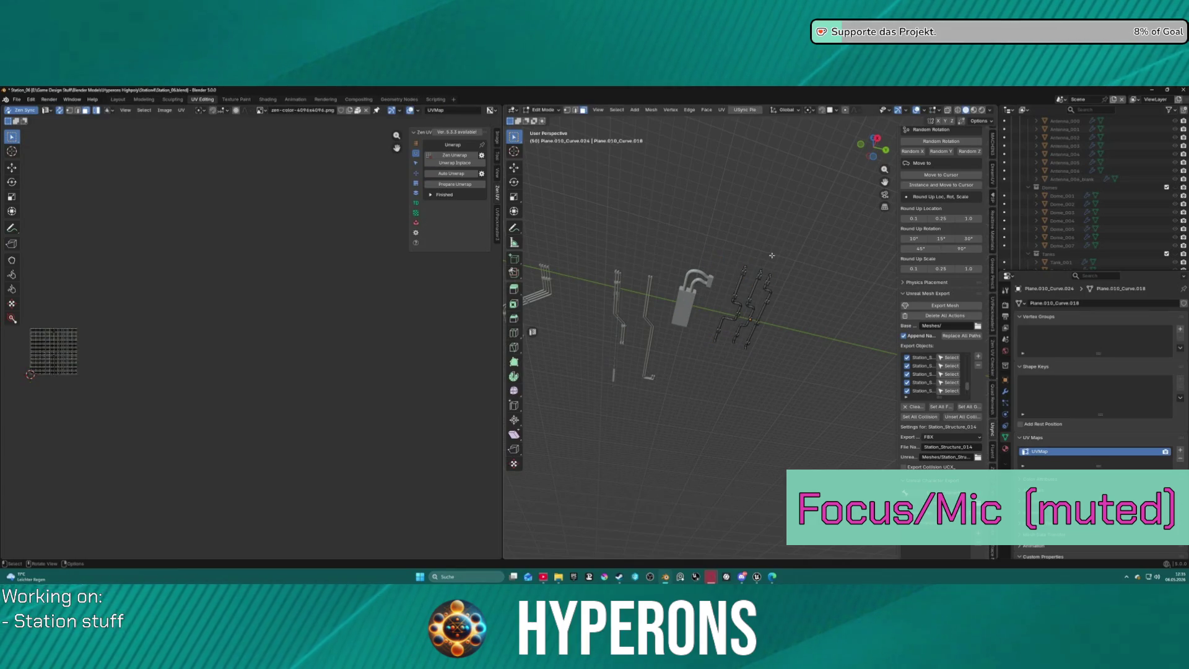
{"action": "left_click", "coordinate": [454, 174]}
{"action": "left_click", "coordinate": [455, 174]}
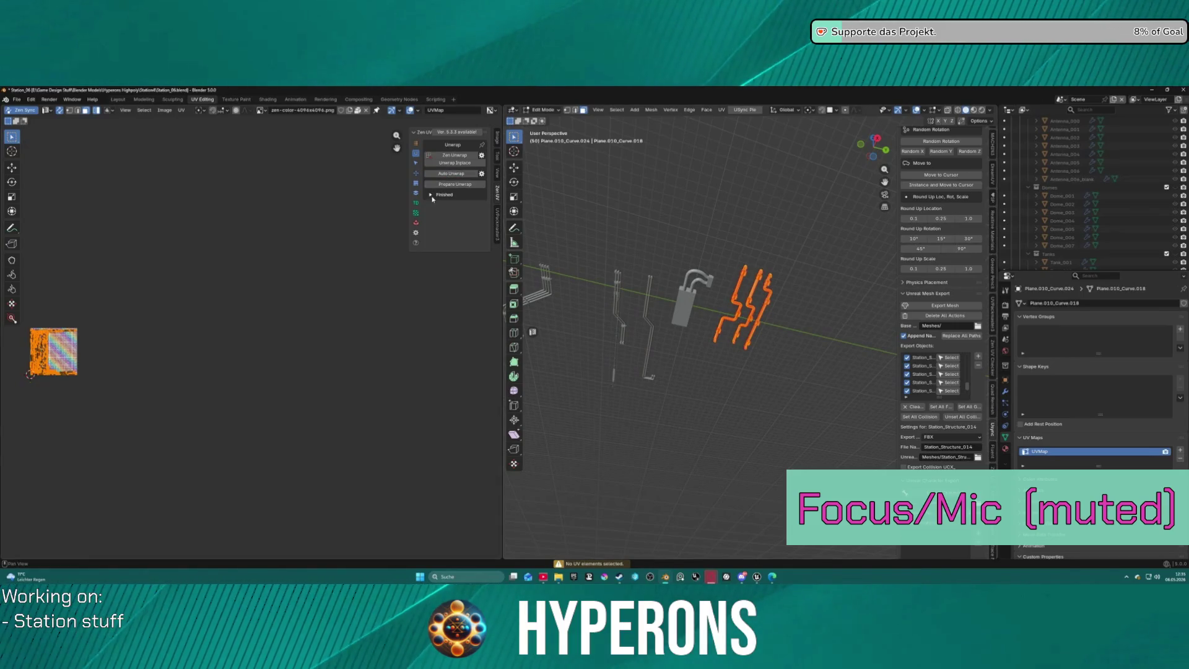
{"action": "key", "text": "ctrl+Tab"}
{"action": "left_click", "coordinate": [595, 199]}
{"action": "middle_click_drag", "start_coordinate": [619, 248], "coordinate": [762, 310]}
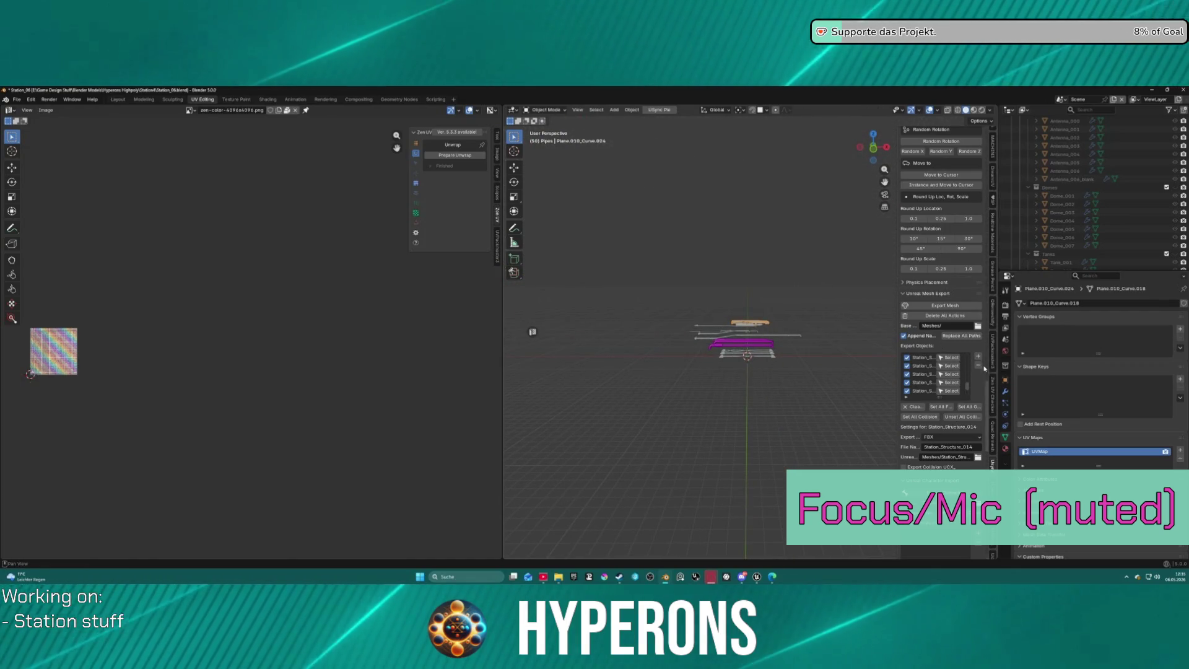
Clear the Unreal Mesh Export list and box-select all the pipe objects.
{"action": "left_click", "coordinate": [922, 408]}
{"action": "left_click_drag", "start_coordinate": [675, 281], "coordinate": [797, 403]}
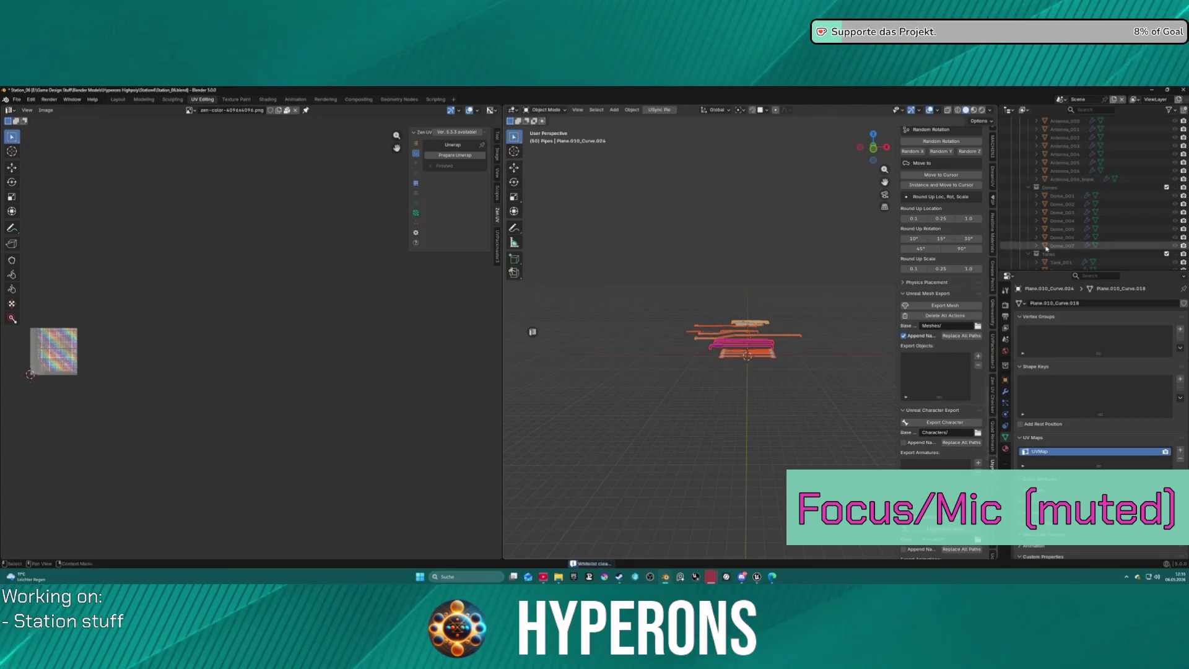
{"action": "scroll", "coordinate": [1079, 188], "scroll_direction": "down", "scroll_amount": 6}
{"action": "scroll", "coordinate": [1079, 188], "scroll_direction": "down", "scroll_amount": 10}
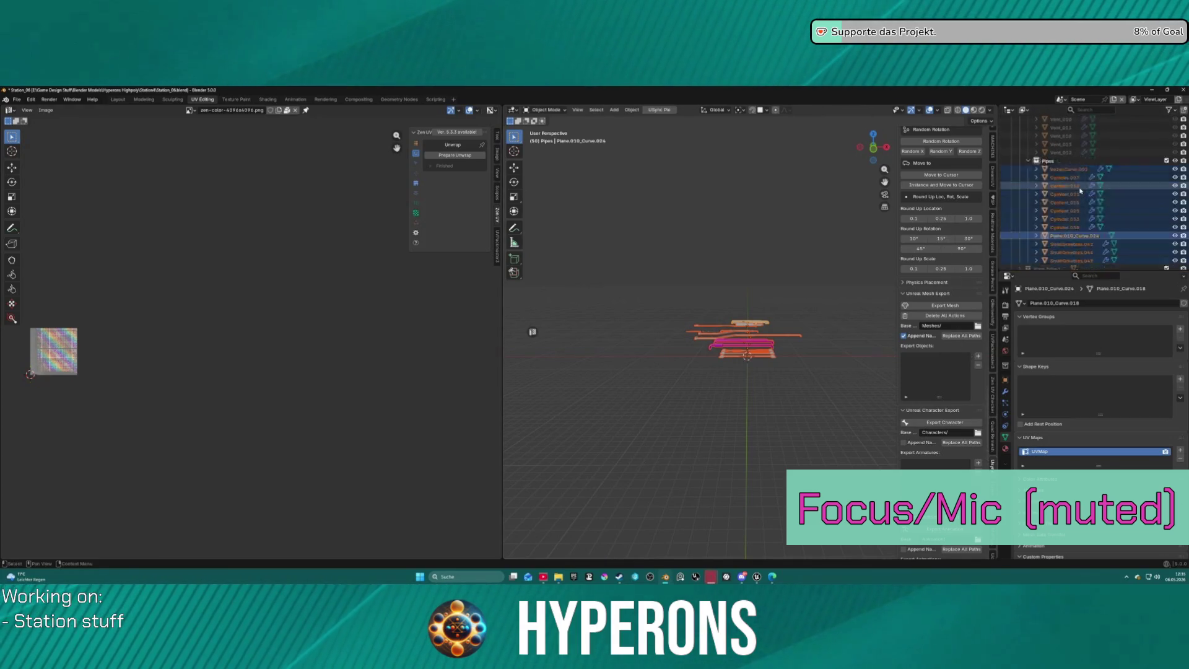
{"action": "scroll", "coordinate": [1068, 143], "scroll_direction": "up", "scroll_amount": 2}
Rename BezierCurve.001 to Station_Pipe and select the pipes from Cylinder.007 through Station_Pipe.
{"action": "double_click", "coordinate": [1061, 188]}
{"action": "type", "text": "Station_Pipe"}
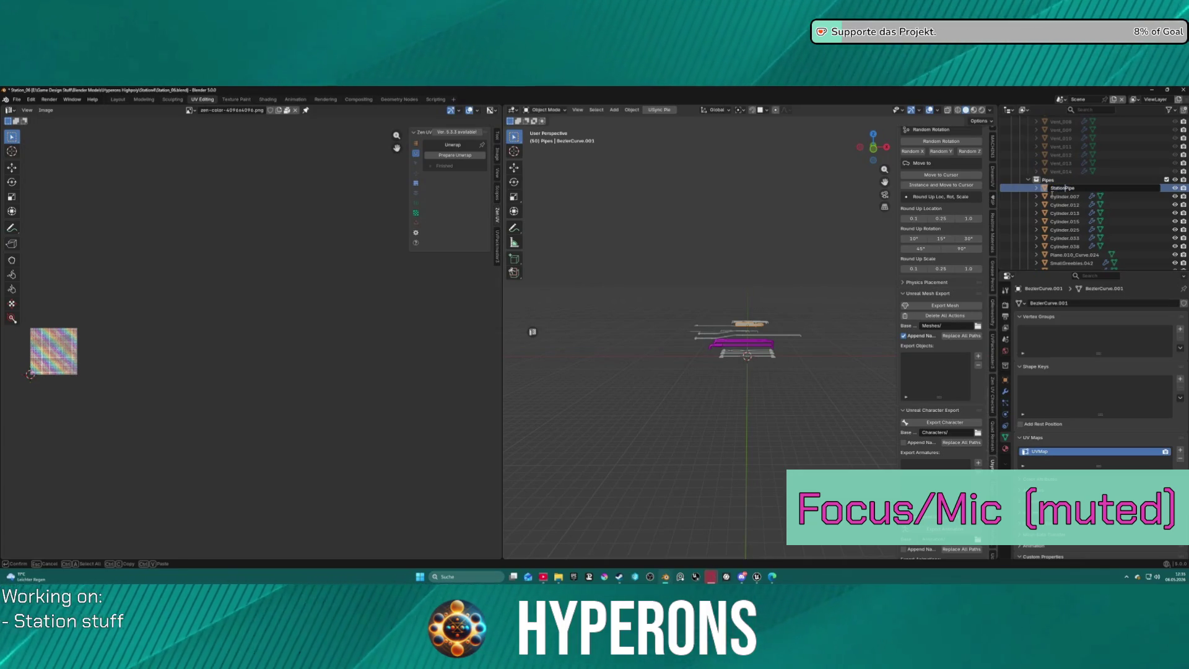
{"action": "key", "text": "Return"}
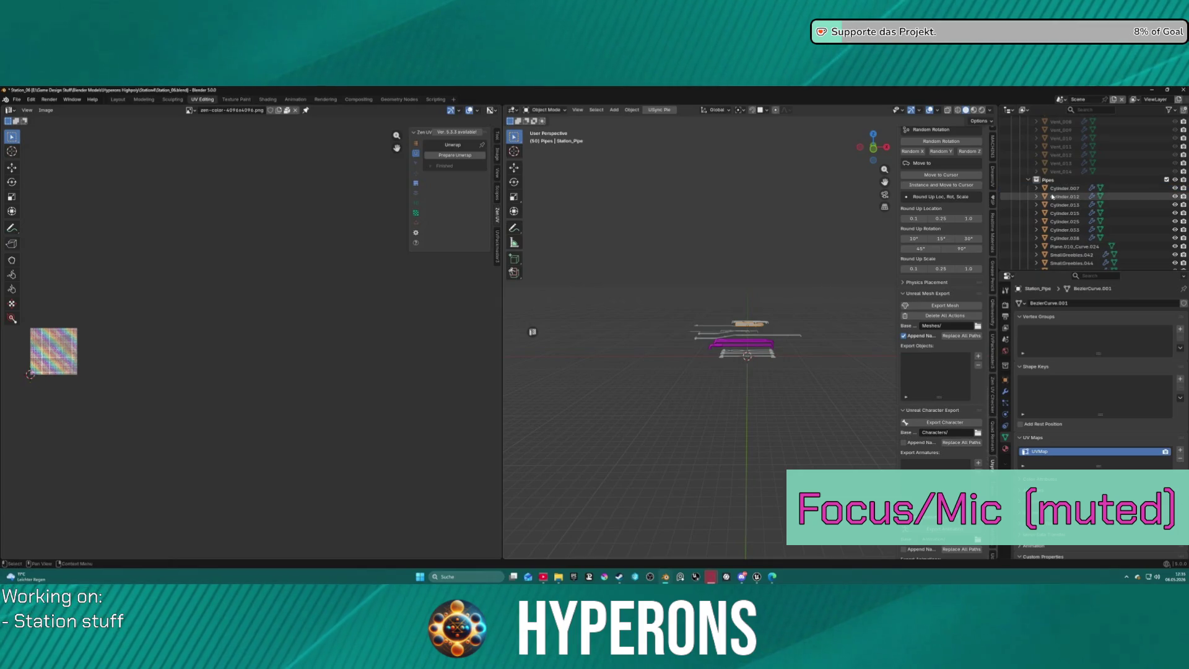
{"action": "scroll", "coordinate": [1055, 204], "scroll_direction": "down", "scroll_amount": 3}
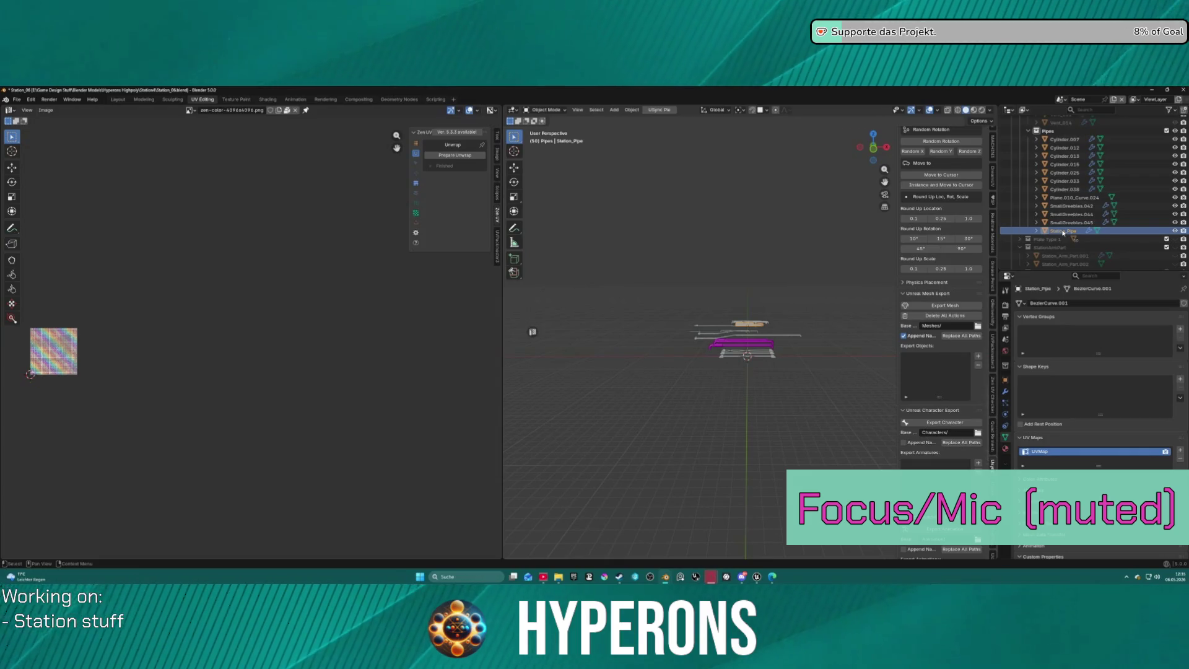
{"action": "key", "text": "F2"}
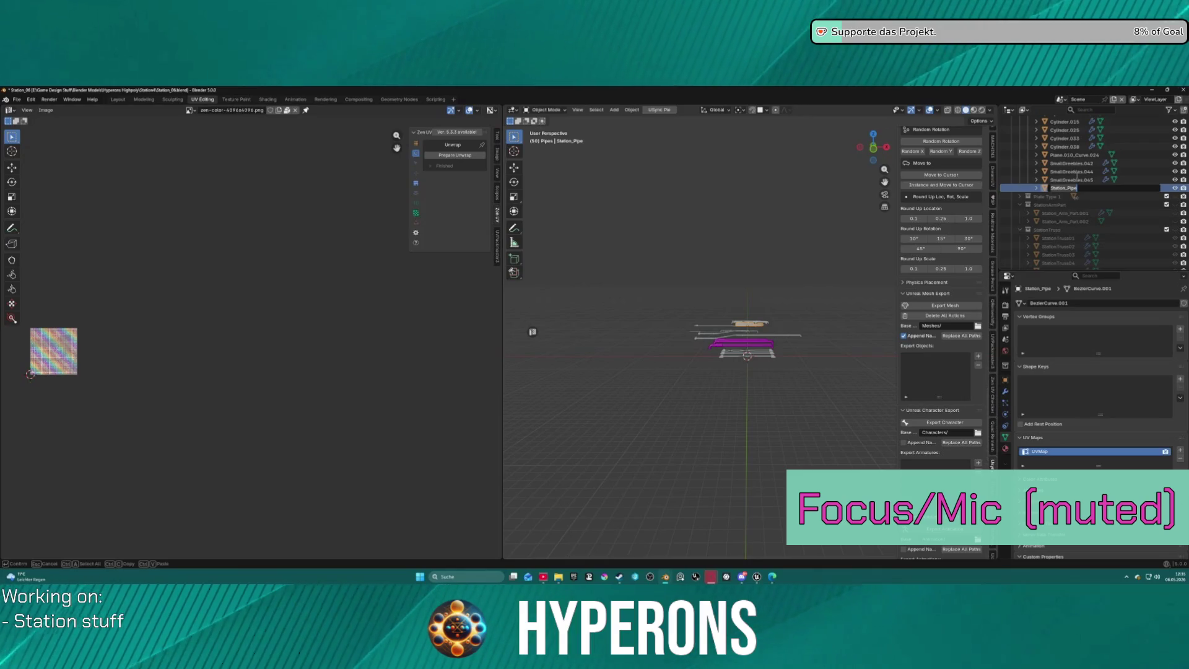
{"action": "key", "text": "Return"}
{"action": "scroll", "coordinate": [1075, 170], "scroll_direction": "up", "scroll_amount": 4}
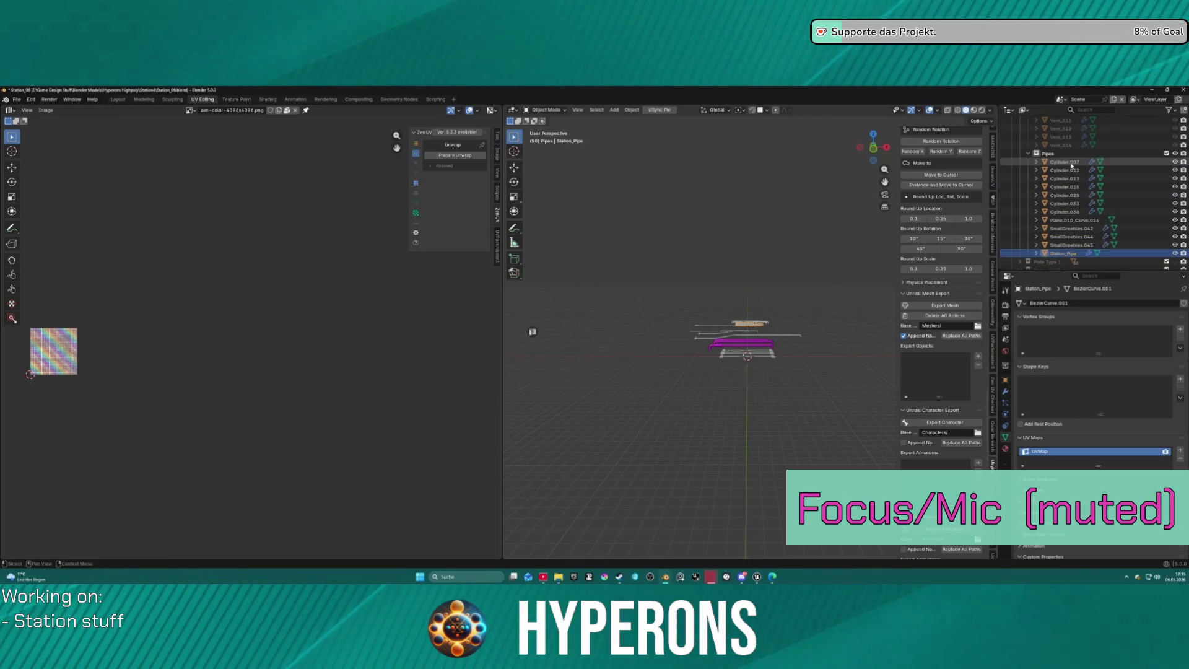
{"action": "left_click", "coordinate": [1064, 162]}
{"action": "left_click", "coordinate": [1068, 254], "text": "shift"}
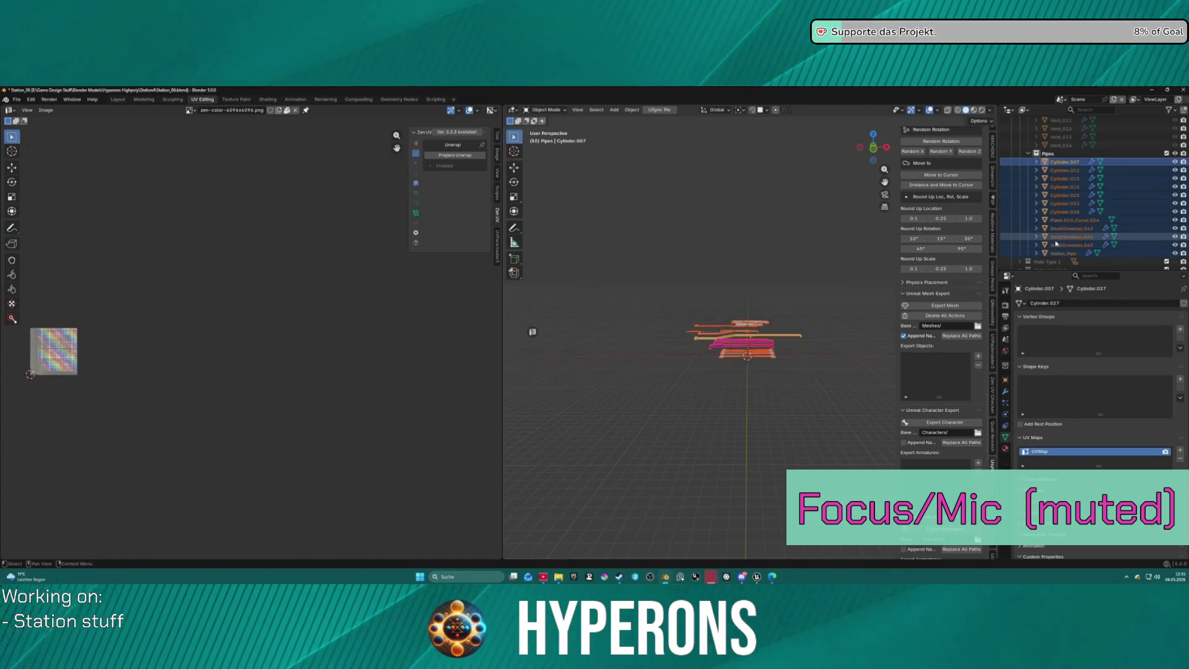
Batch-rename the 12 pipes with Station_Pipe as a suffix, then undo it.
{"action": "key", "text": "ctrl+F2"}
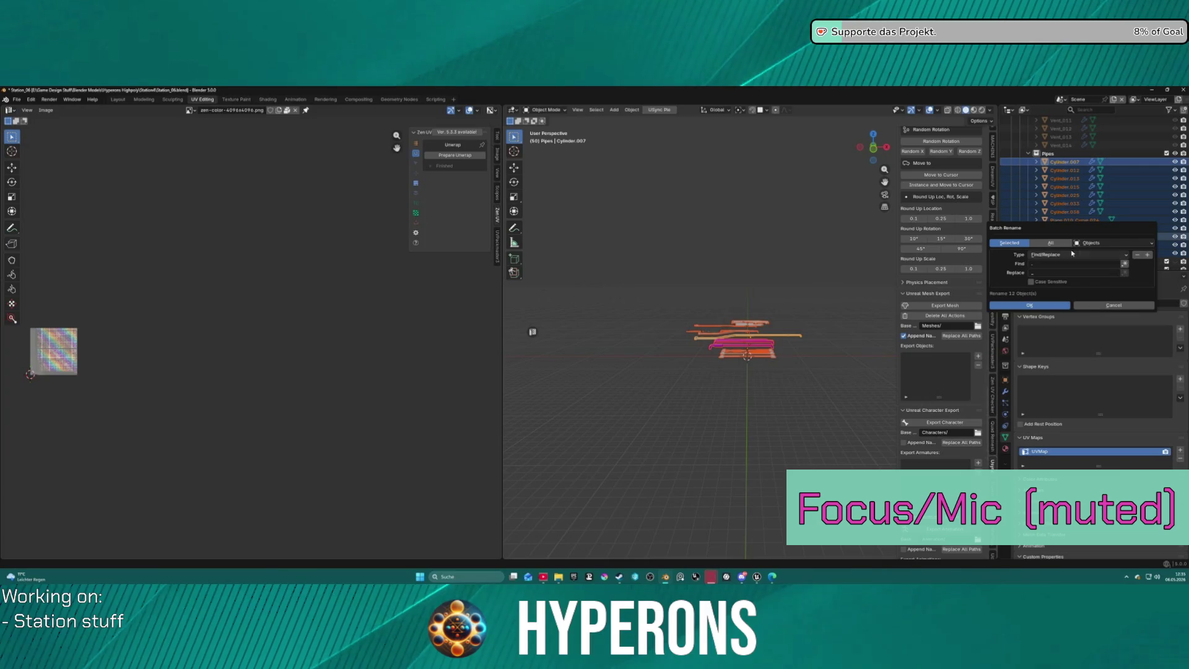
{"action": "left_click", "coordinate": [1102, 254]}
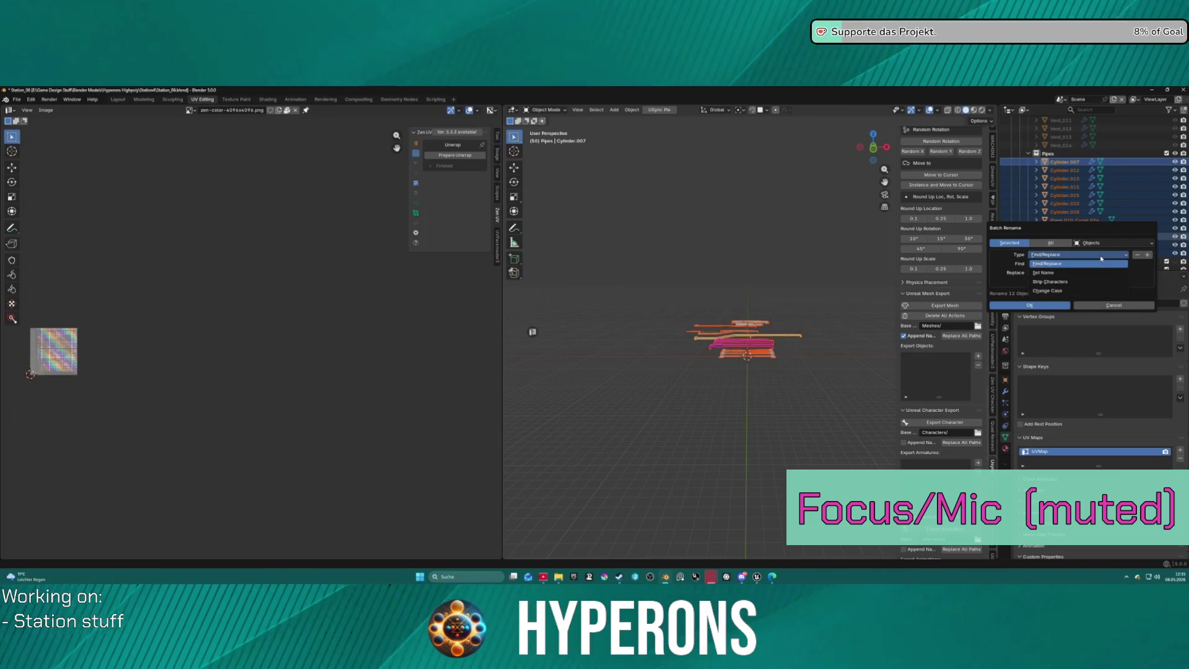
{"action": "left_click", "coordinate": [1079, 282]}
{"action": "left_click", "coordinate": [1066, 255]}
{"action": "left_click", "coordinate": [1072, 273]}
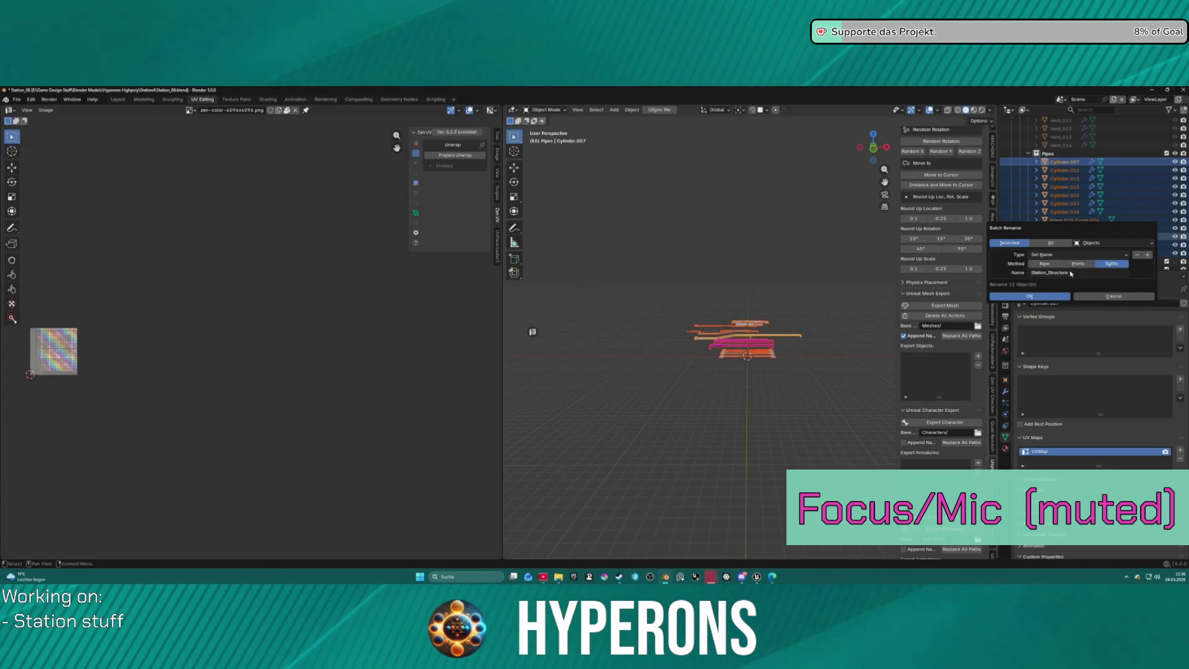
{"action": "type", "text": "Station_Pipe"}
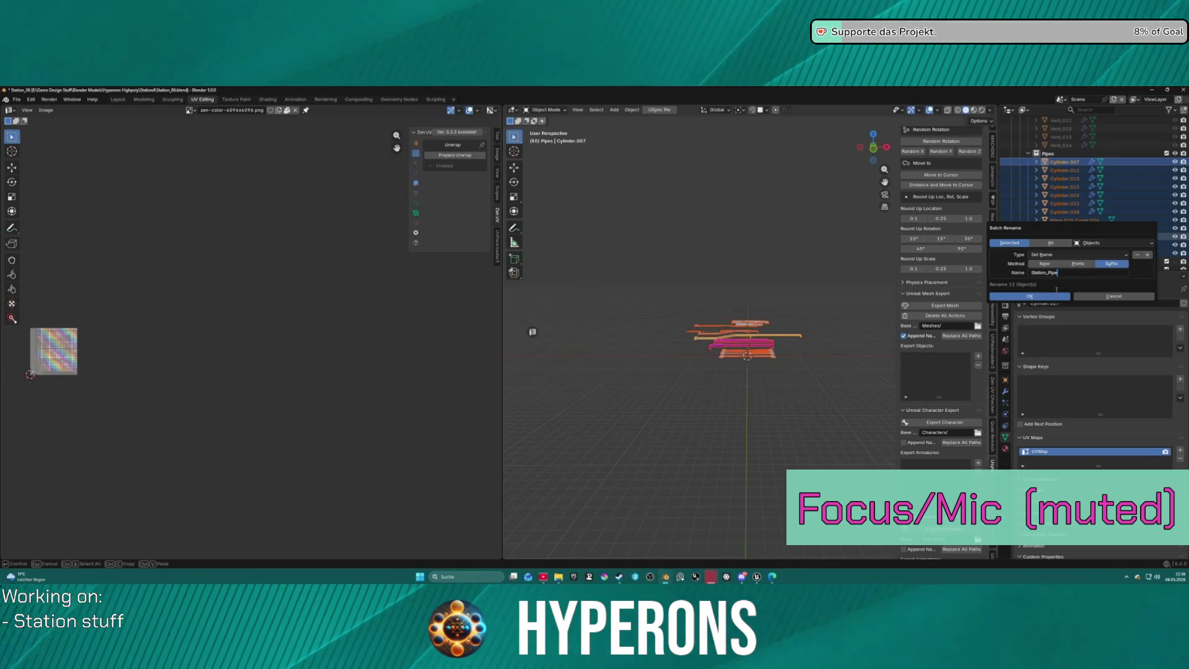
{"action": "left_click", "coordinate": [1029, 297]}
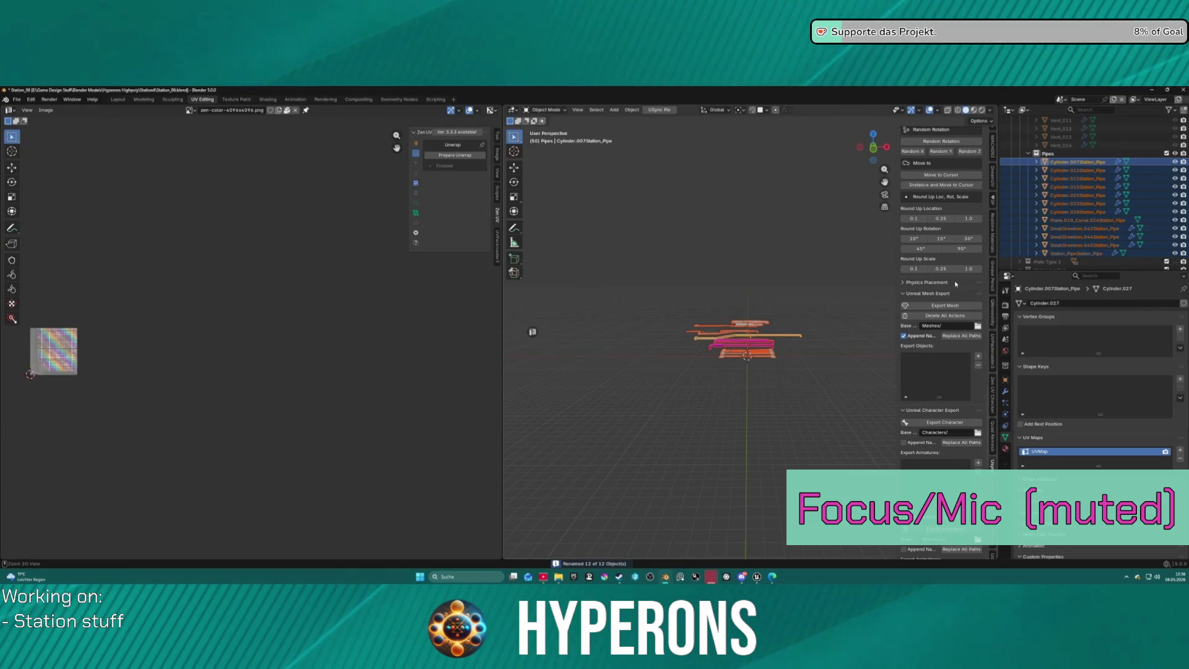
{"action": "key", "text": "ctrl+z"}
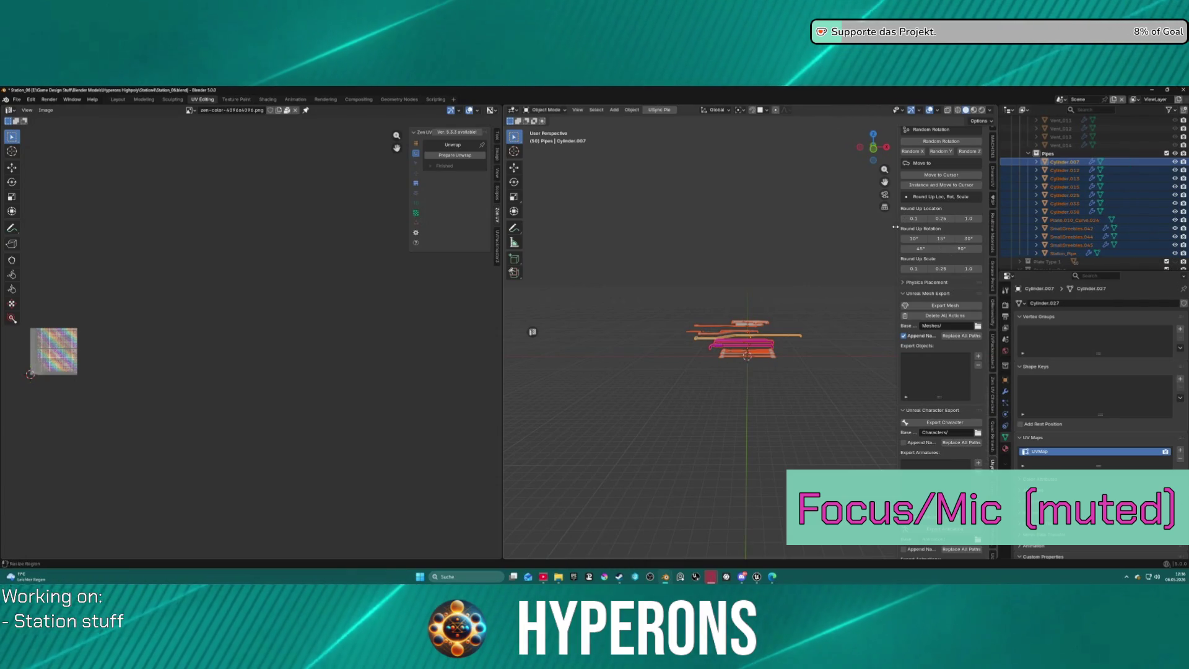
Batch-set the pipe names to Station_Pipe, numbering them Station_Pipe through Station_Pipe.011.
{"action": "key", "text": "ctrl+F2"}
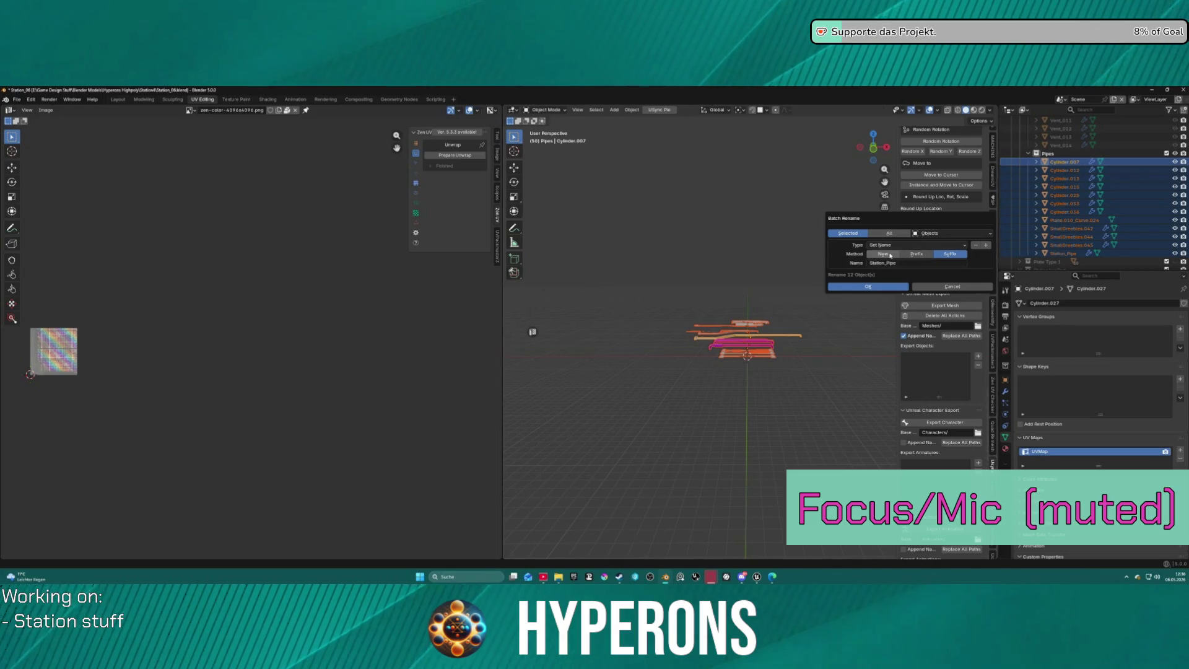
{"action": "left_click", "coordinate": [884, 254]}
{"action": "left_click", "coordinate": [868, 286]}
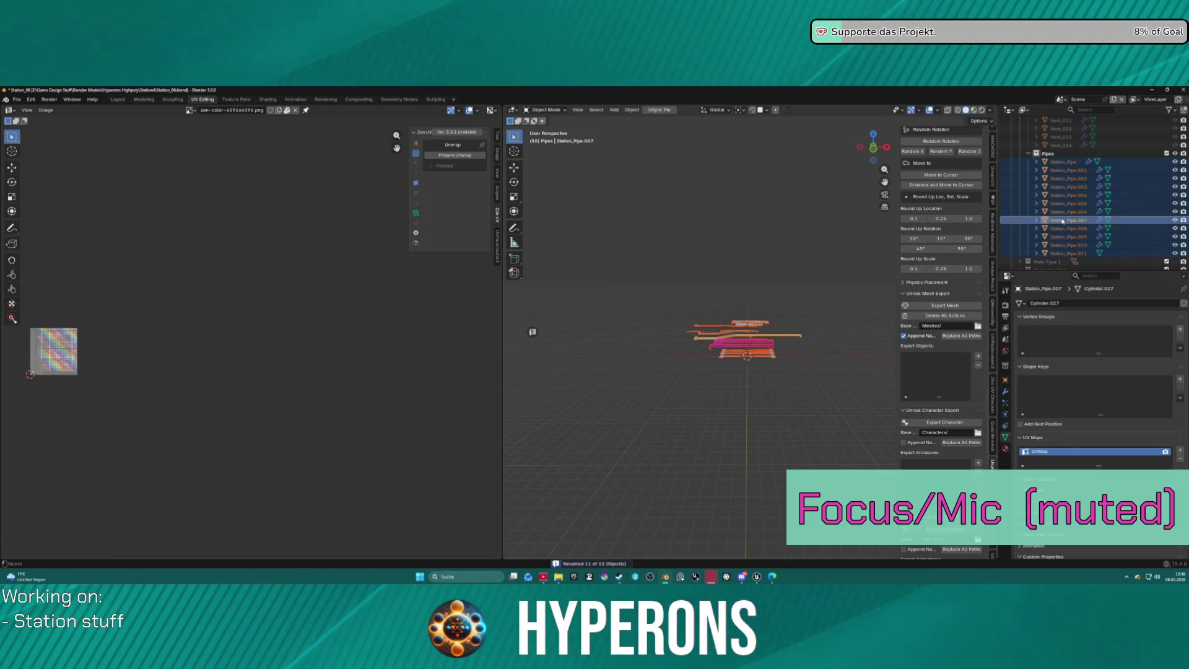
{"action": "key", "text": "ctrl+F2"}
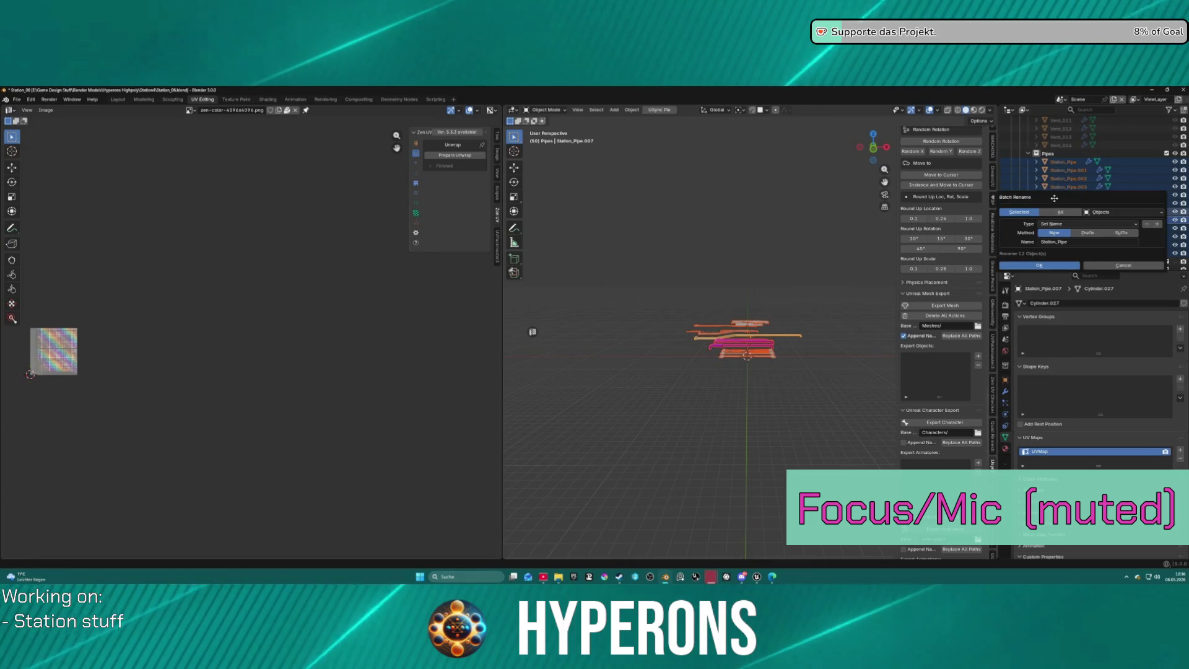
{"action": "left_click", "coordinate": [1067, 225]}
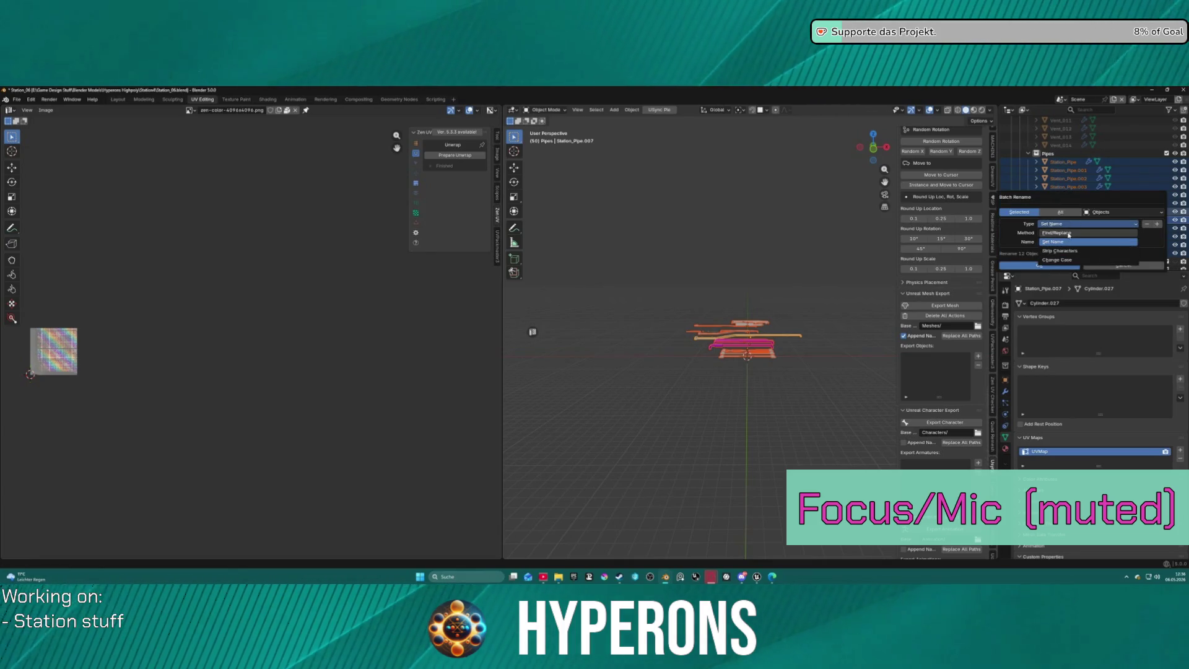
{"action": "left_click", "coordinate": [1068, 235]}
{"action": "left_click", "coordinate": [1046, 266]}
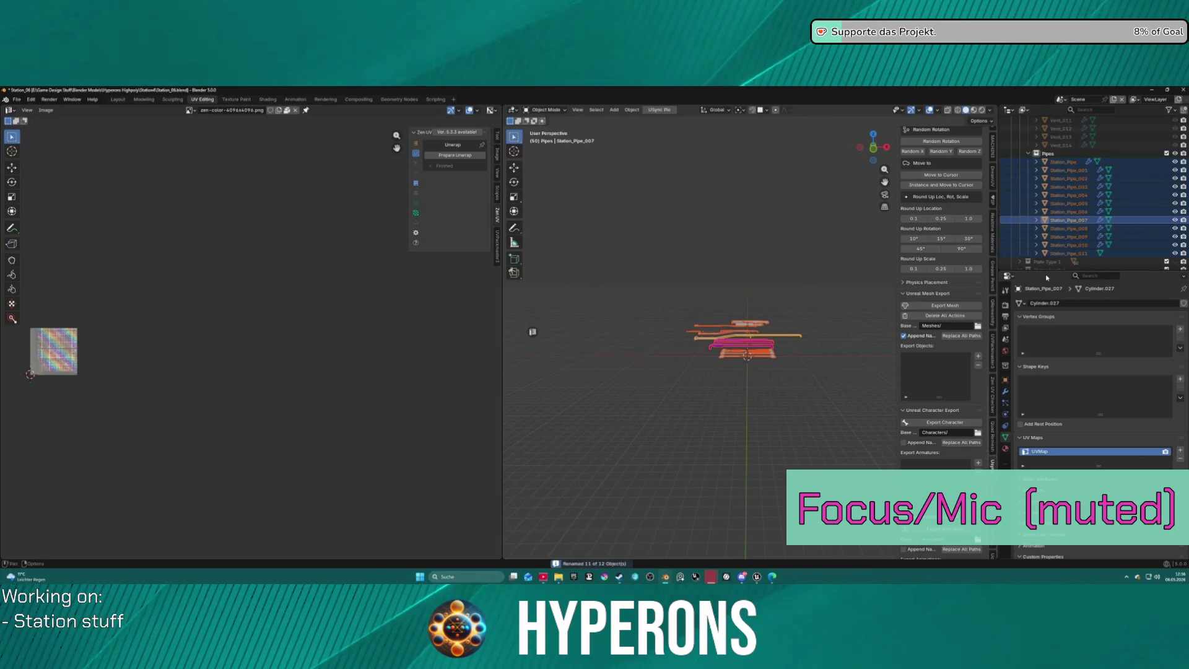
{"action": "left_click", "coordinate": [1074, 162]}
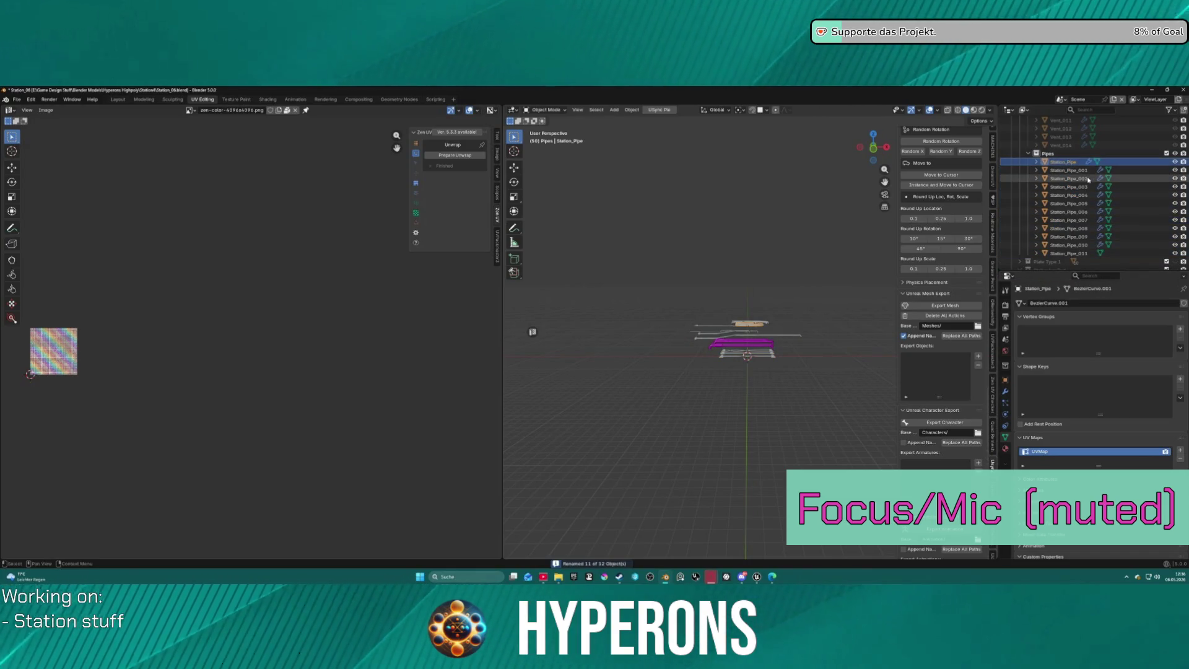
Rename the unnumbered Station_Pipe to Station_Pipe_012.
{"action": "key", "text": "F2"}
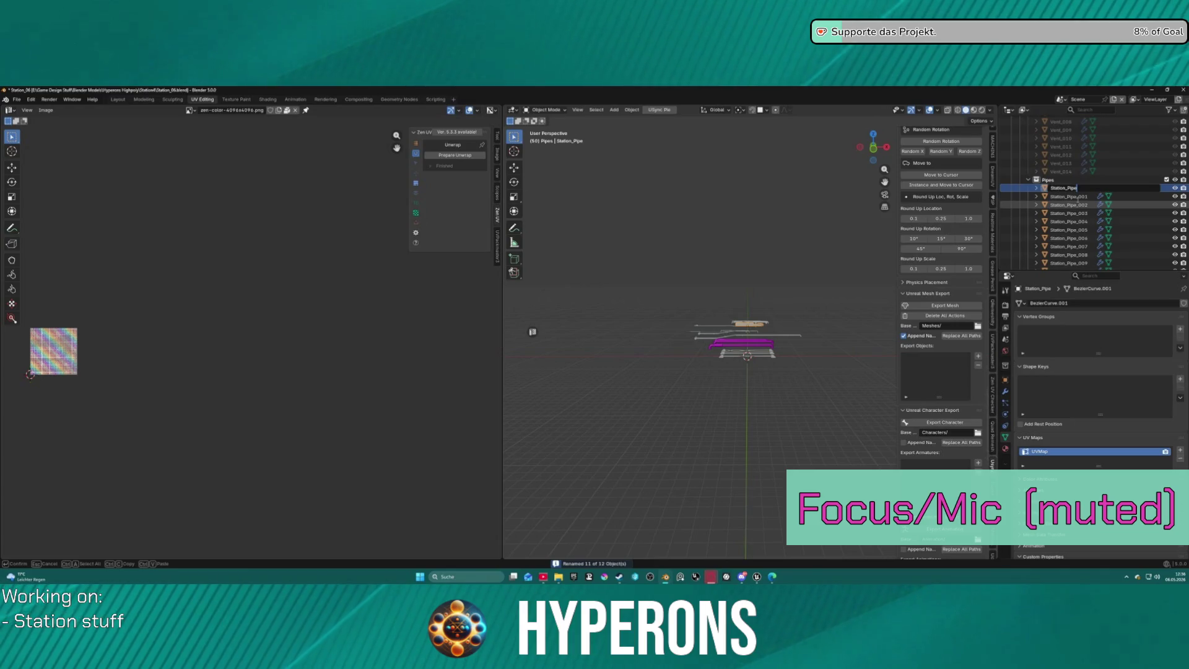
{"action": "type", "text": "_12"}
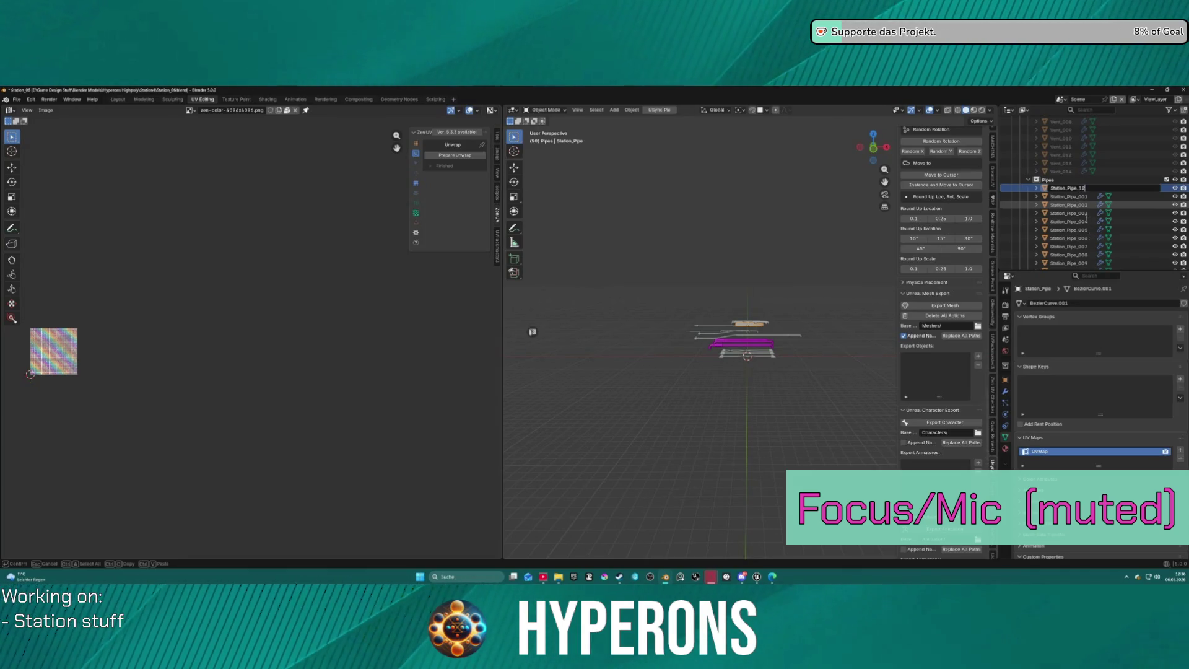
{"action": "key", "text": "Return"}
{"action": "scroll", "coordinate": [1084, 218], "scroll_direction": "down", "scroll_amount": 4}
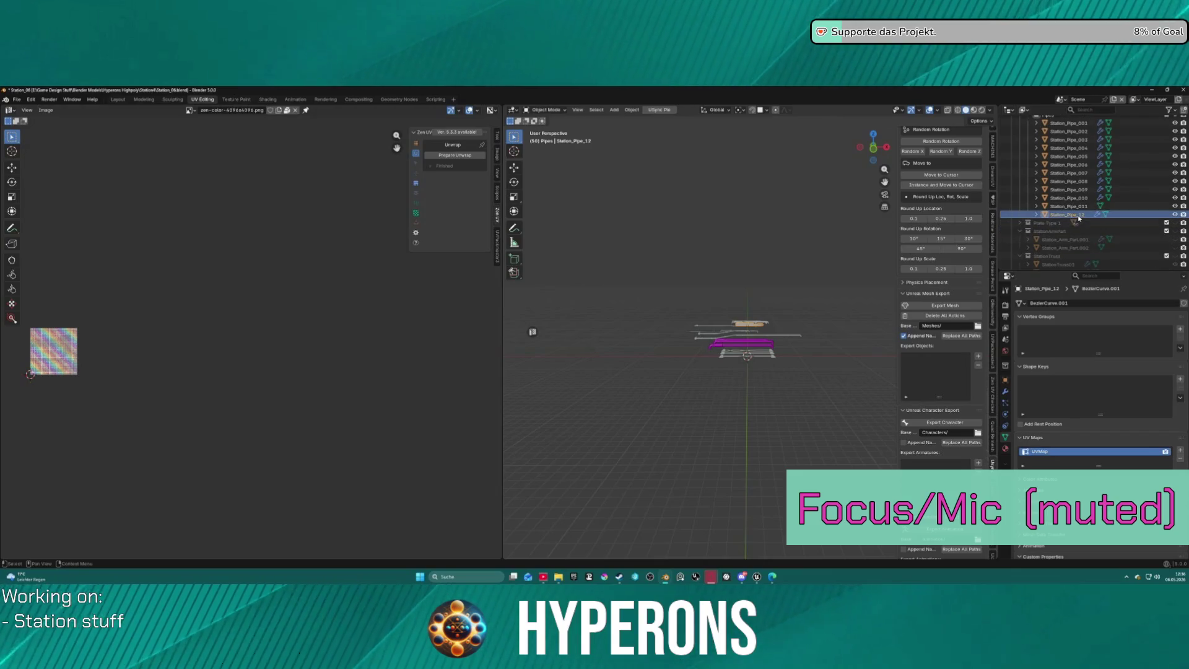
{"action": "scroll", "coordinate": [1079, 215], "scroll_direction": "down", "scroll_amount": 1}
{"action": "key", "text": "F2"}
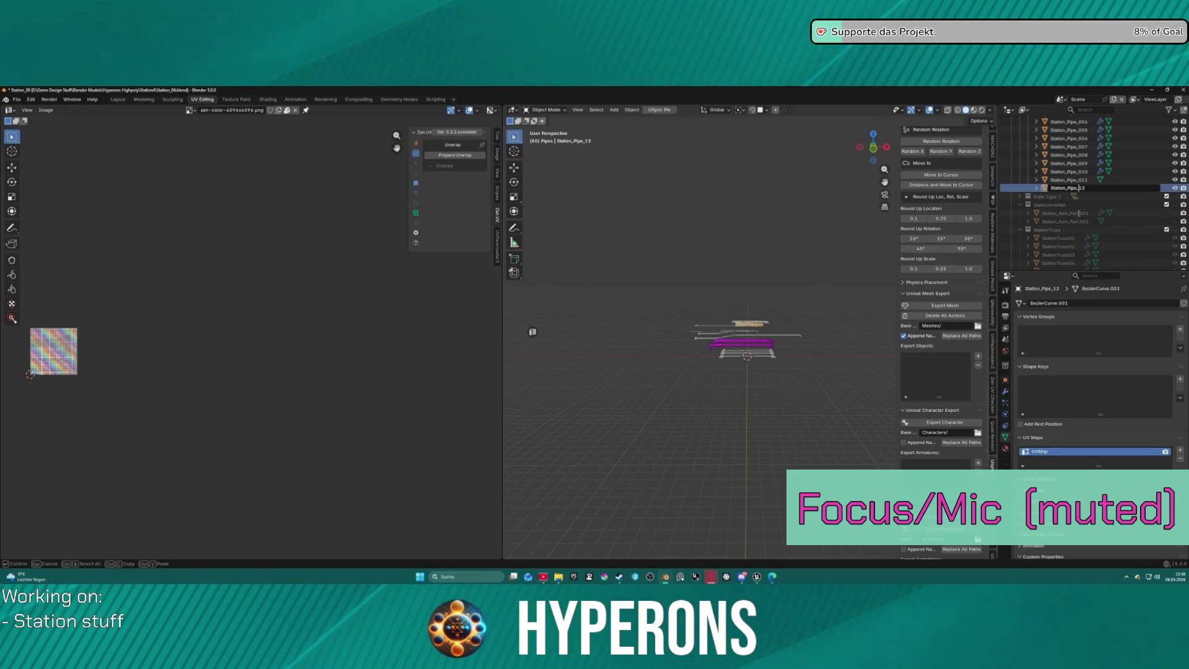
{"action": "type", "text": "0_"}
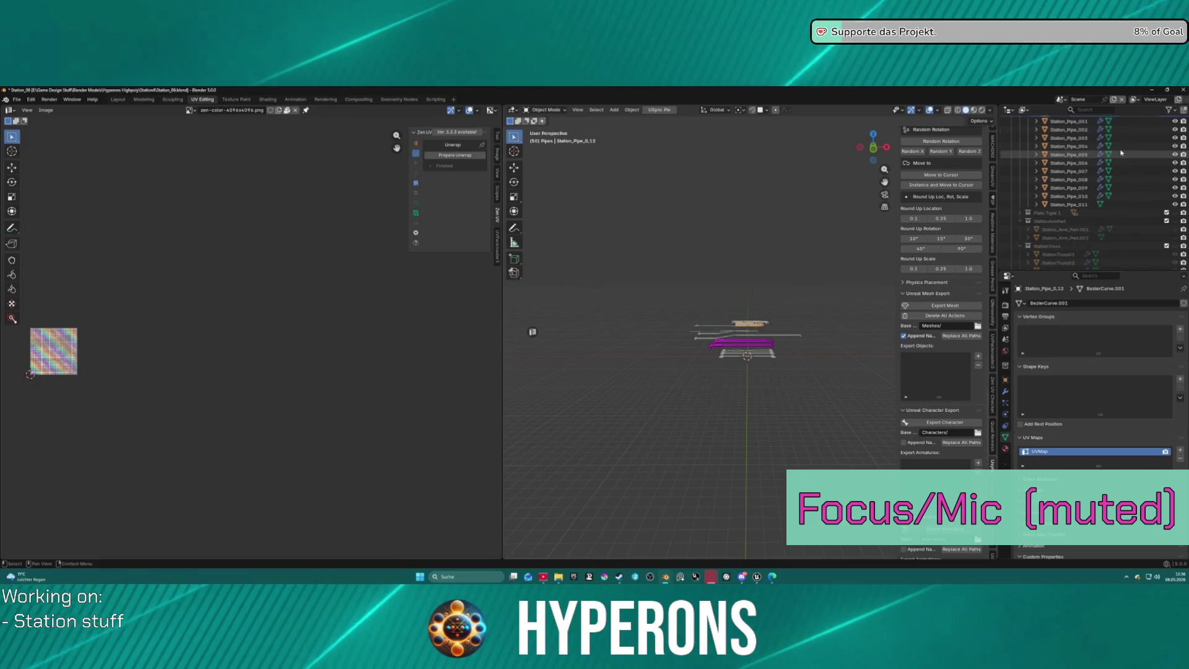
{"action": "key", "text": "Return"}
{"action": "scroll", "coordinate": [1084, 143], "scroll_direction": "up", "scroll_amount": 3}
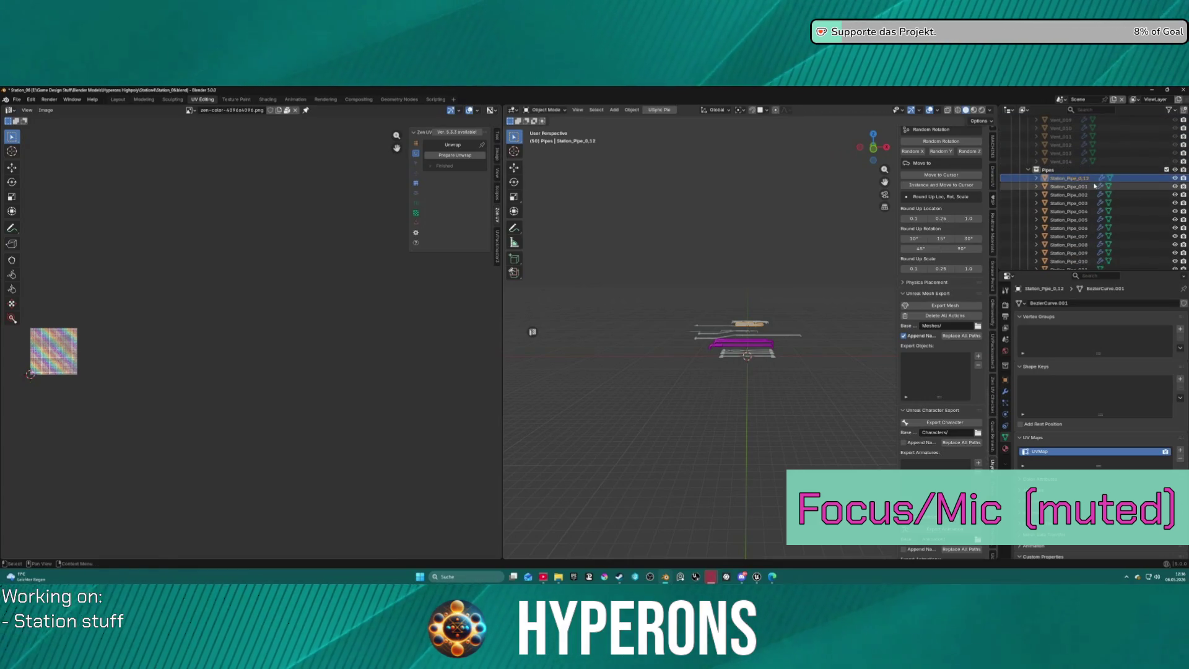
{"action": "scroll", "coordinate": [1094, 184], "scroll_direction": "up", "scroll_amount": 1}
{"action": "key", "text": "F2"}
{"action": "key", "text": "Left"}
{"action": "key", "text": "Left"}
{"action": "key", "text": "BackSpace"}
{"action": "key", "text": "Return"}
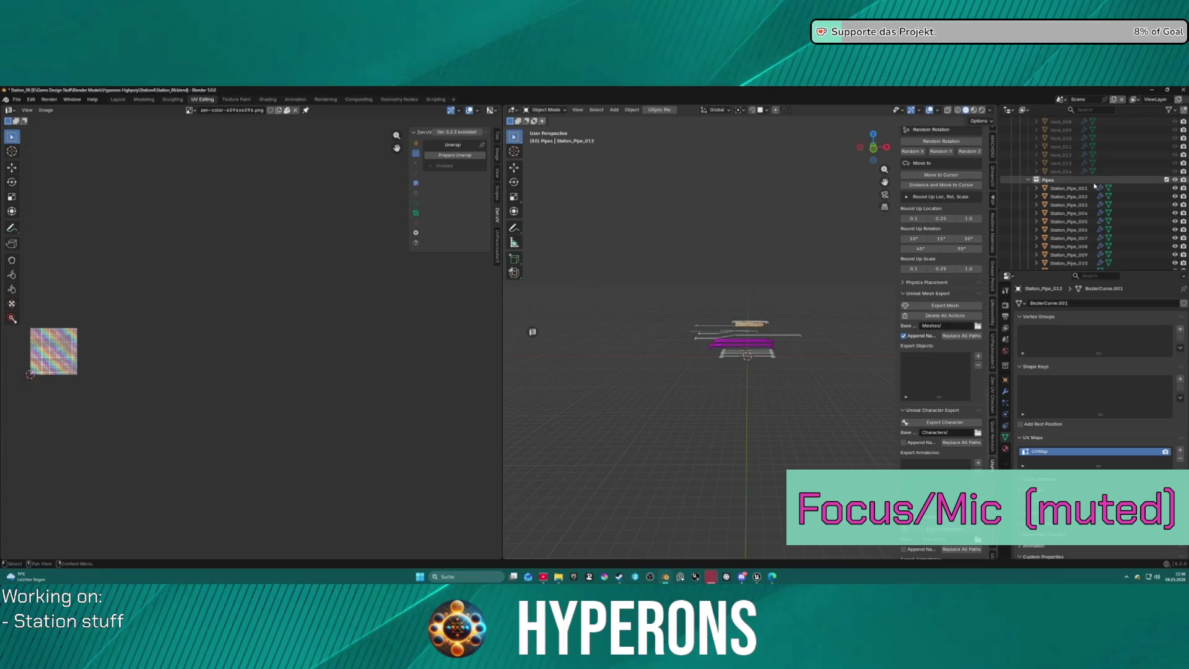
Add Station_Pipe_001 through Station_Pipe_012 to the Unreal export list.
{"action": "left_click", "coordinate": [1072, 188]}
{"action": "scroll", "coordinate": [1073, 199], "scroll_direction": "down", "scroll_amount": 3}
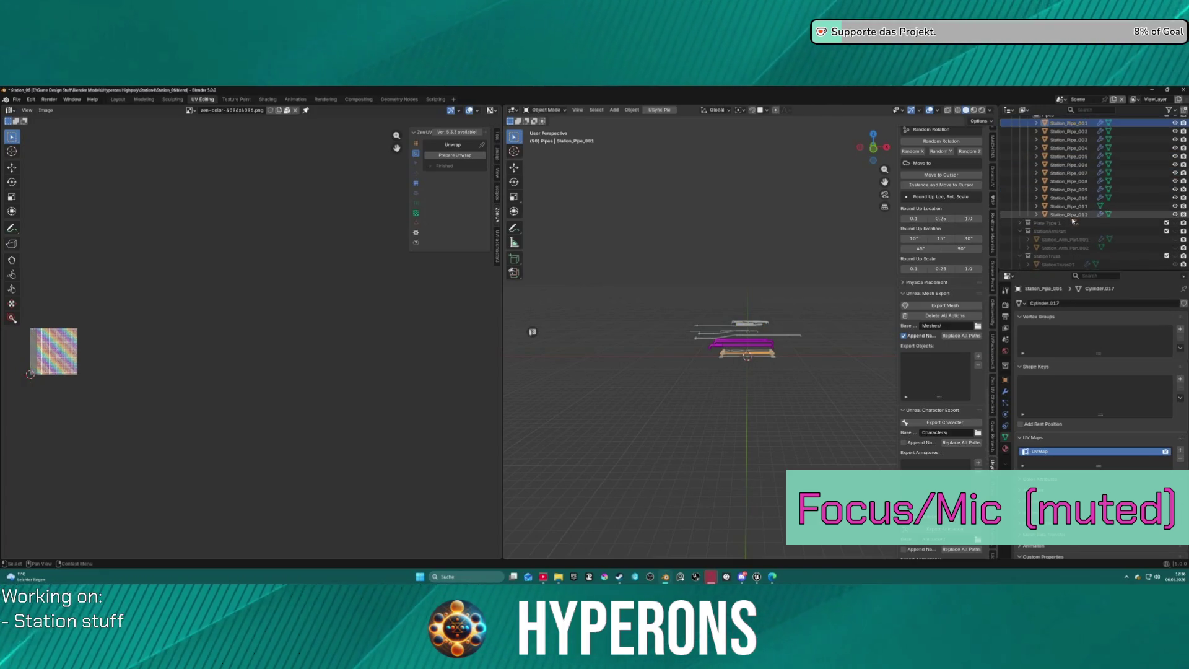
{"action": "left_click", "coordinate": [1068, 217], "text": "shift"}
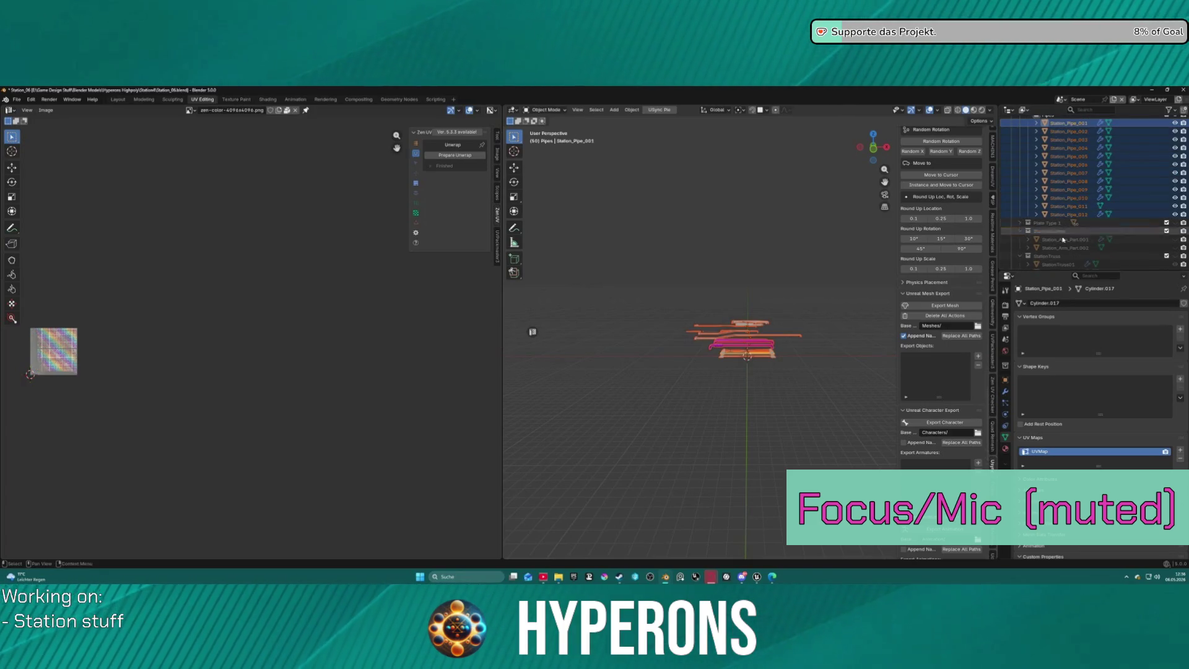
{"action": "left_click", "coordinate": [978, 357]}
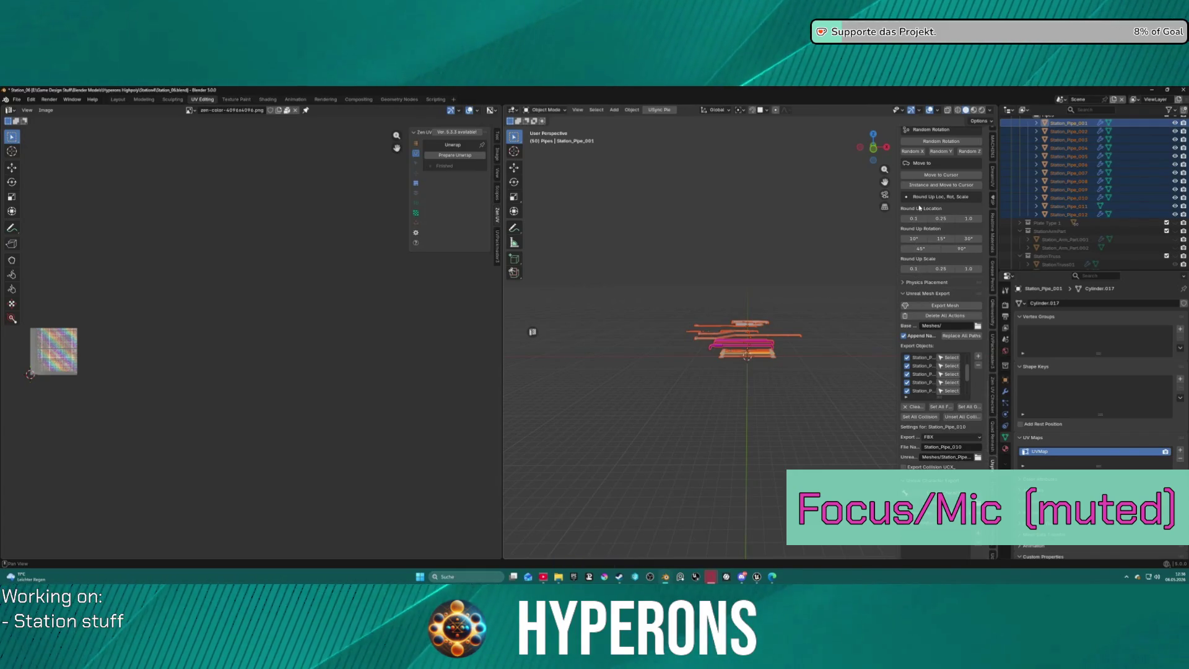
Add asset names to the twelve pipes for export and set Export to False.
{"action": "scroll", "coordinate": [919, 197], "scroll_direction": "up", "scroll_amount": 10}
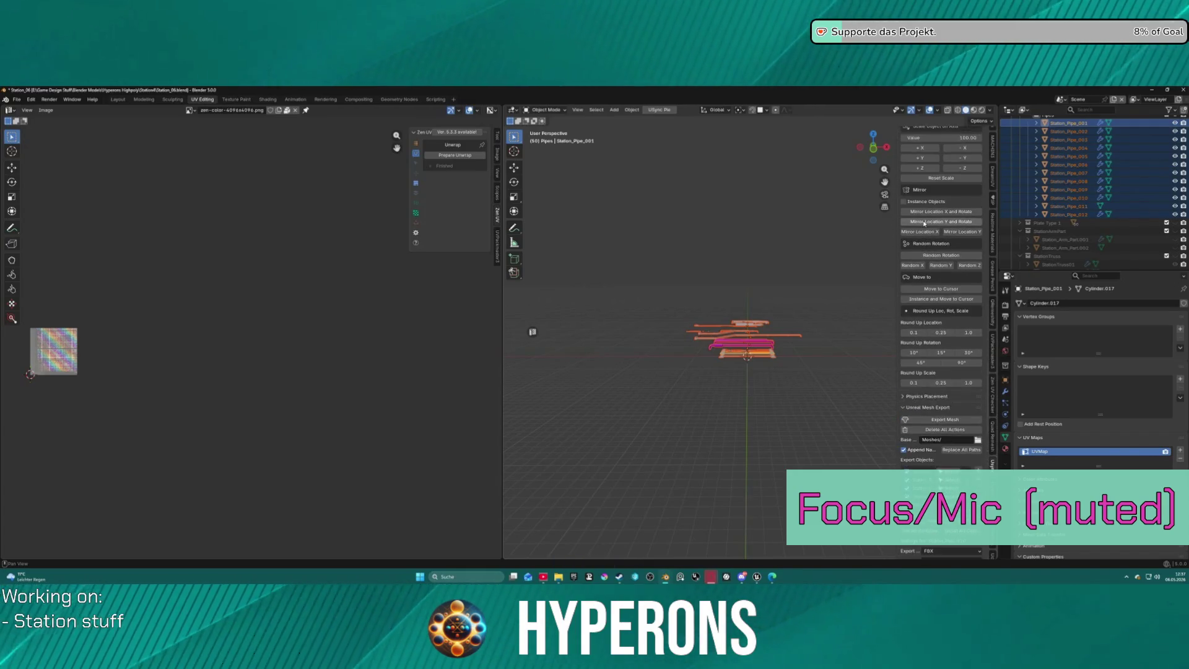
{"action": "scroll", "coordinate": [924, 223], "scroll_direction": "up", "scroll_amount": 5}
{"action": "scroll", "coordinate": [925, 225], "scroll_direction": "down", "scroll_amount": 15}
{"action": "scroll", "coordinate": [927, 226], "scroll_direction": "up", "scroll_amount": 7}
{"action": "scroll", "coordinate": [927, 226], "scroll_direction": "up", "scroll_amount": 5}
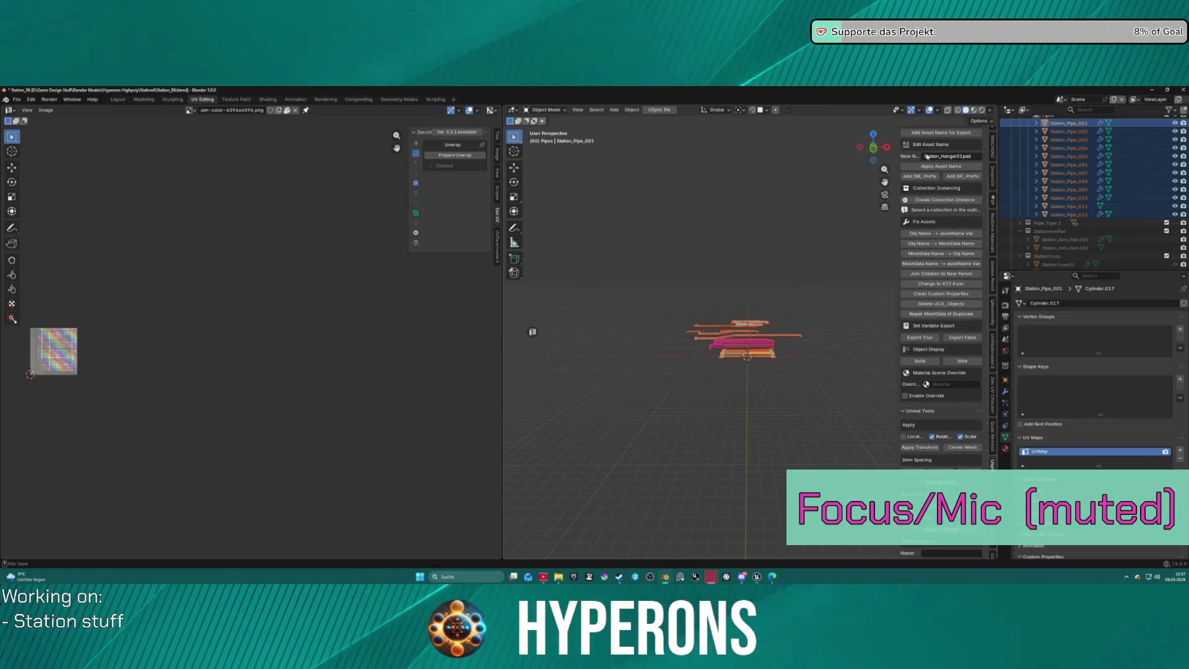
{"action": "left_click", "coordinate": [929, 134]}
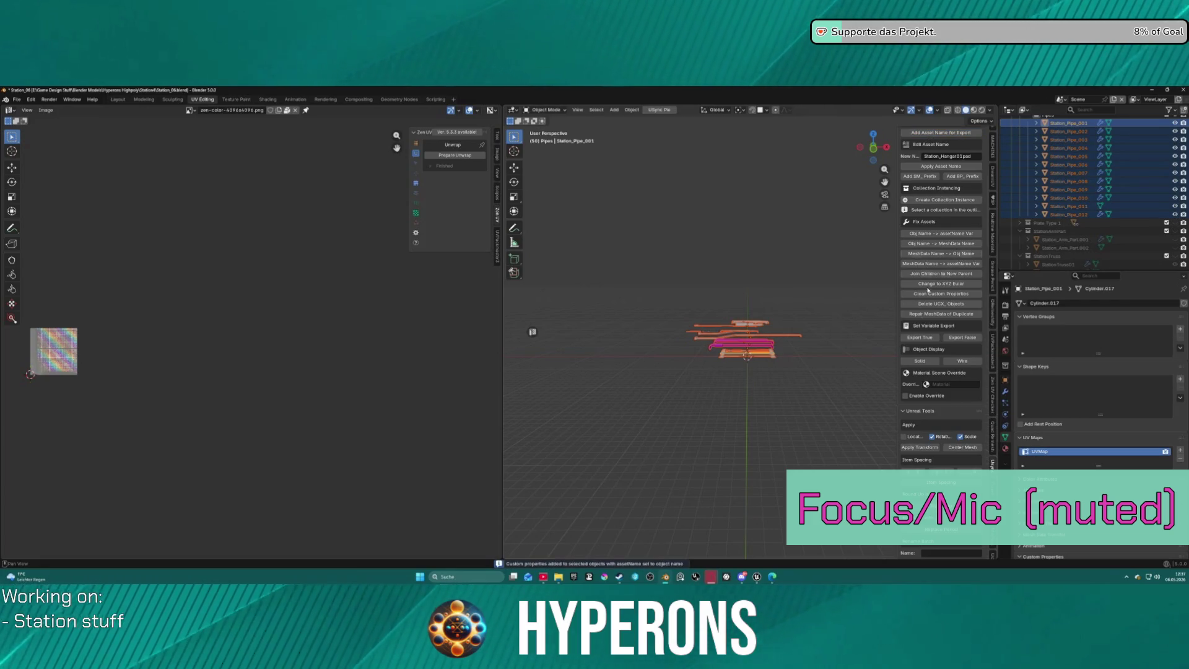
{"action": "scroll", "coordinate": [920, 365], "scroll_direction": "down", "scroll_amount": 5}
{"action": "scroll", "coordinate": [919, 367], "scroll_direction": "down", "scroll_amount": 8}
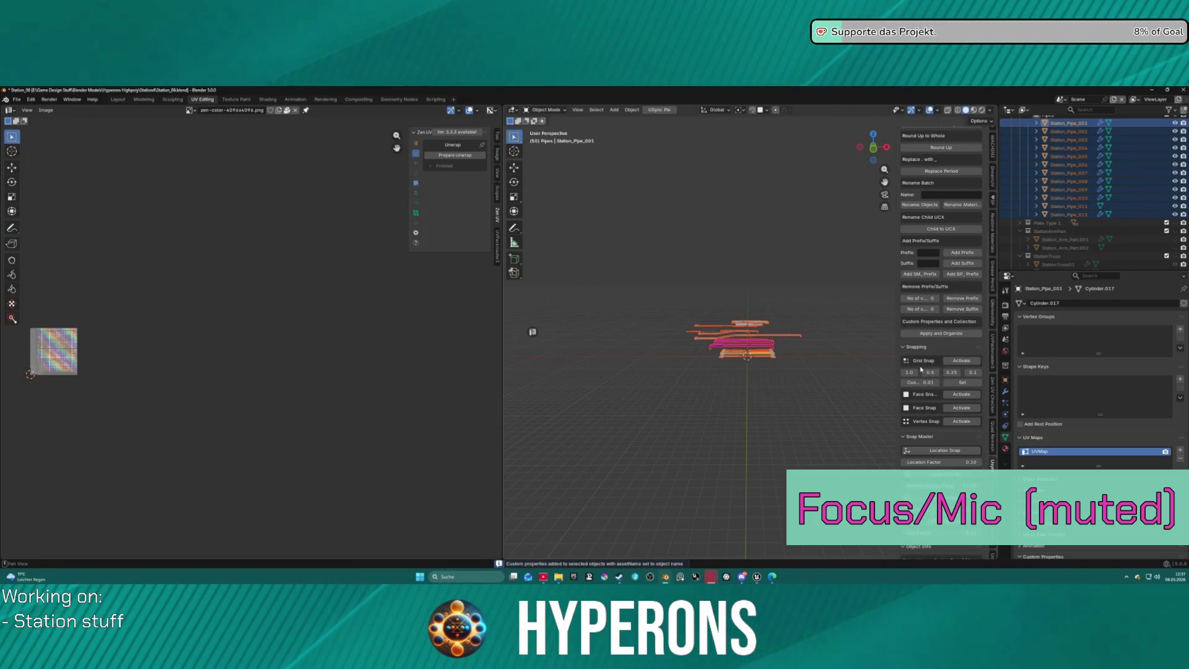
{"action": "scroll", "coordinate": [921, 369], "scroll_direction": "down", "scroll_amount": 8}
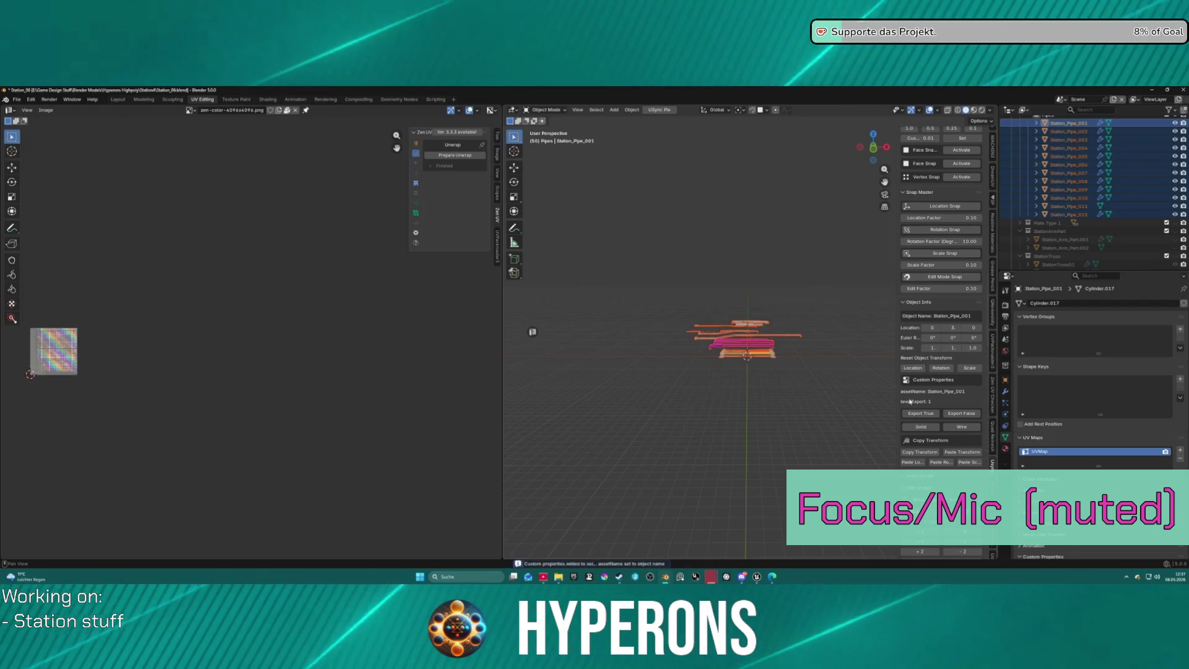
{"action": "left_click", "coordinate": [961, 415]}
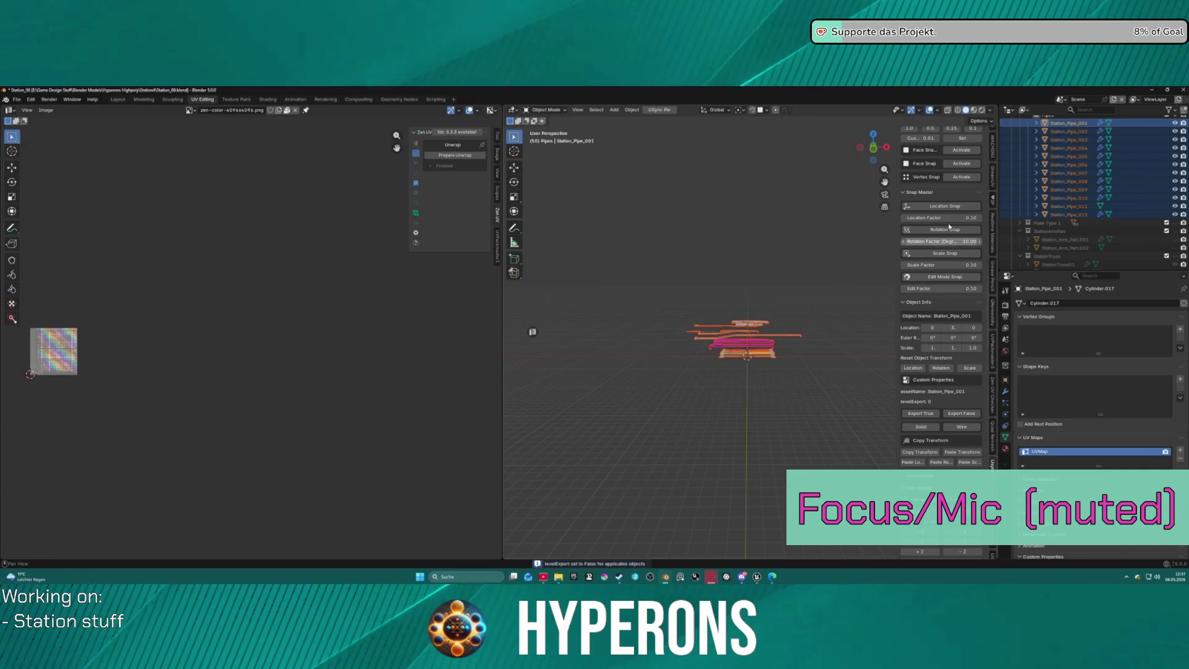
{"action": "scroll", "coordinate": [949, 227], "scroll_direction": "up", "scroll_amount": 10}
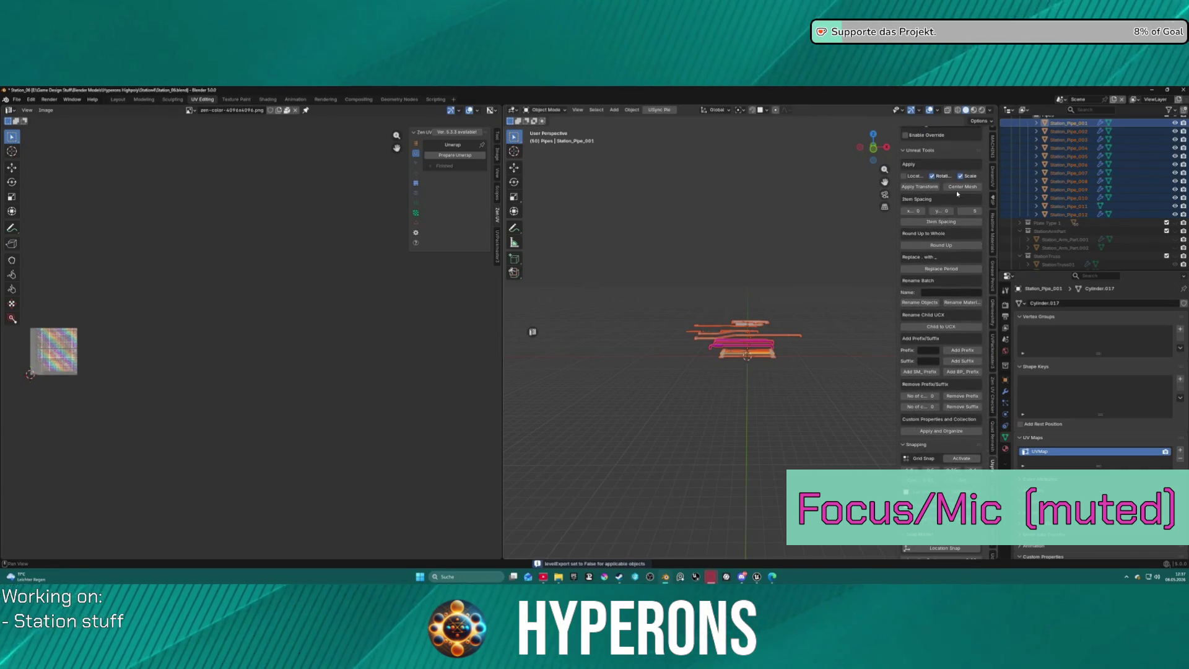
{"action": "scroll", "coordinate": [957, 194], "scroll_direction": "up", "scroll_amount": 7}
{"action": "left_click", "coordinate": [963, 288]}
{"action": "left_click", "coordinate": [782, 279]}
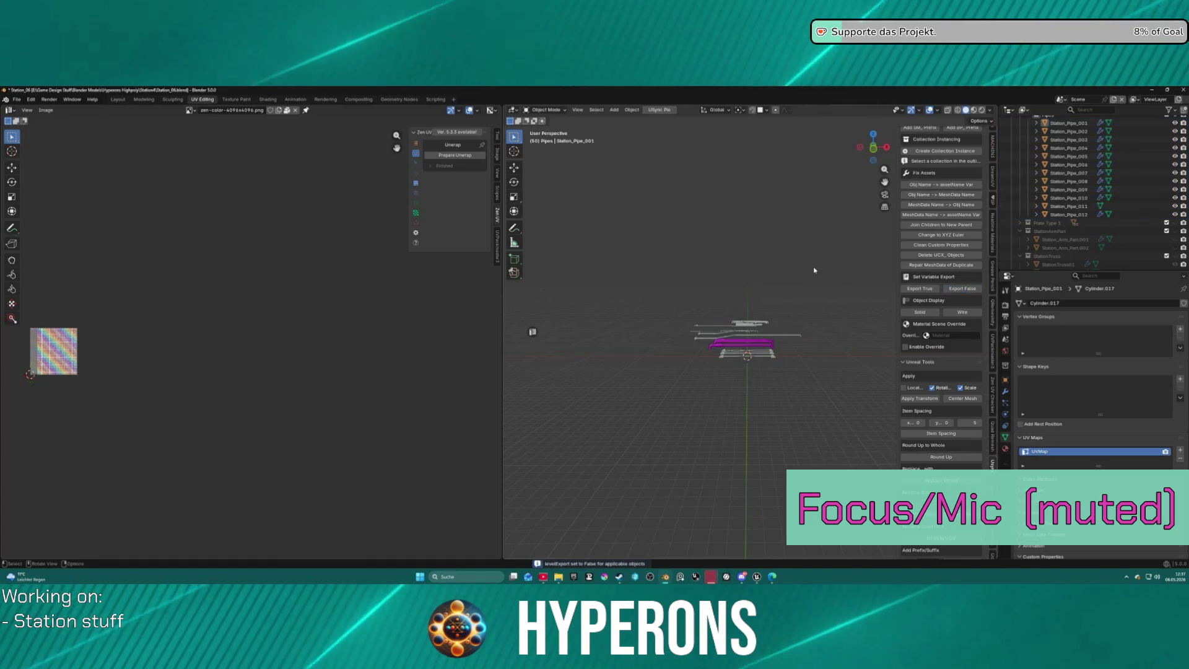
Export the level JSON and the Station_Pipe meshes for Unreal.
{"action": "scroll", "coordinate": [759, 273], "scroll_direction": "down", "scroll_amount": 2}
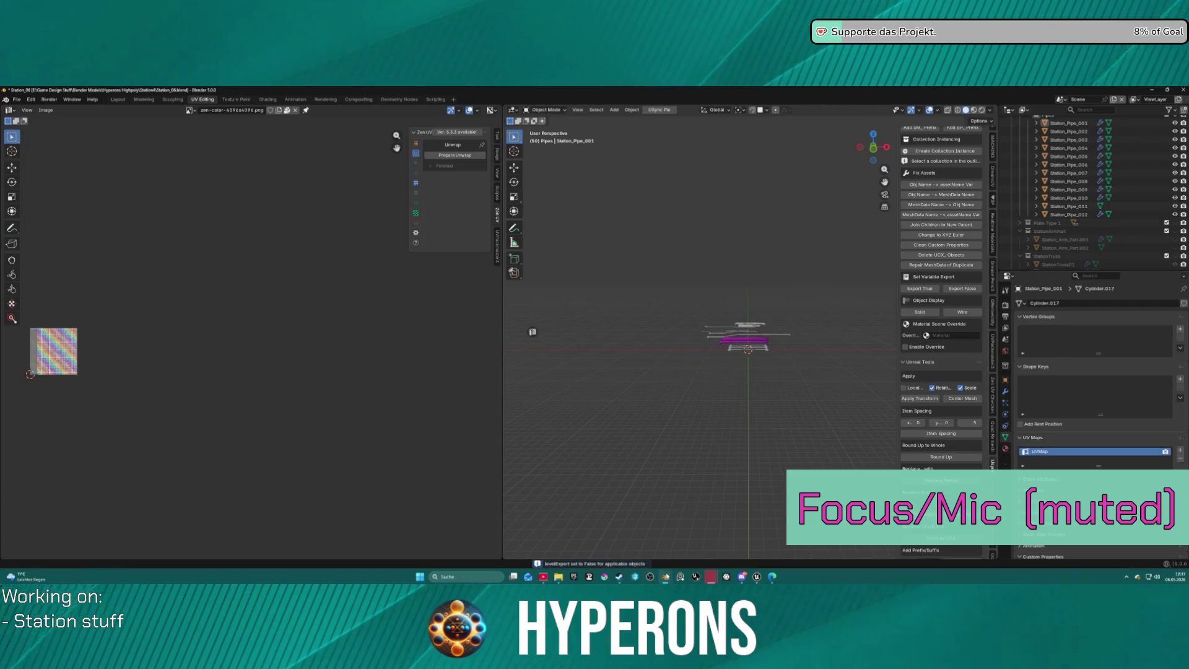
{"action": "mouse_move", "coordinate": [756, 578]}
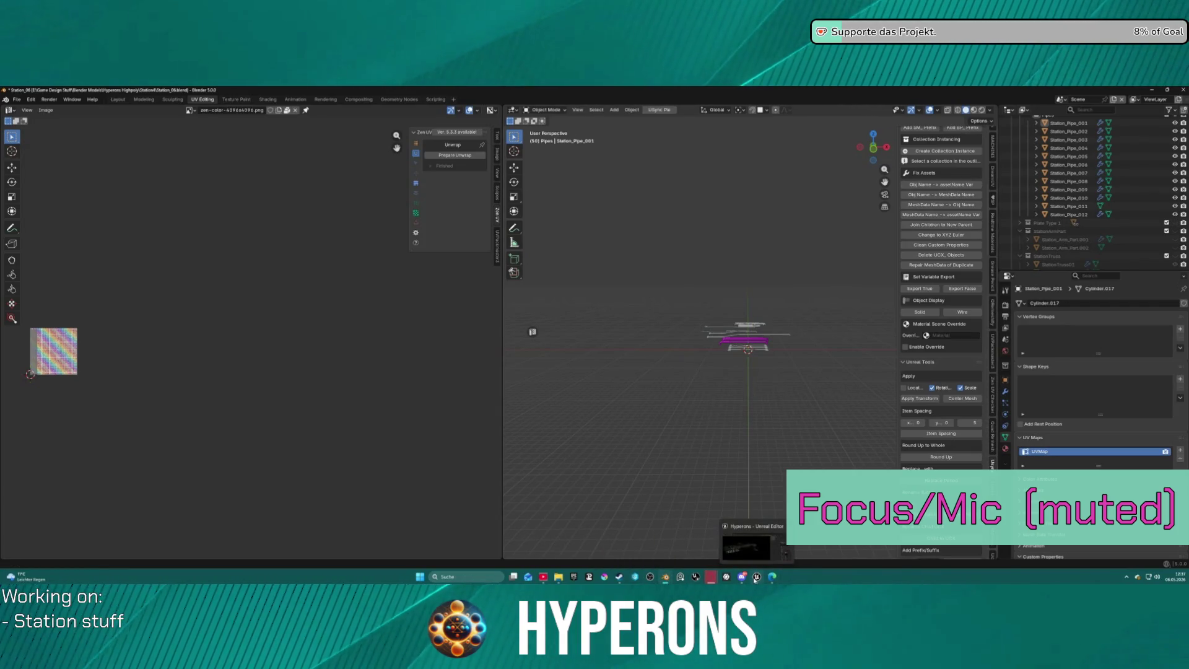
{"action": "scroll", "coordinate": [911, 404], "scroll_direction": "up", "scroll_amount": 12}
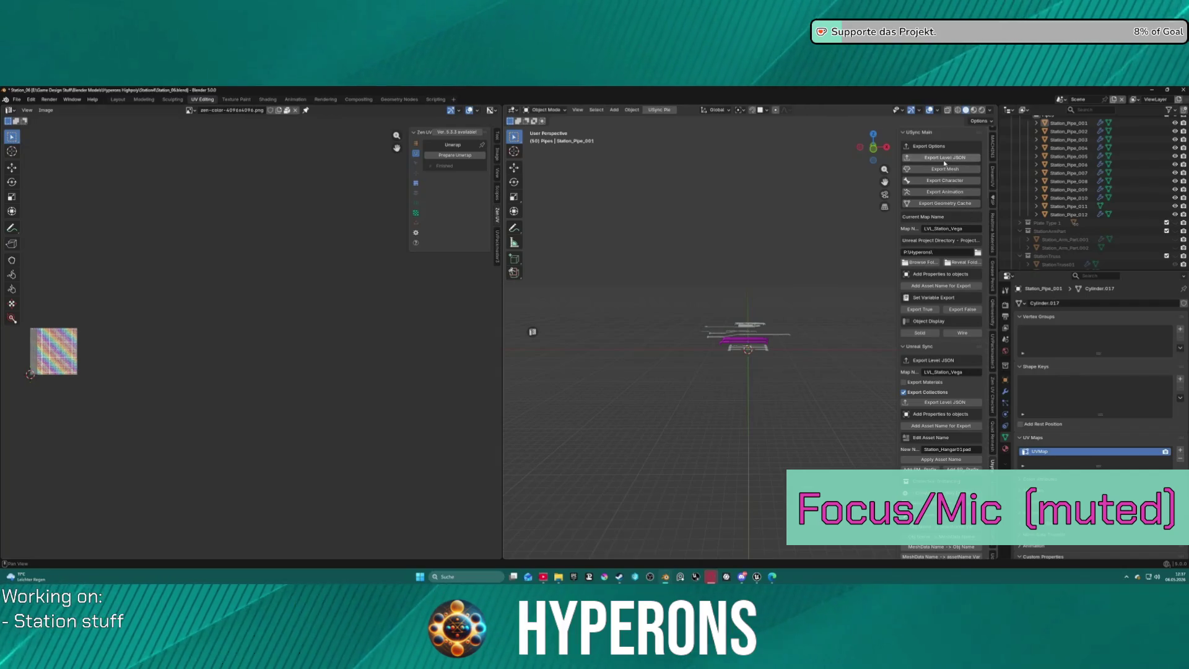
{"action": "left_click", "coordinate": [943, 163]}
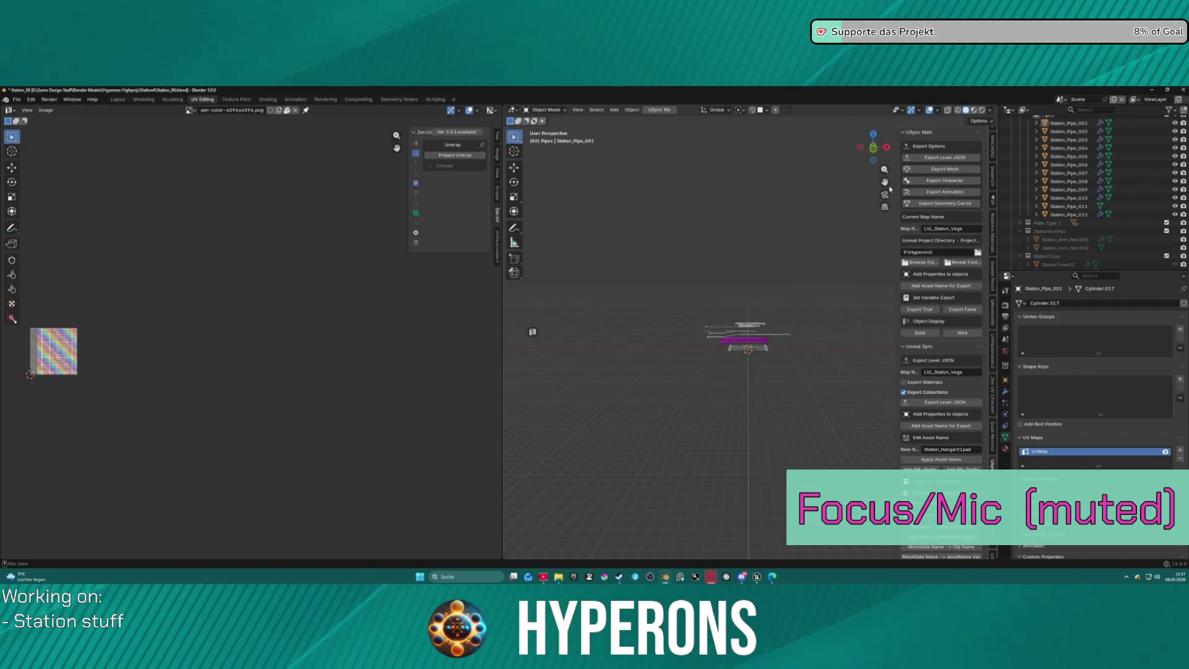
{"action": "left_click", "coordinate": [938, 170]}
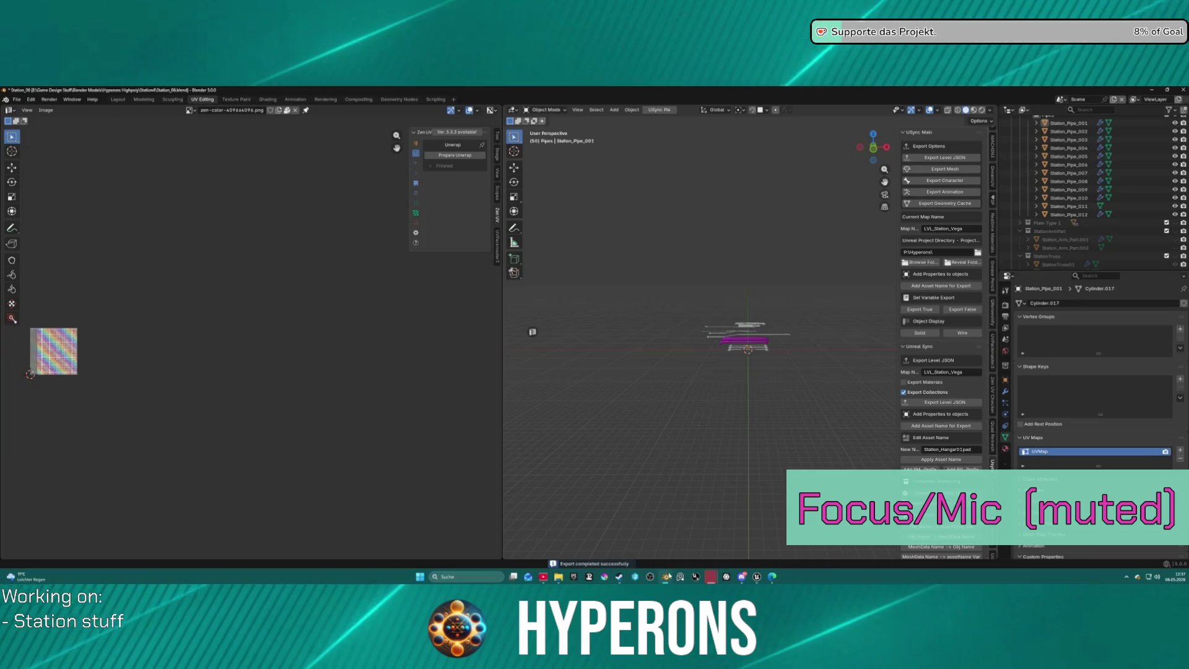
{"action": "mouse_move", "coordinate": [658, 580]}
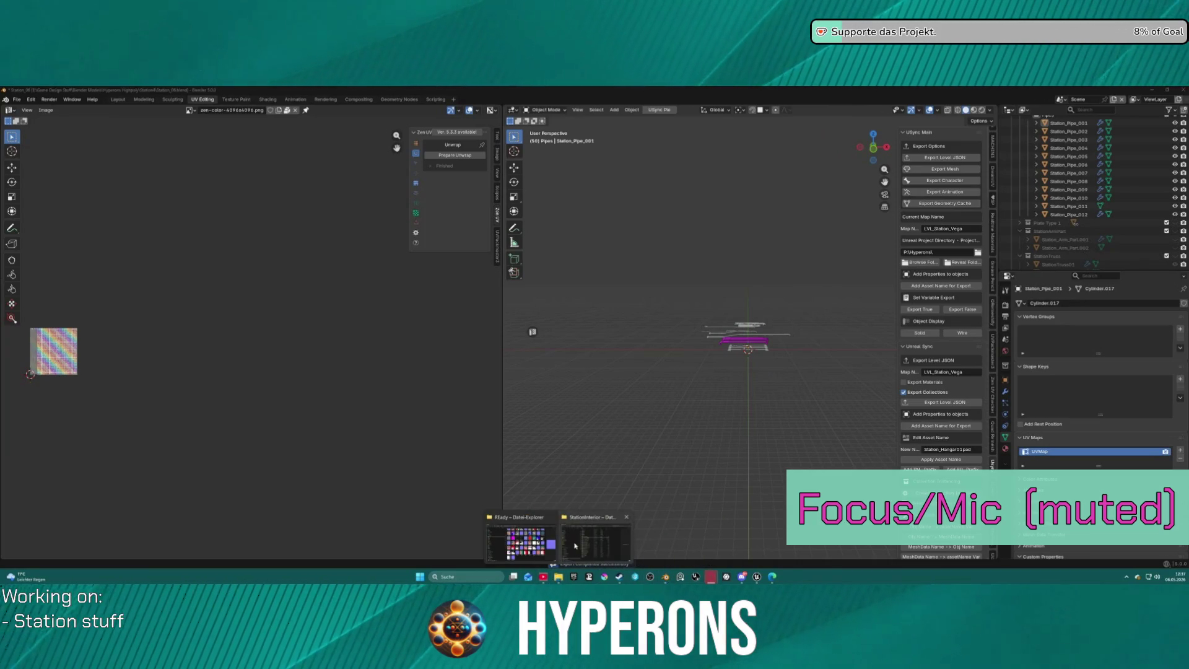
{"action": "left_click", "coordinate": [583, 543]}
{"action": "mouse_move", "coordinate": [667, 581]}
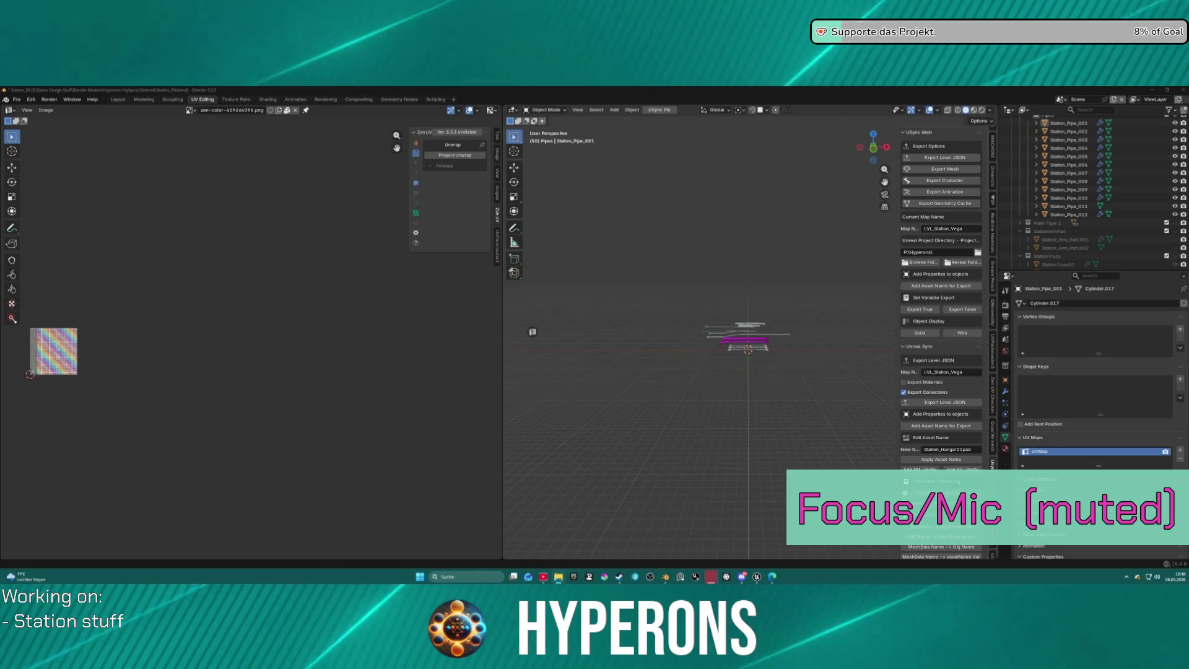
{"action": "key", "text": "alt+Tab"}
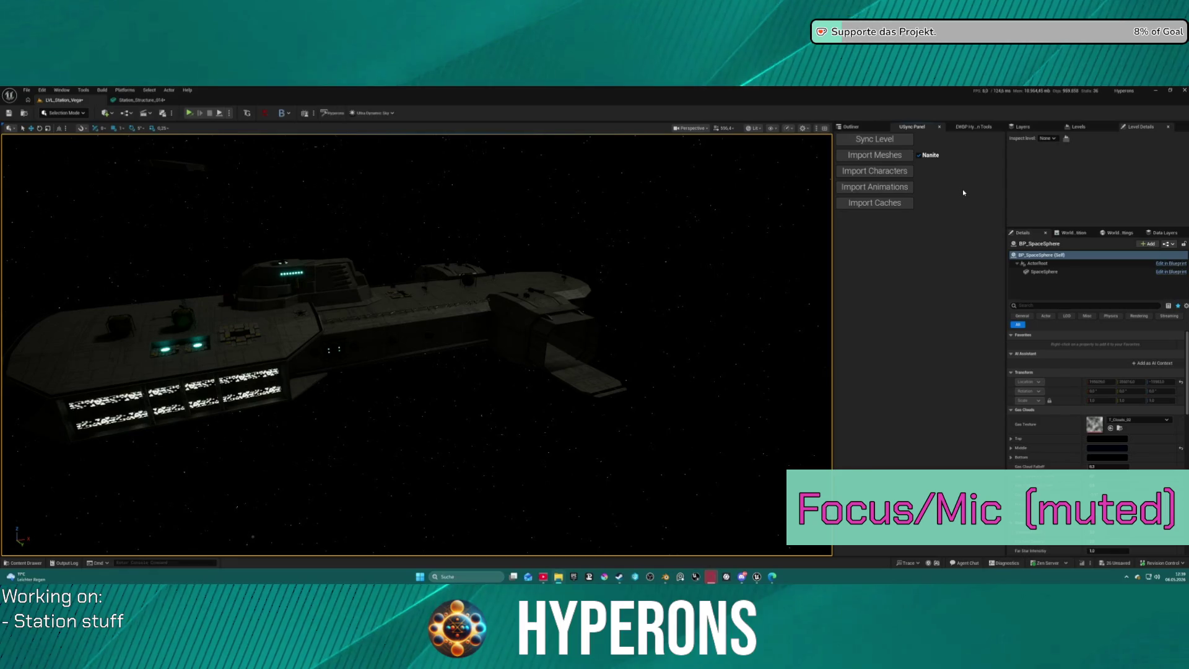
Import the exported Station_Pipe meshes into Unreal with USync's Import Meshes.
{"action": "left_click", "coordinate": [887, 159]}
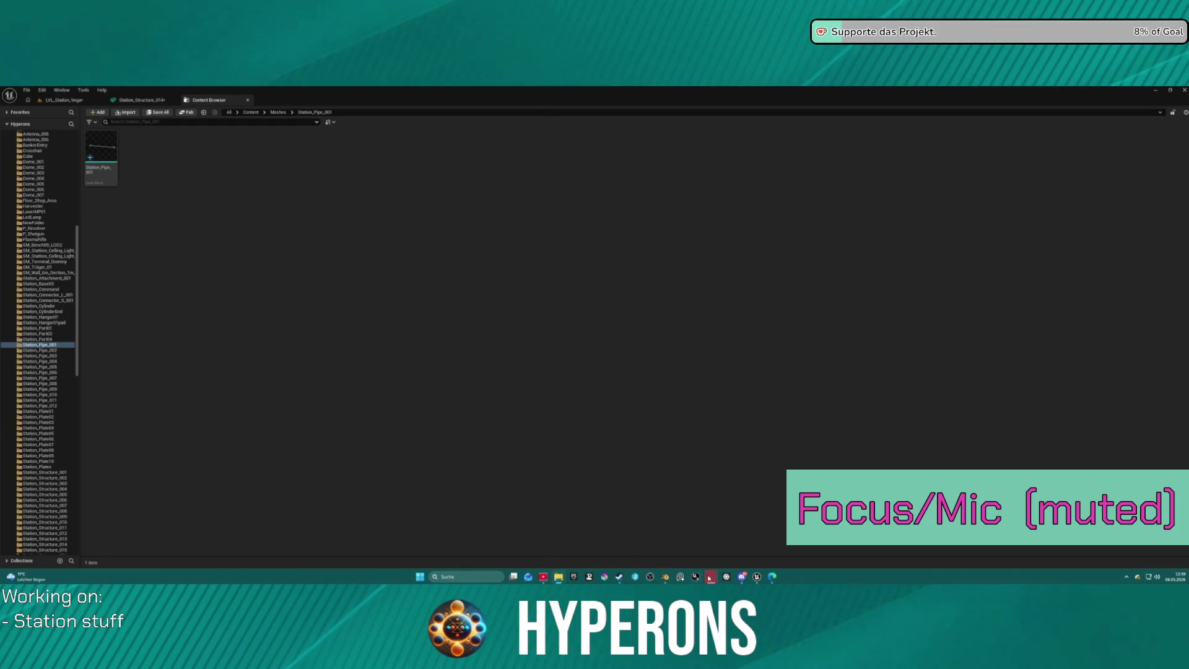
Return to the LVL_Station_Vega level, fly around the station, and launch a standalone game window.
{"action": "left_click", "coordinate": [143, 99]}
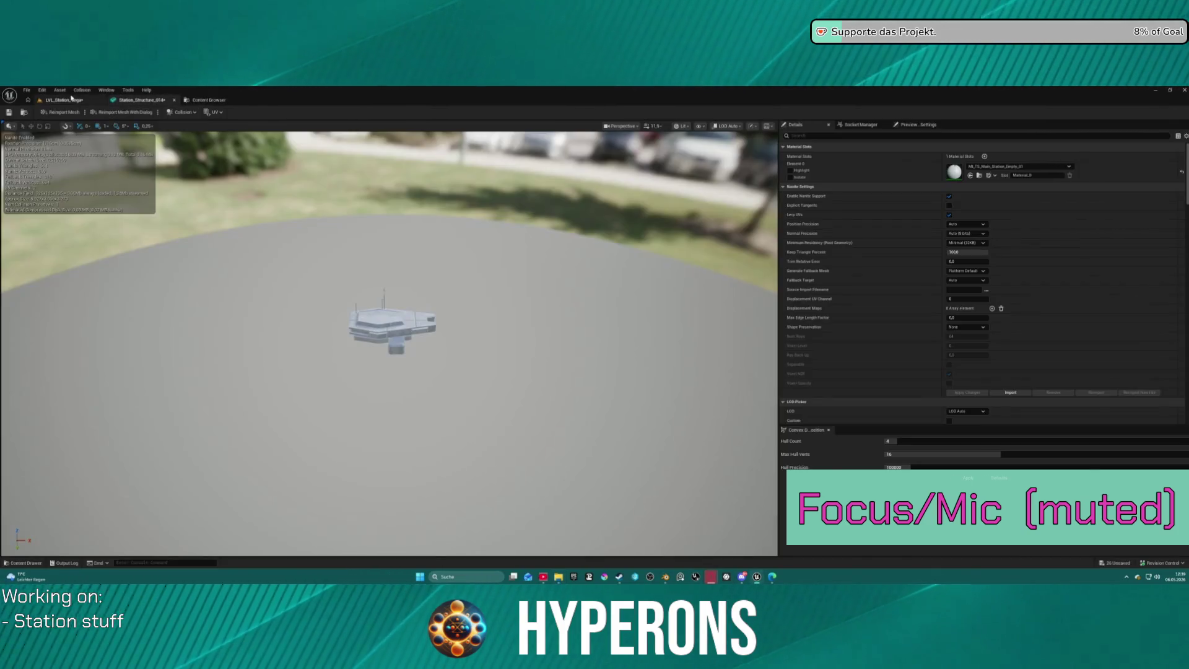
{"action": "left_click", "coordinate": [71, 98]}
{"action": "right_click_drag", "start_coordinate": [416, 345], "coordinate": [416, 344]}
{"action": "right_click_drag", "start_coordinate": [397, 269], "coordinate": [396, 269]}
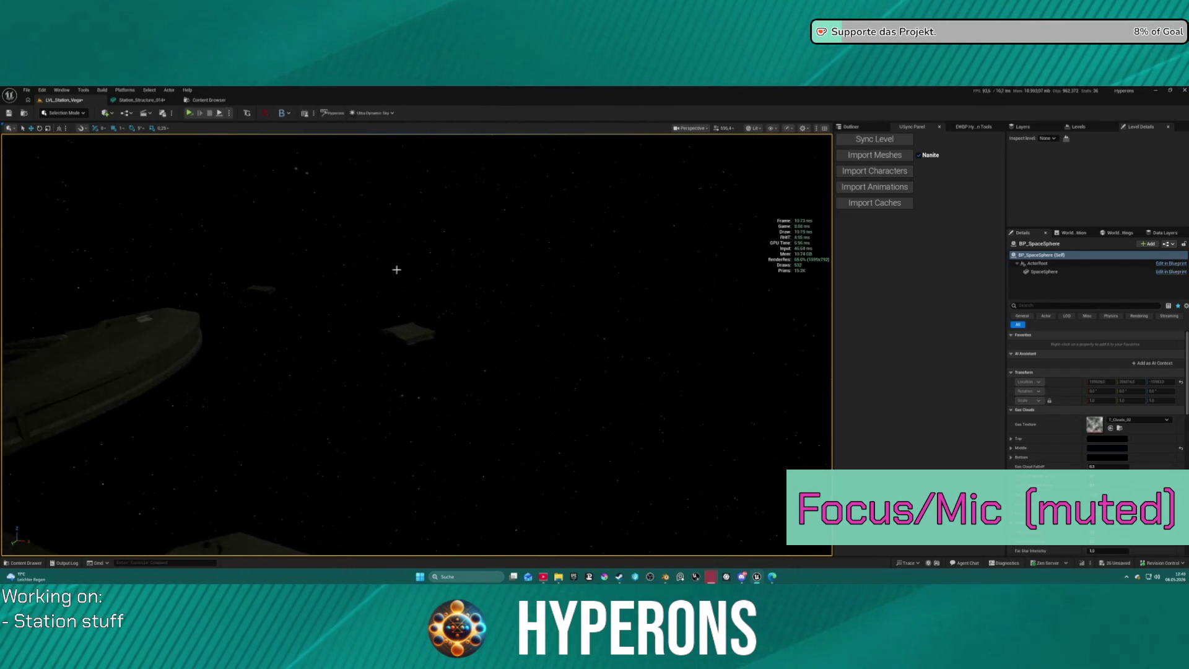
{"action": "left_click", "coordinate": [408, 336]}
{"action": "right_click_drag", "start_coordinate": [407, 336], "coordinate": [408, 337]}
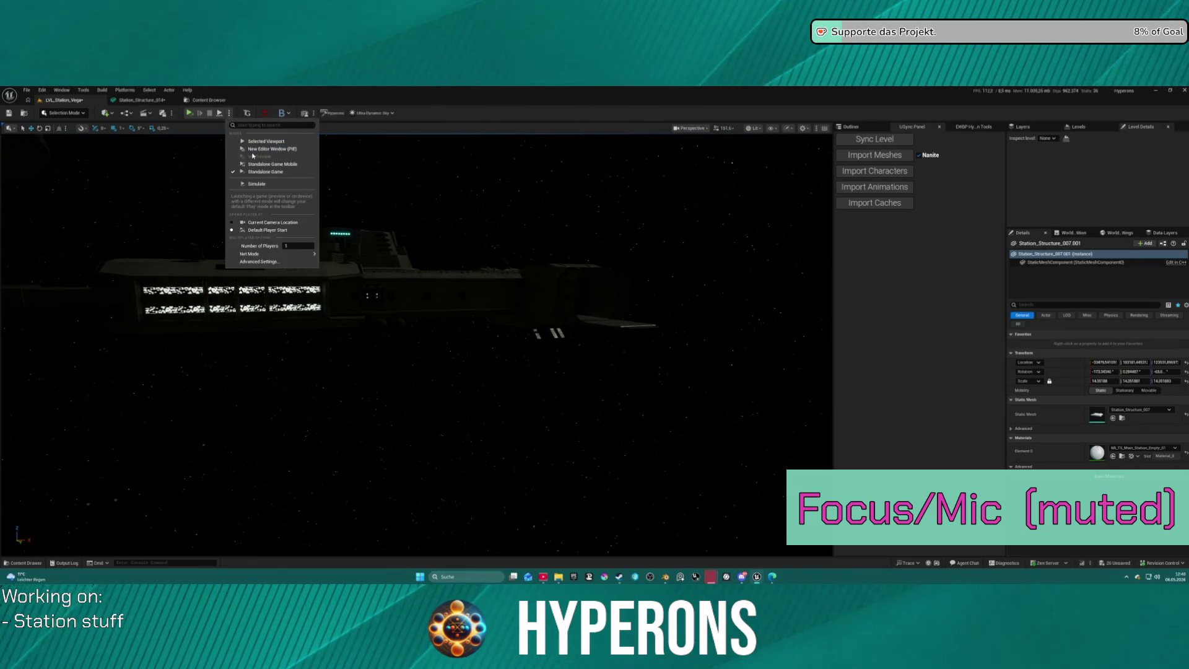
{"action": "left_click", "coordinate": [254, 149]}
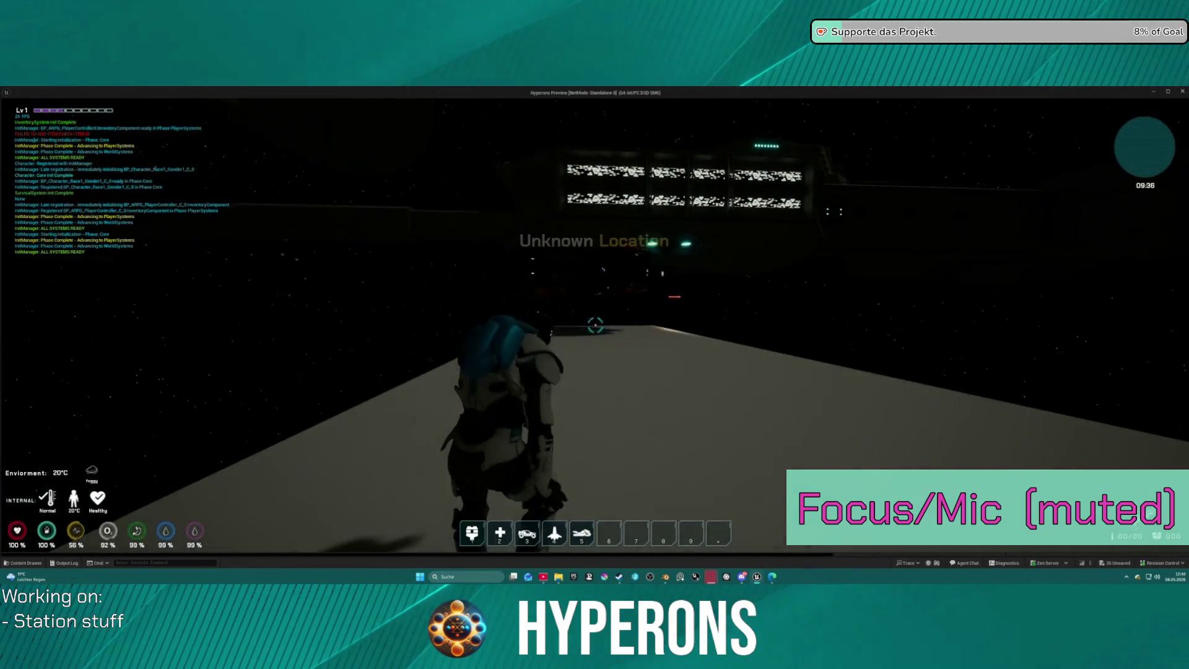
Lift off with traversal, board the ship with 4, and fly it up past the station.
{"action": "key", "text": "space"}
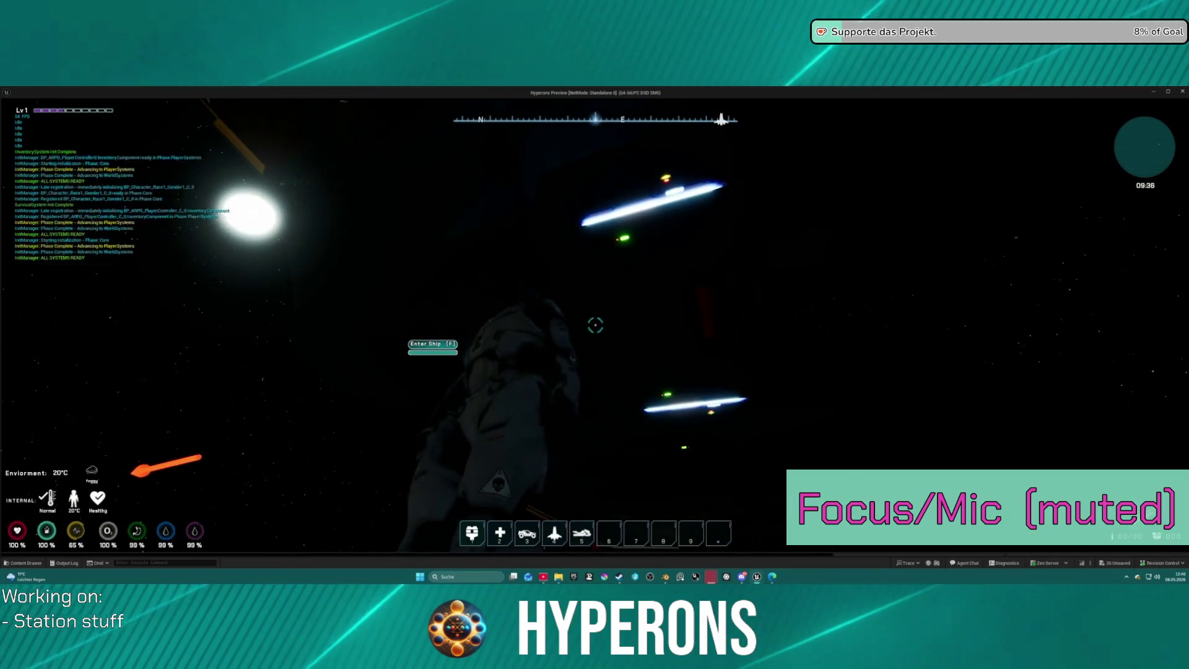
{"action": "key", "text": "4"}
{"action": "key", "text": "w"}
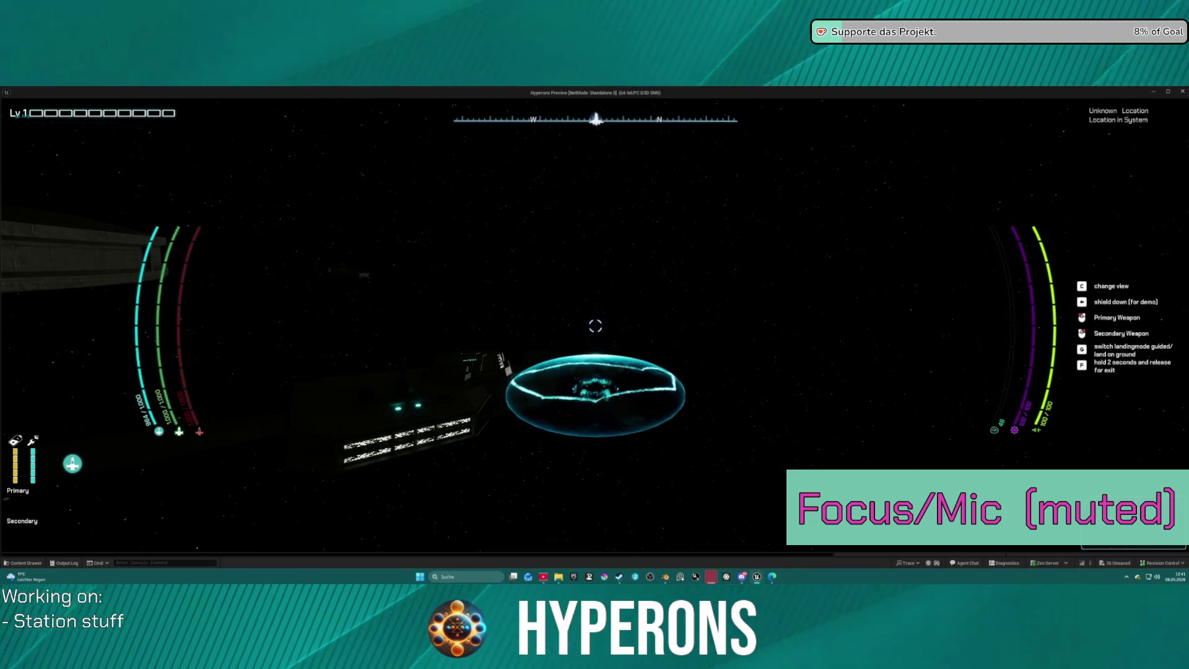
Stop the play session and bring the Blender window back to the front.
{"action": "key", "text": "alt+Tab"}
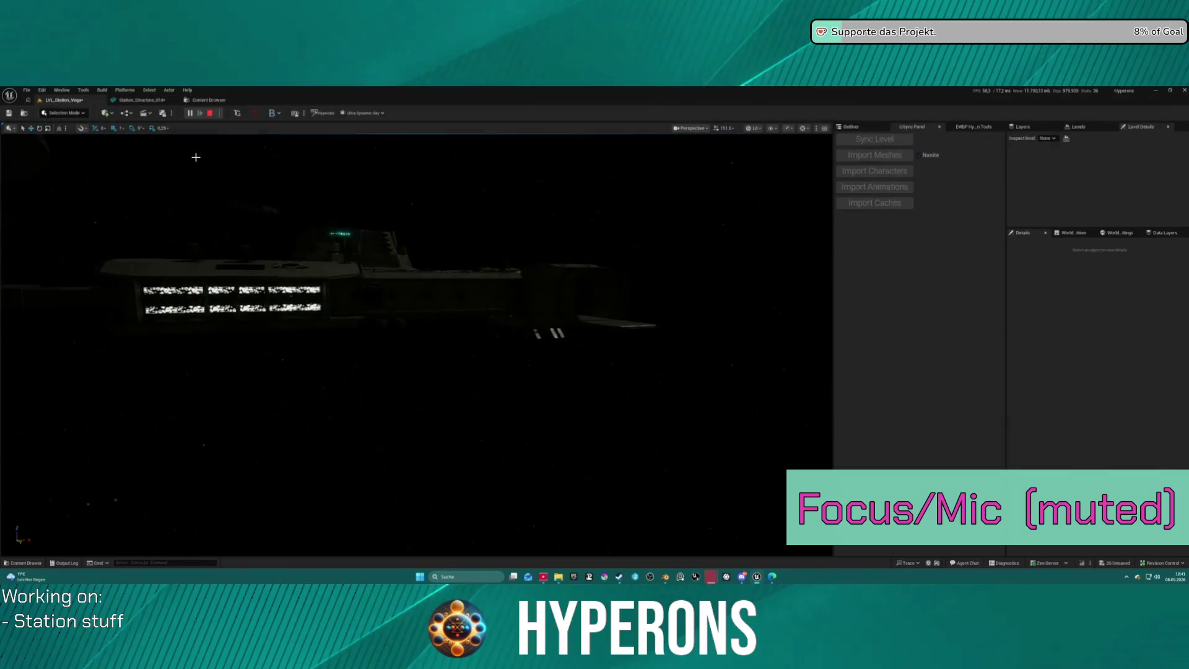
{"action": "key", "text": "Escape"}
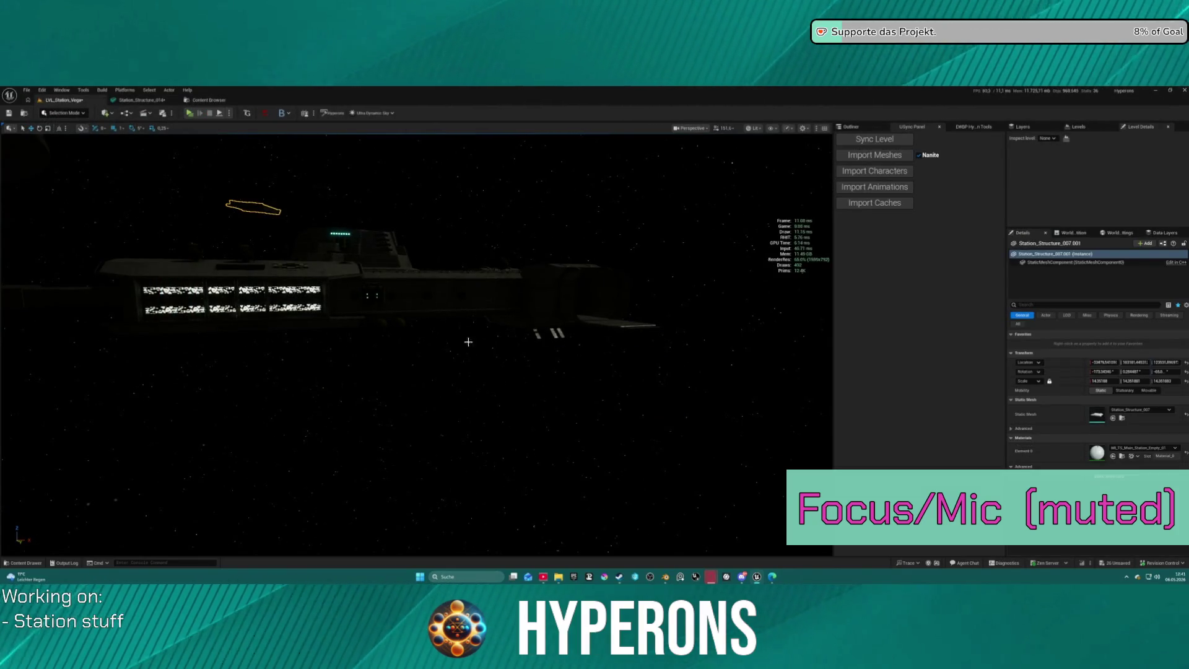
{"action": "mouse_move", "coordinate": [666, 576]}
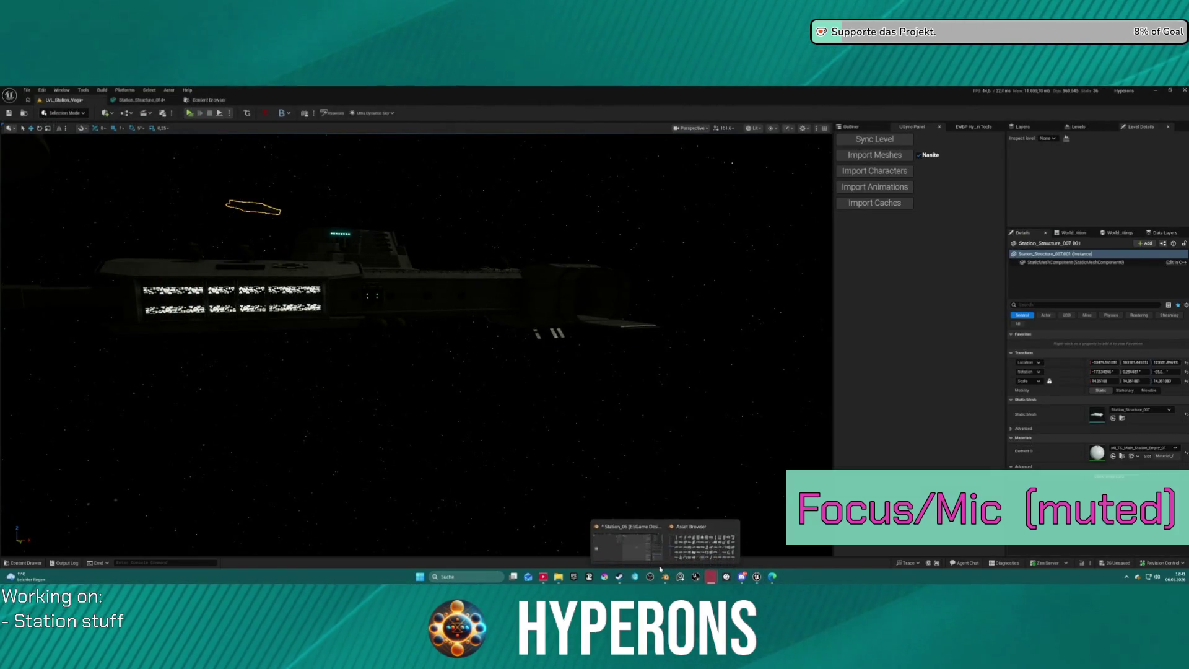
{"action": "left_click", "coordinate": [632, 549]}
Hide the pipe object in the Outliner.
{"action": "scroll", "coordinate": [605, 339], "scroll_direction": "down", "scroll_amount": 3}
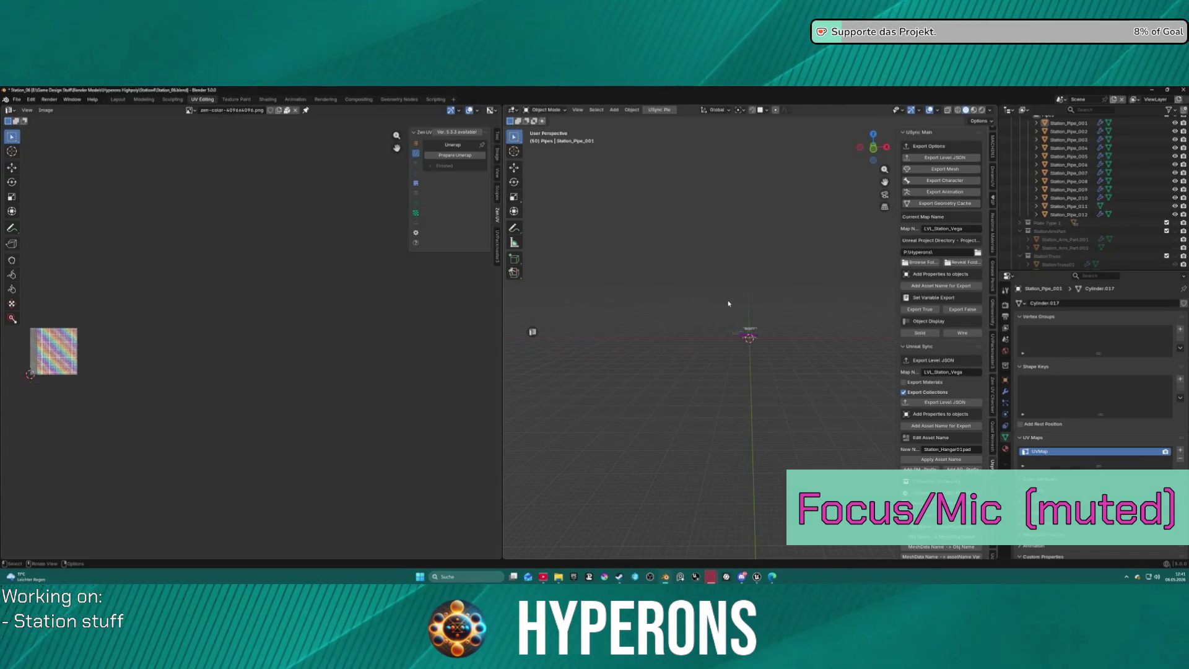
{"action": "scroll", "coordinate": [1115, 245], "scroll_direction": "up", "scroll_amount": 5}
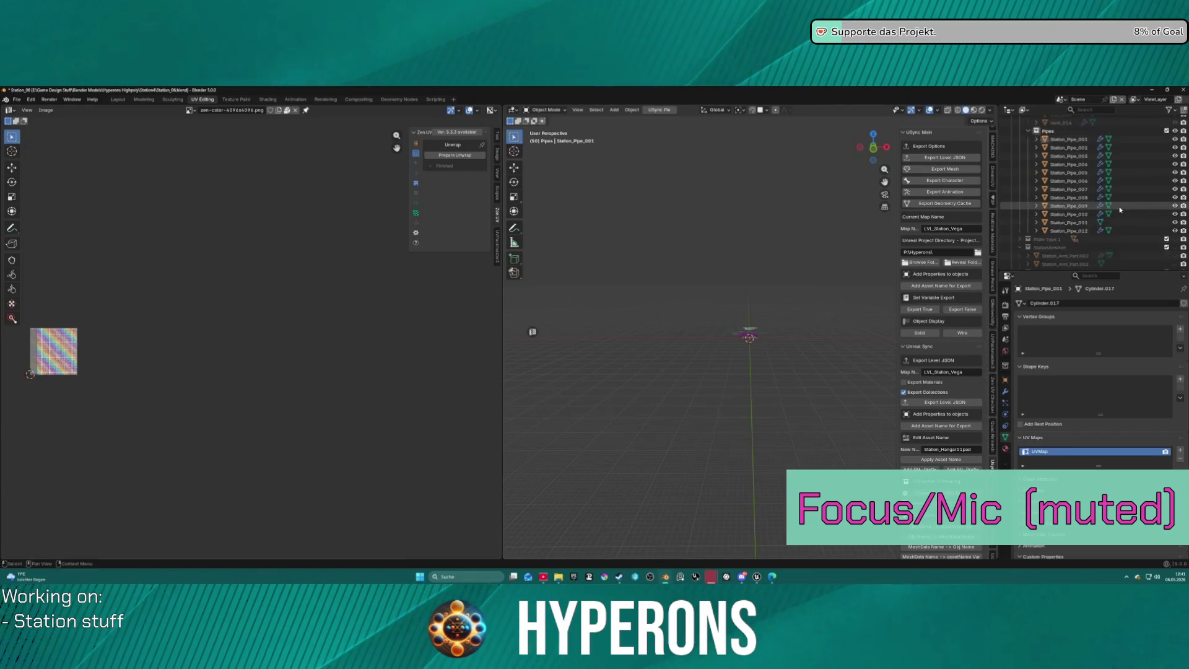
{"action": "left_click", "coordinate": [1175, 254]}
Re-enable the Station collection in the Outliner.
{"action": "scroll", "coordinate": [1171, 217], "scroll_direction": "up", "scroll_amount": 5}
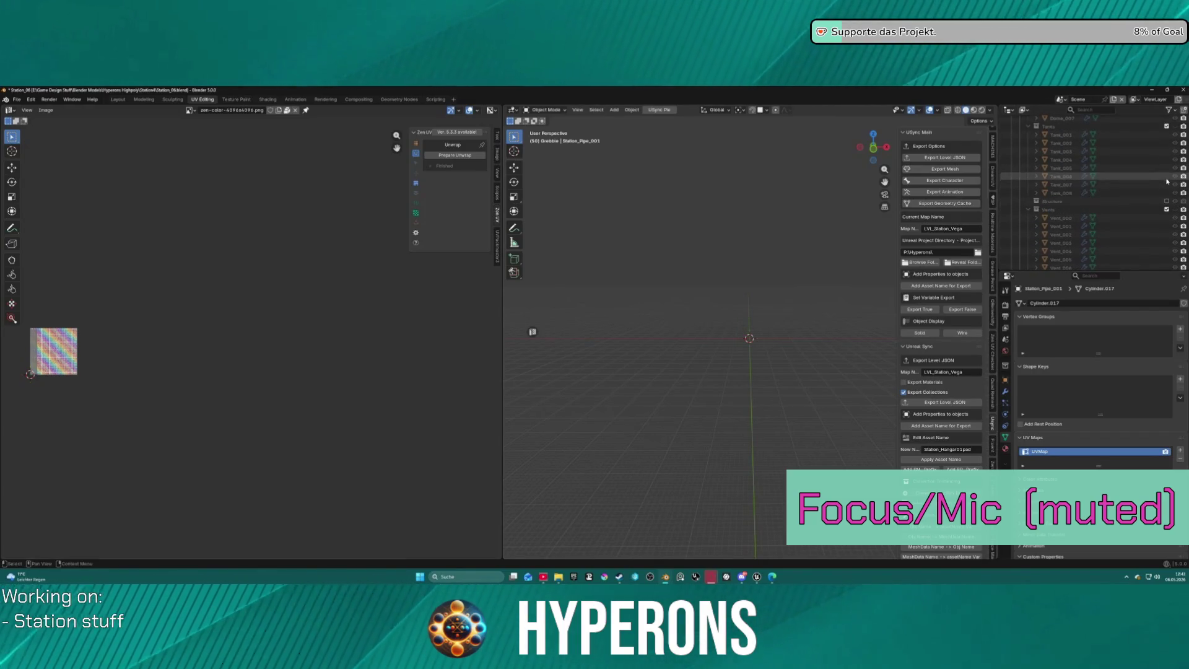
{"action": "scroll", "coordinate": [1171, 194], "scroll_direction": "up", "scroll_amount": 4}
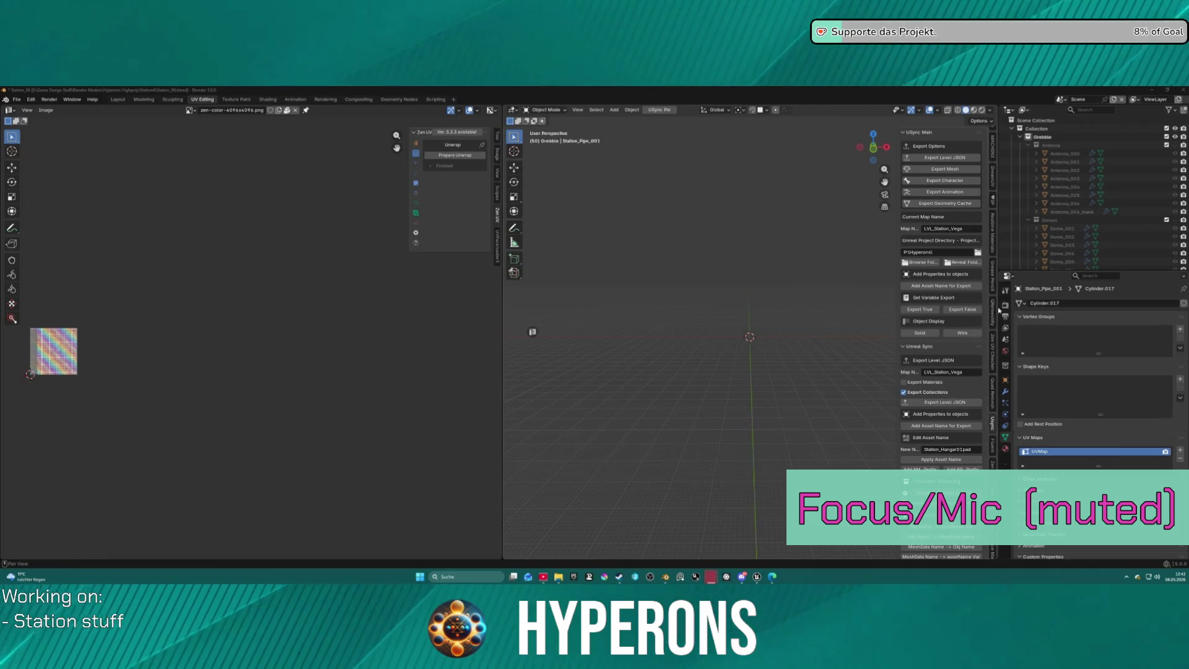
{"action": "scroll", "coordinate": [1159, 197], "scroll_direction": "down", "scroll_amount": 10}
{"action": "scroll", "coordinate": [1152, 195], "scroll_direction": "up", "scroll_amount": 12}
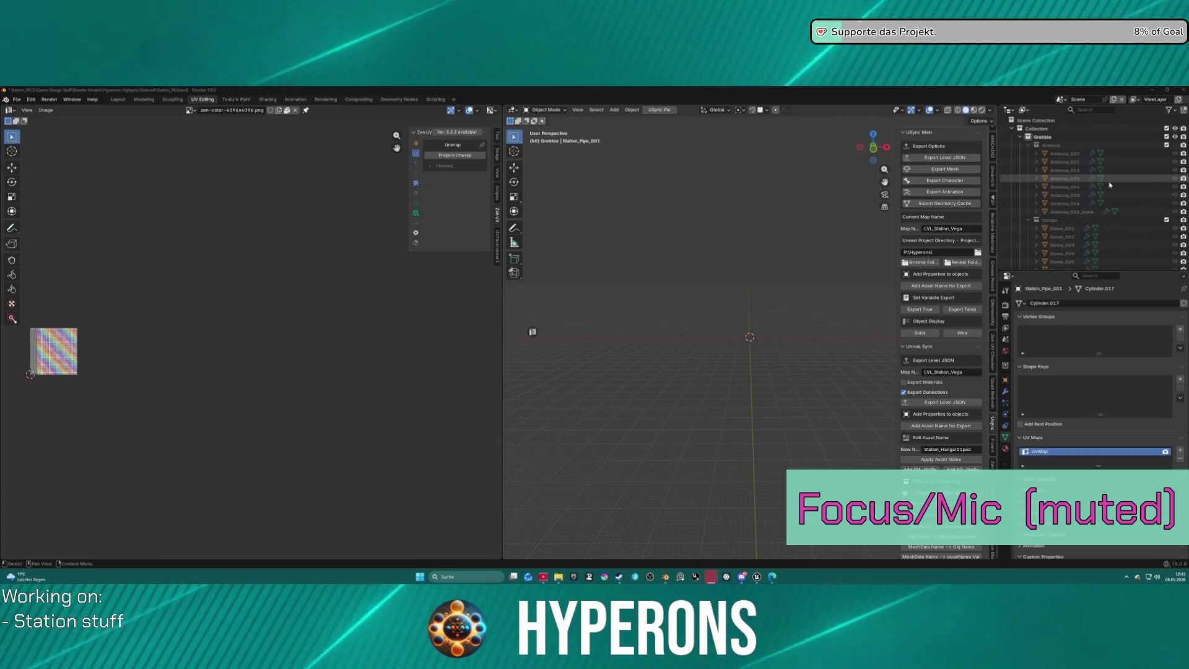
{"action": "scroll", "coordinate": [1110, 185], "scroll_direction": "down", "scroll_amount": 15}
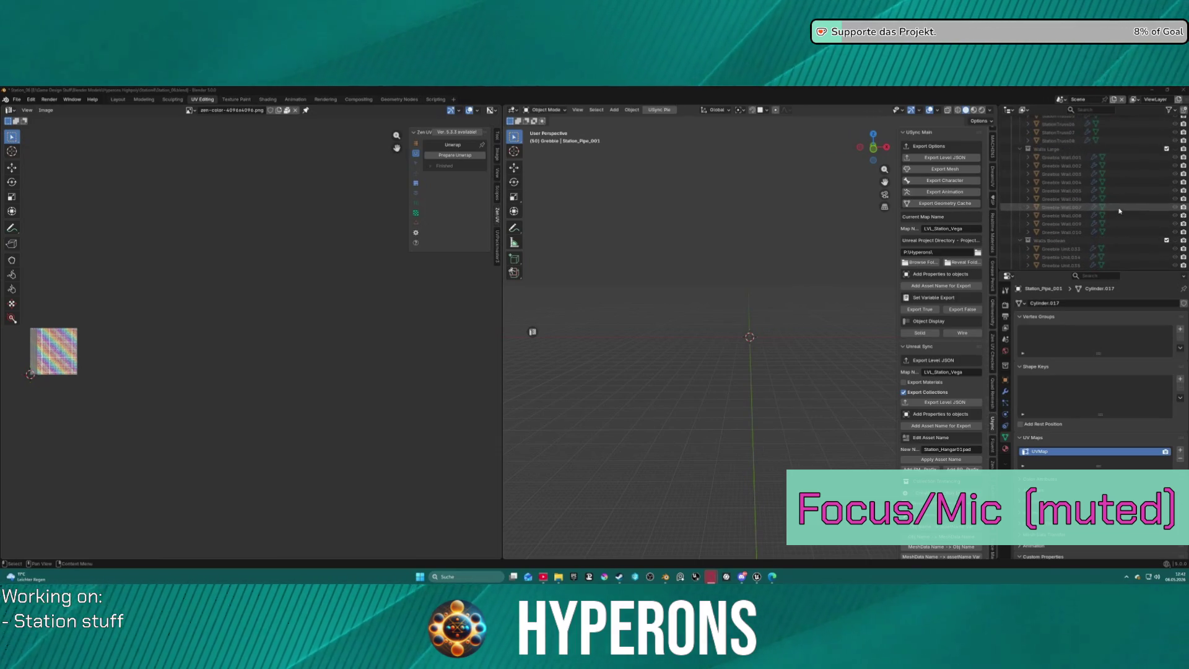
{"action": "scroll", "coordinate": [1110, 210], "scroll_direction": "down", "scroll_amount": 5}
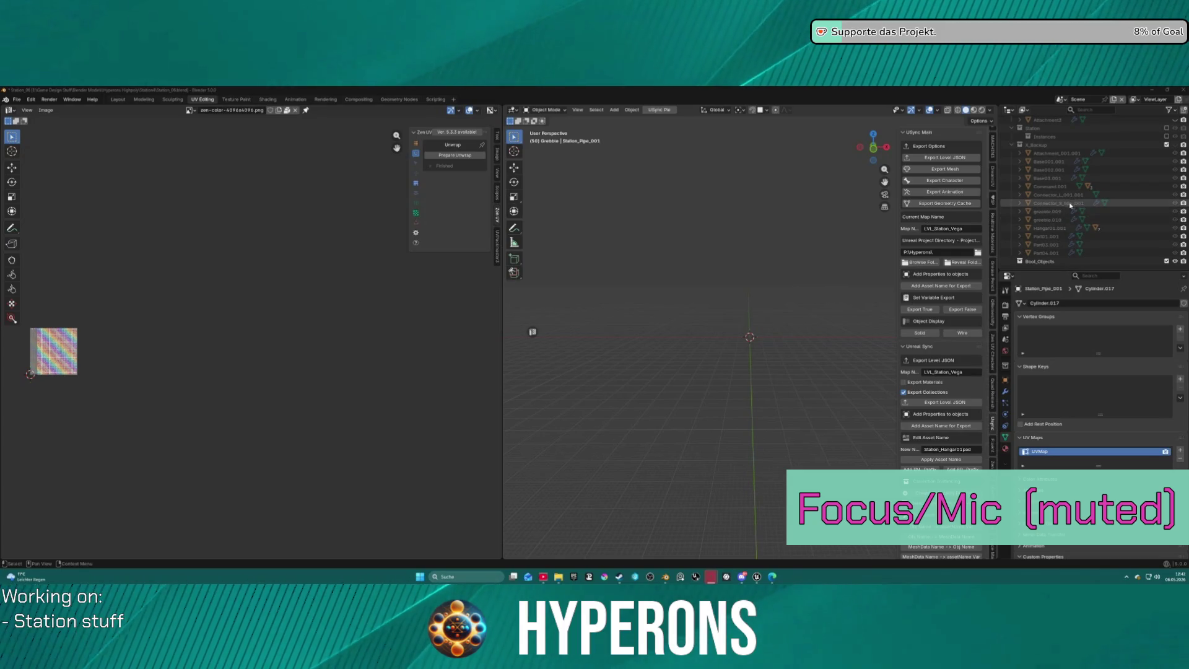
{"action": "scroll", "coordinate": [1075, 205], "scroll_direction": "up", "scroll_amount": 8}
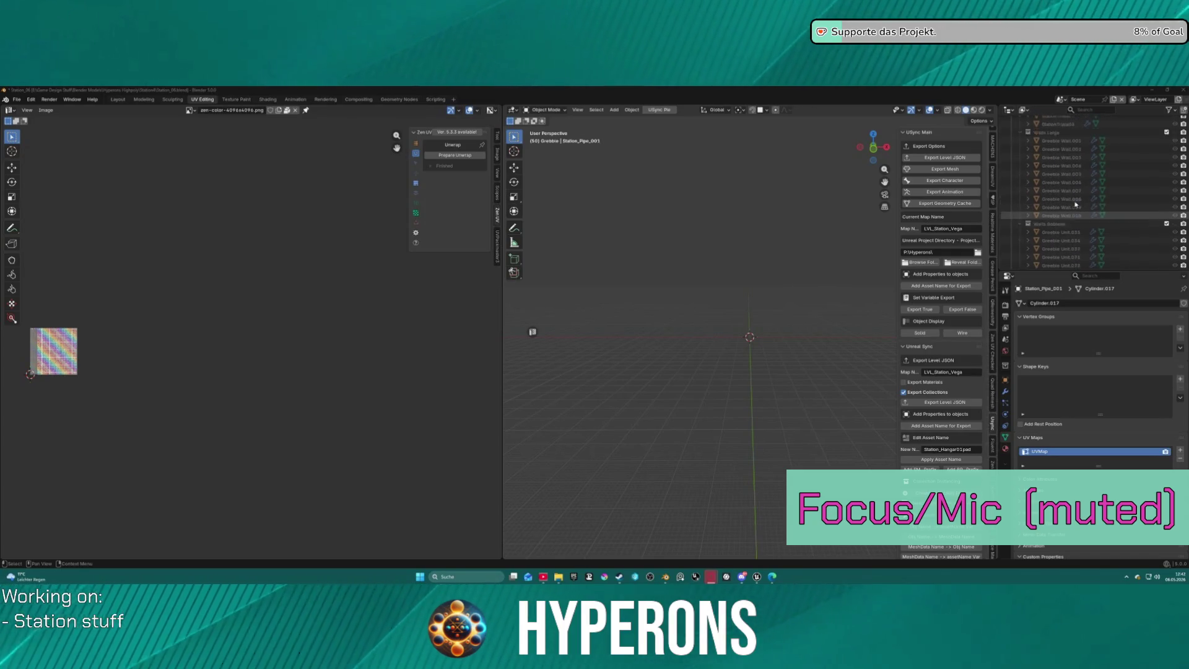
{"action": "scroll", "coordinate": [1075, 205], "scroll_direction": "up", "scroll_amount": 5}
{"action": "scroll", "coordinate": [1075, 204], "scroll_direction": "down", "scroll_amount": 10}
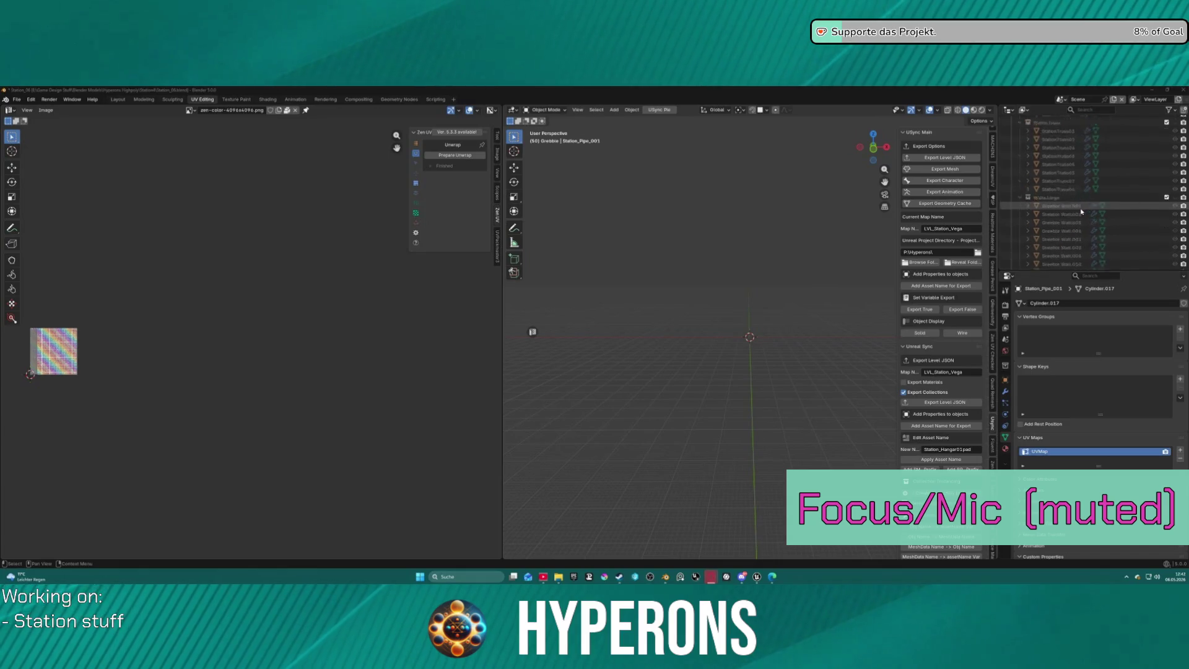
{"action": "scroll", "coordinate": [1071, 146], "scroll_direction": "up", "scroll_amount": 3}
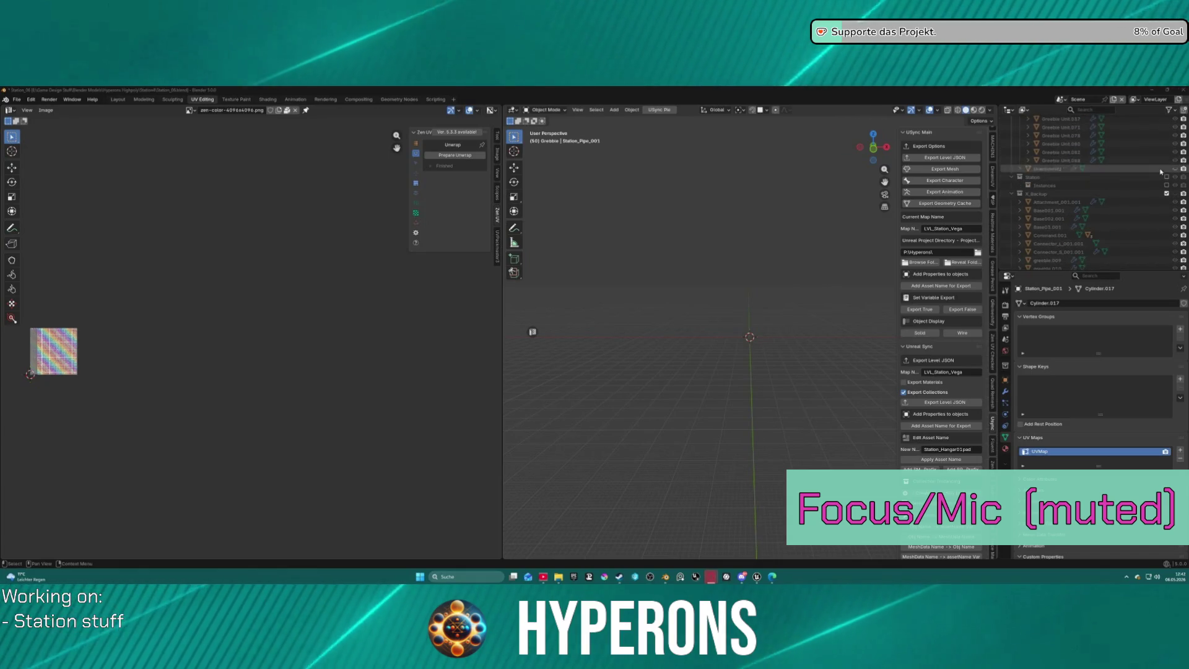
{"action": "left_click", "coordinate": [1166, 177]}
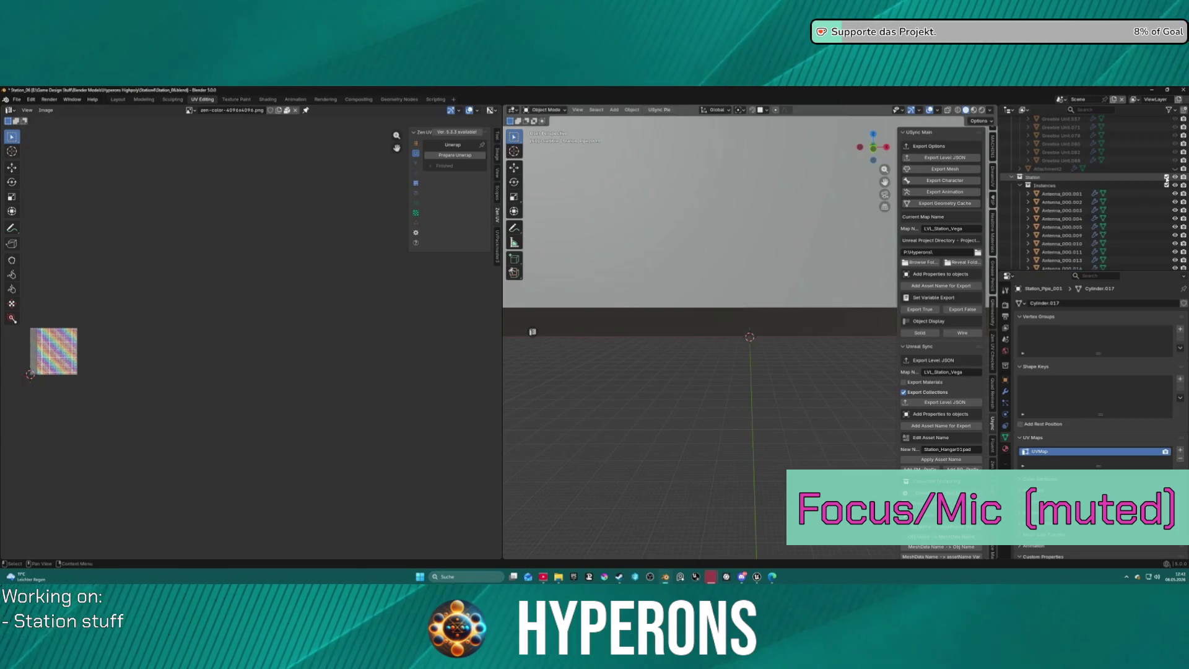
Select Station_Structure_013.003 and frame it in the viewport.
{"action": "scroll", "coordinate": [1110, 225], "scroll_direction": "down", "scroll_amount": 5}
{"action": "scroll", "coordinate": [1110, 225], "scroll_direction": "down", "scroll_amount": 2}
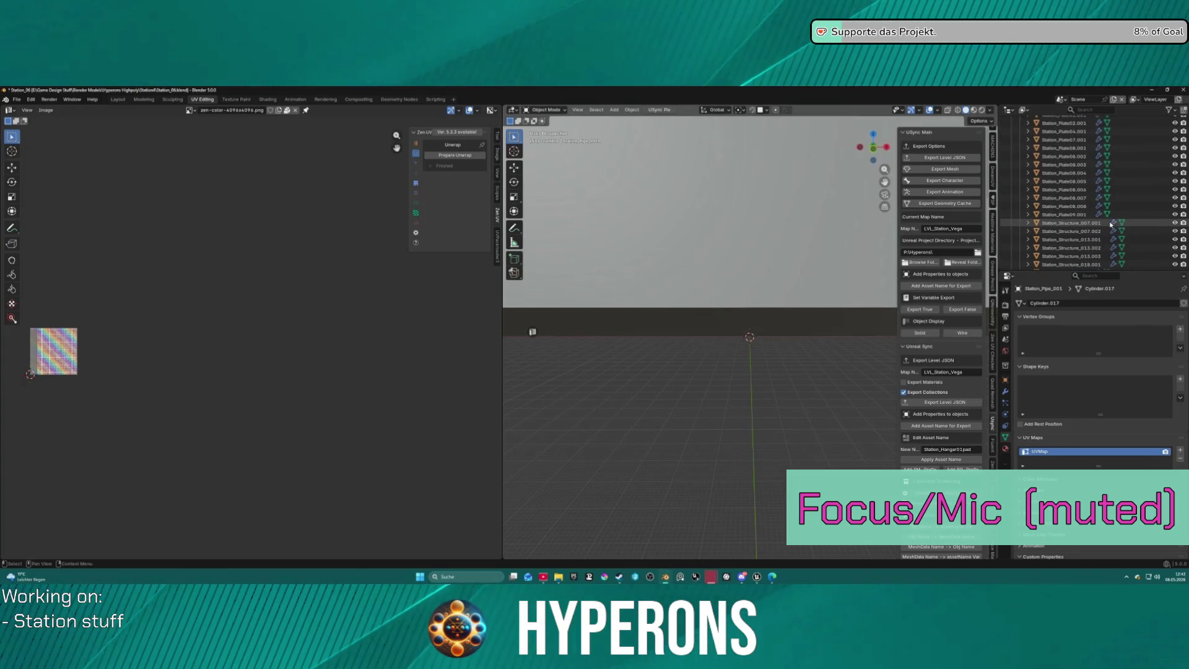
{"action": "scroll", "coordinate": [1108, 224], "scroll_direction": "down", "scroll_amount": 5}
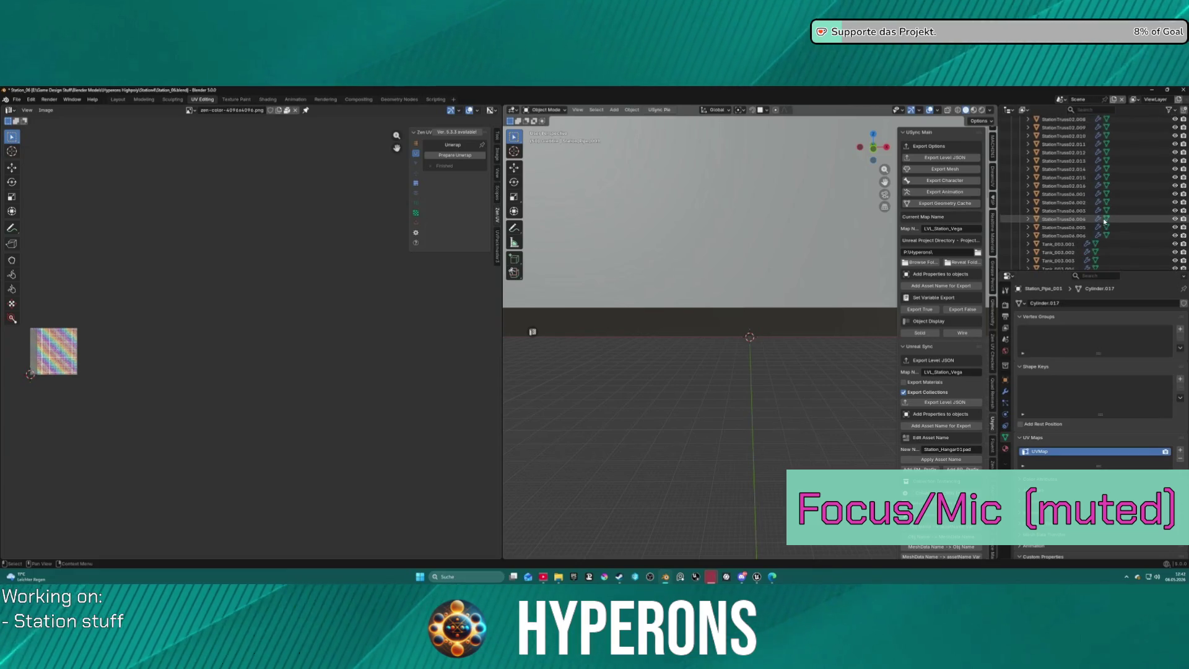
{"action": "scroll", "coordinate": [1103, 211], "scroll_direction": "up", "scroll_amount": 2}
{"action": "left_click", "coordinate": [1091, 176]}
{"action": "scroll", "coordinate": [1090, 181], "scroll_direction": "up", "scroll_amount": 1}
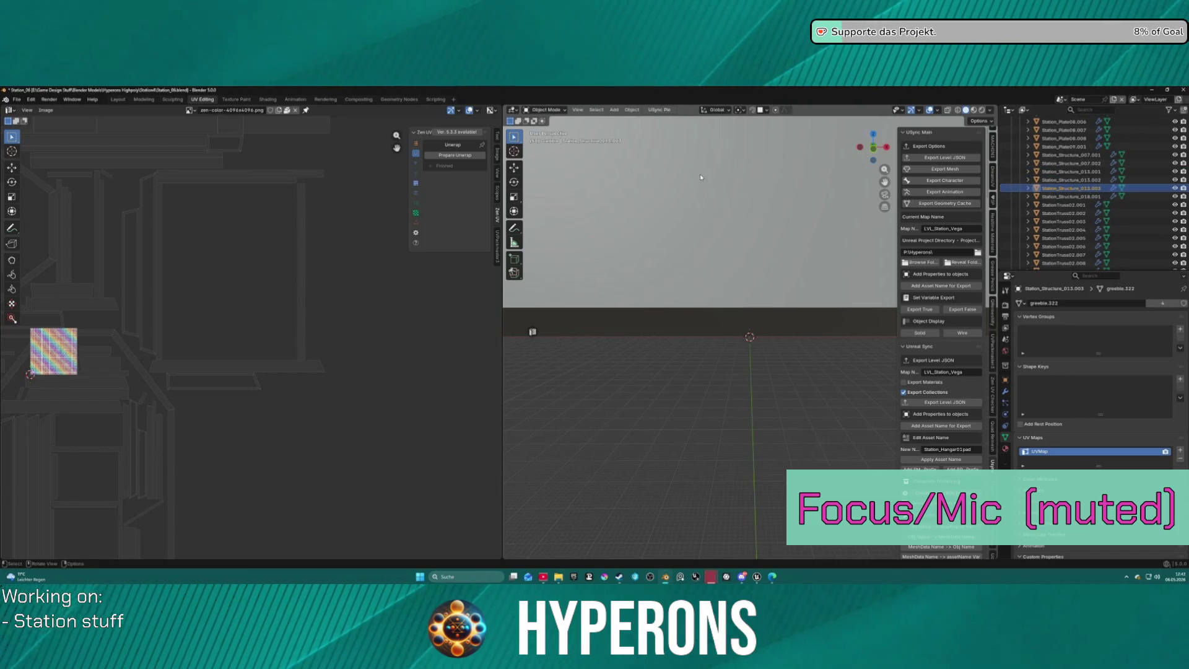
{"action": "key", "text": "KP_Decimal"}
Select the greeble piece on the station arm and re-include the Structure collection.
{"action": "mouse_move", "coordinate": [738, 398]}
{"action": "middle_mouse_down"}
{"action": "mouse_move", "coordinate": [840, 372]}
{"action": "mouse_move", "coordinate": [796, 328]}
{"action": "middle_mouse_up"}
{"action": "left_click", "coordinate": [786, 389]}
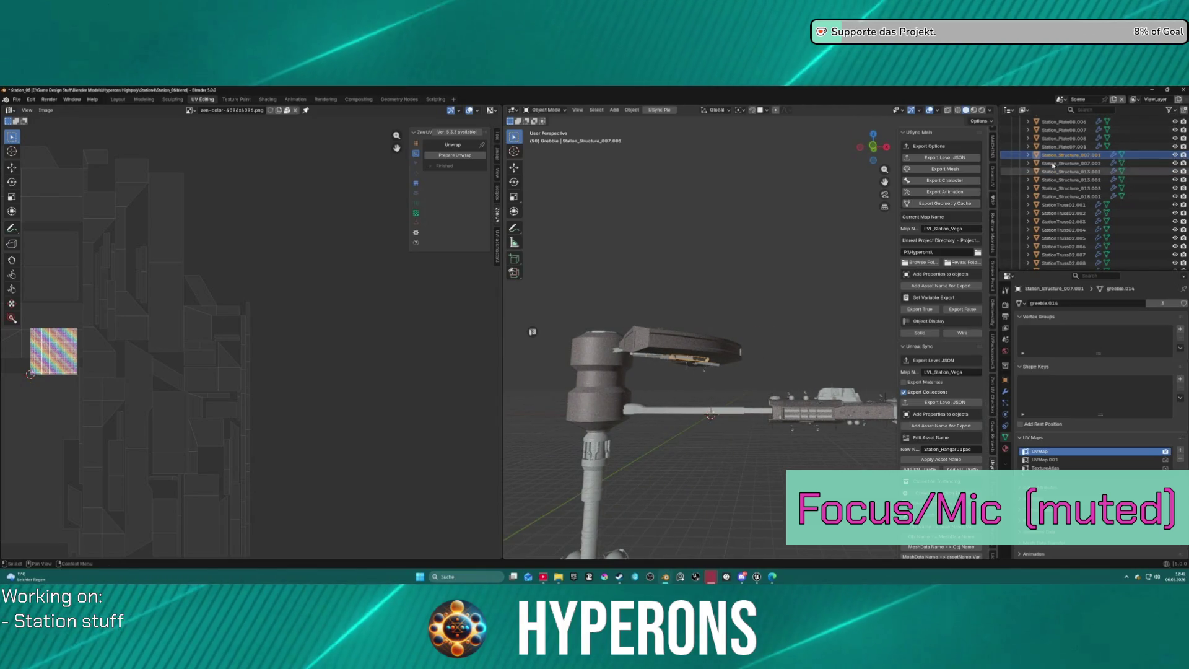
{"action": "scroll", "coordinate": [1163, 180], "scroll_direction": "up", "scroll_amount": 10}
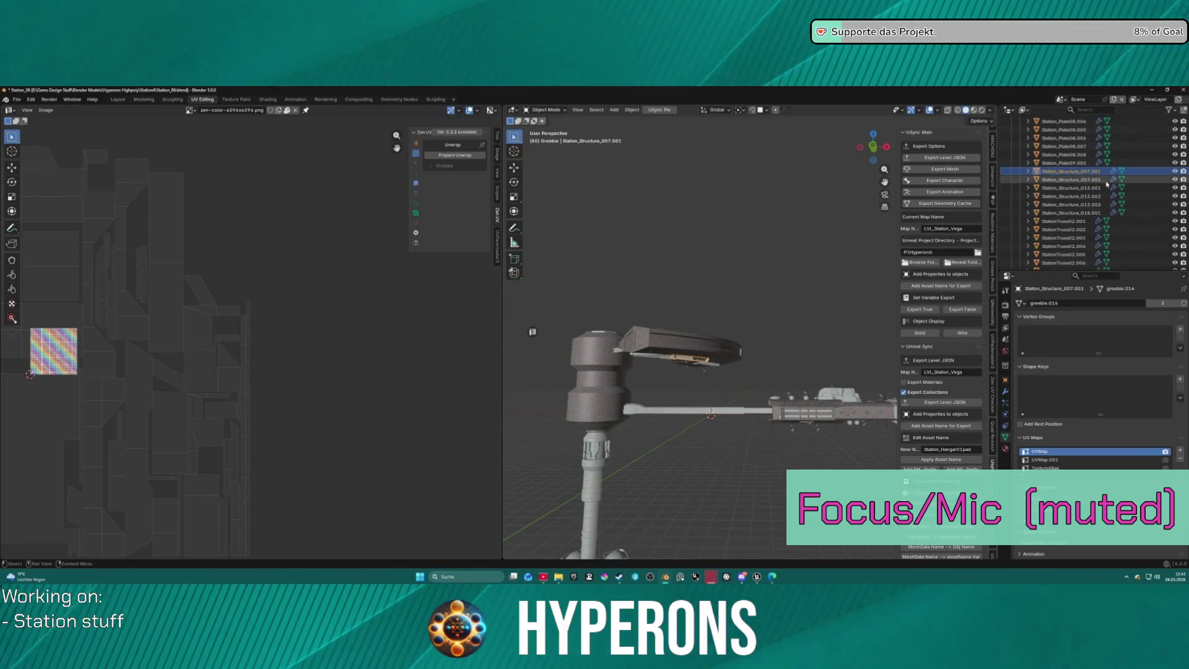
{"action": "scroll", "coordinate": [1163, 180], "scroll_direction": "up", "scroll_amount": 5}
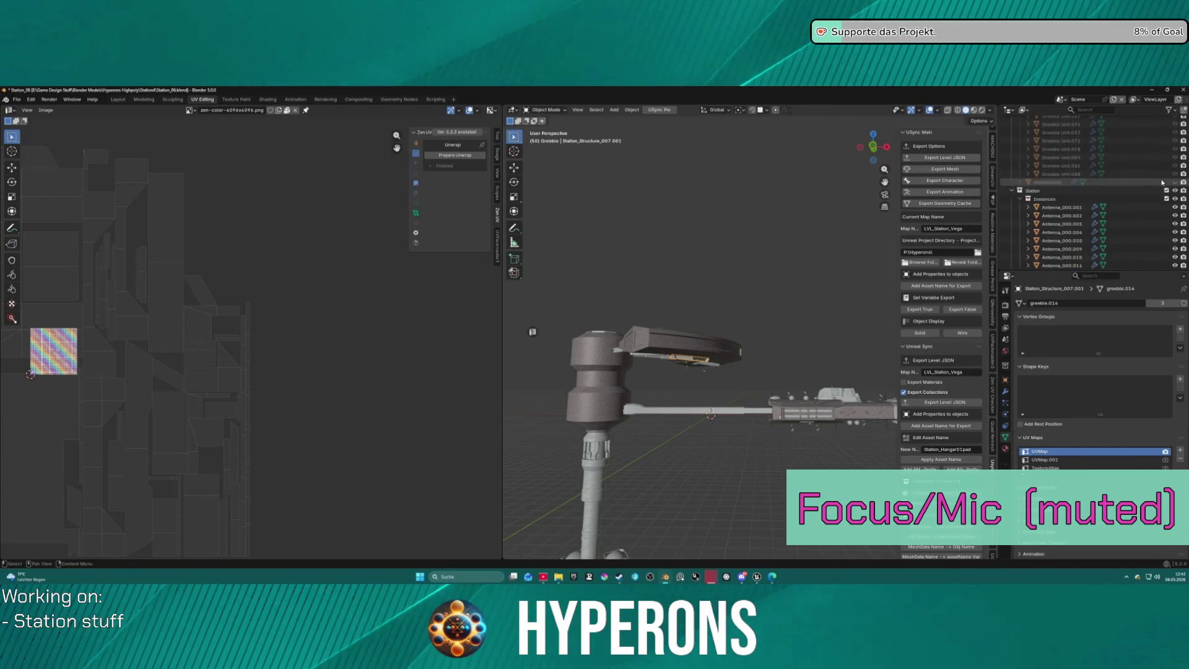
{"action": "scroll", "coordinate": [1165, 175], "scroll_direction": "up", "scroll_amount": 5}
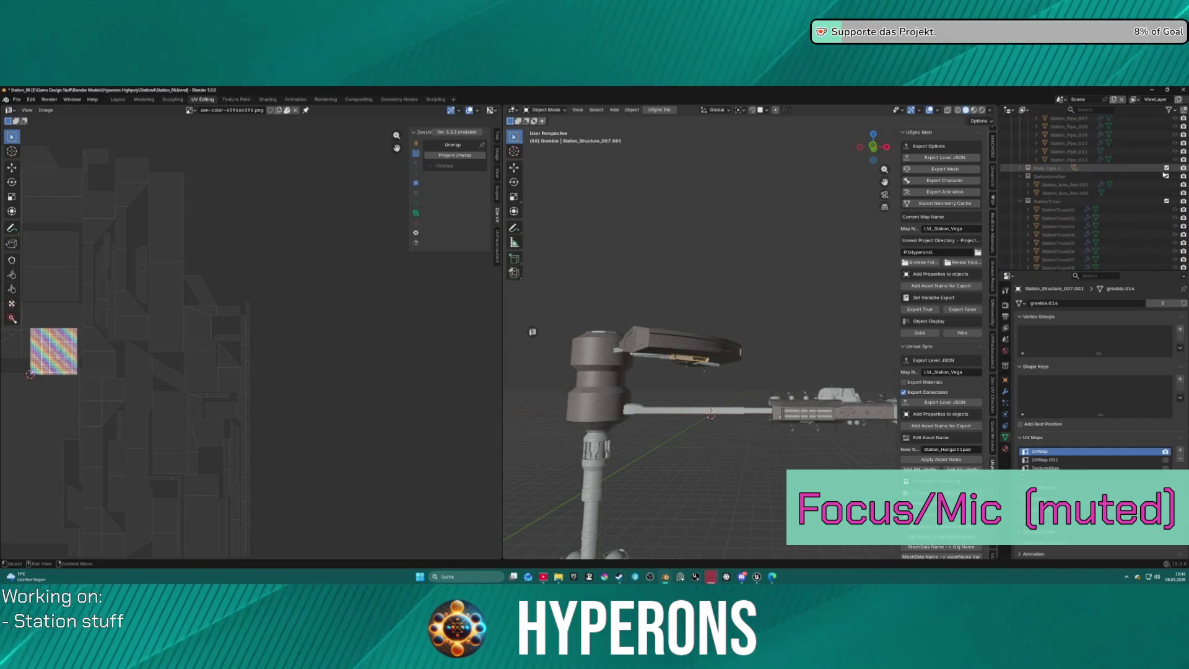
{"action": "scroll", "coordinate": [1123, 176], "scroll_direction": "up", "scroll_amount": 3}
{"action": "scroll", "coordinate": [1123, 175], "scroll_direction": "up", "scroll_amount": 10}
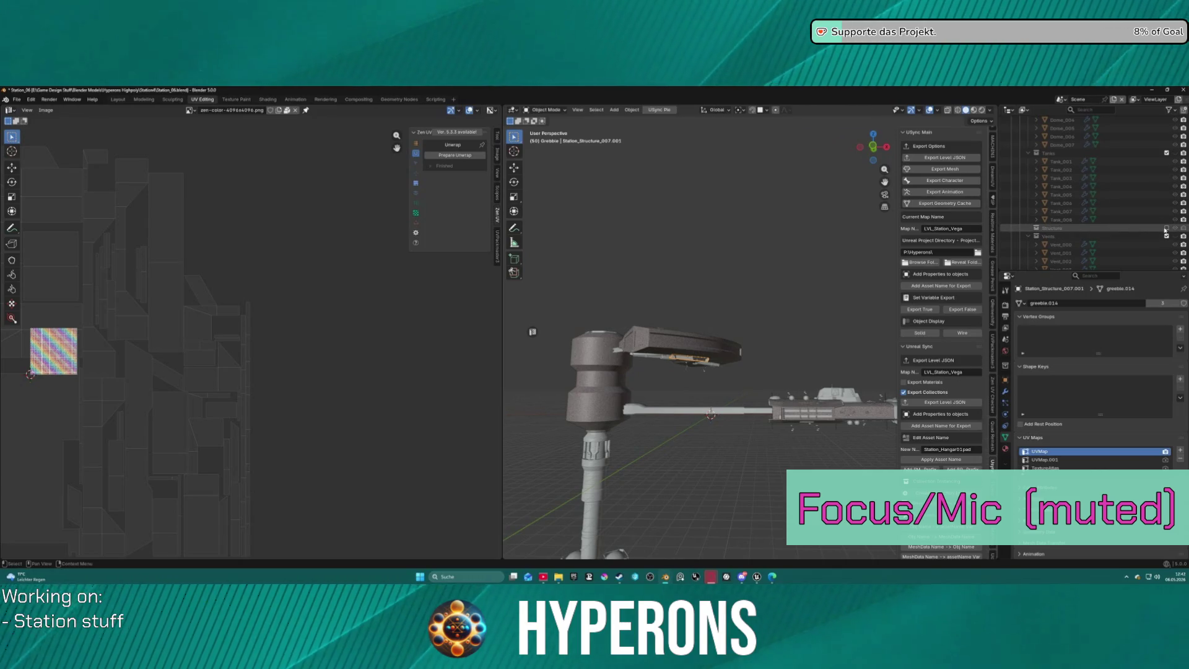
{"action": "left_click", "coordinate": [1166, 229]}
Select and frame Station_Structure_007, showing its transform values in the Item tab.
{"action": "scroll", "coordinate": [1097, 247], "scroll_direction": "down", "scroll_amount": 5}
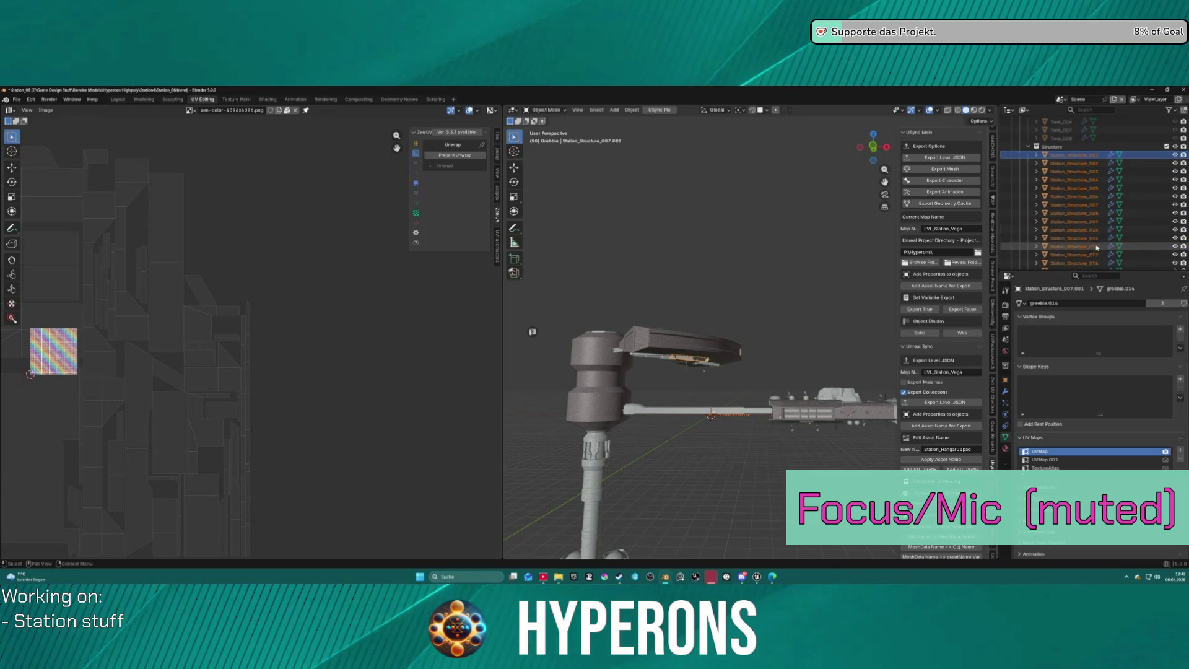
{"action": "scroll", "coordinate": [1097, 247], "scroll_direction": "down", "scroll_amount": 2}
{"action": "left_click", "coordinate": [1094, 189]}
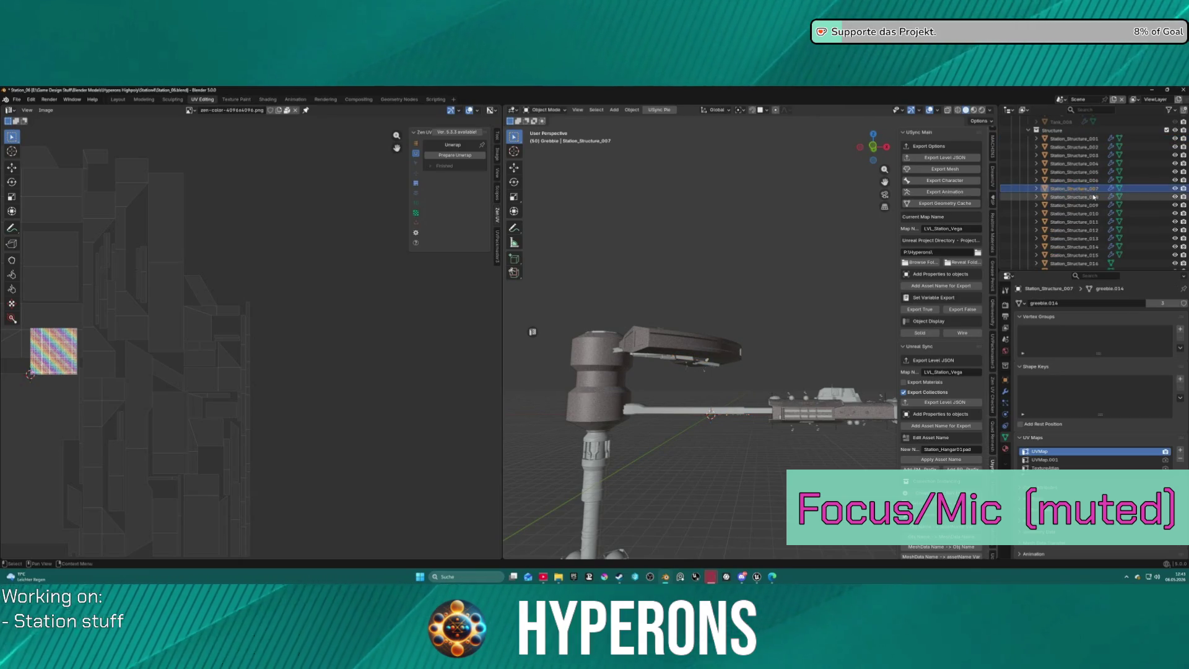
{"action": "key", "text": "KP_Decimal"}
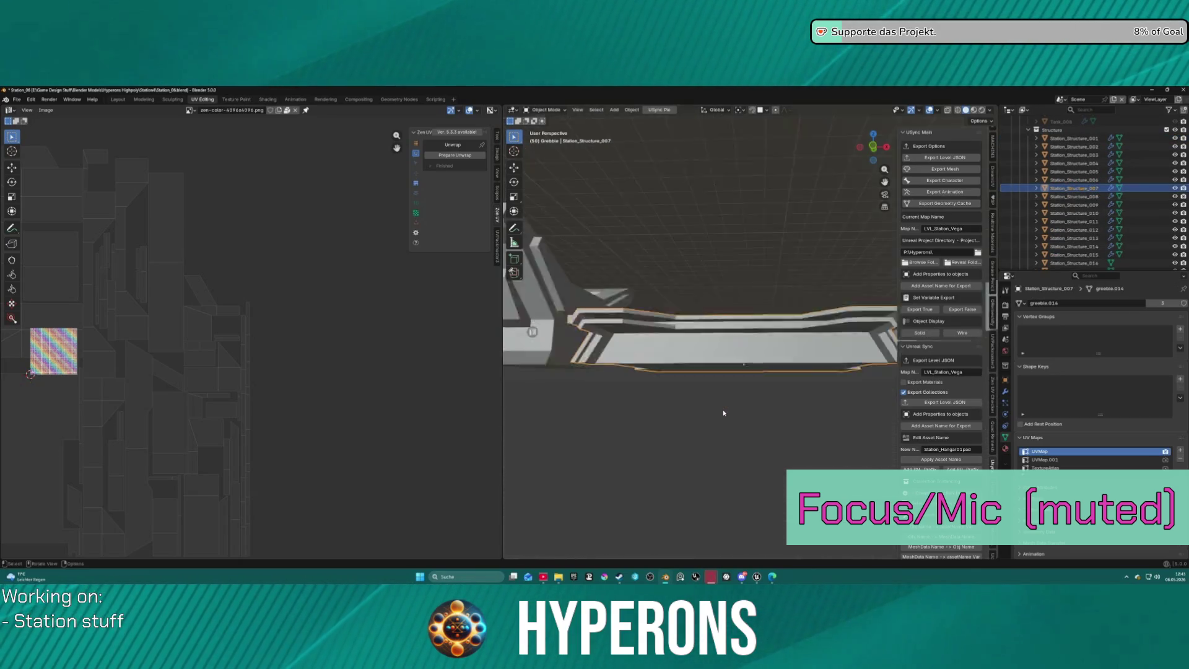
{"action": "scroll", "coordinate": [737, 384], "scroll_direction": "down", "scroll_amount": 3}
{"action": "middle_click_drag", "start_coordinate": [751, 361], "coordinate": [774, 273]}
{"action": "scroll", "coordinate": [764, 331], "scroll_direction": "down", "scroll_amount": 5}
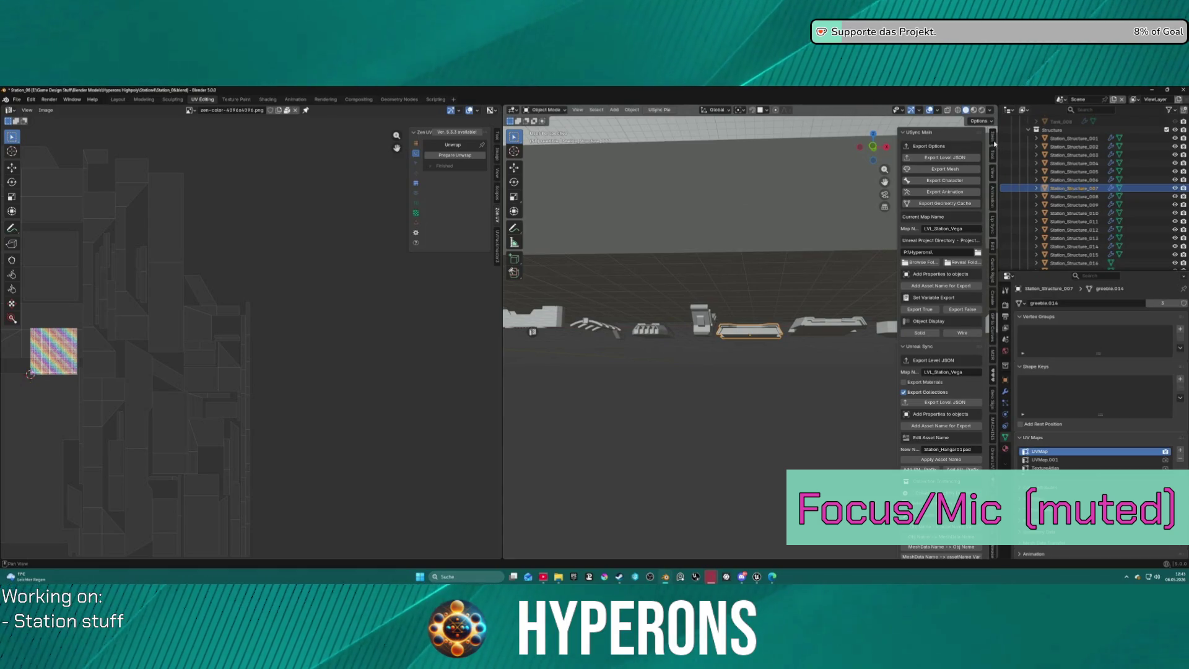
{"action": "left_click", "coordinate": [993, 141]}
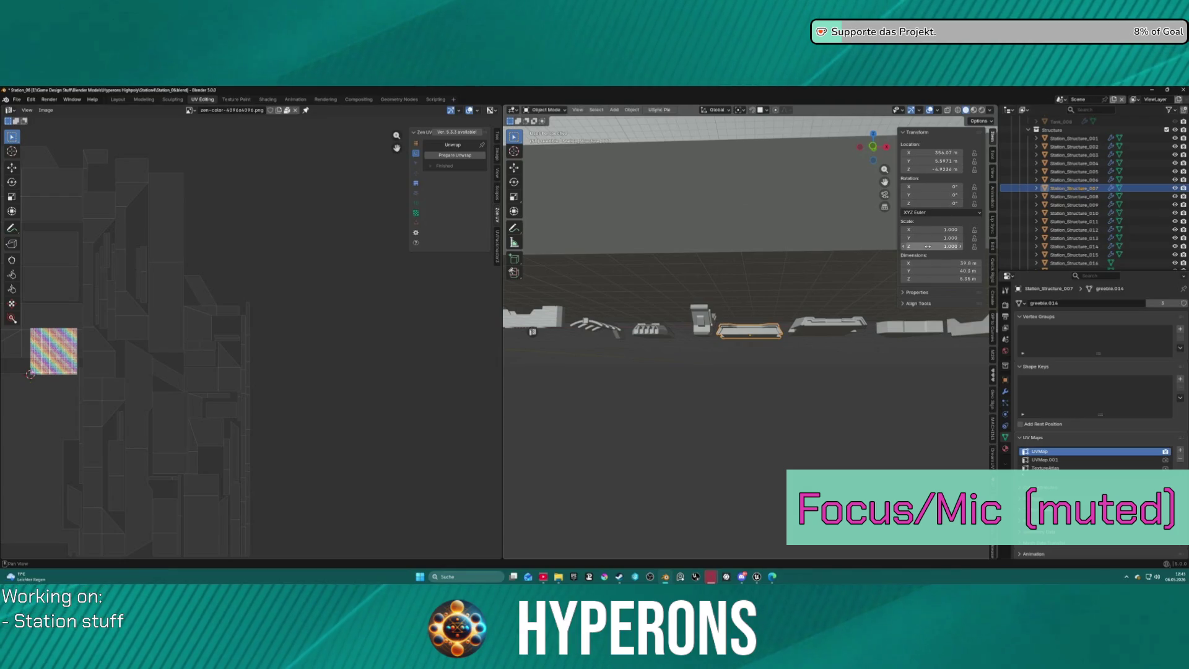
{"action": "key", "text": "KP_Decimal"}
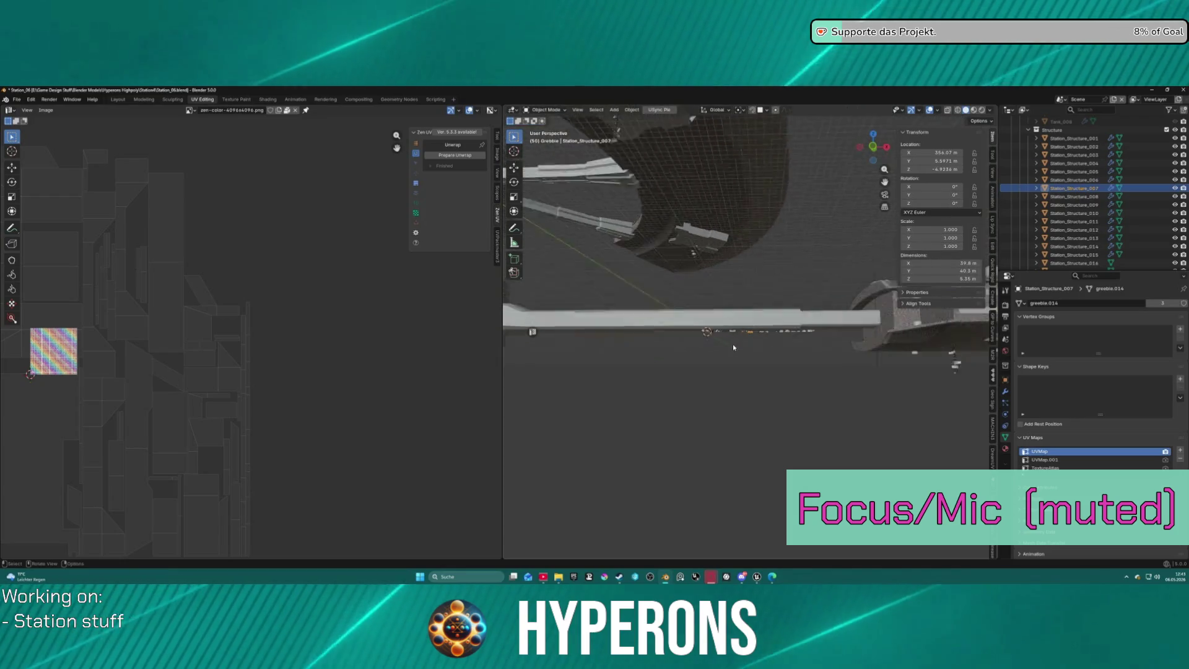
Select Station_Structure_007.001, zoom out to the whole station, then switch to Unreal Editor.
{"action": "left_click", "coordinate": [669, 147]}
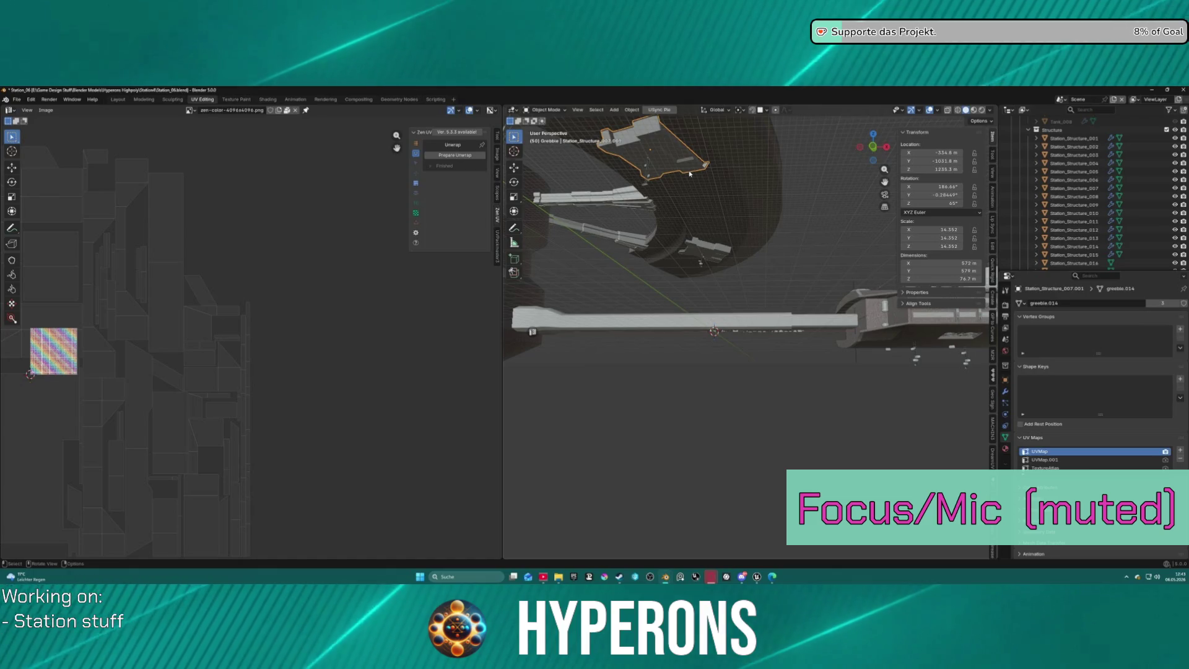
{"action": "scroll", "coordinate": [689, 174], "scroll_direction": "down", "scroll_amount": 10}
{"action": "mouse_move", "coordinate": [713, 198]}
{"action": "middle_mouse_down"}
{"action": "mouse_move", "coordinate": [784, 257]}
{"action": "mouse_move", "coordinate": [723, 505]}
{"action": "middle_mouse_up"}
{"action": "left_click", "coordinate": [756, 578]}
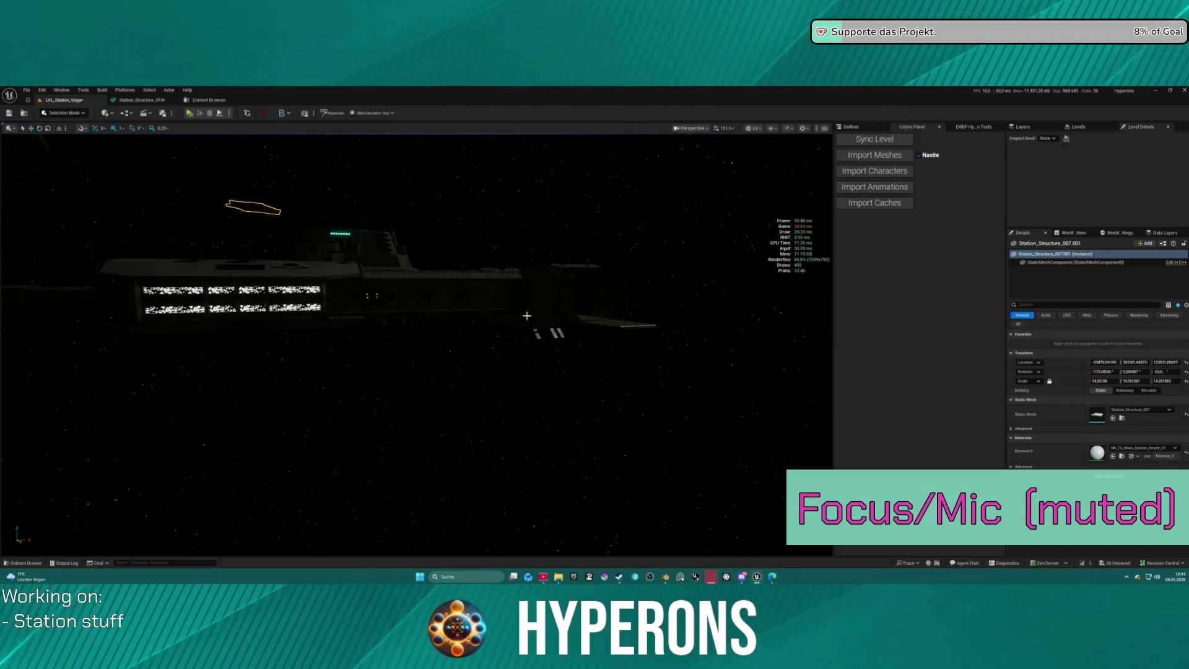
Set the station panel's Scale X to 1 and focus the view on it.
{"action": "left_click", "coordinate": [1107, 381]}
{"action": "type", "text": "1"}
{"action": "key", "text": "Return"}
{"action": "key", "text": "f"}
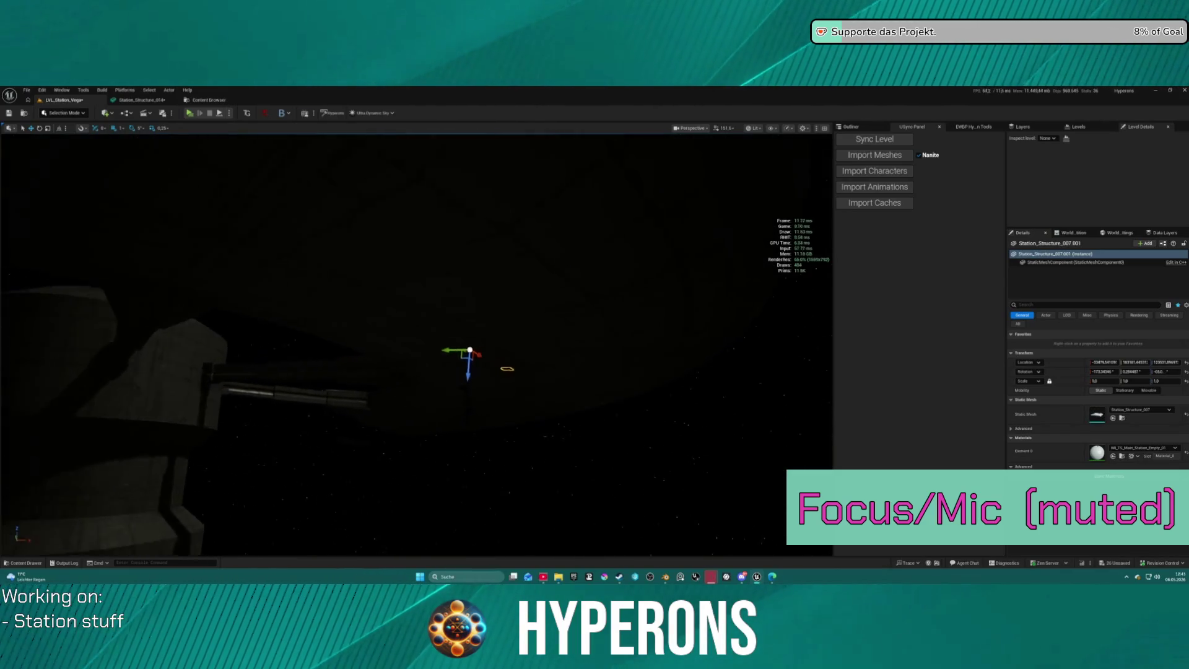
Fly around the station, select Station_Structure_007.002, and return to the Station_05 file in Blender.
{"action": "mouse_move", "coordinate": [552, 245]}
{"action": "right_mouse_down"}
{"action": "mouse_move", "coordinate": [533, 248]}
{"action": "mouse_move", "coordinate": [553, 245]}
{"action": "right_mouse_up"}
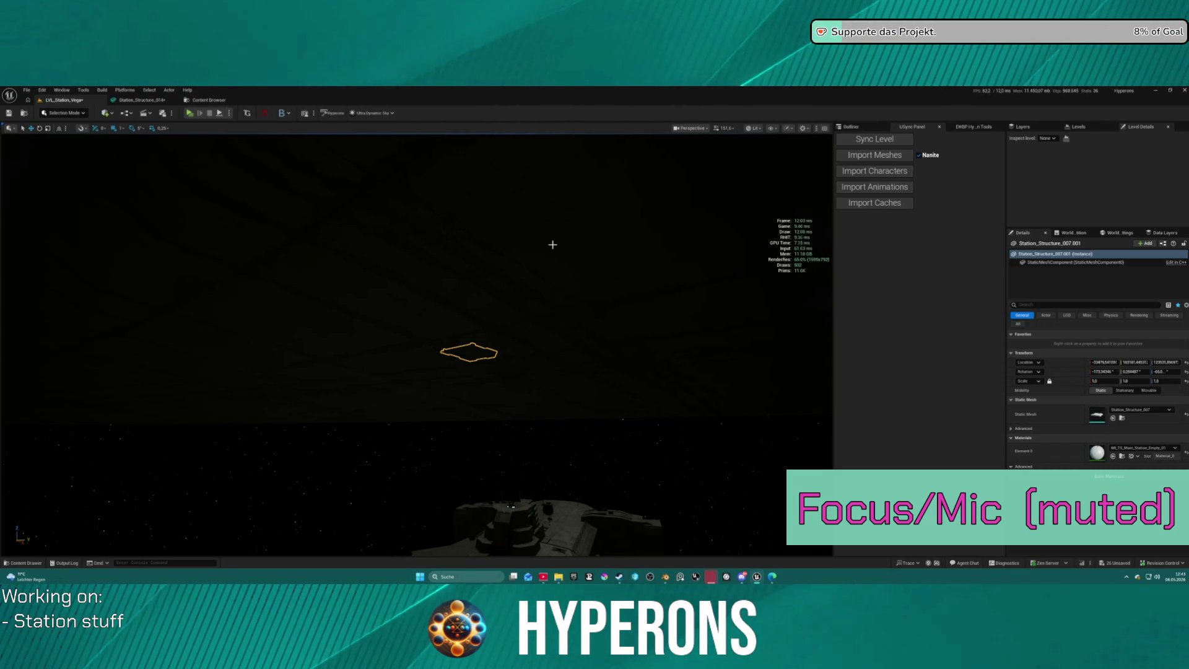
{"action": "left_click", "coordinate": [538, 242]}
{"action": "mouse_move", "coordinate": [565, 192]}
{"action": "right_mouse_down"}
{"action": "mouse_move", "coordinate": [566, 236]}
{"action": "mouse_move", "coordinate": [550, 244]}
{"action": "right_mouse_up"}
{"action": "right_click_drag", "start_coordinate": [544, 305], "coordinate": [554, 305]}
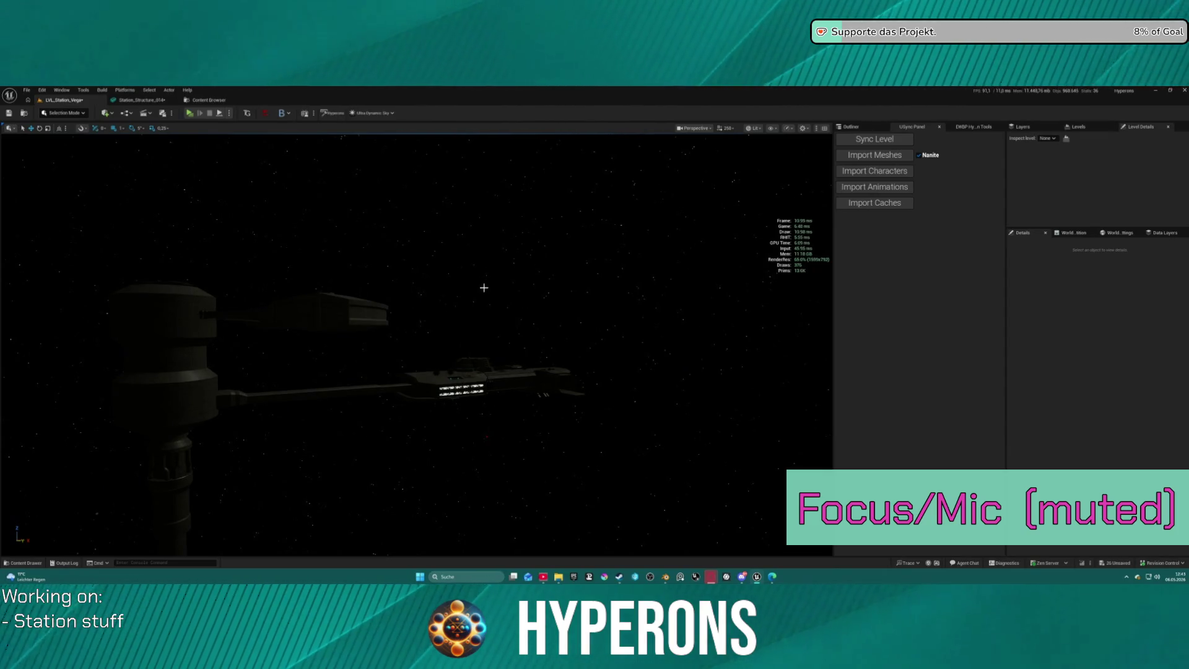
{"action": "right_click", "coordinate": [546, 308]}
{"action": "mouse_move", "coordinate": [548, 318]}
{"action": "right_mouse_down"}
{"action": "mouse_move", "coordinate": [520, 339]}
{"action": "mouse_move", "coordinate": [510, 326]}
{"action": "mouse_move", "coordinate": [597, 367]}
{"action": "mouse_move", "coordinate": [584, 356]}
{"action": "mouse_move", "coordinate": [605, 356]}
{"action": "mouse_move", "coordinate": [595, 351]}
{"action": "right_mouse_up"}
{"action": "left_click", "coordinate": [590, 361]}
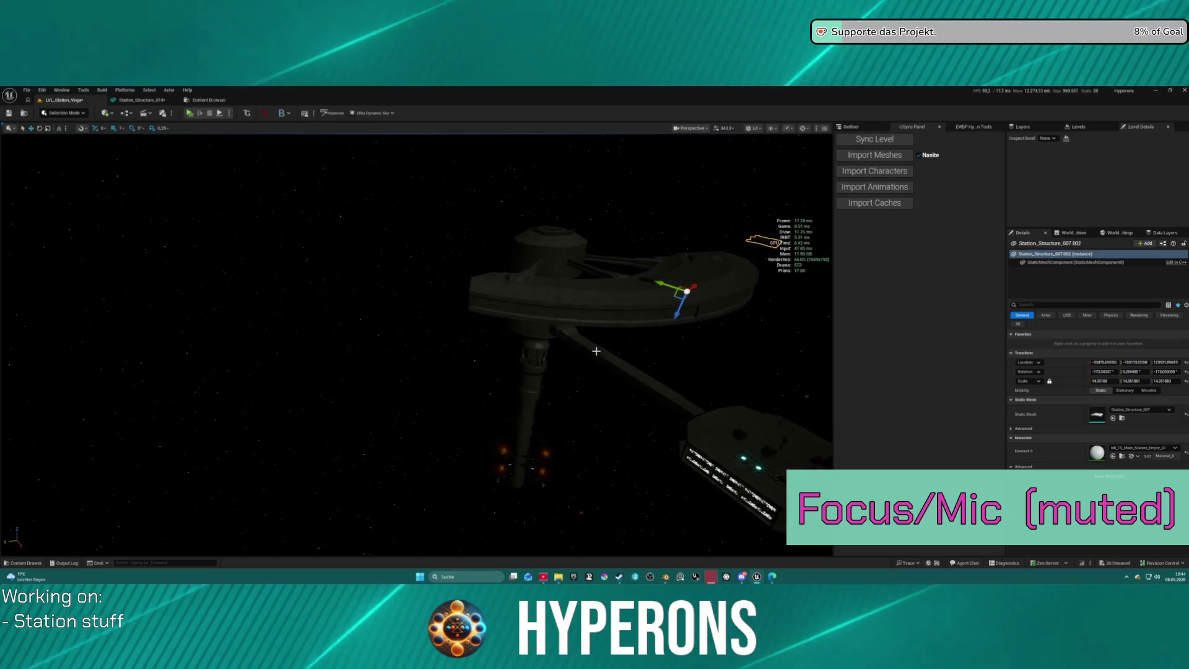
{"action": "mouse_move", "coordinate": [665, 576]}
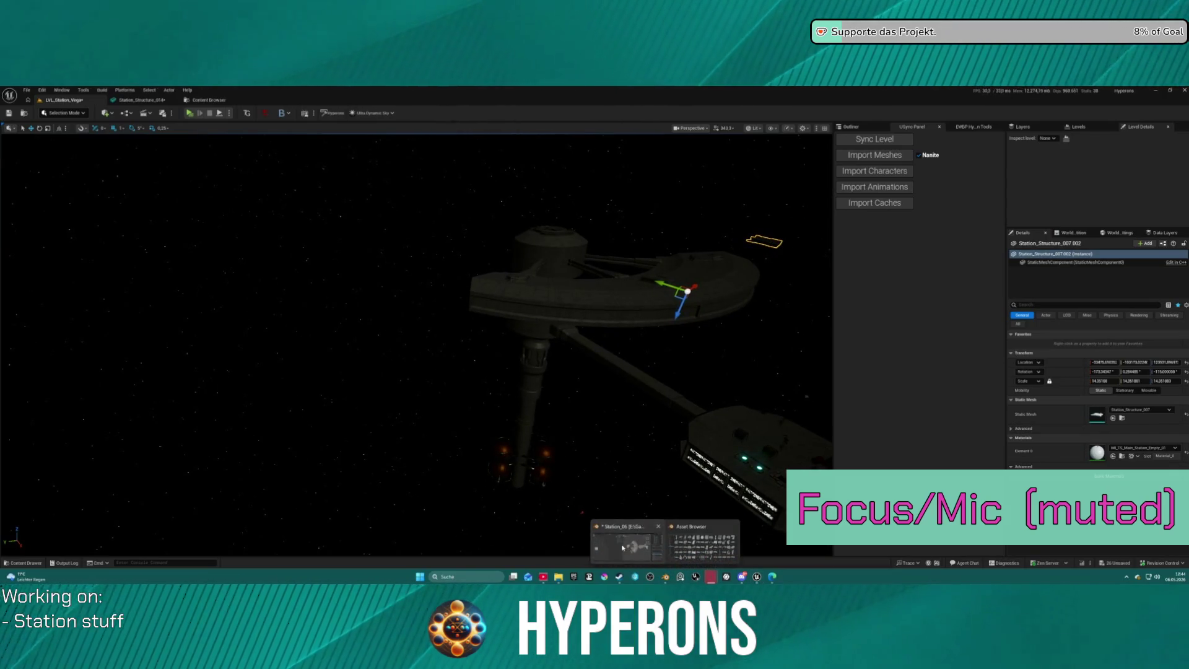
{"action": "left_click", "coordinate": [623, 548]}
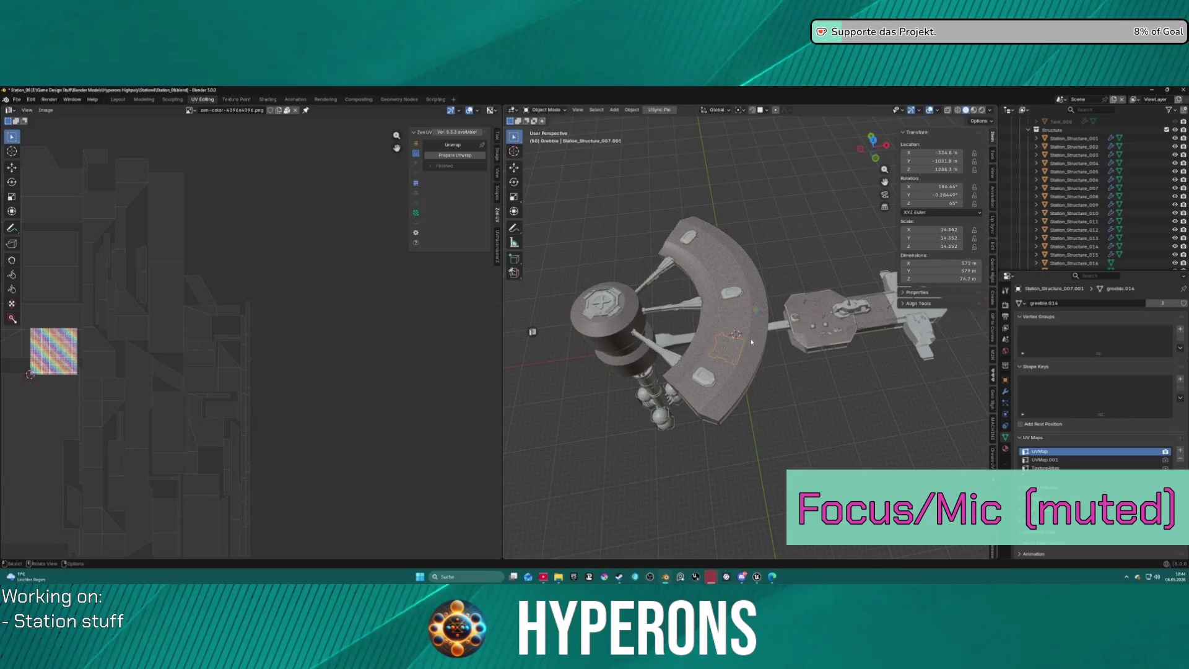
Select Station_Structure_007 in the Outliner.
{"action": "scroll", "coordinate": [751, 341], "scroll_direction": "up", "scroll_amount": 2}
{"action": "scroll", "coordinate": [880, 477], "scroll_direction": "down", "scroll_amount": 2}
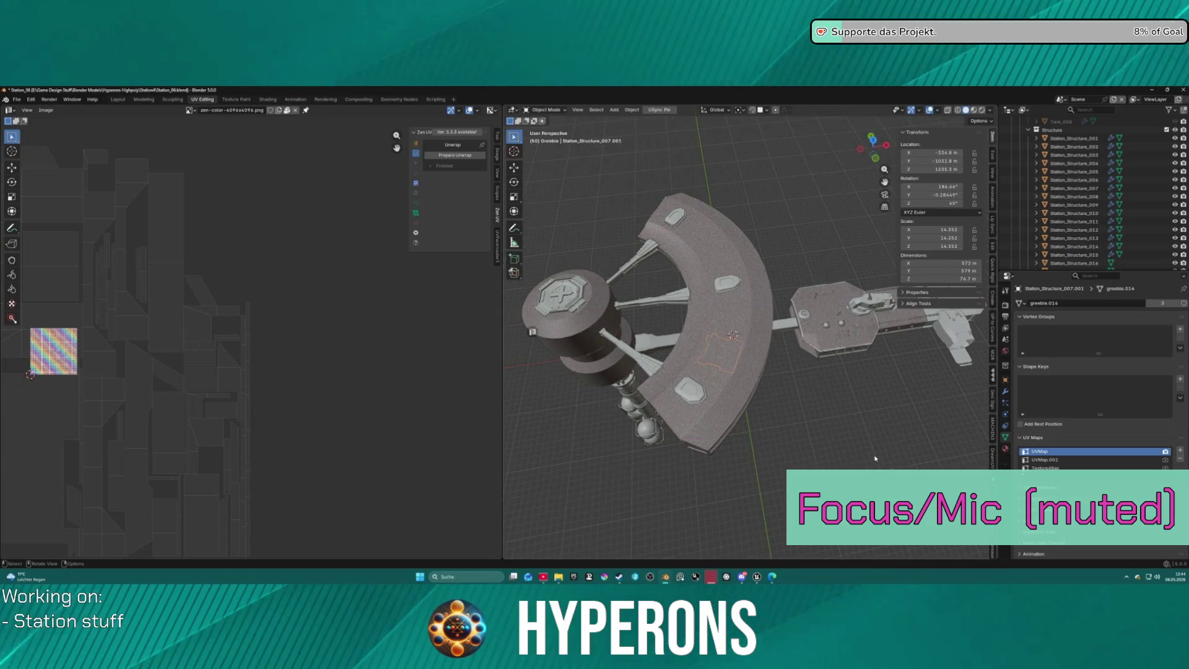
{"action": "scroll", "coordinate": [1085, 222], "scroll_direction": "up", "scroll_amount": 4}
{"action": "scroll", "coordinate": [1085, 223], "scroll_direction": "down", "scroll_amount": 3}
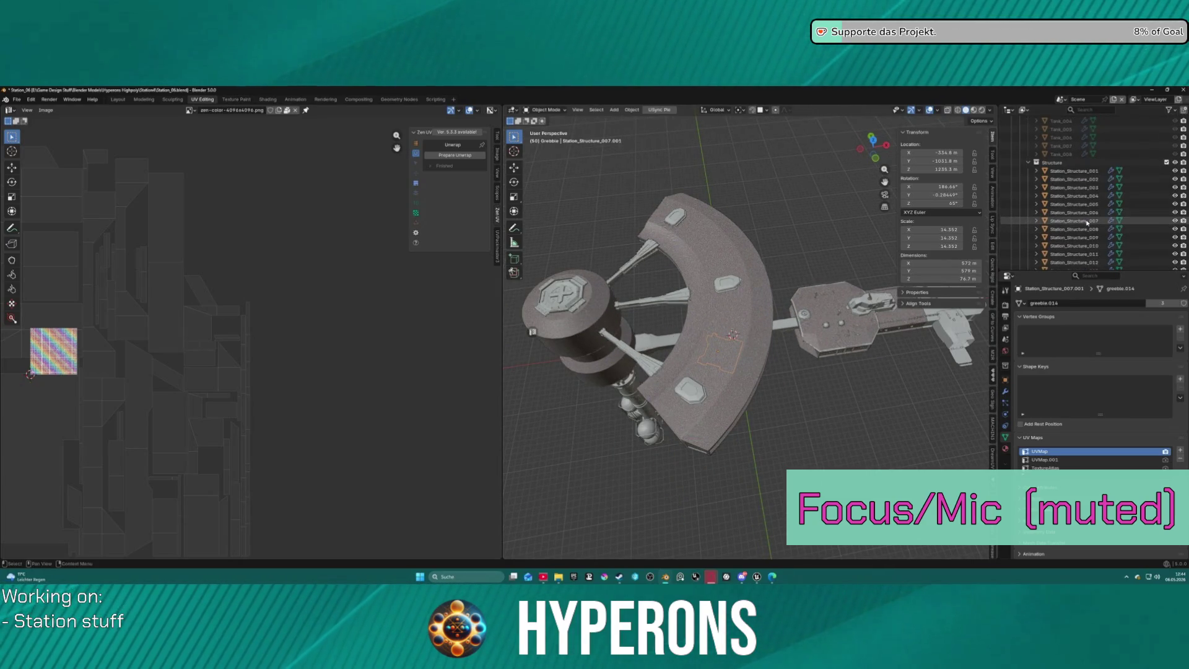
{"action": "left_click", "coordinate": [1086, 223]}
{"action": "scroll", "coordinate": [1092, 230], "scroll_direction": "down", "scroll_amount": 2}
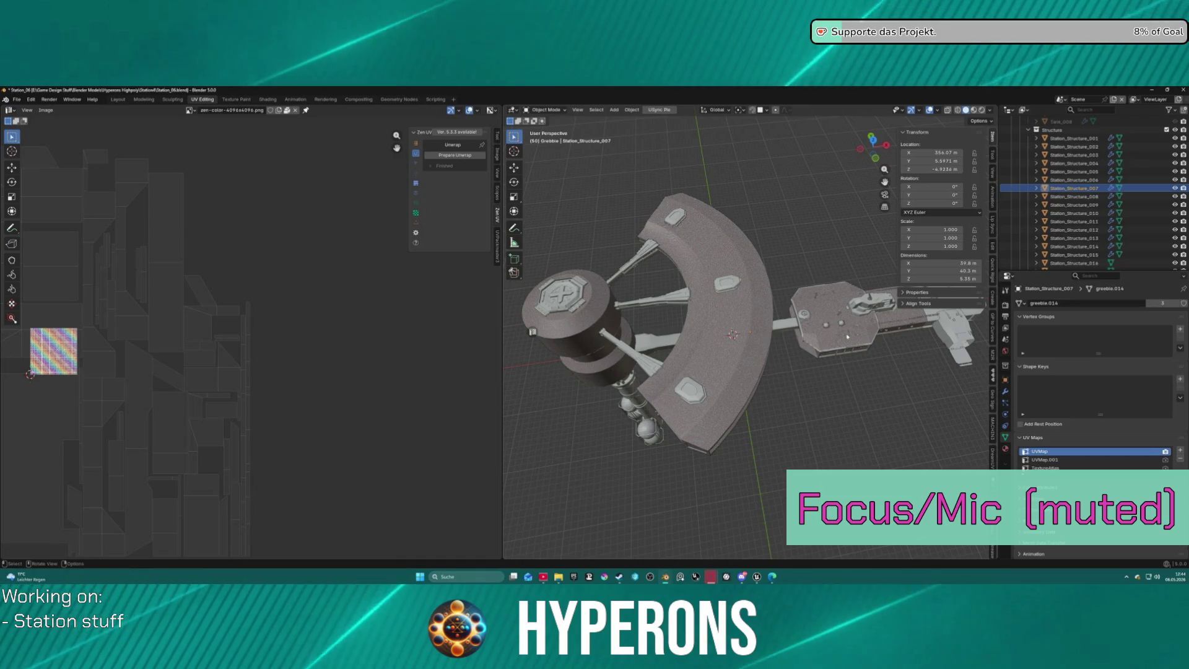
Select greeble panel Station_Structure_007.001 in the viewport and show the USync sidebar tab.
{"action": "mouse_move", "coordinate": [816, 366]}
{"action": "middle_mouse_down"}
{"action": "mouse_move", "coordinate": [801, 314]}
{"action": "mouse_move", "coordinate": [817, 309]}
{"action": "middle_mouse_up"}
{"action": "scroll", "coordinate": [818, 310], "scroll_direction": "up", "scroll_amount": 5}
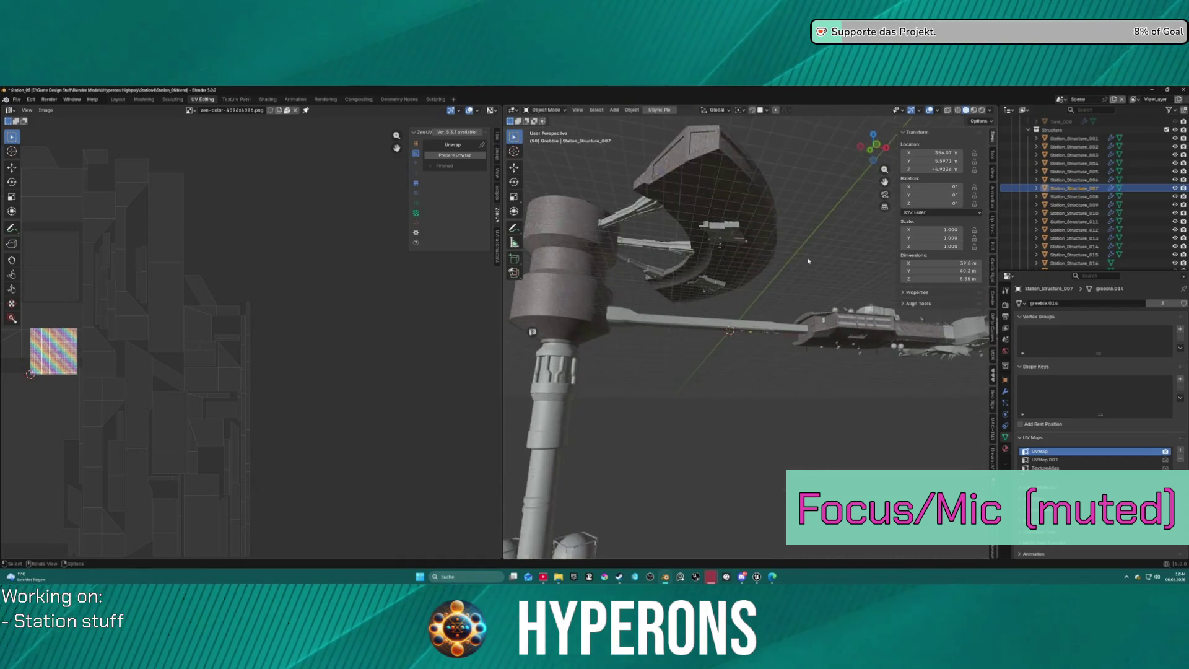
{"action": "scroll", "coordinate": [831, 306], "scroll_direction": "up", "scroll_amount": 3}
{"action": "scroll", "coordinate": [744, 338], "scroll_direction": "up", "scroll_amount": 3}
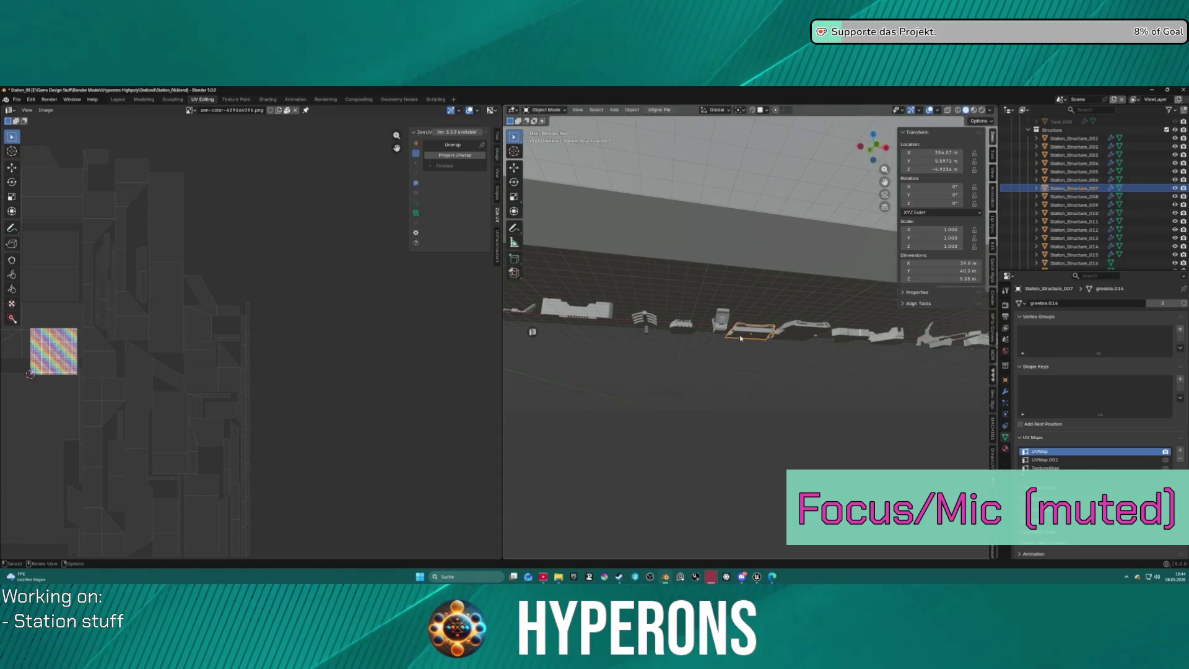
{"action": "scroll", "coordinate": [755, 337], "scroll_direction": "down", "scroll_amount": 10}
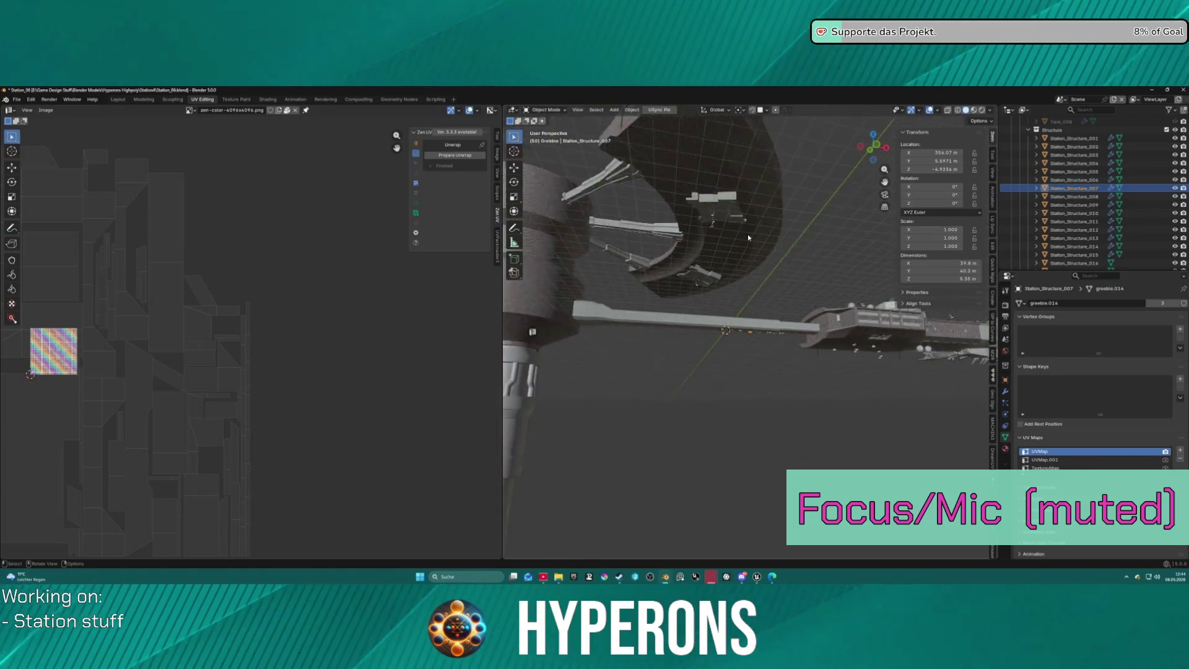
{"action": "left_click", "coordinate": [736, 229]}
{"action": "mouse_move", "coordinate": [736, 229]}
{"action": "middle_mouse_down"}
{"action": "mouse_move", "coordinate": [758, 309]}
{"action": "mouse_move", "coordinate": [773, 258]}
{"action": "middle_mouse_up"}
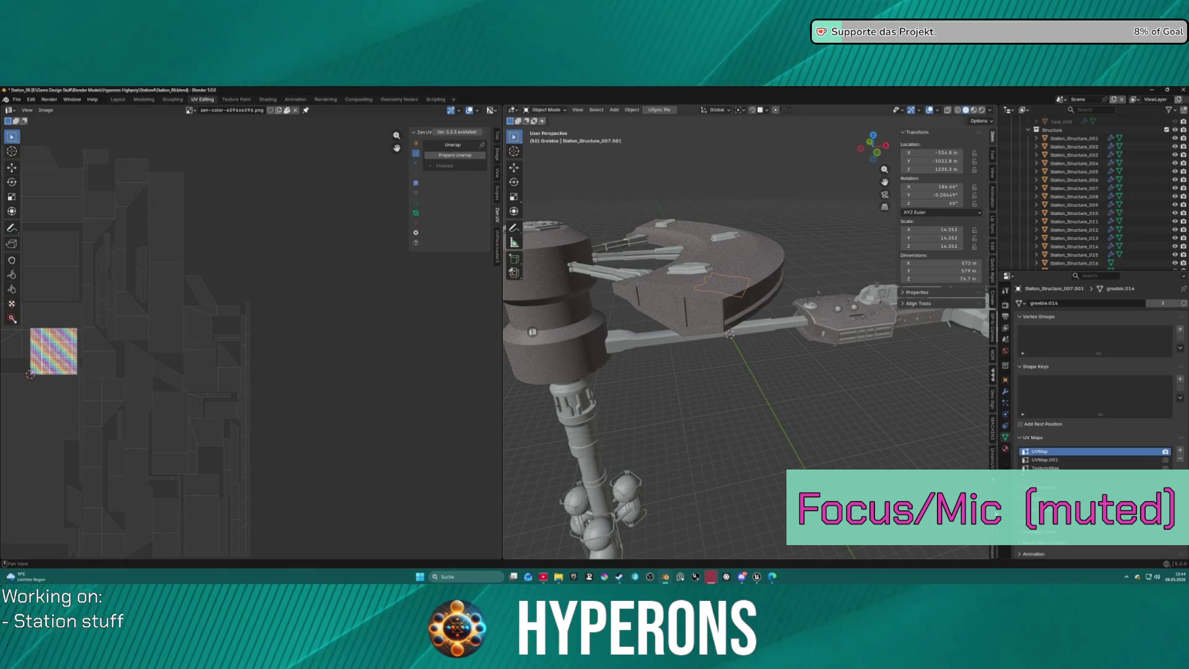
{"action": "scroll", "coordinate": [994, 423], "scroll_direction": "down", "scroll_amount": 5}
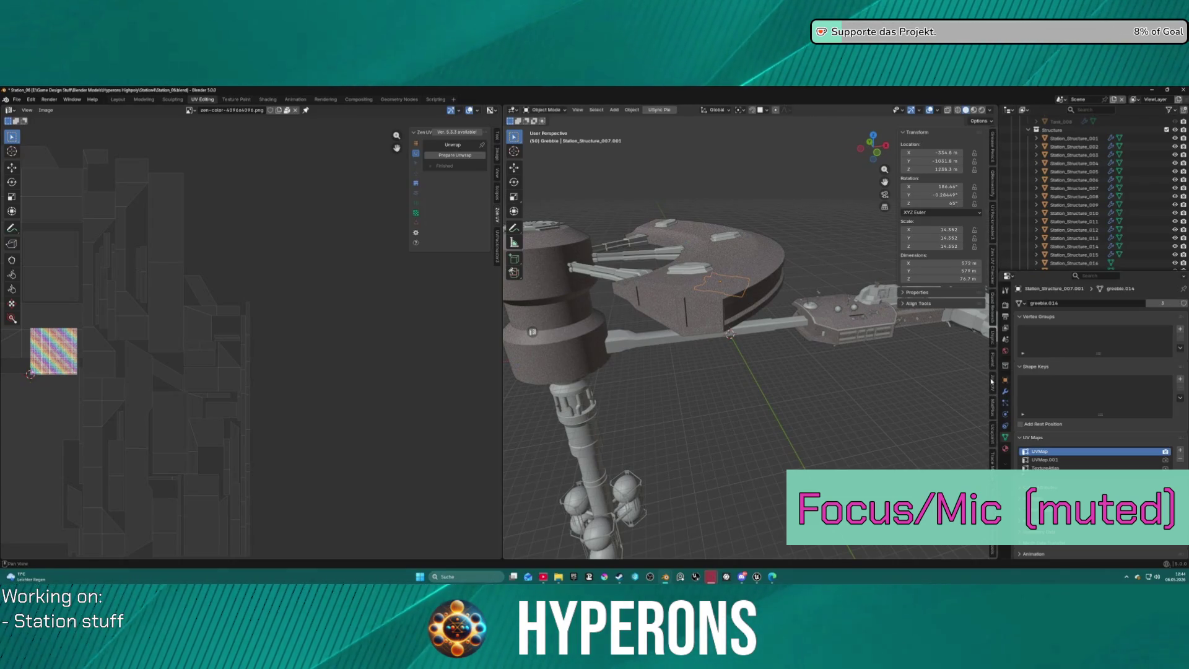
{"action": "left_click", "coordinate": [992, 340]}
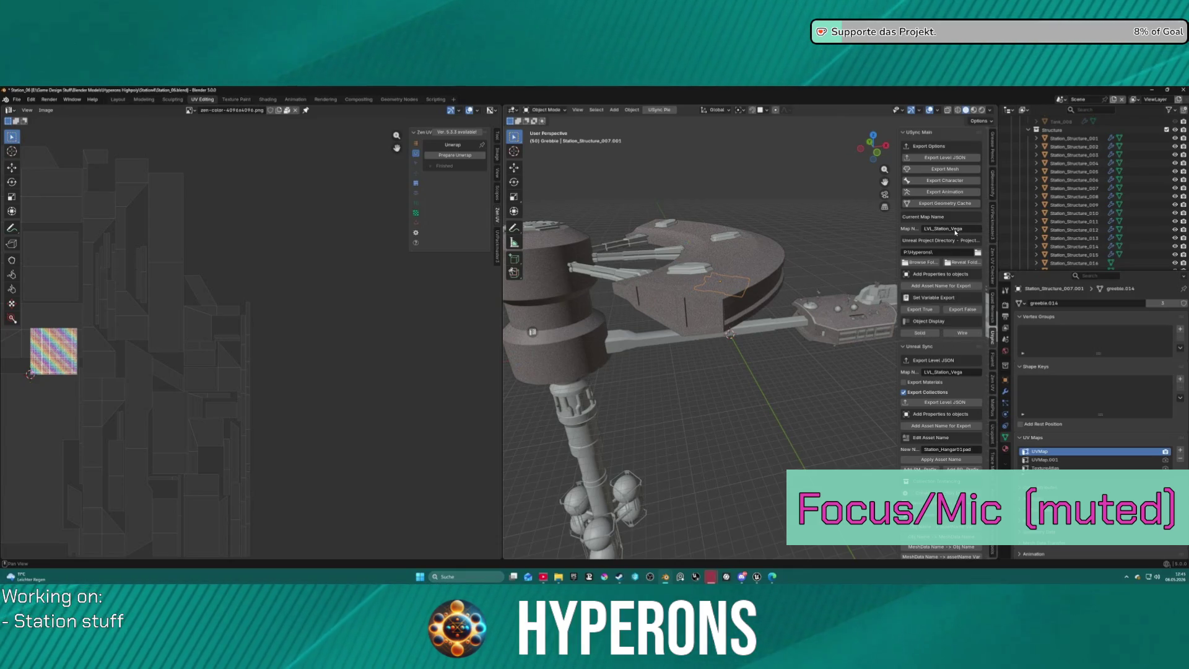
{"action": "scroll", "coordinate": [942, 278], "scroll_direction": "down", "scroll_amount": 12}
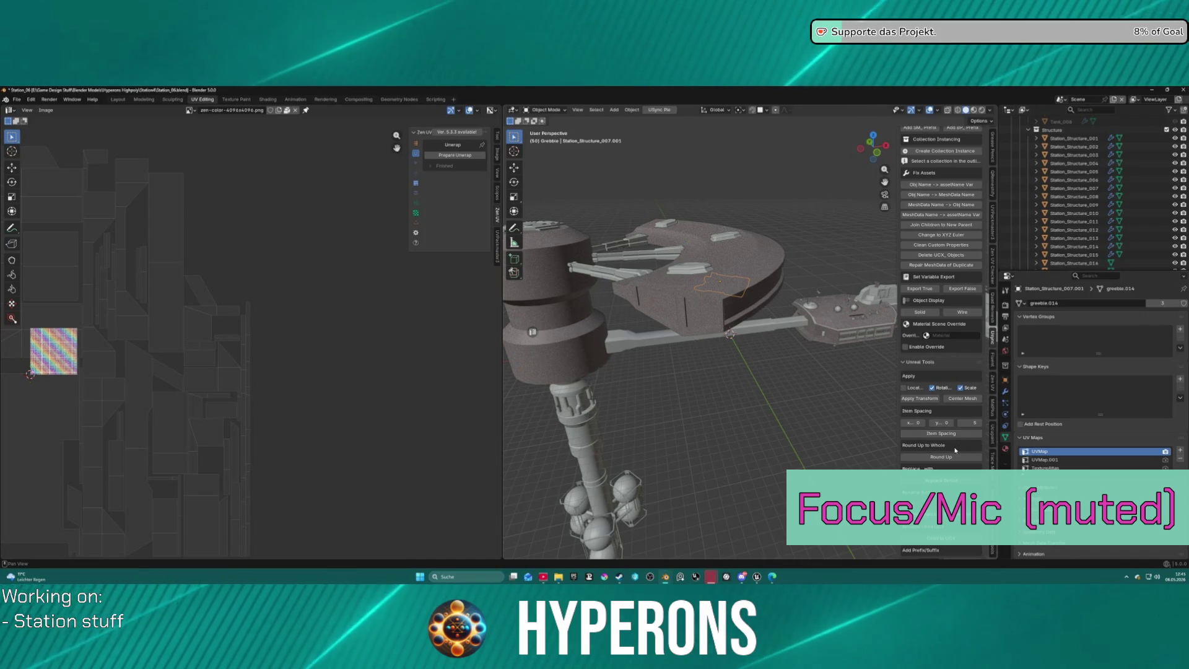
{"action": "scroll", "coordinate": [931, 367], "scroll_direction": "up", "scroll_amount": 3}
{"action": "scroll", "coordinate": [940, 346], "scroll_direction": "down", "scroll_amount": 4}
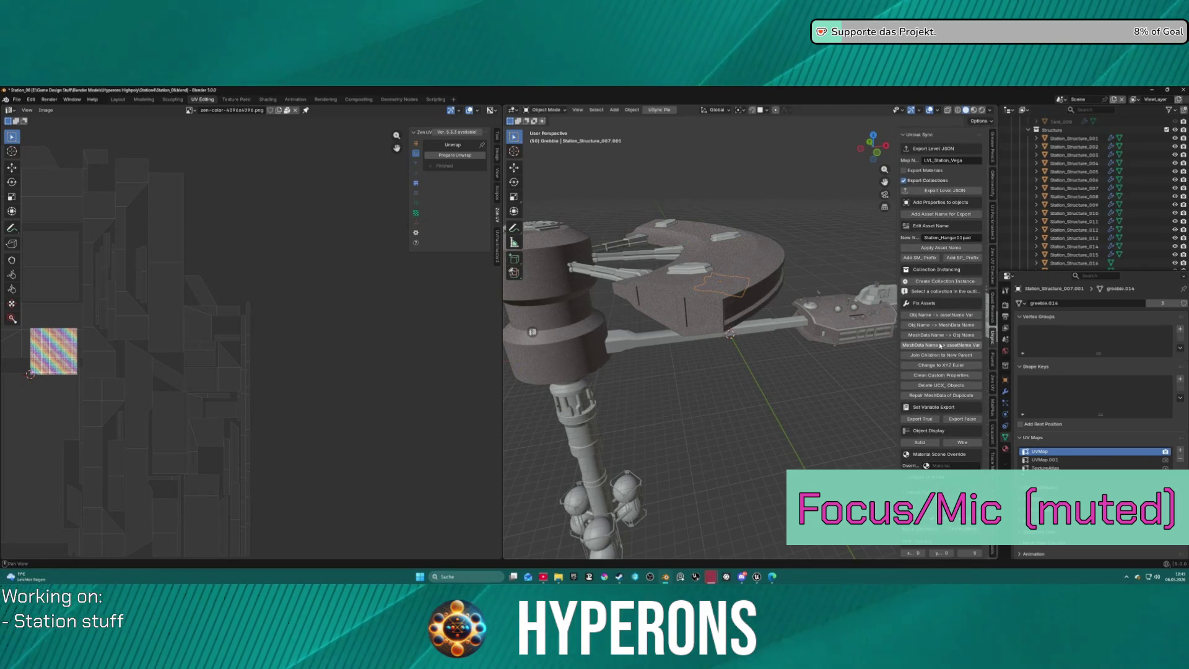
{"action": "scroll", "coordinate": [926, 488], "scroll_direction": "down", "scroll_amount": 3}
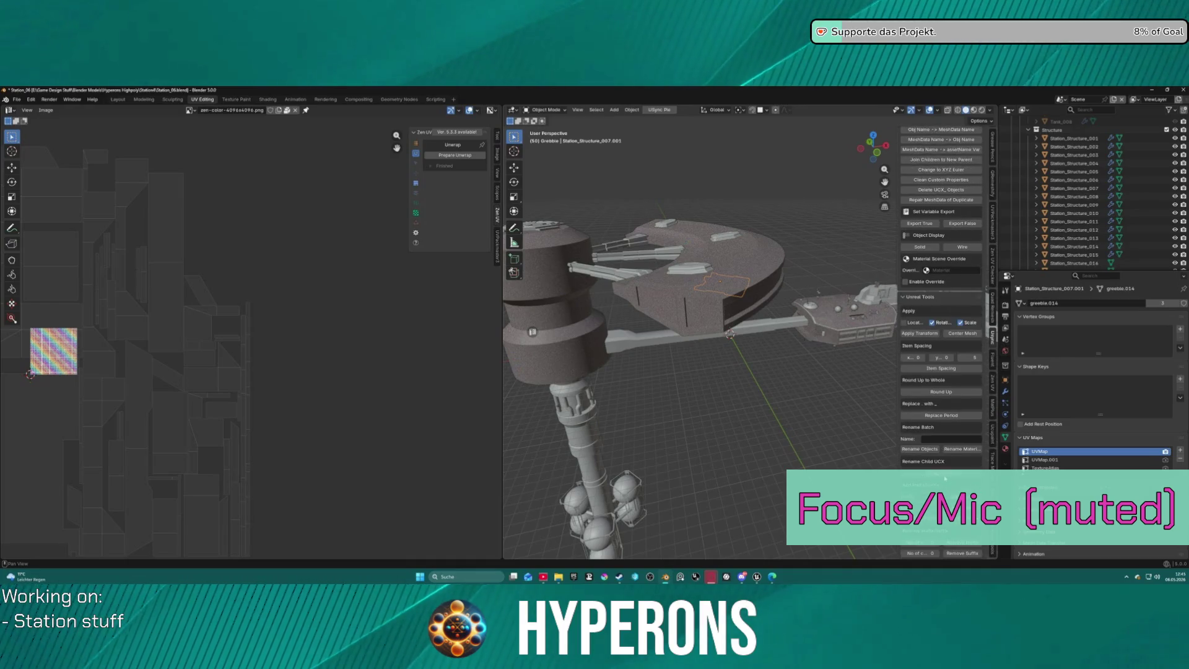
{"action": "scroll", "coordinate": [945, 478], "scroll_direction": "down", "scroll_amount": 10}
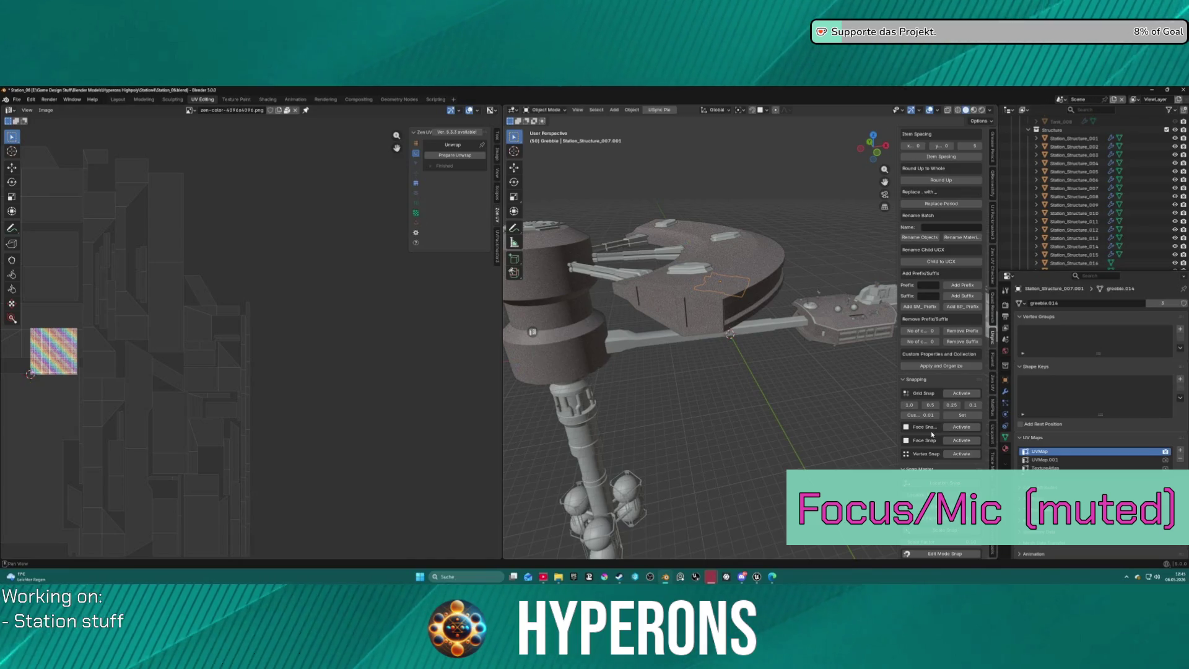
{"action": "scroll", "coordinate": [931, 465], "scroll_direction": "down", "scroll_amount": 3}
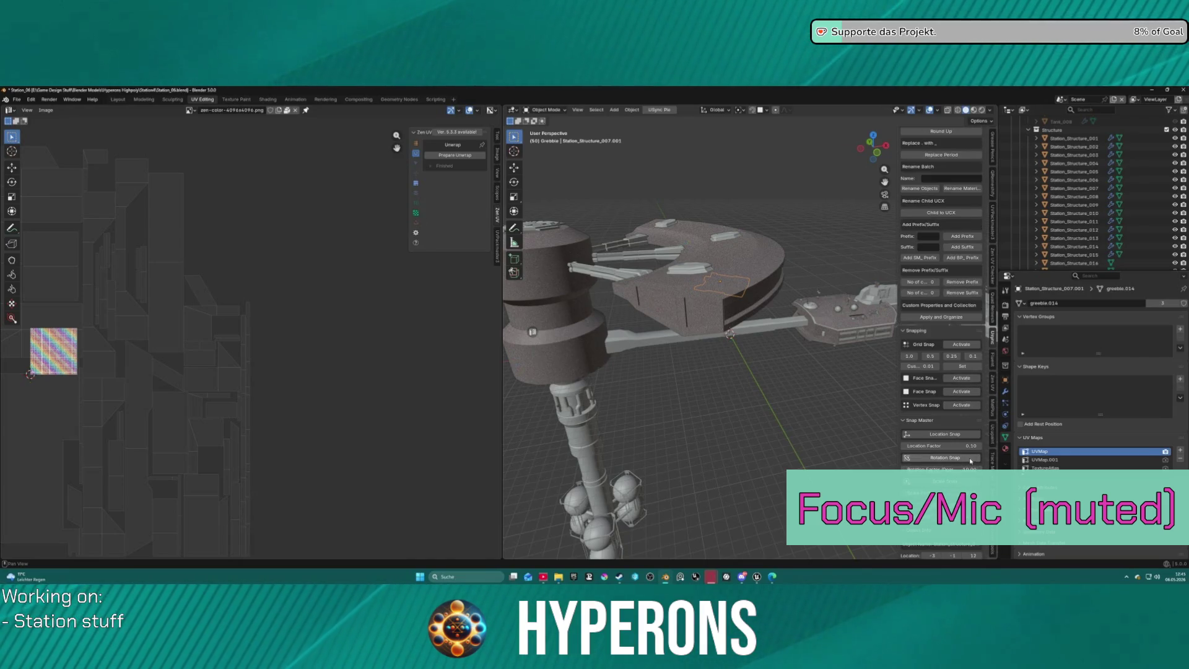
{"action": "scroll", "coordinate": [970, 481], "scroll_direction": "down", "scroll_amount": 3}
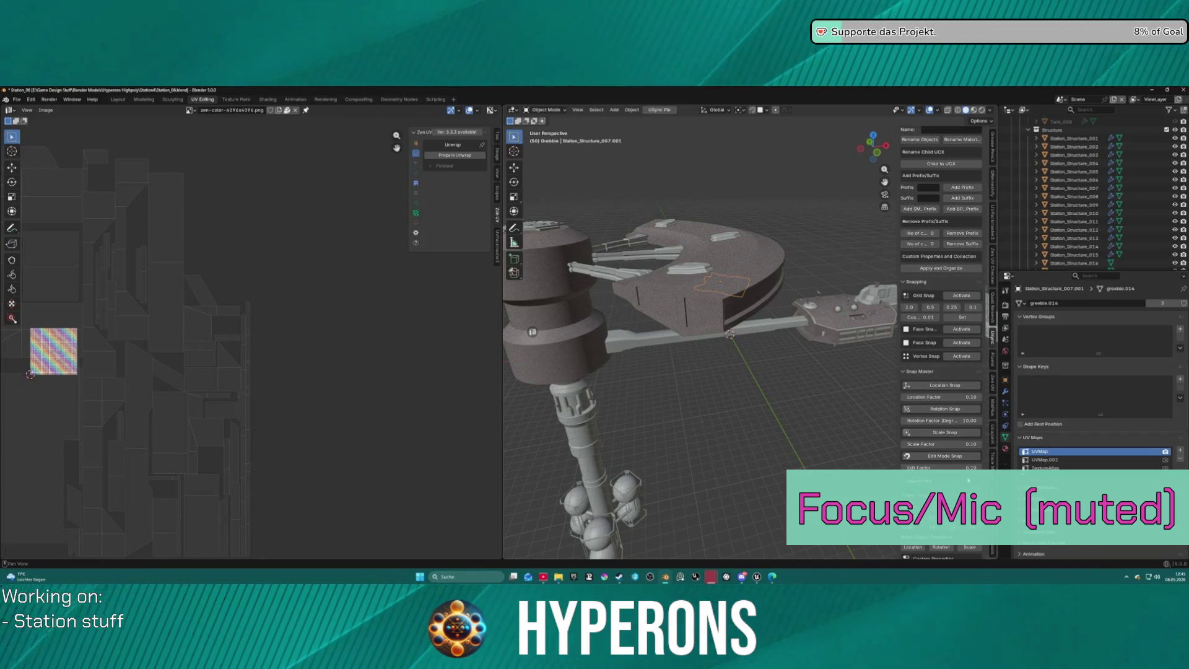
{"action": "scroll", "coordinate": [968, 481], "scroll_direction": "down", "scroll_amount": 2}
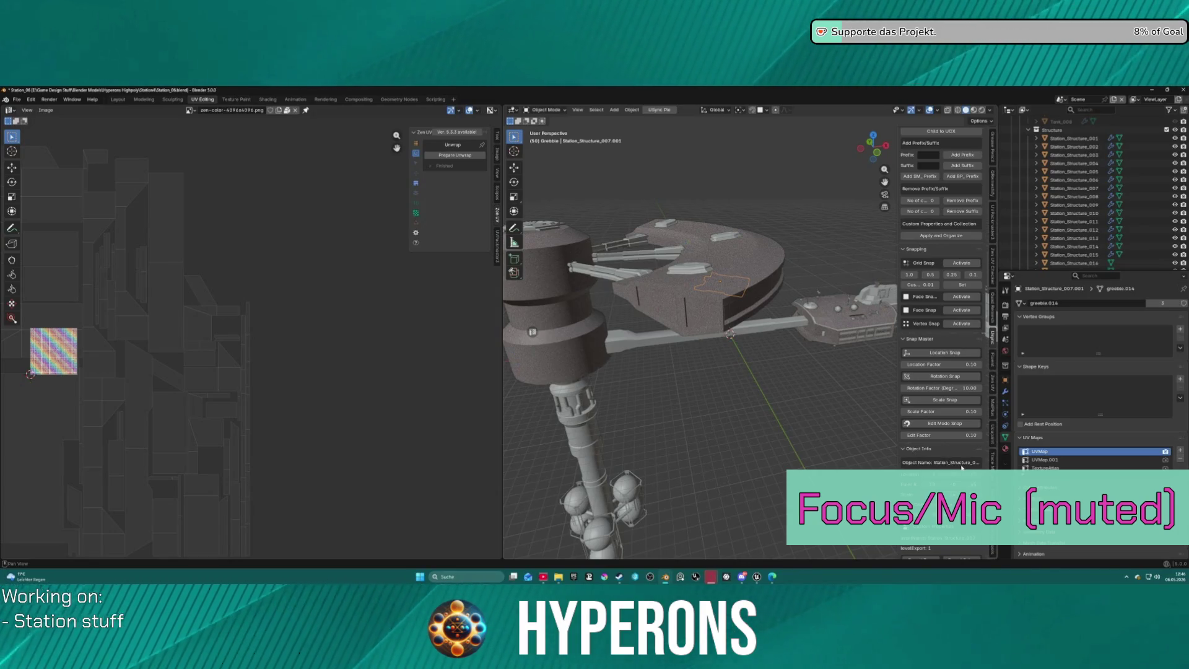
{"action": "scroll", "coordinate": [957, 469], "scroll_direction": "down", "scroll_amount": 6}
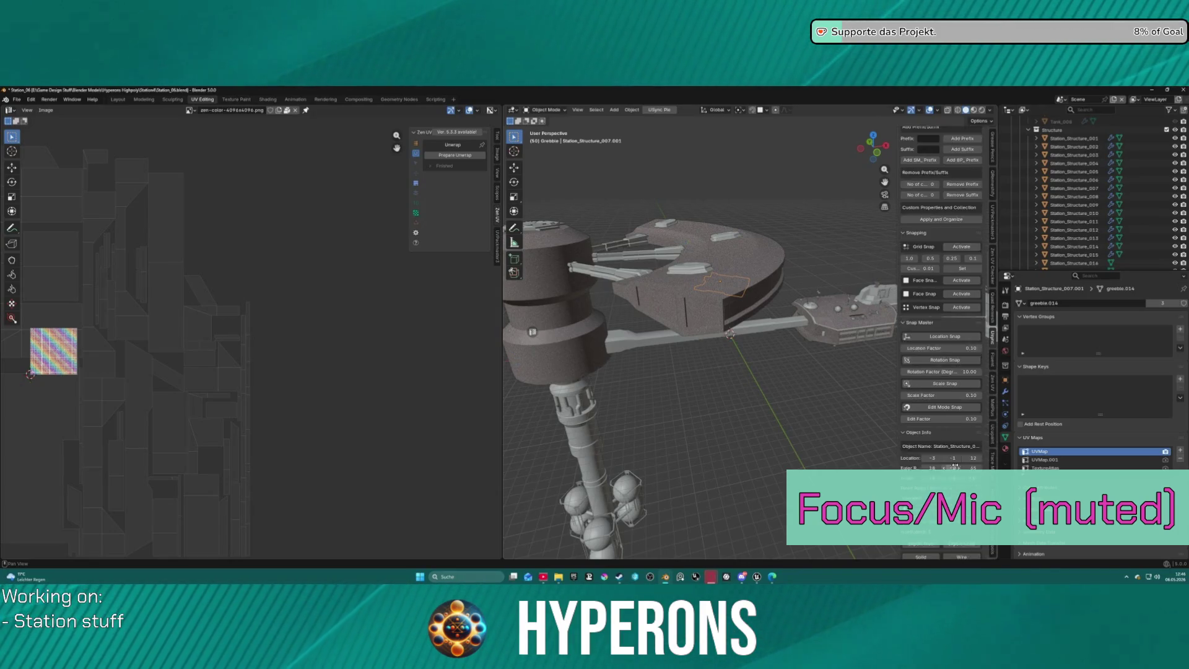
{"action": "scroll", "coordinate": [954, 469], "scroll_direction": "down", "scroll_amount": 1}
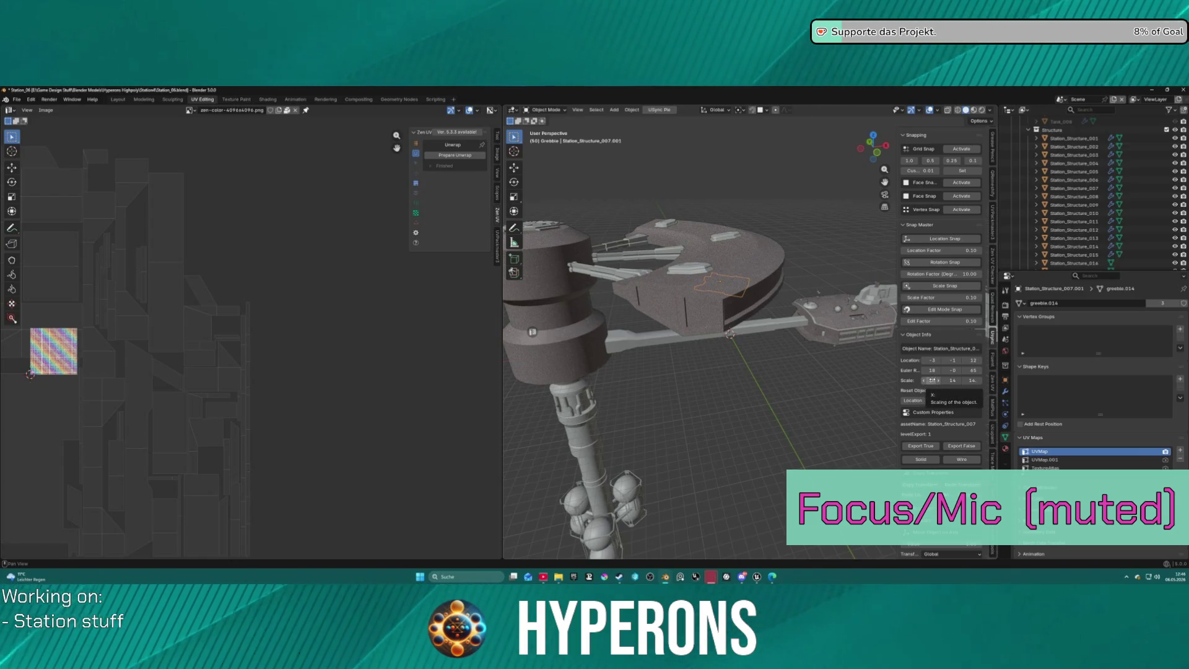
{"action": "left_click", "coordinate": [932, 380]}
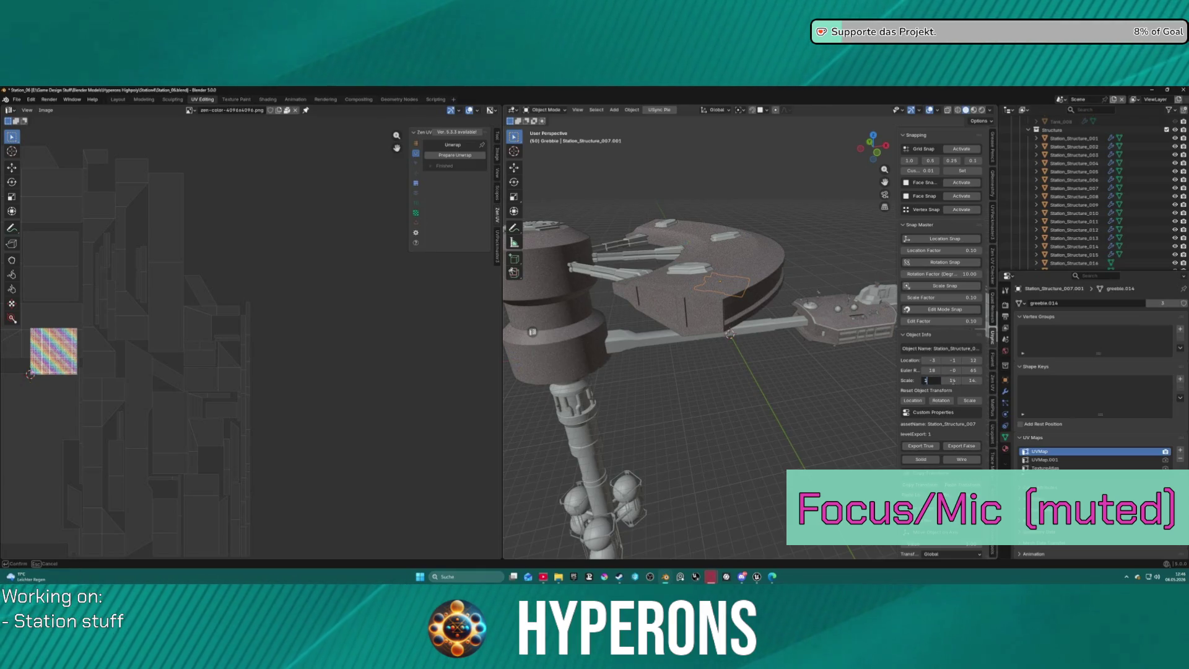
{"action": "key", "text": "Return"}
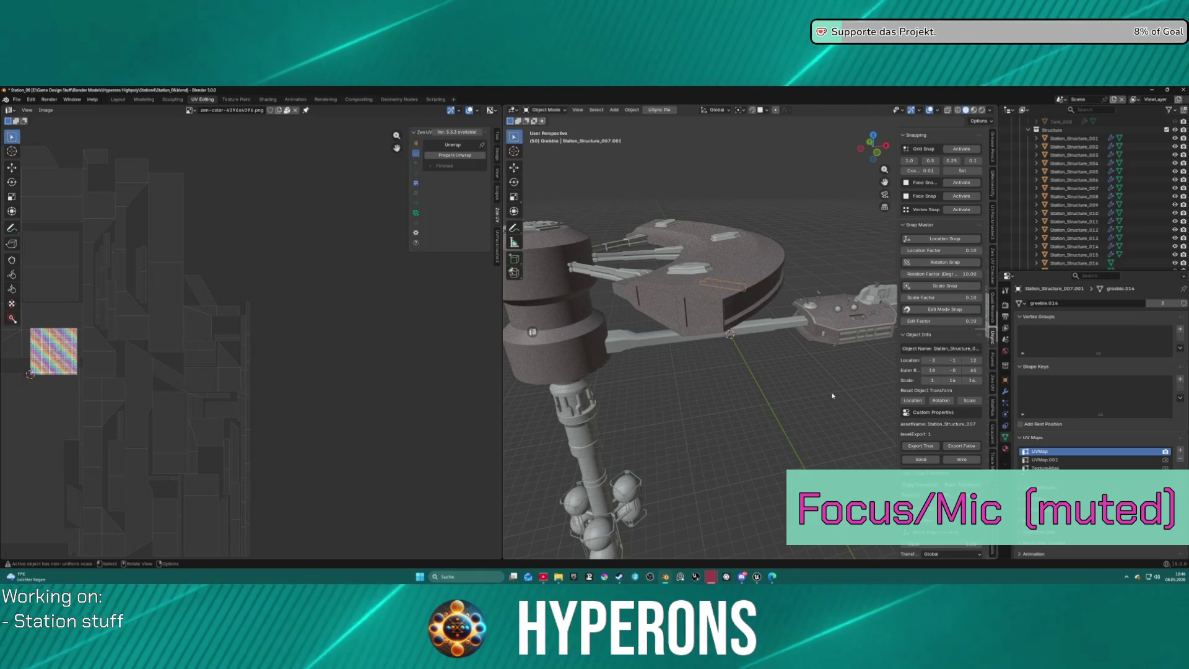
{"action": "key", "text": "ctrl+z"}
{"action": "scroll", "coordinate": [942, 341], "scroll_direction": "down", "scroll_amount": 5}
{"action": "scroll", "coordinate": [950, 462], "scroll_direction": "down", "scroll_amount": 5}
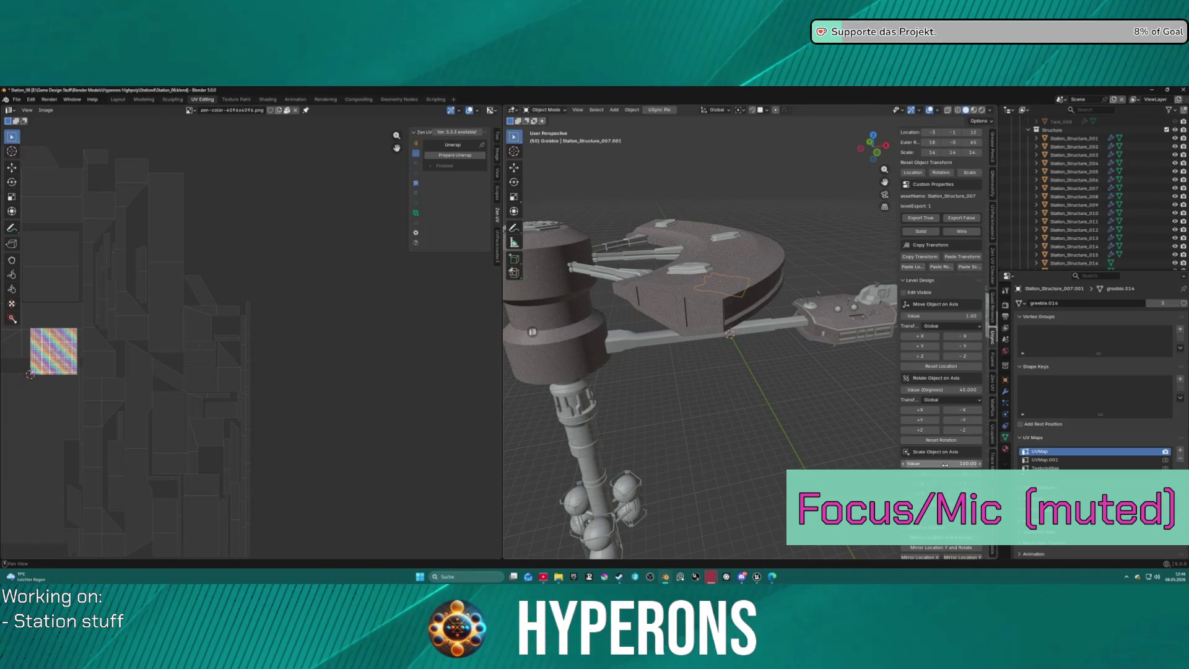
{"action": "scroll", "coordinate": [946, 465], "scroll_direction": "down", "scroll_amount": 4}
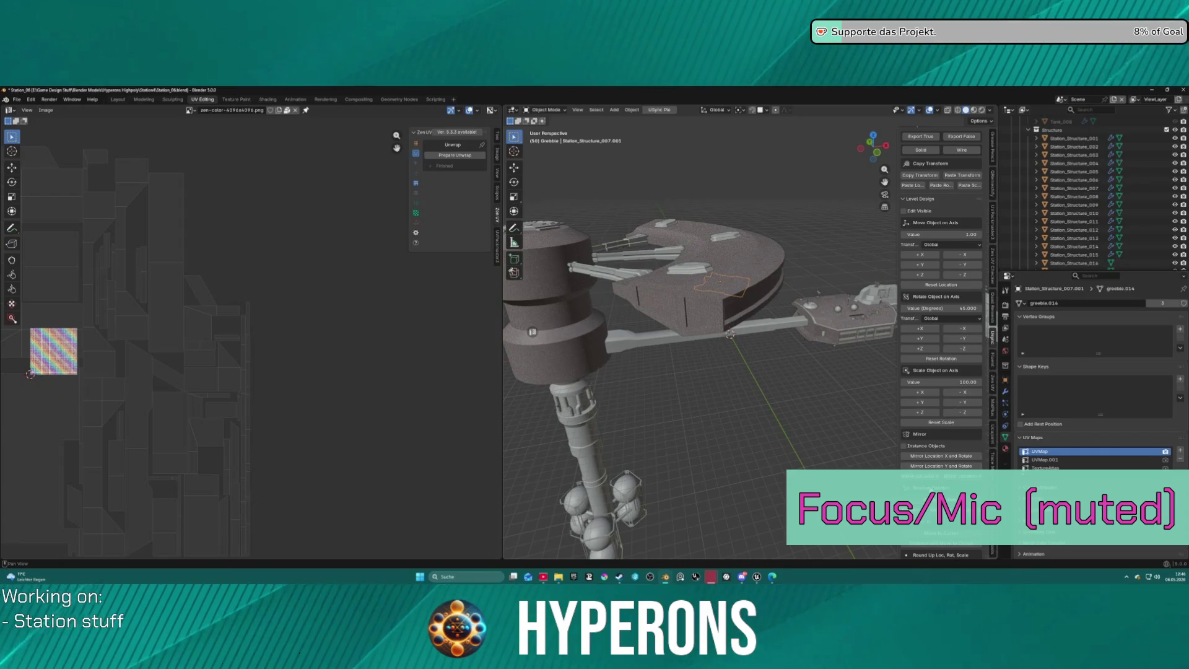
{"action": "scroll", "coordinate": [945, 464], "scroll_direction": "down", "scroll_amount": 3}
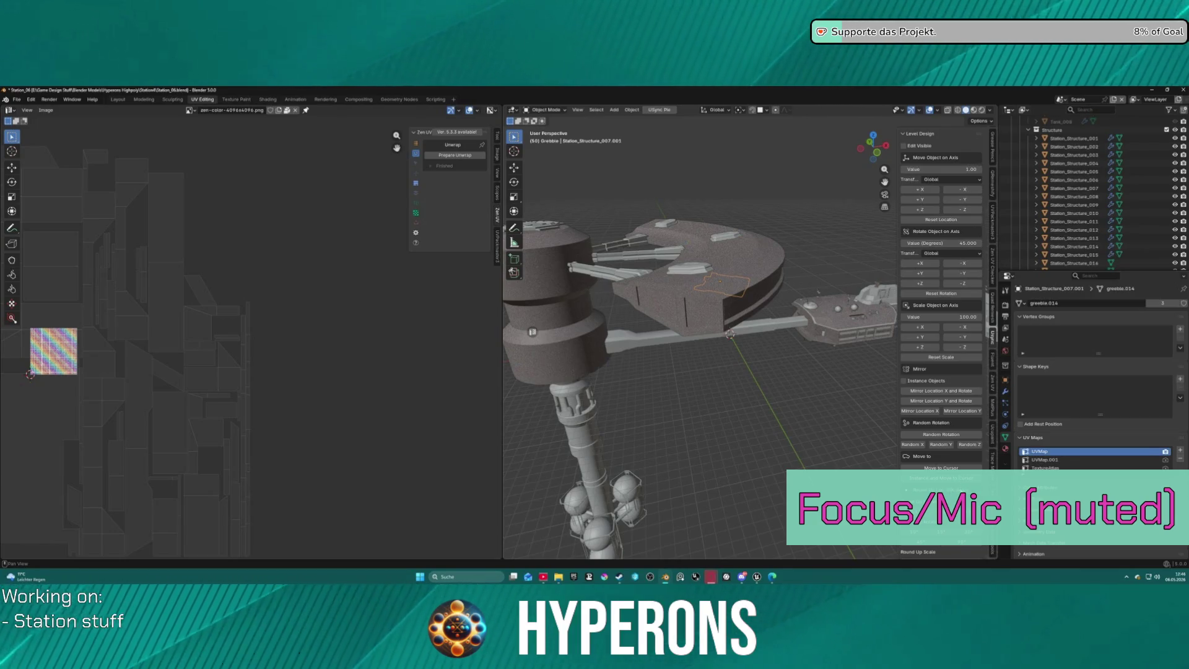
{"action": "scroll", "coordinate": [941, 341], "scroll_direction": "down", "scroll_amount": 5}
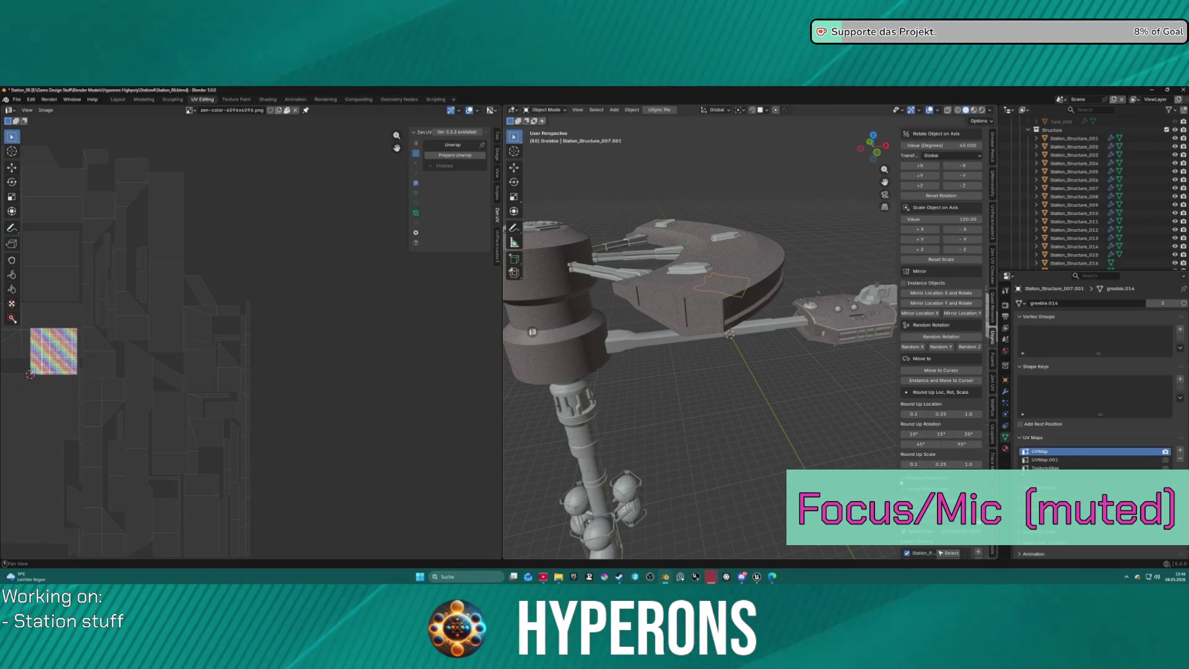
Delete the two stray greeble panels from the dish.
{"action": "middle_click_drag", "start_coordinate": [799, 248], "coordinate": [801, 310]}
{"action": "key", "text": "shift+d"}
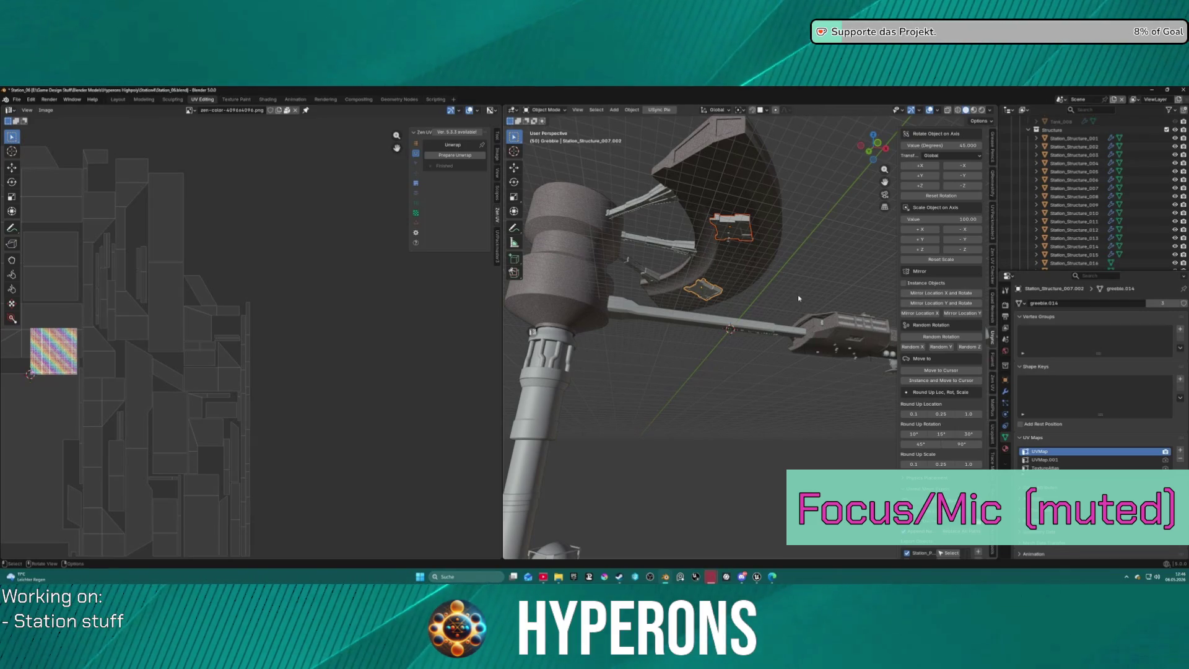
{"action": "key", "text": "Delete"}
Export the level JSON, check it in Unreal Editor, and return to Blender.
{"action": "scroll", "coordinate": [948, 248], "scroll_direction": "up", "scroll_amount": 10}
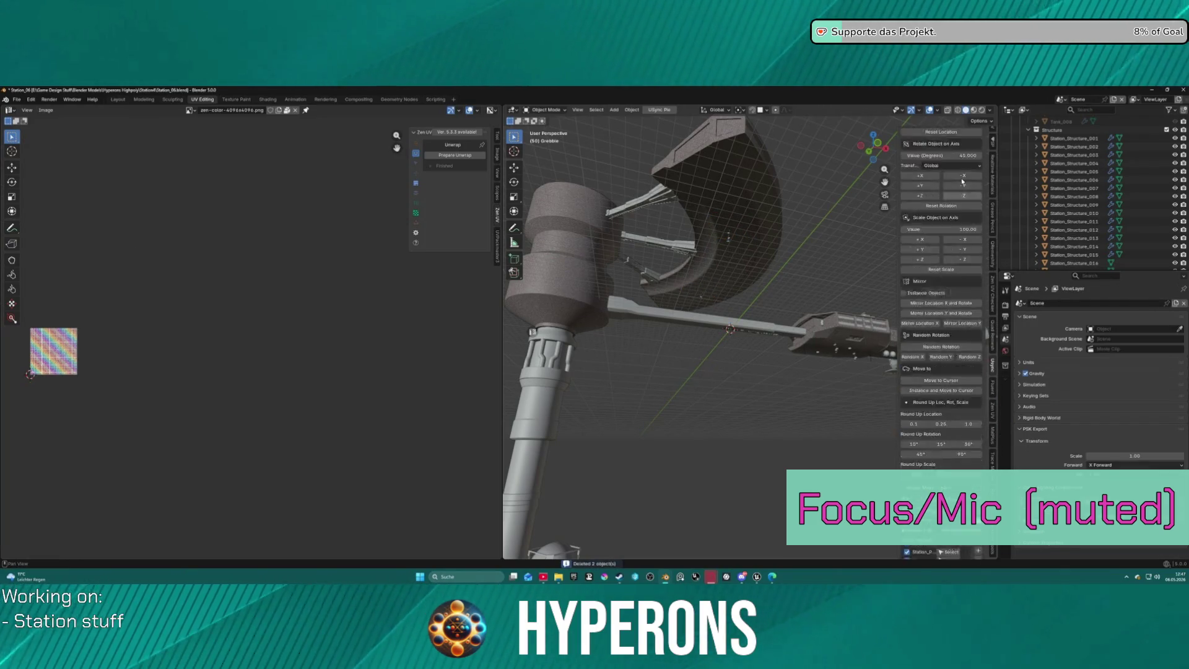
{"action": "left_click", "coordinate": [944, 158]}
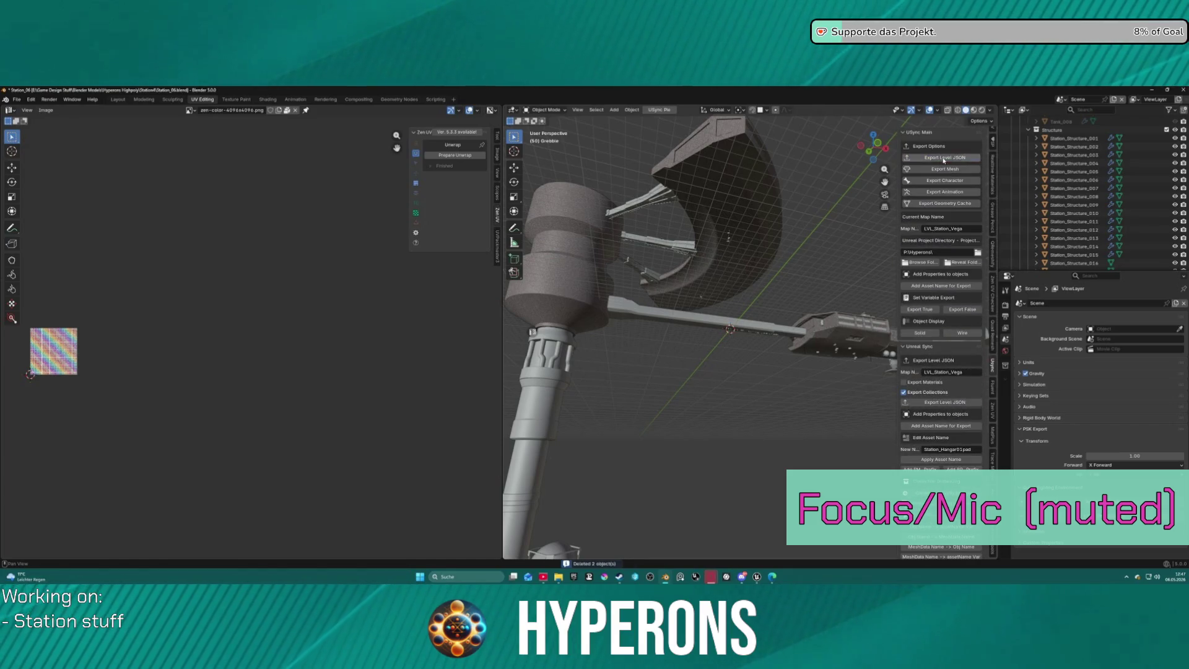
{"action": "left_click", "coordinate": [762, 578]}
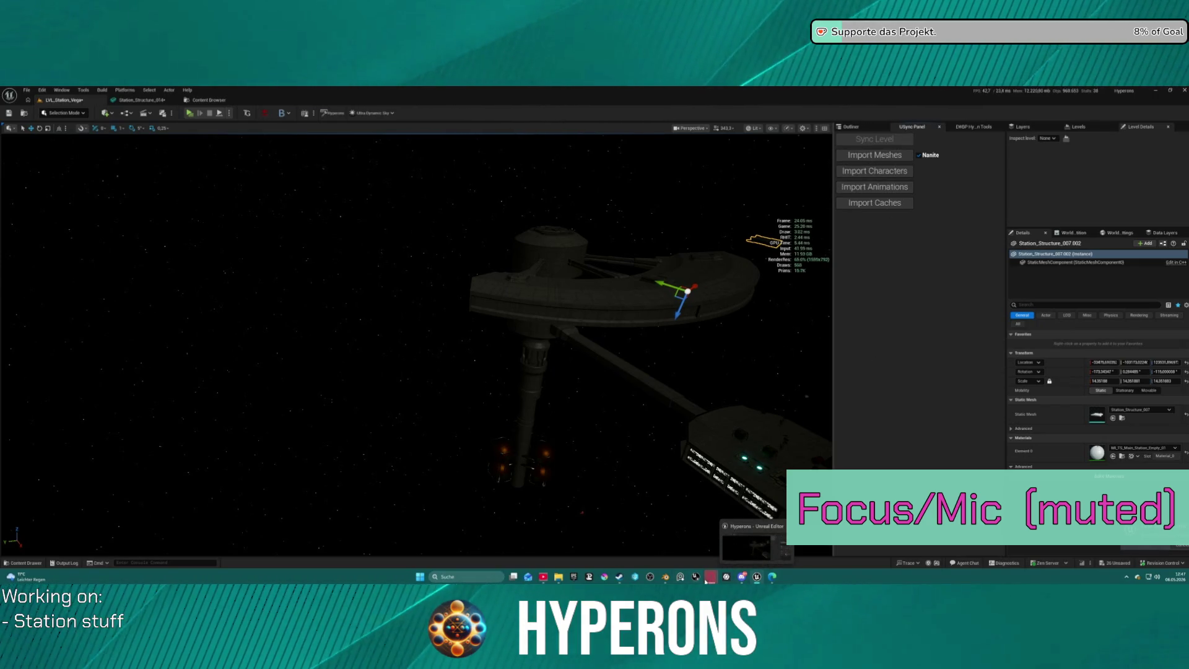
{"action": "mouse_move", "coordinate": [669, 580]}
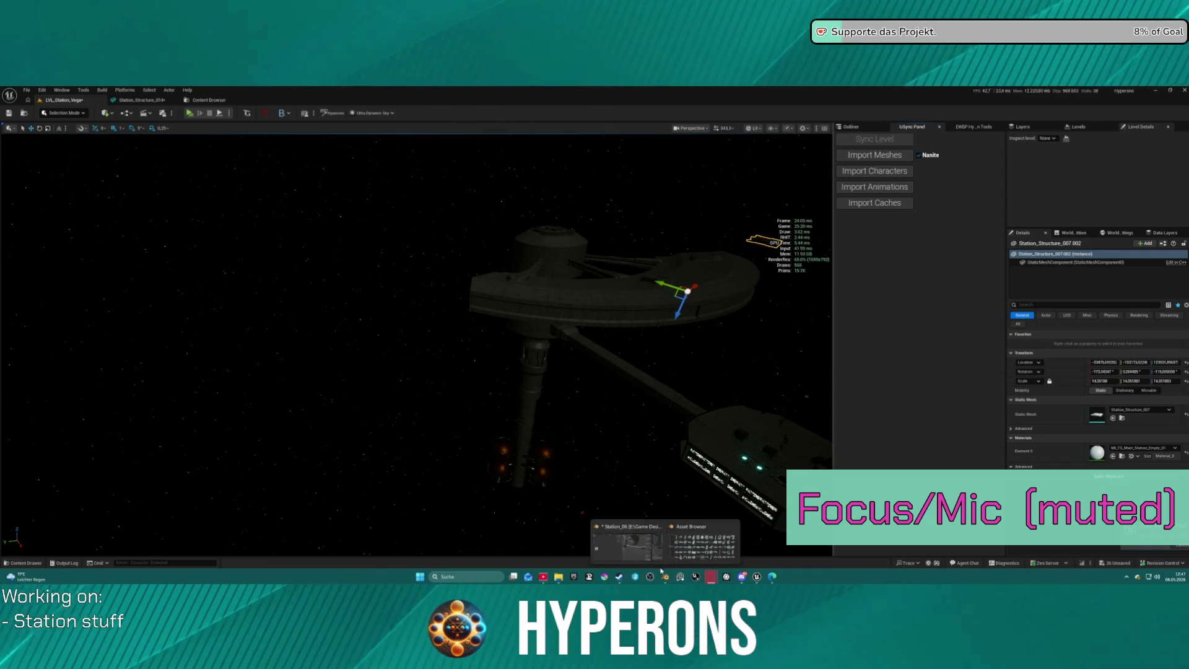
{"action": "left_click", "coordinate": [638, 541]}
{"action": "scroll", "coordinate": [794, 371], "scroll_direction": "up", "scroll_amount": 3}
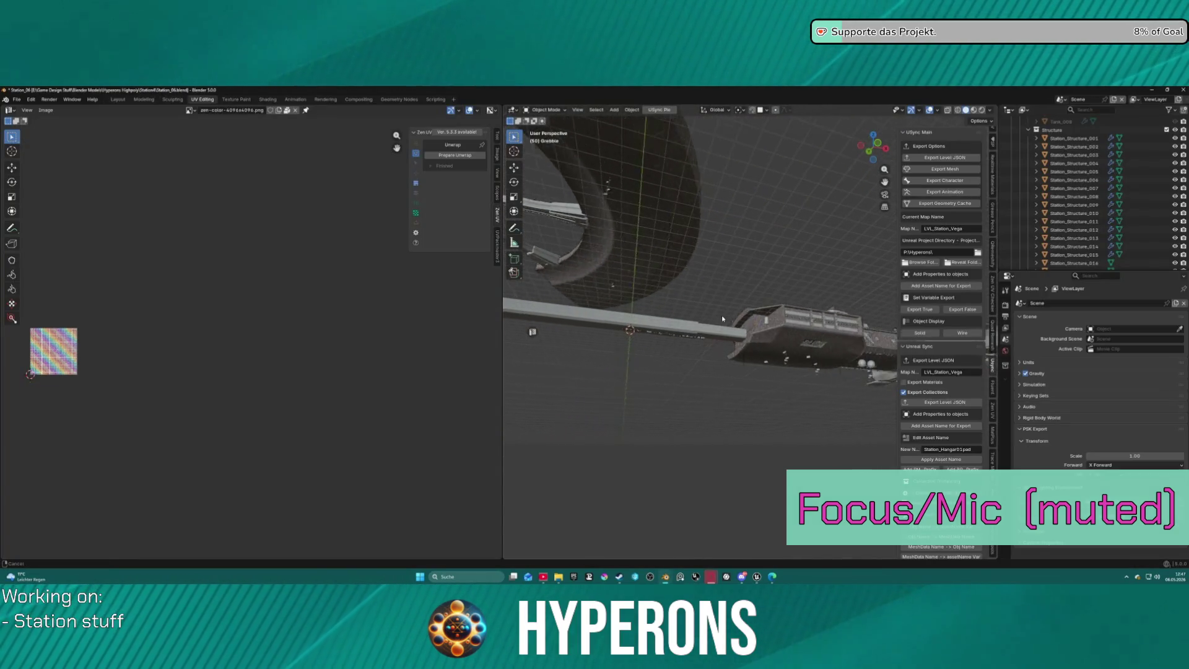
Frame Station_Structure_007 and place a linked duplicate of it in the same spot.
{"action": "scroll", "coordinate": [722, 315], "scroll_direction": "up", "scroll_amount": 4}
{"action": "middle_click_drag", "start_coordinate": [732, 327], "coordinate": [713, 245]}
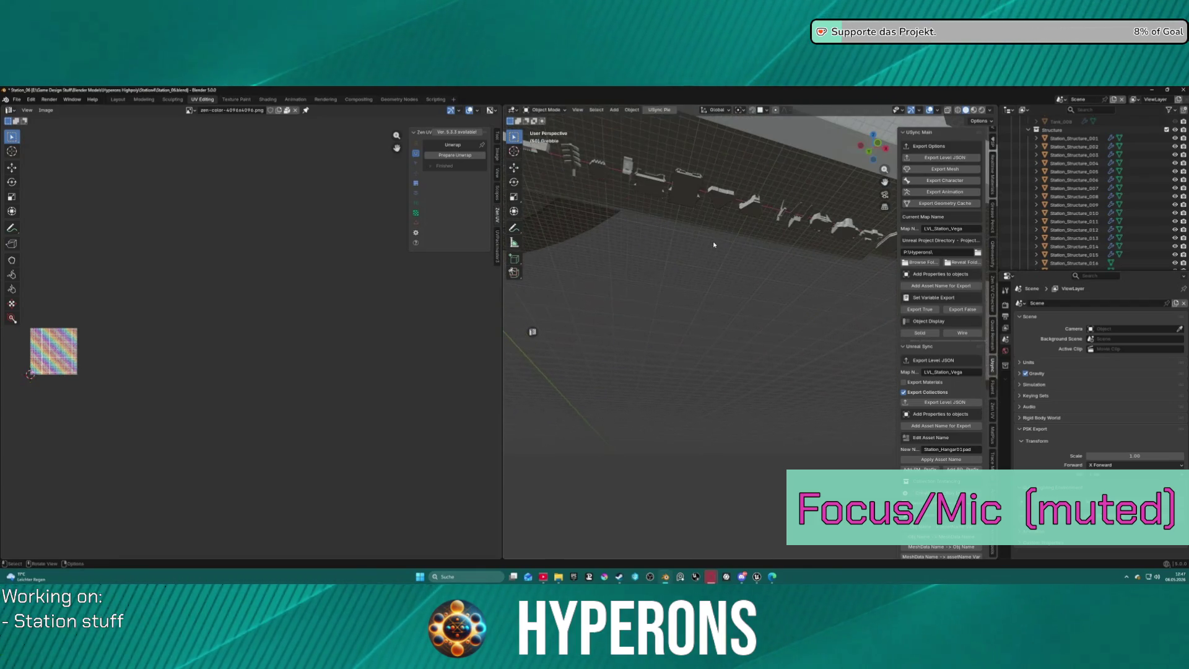
{"action": "left_click", "coordinate": [660, 190]}
{"action": "key", "text": "KP_Decimal"}
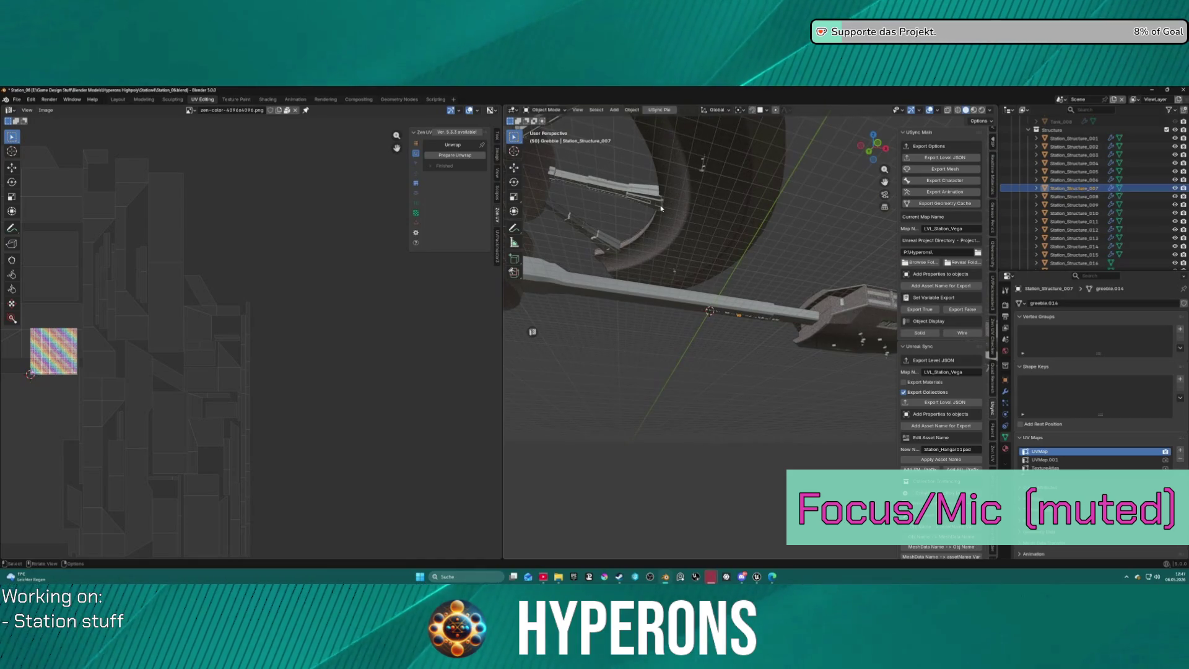
{"action": "key", "text": "g"}
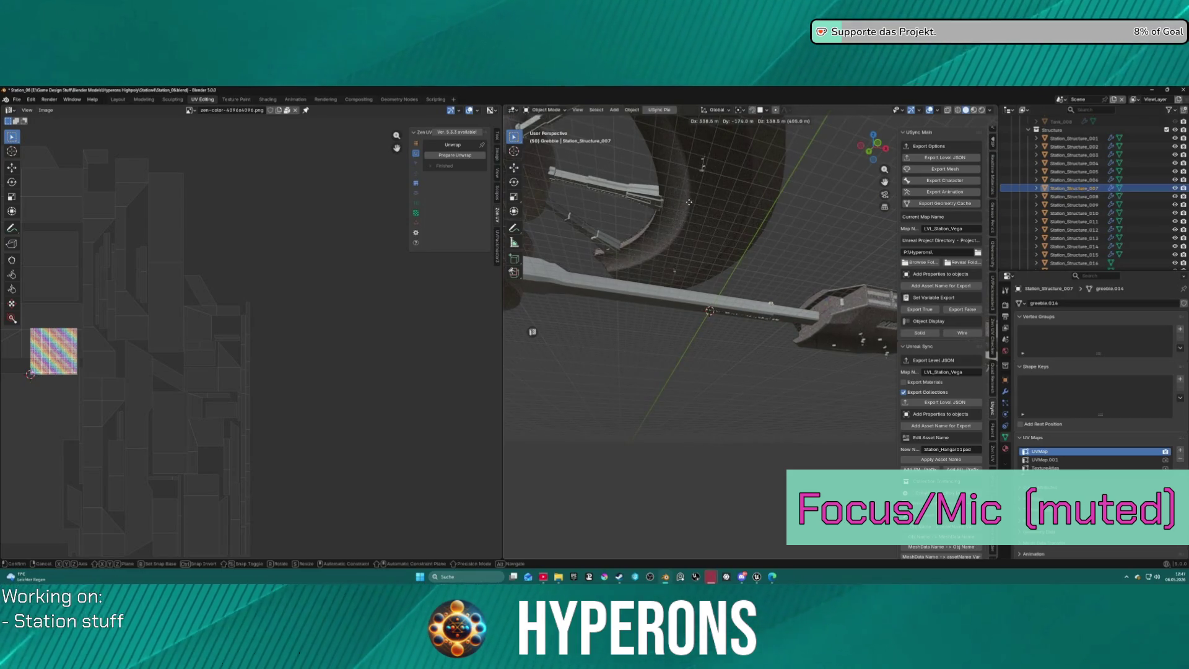
{"action": "right_click", "coordinate": [689, 202]}
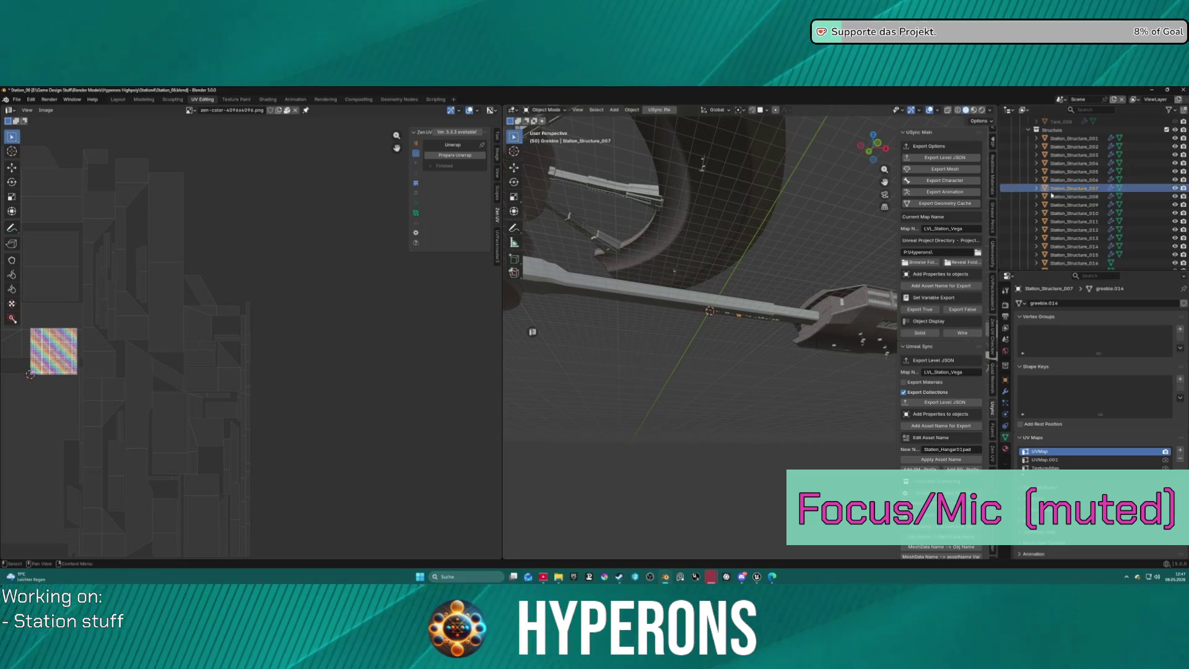
{"action": "key", "text": "shift+d"}
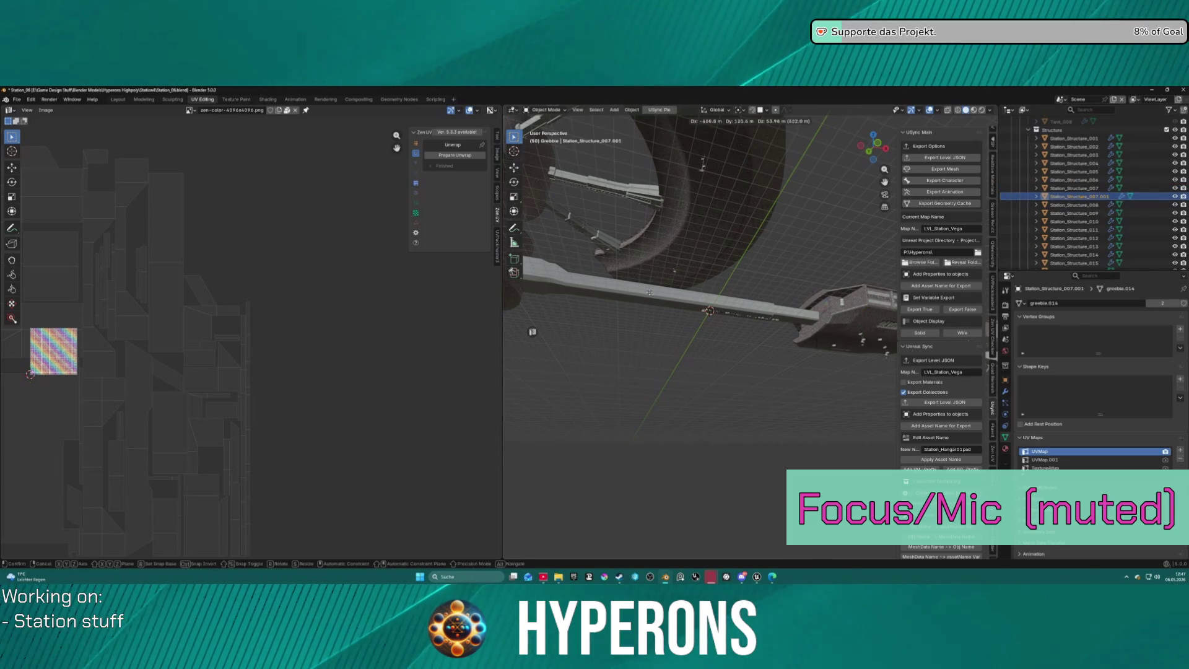
{"action": "left_click", "coordinate": [697, 213]}
{"action": "mouse_move", "coordinate": [697, 213]}
{"action": "middle_mouse_down"}
{"action": "mouse_move", "coordinate": [727, 300]}
{"action": "mouse_move", "coordinate": [741, 207]}
{"action": "mouse_move", "coordinate": [783, 292]}
{"action": "middle_mouse_up"}
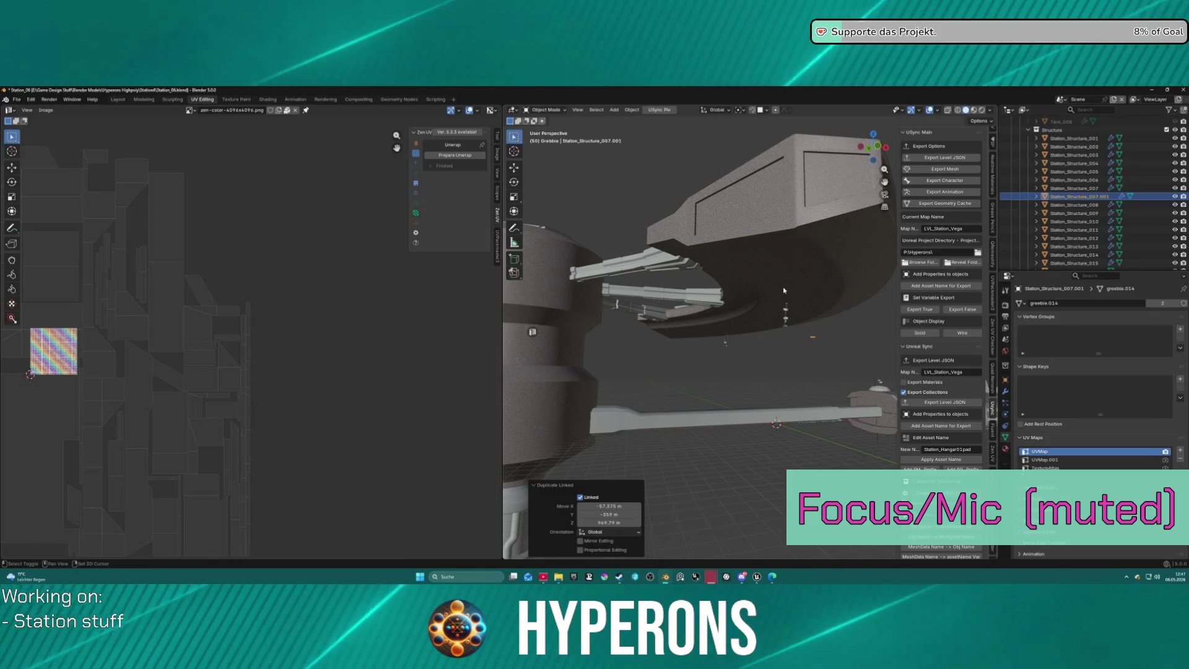
Turn on snapping, deselect the copy, and switch to the Layout workspace.
{"action": "key", "text": "shift+s"}
{"action": "key", "text": "Escape"}
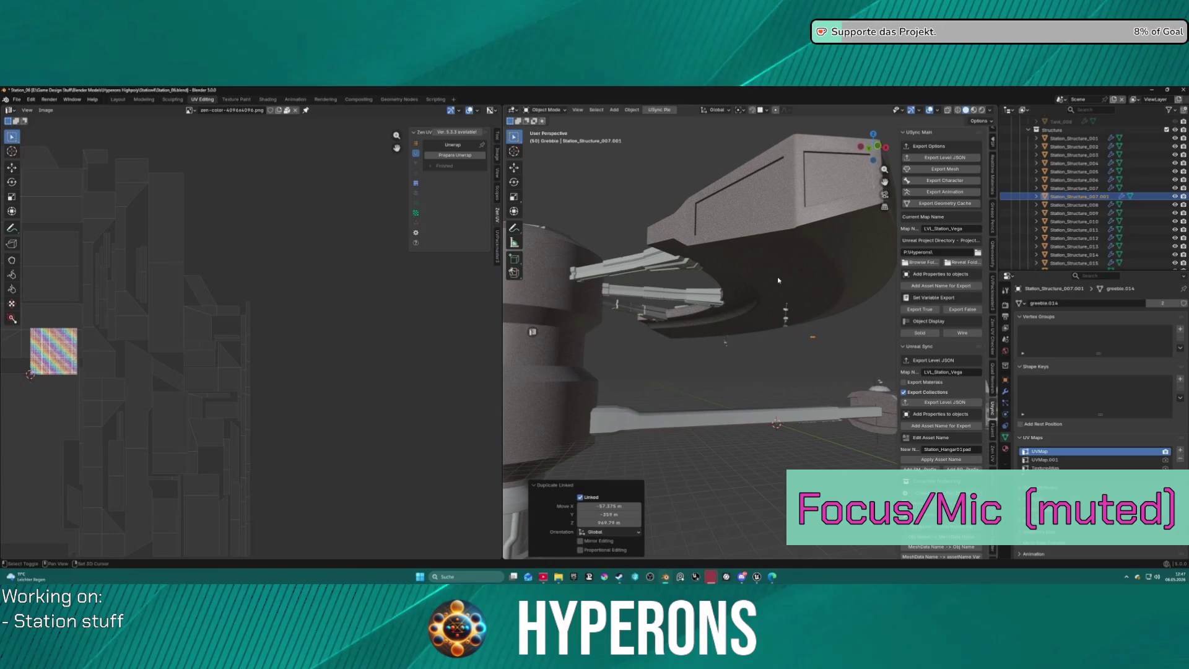
{"action": "key", "text": "shift+Tab"}
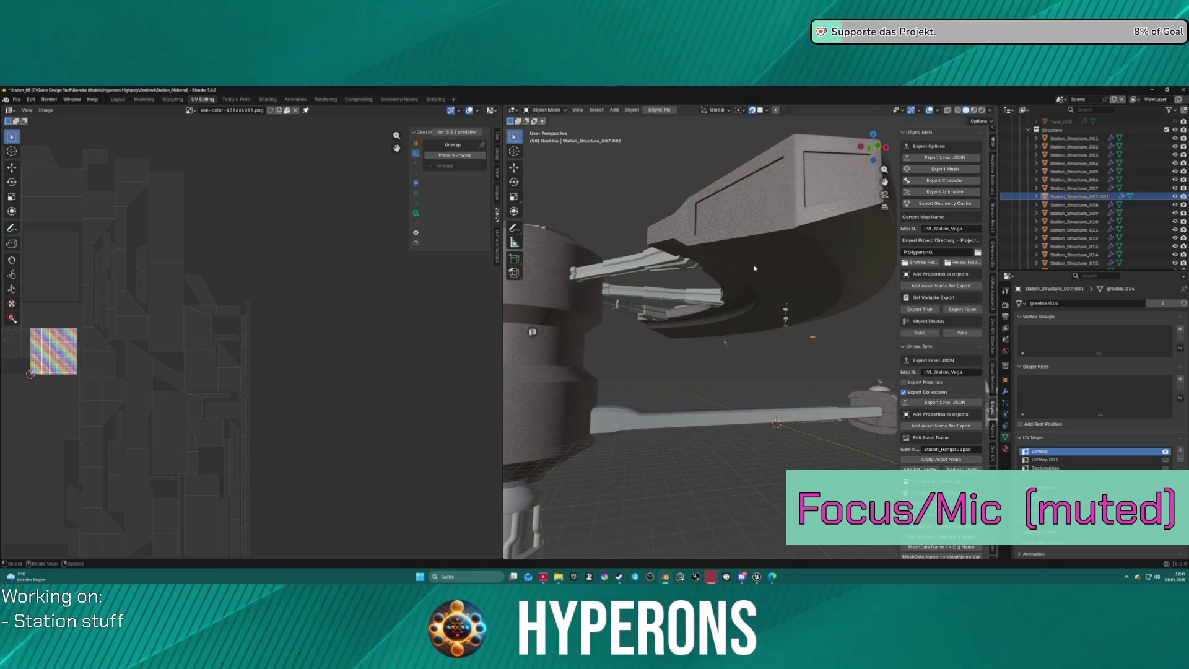
{"action": "left_click", "coordinate": [759, 367]}
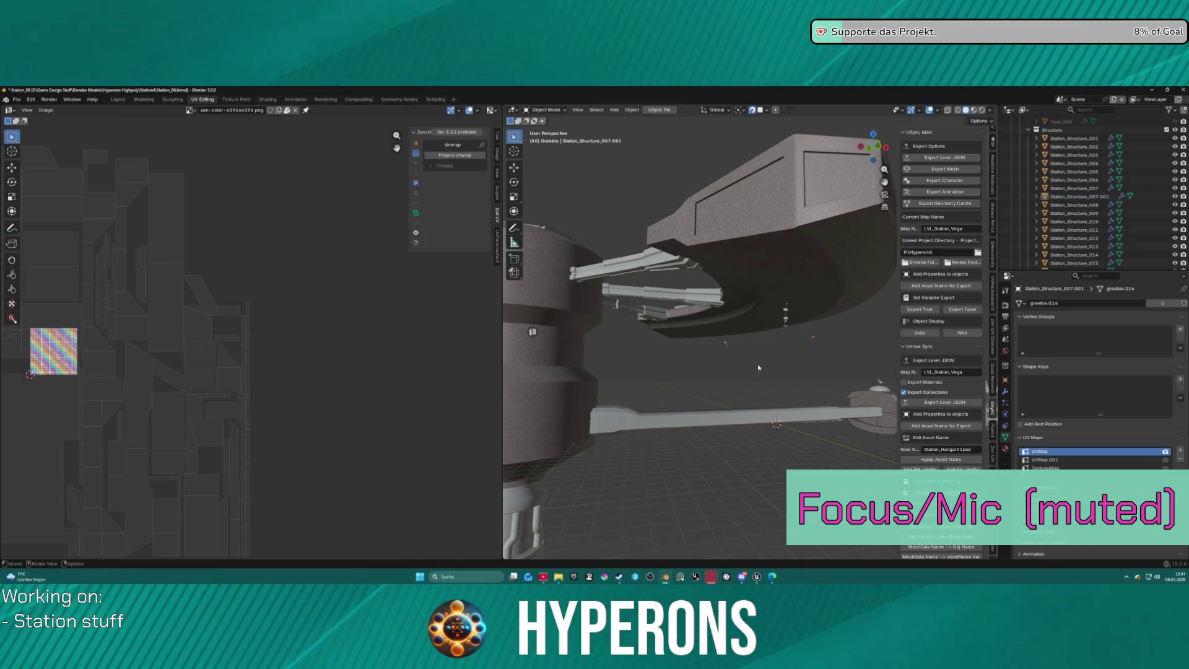
{"action": "left_click", "coordinate": [117, 99]}
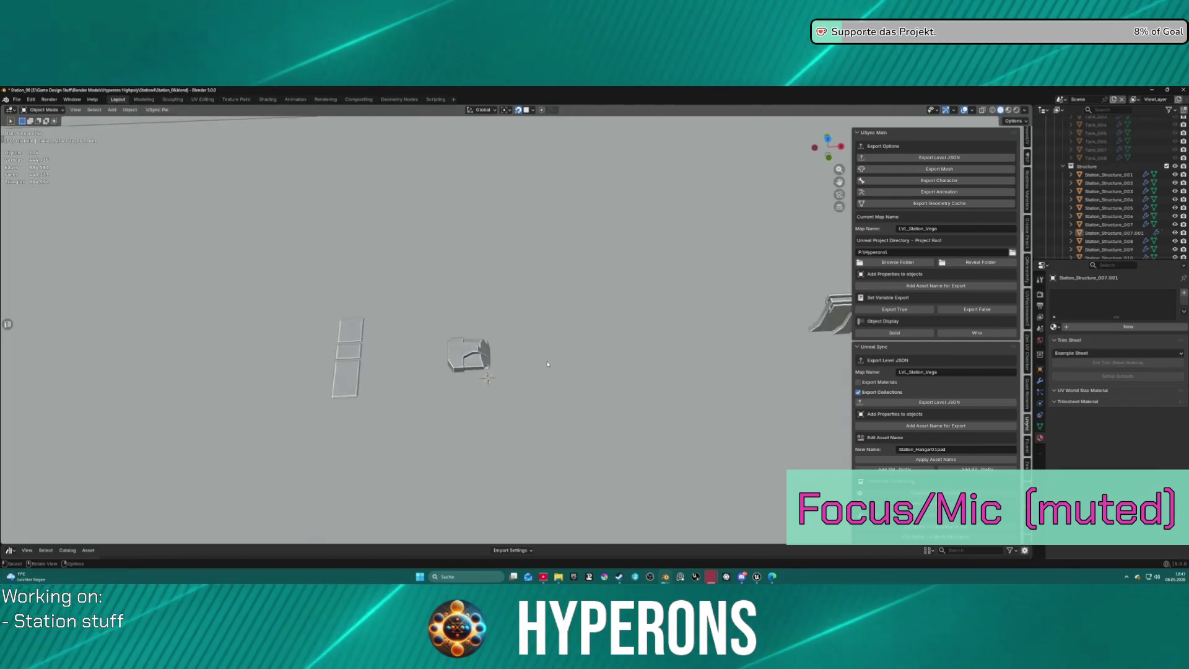
{"action": "scroll", "coordinate": [547, 356], "scroll_direction": "down", "scroll_amount": 10}
{"action": "middle_click_drag", "start_coordinate": [548, 356], "coordinate": [743, 279]}
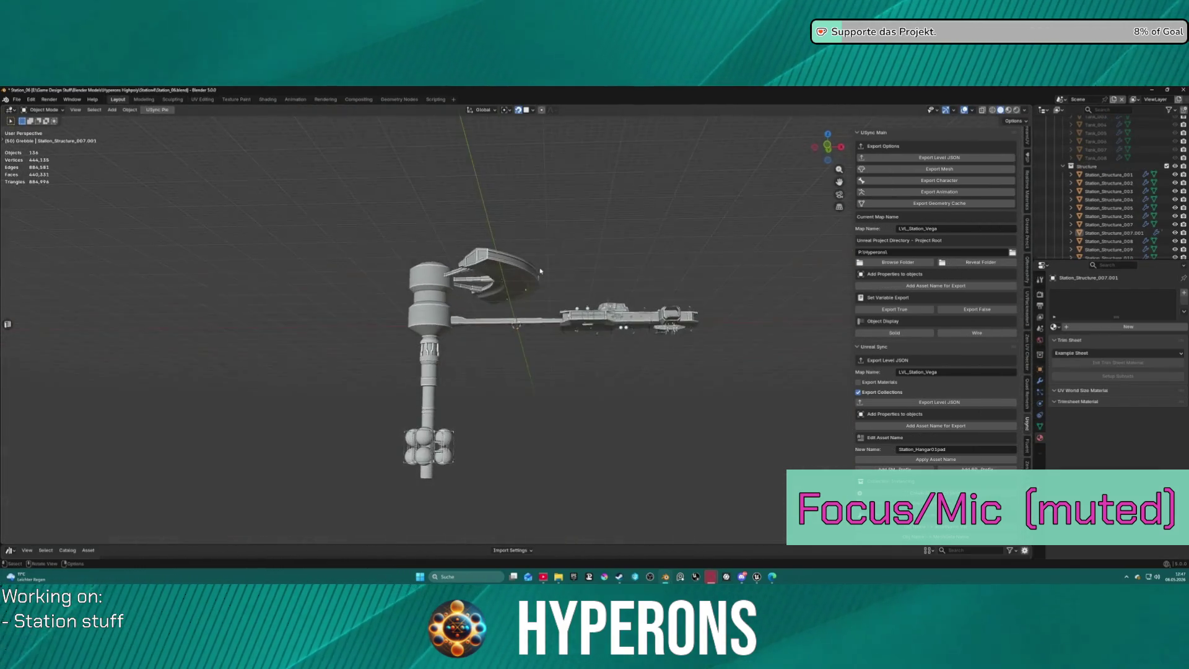
Move the duplicate Station_Structure_007.001 to sit under the ring.
{"action": "scroll", "coordinate": [743, 279], "scroll_direction": "up", "scroll_amount": 3}
{"action": "left_click", "coordinate": [1104, 234]}
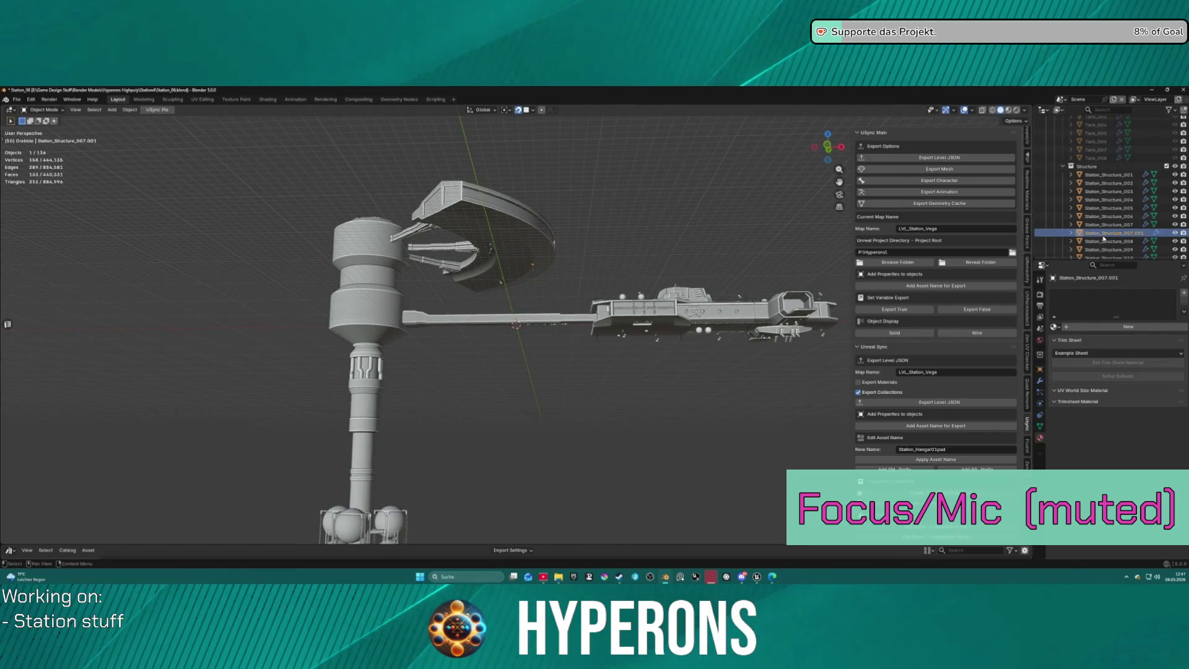
{"action": "mouse_move", "coordinate": [1113, 235]}
{"action": "left_mouse_down"}
{"action": "mouse_move", "coordinate": [1109, 254]}
{"action": "mouse_move", "coordinate": [1095, 207]}
{"action": "mouse_move", "coordinate": [1078, 232]}
{"action": "left_mouse_up"}
{"action": "scroll", "coordinate": [532, 291], "scroll_direction": "up", "scroll_amount": 6}
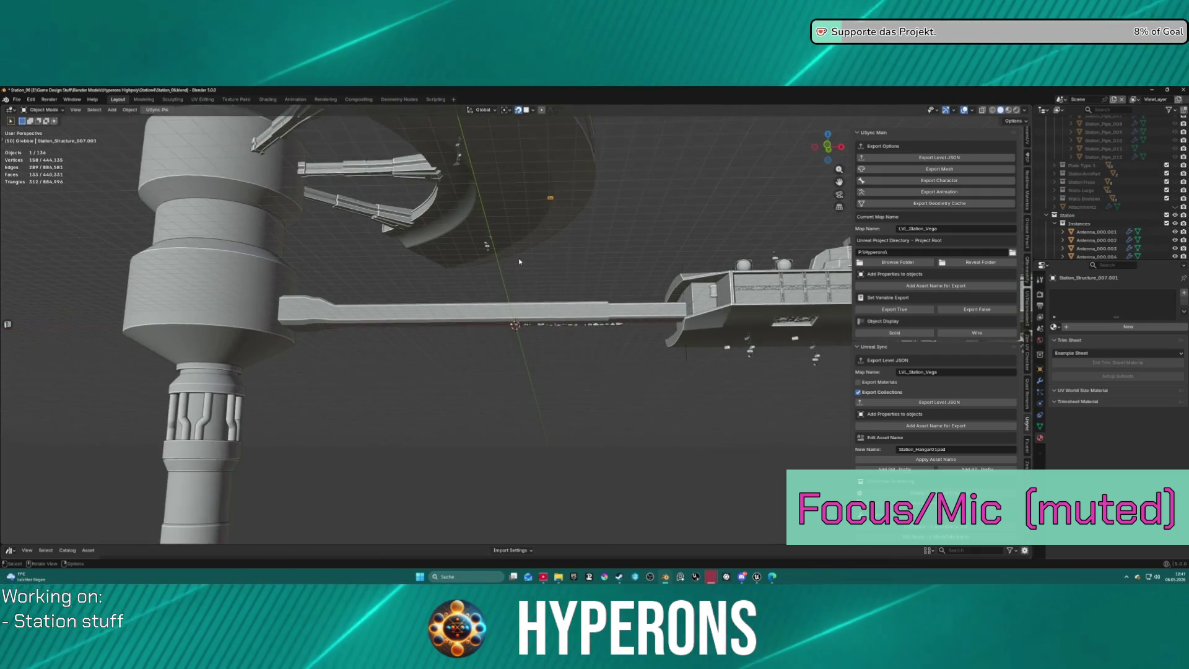
{"action": "key", "text": "g"}
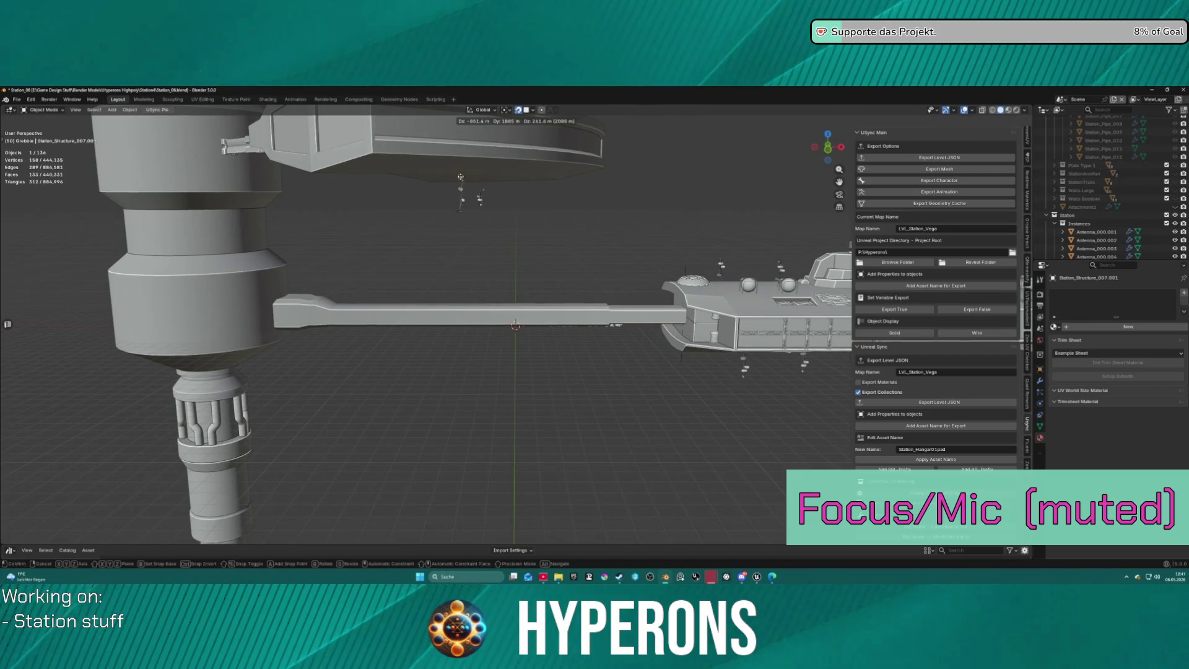
{"action": "left_click", "coordinate": [483, 198]}
{"action": "middle_click_drag", "start_coordinate": [483, 199], "coordinate": [508, 150]}
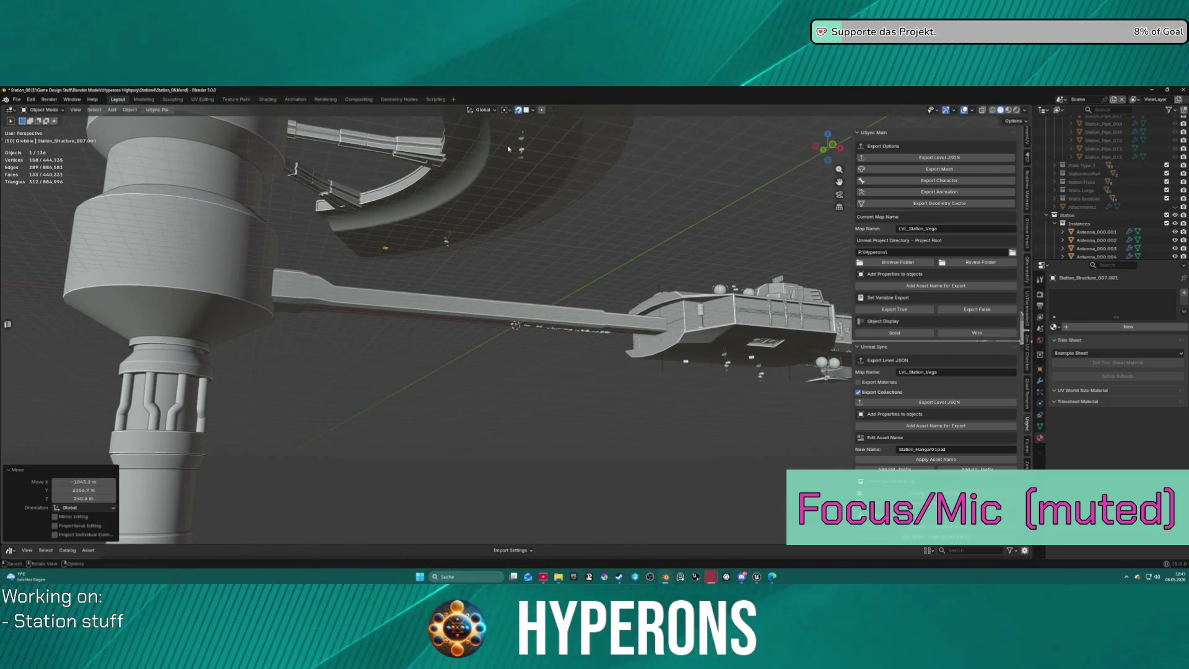
{"action": "key", "text": "g"}
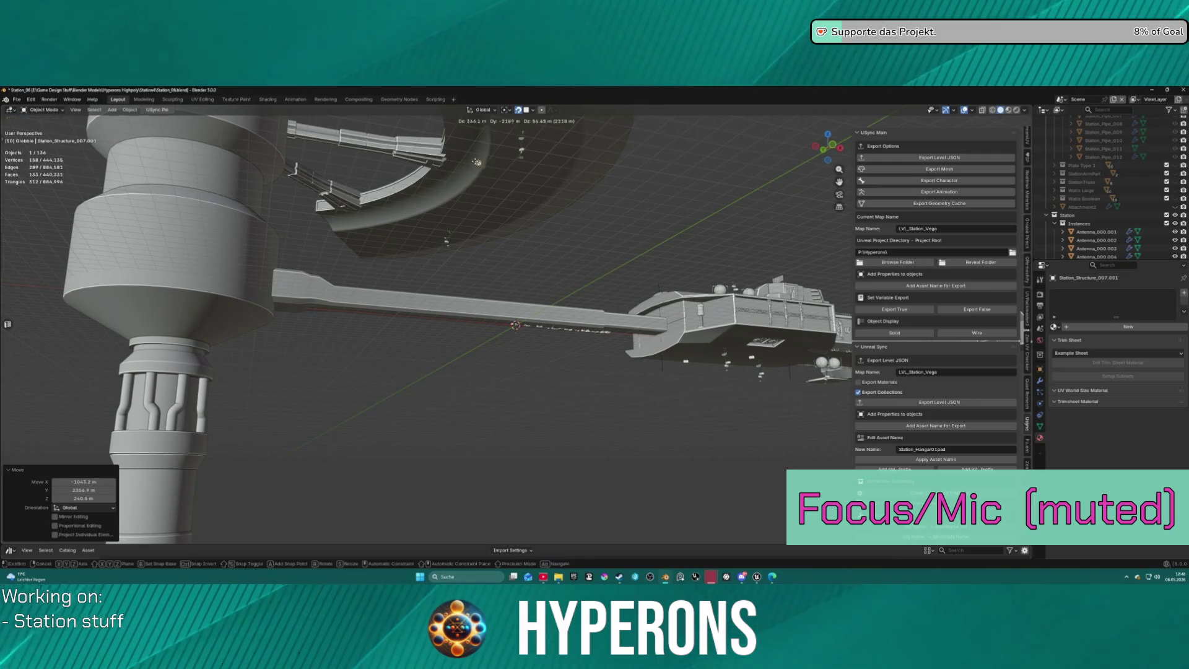
{"action": "left_click", "coordinate": [492, 168]}
Scale the greeble up to 11.304 and show its transform values.
{"action": "key", "text": "s"}
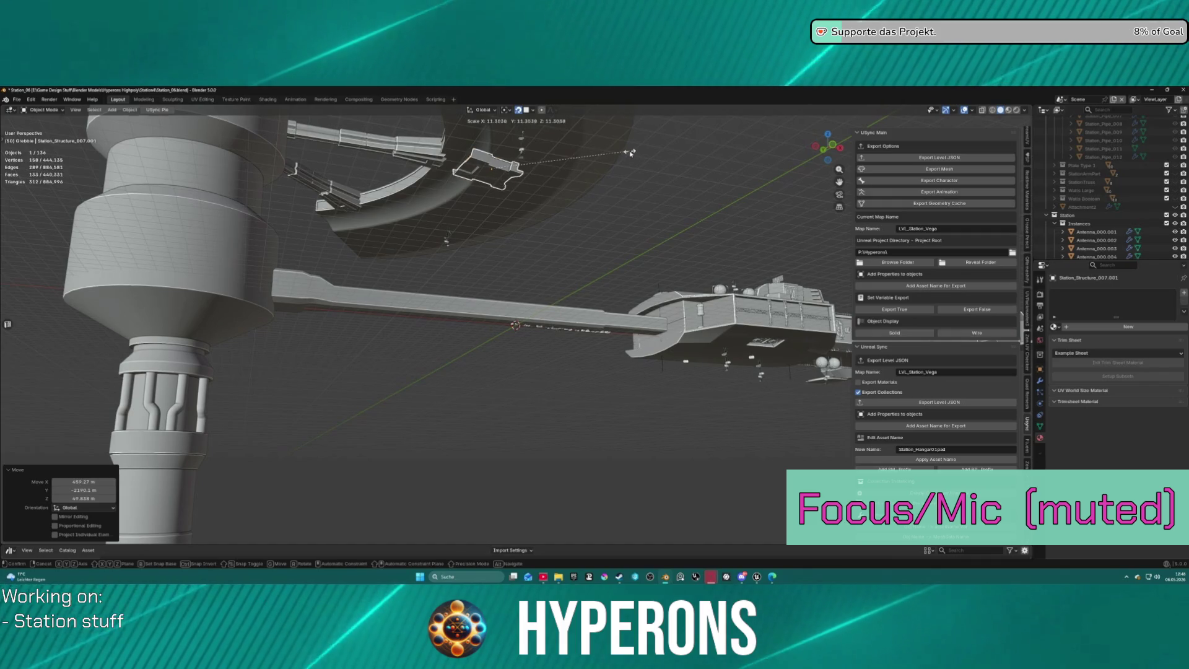
{"action": "left_click", "coordinate": [632, 150]}
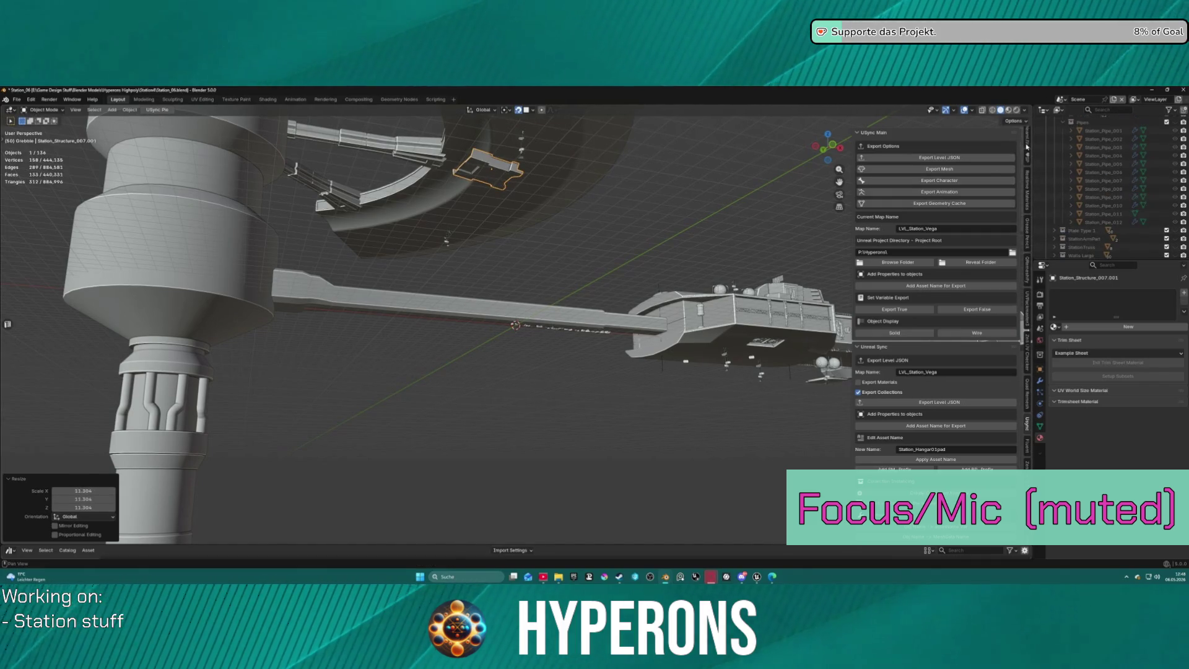
{"action": "left_click", "coordinate": [1027, 141]}
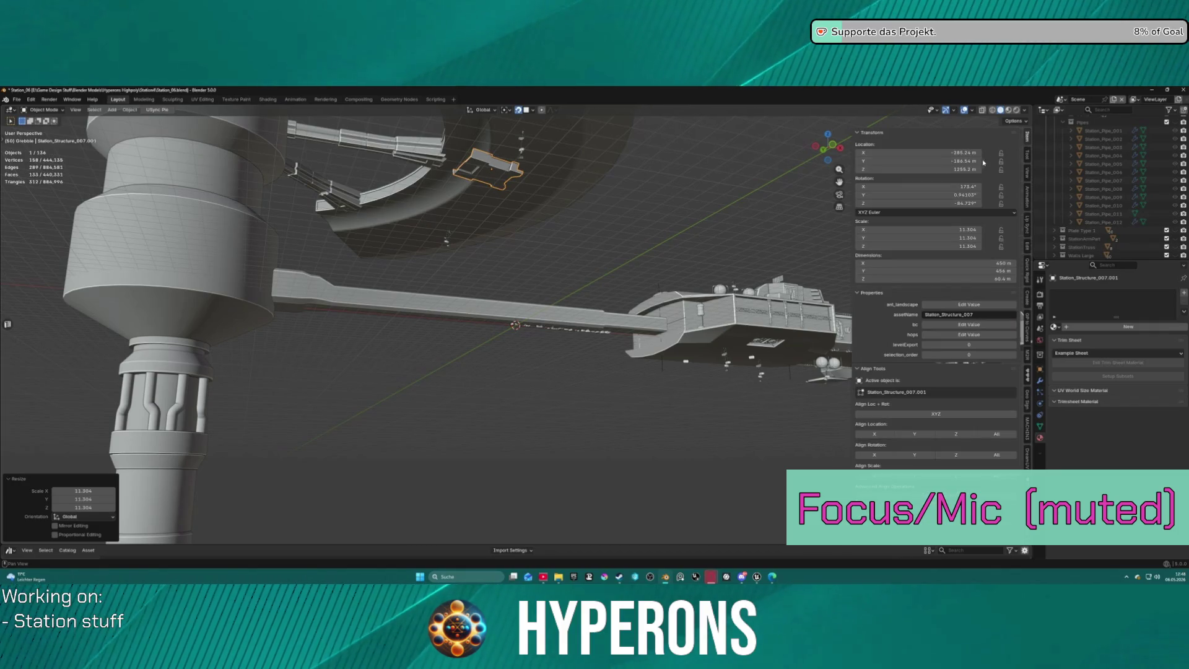
Try a 180° X rotation on the greeble, undo it, and reposition the panel.
{"action": "left_click", "coordinate": [970, 187]}
{"action": "type", "text": "180"}
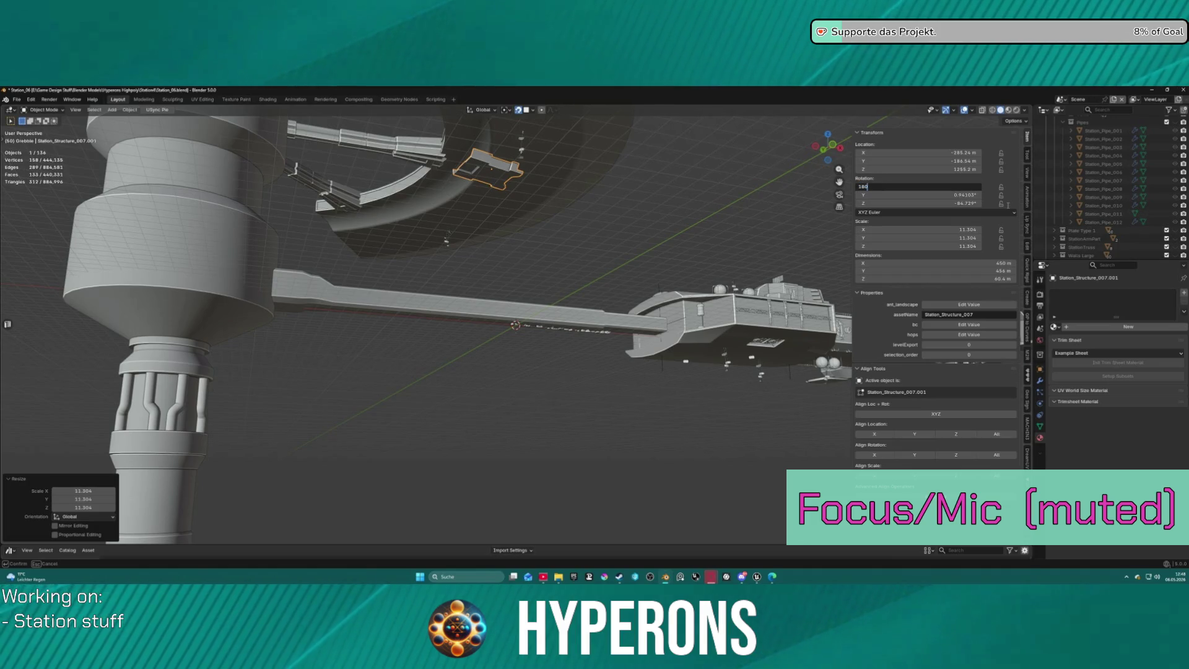
{"action": "key", "text": "Return"}
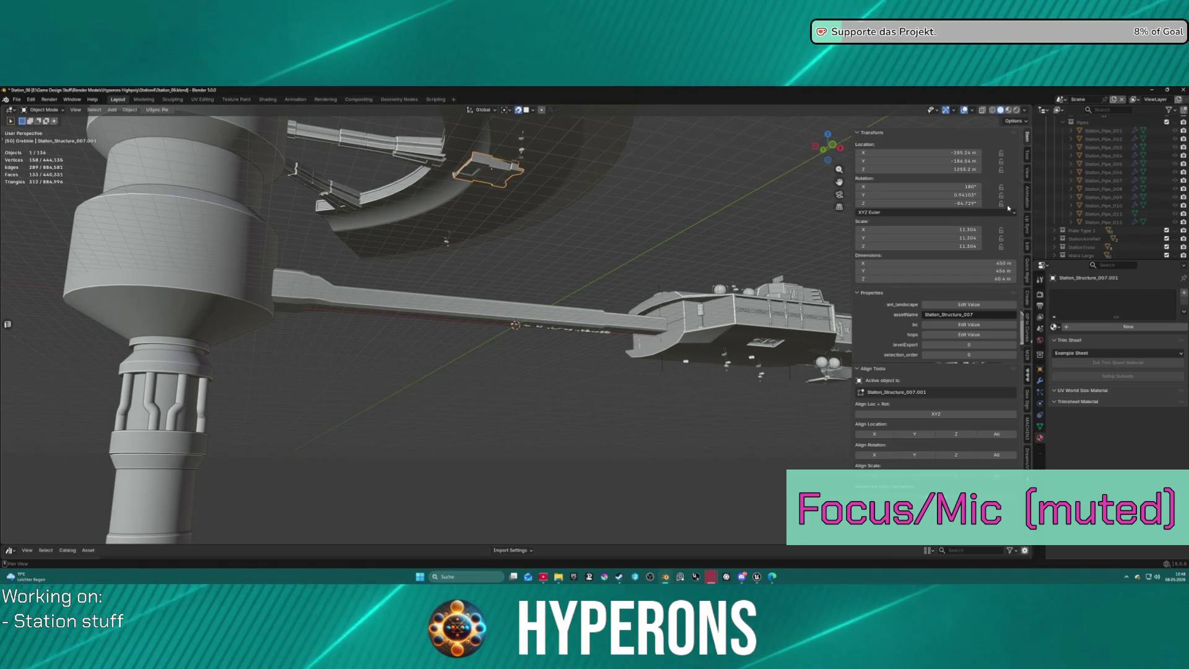
{"action": "key", "text": "ctrl+z"}
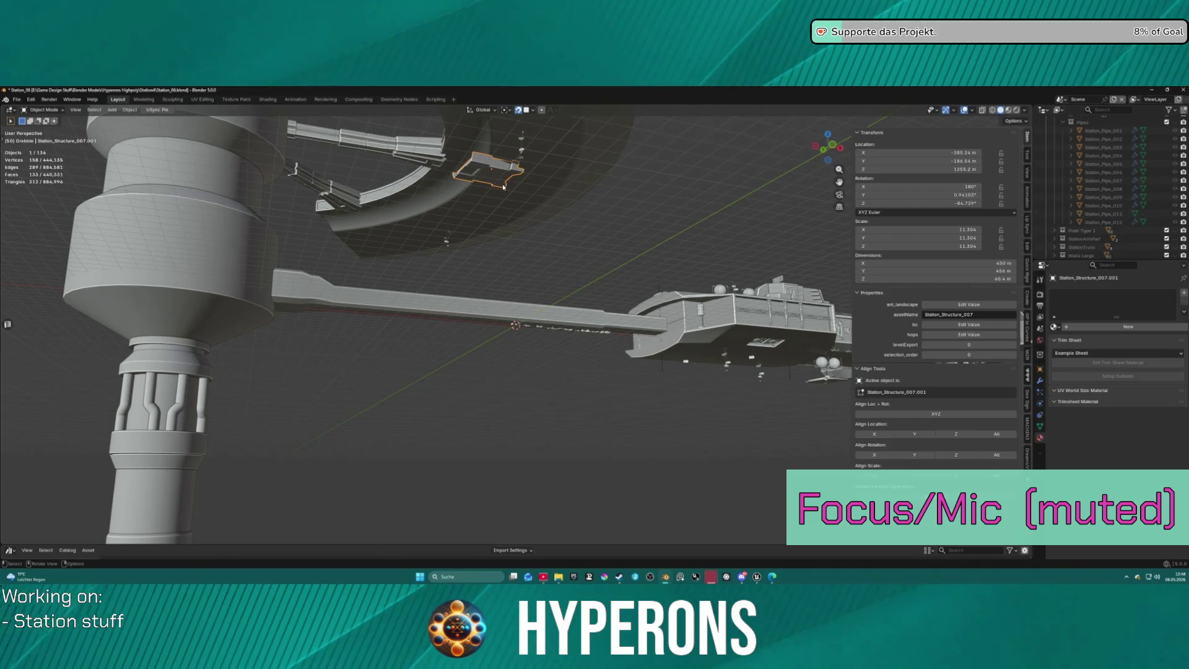
{"action": "key", "text": "g"}
{"action": "left_click", "coordinate": [512, 174]}
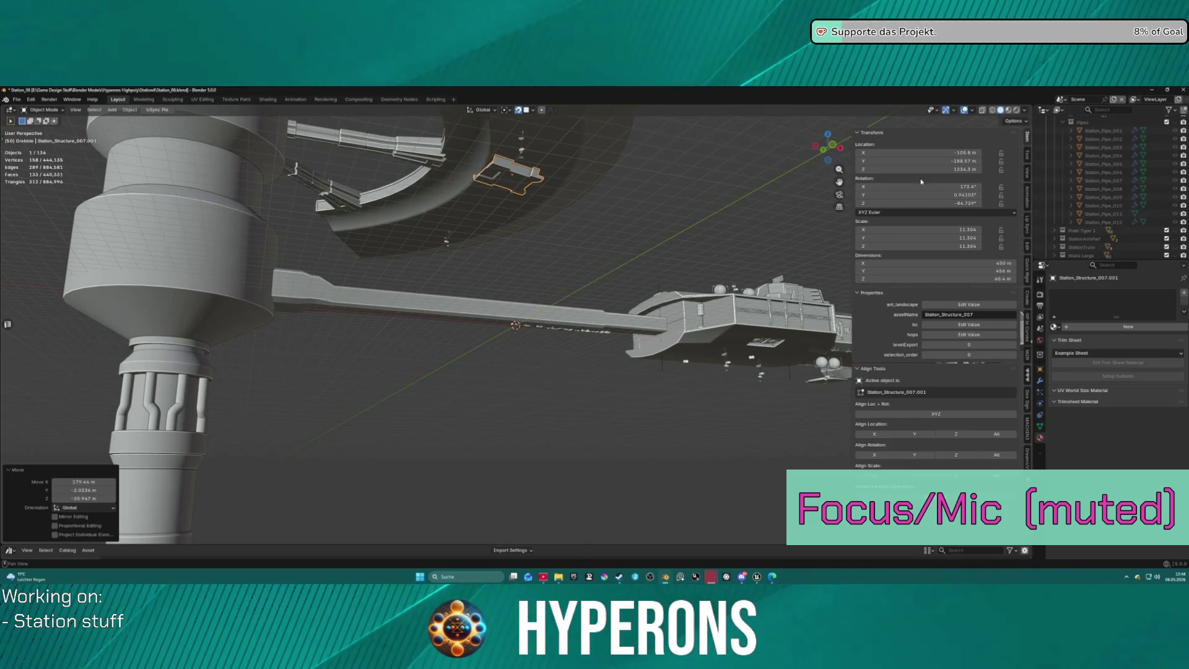
Set the greeble's Y rotation to 0° and Z rotation to 90°.
{"action": "left_click", "coordinate": [969, 195]}
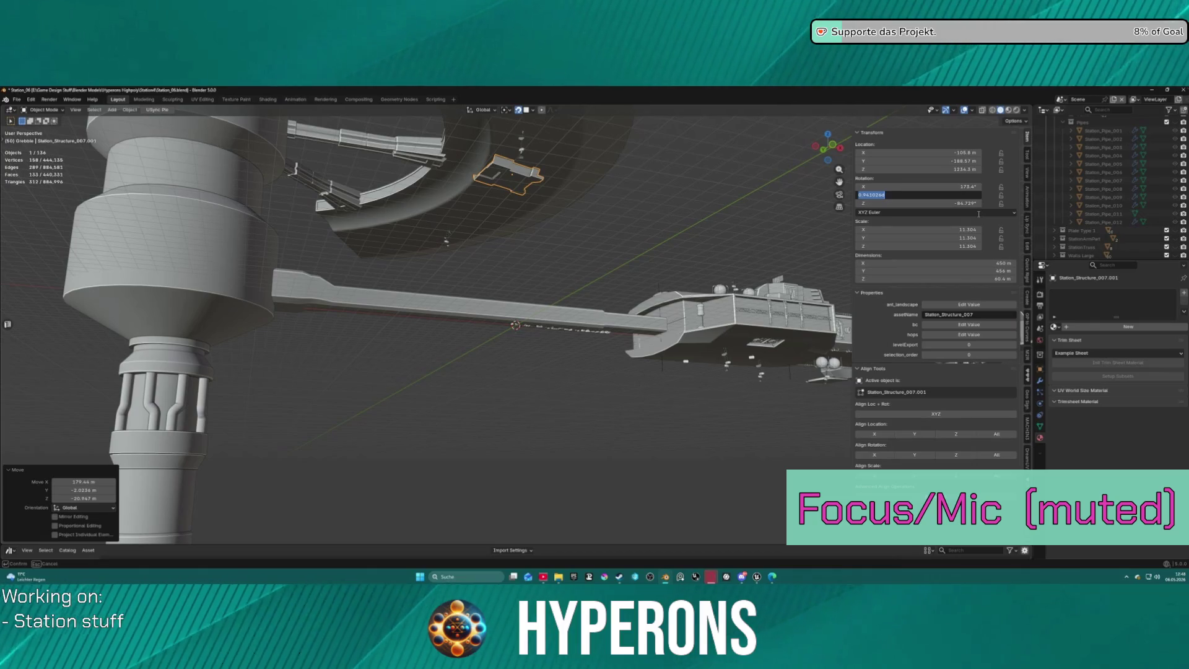
{"action": "key", "text": "Return"}
{"action": "left_click", "coordinate": [971, 203]}
{"action": "type", "text": "0"}
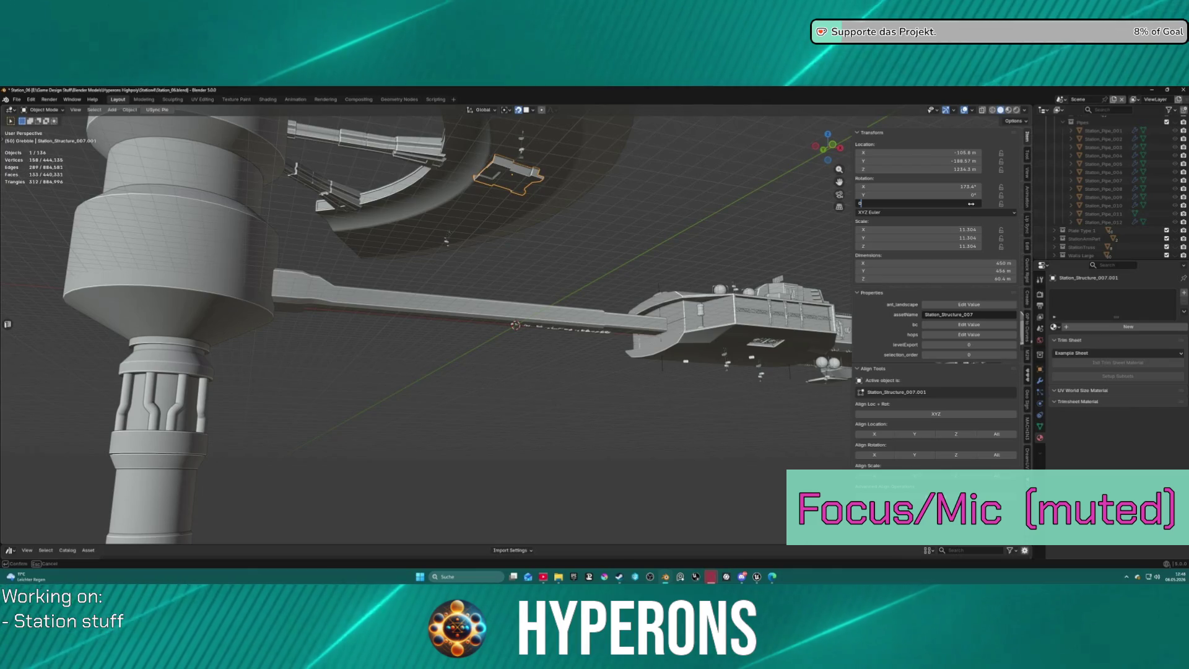
{"action": "key", "text": "Return"}
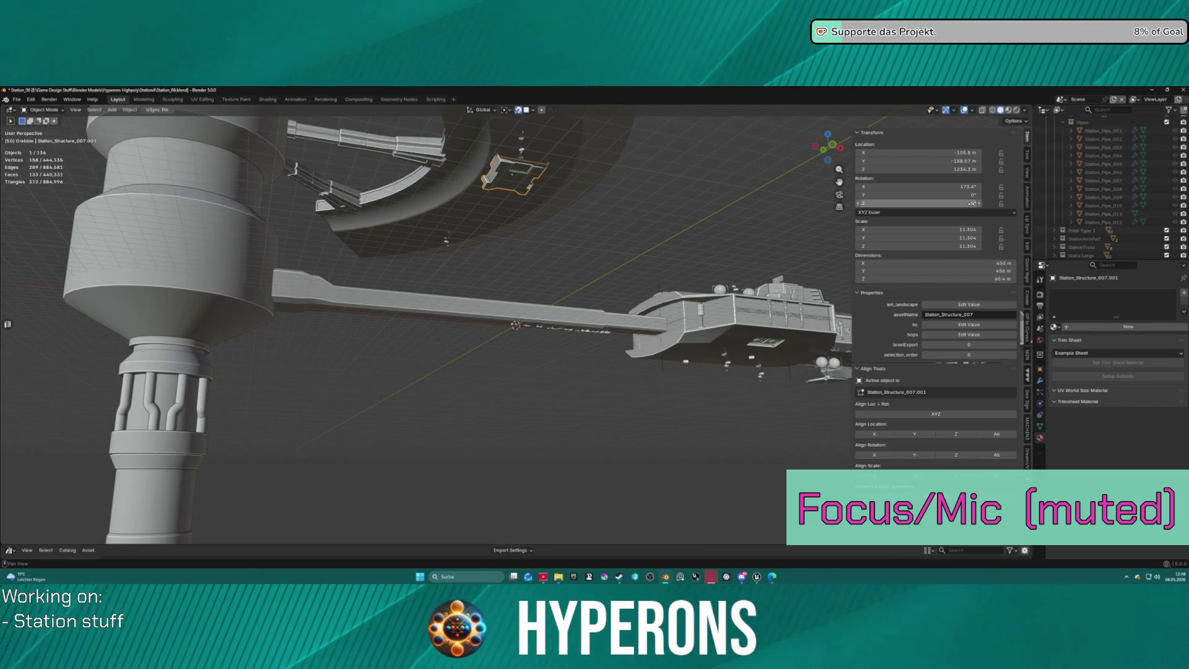
{"action": "left_click", "coordinate": [960, 203]}
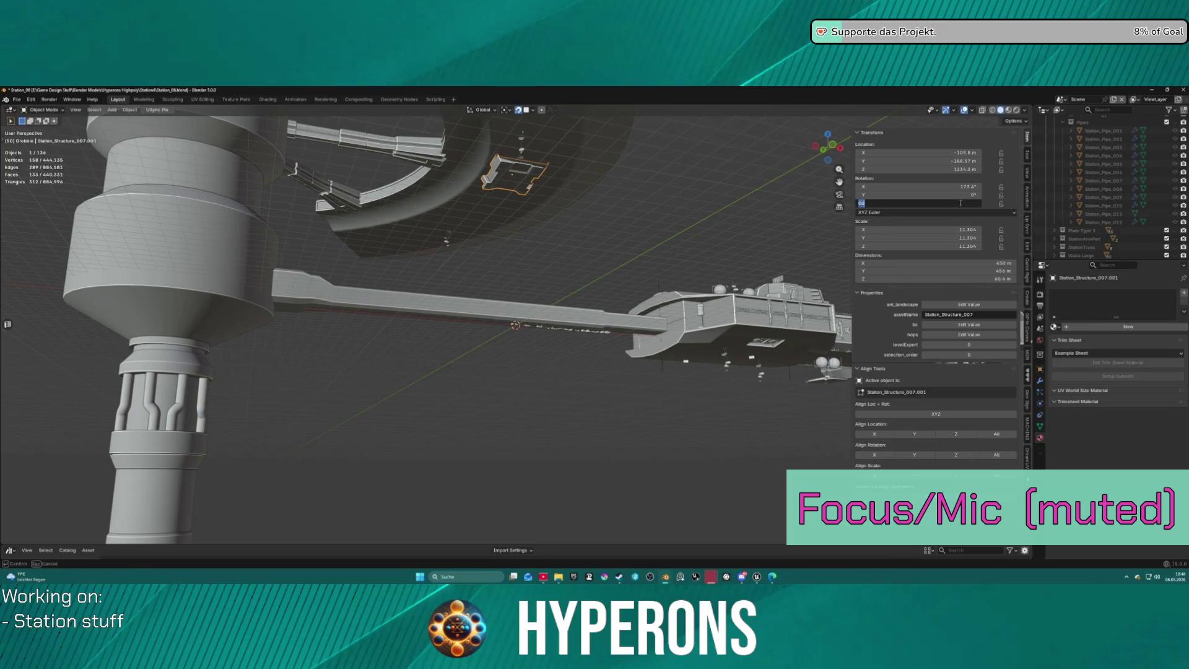
{"action": "key", "text": "Return"}
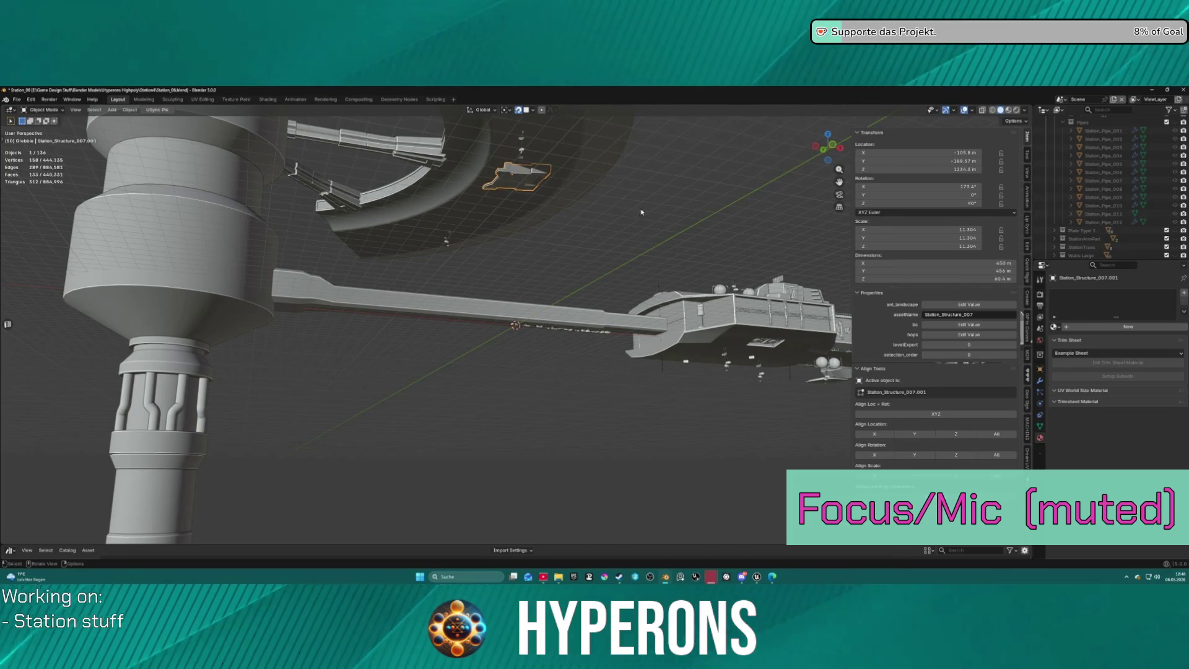
Shift the rotated panel slightly into place under the ring, then select the central cylinder.
{"action": "key", "text": "g"}
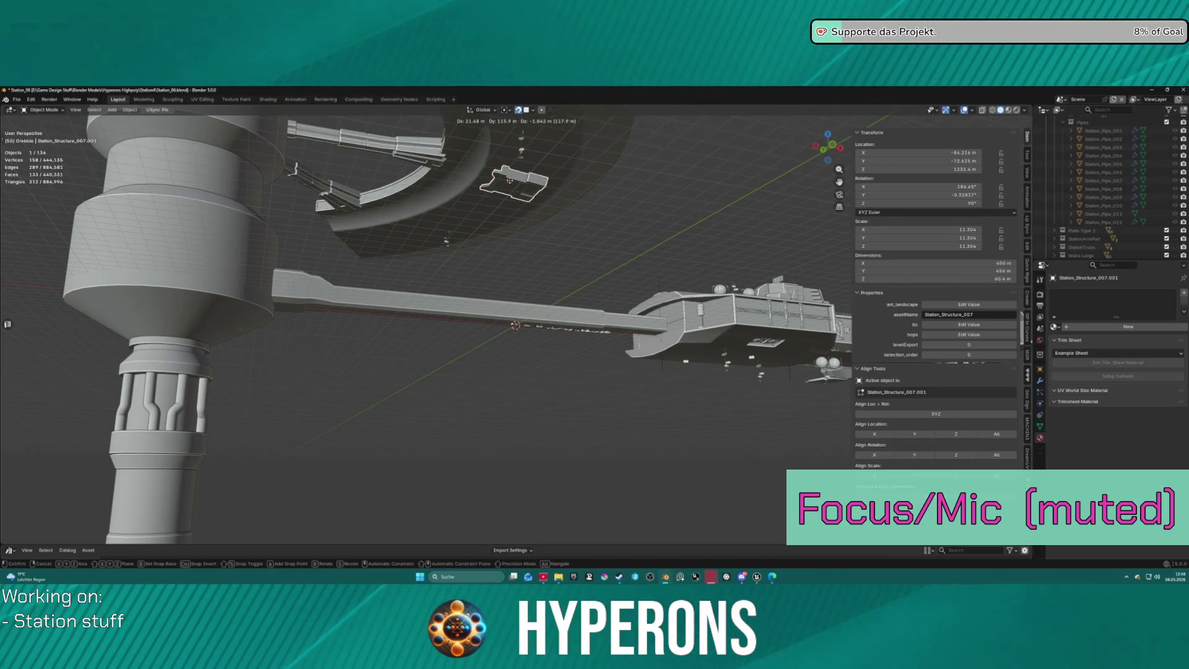
{"action": "left_click", "coordinate": [507, 175]}
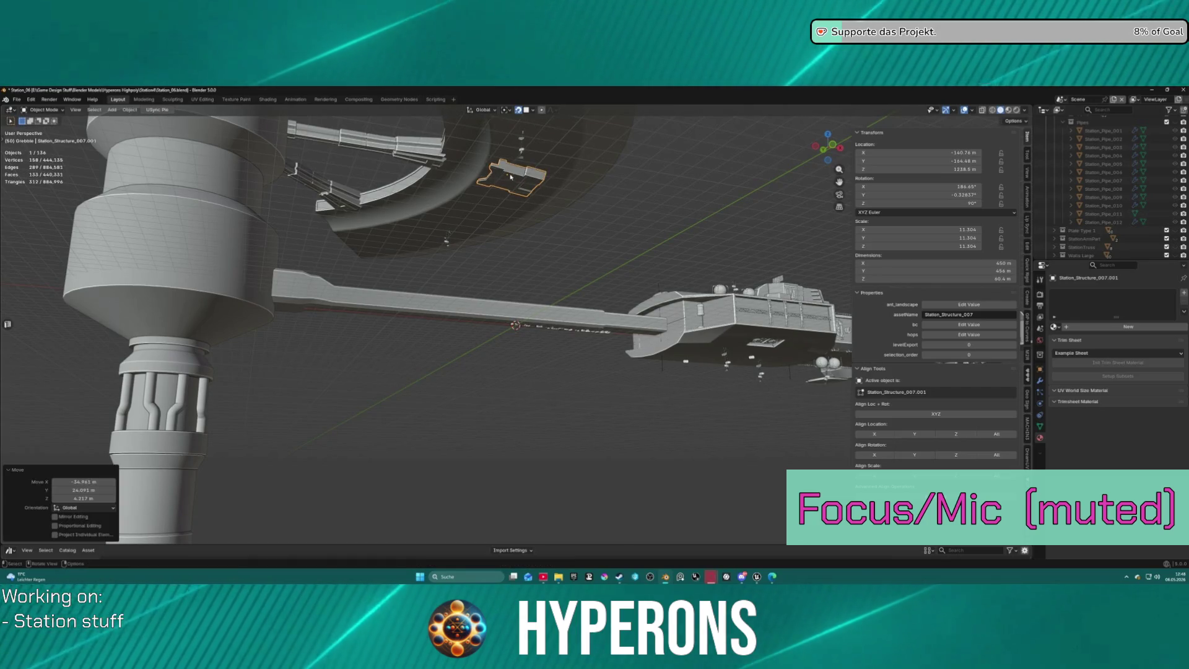
{"action": "mouse_move", "coordinate": [557, 186]}
{"action": "middle_mouse_down"}
{"action": "mouse_move", "coordinate": [428, 181]}
{"action": "mouse_move", "coordinate": [527, 234]}
{"action": "mouse_move", "coordinate": [534, 225]}
{"action": "mouse_move", "coordinate": [530, 236]}
{"action": "middle_mouse_up"}
{"action": "left_click", "coordinate": [292, 251]}
{"action": "key", "text": "shift+s"}
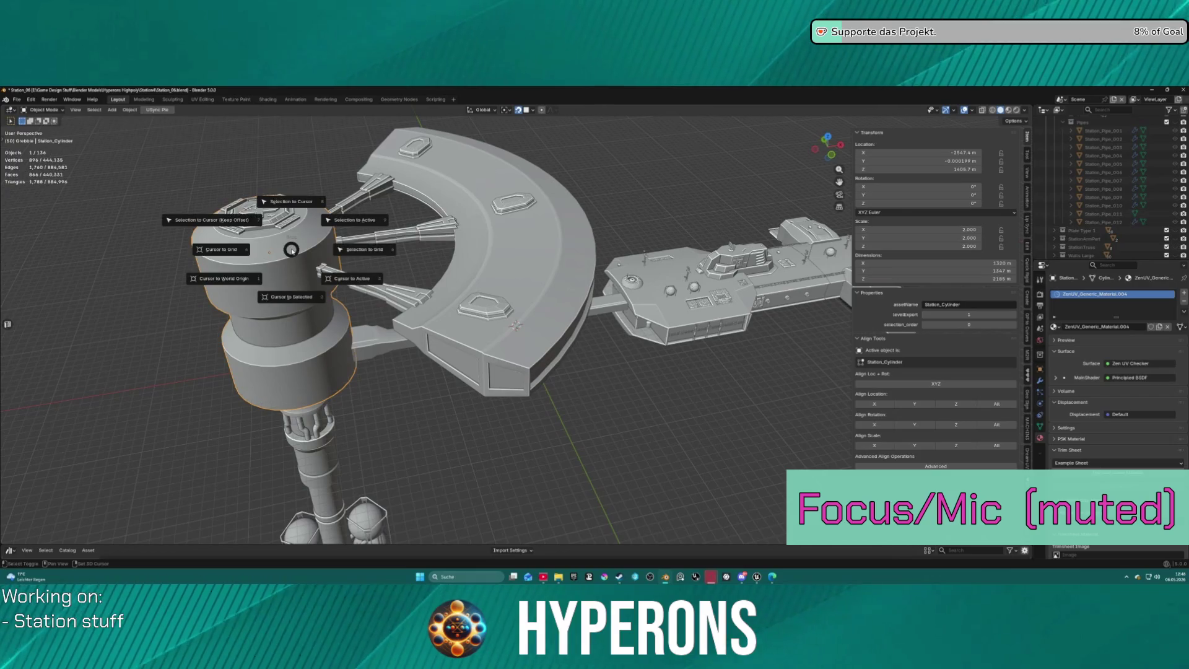
Snap the 3D cursor to the central cylinder's origin, undoing an accidental cylinder move.
{"action": "left_click", "coordinate": [291, 203]}
{"action": "key", "text": "ctrl+z"}
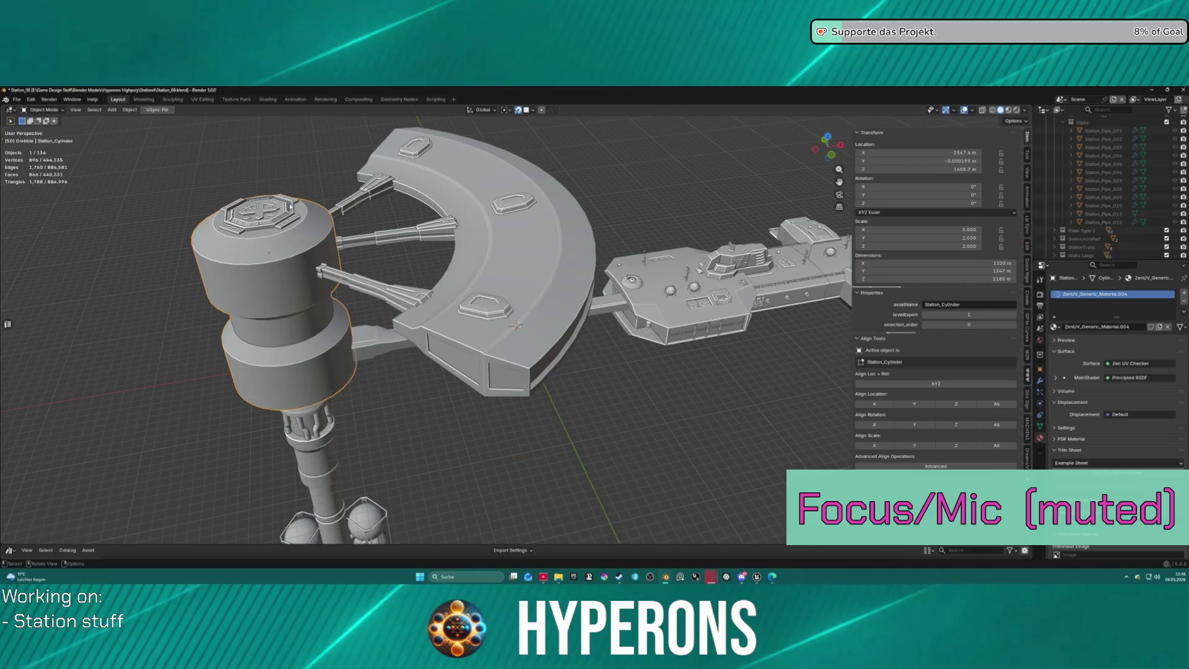
{"action": "key", "text": "shift+s"}
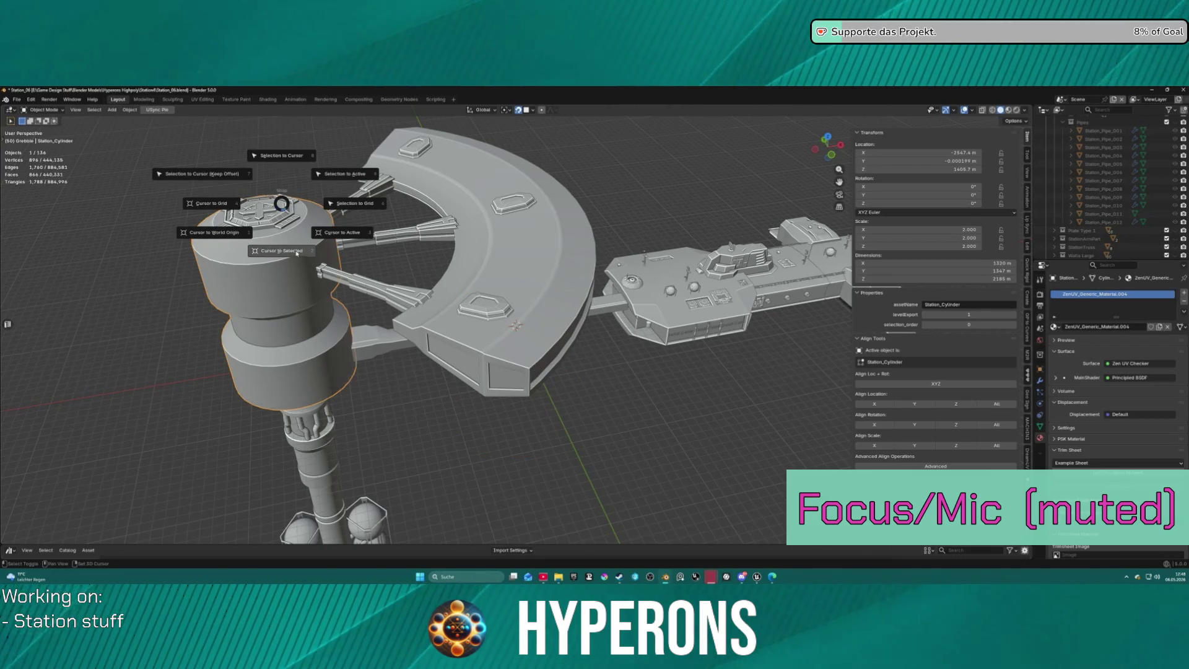
{"action": "left_click", "coordinate": [266, 234]}
Make a linked duplicate of the small panel under the ring, leaving it in place.
{"action": "mouse_move", "coordinate": [479, 229]}
{"action": "middle_mouse_down"}
{"action": "mouse_move", "coordinate": [496, 207]}
{"action": "mouse_move", "coordinate": [571, 252]}
{"action": "mouse_move", "coordinate": [573, 285]}
{"action": "mouse_move", "coordinate": [570, 266]}
{"action": "middle_mouse_up"}
{"action": "left_click", "coordinate": [495, 207]}
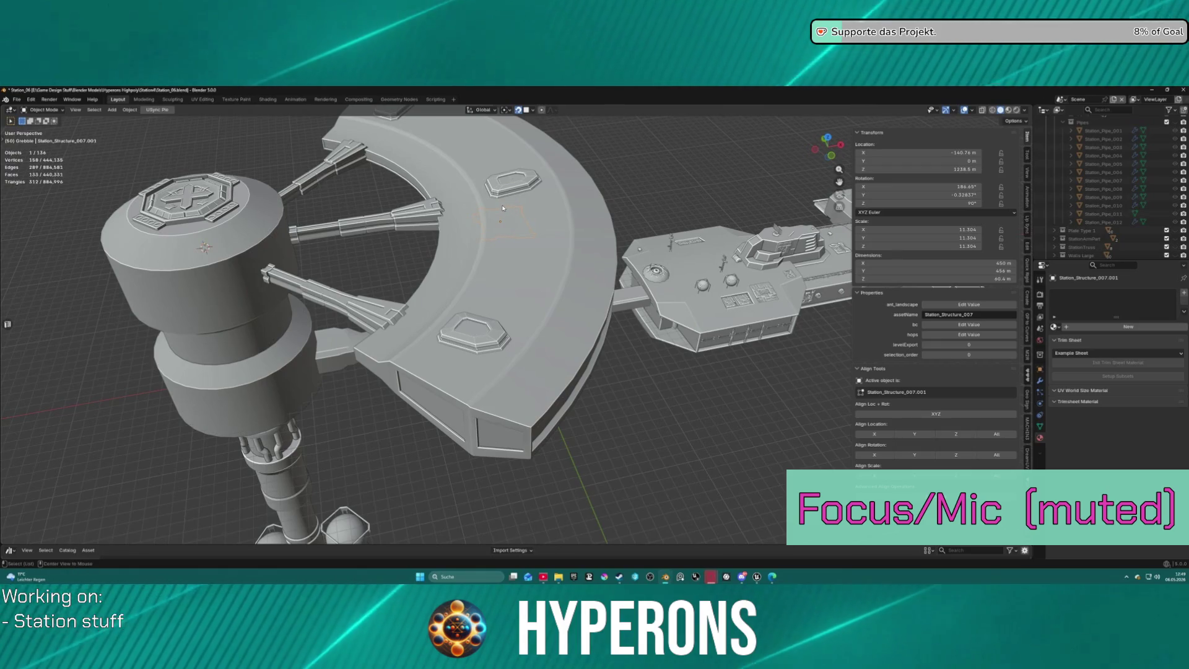
{"action": "key", "text": "shift+d"}
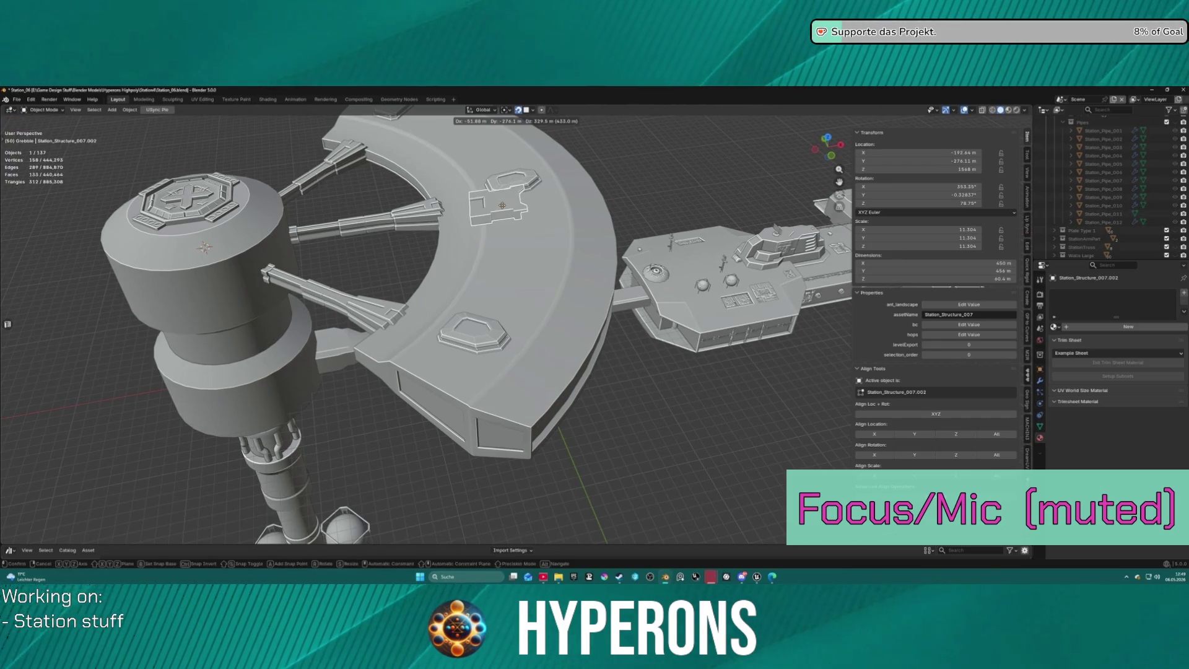
{"action": "right_click", "coordinate": [503, 205]}
{"action": "middle_click_drag", "start_coordinate": [503, 206], "coordinate": [500, 153]}
{"action": "key", "text": "g"}
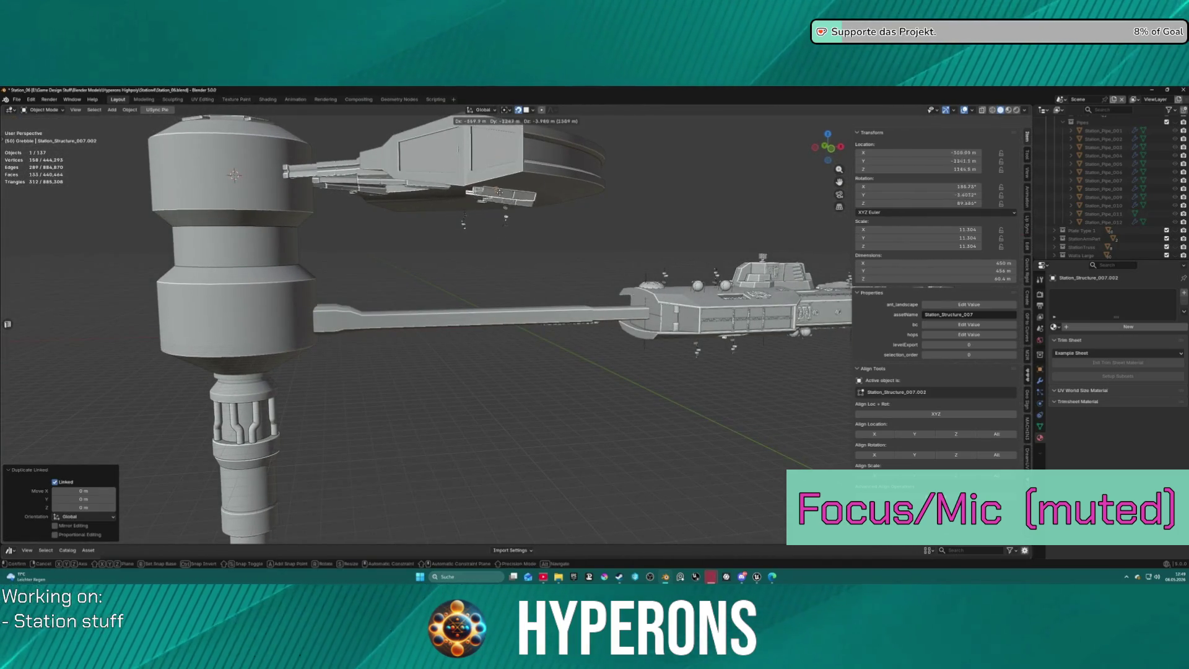
{"action": "right_click", "coordinate": [519, 187]}
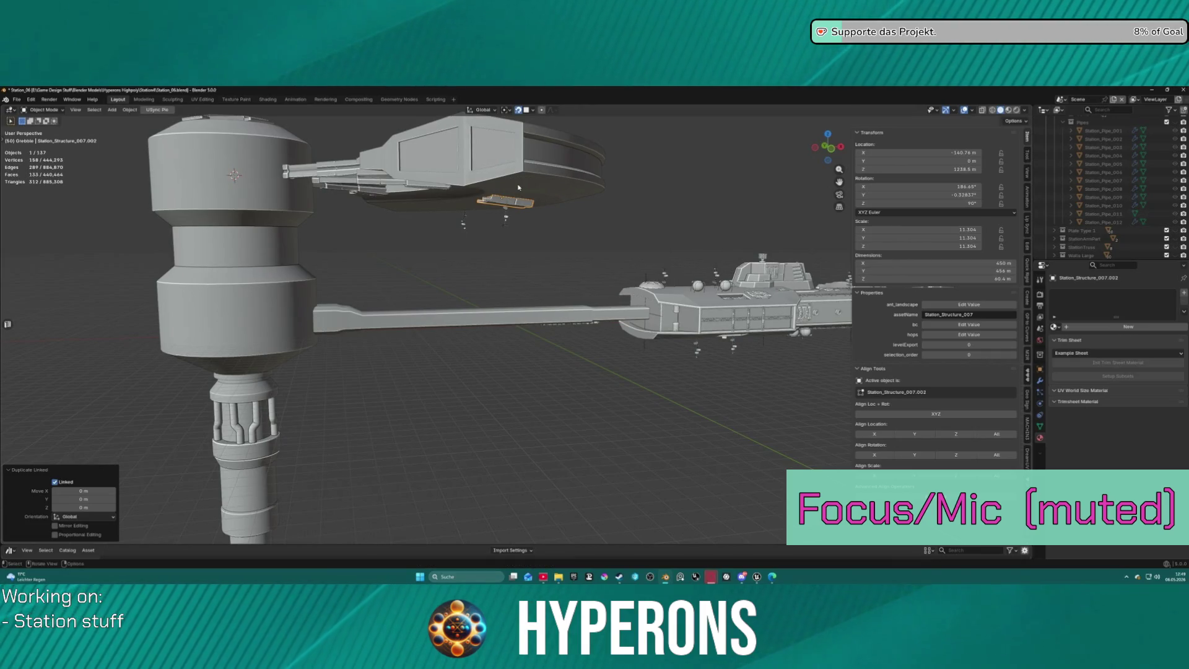
{"action": "key", "text": "r"}
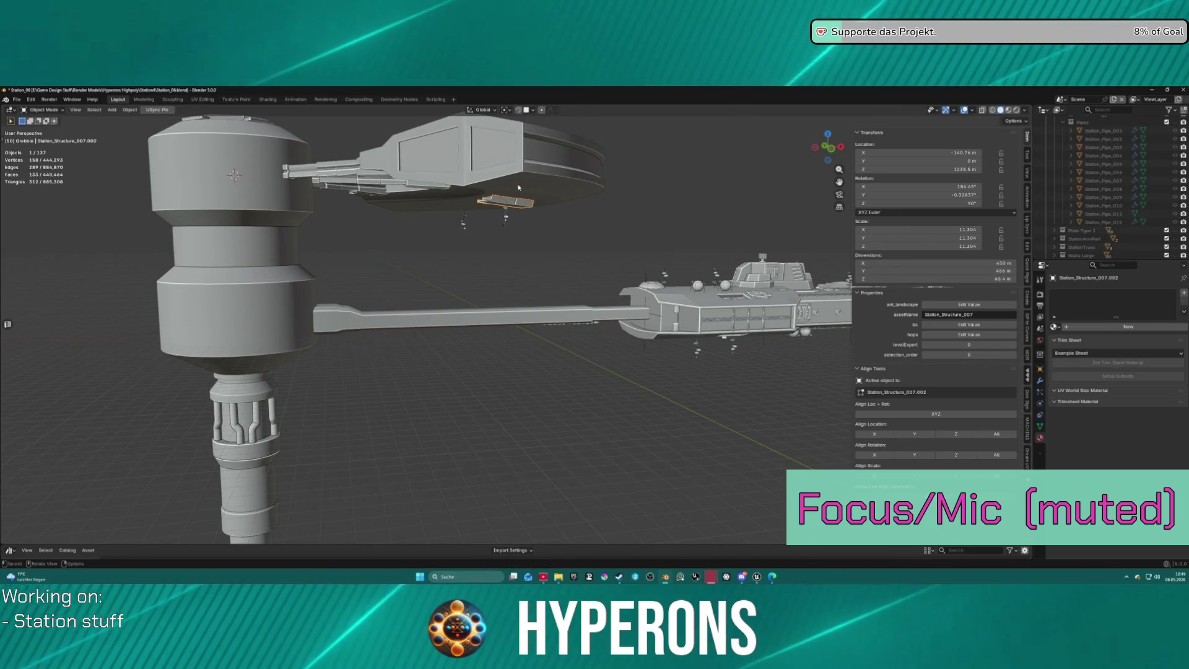
{"action": "key", "text": "z"}
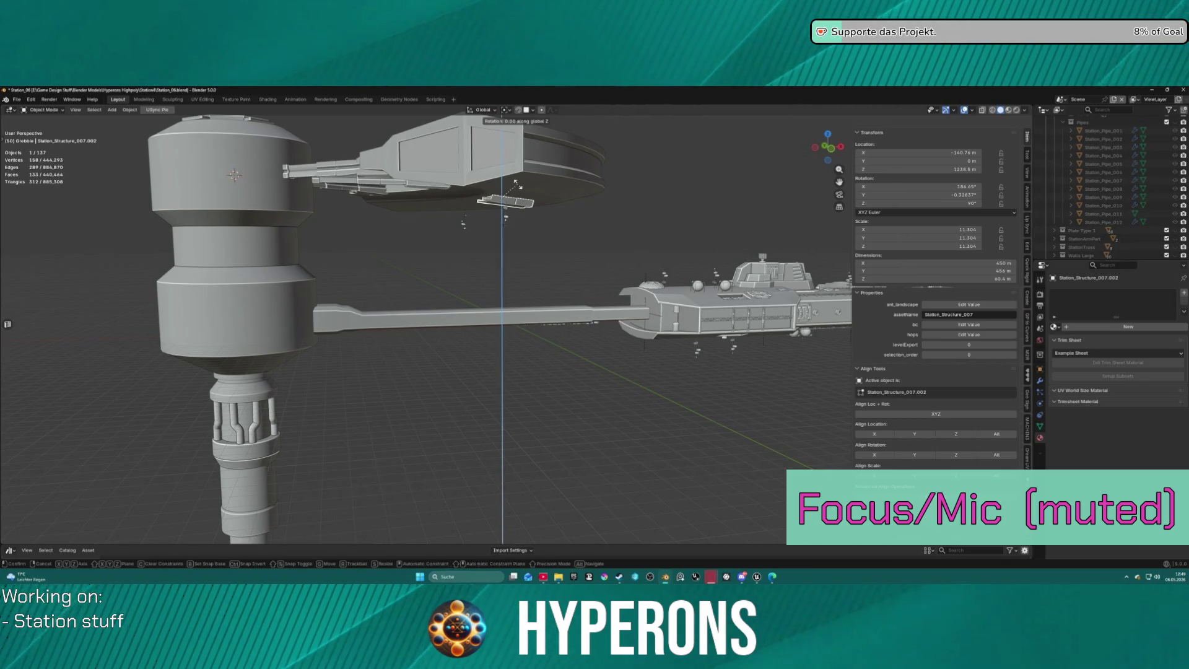
{"action": "right_click", "coordinate": [519, 188]}
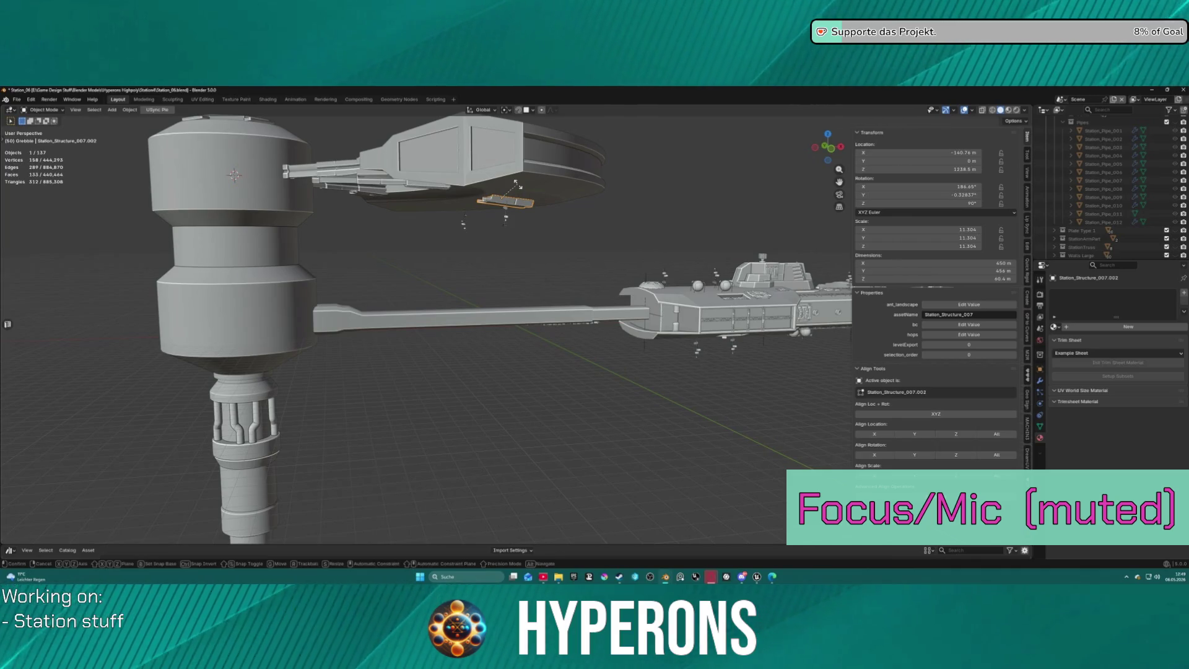
{"action": "key", "text": "z"}
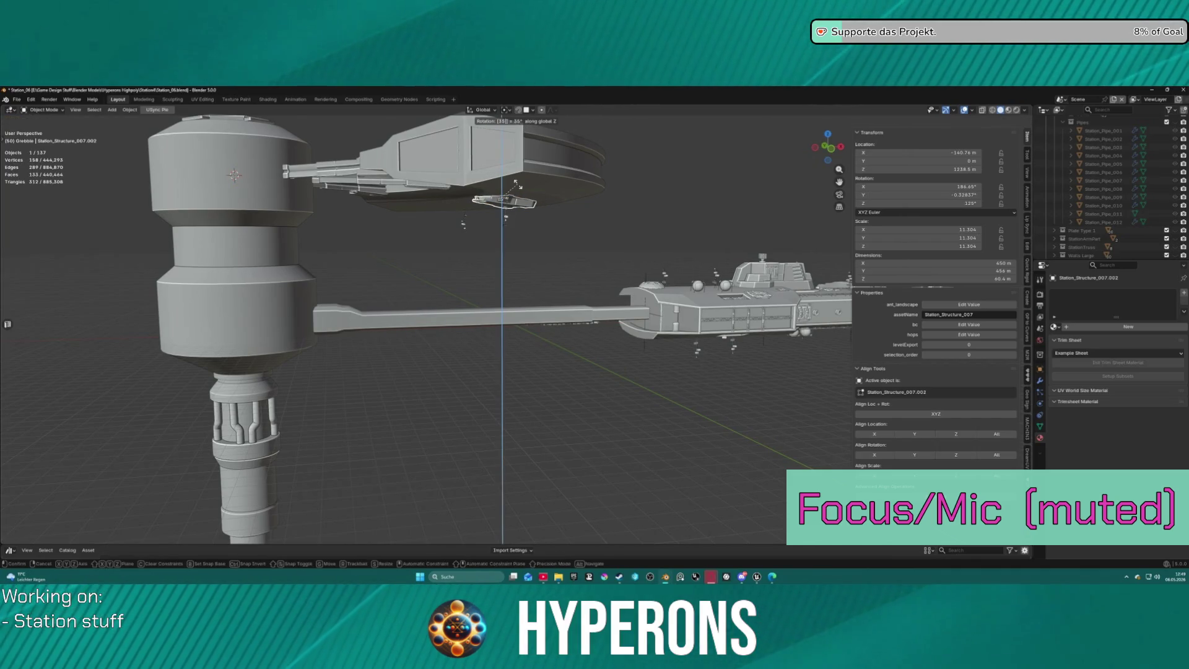
{"action": "right_click", "coordinate": [517, 185]}
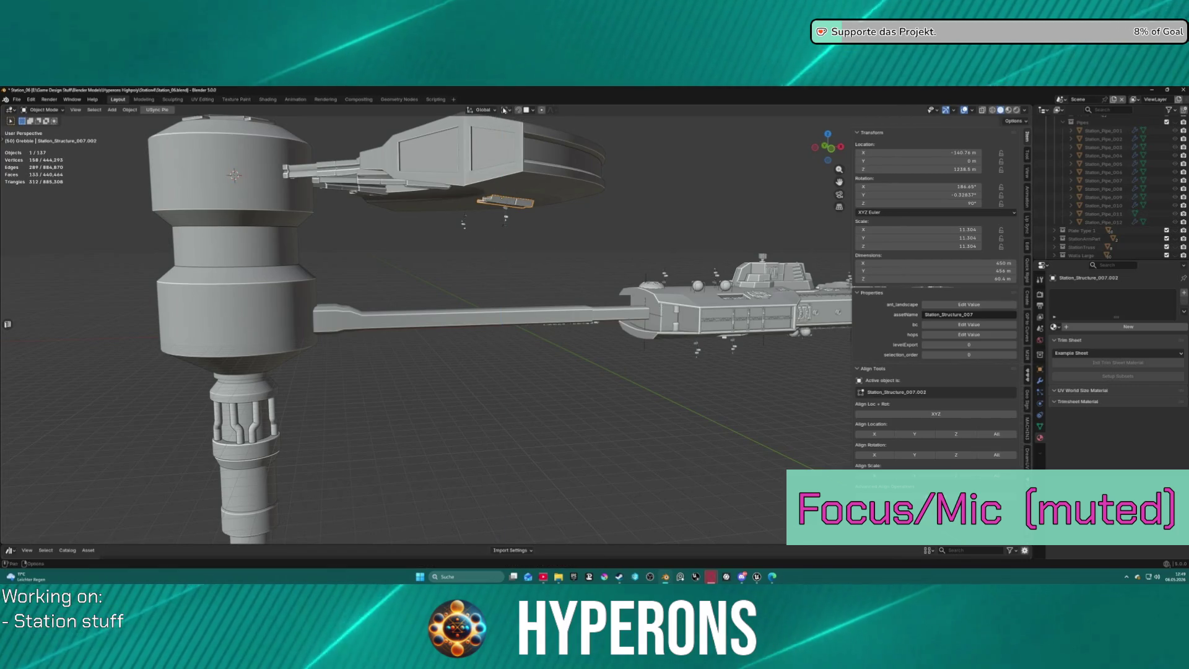
Set the pivot to 3D Cursor and rotate the duplicate 35° around Z.
{"action": "left_click", "coordinate": [506, 109]}
{"action": "left_click", "coordinate": [519, 140]}
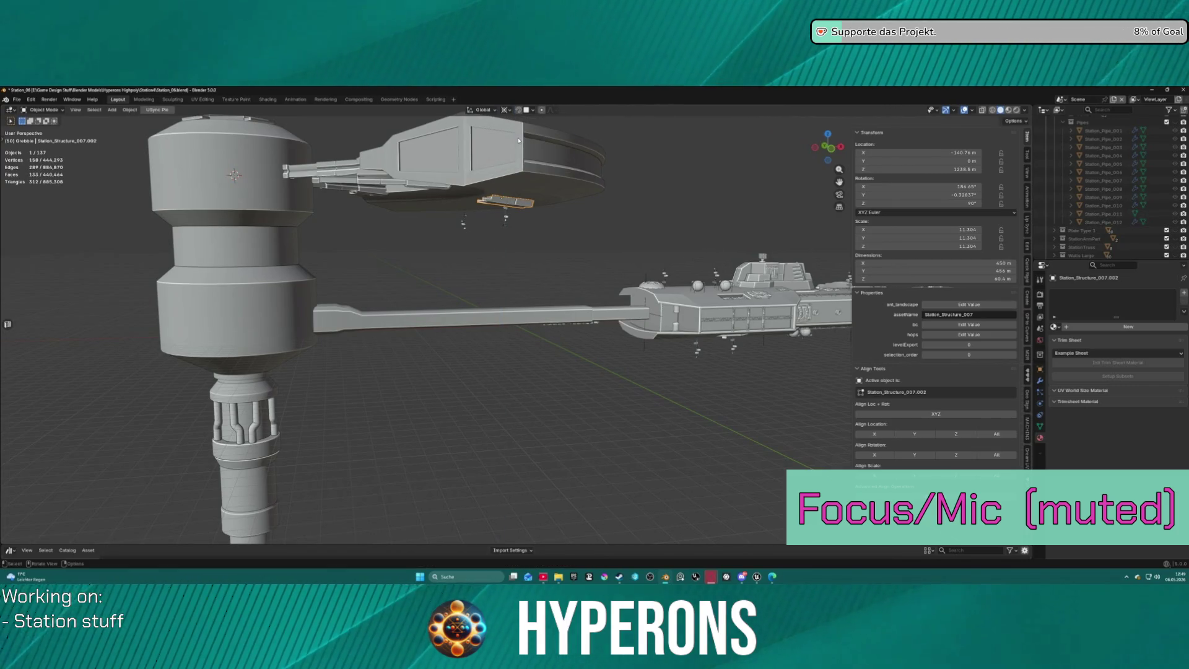
{"action": "type", "text": "rz35"}
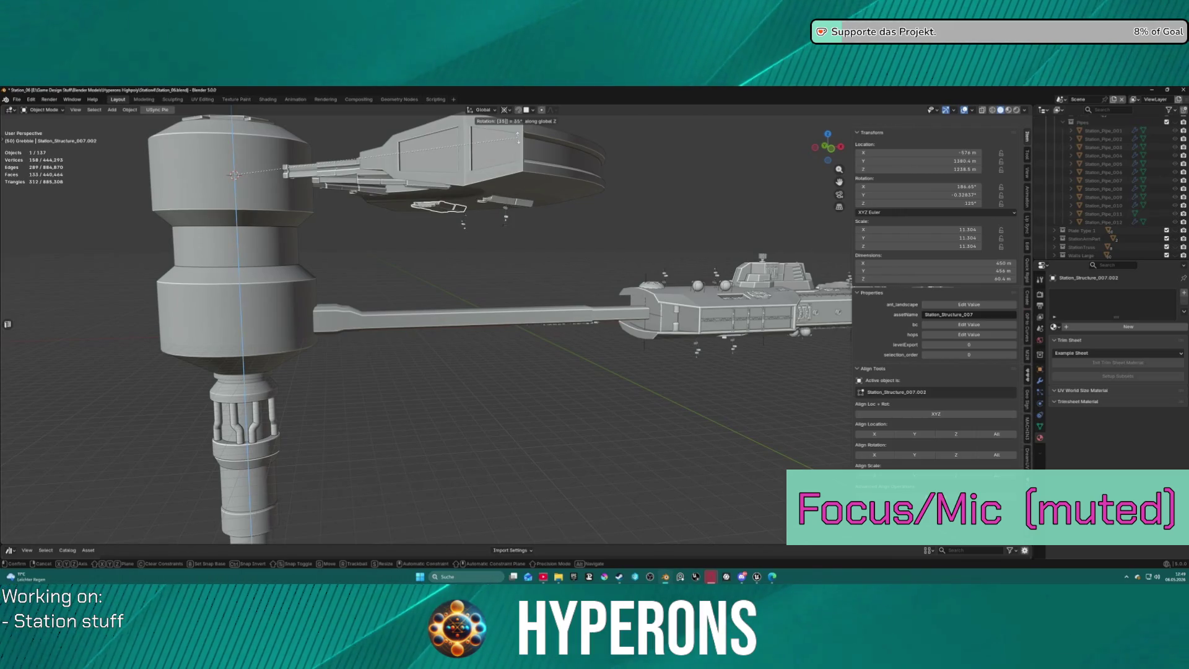
{"action": "key", "text": "Return"}
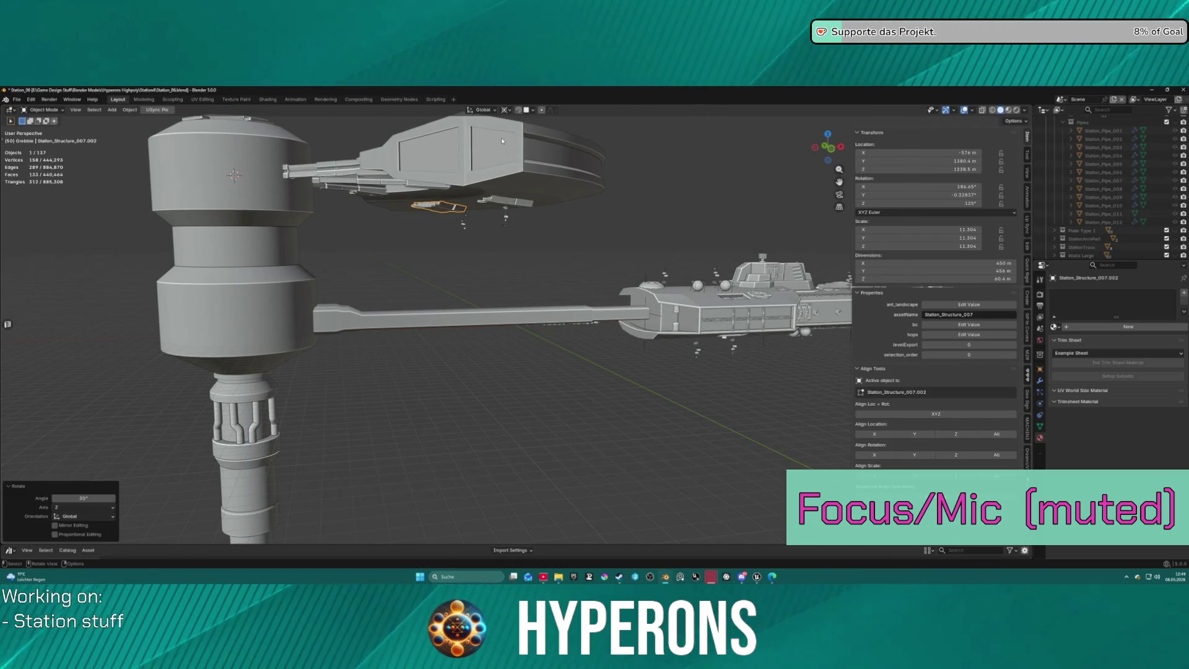
Duplicate the original panel again and rotate the copy -35° around Z about the cylinder.
{"action": "left_click", "coordinate": [510, 204]}
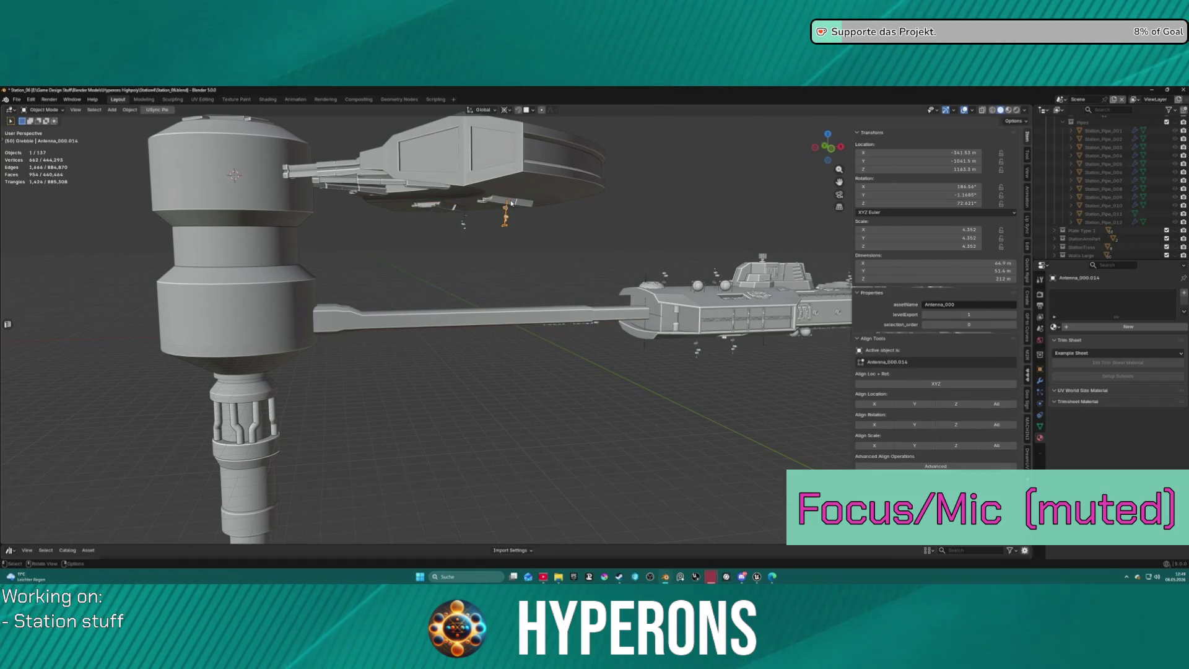
{"action": "left_click", "coordinate": [526, 202]}
{"action": "left_click", "coordinate": [526, 203]}
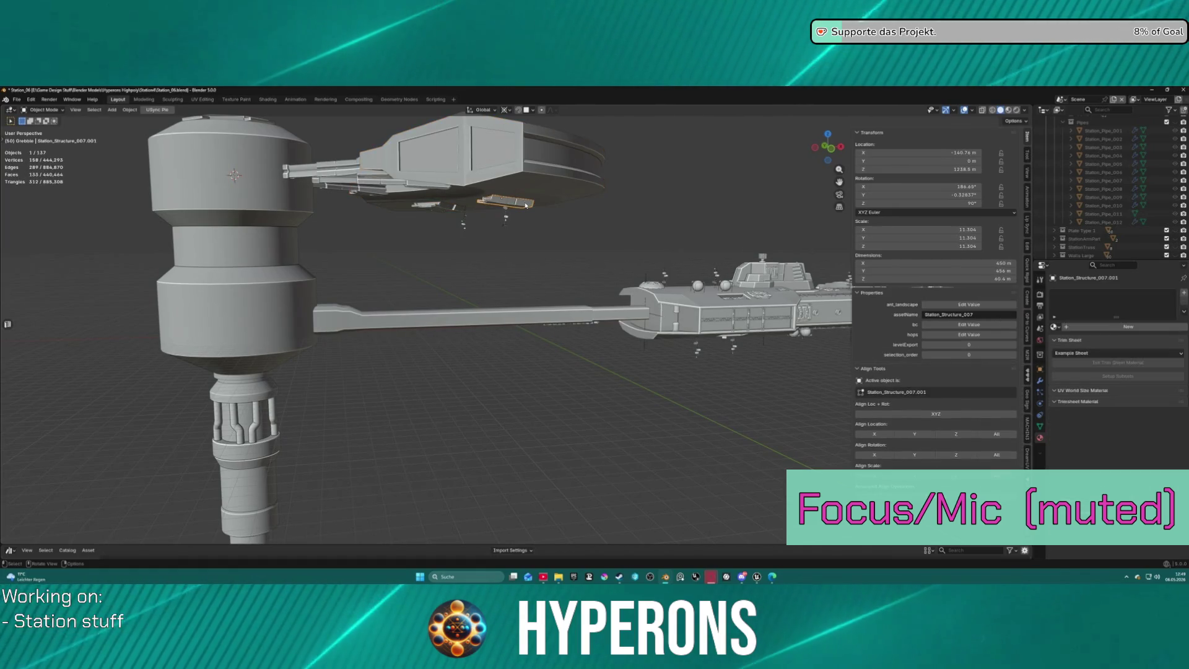
{"action": "key", "text": "shift+d"}
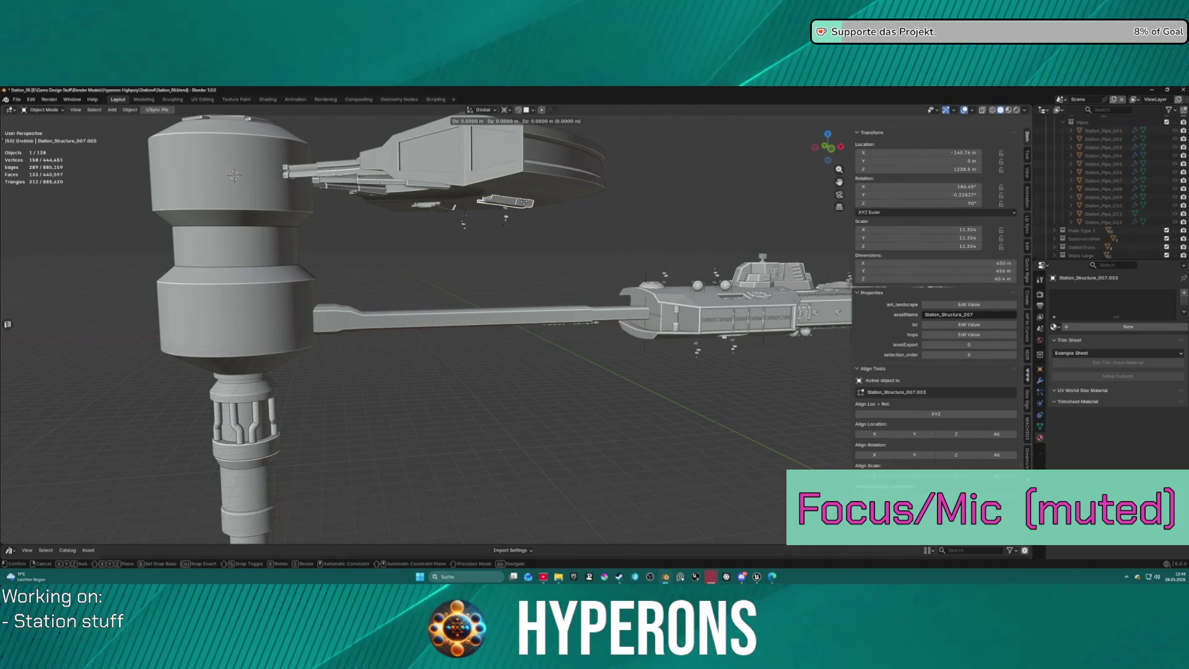
{"action": "right_click", "coordinate": [525, 204]}
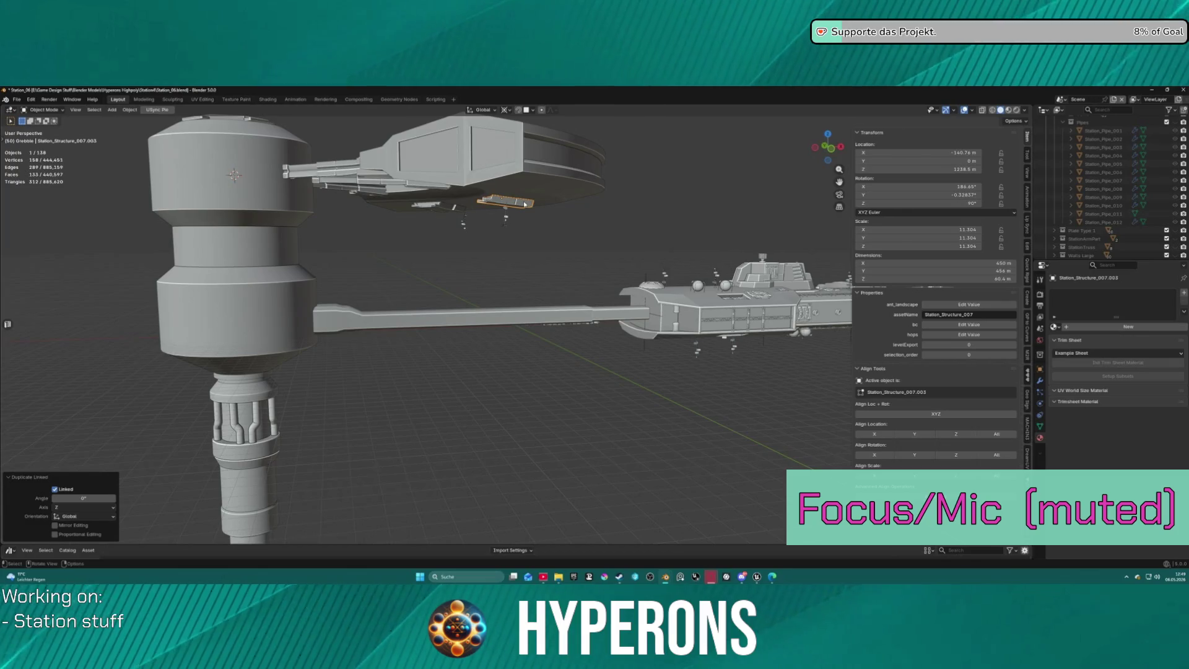
{"action": "type", "text": "z-35"}
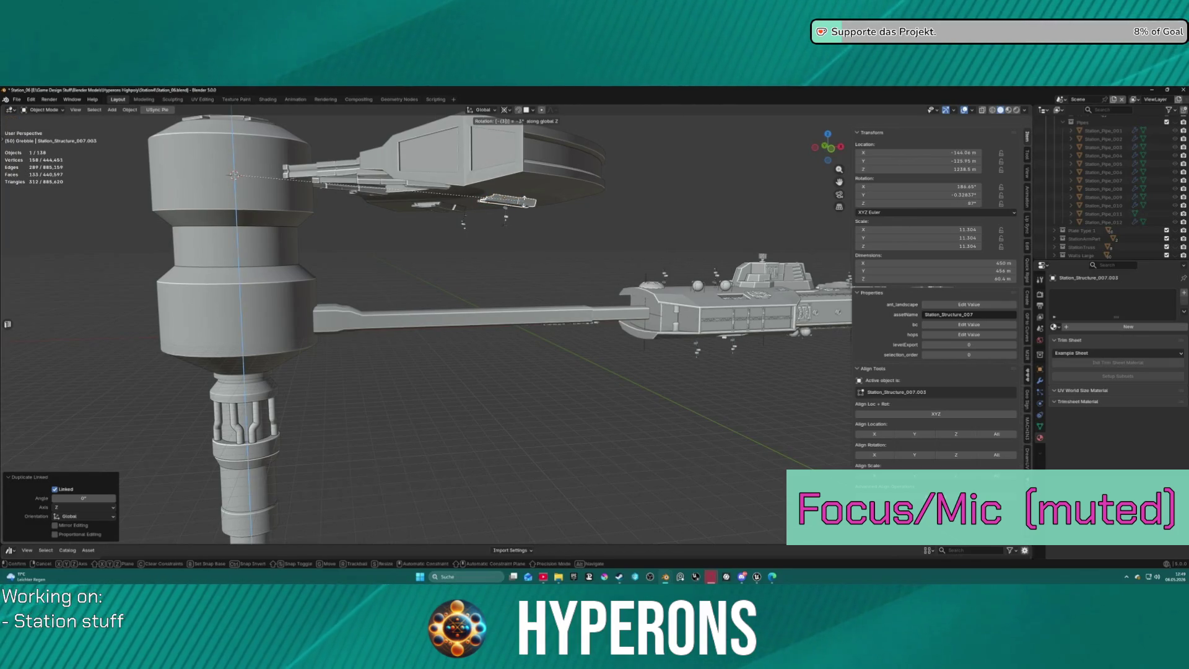
{"action": "key", "text": "Return"}
{"action": "mouse_move", "coordinate": [634, 174]}
{"action": "middle_mouse_down"}
{"action": "mouse_move", "coordinate": [496, 184]}
{"action": "mouse_move", "coordinate": [571, 184]}
{"action": "mouse_move", "coordinate": [500, 229]}
{"action": "mouse_move", "coordinate": [509, 197]}
{"action": "mouse_move", "coordinate": [525, 200]}
{"action": "mouse_move", "coordinate": [490, 237]}
{"action": "mouse_move", "coordinate": [485, 373]}
{"action": "middle_mouse_up"}
Delete the stray extra part under the ring.
{"action": "left_click", "coordinate": [531, 203]}
{"action": "key", "text": "Delete"}
{"action": "left_click", "coordinate": [340, 173]}
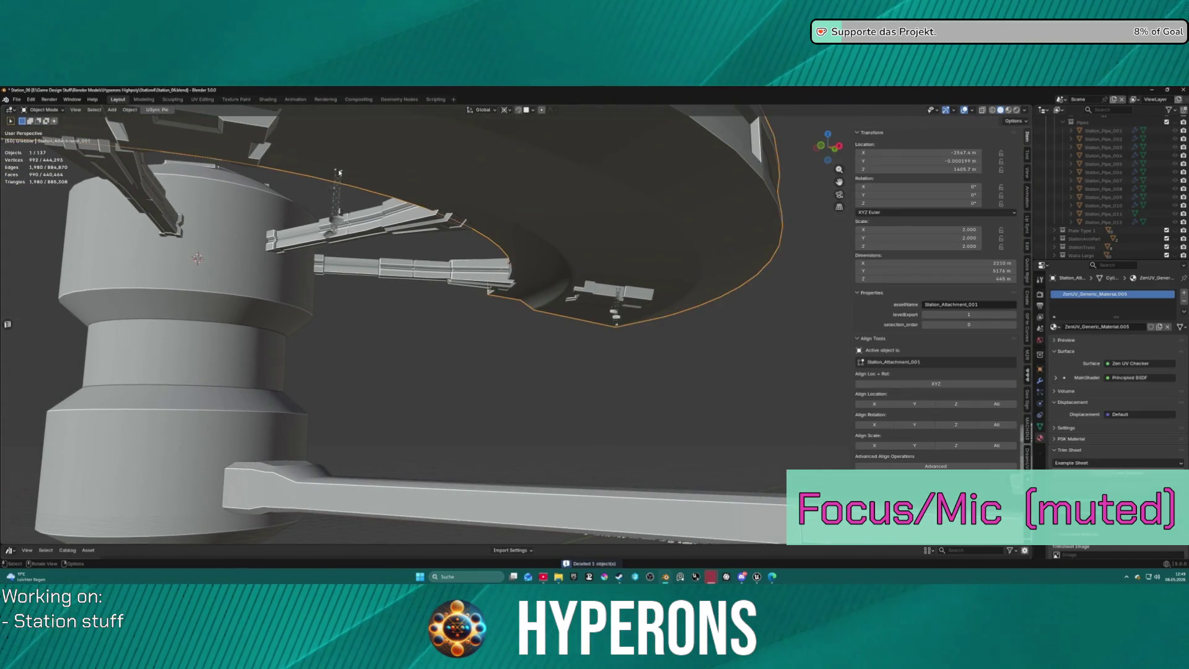
{"action": "middle_click_drag", "start_coordinate": [340, 173], "coordinate": [404, 257]}
Reposition antennas Antenna_000.014 and Antenna_000.015 beneath the ring, then view the whole station.
{"action": "left_click", "coordinate": [403, 257]}
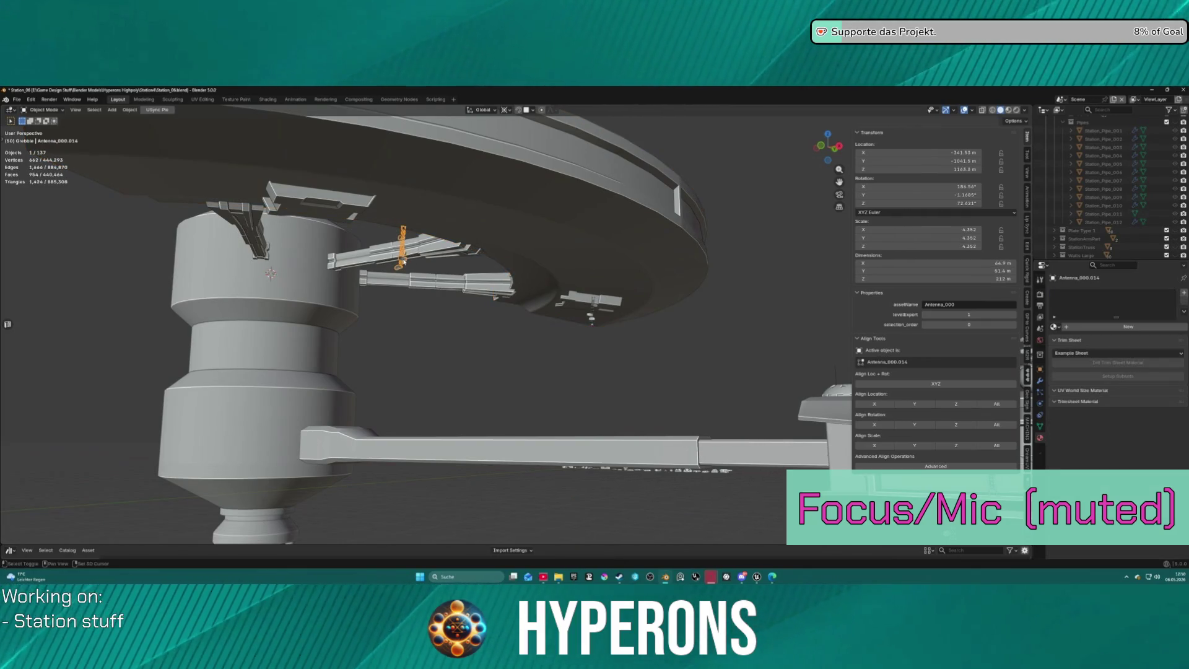
{"action": "left_click_drag", "start_coordinate": [404, 261], "coordinate": [331, 216]}
{"action": "middle_click_drag", "start_coordinate": [666, 310], "coordinate": [703, 230]}
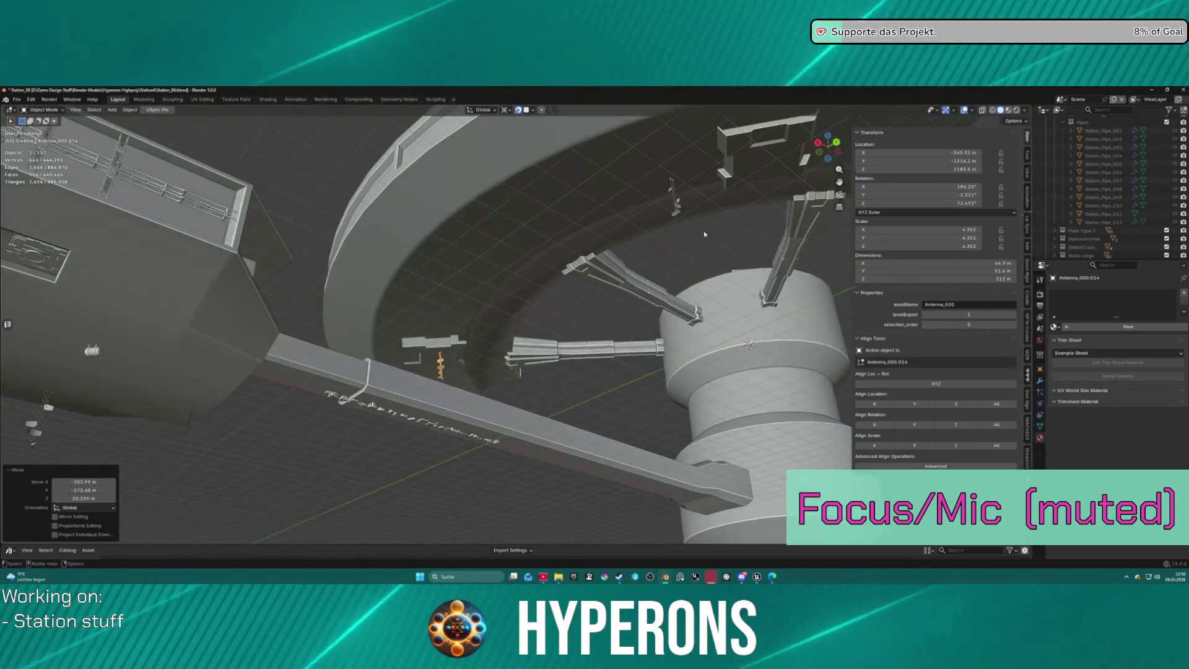
{"action": "left_click", "coordinate": [672, 185]}
{"action": "left_click_drag", "start_coordinate": [675, 187], "coordinate": [767, 160]}
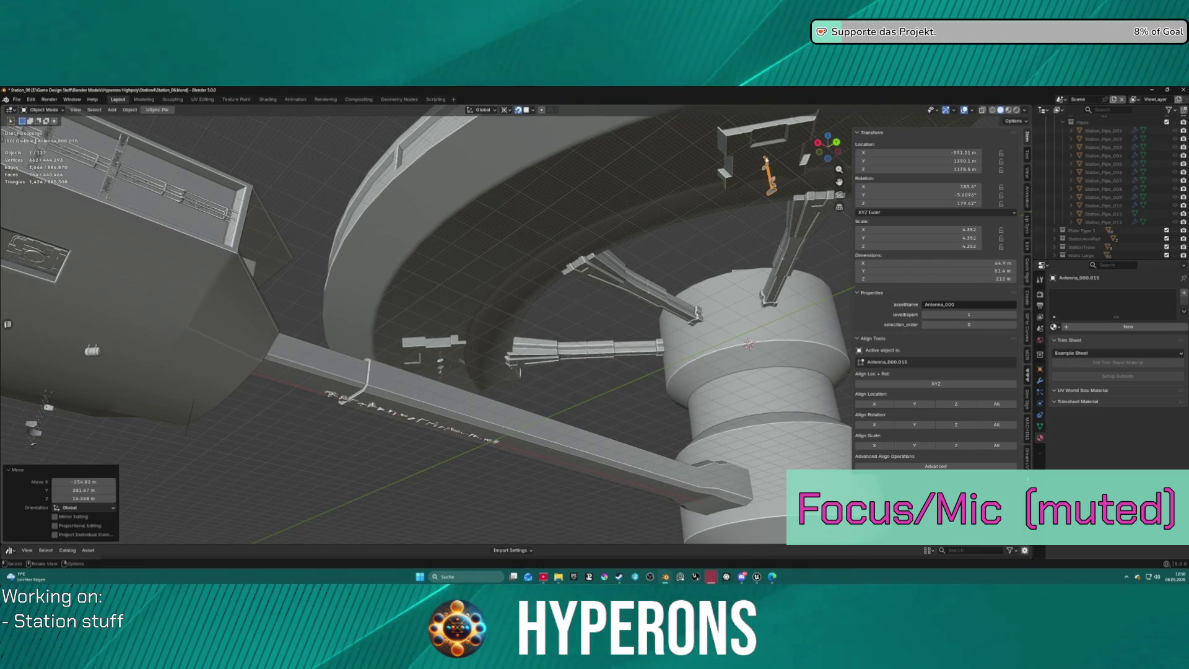
{"action": "scroll", "coordinate": [766, 160], "scroll_direction": "down", "scroll_amount": 6}
{"action": "middle_click_drag", "start_coordinate": [766, 159], "coordinate": [604, 253]}
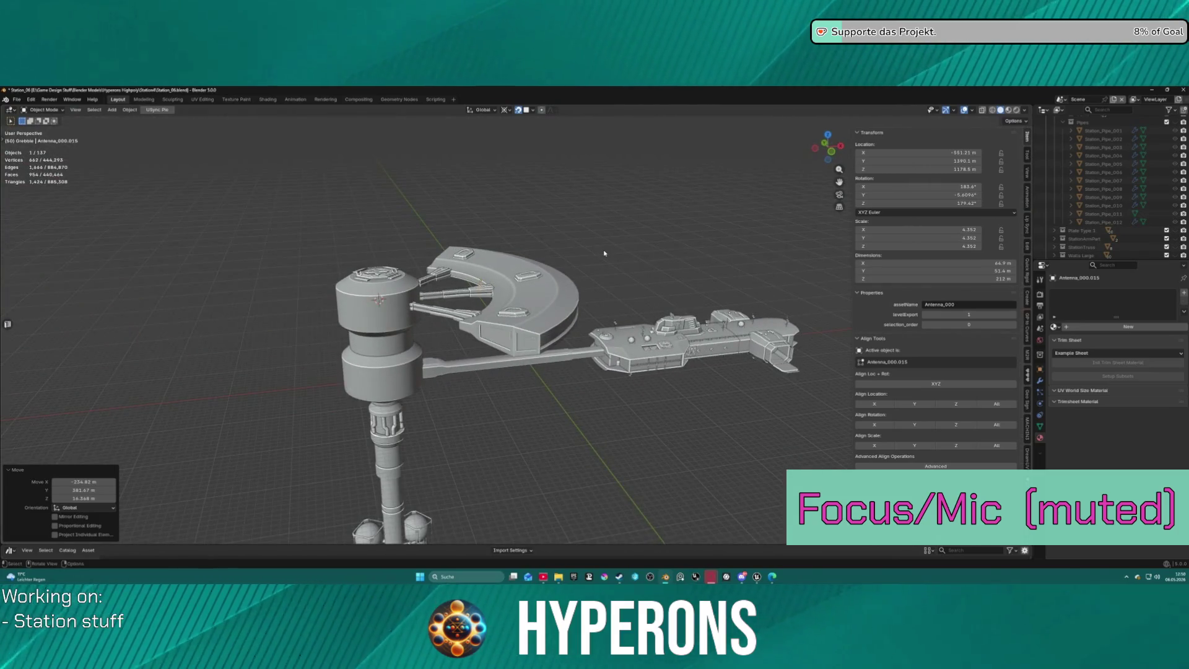
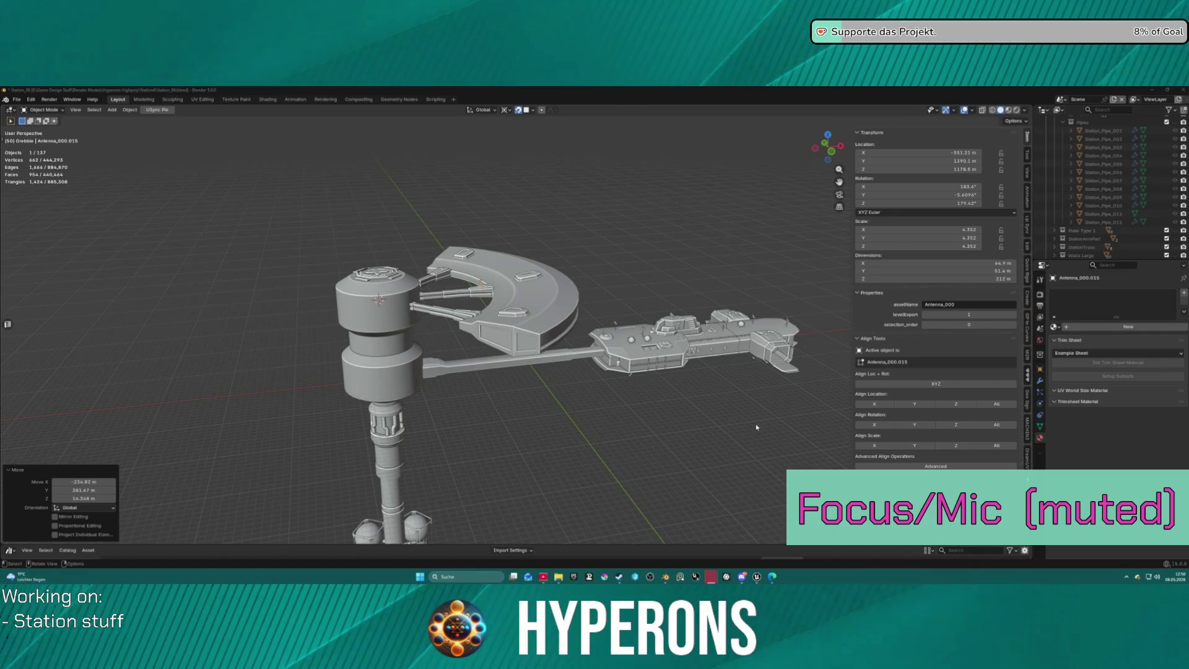
Zoom and orbit around the station to inspect the central tower, hull and modules.
{"action": "middle_click_drag", "start_coordinate": [755, 424], "coordinate": [755, 396], "text": "ctrl"}
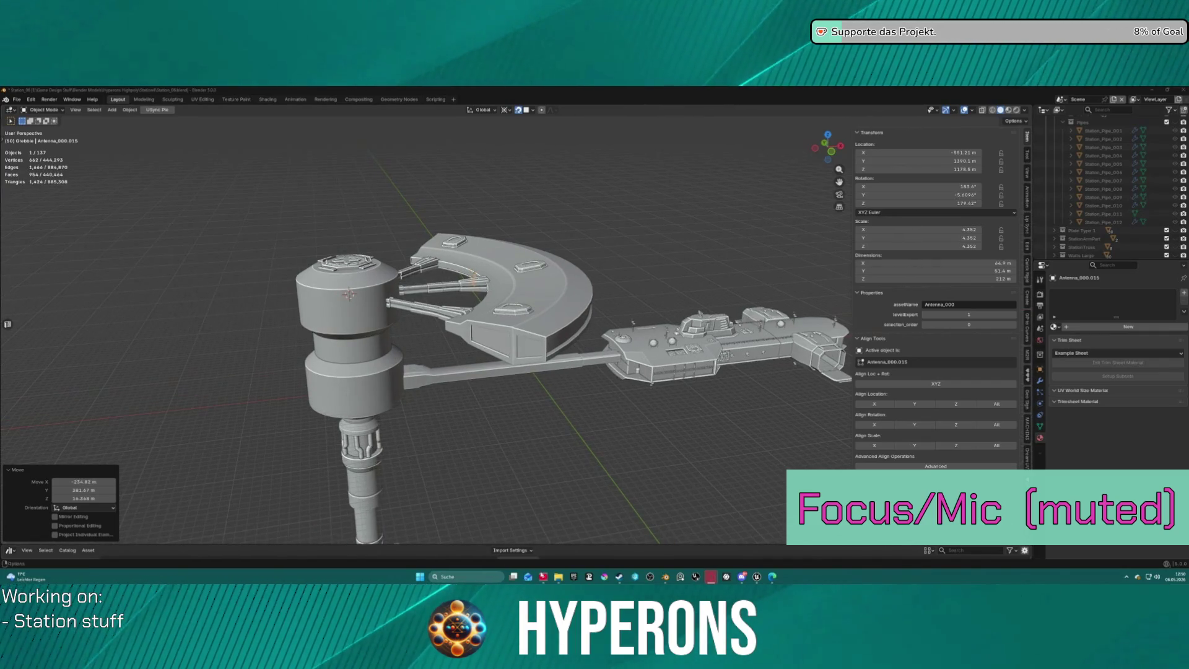
{"action": "scroll", "coordinate": [483, 347], "scroll_direction": "down", "scroll_amount": 2}
{"action": "scroll", "coordinate": [504, 296], "scroll_direction": "up", "scroll_amount": 8}
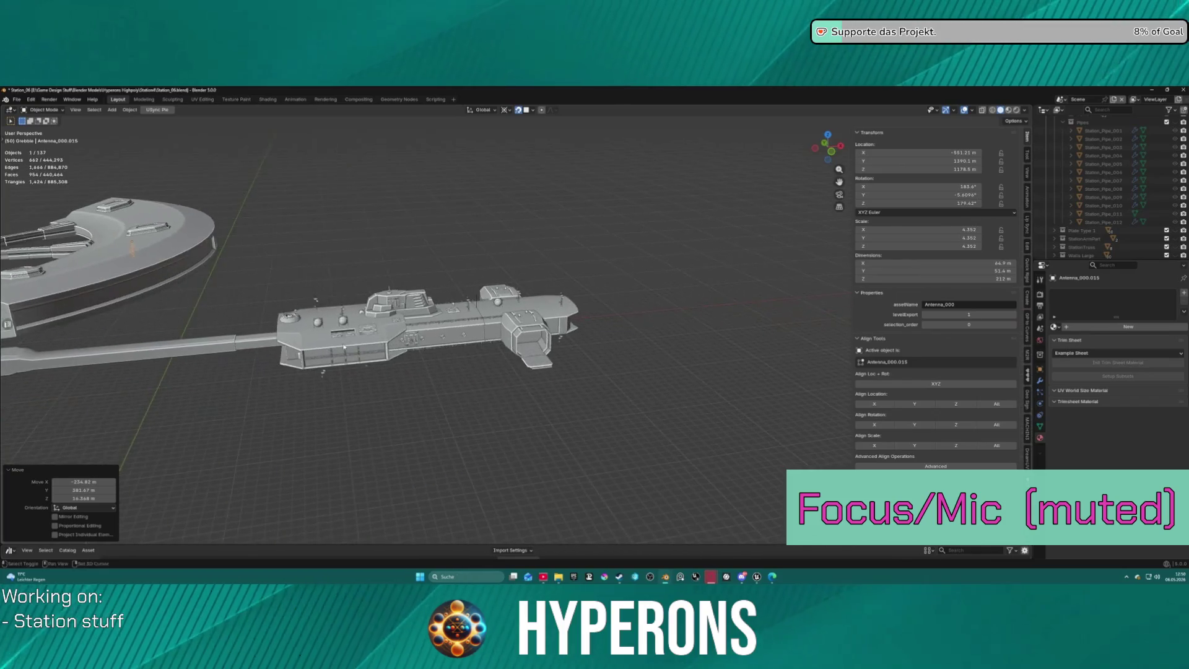
{"action": "scroll", "coordinate": [505, 296], "scroll_direction": "up", "scroll_amount": 3}
{"action": "mouse_move", "coordinate": [504, 296]}
{"action": "middle_mouse_down", "text": "shift"}
{"action": "mouse_move", "coordinate": [805, 304]}
{"action": "mouse_move", "coordinate": [1, 308]}
{"action": "middle_mouse_up", "text": "shift"}
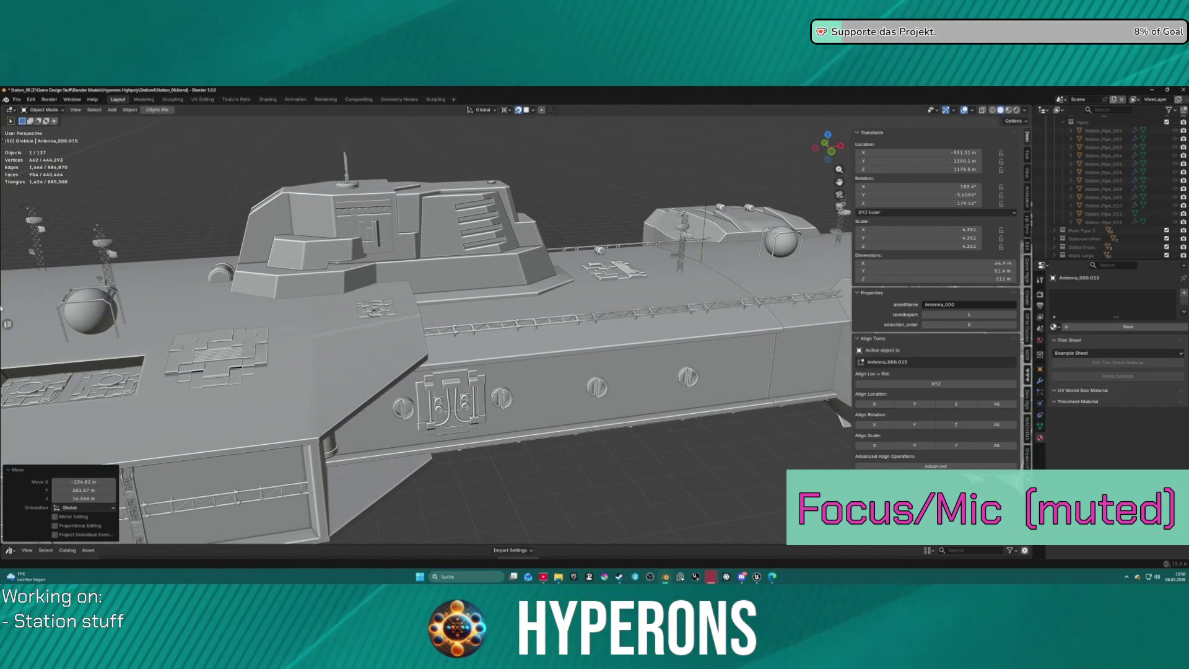
{"action": "scroll", "coordinate": [548, 304], "scroll_direction": "down", "scroll_amount": 5}
{"action": "mouse_move", "coordinate": [547, 305]}
{"action": "middle_mouse_down"}
{"action": "mouse_move", "coordinate": [534, 308]}
{"action": "mouse_move", "coordinate": [662, 357]}
{"action": "mouse_move", "coordinate": [589, 373]}
{"action": "middle_mouse_up"}
{"action": "scroll", "coordinate": [534, 298], "scroll_direction": "up", "scroll_amount": 5}
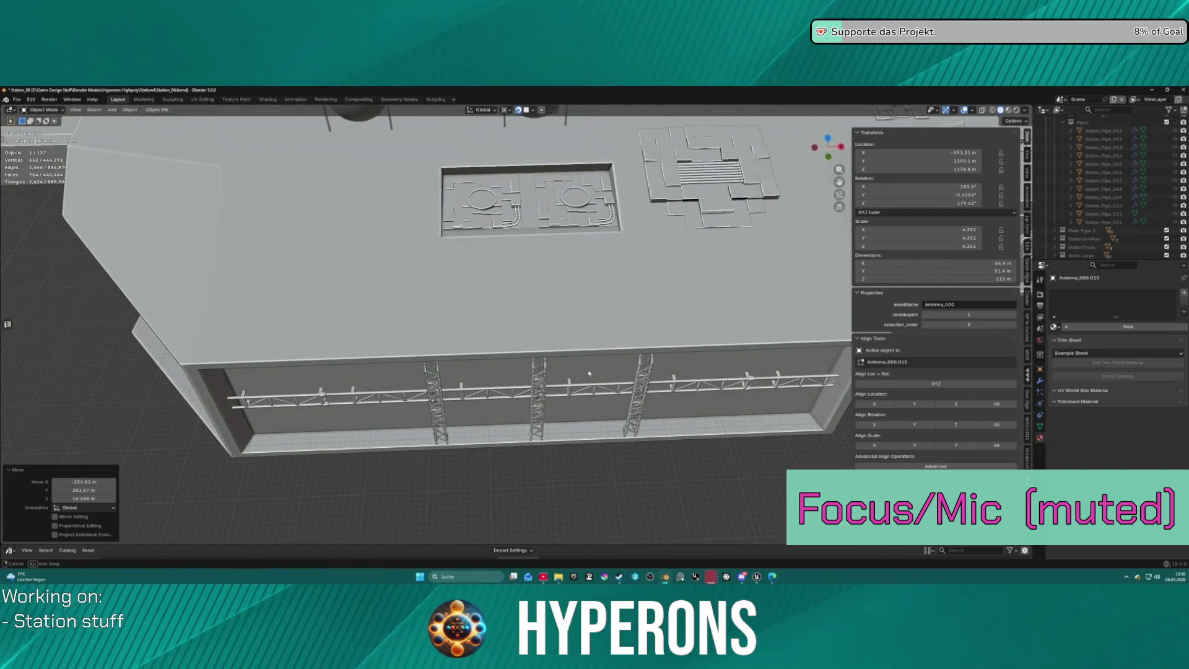
Make the Greeble collection active in the Outliner with no object selected.
{"action": "scroll", "coordinate": [1116, 178], "scroll_direction": "up", "scroll_amount": 10}
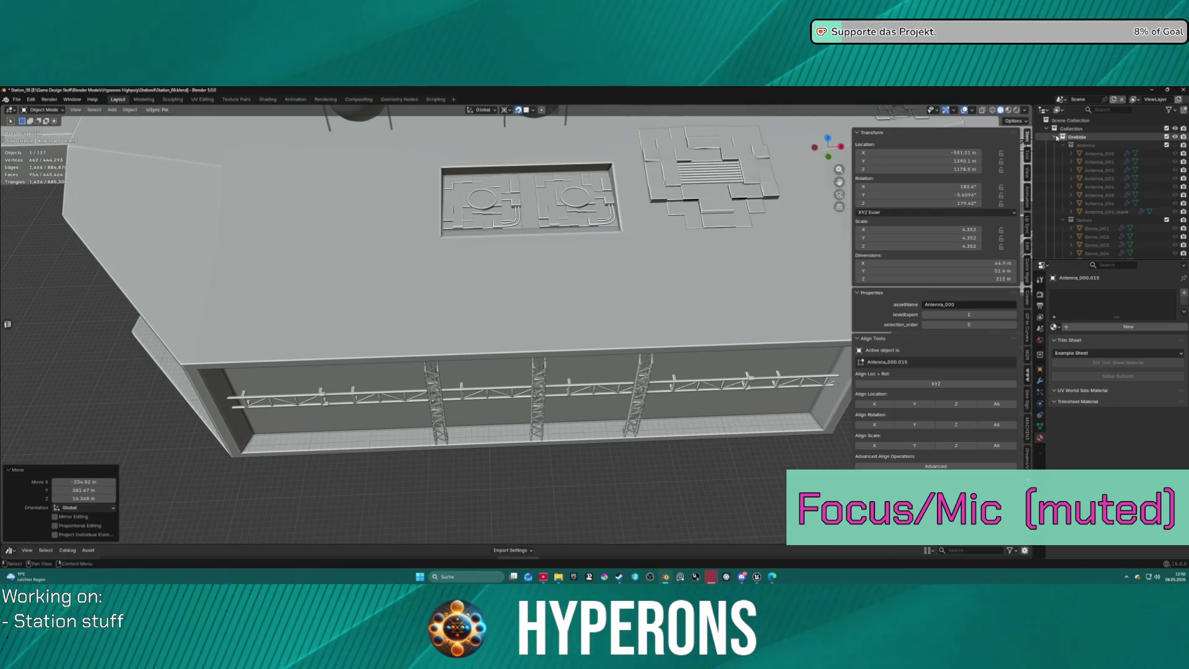
{"action": "left_click", "coordinate": [1108, 138]}
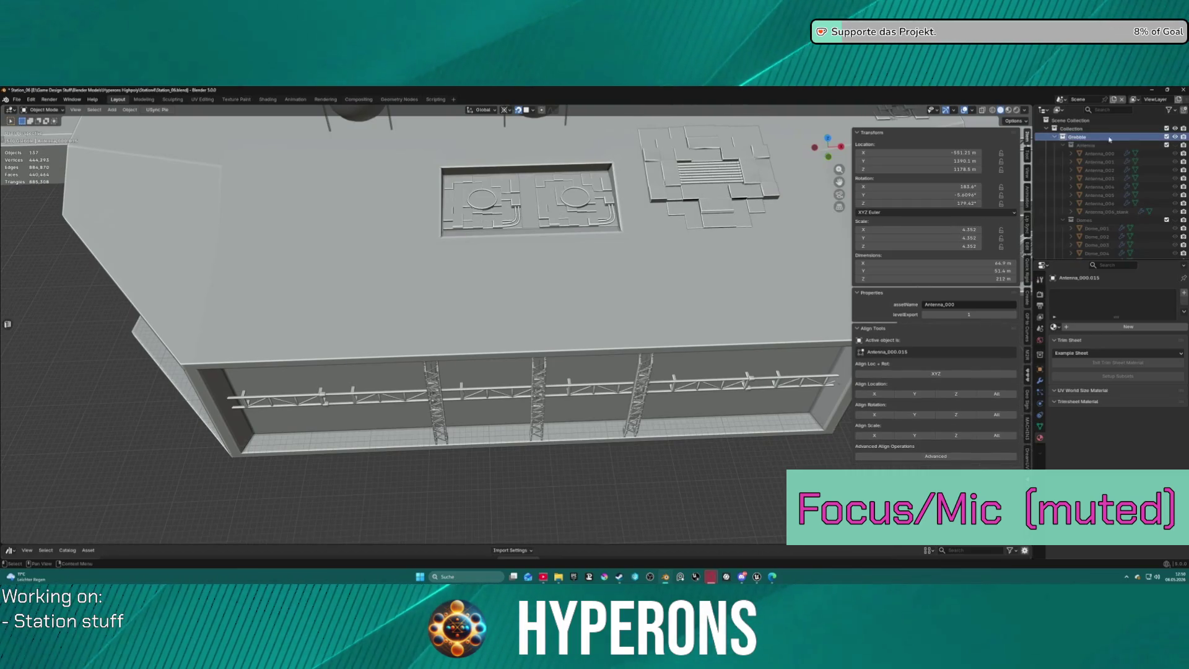
{"action": "scroll", "coordinate": [571, 367], "scroll_direction": "down", "scroll_amount": 10}
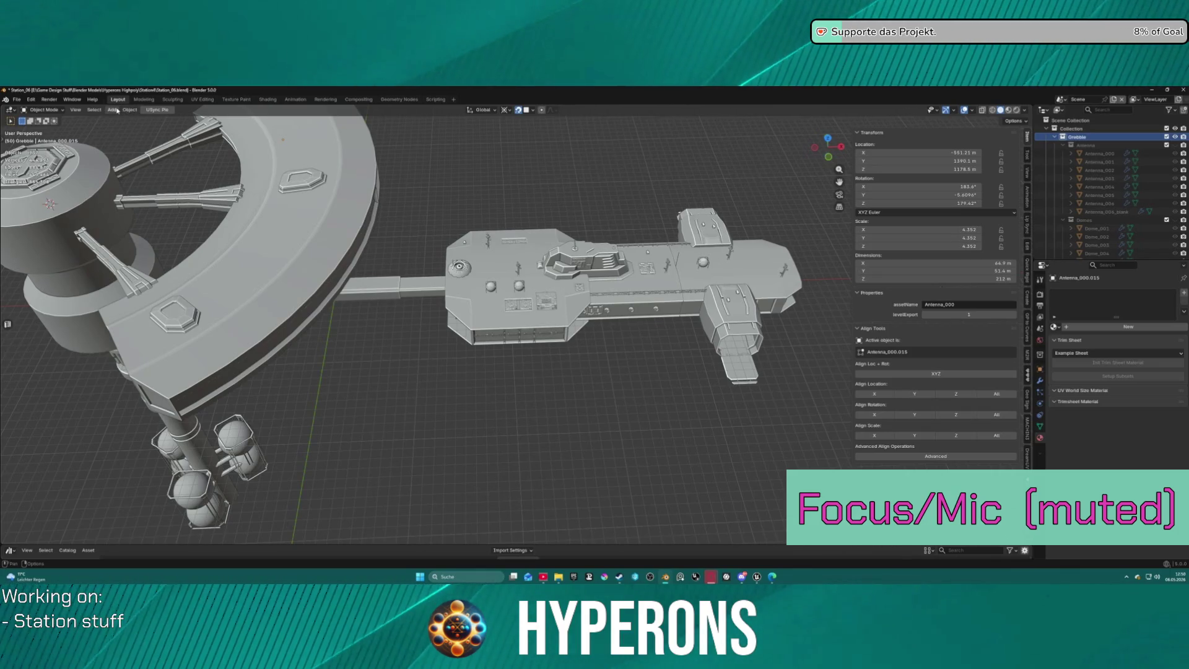
Add a 2 m plane mesh and move it to a new spot in the scene.
{"action": "left_click", "coordinate": [113, 110]}
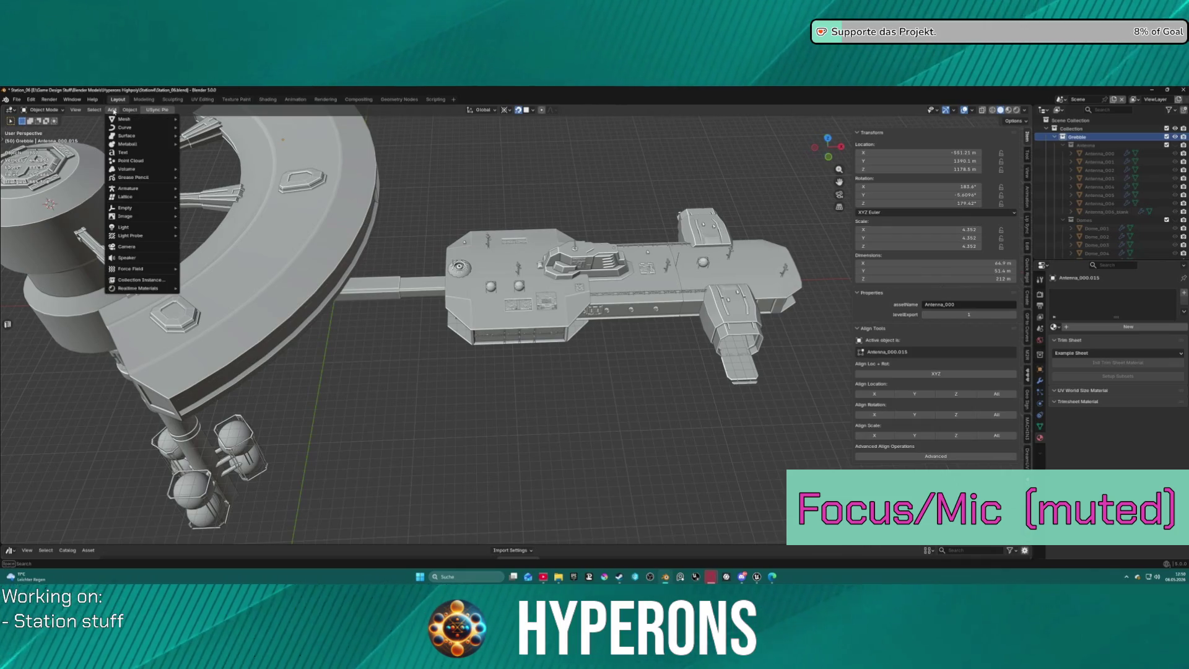
{"action": "mouse_move", "coordinate": [124, 118]}
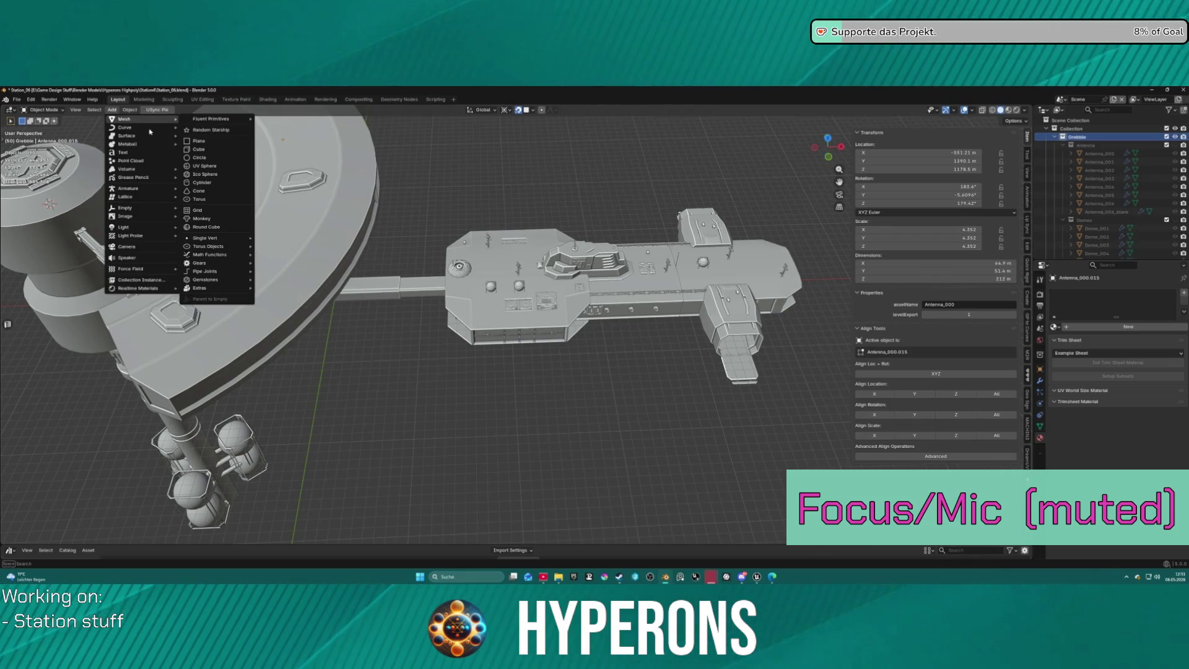
{"action": "left_click", "coordinate": [225, 142]}
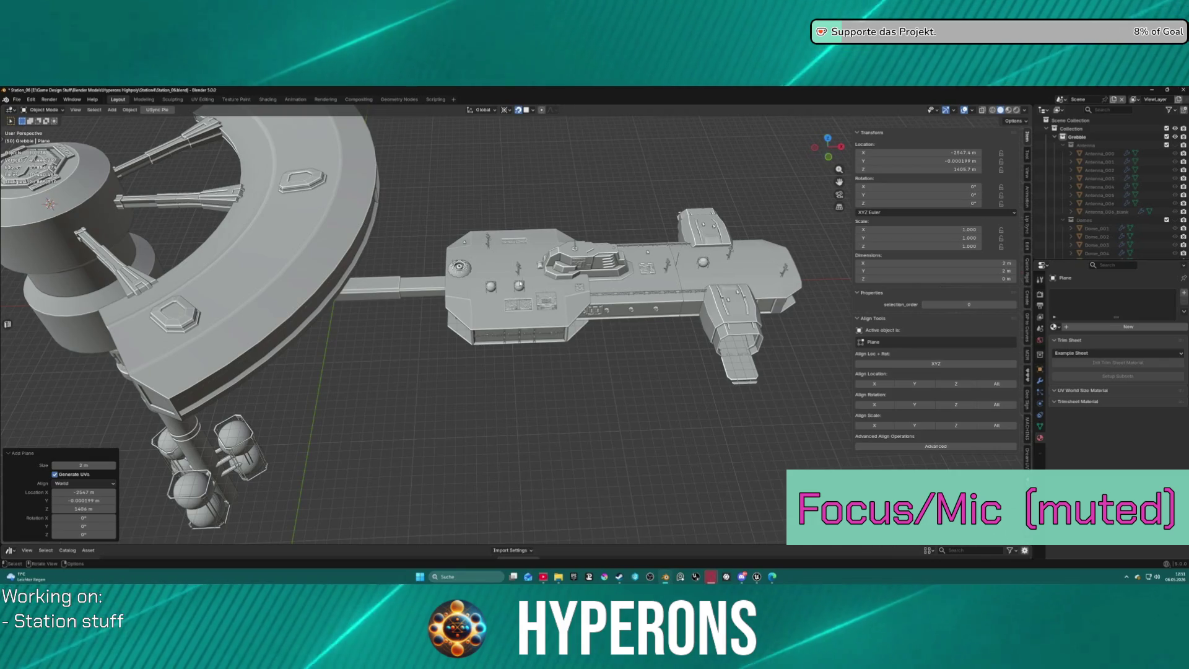
{"action": "key", "text": "g"}
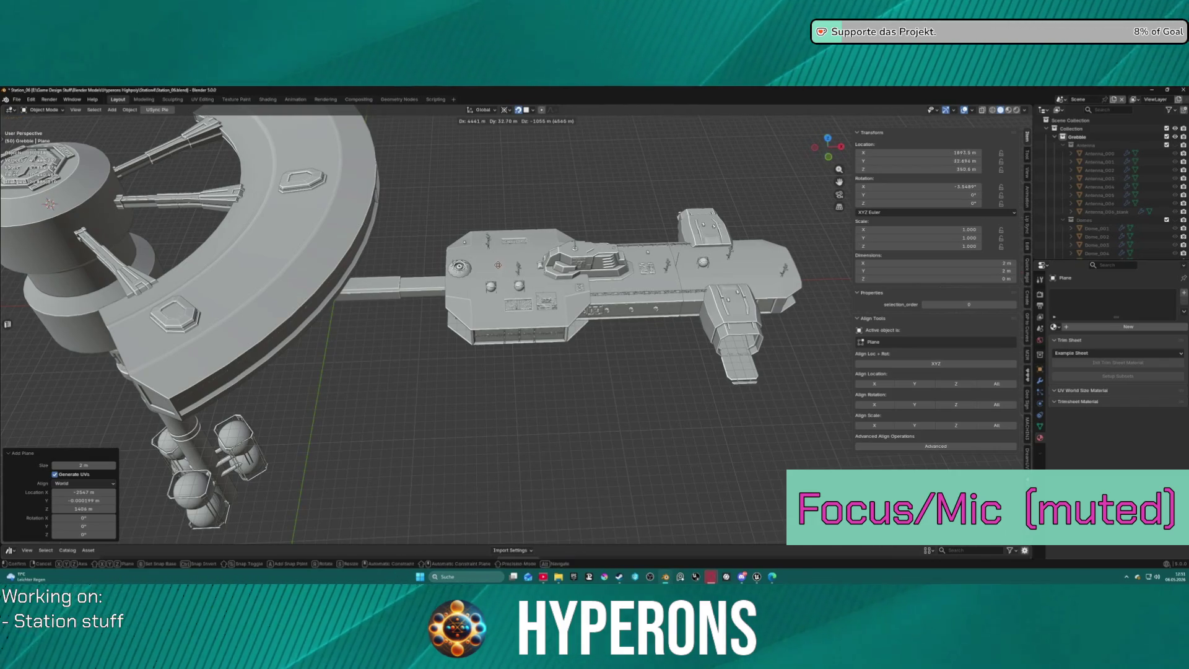
{"action": "left_click", "coordinate": [496, 272]}
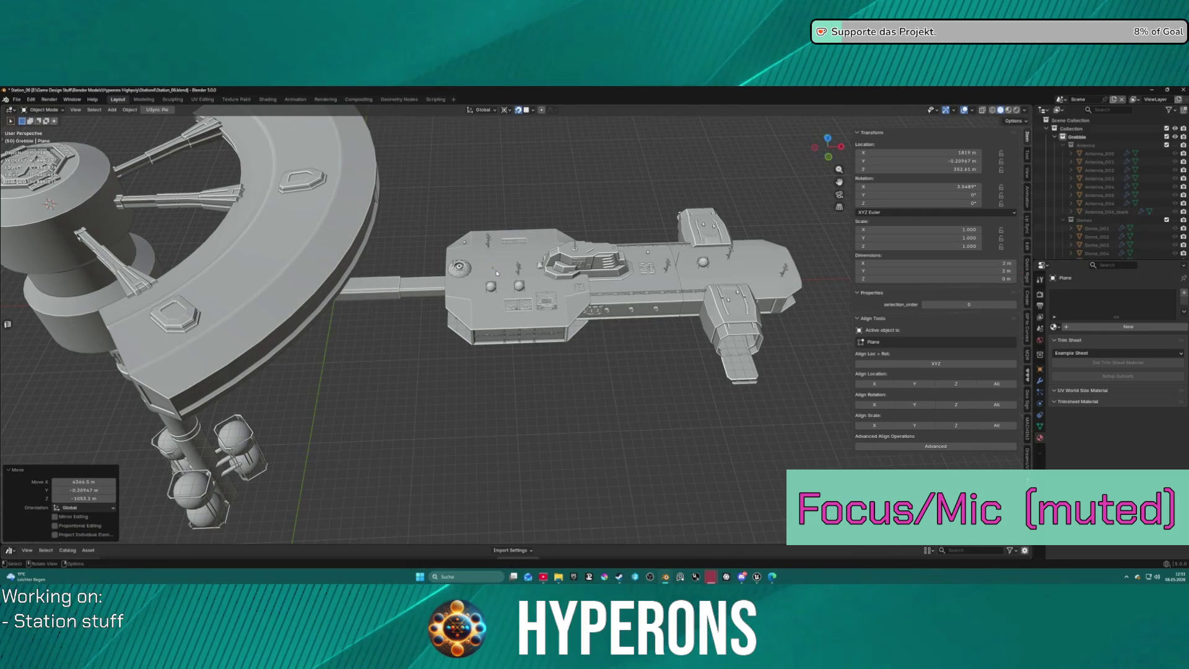
Drag the Plane into the Greeble collection in the Outliner.
{"action": "scroll", "coordinate": [1133, 179], "scroll_direction": "down", "scroll_amount": 10}
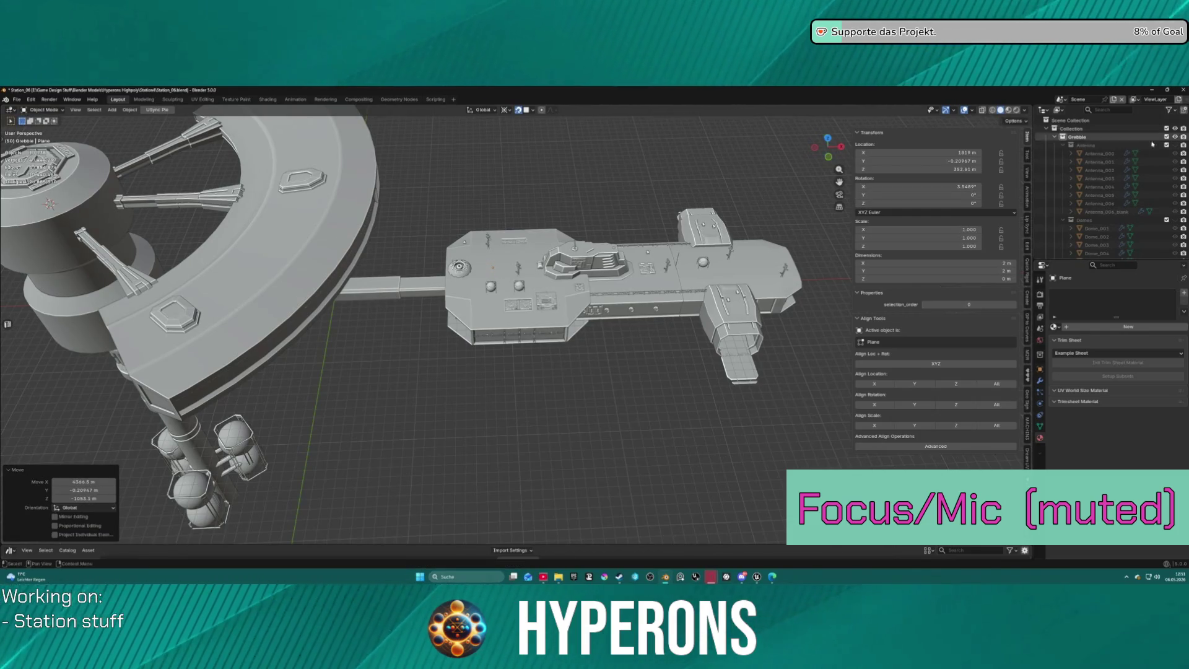
{"action": "scroll", "coordinate": [1132, 179], "scroll_direction": "down", "scroll_amount": 15}
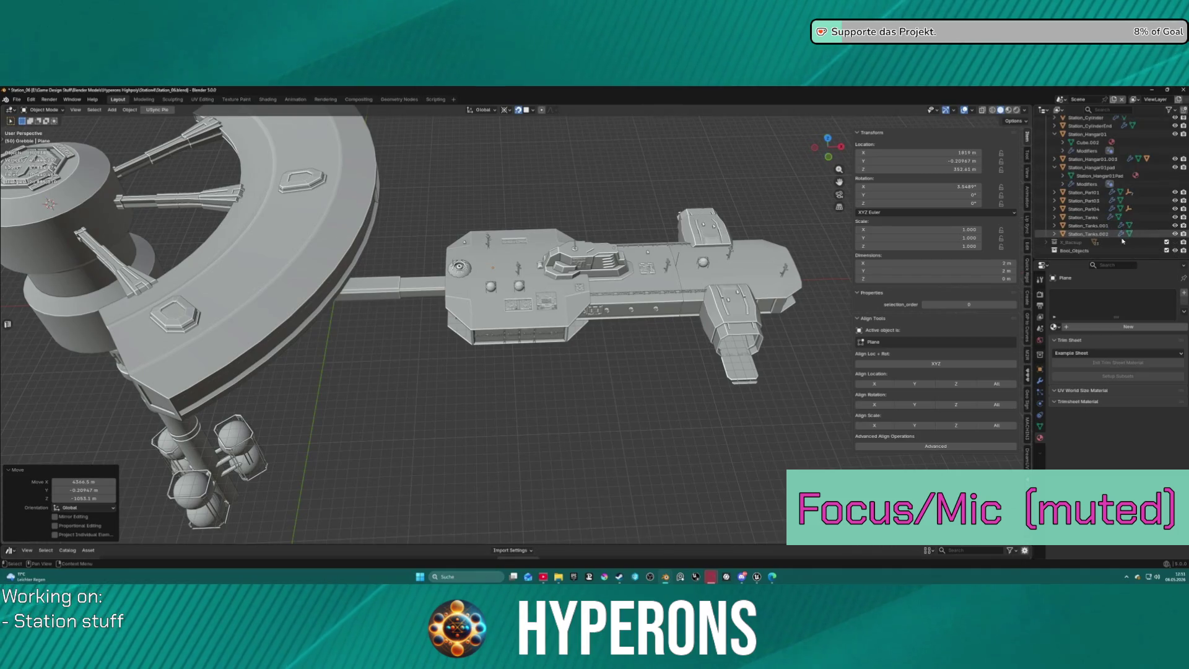
{"action": "scroll", "coordinate": [1121, 238], "scroll_direction": "up", "scroll_amount": 20}
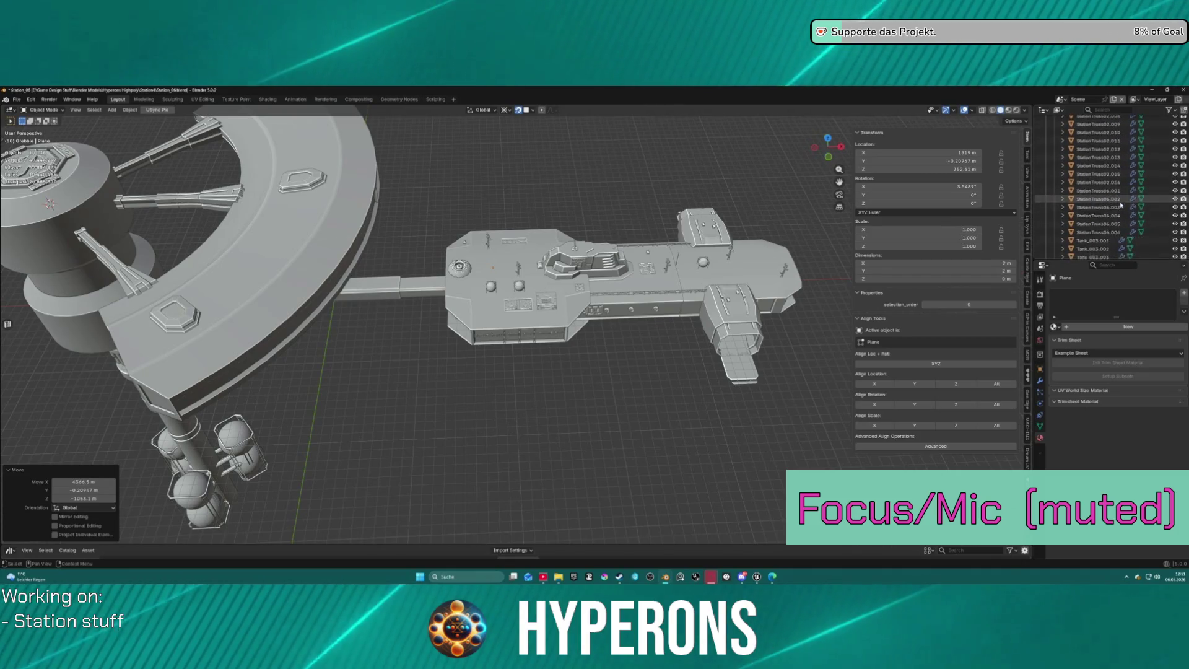
{"action": "scroll", "coordinate": [1121, 203], "scroll_direction": "up", "scroll_amount": 5}
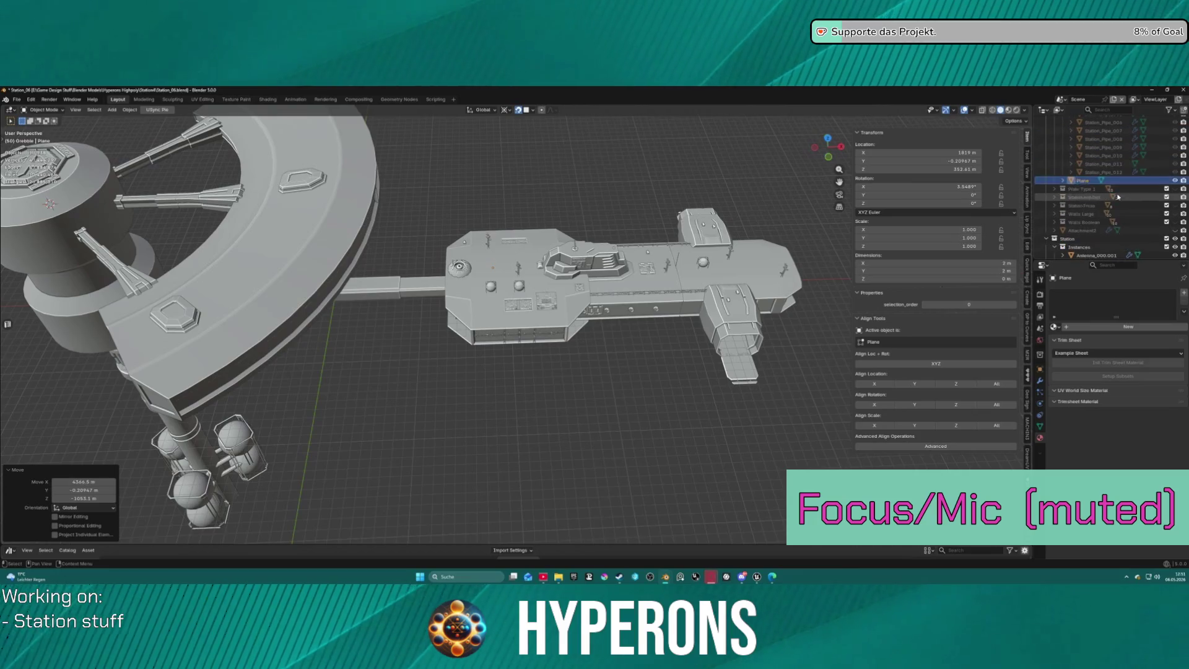
{"action": "left_click_drag", "start_coordinate": [1094, 194], "coordinate": [1076, 141]}
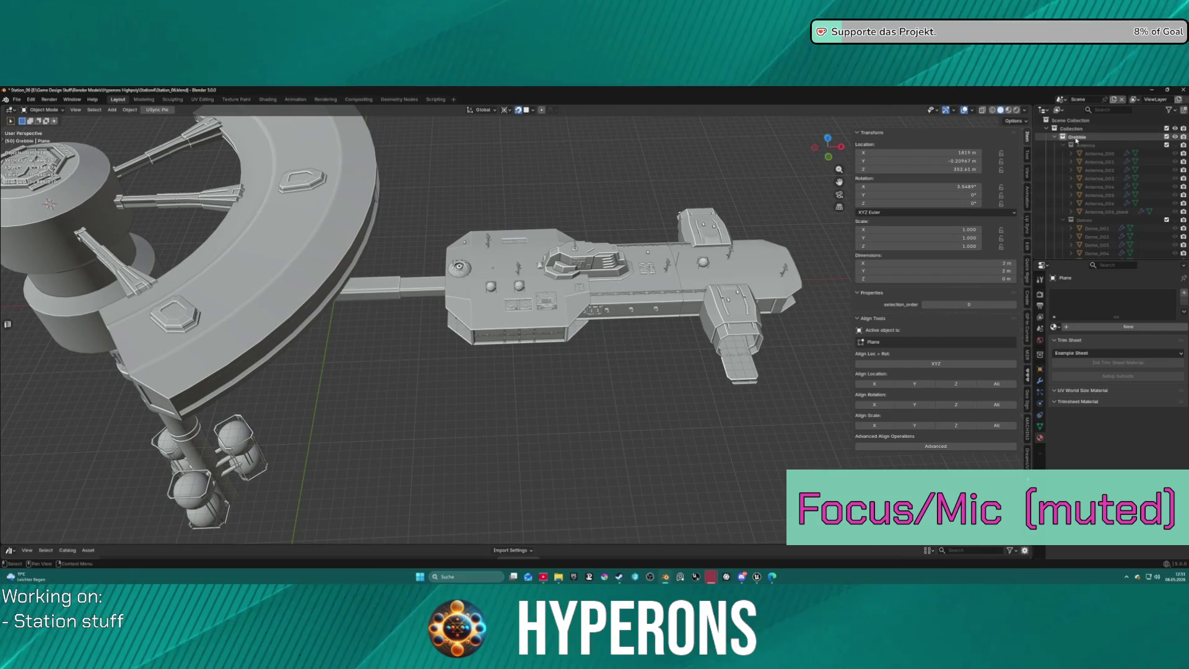
Inspect the main Collection's contents in the Outliner, leaving no objects selected.
{"action": "right_click", "coordinate": [1077, 141]}
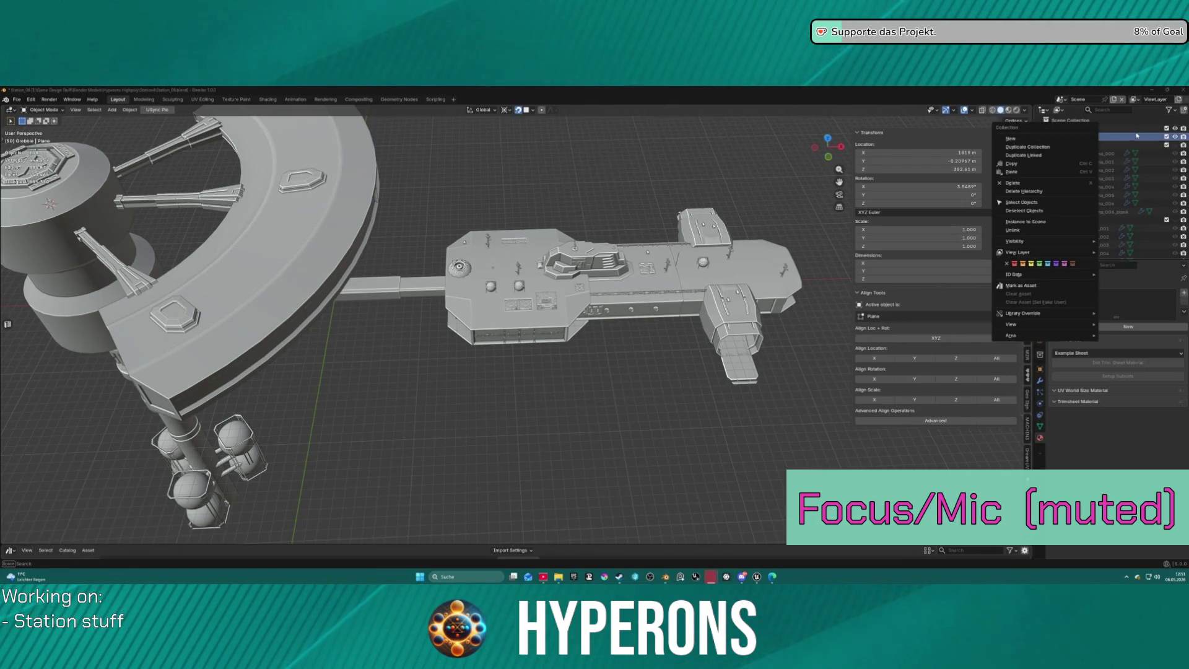
{"action": "key", "text": "Escape"}
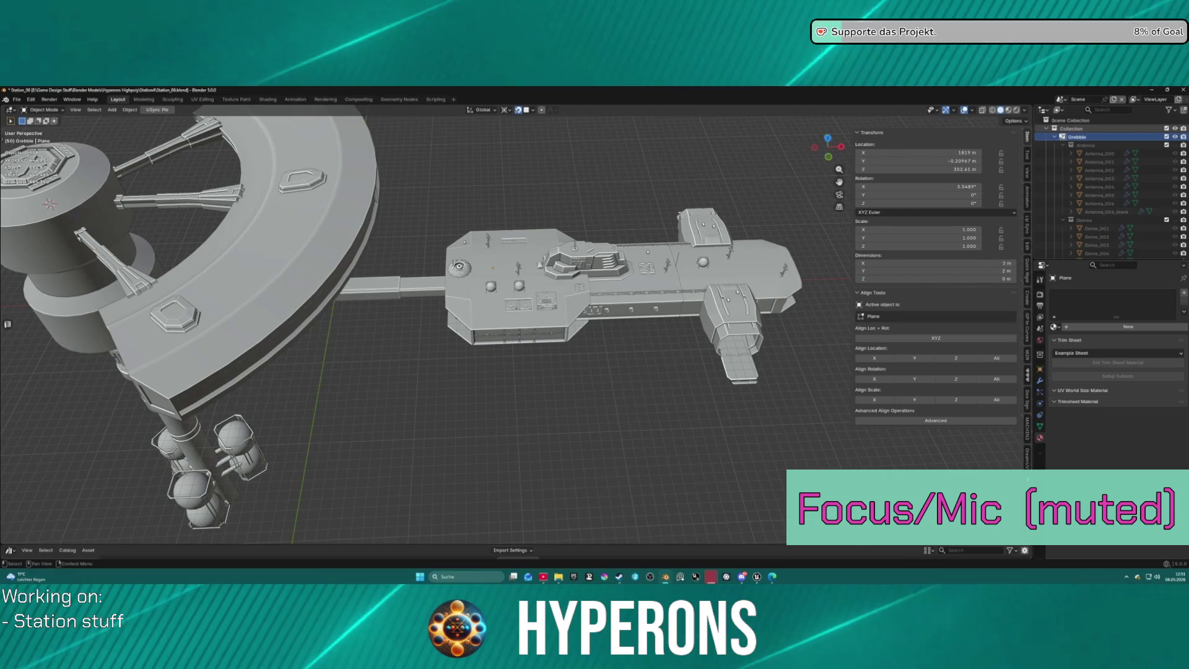
{"action": "left_click", "coordinate": [1046, 129]}
{"action": "left_click", "coordinate": [1046, 128]}
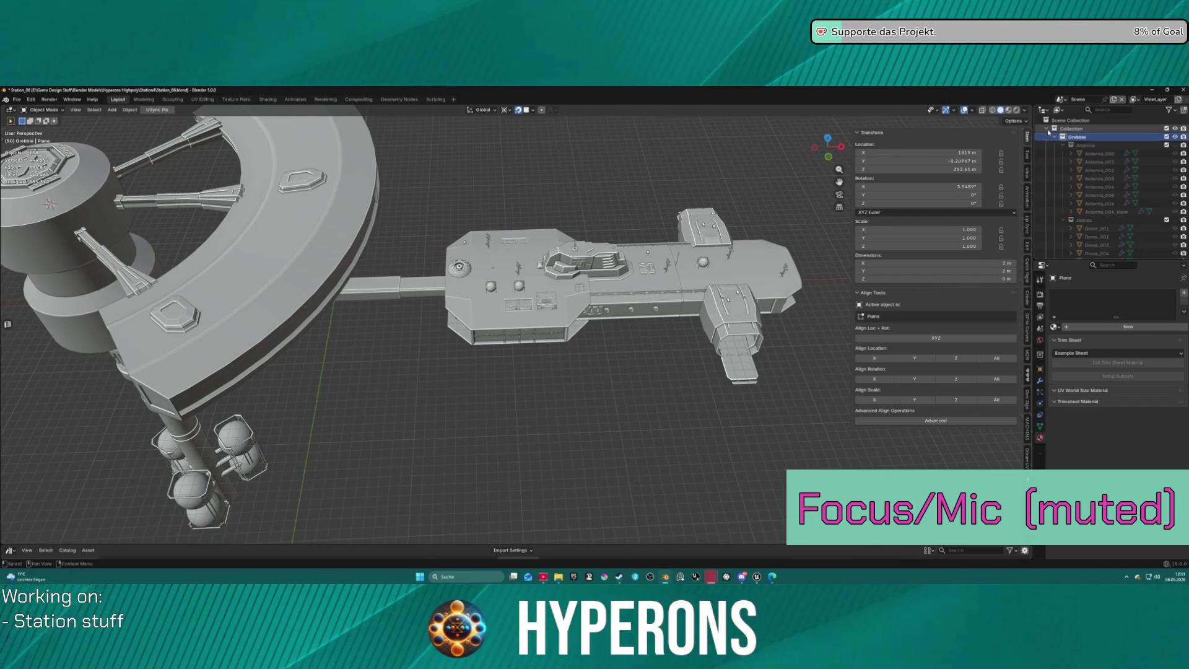
{"action": "right_click", "coordinate": [1064, 130]}
{"action": "key", "text": "Escape"}
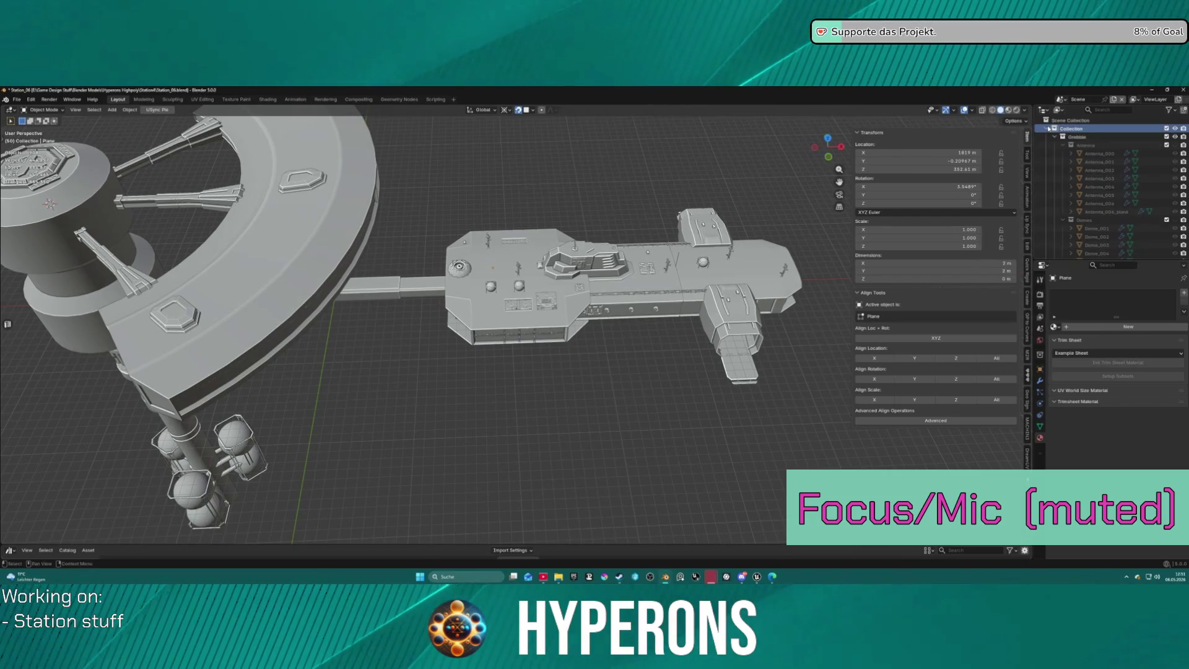
{"action": "double_click", "coordinate": [1048, 129]}
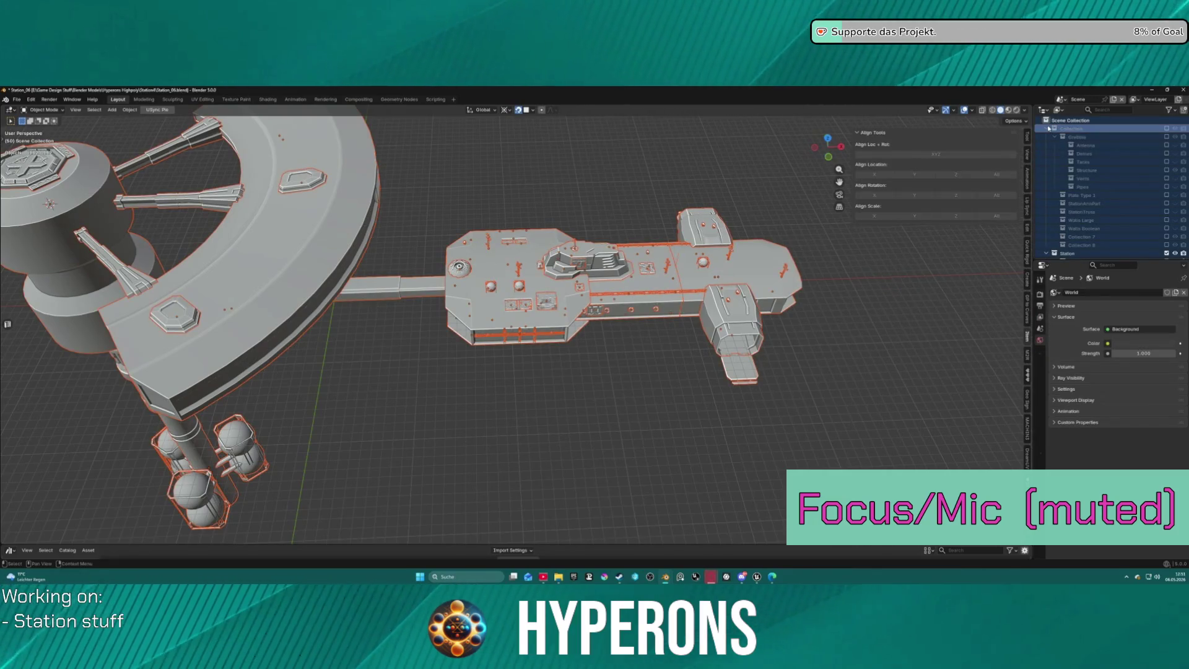
{"action": "left_click", "coordinate": [1066, 128]}
{"action": "scroll", "coordinate": [1109, 203], "scroll_direction": "down", "scroll_amount": 4}
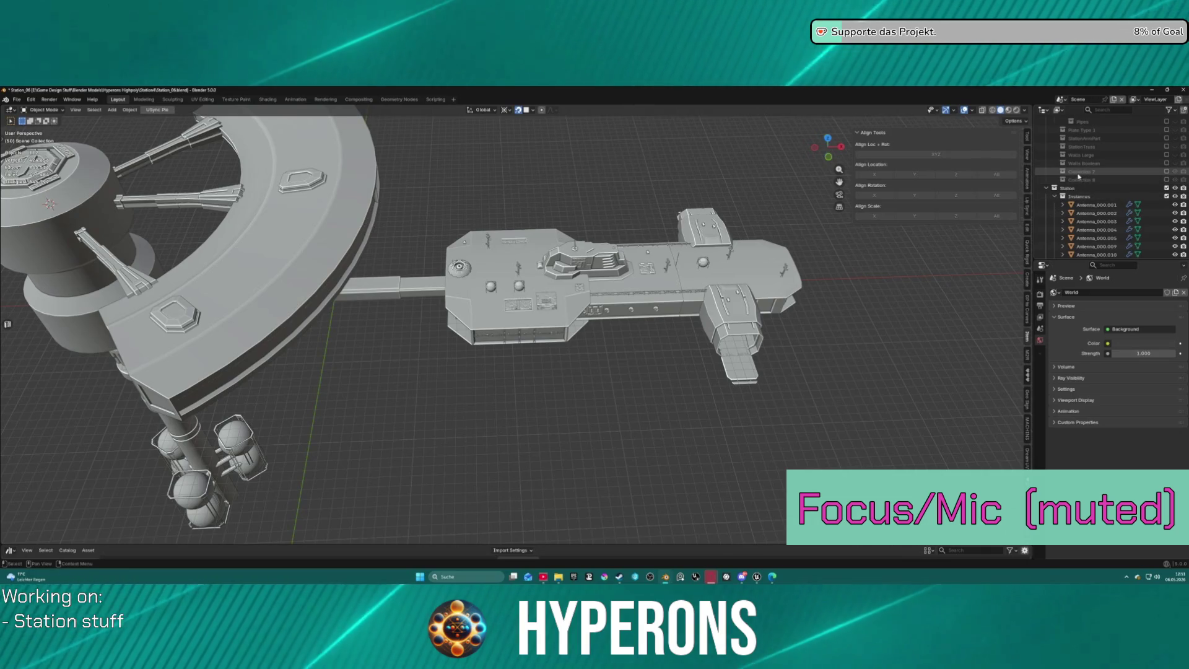
Attempt to rename Collection 7 to Decals.
{"action": "double_click", "coordinate": [1084, 172]}
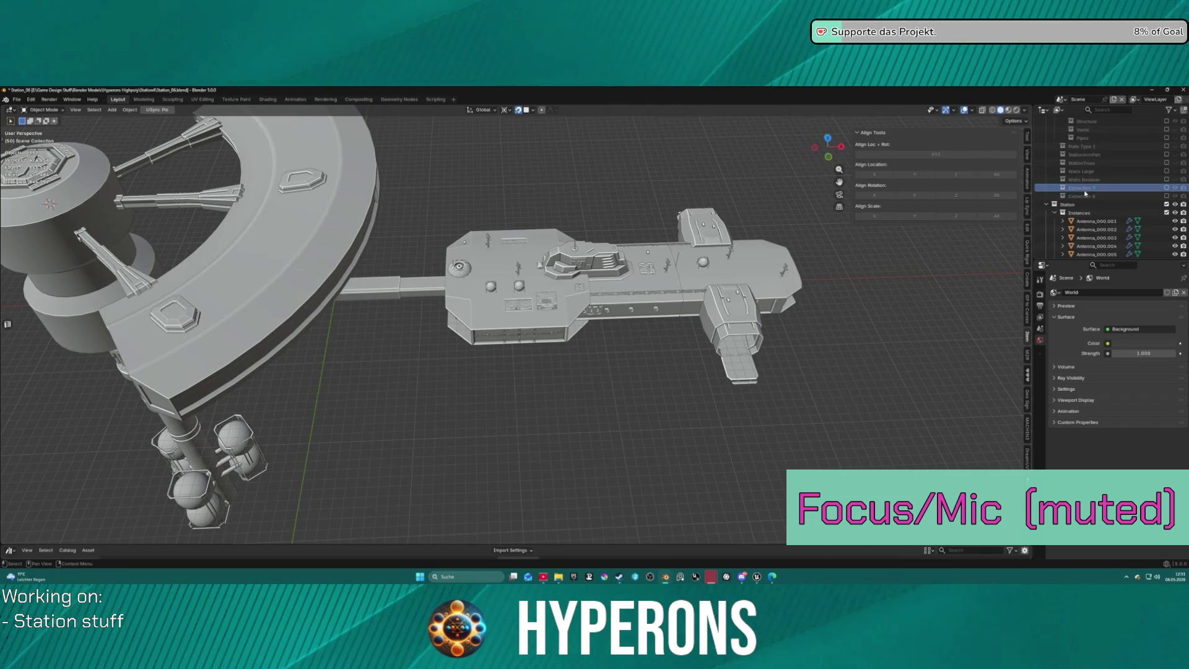
{"action": "scroll", "coordinate": [1085, 191], "scroll_direction": "up", "scroll_amount": 1}
{"action": "left_click", "coordinate": [1168, 184]}
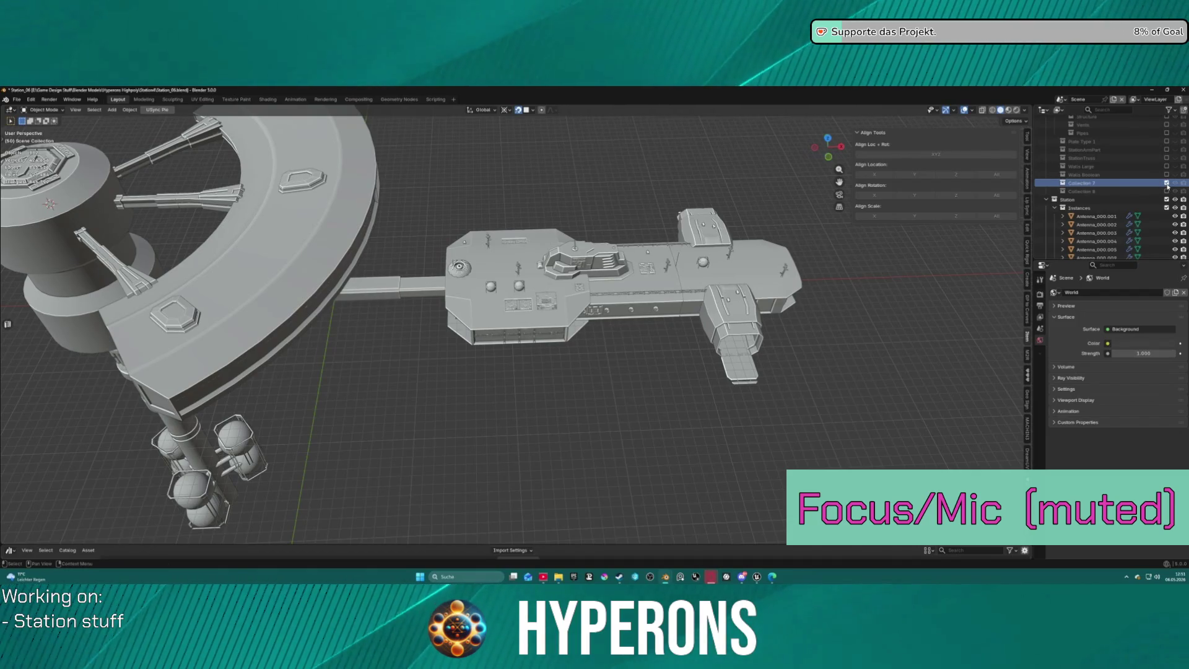
{"action": "double_click", "coordinate": [1082, 184]}
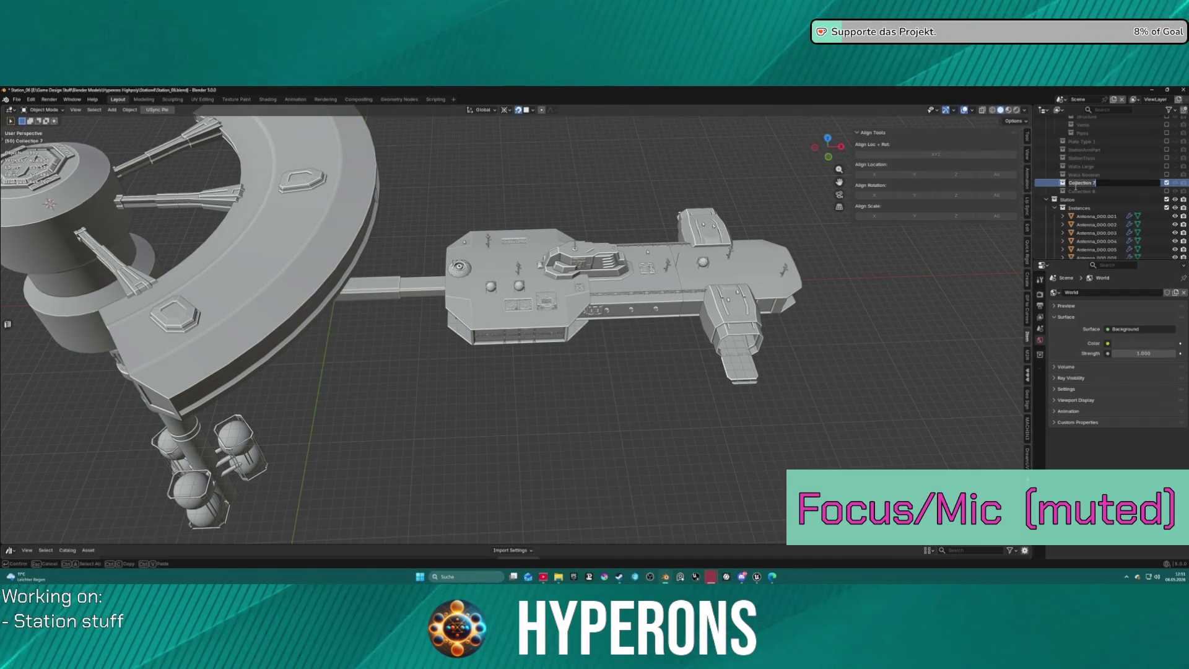
{"action": "type", "text": "Decor"}
{"action": "key", "text": "Return"}
{"action": "scroll", "coordinate": [1102, 192], "scroll_direction": "down", "scroll_amount": 2}
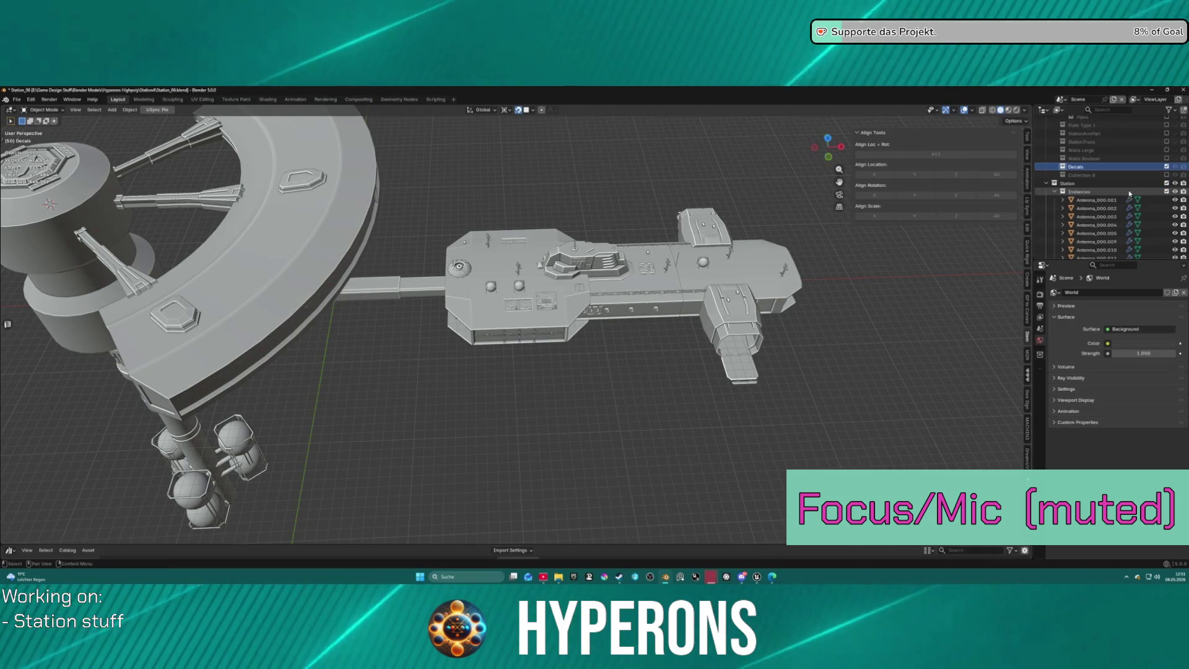
{"action": "scroll", "coordinate": [1130, 193], "scroll_direction": "up", "scroll_amount": 5}
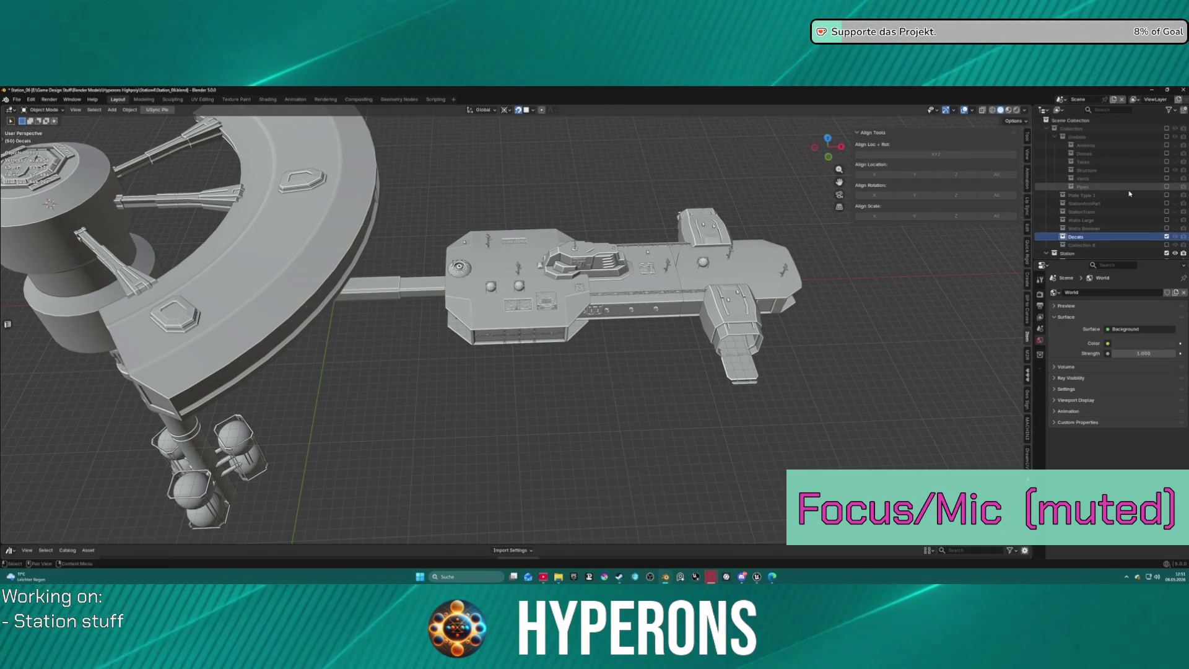
Make Scene Collection active, keep the excluded collection excluded, and zoom out over the station.
{"action": "left_click", "coordinate": [1167, 129]}
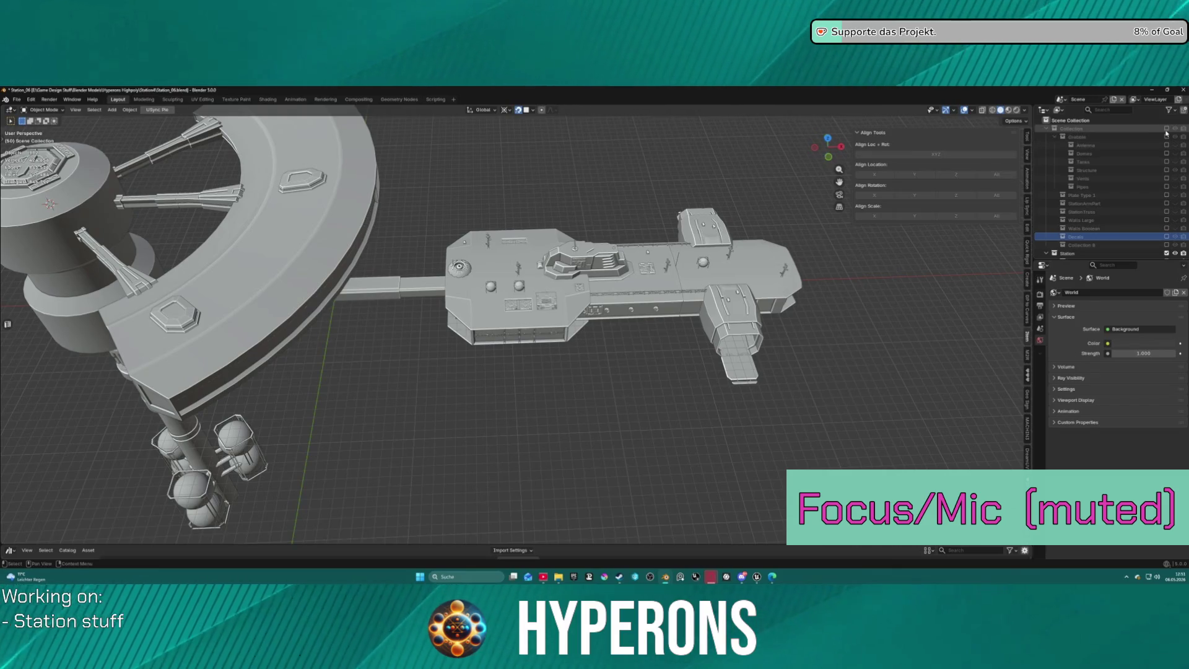
{"action": "left_click", "coordinate": [1167, 129]}
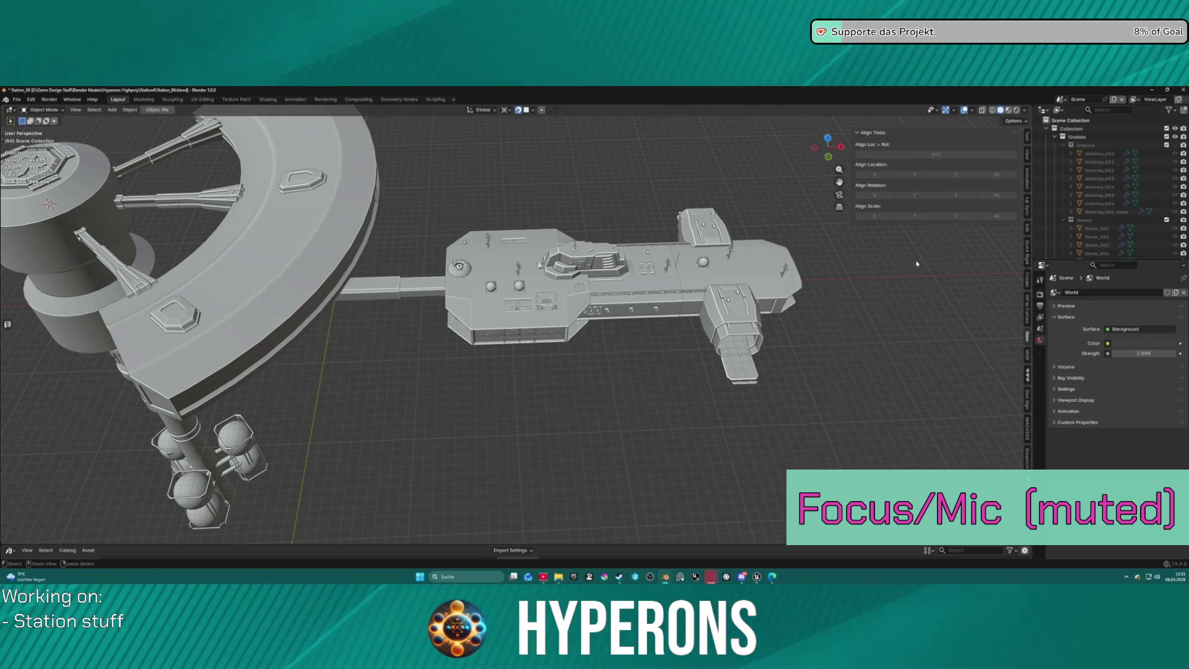
{"action": "key", "text": "ctrl+z"}
{"action": "key", "text": "ctrl+z"}
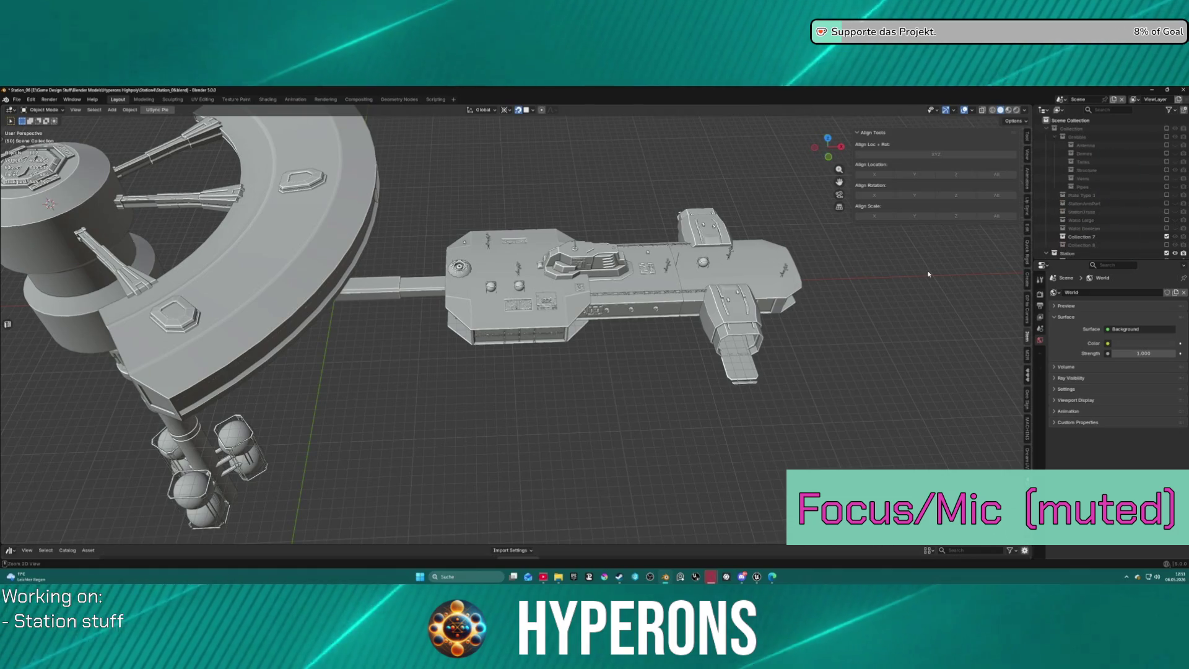
{"action": "scroll", "coordinate": [938, 268], "scroll_direction": "down", "scroll_amount": 5}
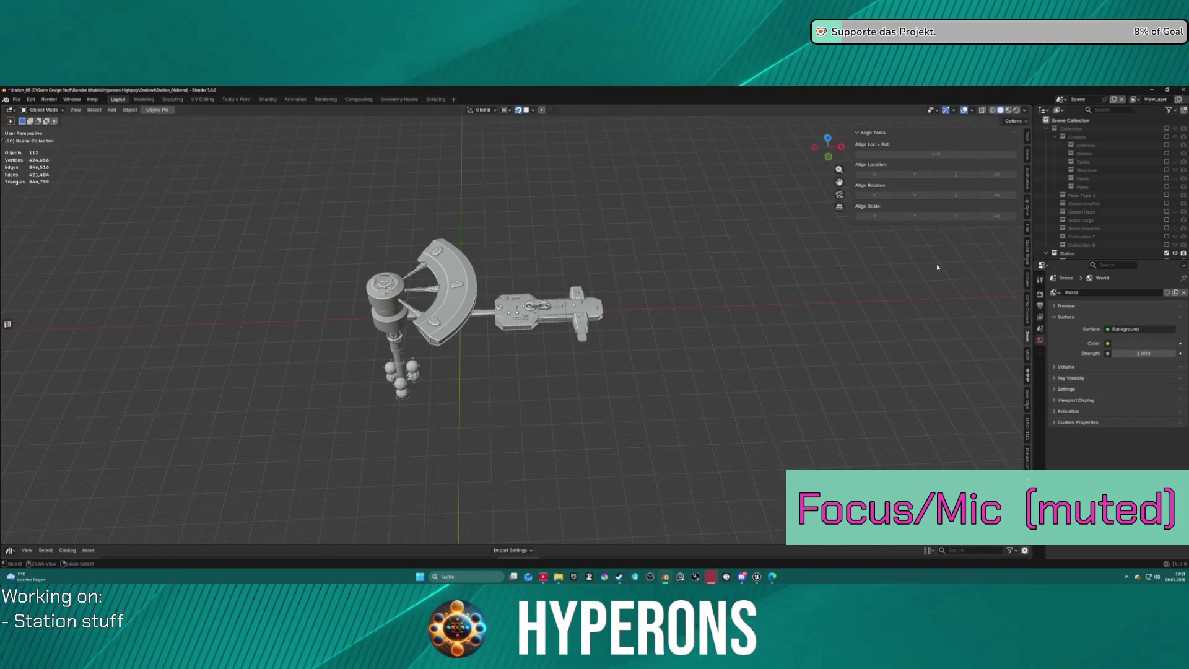
Undo the last change and select the Plane object in the viewport.
{"action": "key", "text": "ctrl+z"}
{"action": "scroll", "coordinate": [1110, 195], "scroll_direction": "down", "scroll_amount": 5}
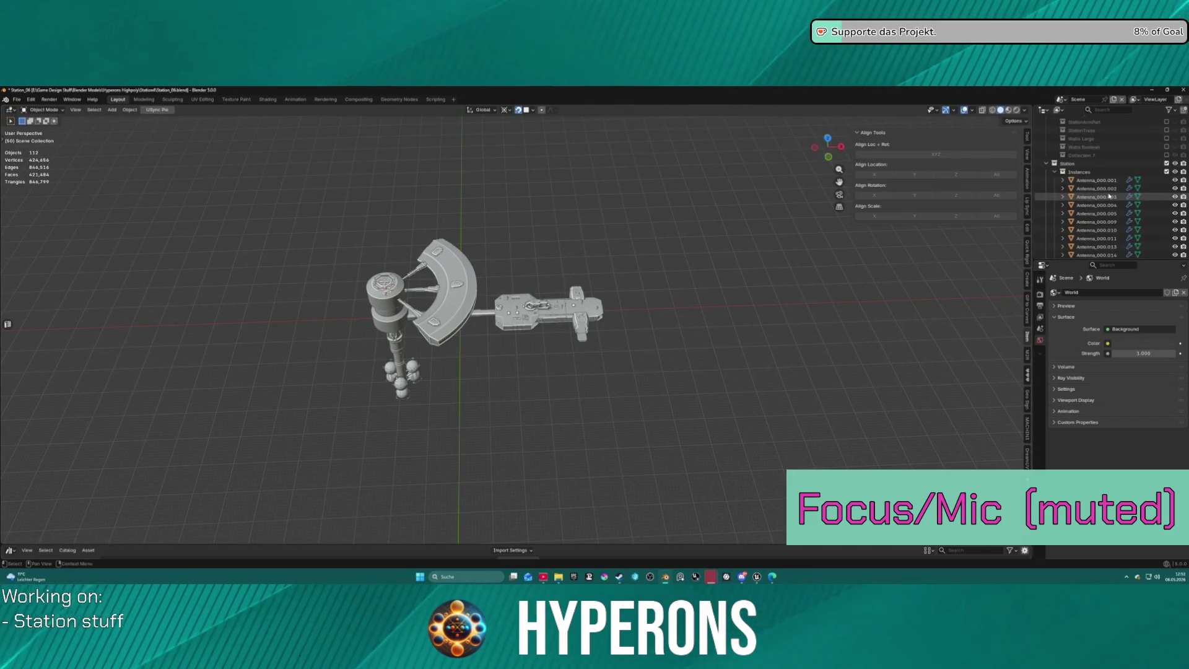
{"action": "scroll", "coordinate": [1109, 195], "scroll_direction": "down", "scroll_amount": 15}
{"action": "scroll", "coordinate": [1109, 196], "scroll_direction": "down", "scroll_amount": 15}
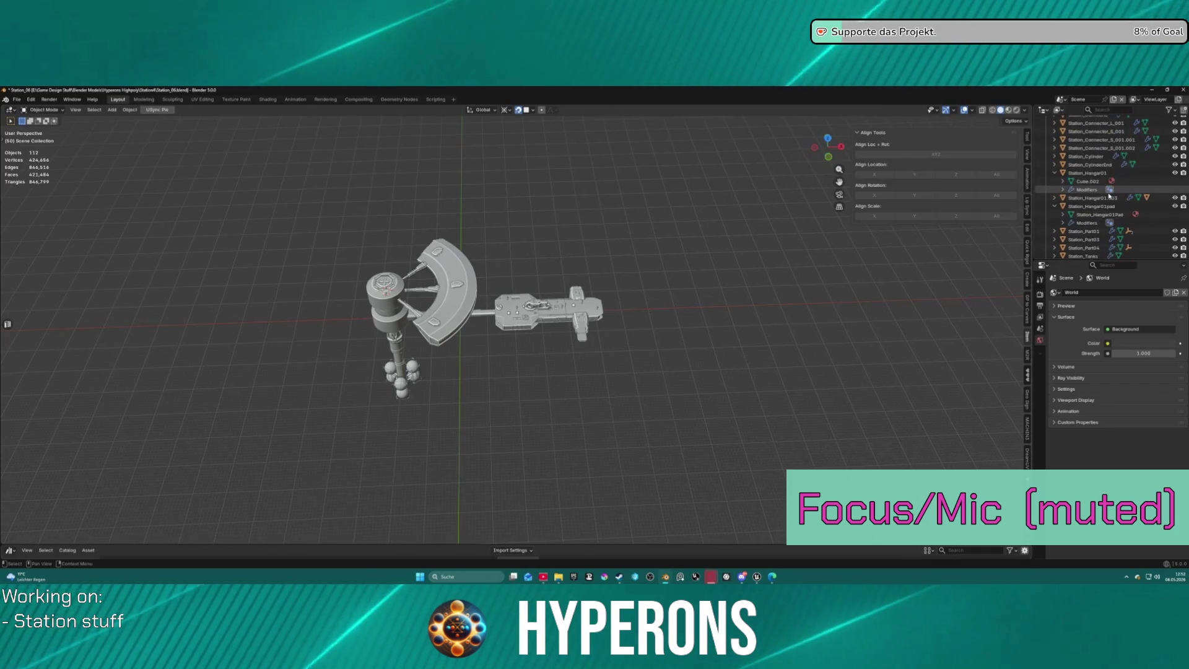
{"action": "scroll", "coordinate": [1110, 195], "scroll_direction": "down", "scroll_amount": 15}
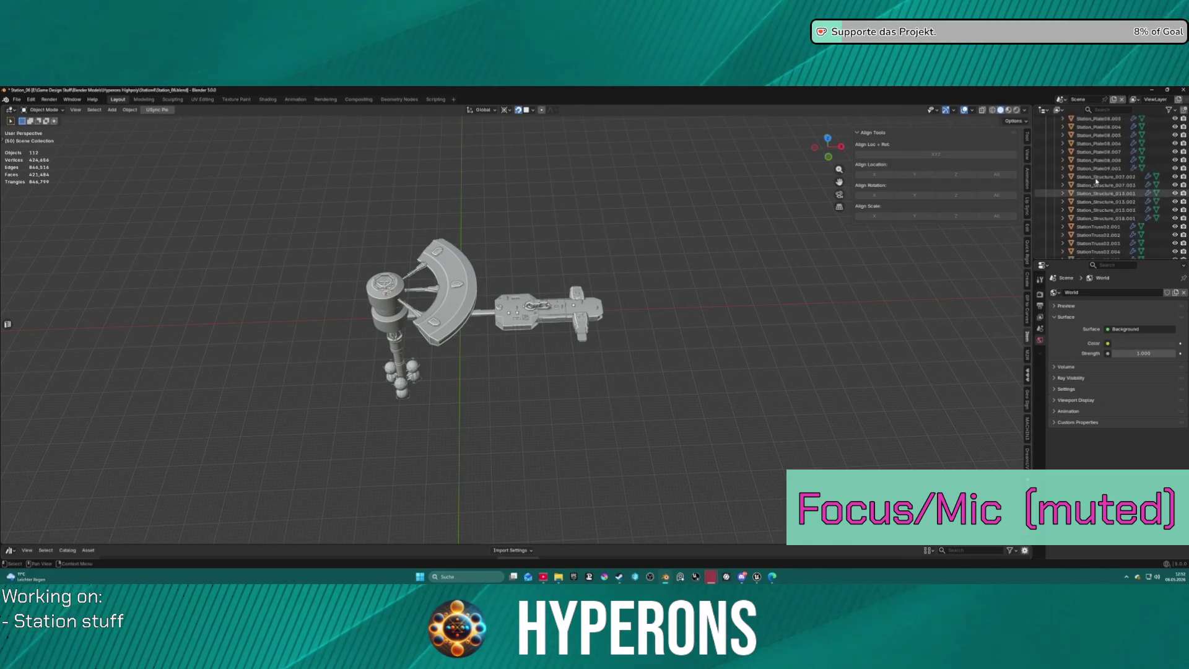
{"action": "scroll", "coordinate": [1096, 182], "scroll_direction": "up", "scroll_amount": 20}
{"action": "scroll", "coordinate": [525, 307], "scroll_direction": "up", "scroll_amount": 5}
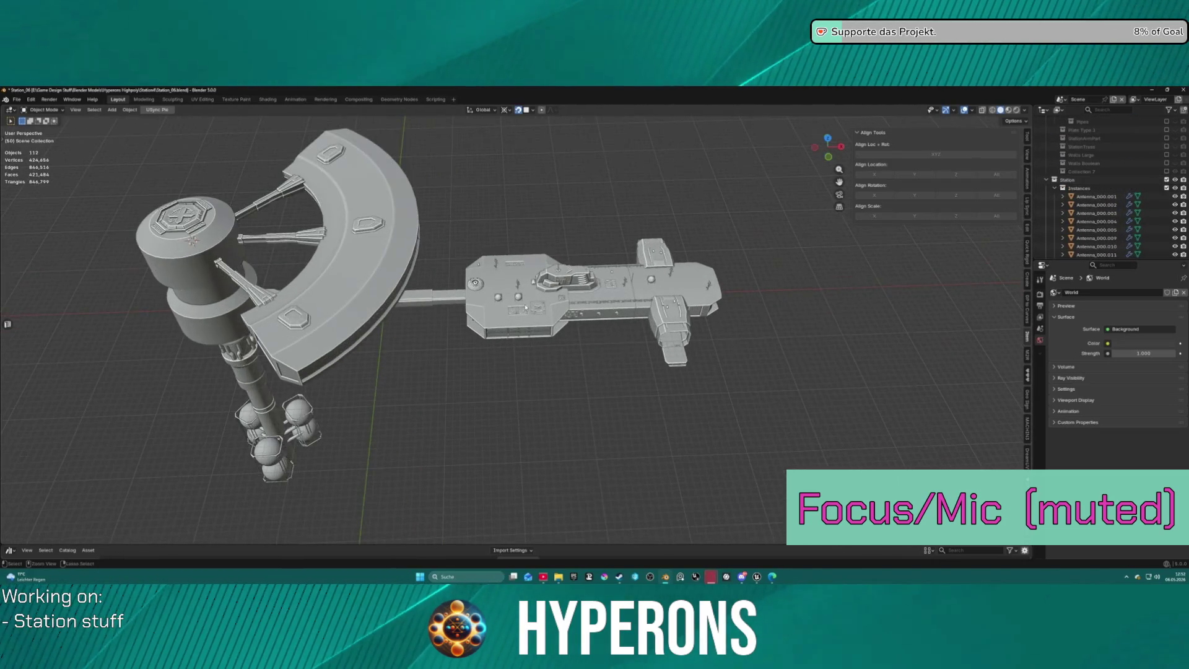
{"action": "left_click", "coordinate": [525, 307]}
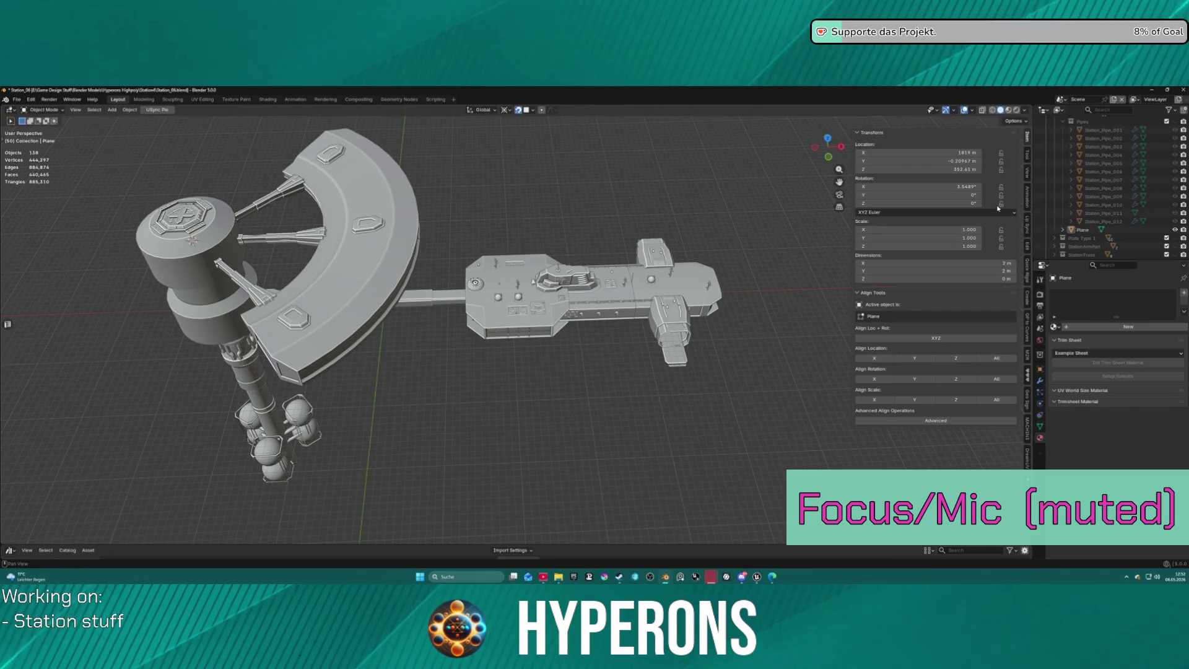
{"action": "scroll", "coordinate": [1090, 229], "scroll_direction": "down", "scroll_amount": 3}
Rename Collection 7 to Decals.
{"action": "left_click", "coordinate": [1085, 231]}
{"action": "double_click", "coordinate": [1086, 231]}
{"action": "type", "text": "Decals"}
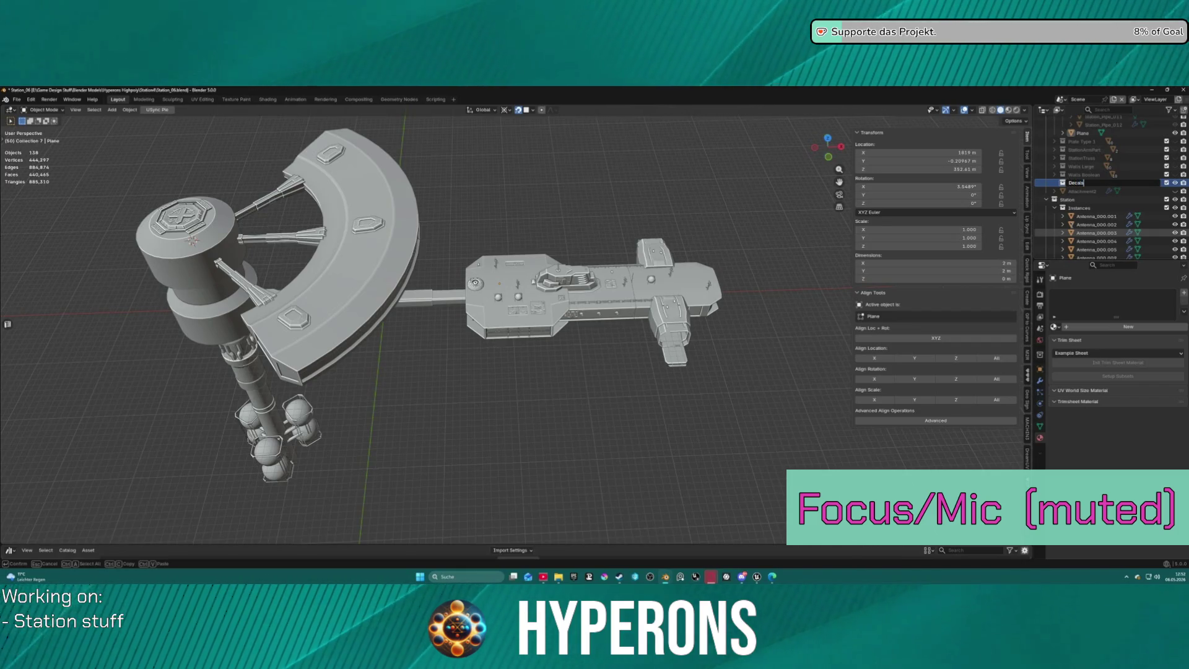
{"action": "key", "text": "Return"}
Move the Plane into the Decals collection and rename it Plane1.
{"action": "left_click_drag", "start_coordinate": [1086, 134], "coordinate": [1076, 183]}
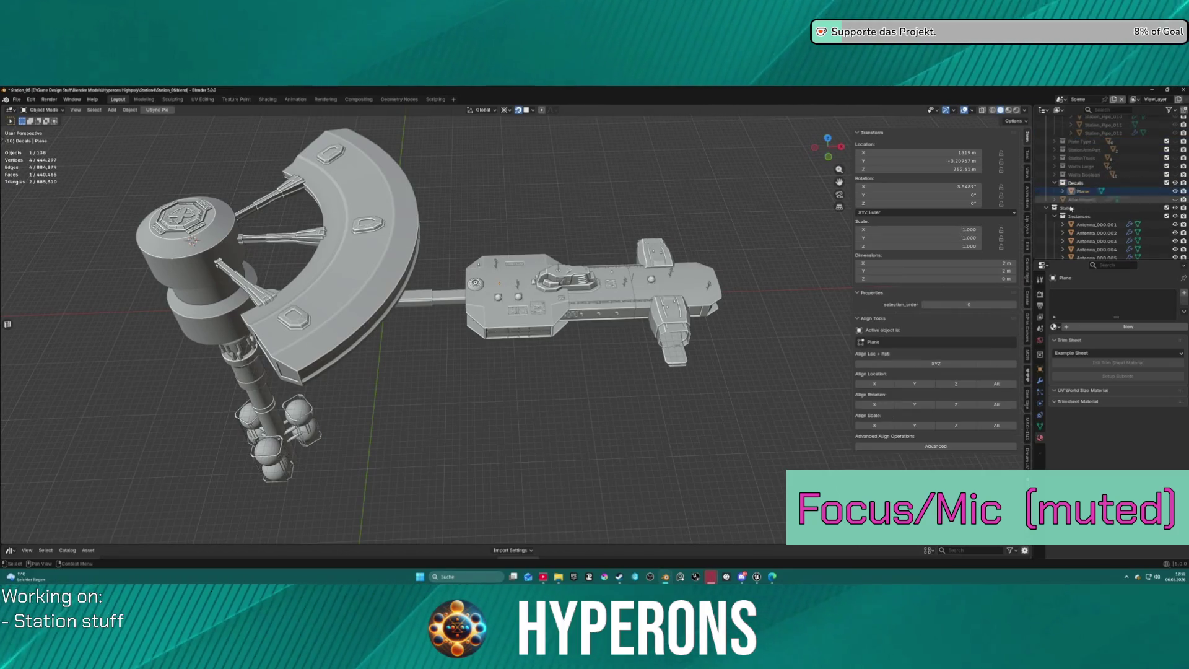
{"action": "double_click", "coordinate": [1081, 191]}
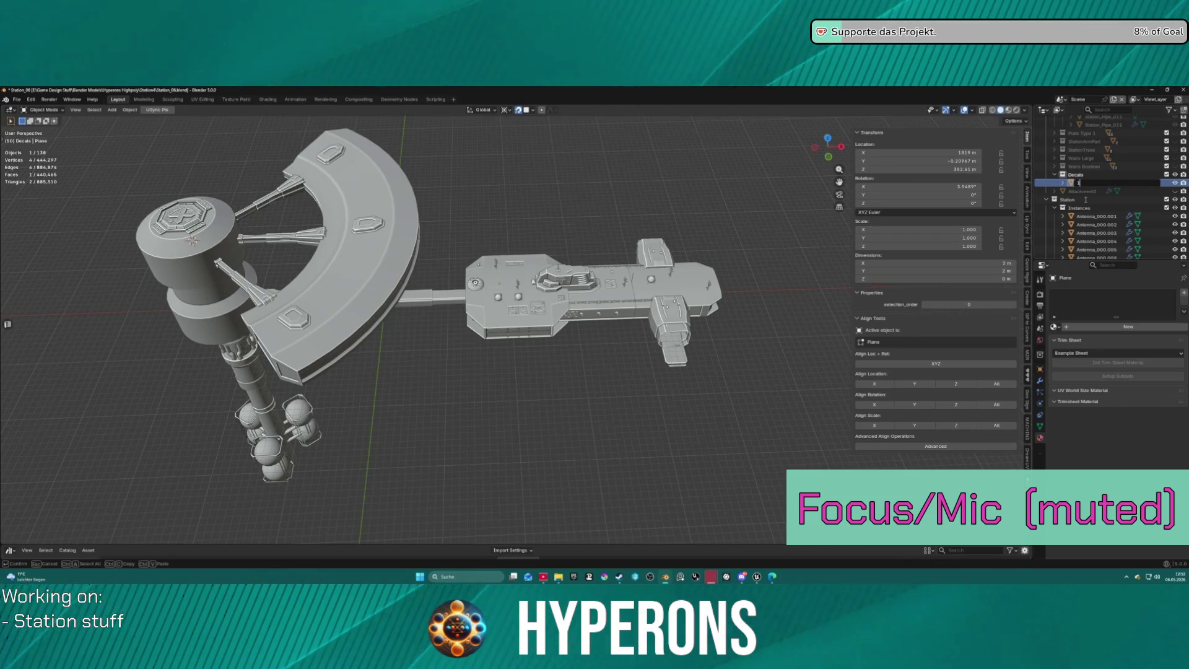
{"action": "key", "text": "Escape"}
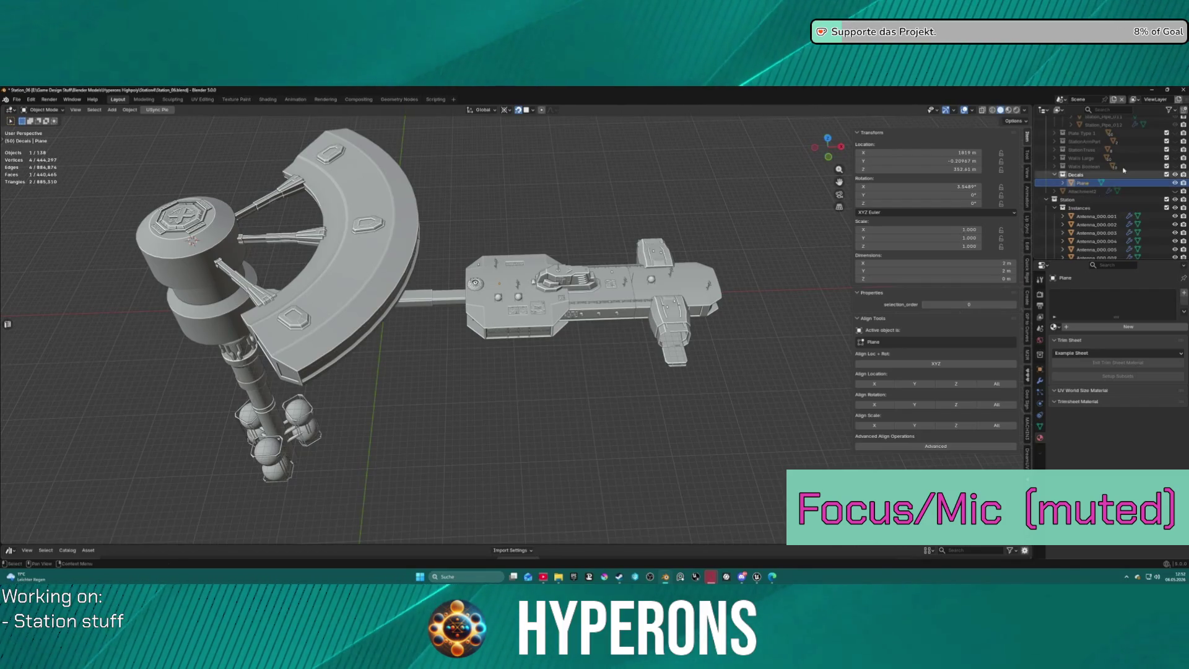
{"action": "double_click", "coordinate": [1091, 183]}
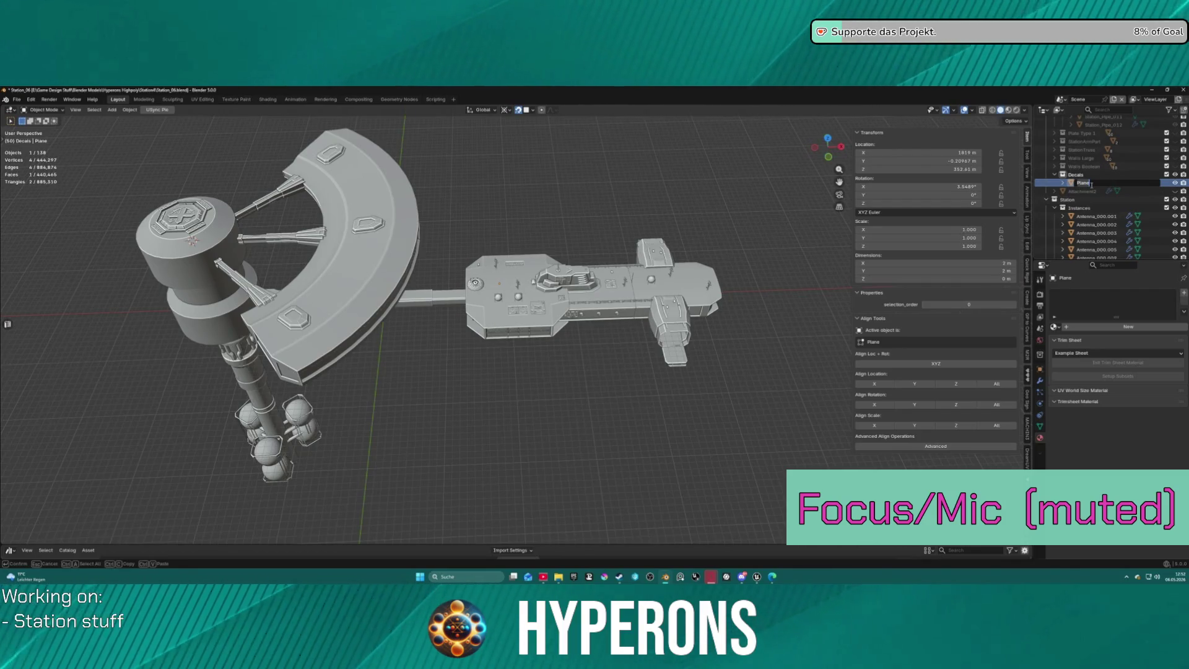
{"action": "key", "text": "Return"}
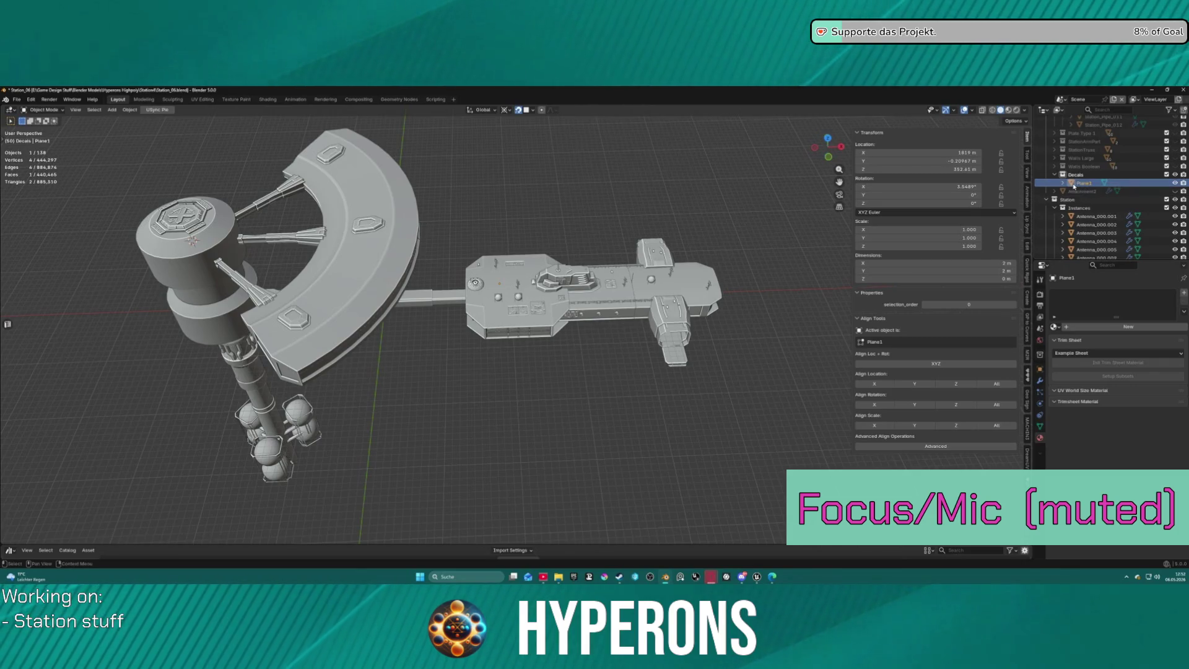
Copy and paste Plane1, name the copy Plane2, and isolate it in local view.
{"action": "left_click", "coordinate": [1073, 183]}
{"action": "key", "text": "ctrl+c"}
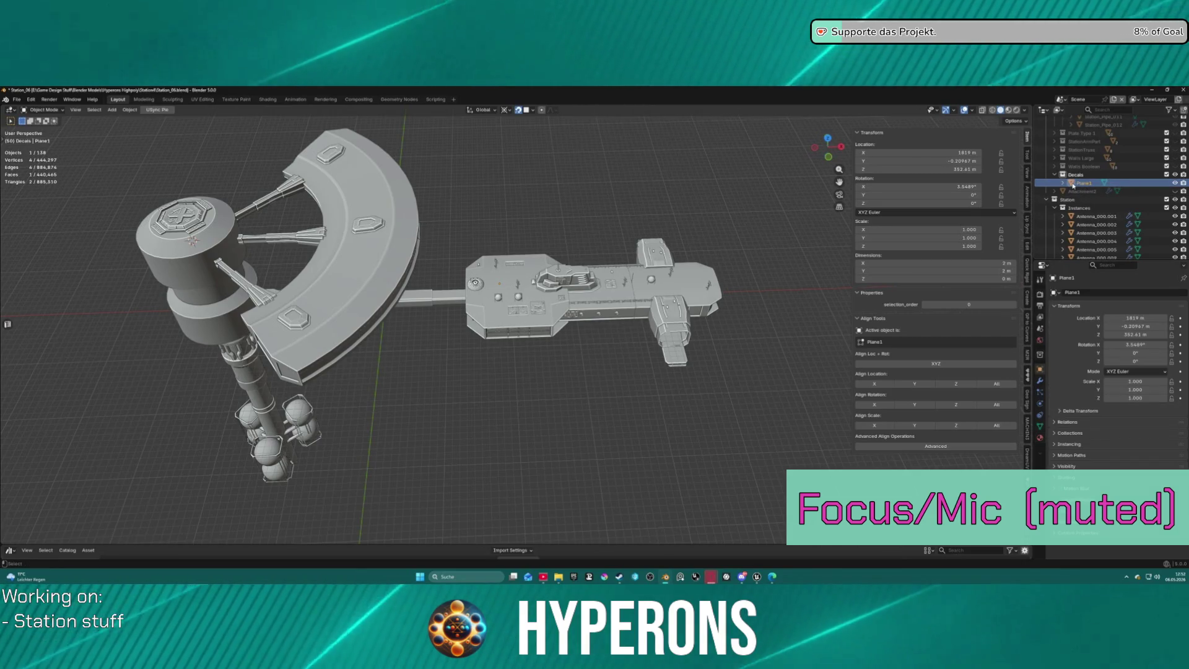
{"action": "key", "text": "ctrl+v"}
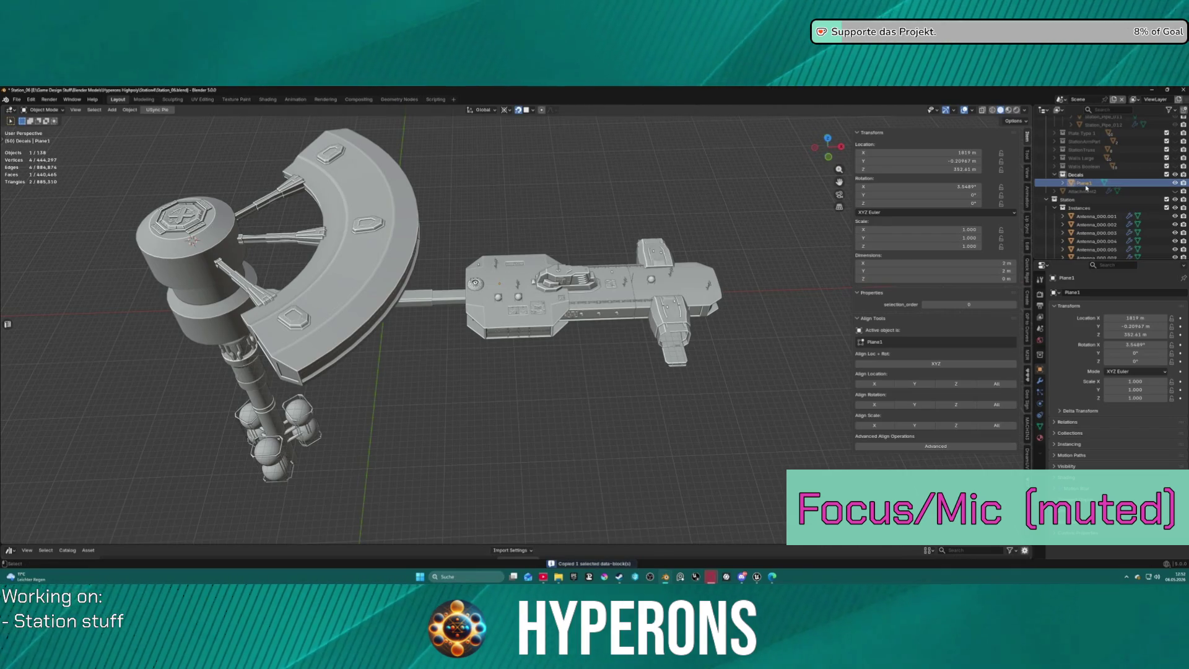
{"action": "scroll", "coordinate": [1085, 194], "scroll_direction": "down", "scroll_amount": 1}
{"action": "double_click", "coordinate": [1091, 184]}
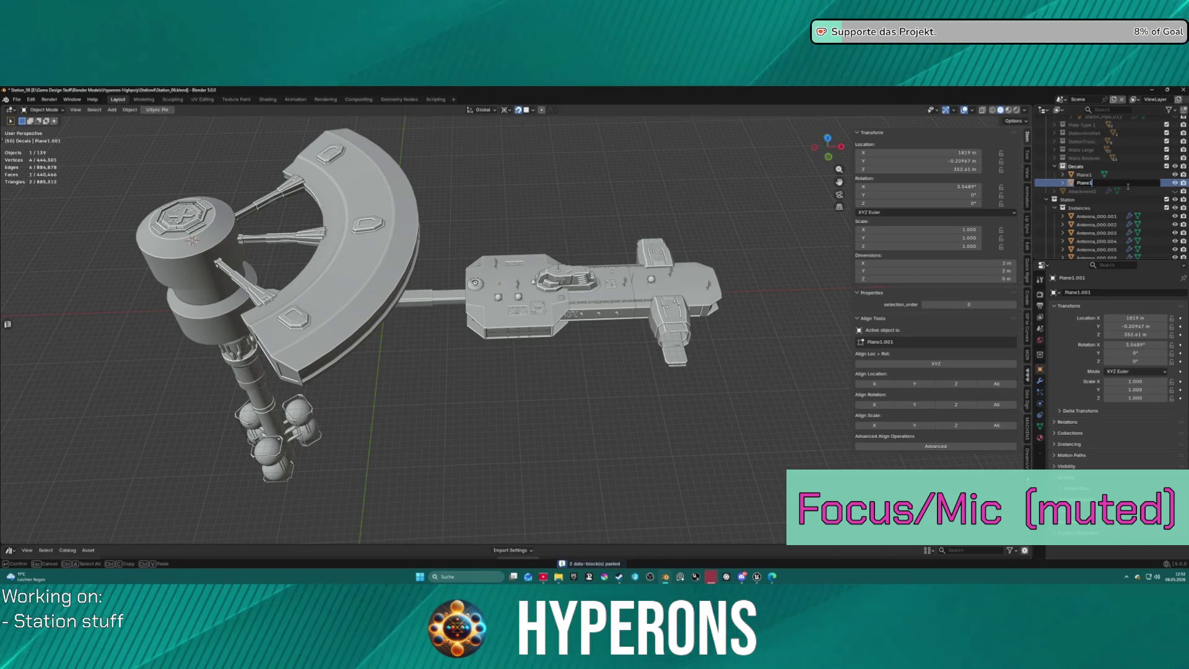
{"action": "key", "text": "Return"}
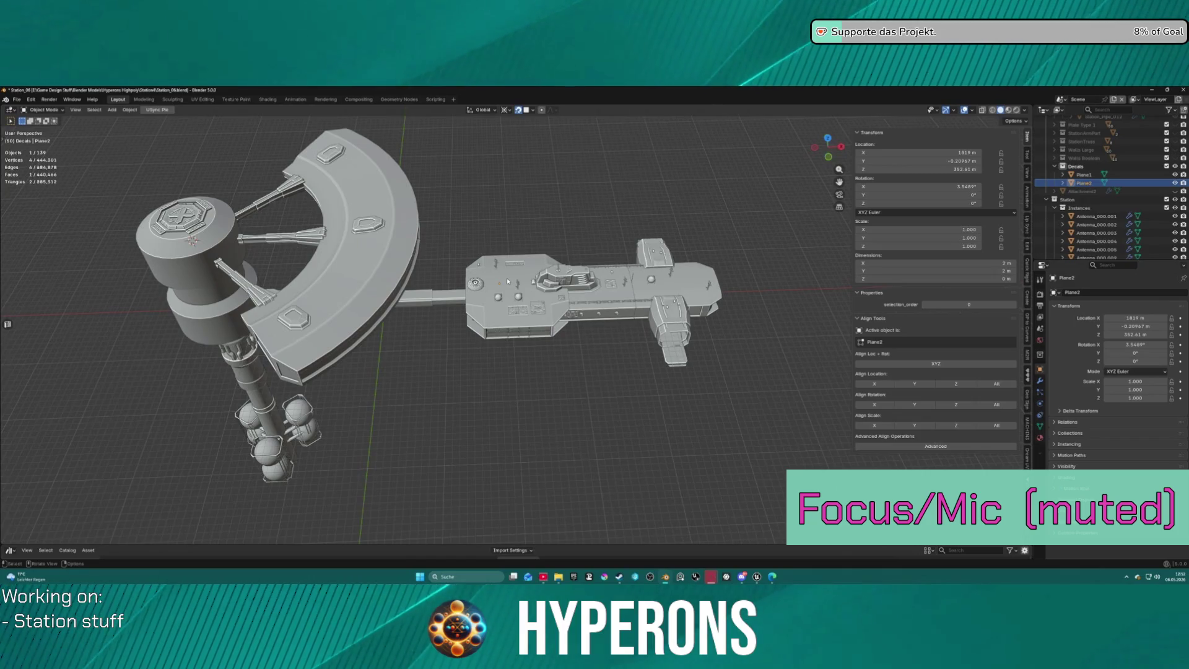
{"action": "key", "text": "KP_Divide"}
Cancel an initial scale attempt on Plane2, then frame and orbit around the plane.
{"action": "key", "text": "s"}
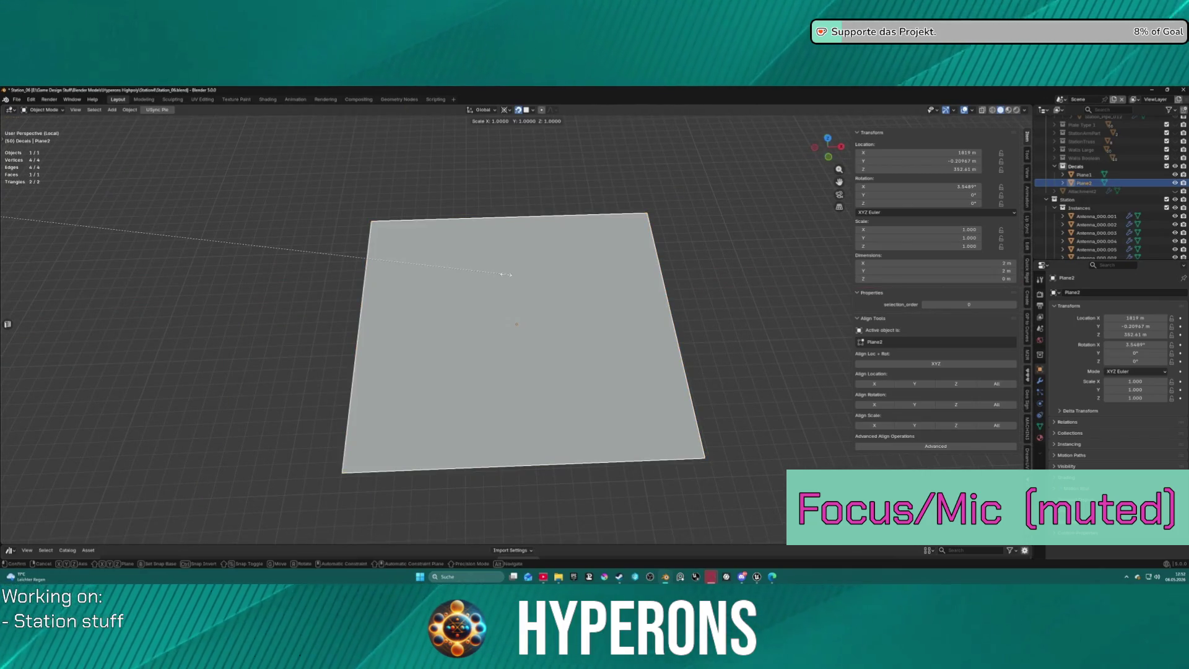
{"action": "key", "text": "x"}
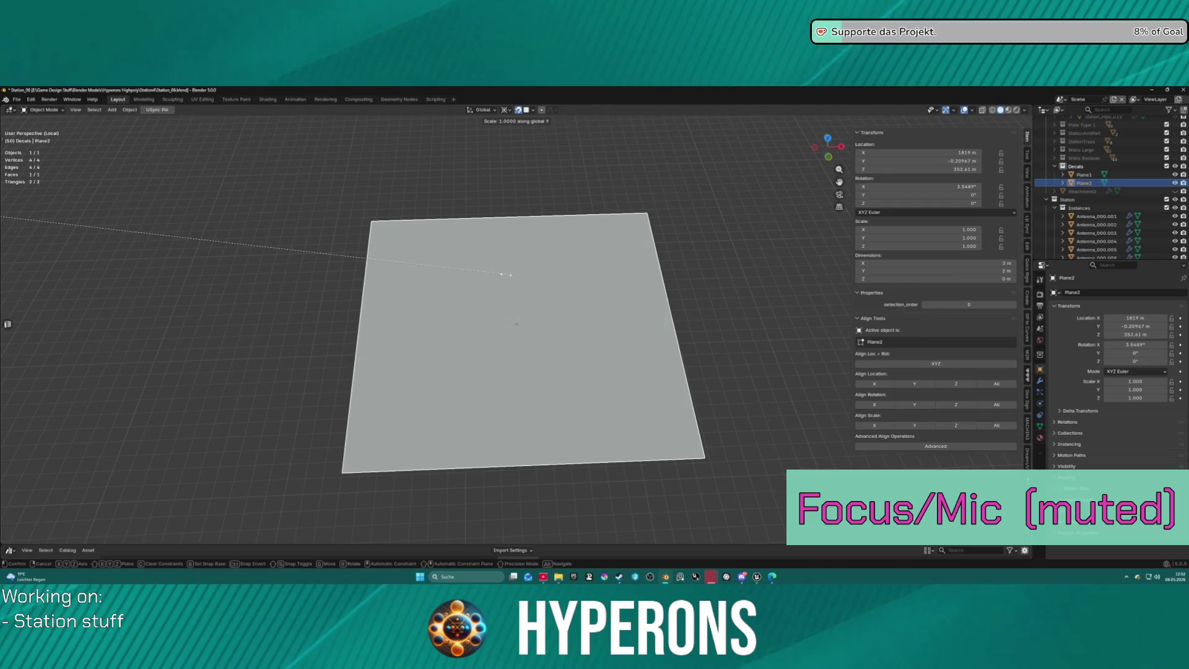
{"action": "key", "text": "y"}
{"action": "key", "text": "y"}
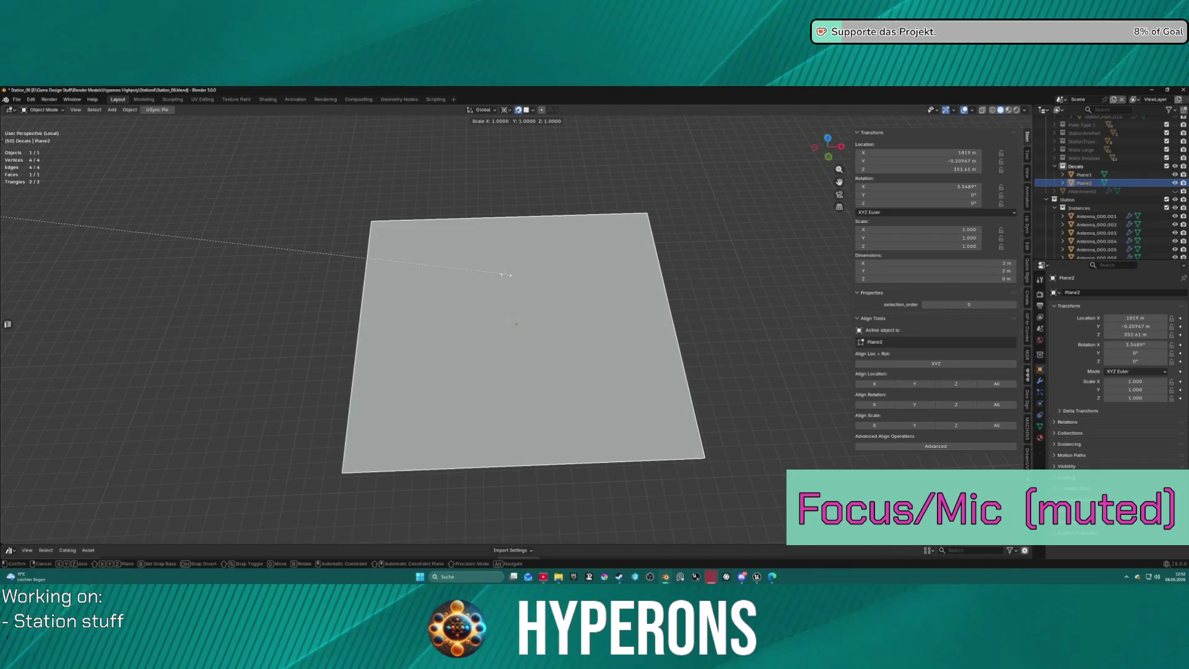
{"action": "type", "text": "x"}
{"action": "type", "text": ".5"}
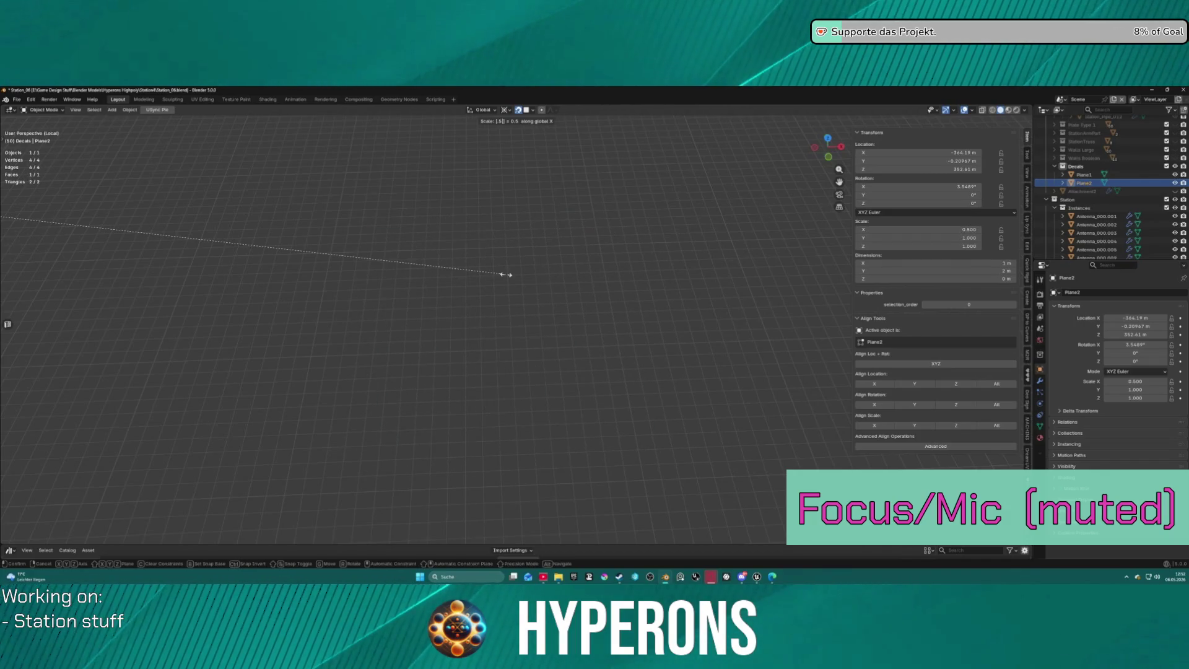
{"action": "key", "text": "Escape"}
{"action": "key", "text": "KP_Decimal"}
{"action": "scroll", "coordinate": [394, 261], "scroll_direction": "down", "scroll_amount": 5}
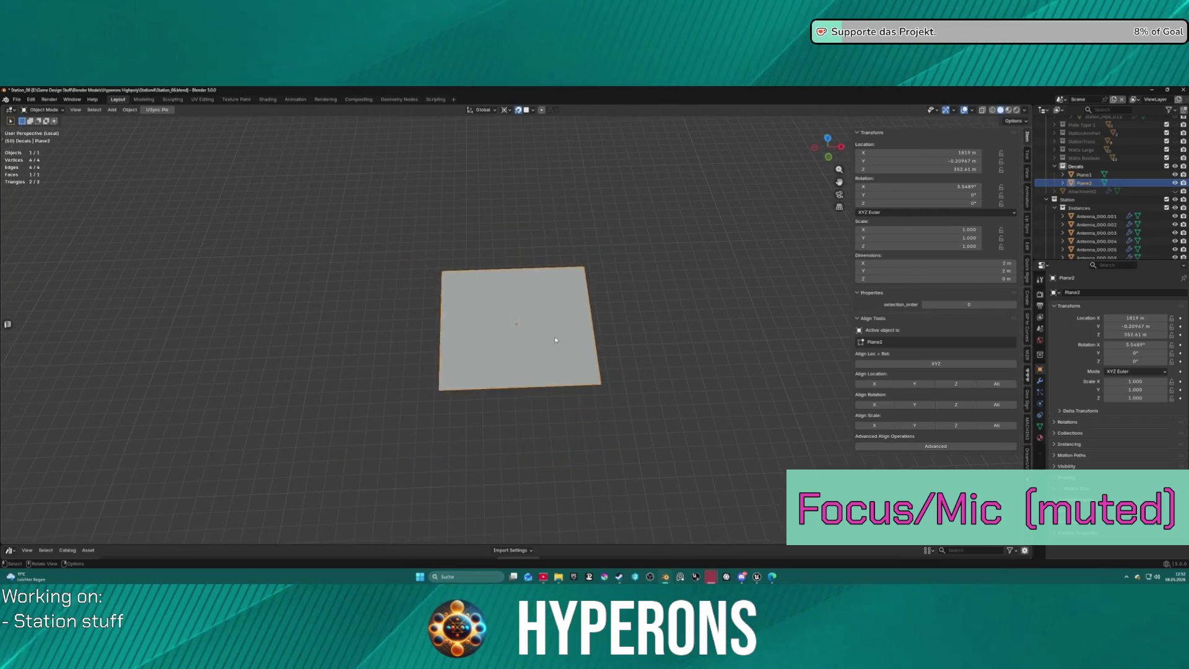
{"action": "mouse_move", "coordinate": [403, 272]}
{"action": "middle_mouse_down"}
{"action": "mouse_move", "coordinate": [395, 262]}
{"action": "mouse_move", "coordinate": [473, 276]}
{"action": "mouse_move", "coordinate": [495, 313]}
{"action": "mouse_move", "coordinate": [544, 345]}
{"action": "middle_mouse_up"}
{"action": "scroll", "coordinate": [548, 350], "scroll_direction": "up", "scroll_amount": 2}
{"action": "key", "text": "s"}
{"action": "key", "text": "Escape"}
{"action": "scroll", "coordinate": [494, 314], "scroll_direction": "down", "scroll_amount": 6}
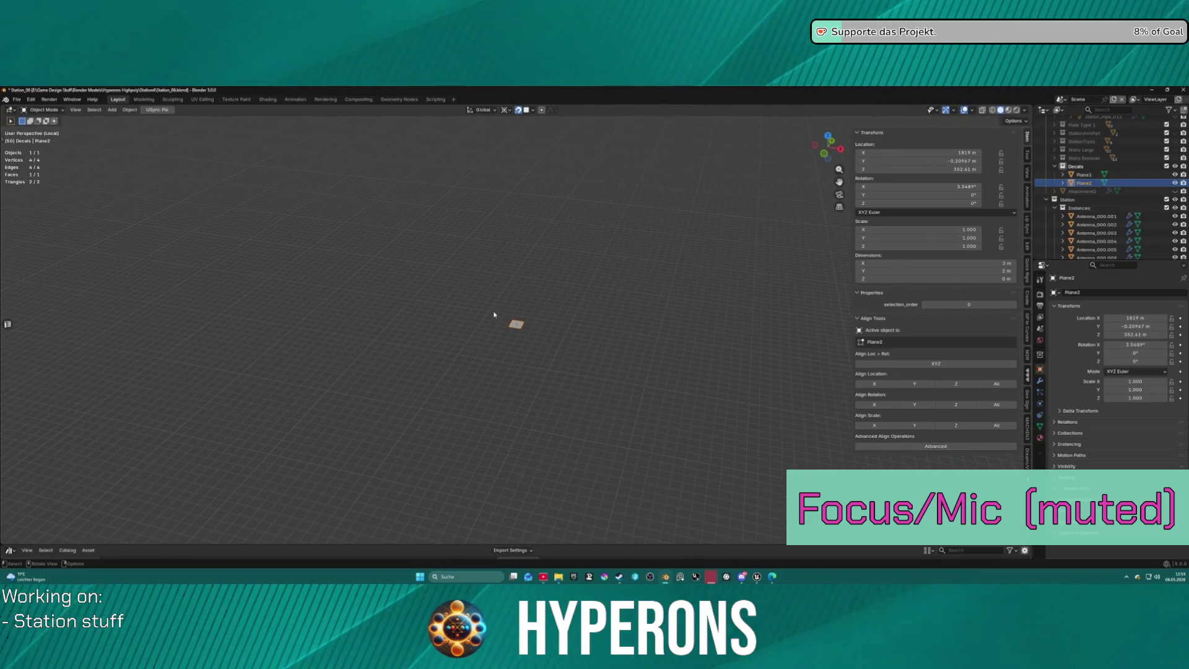
Set the transform pivot to bounding box centre and turn snapping on.
{"action": "left_click", "coordinate": [508, 110]}
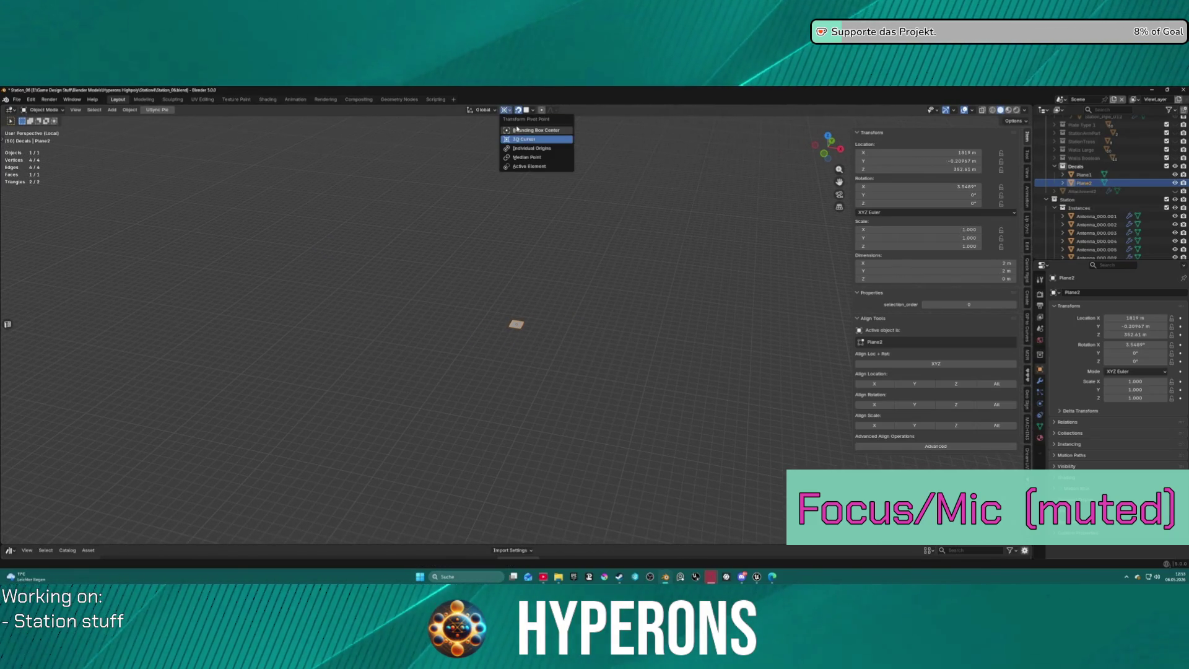
{"action": "left_click", "coordinate": [516, 131]}
{"action": "left_click", "coordinate": [530, 110]}
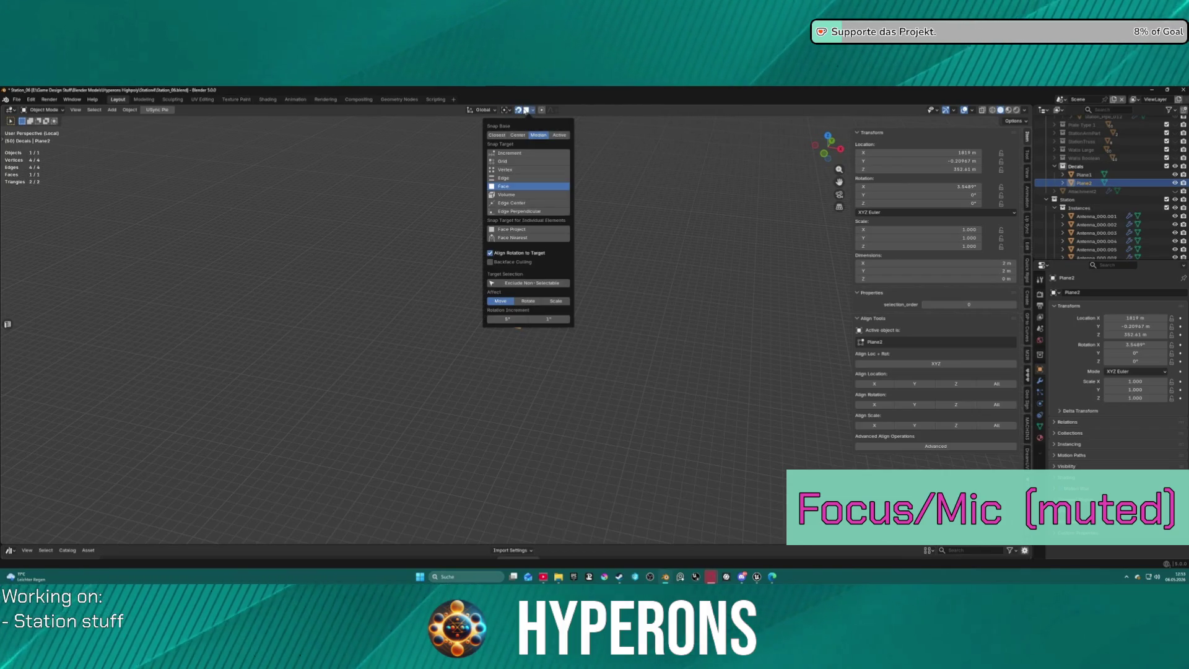
{"action": "left_click", "coordinate": [520, 110]}
{"action": "scroll", "coordinate": [521, 322], "scroll_direction": "up", "scroll_amount": 10}
Scale Plane2 to half along Y, making a 2 m by 1 m rectangle.
{"action": "key", "text": "s"}
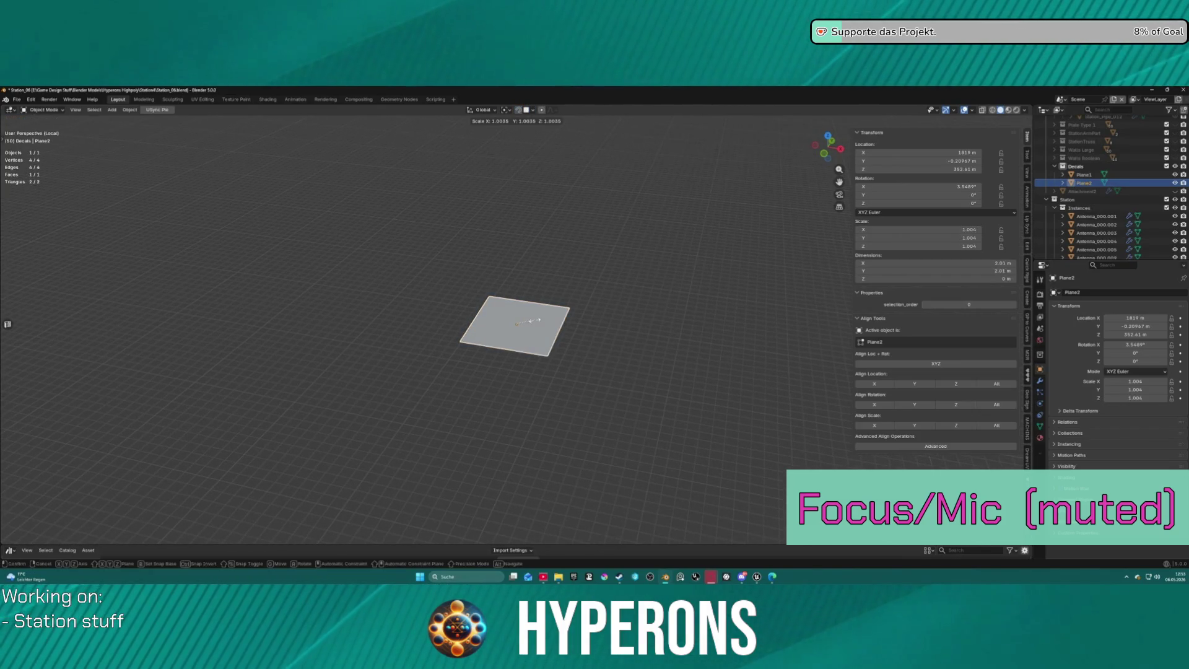
{"action": "key", "text": "x"}
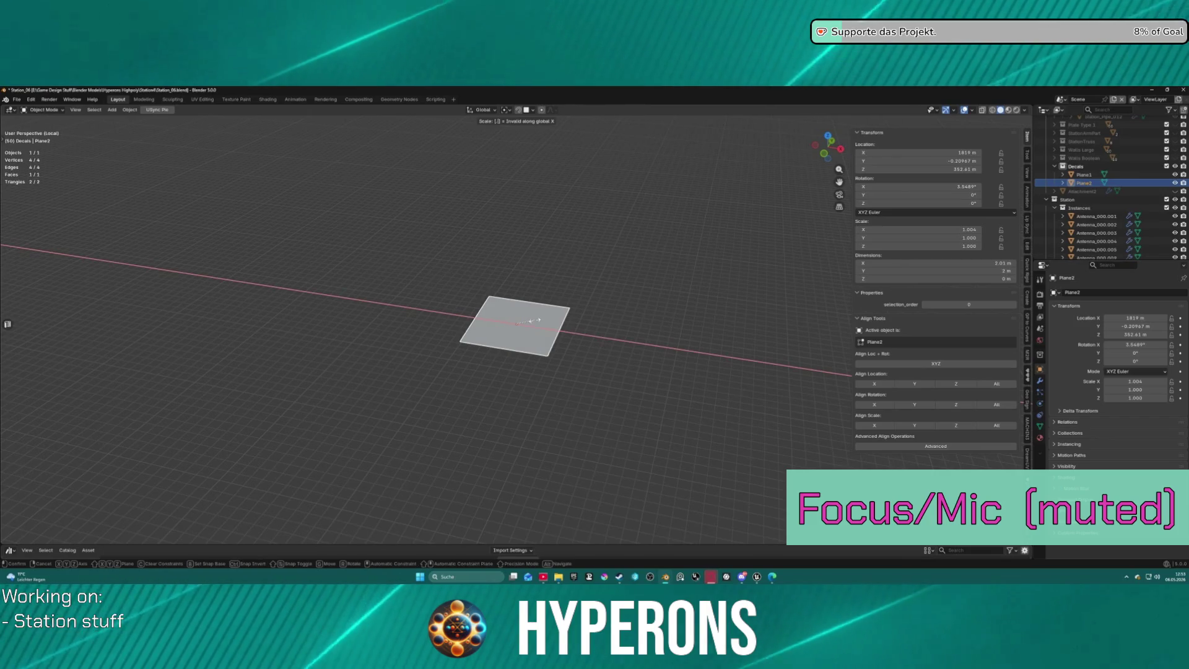
{"action": "key", "text": "y"}
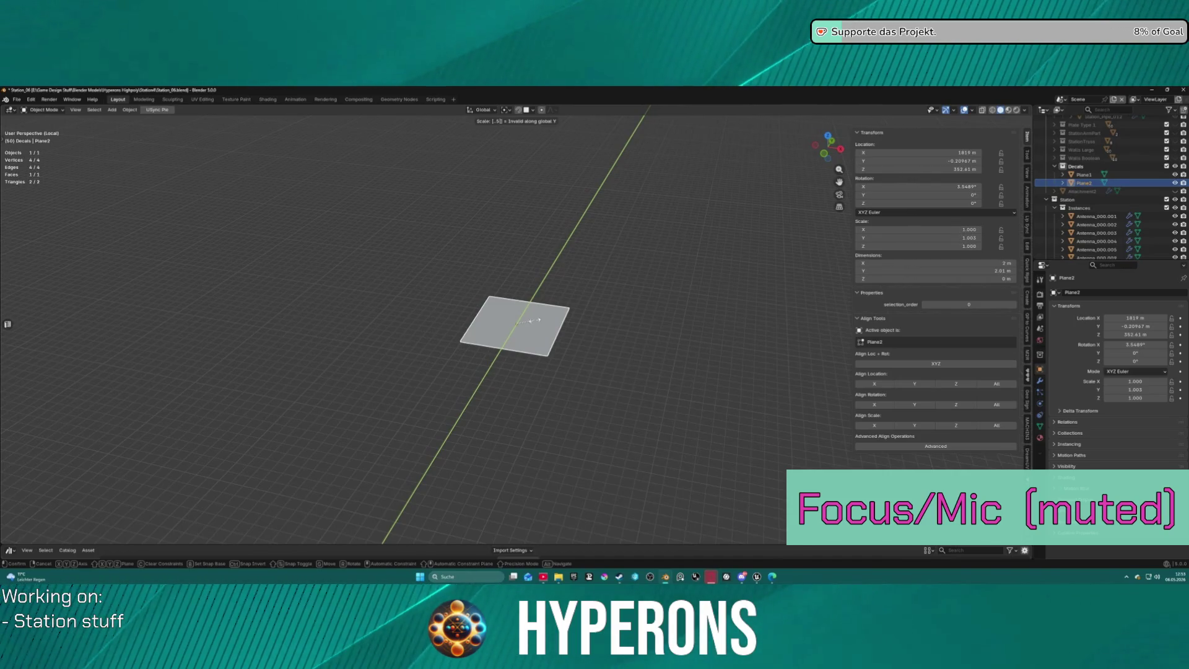
{"action": "key", "text": "Escape"}
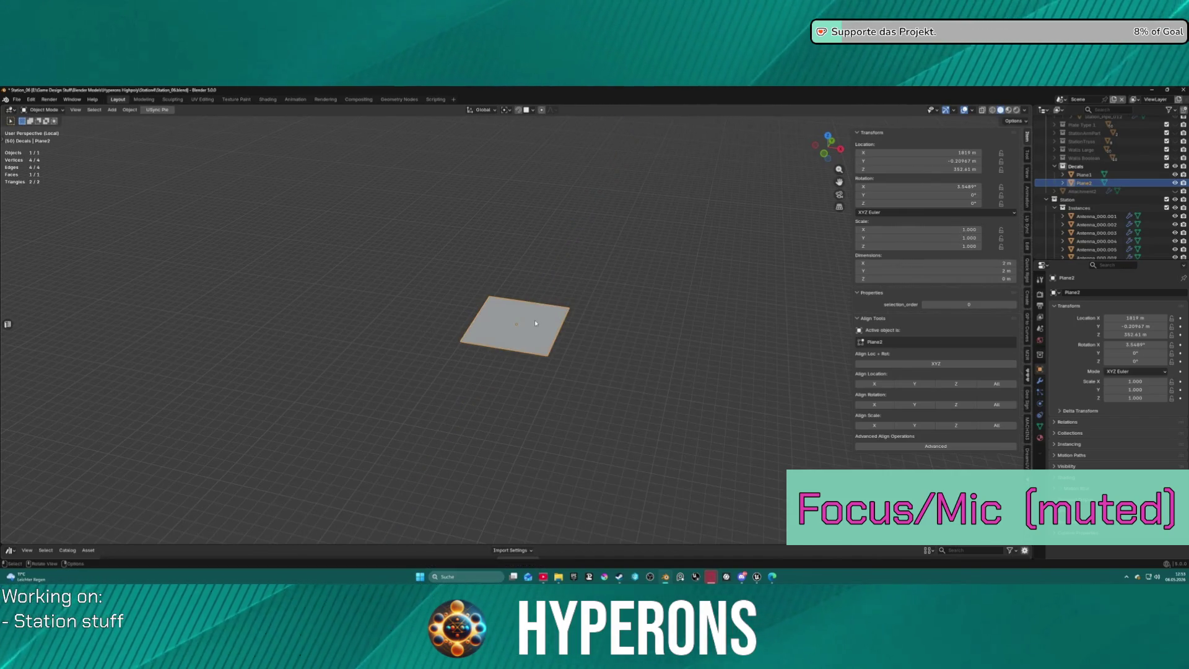
{"action": "key", "text": "s"}
{"action": "key", "text": "y"}
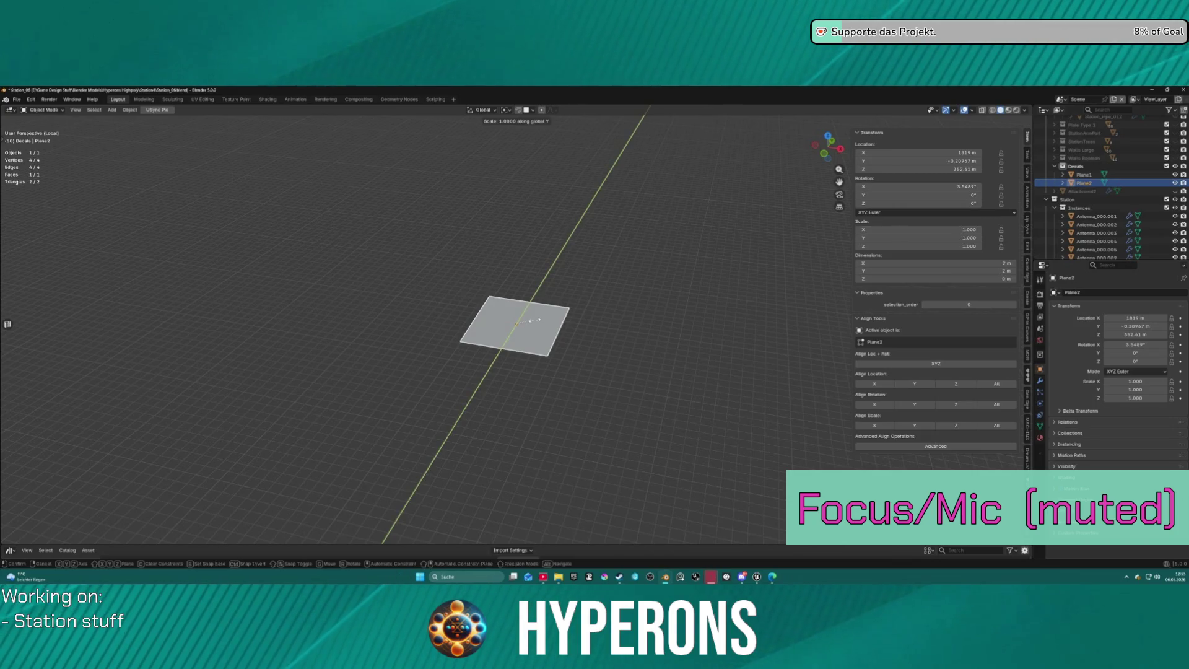
{"action": "left_click", "coordinate": [504, 297]}
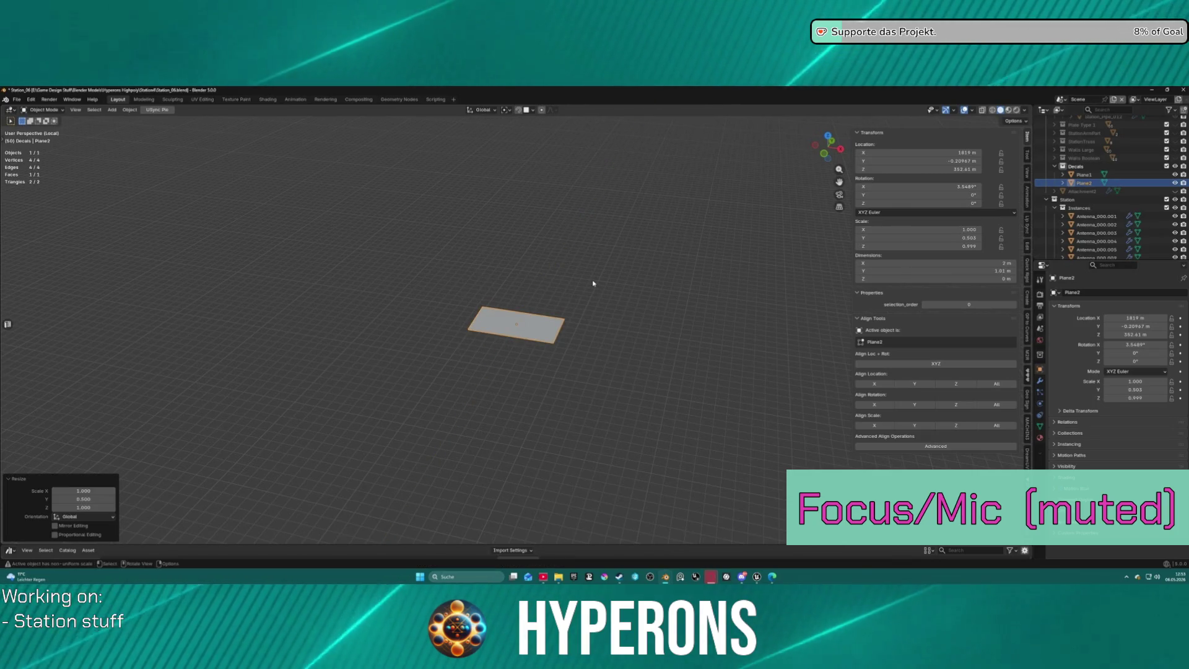
{"action": "scroll", "coordinate": [593, 283], "scroll_direction": "down", "scroll_amount": 4}
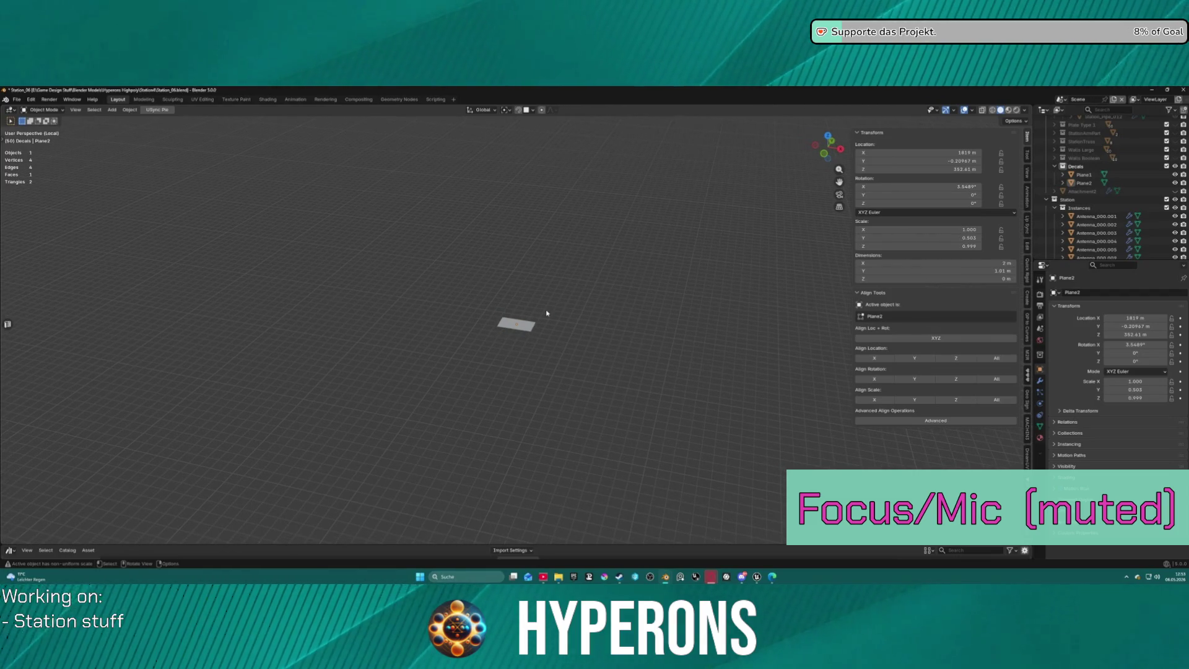
{"action": "left_click", "coordinate": [1091, 183]}
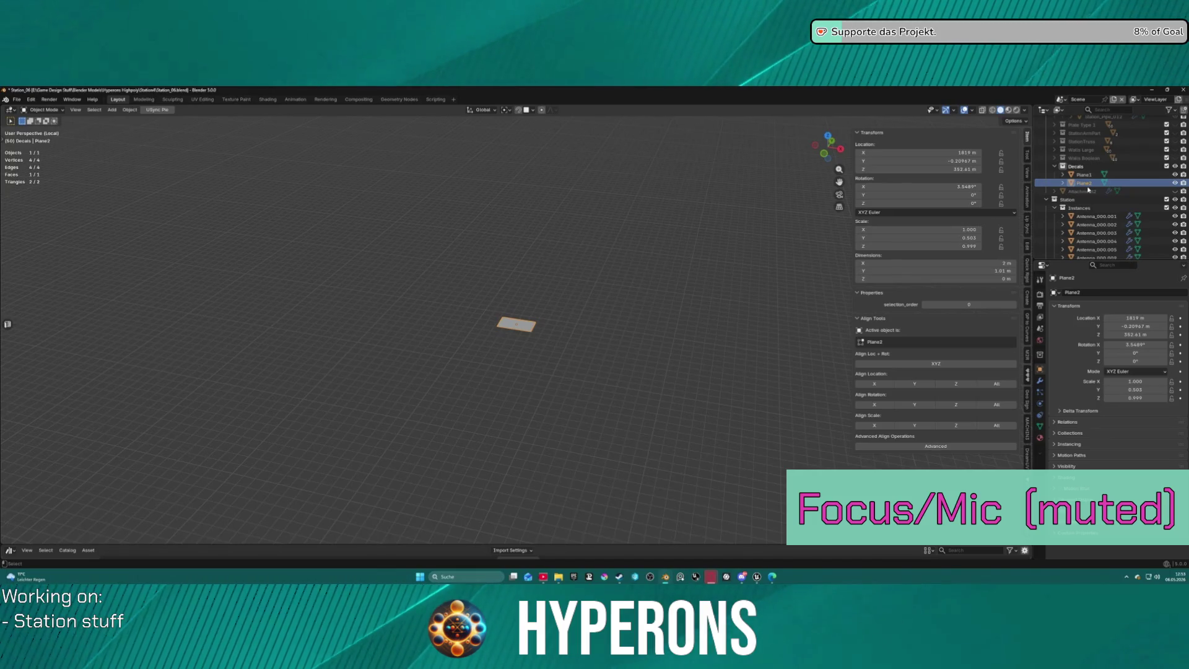
Duplicate Plane2, name the copy Plane3, and isolate it in local view.
{"action": "key", "text": "ctrl+c"}
{"action": "key", "text": "ctrl+v"}
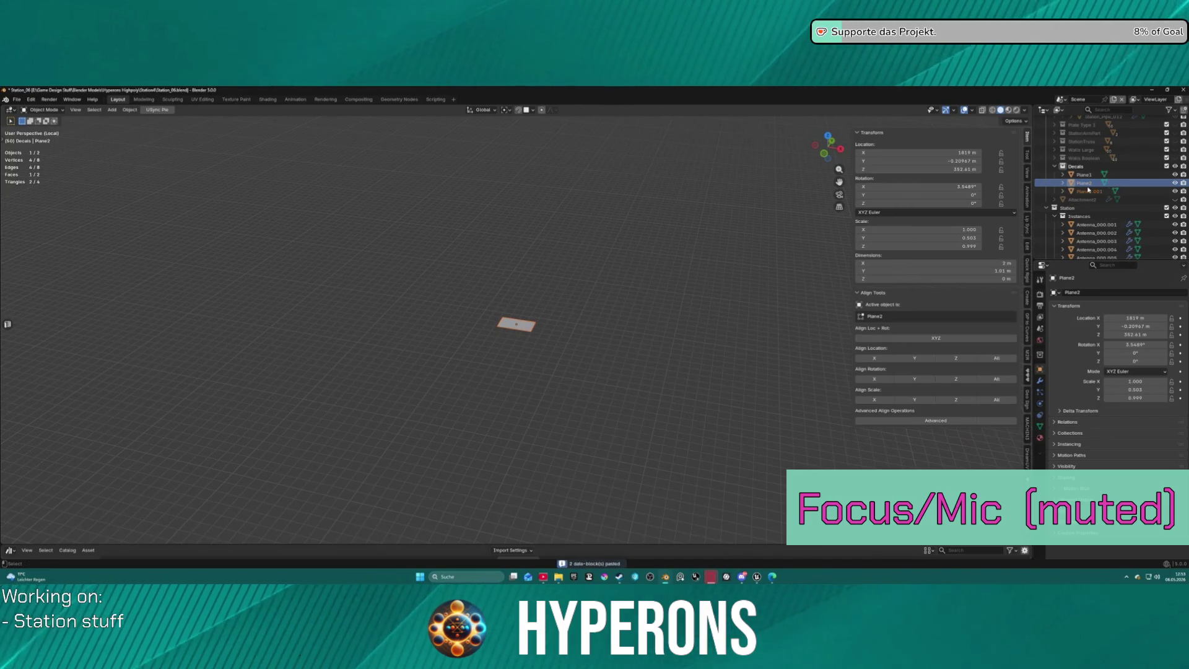
{"action": "key", "text": "F2"}
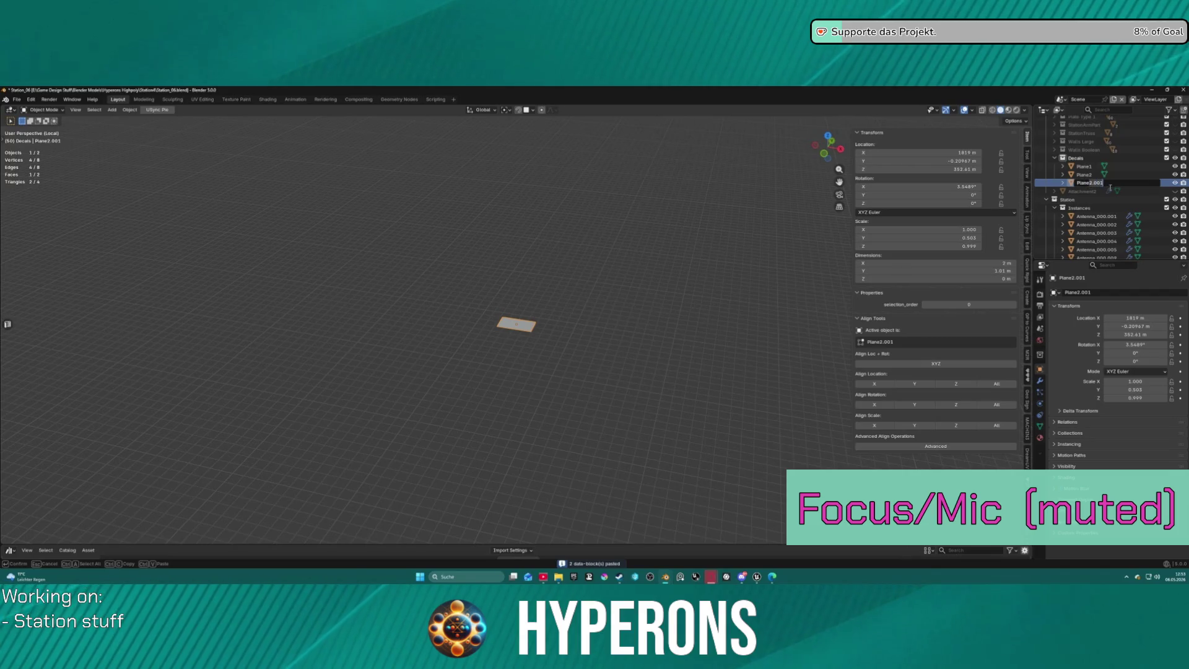
{"action": "left_click", "coordinate": [1117, 183]}
{"action": "type", "text": "3"}
{"action": "key", "text": "Return"}
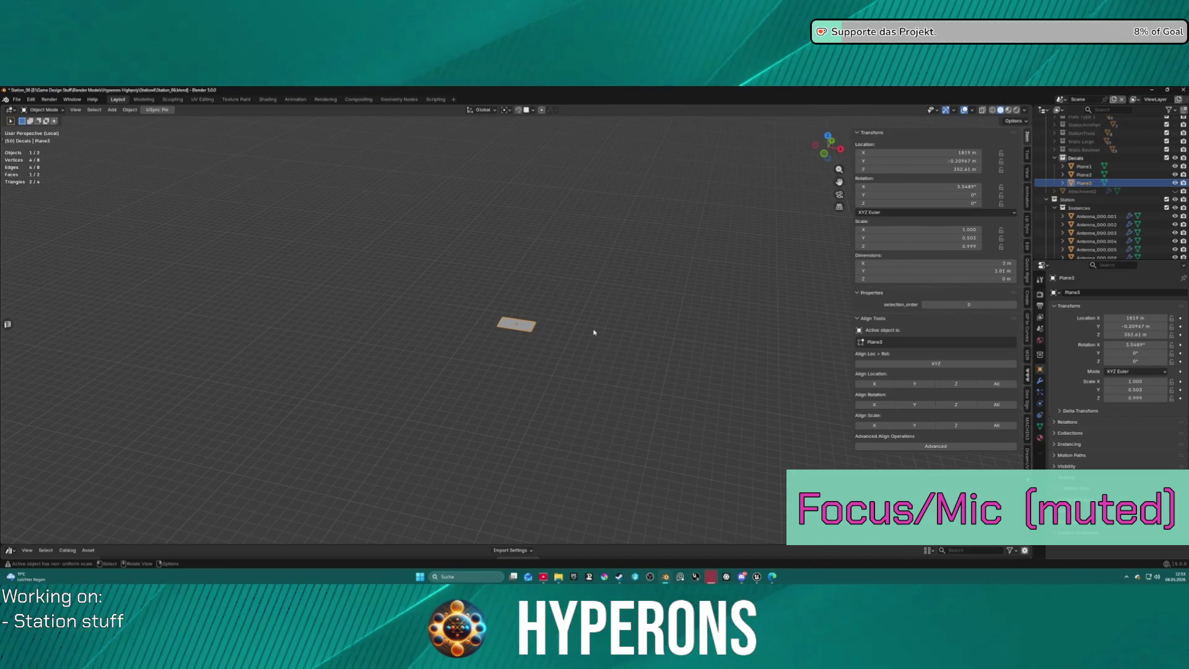
{"action": "key", "text": "KP_Divide"}
{"action": "key", "text": "KP_Divide"}
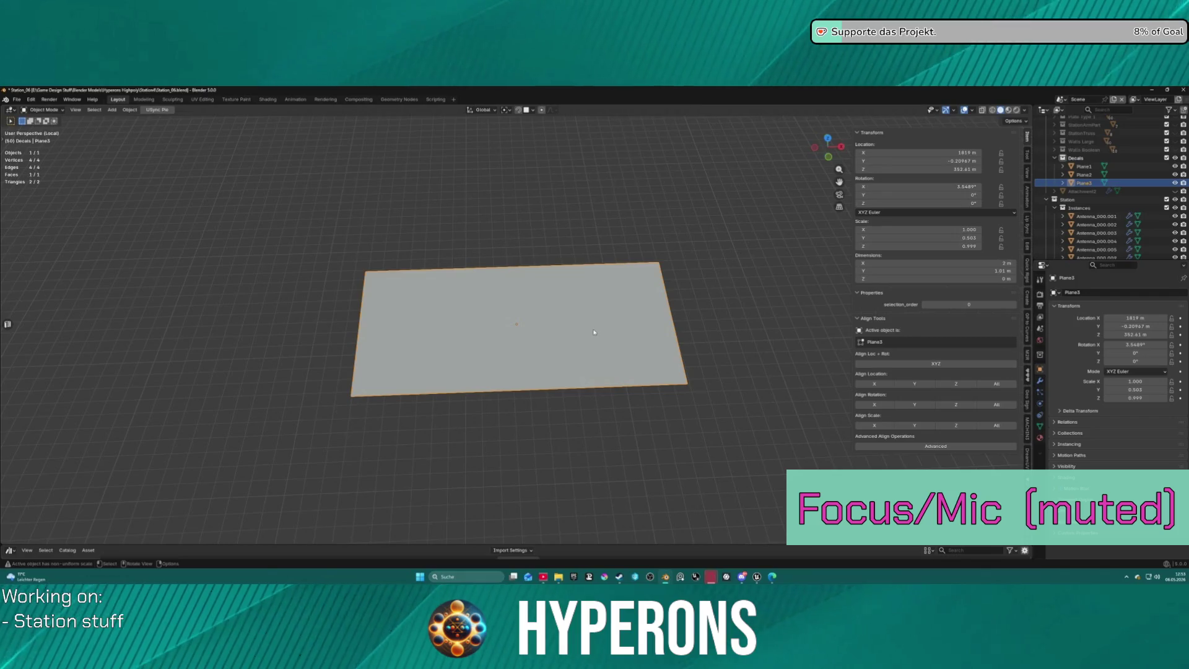
Scale Plane3 by 2 along X to double its length.
{"action": "key", "text": "s"}
{"action": "key", "text": "x"}
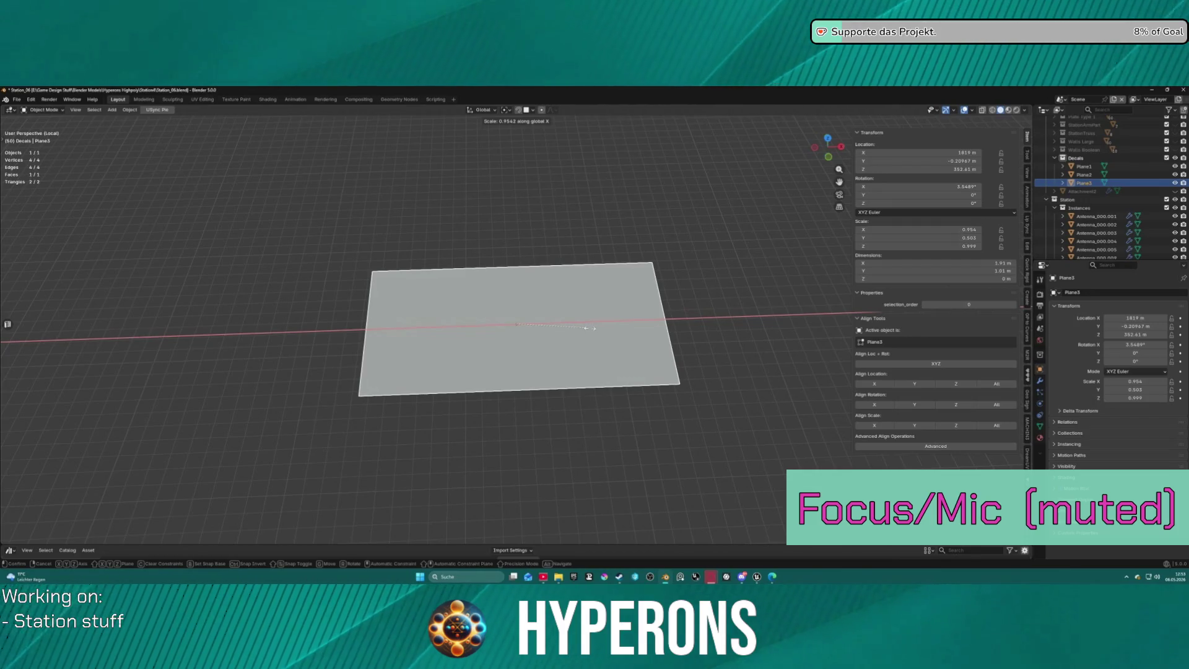
{"action": "type", "text": "2"}
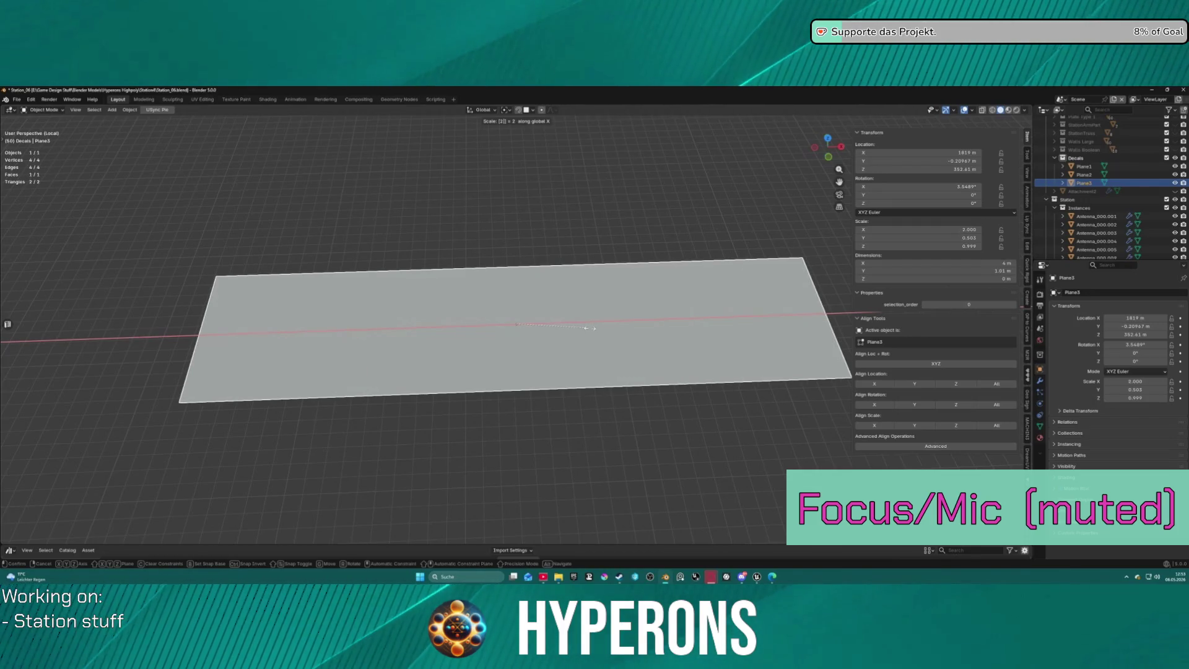
{"action": "key", "text": "Return"}
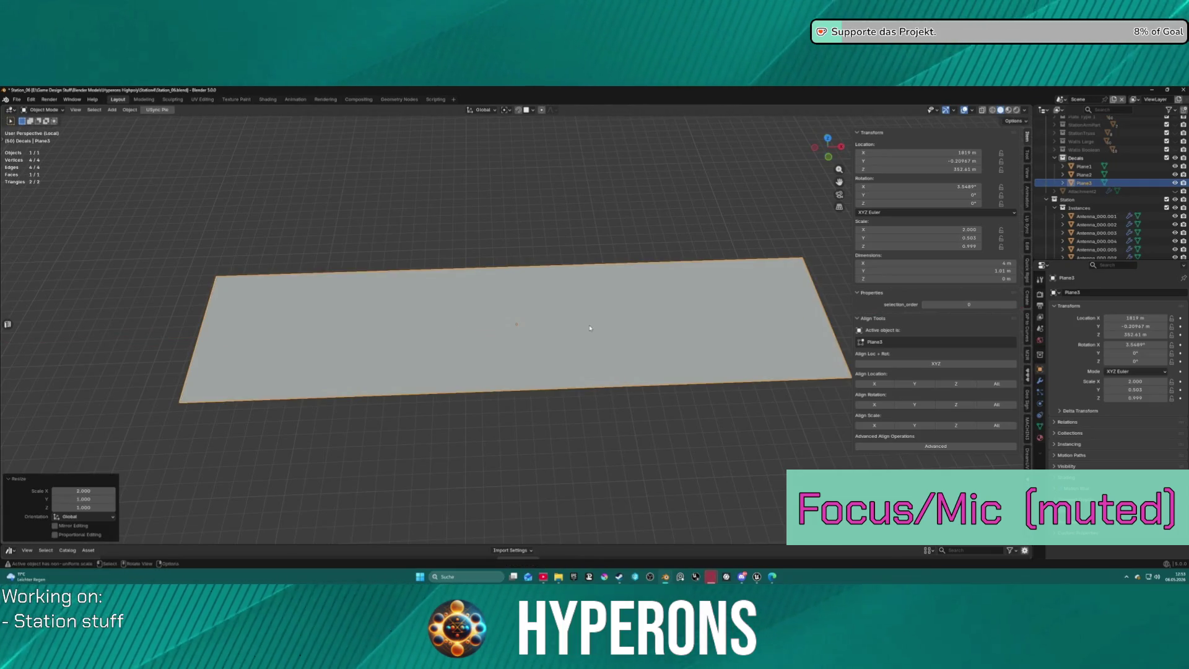
{"action": "scroll", "coordinate": [589, 327], "scroll_direction": "down", "scroll_amount": 10}
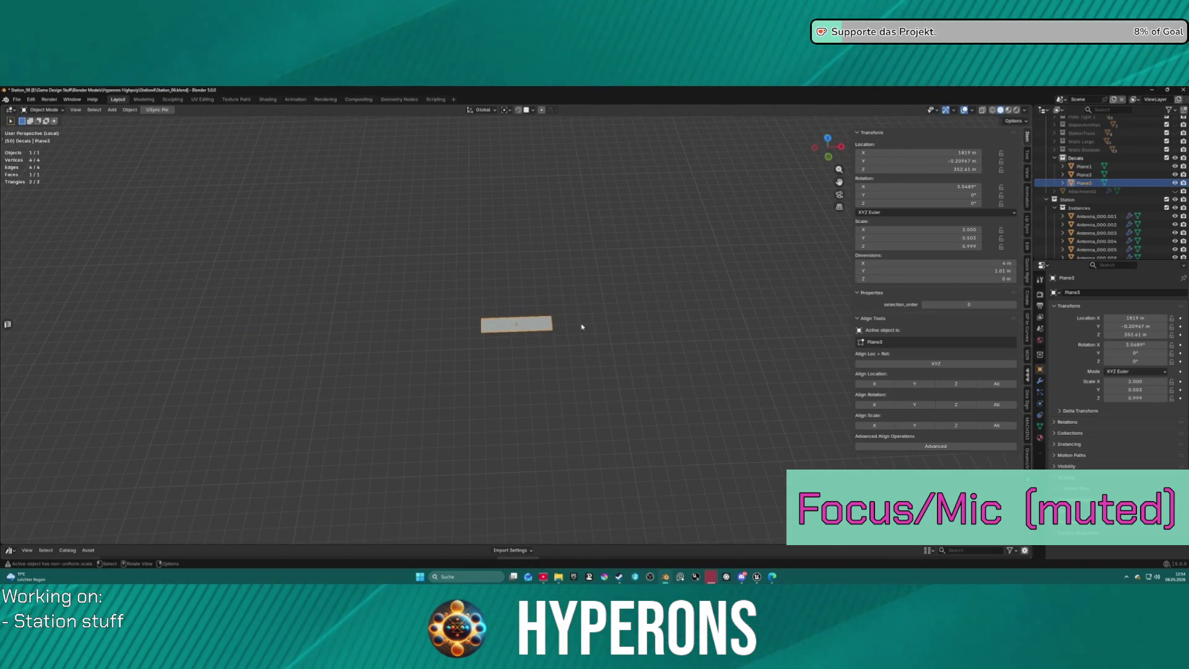
{"action": "left_click", "coordinate": [1084, 166]}
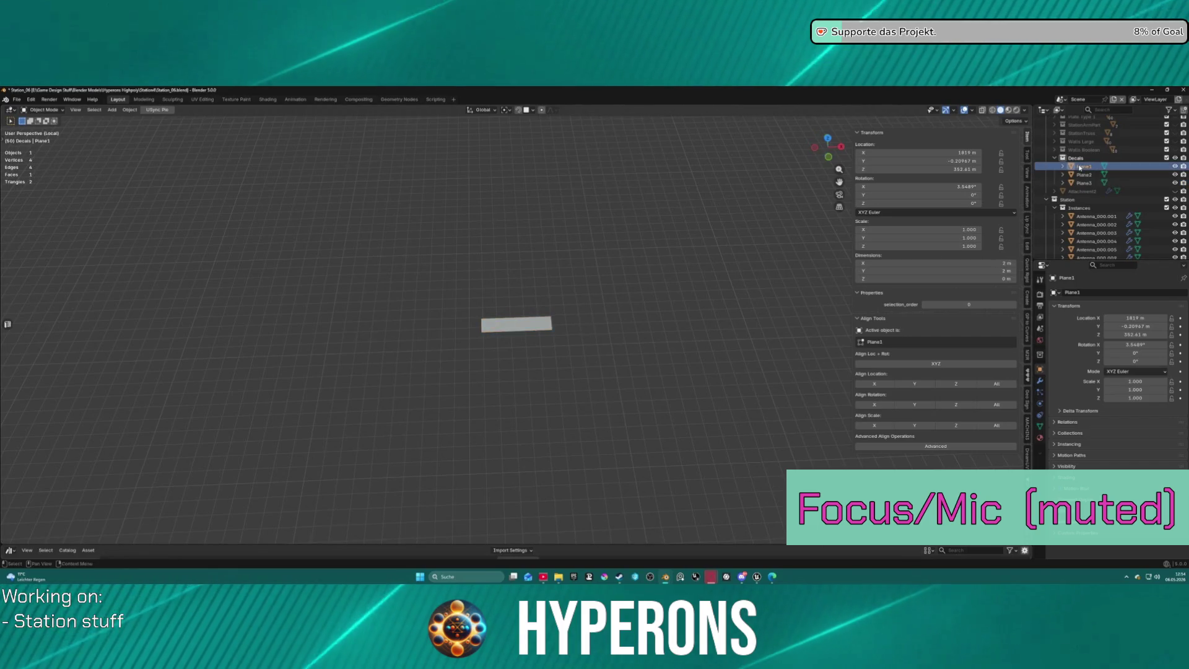
Rename Plane1 to Decal_2x2.
{"action": "double_click", "coordinate": [1085, 166]}
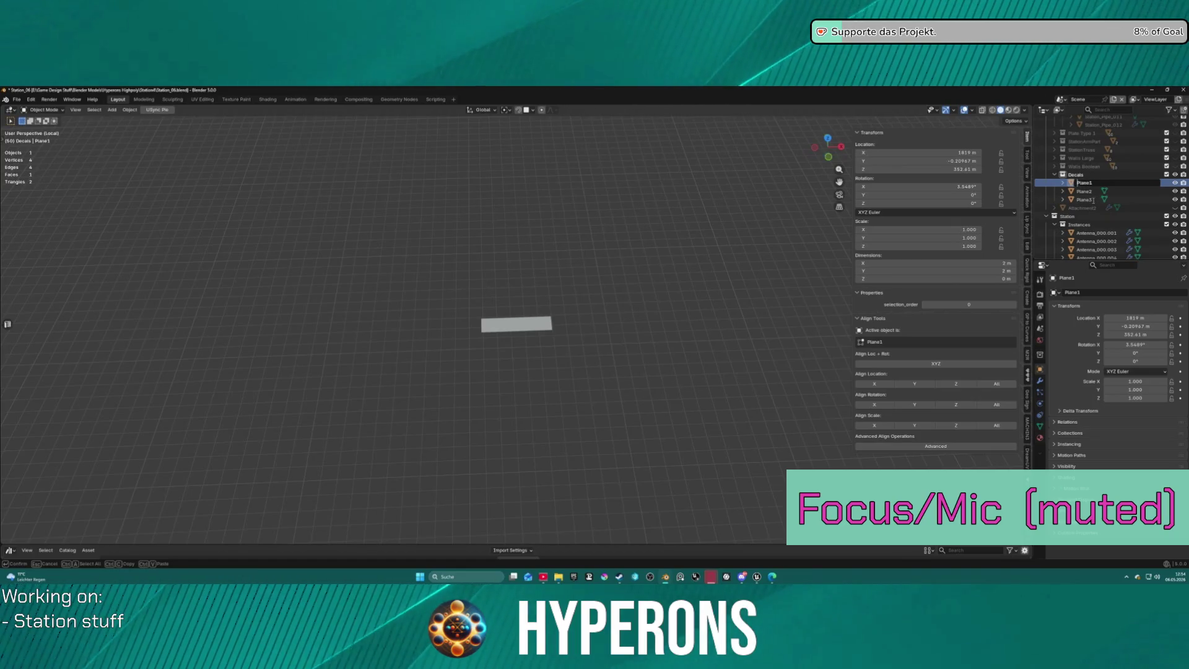
{"action": "type", "text": "Decal"}
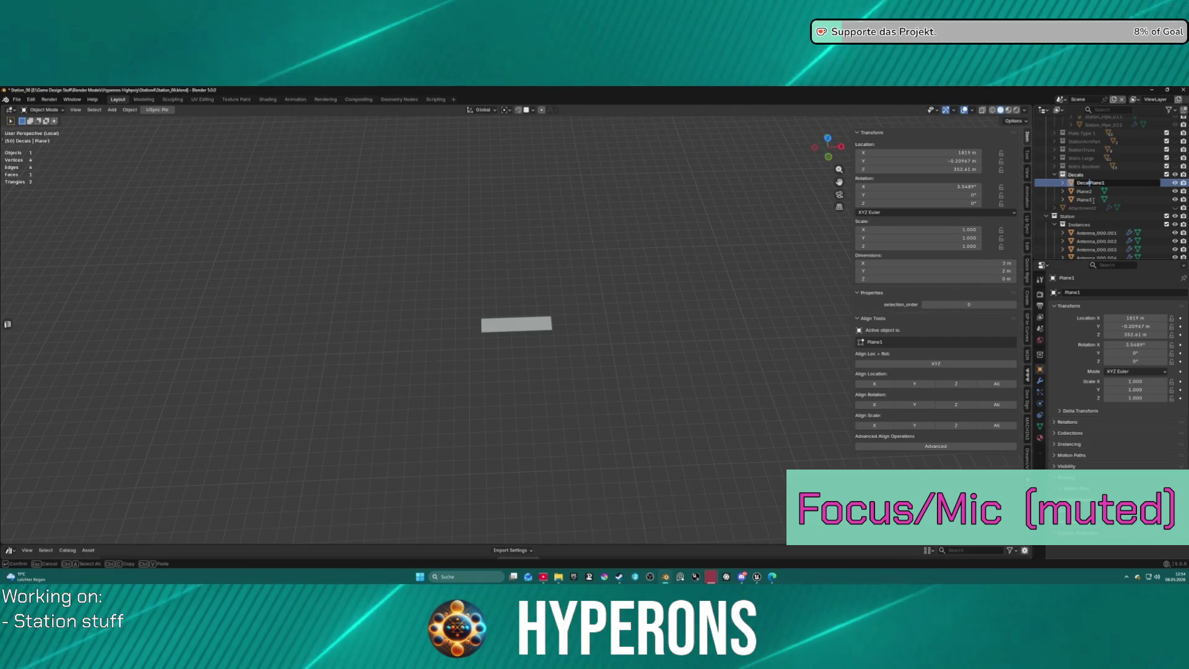
{"action": "type", "text": "_2x2"}
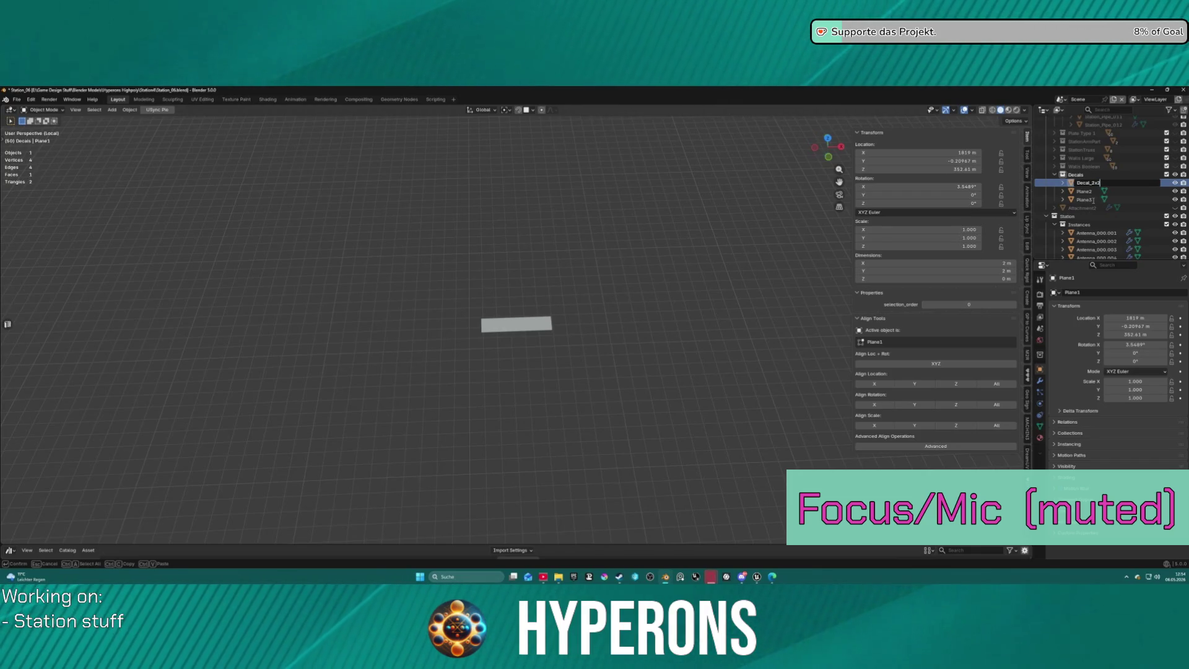
{"action": "key", "text": "Return"}
Rename Plane2 to Decal_2x1 and take Plane3 out of the isolated view.
{"action": "double_click", "coordinate": [1094, 190]}
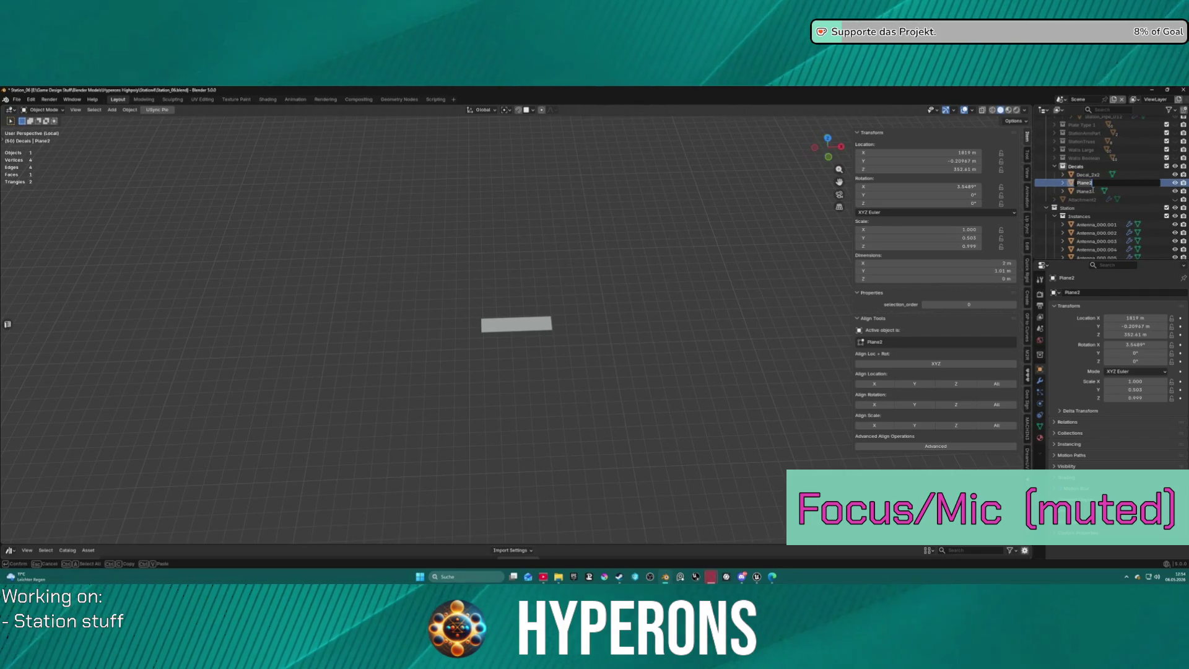
{"action": "type", "text": "Decal_2x1"}
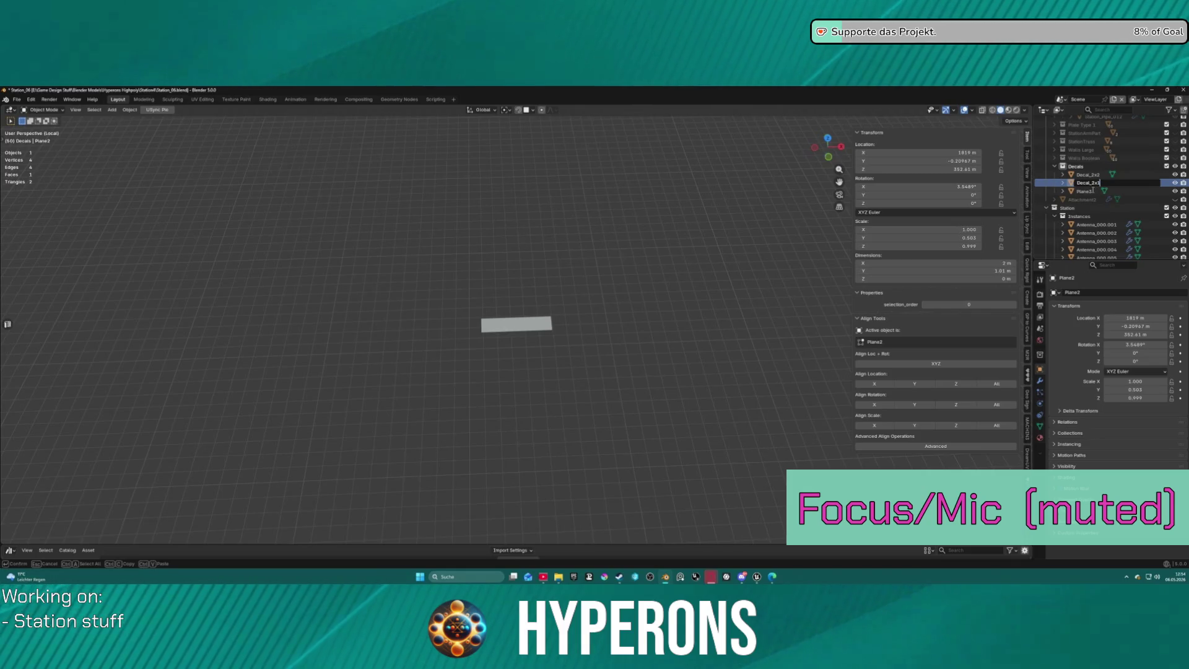
{"action": "key", "text": "Return"}
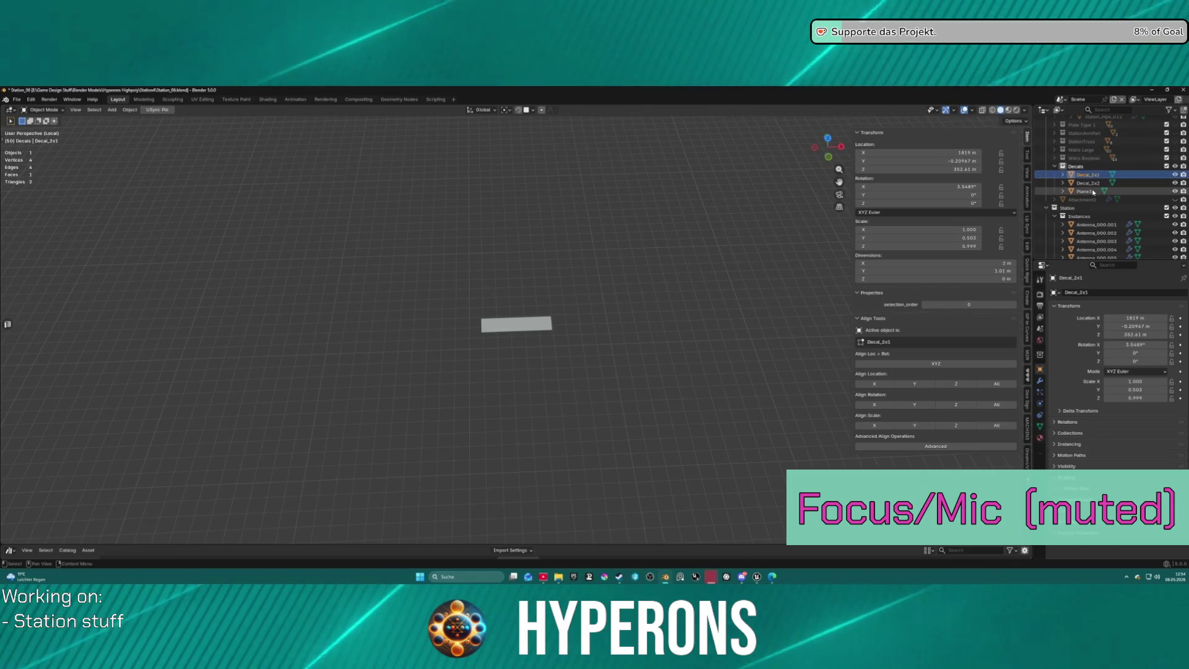
{"action": "left_click", "coordinate": [1094, 192]}
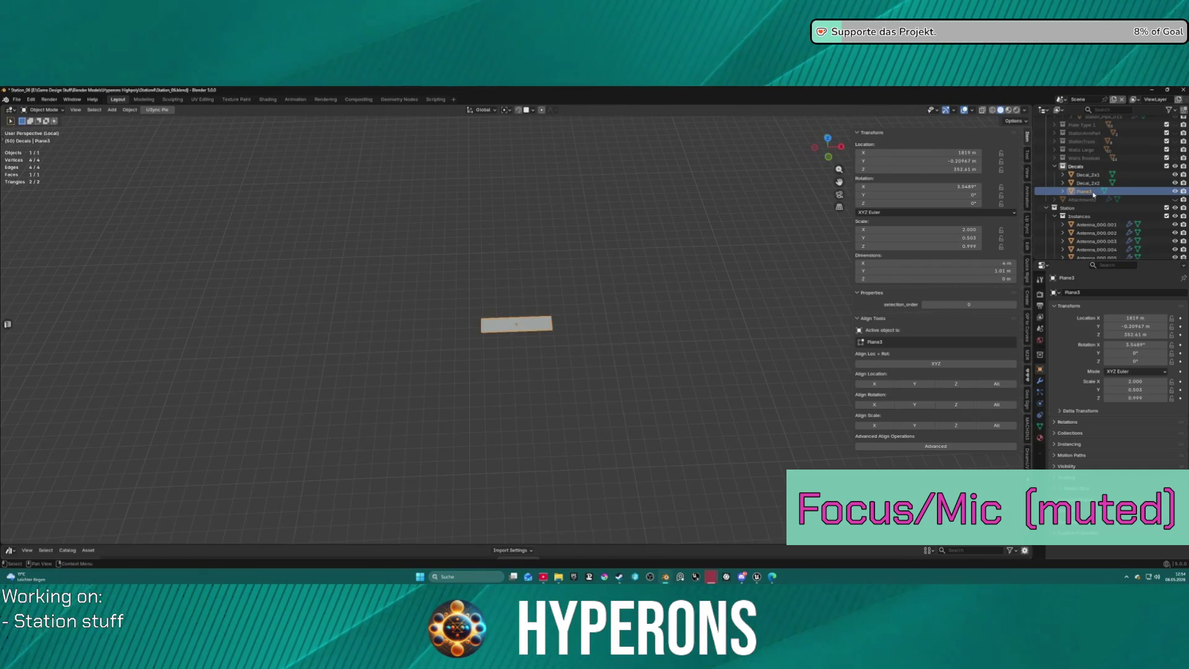
{"action": "key", "text": "e"}
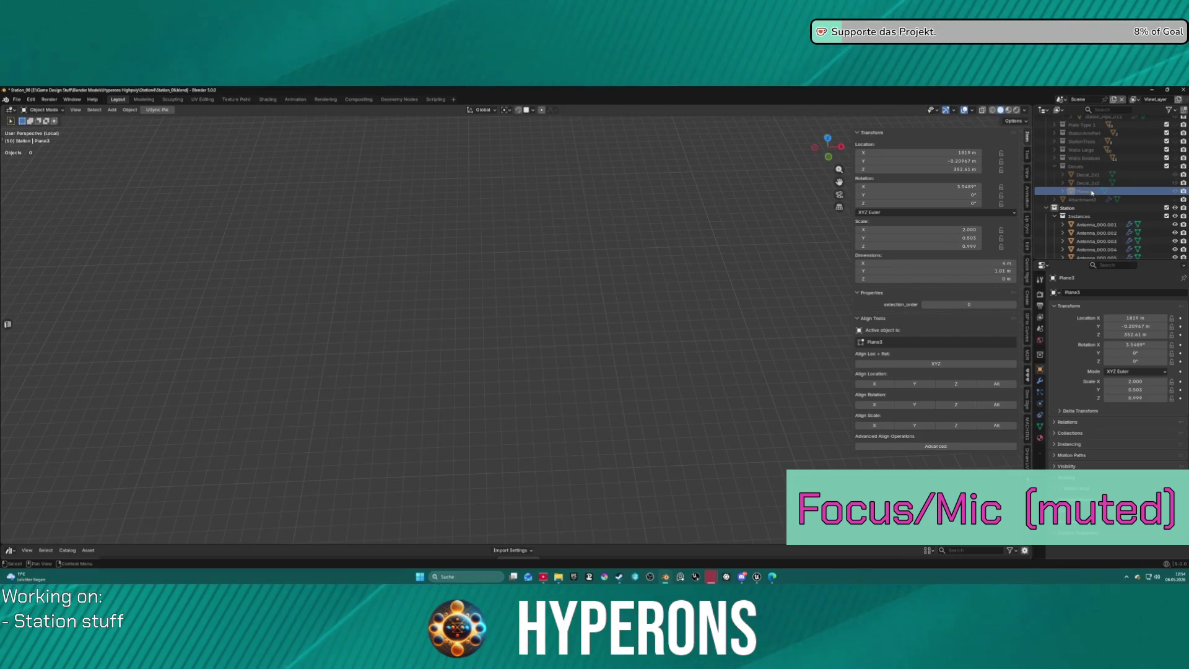
Rename Plane3 to Decal_4x1.
{"action": "double_click", "coordinate": [1087, 192]}
{"action": "type", "text": "Decal4"}
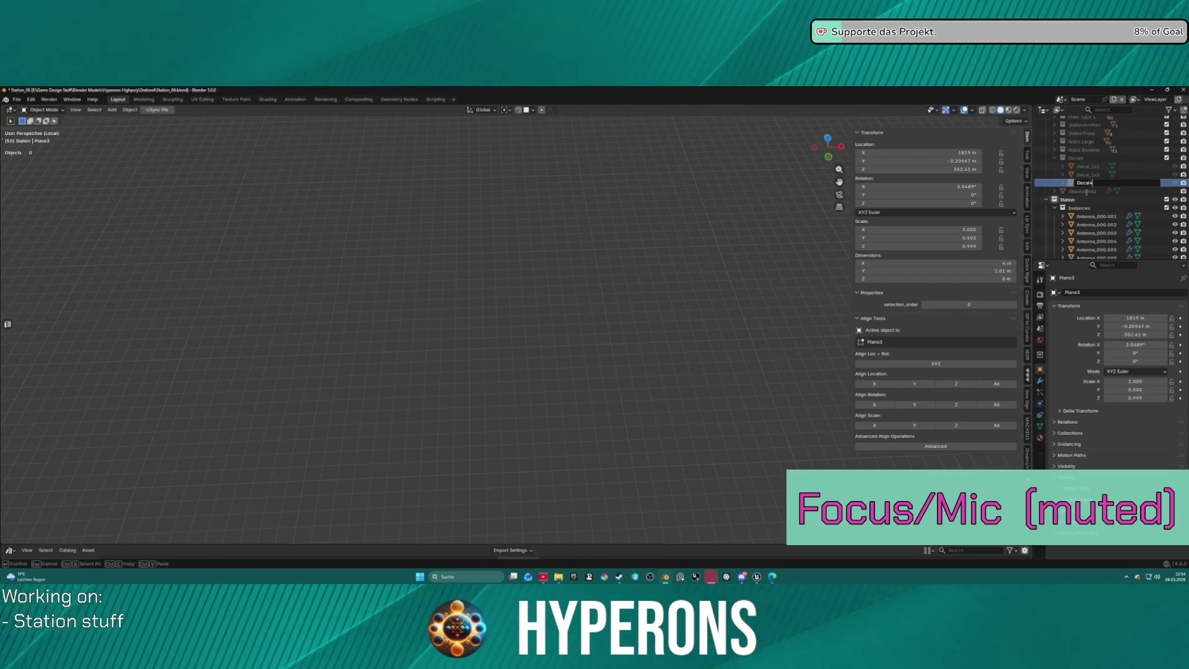
{"action": "type", "text": "x1"}
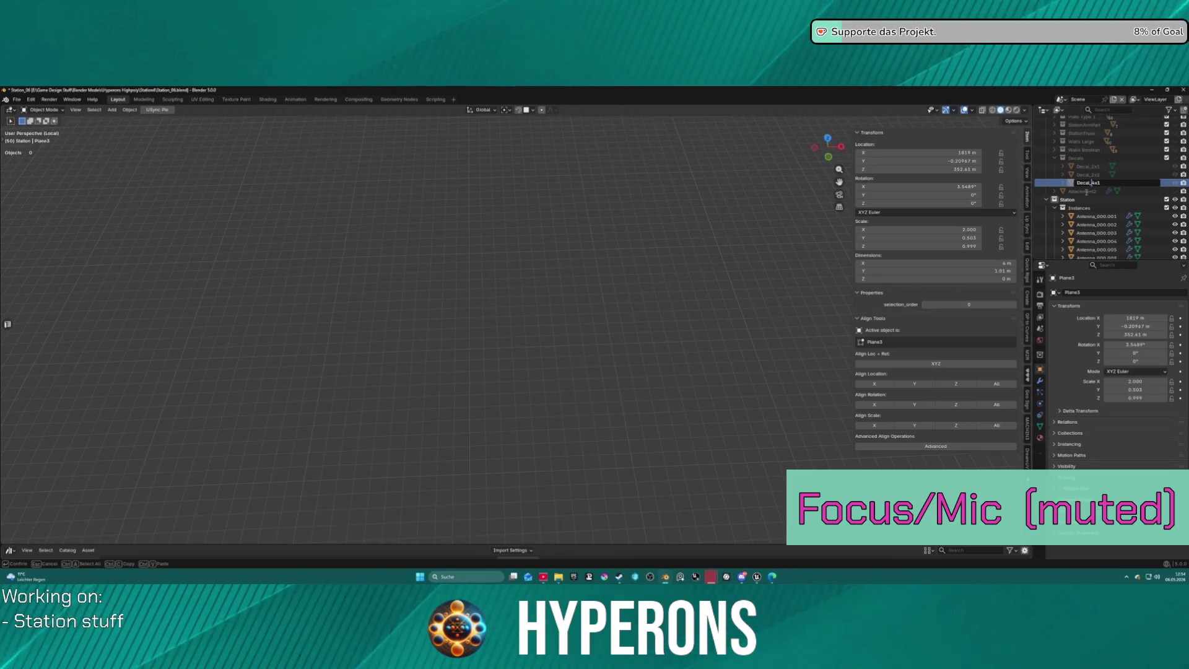
{"action": "key", "text": "Return"}
Paste a copy of Decal_2x2 and move Decal_2x2.001 into the Decals collection.
{"action": "left_click", "coordinate": [1090, 175]}
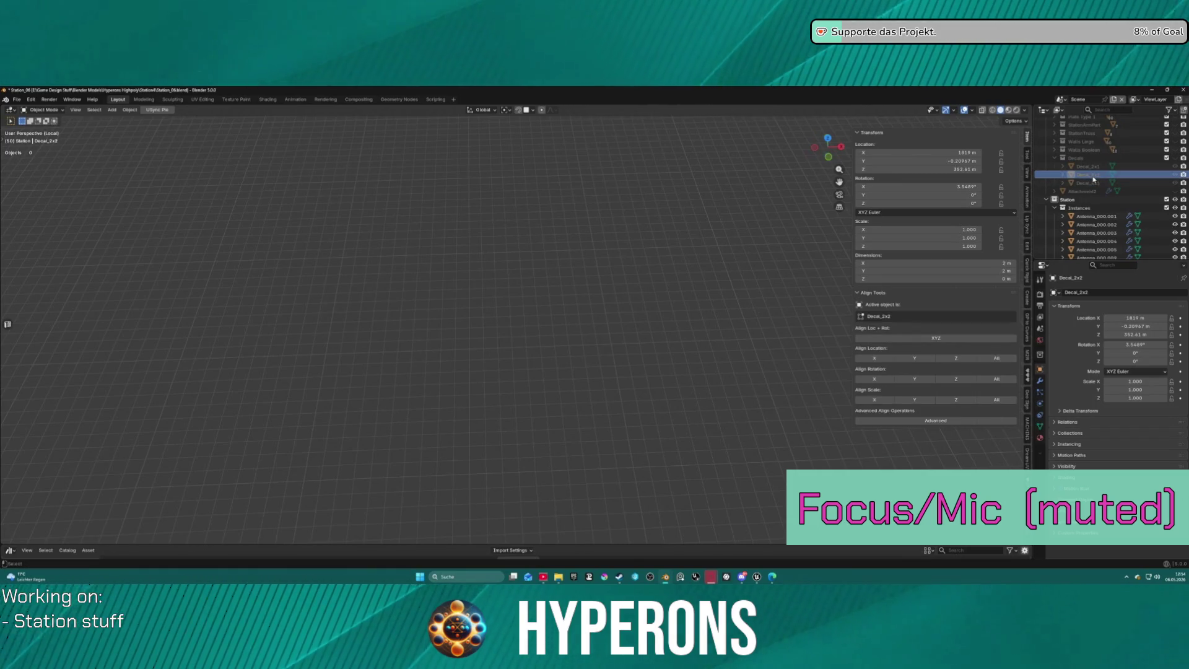
{"action": "key", "text": "ctrl+v"}
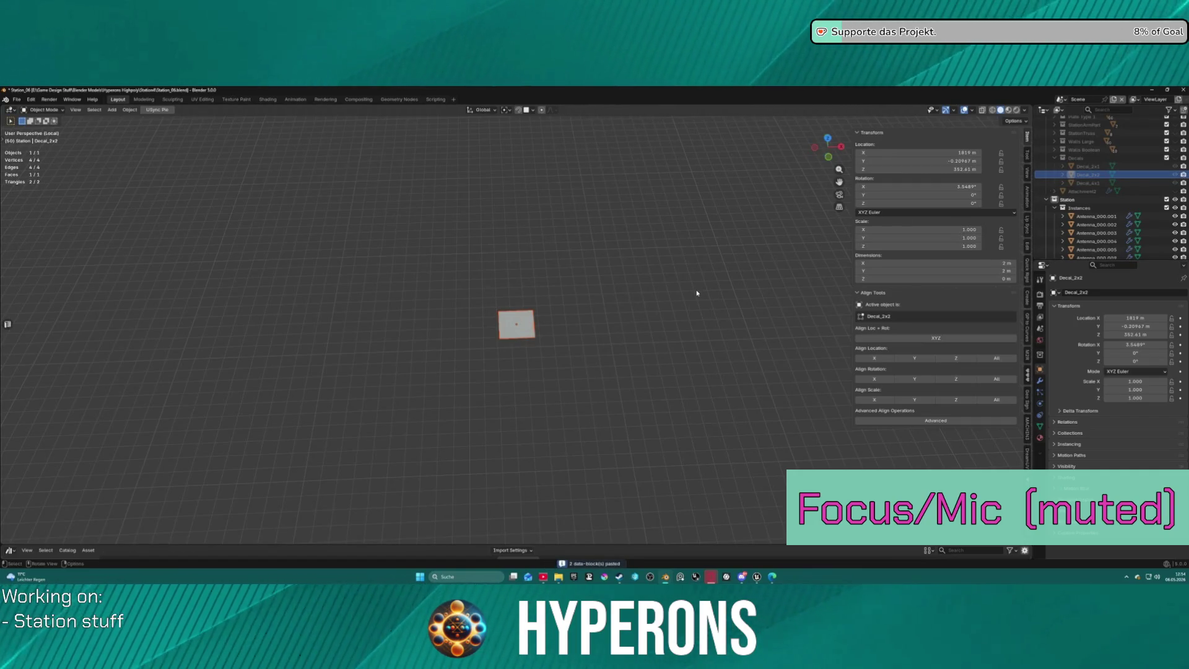
{"action": "scroll", "coordinate": [1112, 182], "scroll_direction": "down", "scroll_amount": 10}
{"action": "scroll", "coordinate": [1111, 181], "scroll_direction": "down", "scroll_amount": 10}
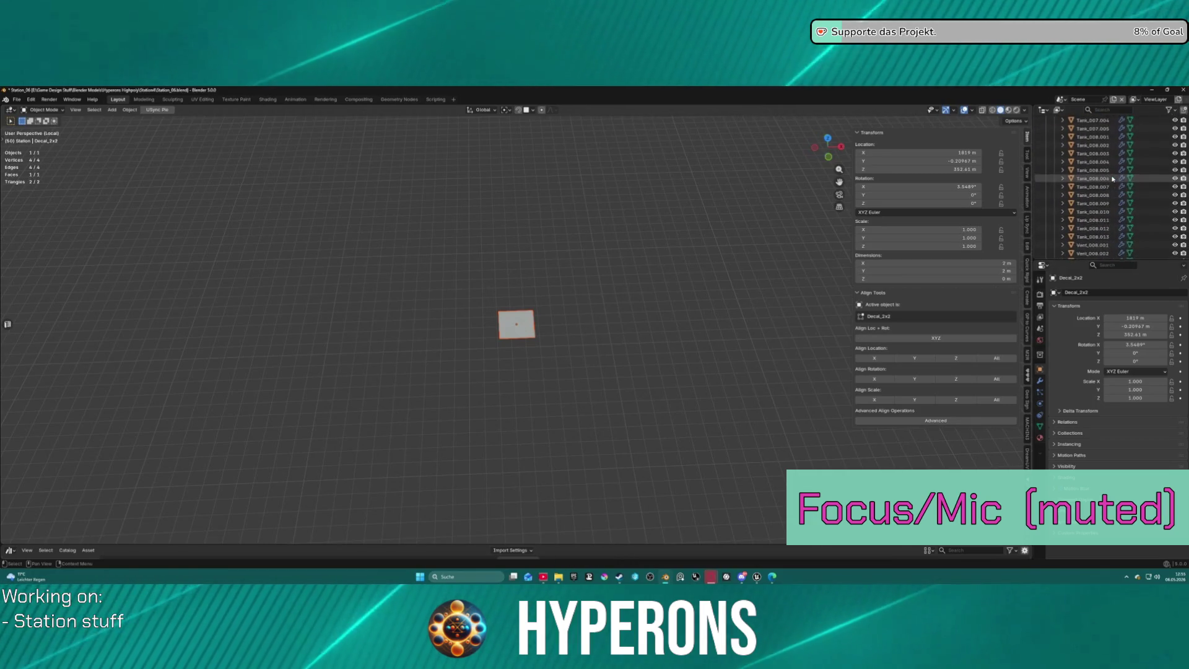
{"action": "scroll", "coordinate": [1113, 180], "scroll_direction": "up", "scroll_amount": 5}
{"action": "mouse_move", "coordinate": [1106, 205]}
{"action": "left_mouse_down"}
{"action": "mouse_move", "coordinate": [1097, 142]}
{"action": "mouse_move", "coordinate": [1095, 182]}
{"action": "left_mouse_up"}
{"action": "scroll", "coordinate": [1157, 159], "scroll_direction": "up", "scroll_amount": 2}
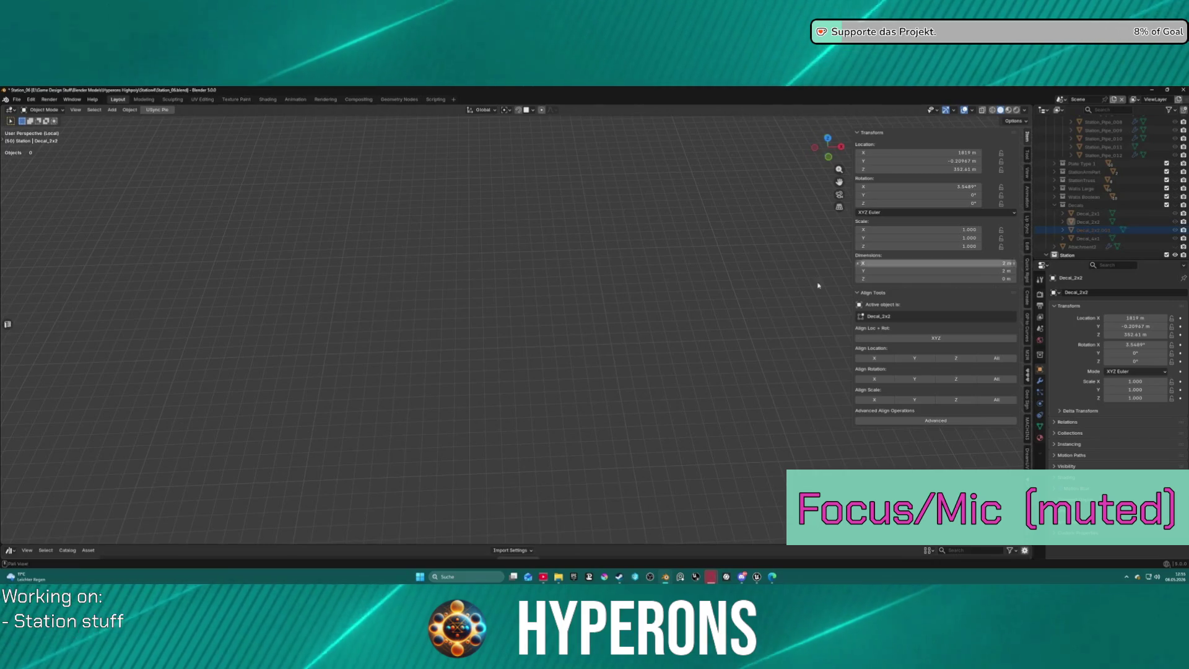
Leave local view, collapse the Pipes collection, and hide and exclude the Decals collection.
{"action": "key", "text": "KP_Divide"}
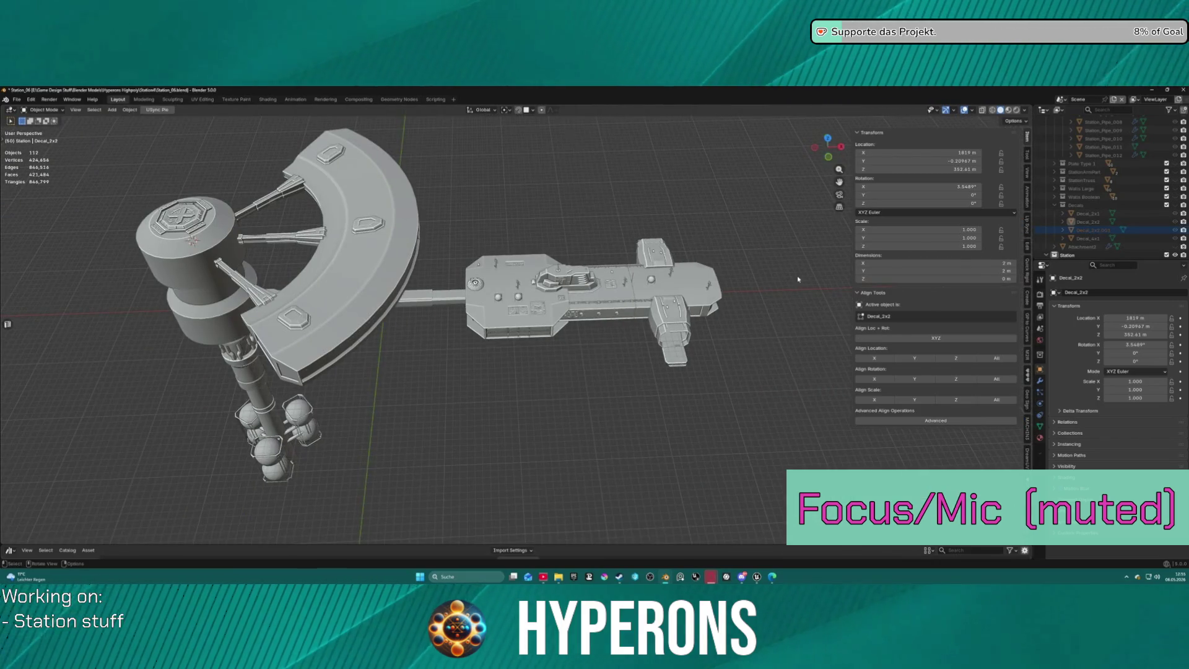
{"action": "scroll", "coordinate": [1163, 173], "scroll_direction": "down", "scroll_amount": 10}
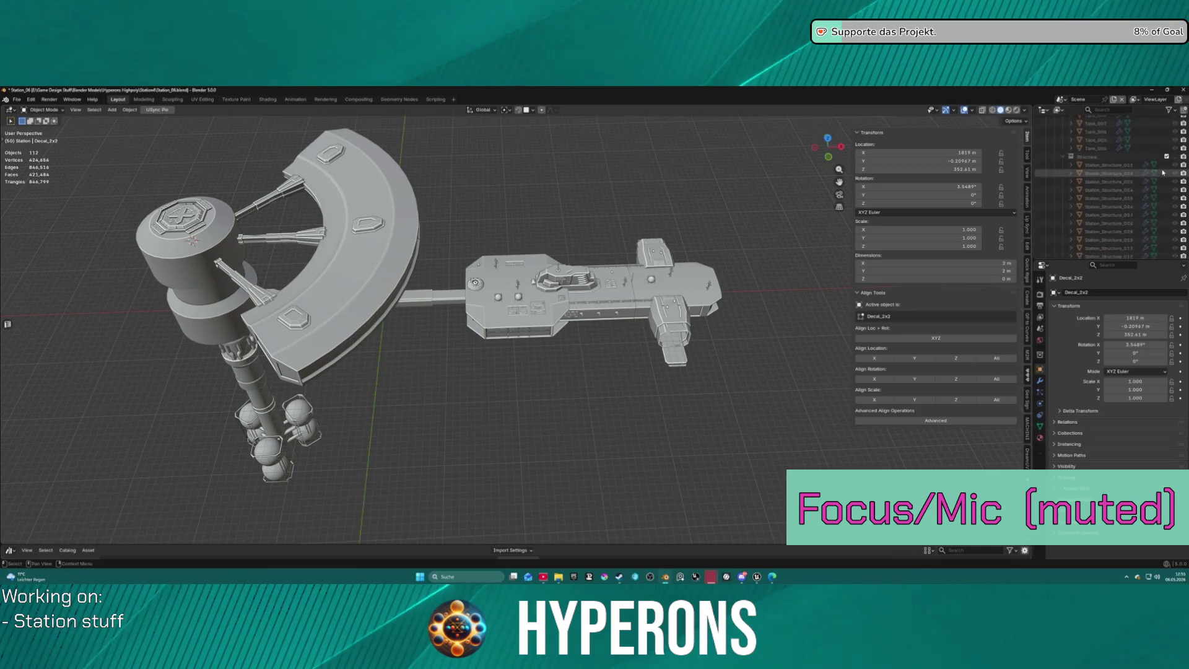
{"action": "scroll", "coordinate": [1165, 167], "scroll_direction": "up", "scroll_amount": 10}
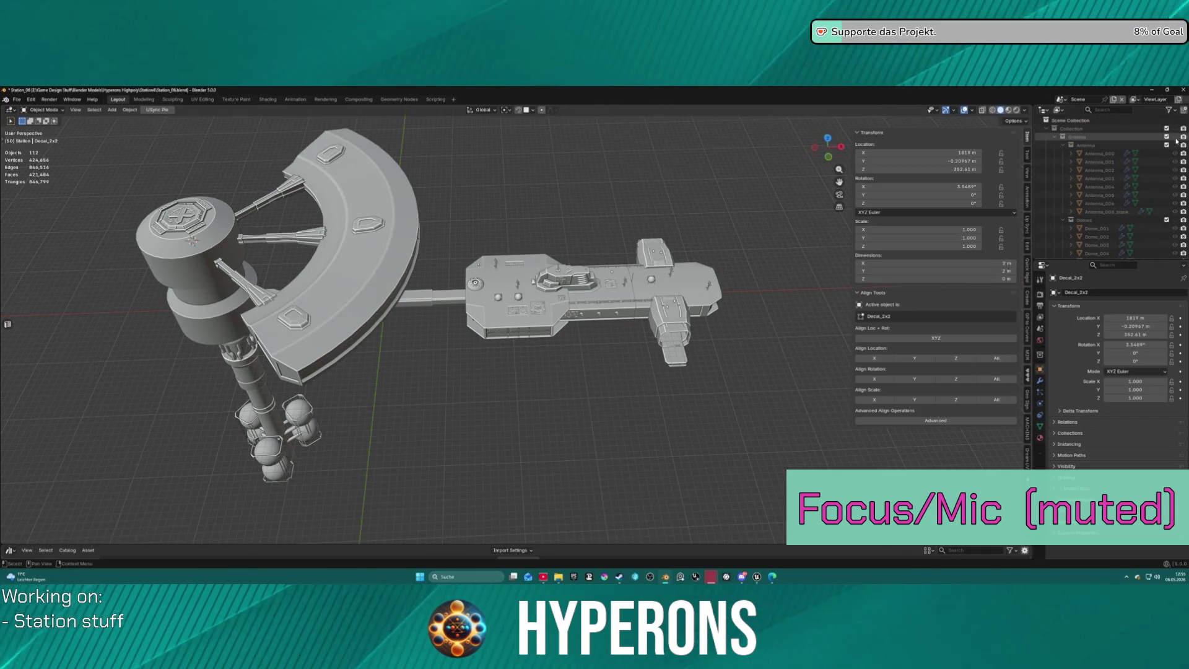
{"action": "scroll", "coordinate": [1098, 199], "scroll_direction": "down", "scroll_amount": 10}
{"action": "scroll", "coordinate": [1099, 199], "scroll_direction": "down", "scroll_amount": 10}
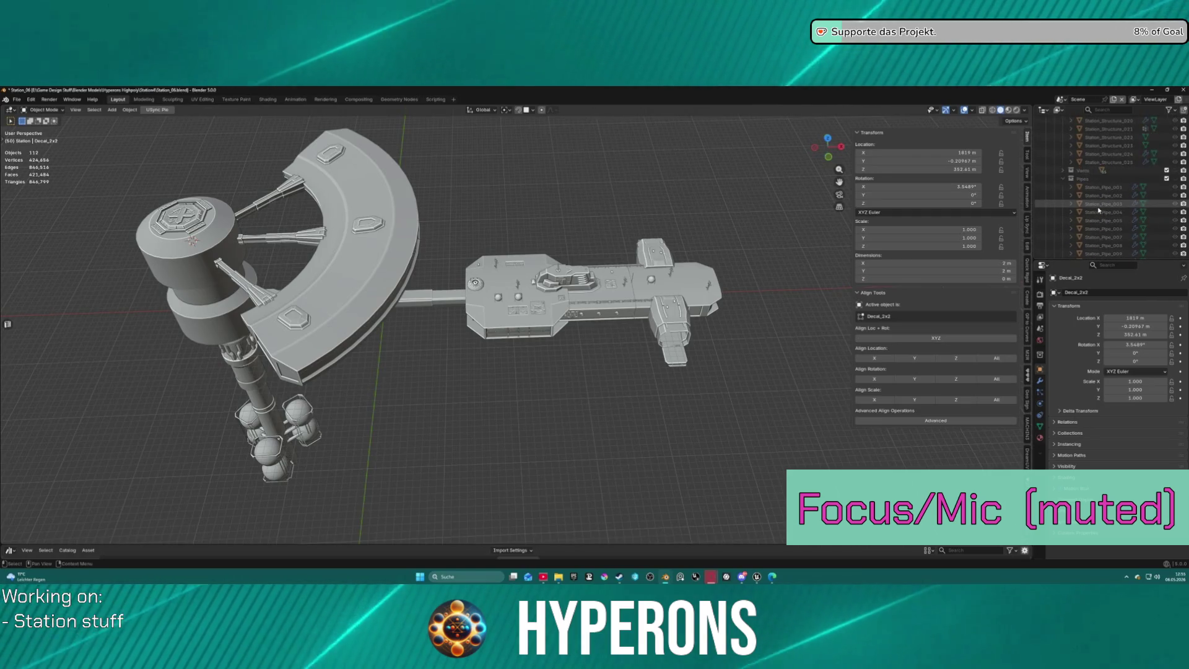
{"action": "scroll", "coordinate": [1078, 192], "scroll_direction": "down", "scroll_amount": 1}
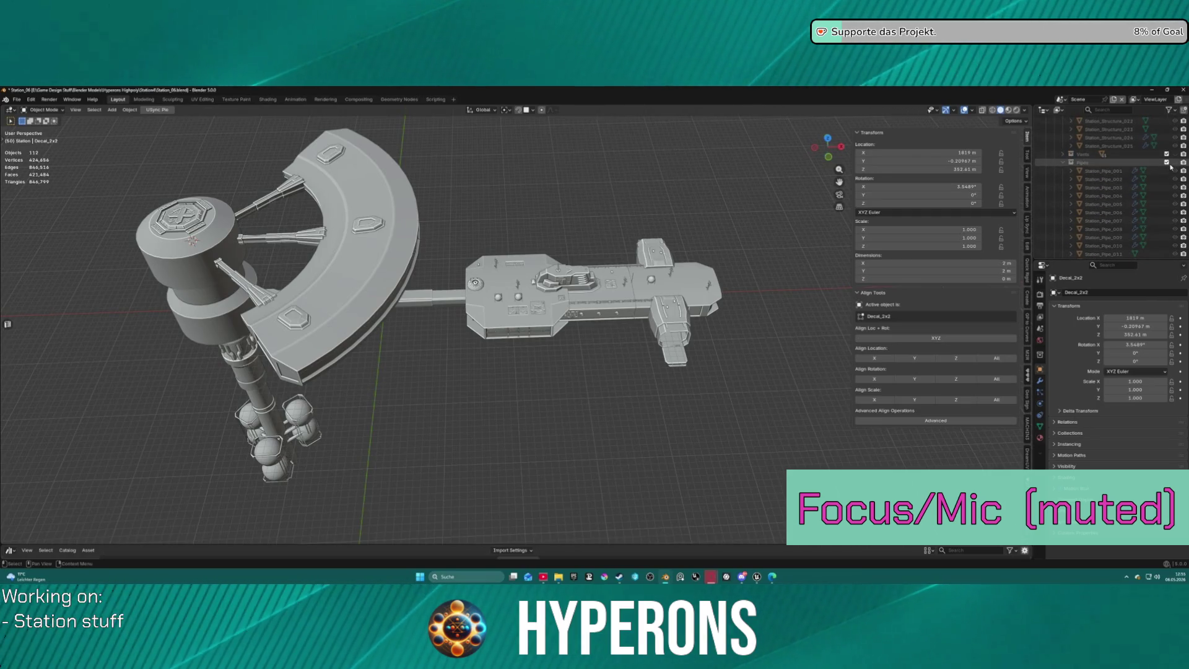
{"action": "left_click", "coordinate": [1063, 162]}
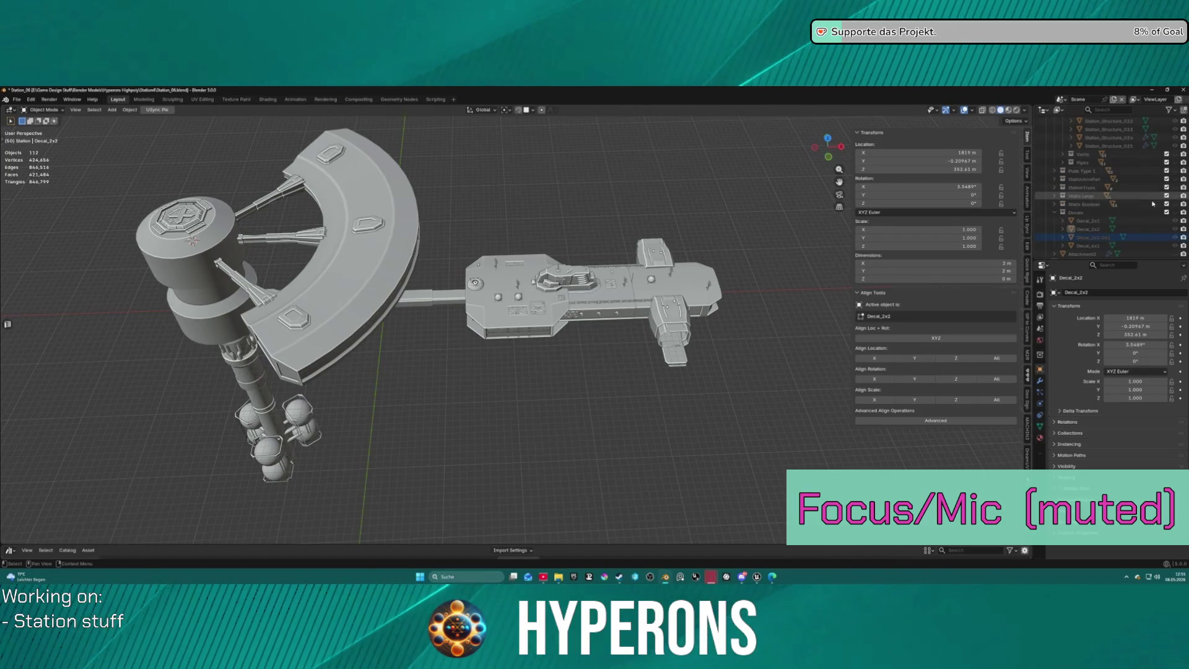
{"action": "left_click", "coordinate": [1176, 212]}
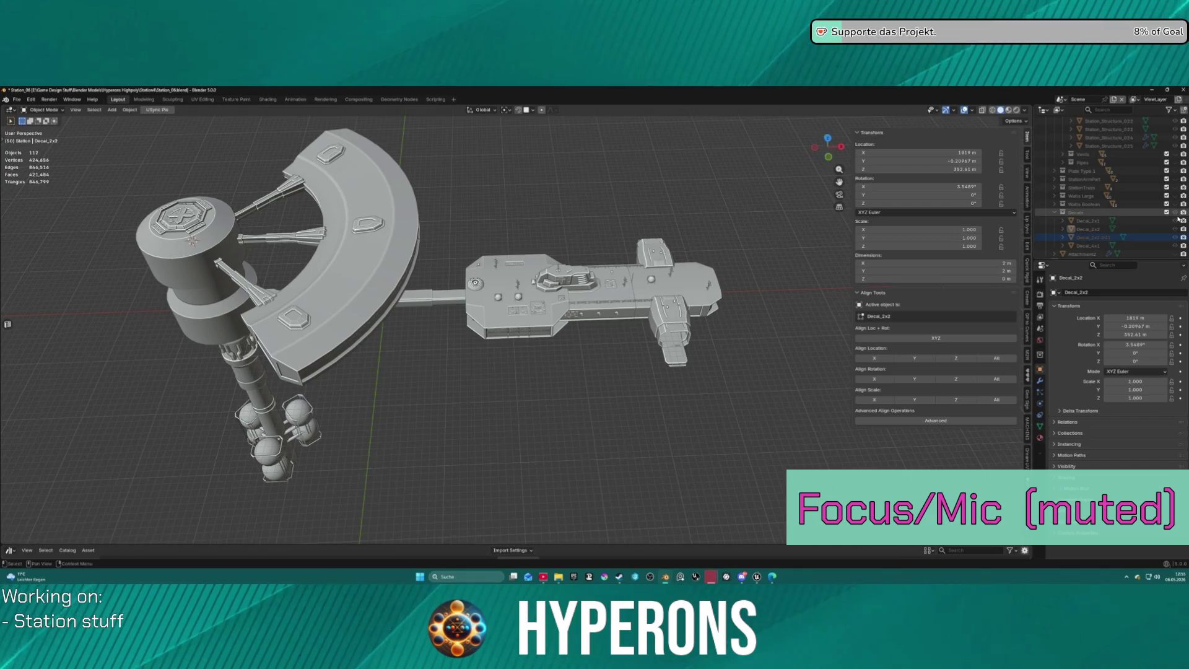
{"action": "left_click", "coordinate": [1167, 213]}
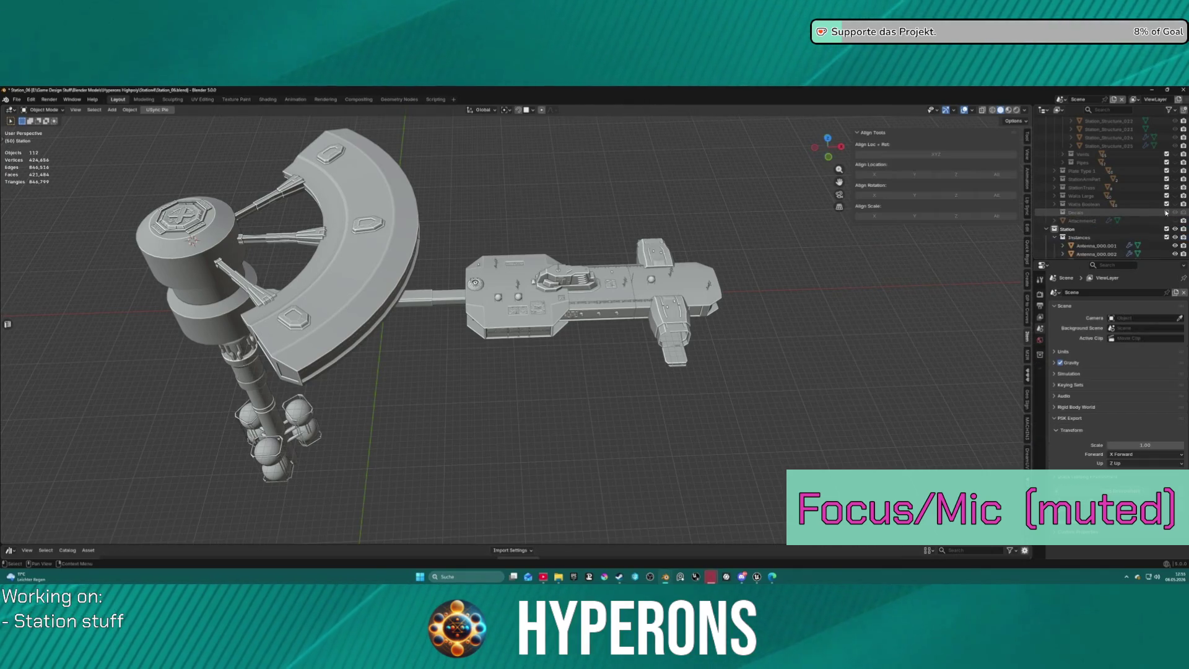
Reveal all hidden objects, re-enable the Antenna collection, and collapse the Antenna, Domes and Tanks collections.
{"action": "scroll", "coordinate": [1115, 204], "scroll_direction": "up", "scroll_amount": 5}
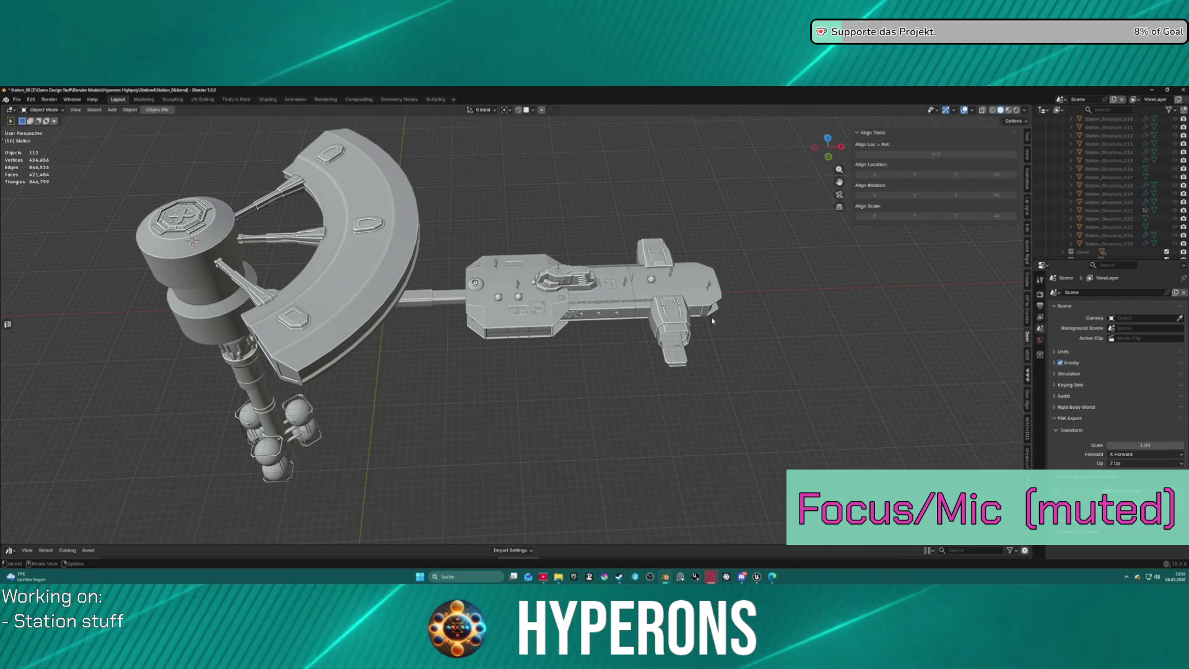
{"action": "scroll", "coordinate": [711, 317], "scroll_direction": "down", "scroll_amount": 4}
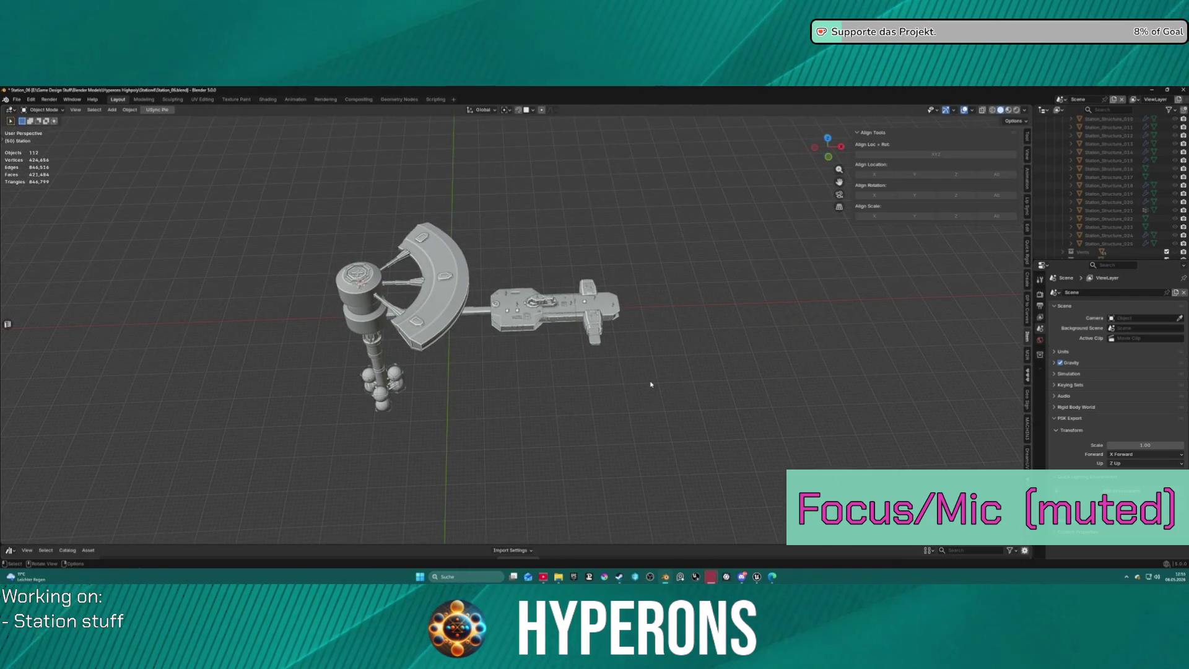
{"action": "key", "text": "alt+h"}
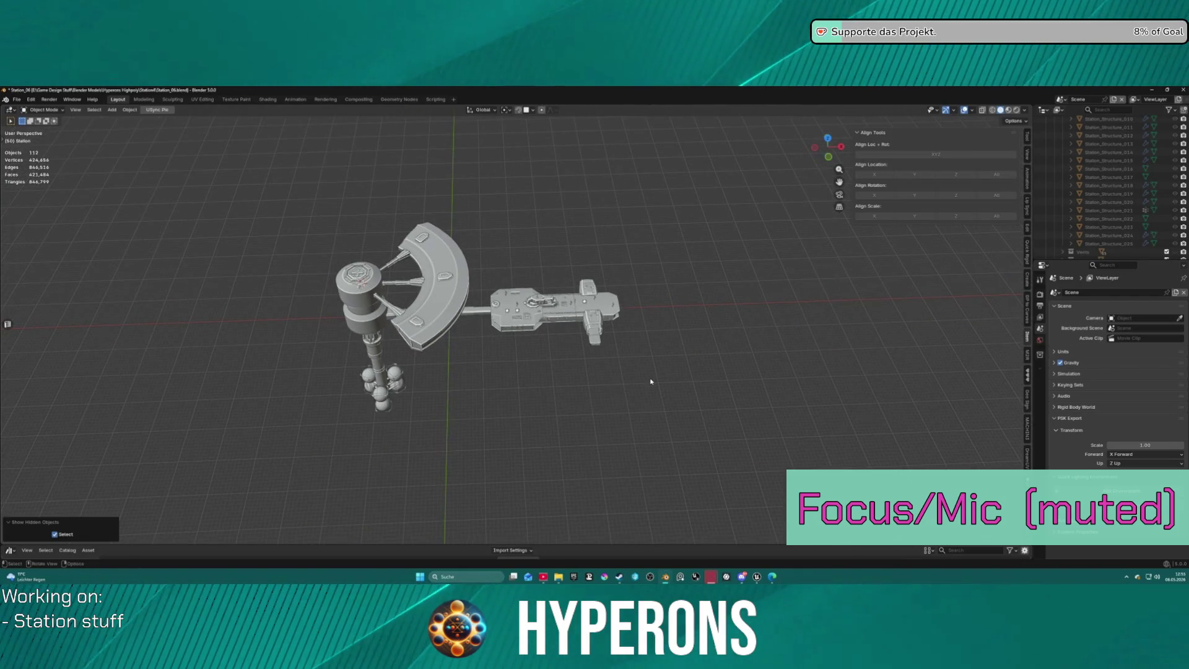
{"action": "scroll", "coordinate": [1135, 188], "scroll_direction": "up", "scroll_amount": 10}
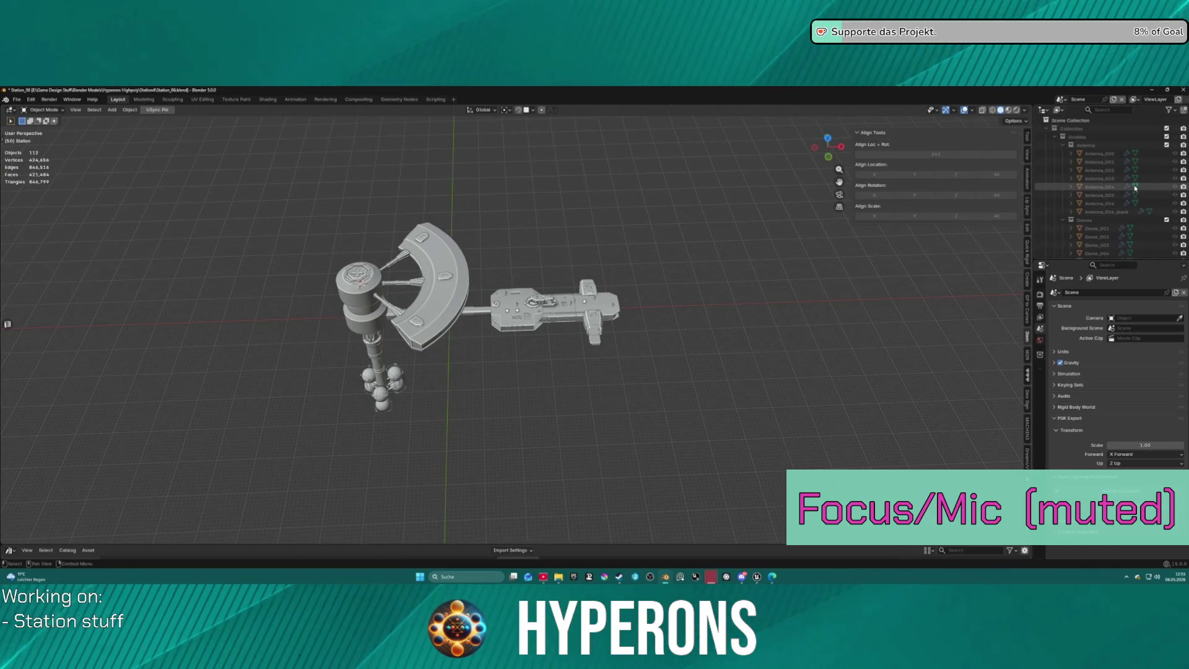
{"action": "left_click", "coordinate": [1175, 137]}
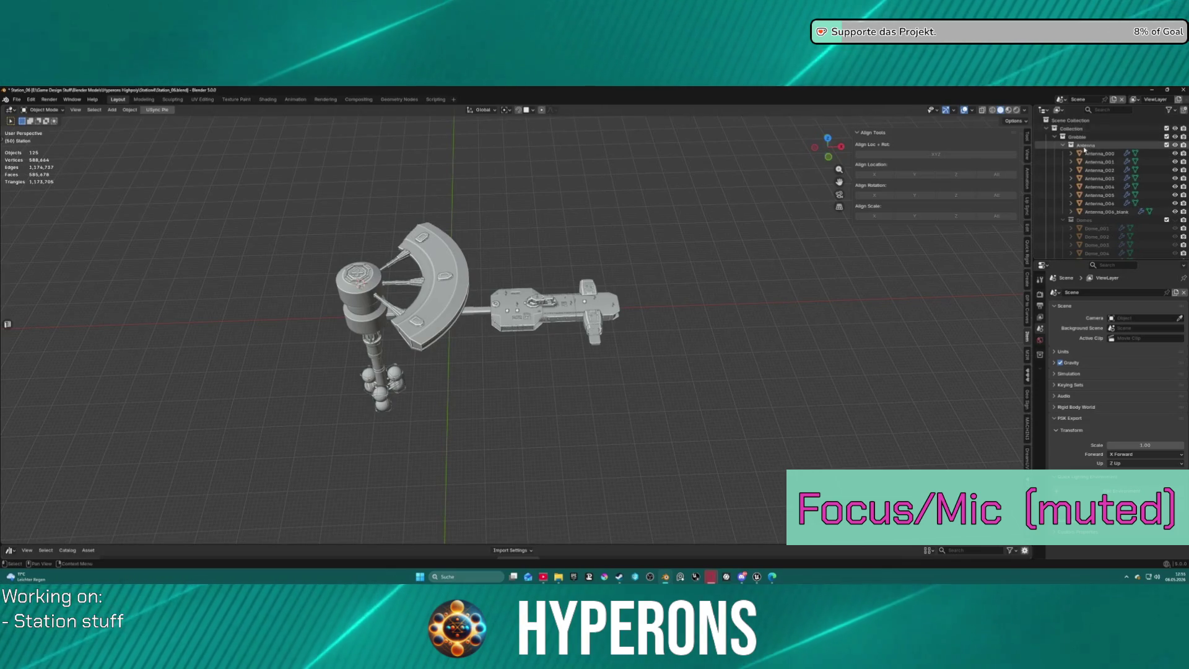
{"action": "left_click", "coordinate": [1063, 145]}
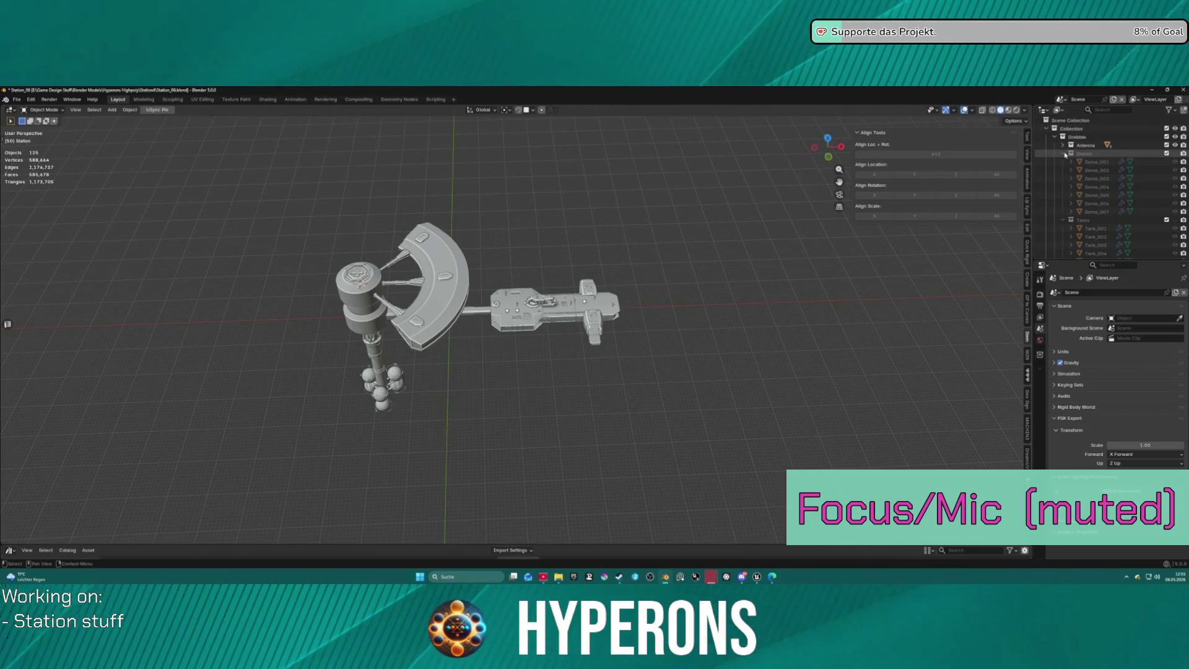
{"action": "left_click", "coordinate": [1063, 154]}
{"action": "left_click", "coordinate": [1063, 161]}
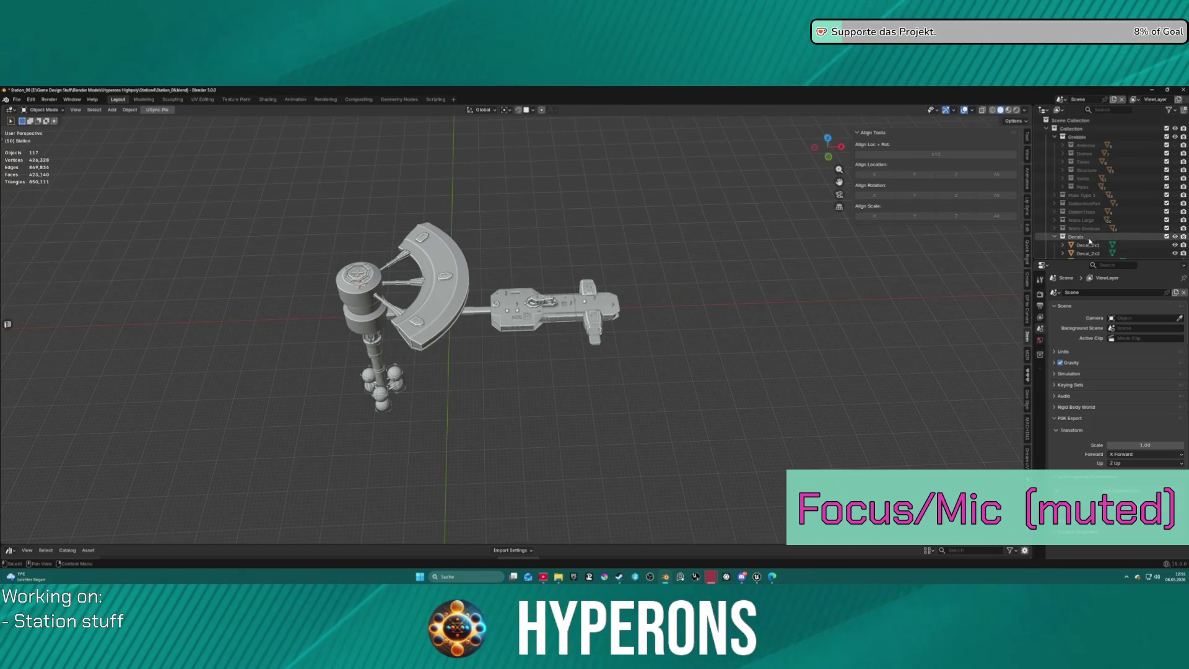
Select Decal_2x2.001 and isolate it in local view.
{"action": "scroll", "coordinate": [1096, 236], "scroll_direction": "down", "scroll_amount": 3}
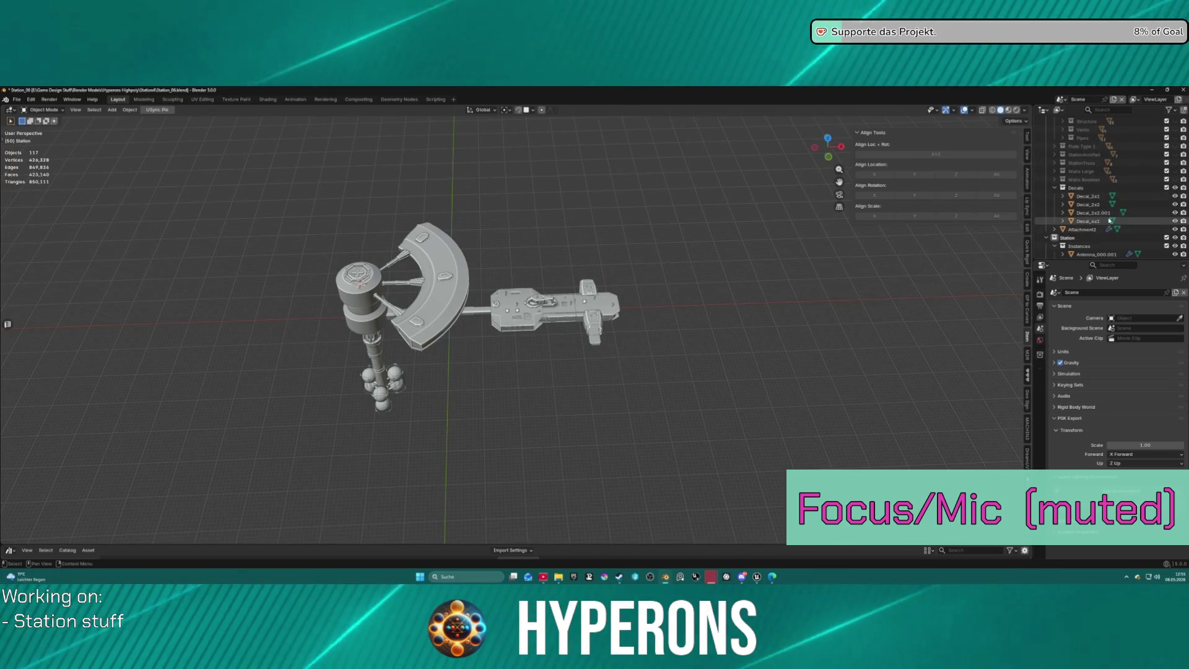
{"action": "left_click", "coordinate": [1092, 213]}
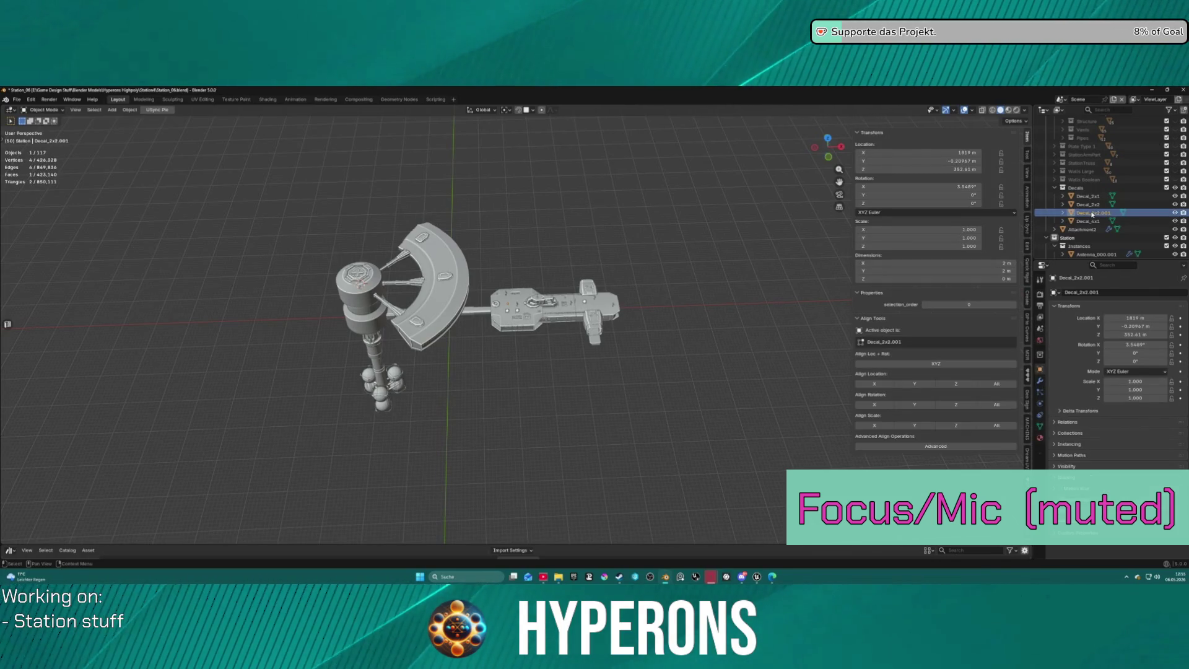
{"action": "key", "text": "KP_Divide"}
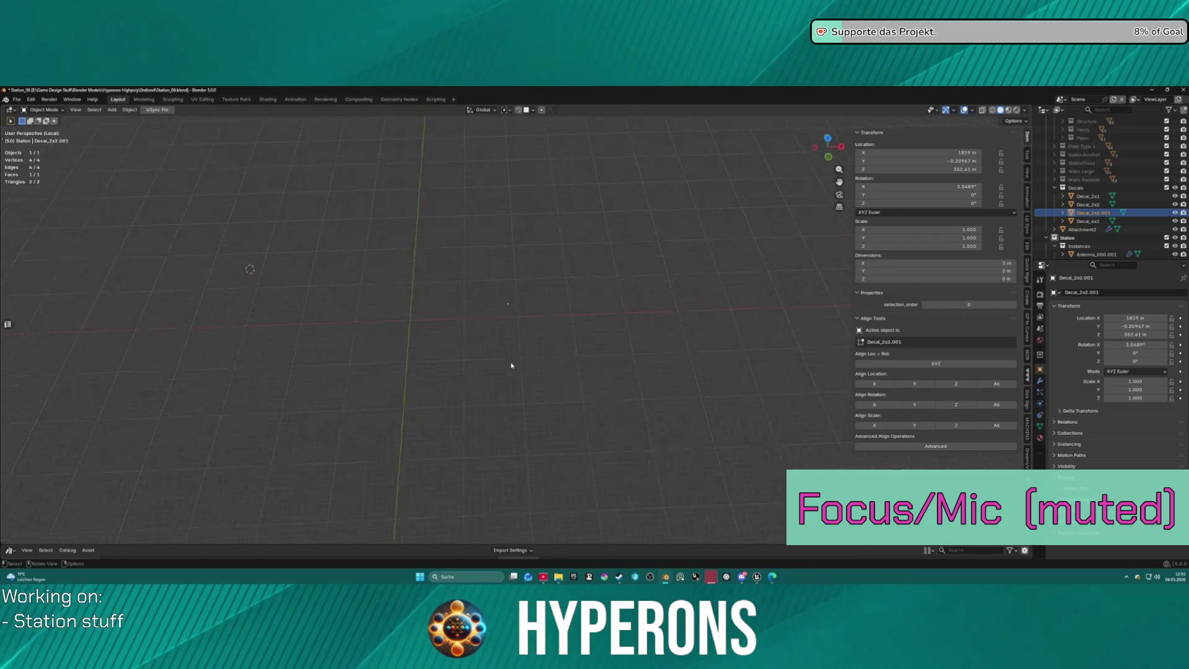
Scale the plane by 2 along the X axis.
{"action": "scroll", "coordinate": [511, 323], "scroll_direction": "down", "scroll_amount": 2}
{"action": "key", "text": "s"}
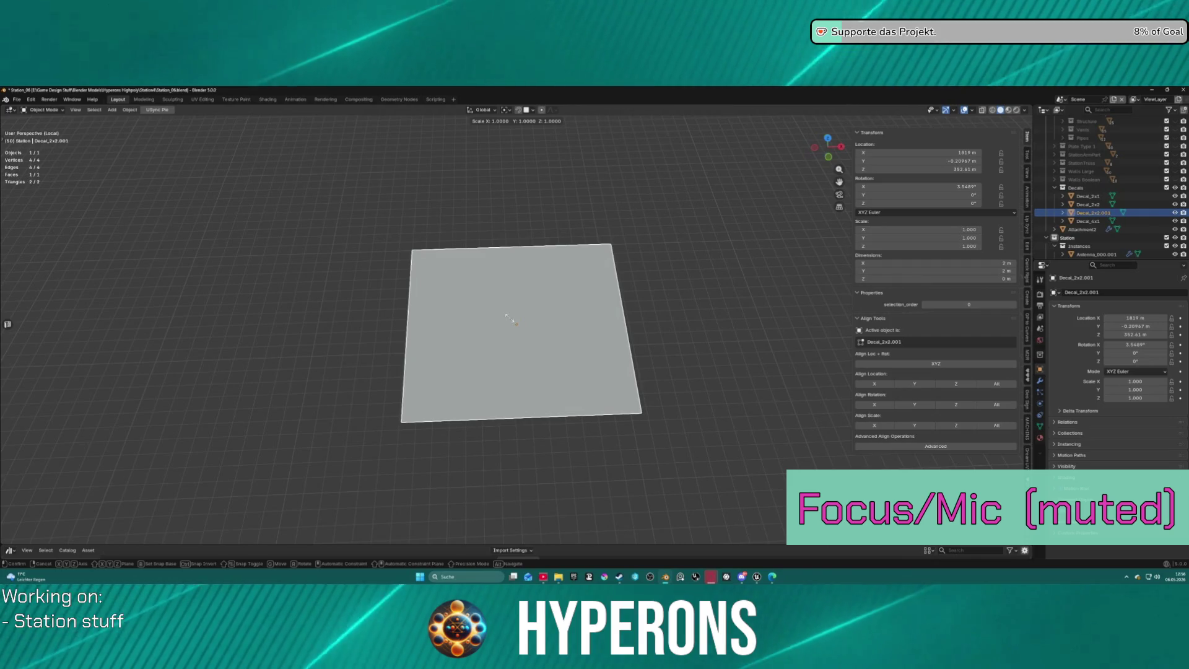
{"action": "key", "text": "x"}
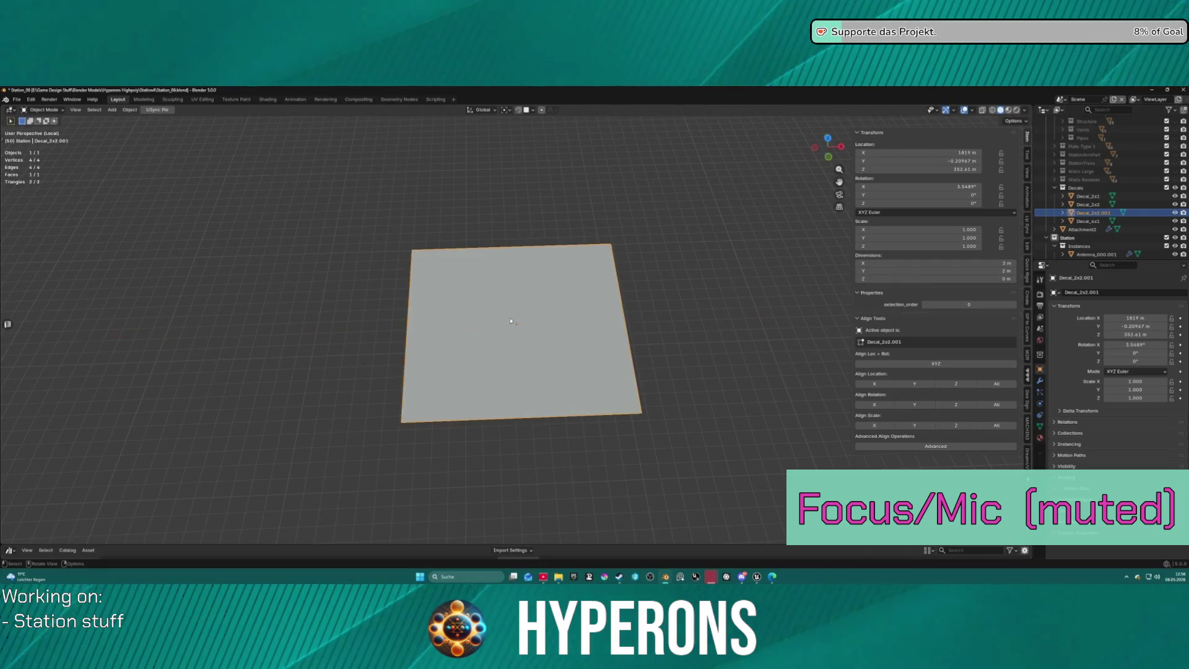
{"action": "key", "text": "2"}
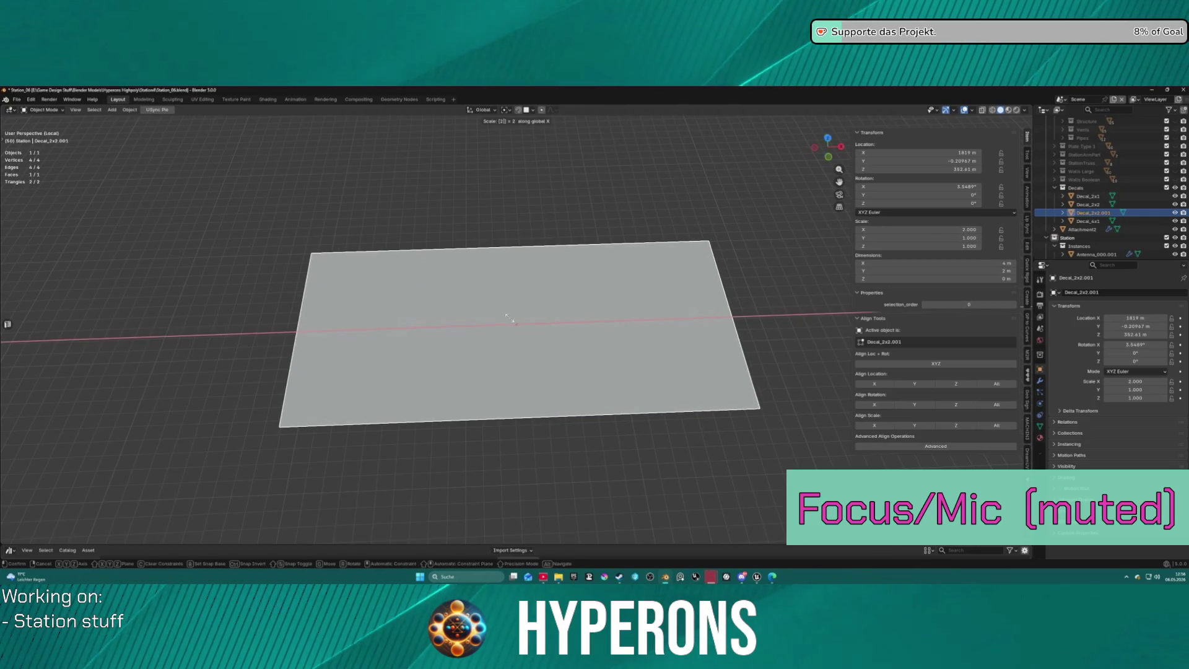
{"action": "key", "text": "Return"}
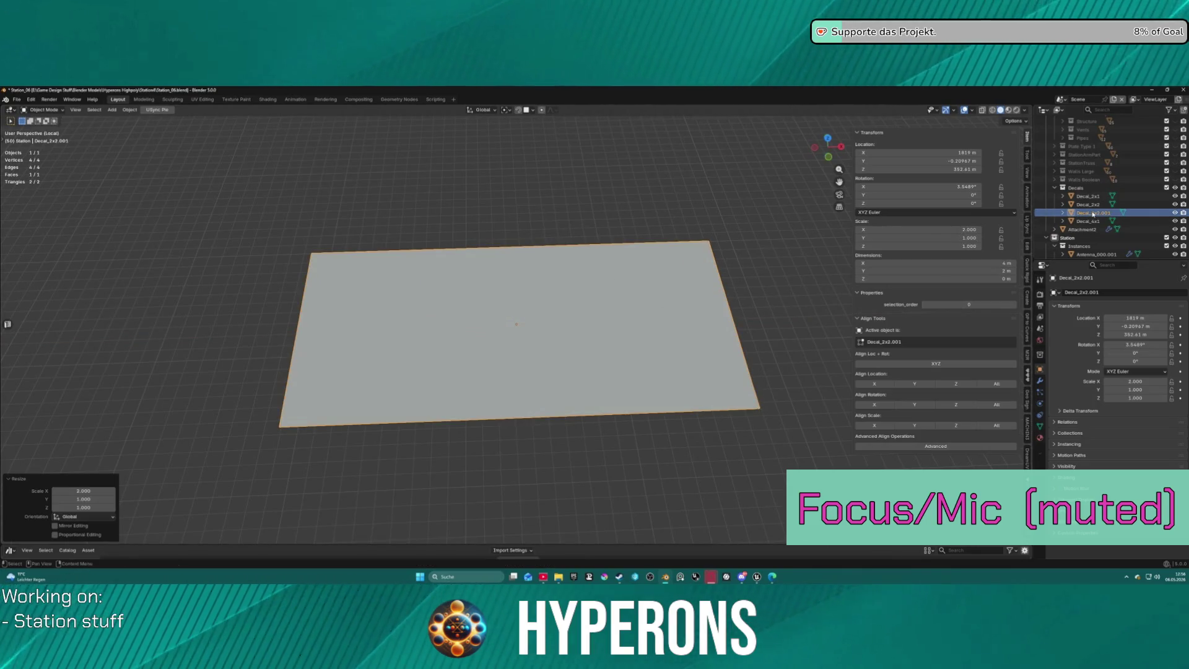
Rename the plane from Decal_2x2.001 to Decal_2x4, dropping the .001 suffix.
{"action": "double_click", "coordinate": [1092, 212]}
{"action": "scroll", "coordinate": [1093, 211], "scroll_direction": "down", "scroll_amount": 2}
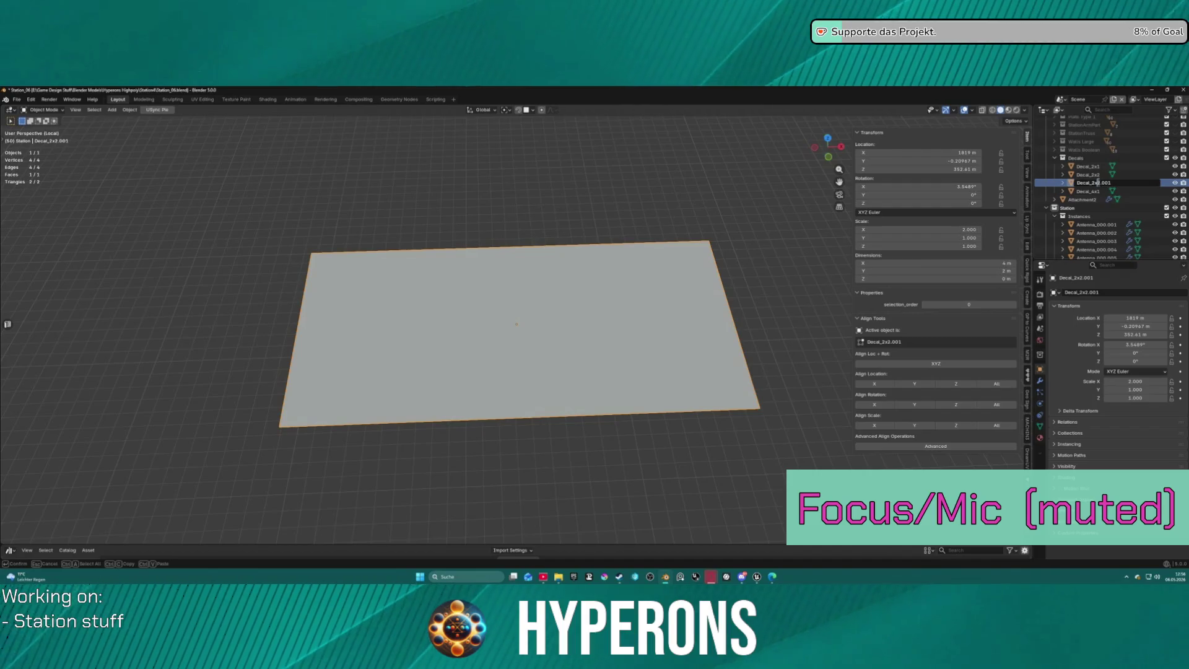
{"action": "key", "text": "BackSpace"}
{"action": "type", "text": "4"}
{"action": "key", "text": "Return"}
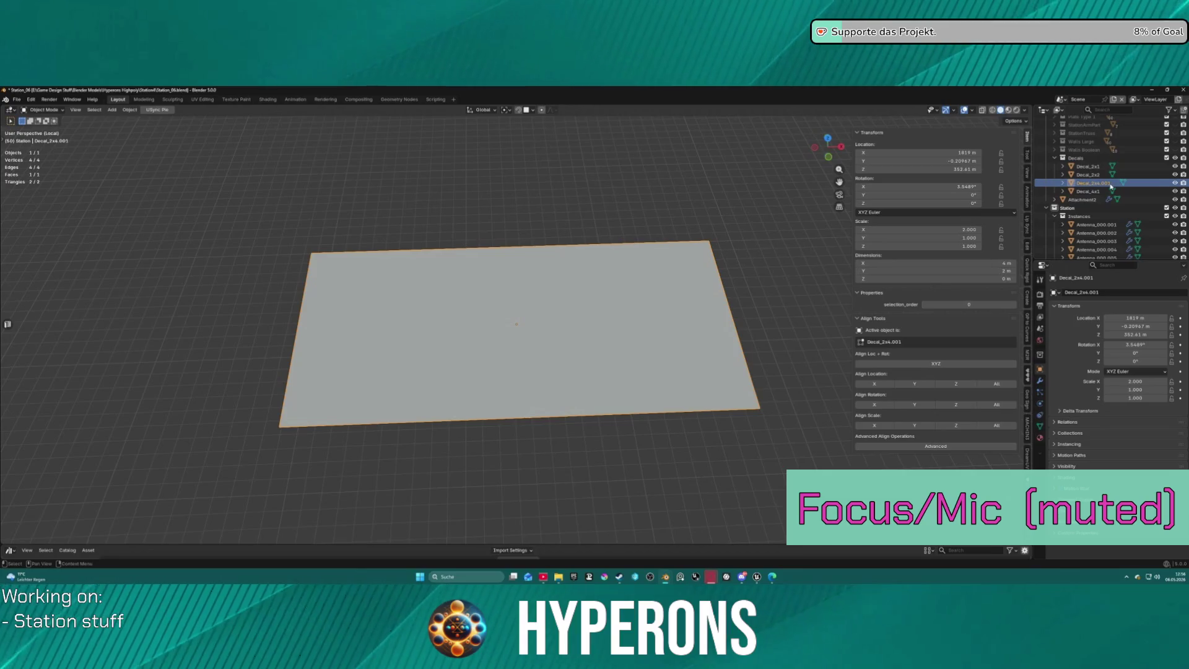
{"action": "double_click", "coordinate": [1093, 183]}
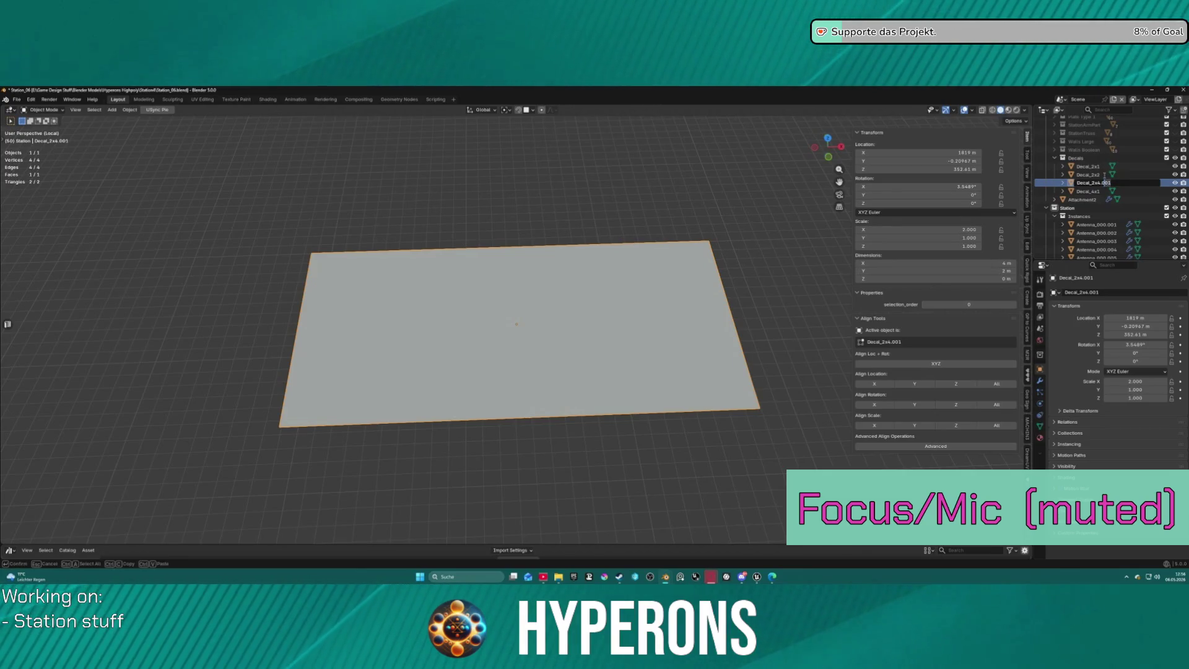
{"action": "key", "text": "BackSpace"}
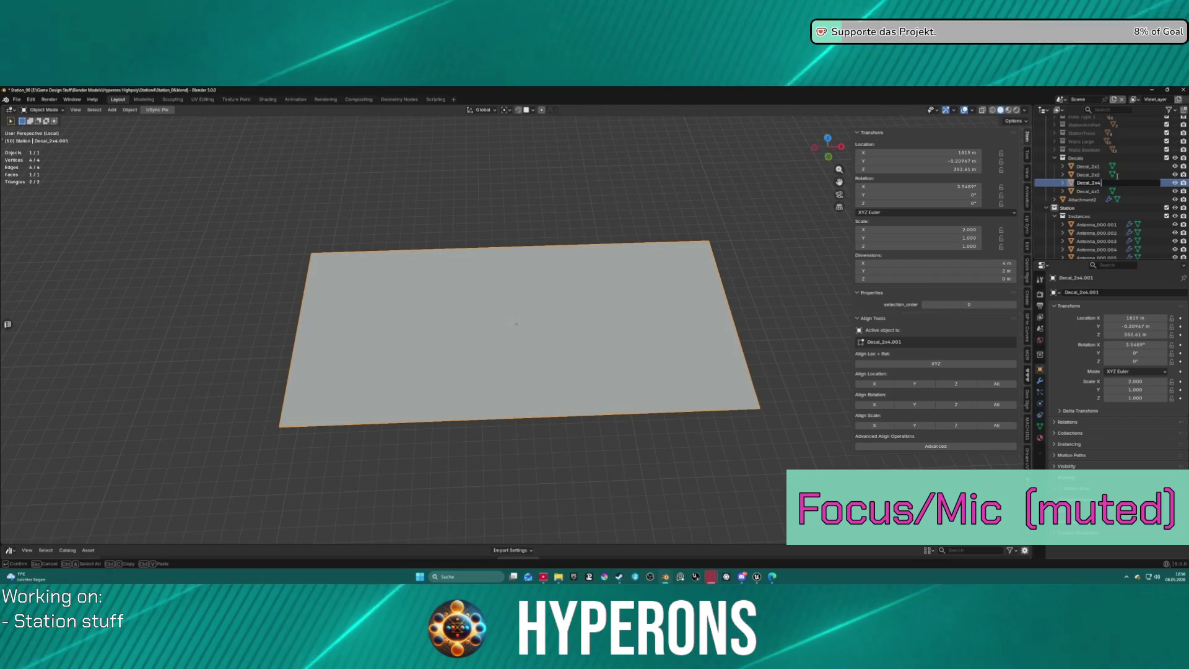
{"action": "key", "text": "Return"}
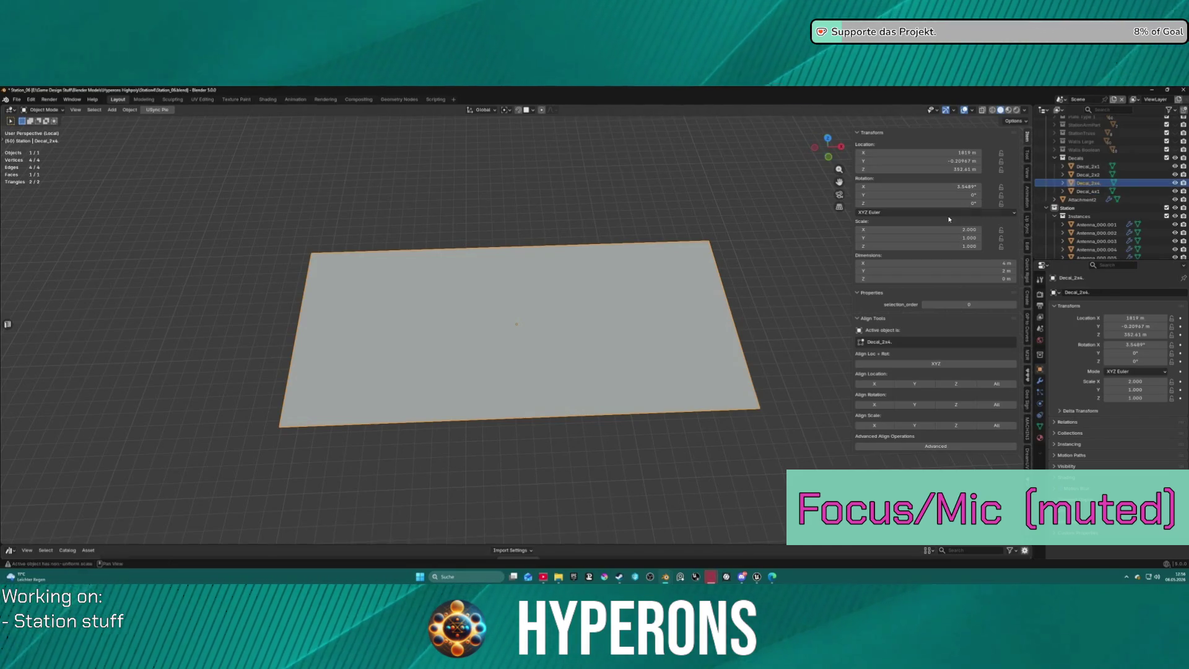
{"action": "double_click", "coordinate": [1106, 183]}
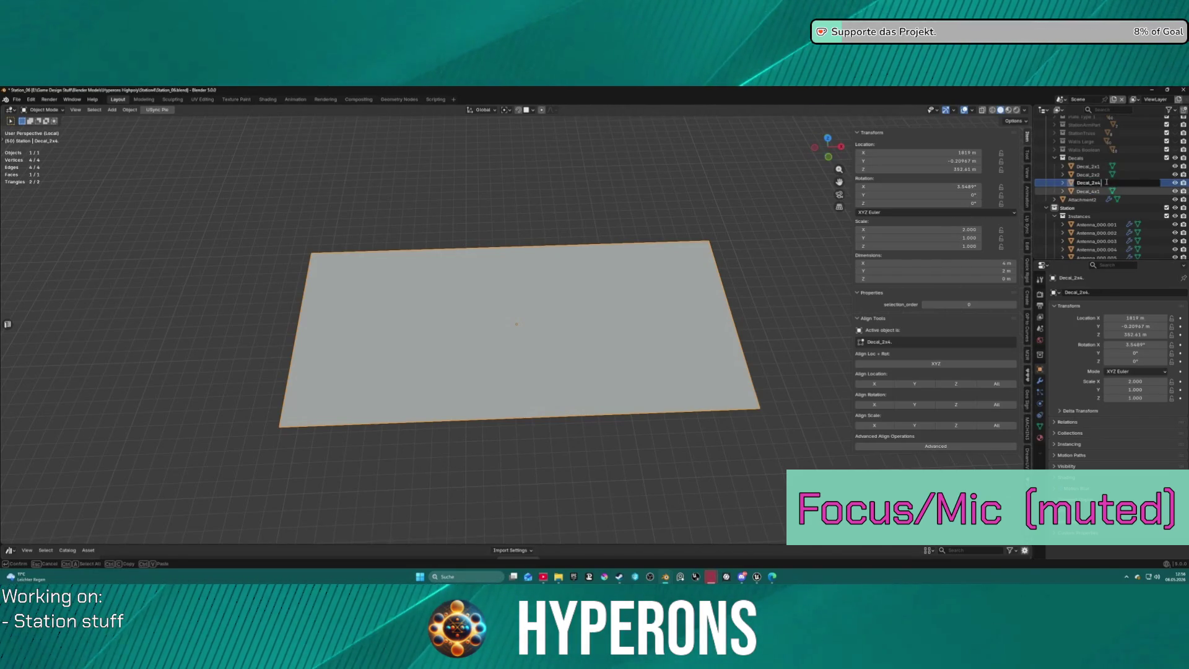
{"action": "key", "text": "BackSpace"}
{"action": "key", "text": "Return"}
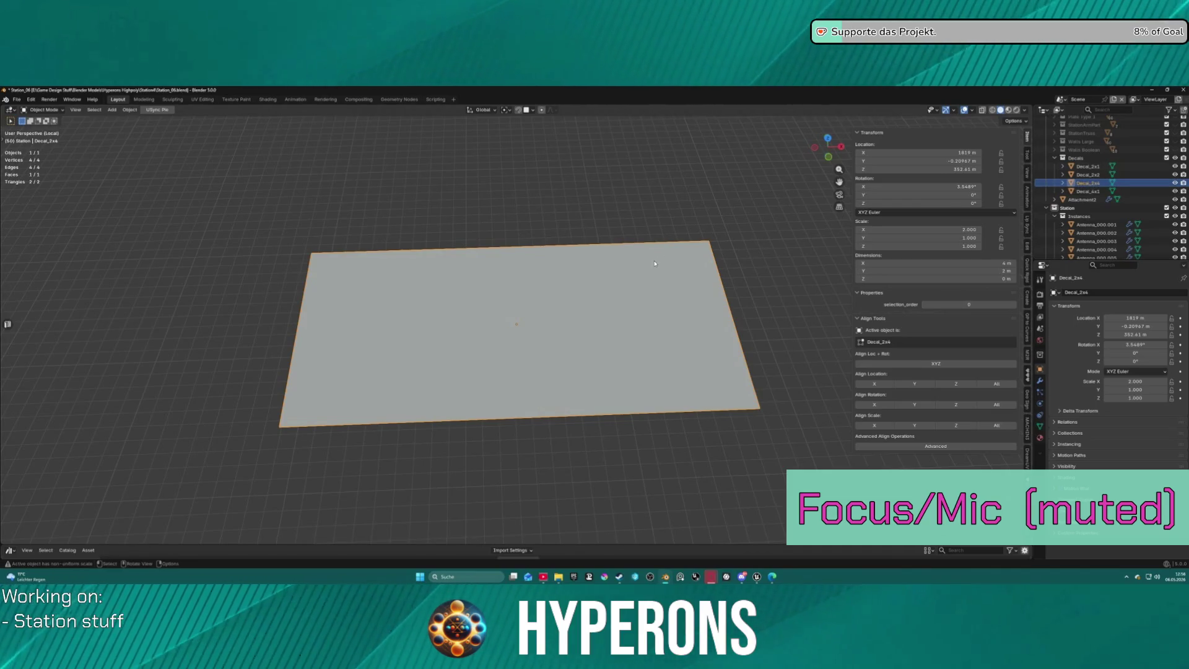
{"action": "scroll", "coordinate": [655, 264], "scroll_direction": "down", "scroll_amount": 8}
Rename Decal_2x1 and Decal_4x1 to Station_Decal_2x1 and Station_Decal_4x1.
{"action": "left_click", "coordinate": [1087, 192]}
{"action": "left_click", "coordinate": [1088, 167], "text": "shift"}
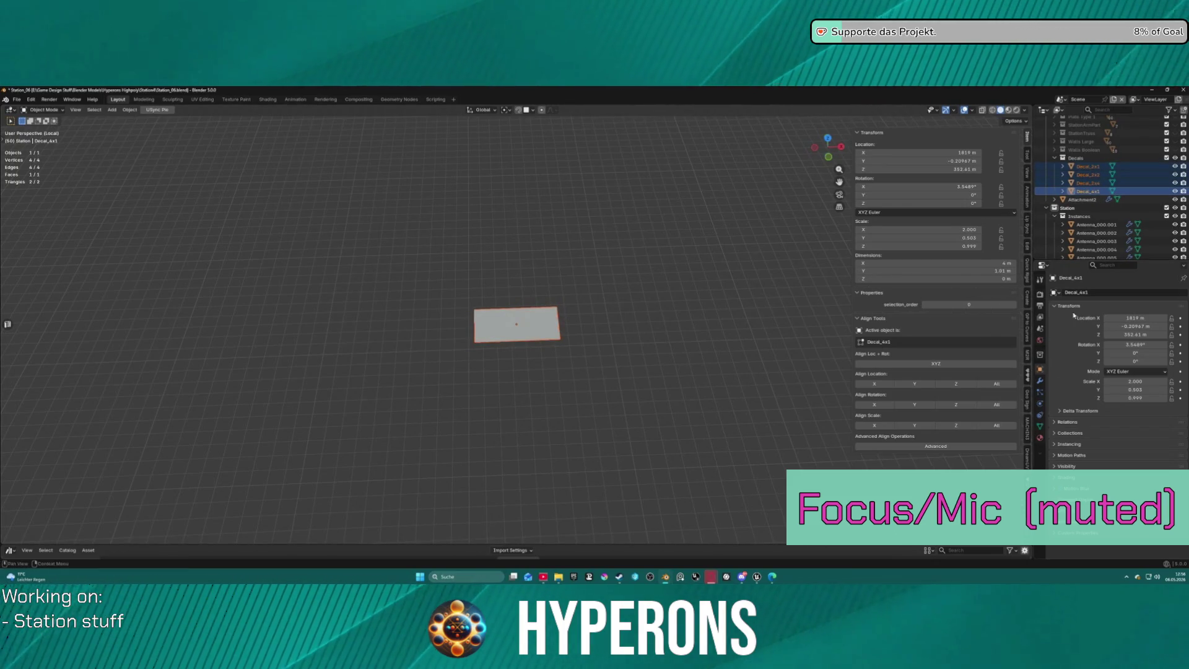
{"action": "scroll", "coordinate": [1093, 173], "scroll_direction": "up", "scroll_amount": 1}
{"action": "double_click", "coordinate": [1088, 183]}
{"action": "type", "text": "Station_"}
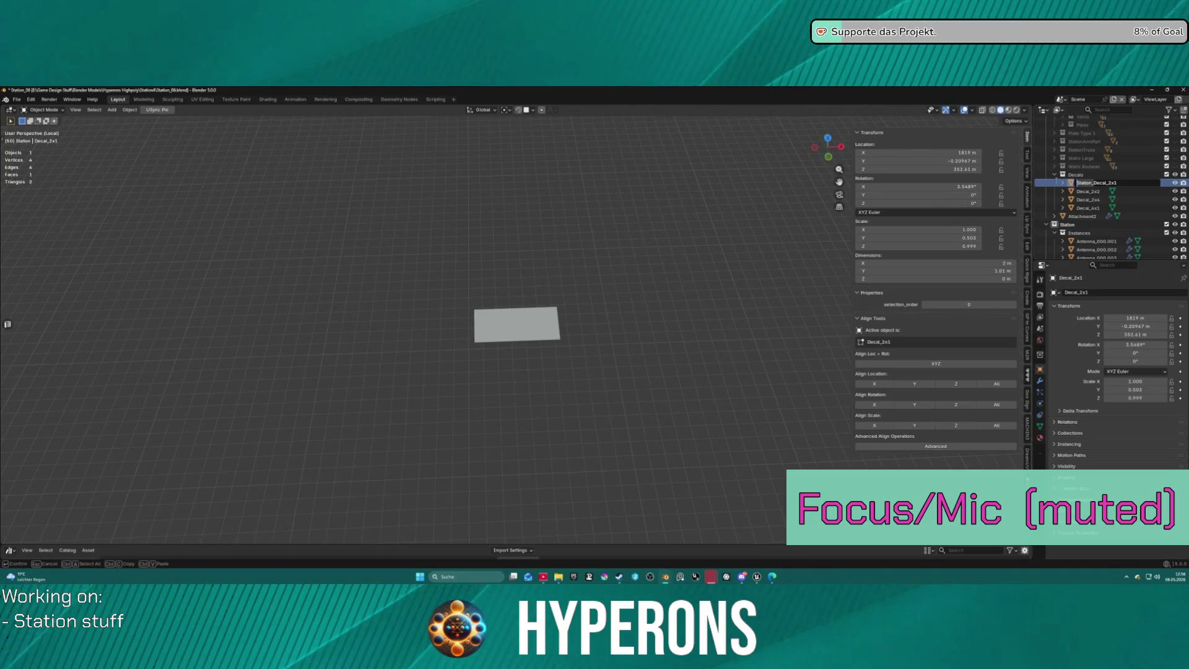
{"action": "key", "text": "Return"}
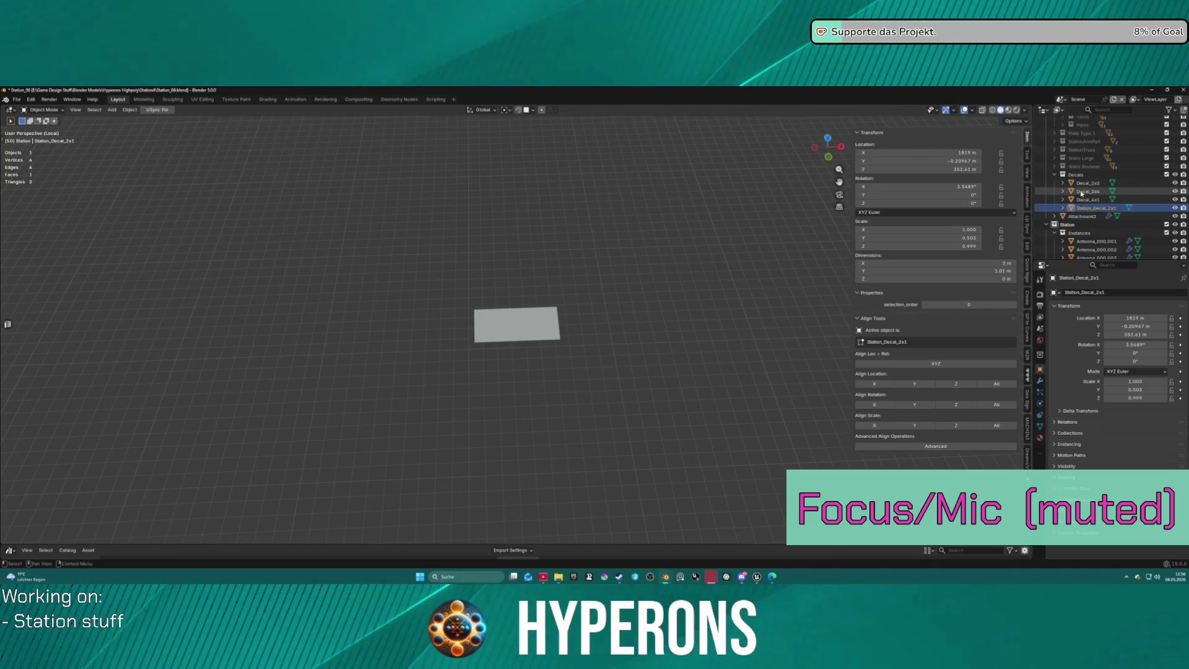
{"action": "double_click", "coordinate": [1088, 200]}
{"action": "scroll", "coordinate": [1086, 197], "scroll_direction": "down", "scroll_amount": 1}
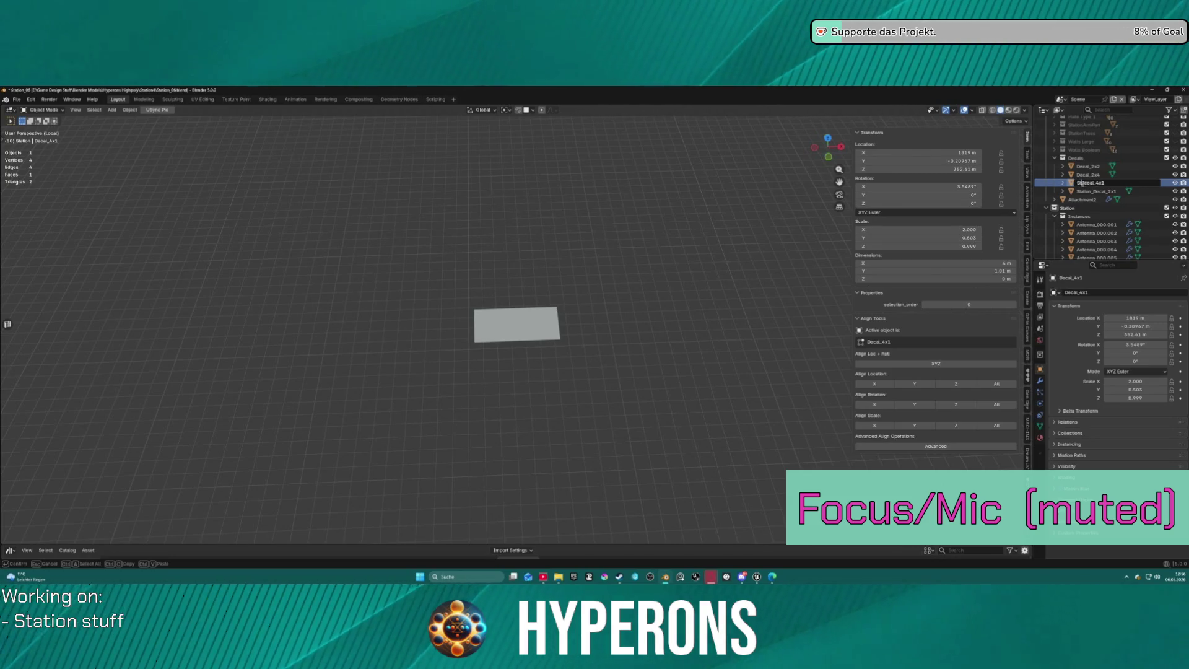
{"action": "type", "text": "tation_"}
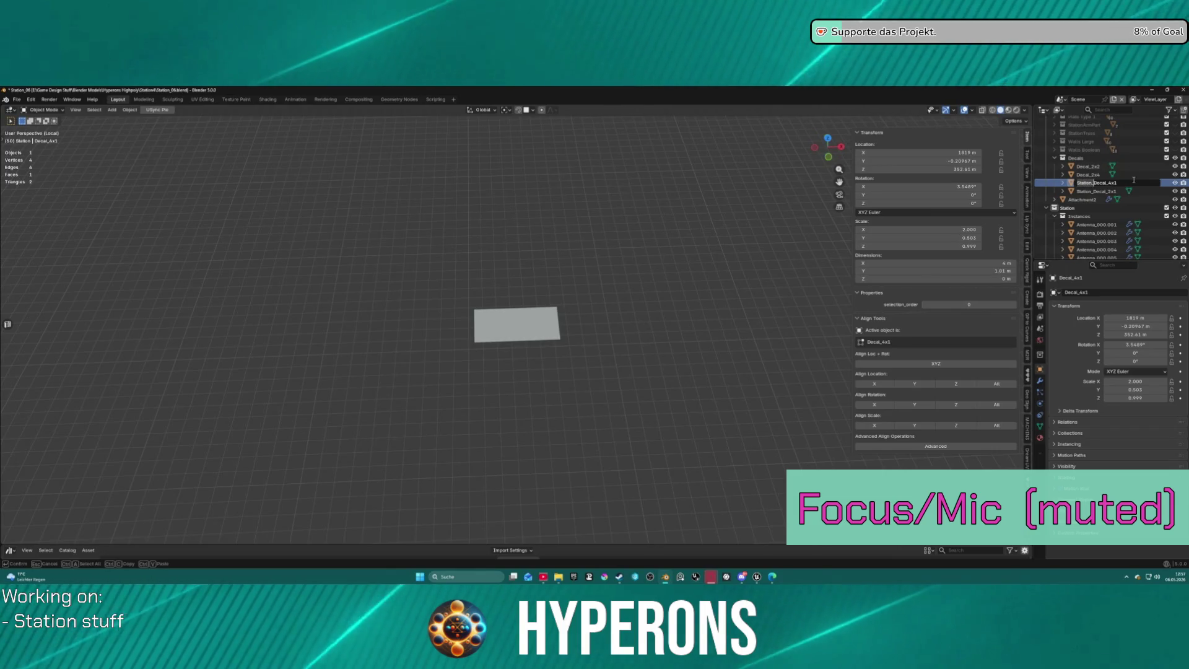
{"action": "key", "text": "Return"}
Rename Decal_2x4 and Decal_2x2 with the Station_ prefix, then select all four decals.
{"action": "double_click", "coordinate": [1088, 175]}
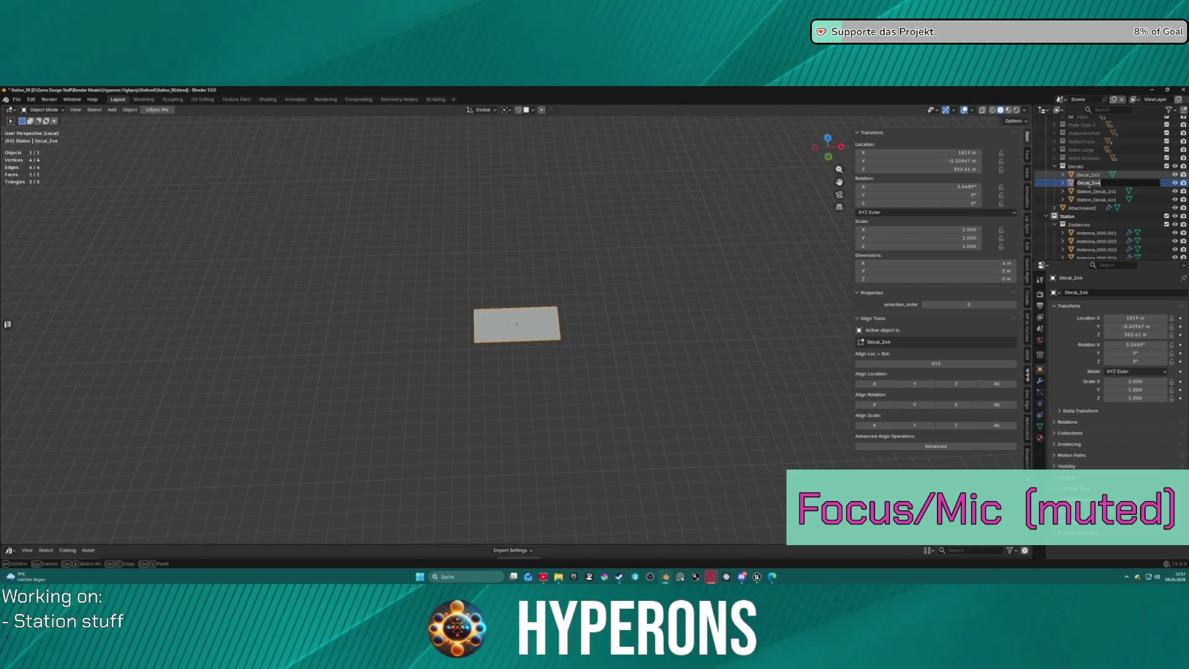
{"action": "key", "text": "Home"}
{"action": "type", "text": "Station_"}
{"action": "key", "text": "Return"}
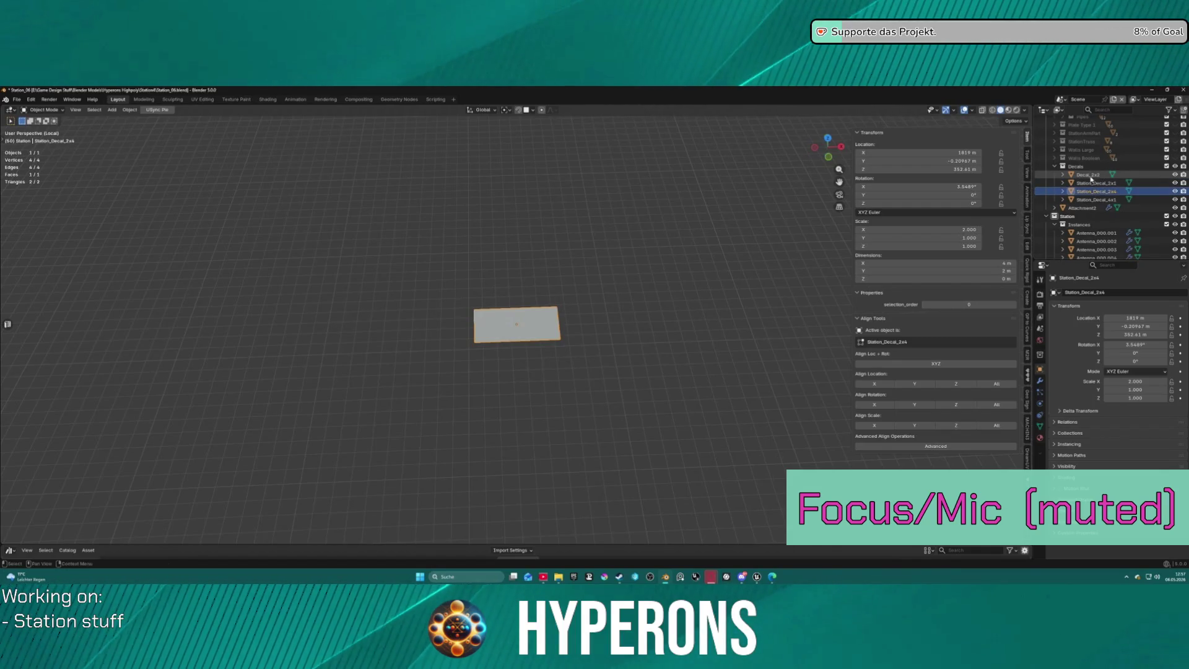
{"action": "double_click", "coordinate": [1090, 175]}
{"action": "scroll", "coordinate": [1089, 172], "scroll_direction": "up", "scroll_amount": 1}
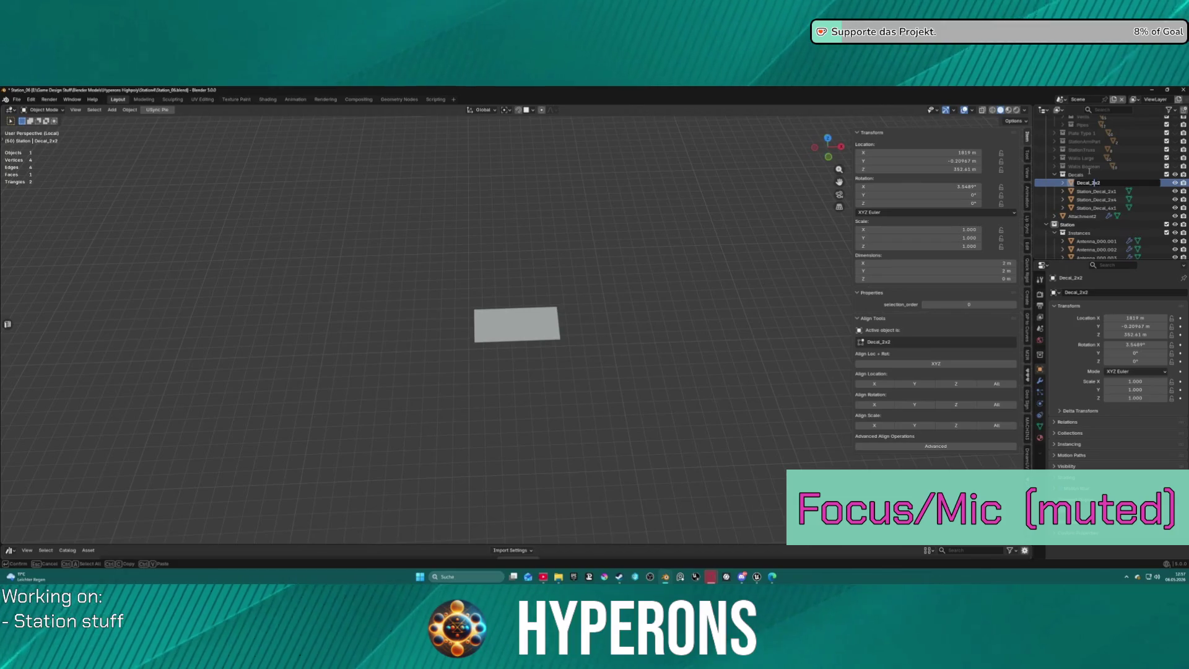
{"action": "type", "text": "Station_"}
{"action": "key", "text": "Return"}
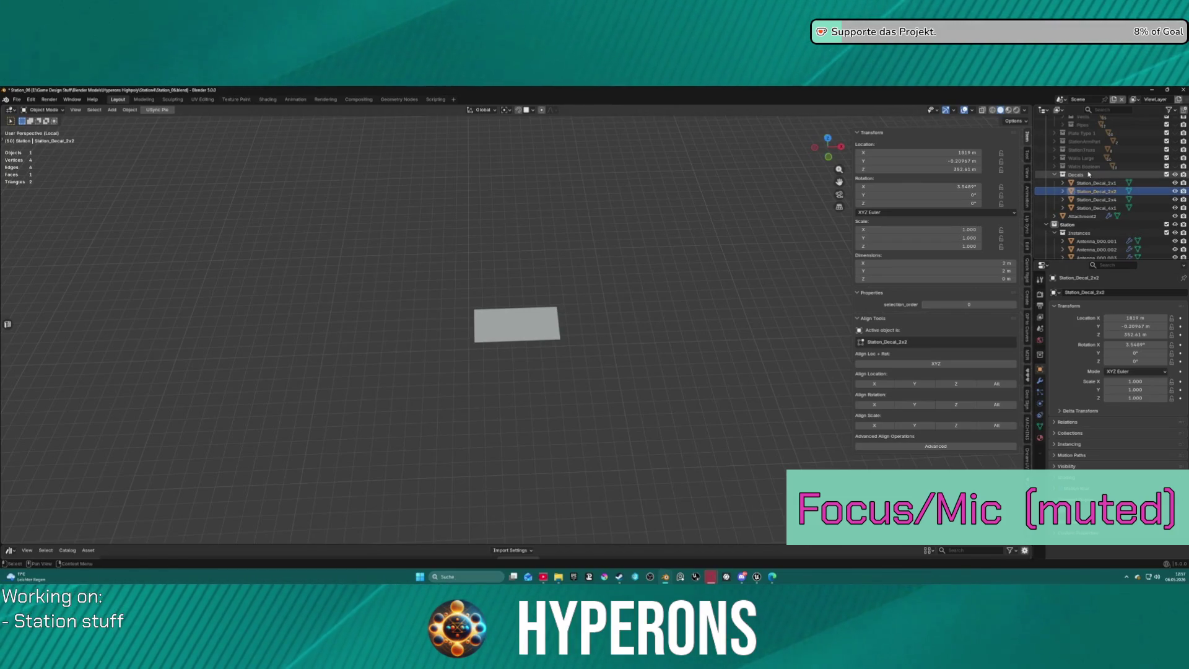
{"action": "left_click_drag", "start_coordinate": [1085, 187], "coordinate": [1085, 208]}
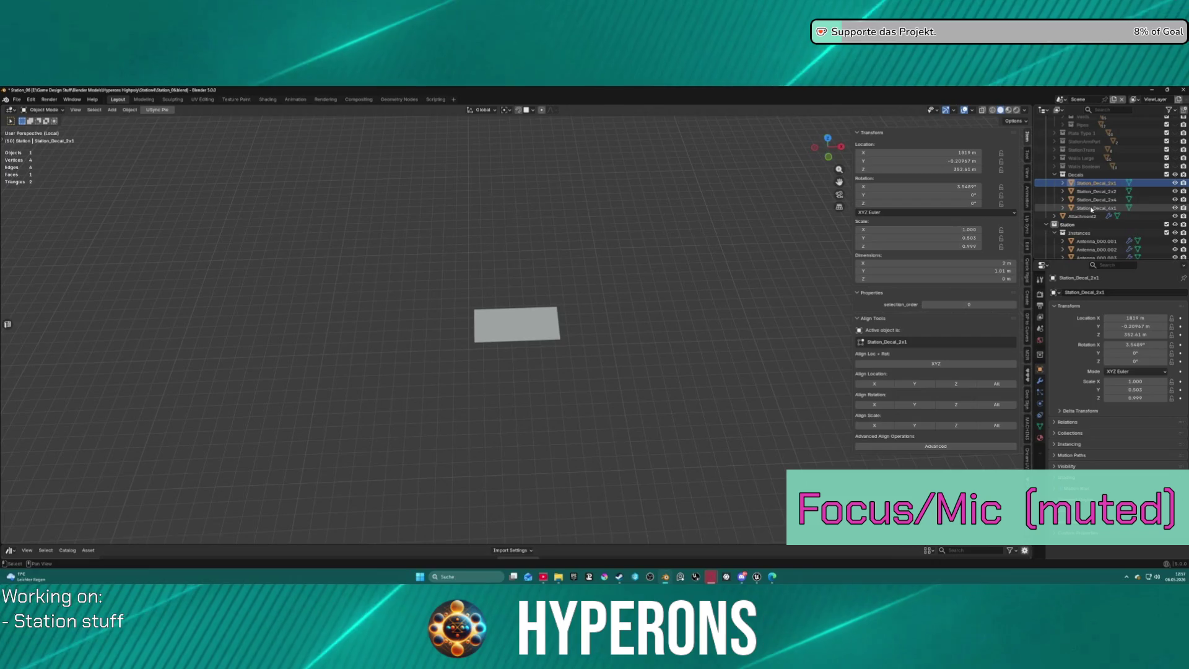
{"action": "scroll", "coordinate": [1027, 433], "scroll_direction": "down", "scroll_amount": 5}
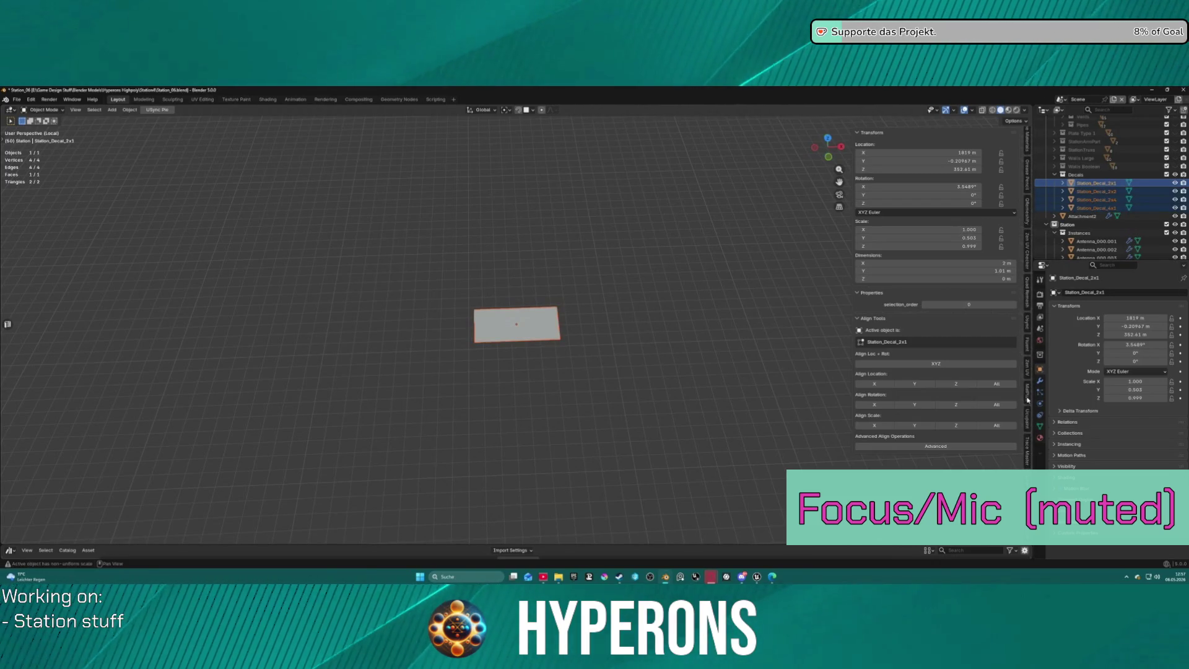
In the USync tools, clear the Export Objects list and try adding the decals.
{"action": "left_click", "coordinate": [1027, 318]}
{"action": "scroll", "coordinate": [986, 390], "scroll_direction": "down", "scroll_amount": 15}
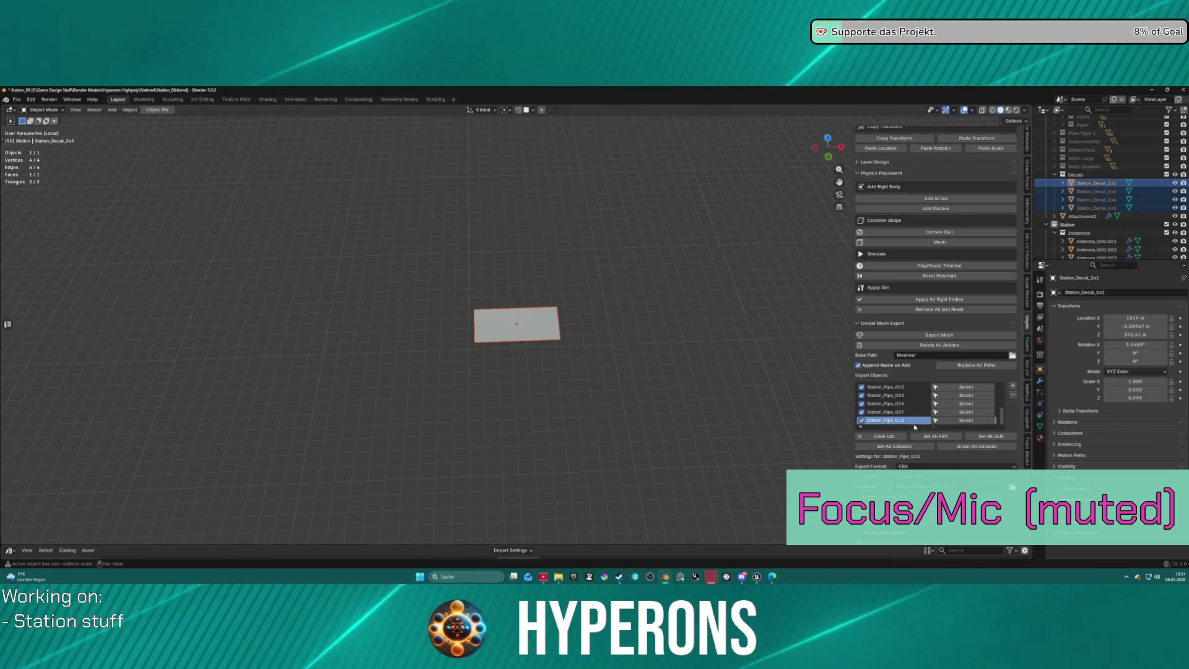
{"action": "left_click", "coordinate": [1012, 395]}
{"action": "left_click", "coordinate": [1013, 386]}
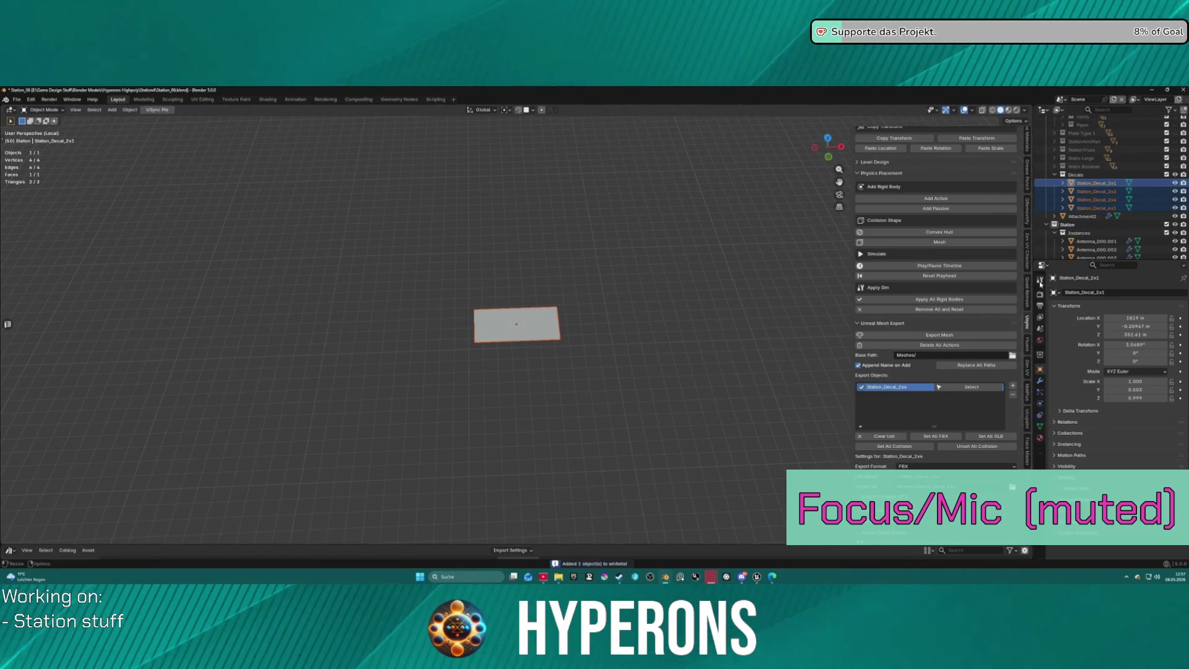
{"action": "left_click", "coordinate": [1101, 207], "text": "ctrl"}
{"action": "left_click", "coordinate": [1013, 385]}
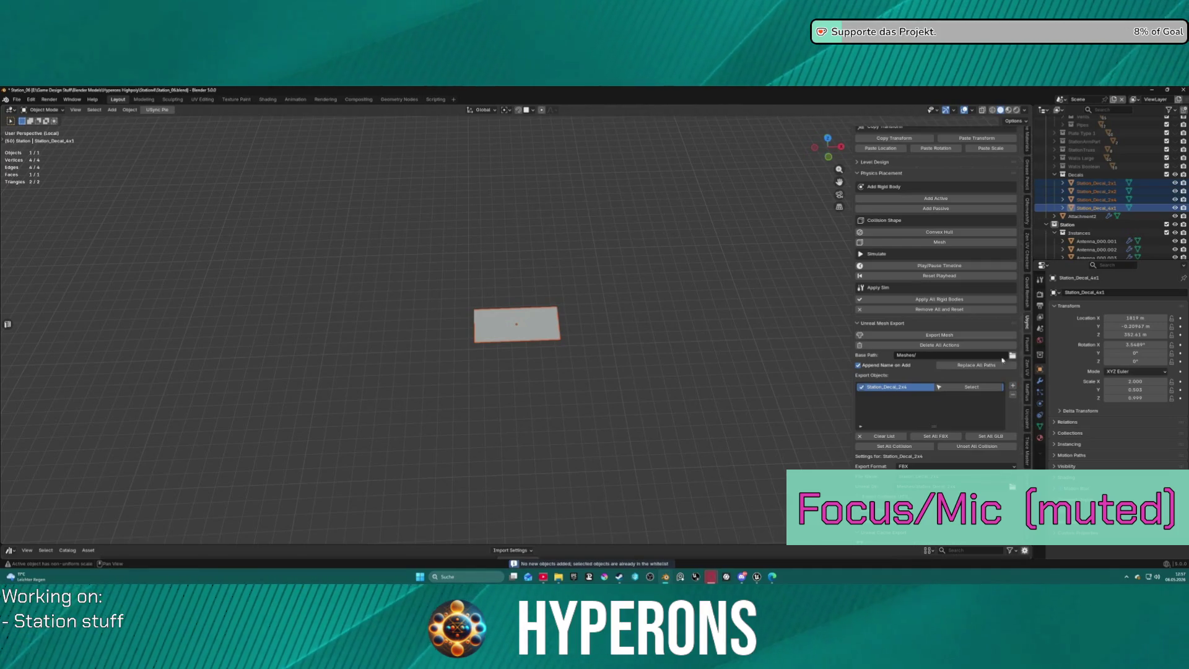
{"action": "left_click", "coordinate": [1013, 386]}
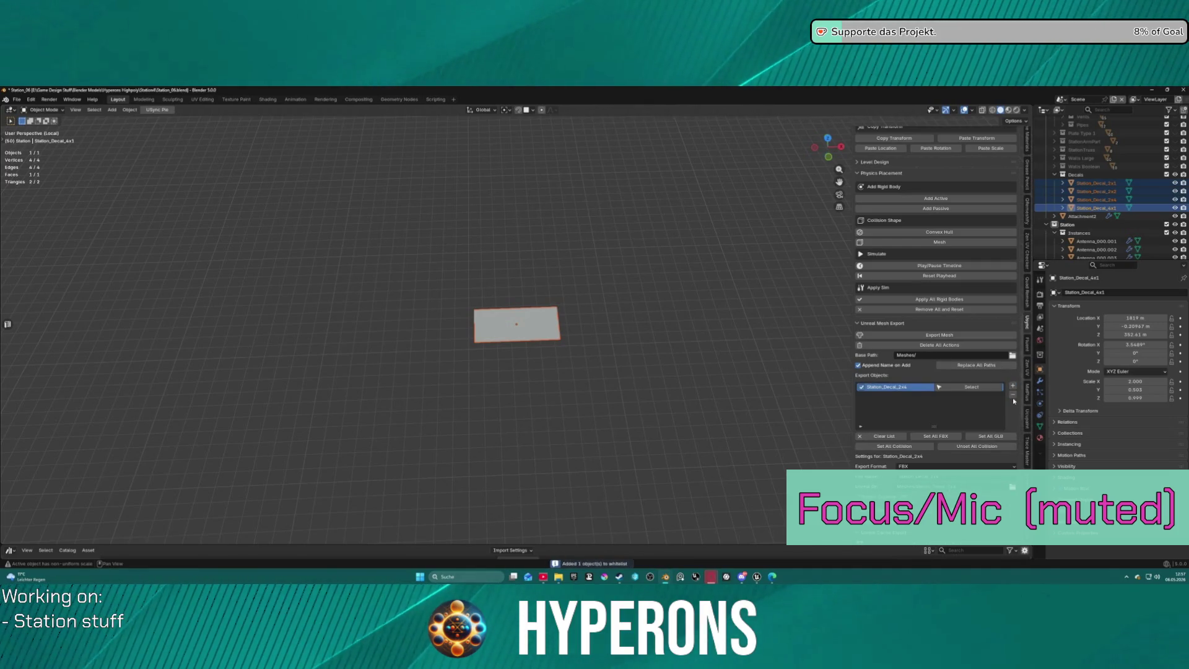
{"action": "left_click", "coordinate": [1013, 394]}
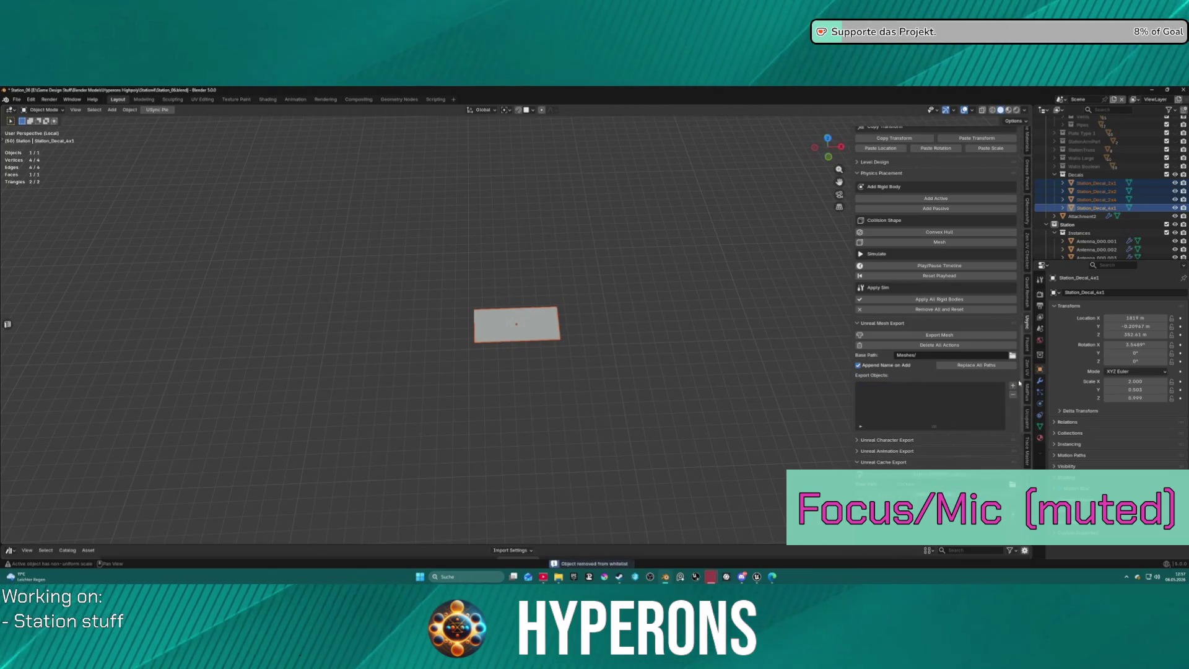
{"action": "left_click", "coordinate": [1094, 207]}
Leave local view, add all four Station_Decal objects to the export list, and export them.
{"action": "left_click", "coordinate": [1094, 183], "text": "shift"}
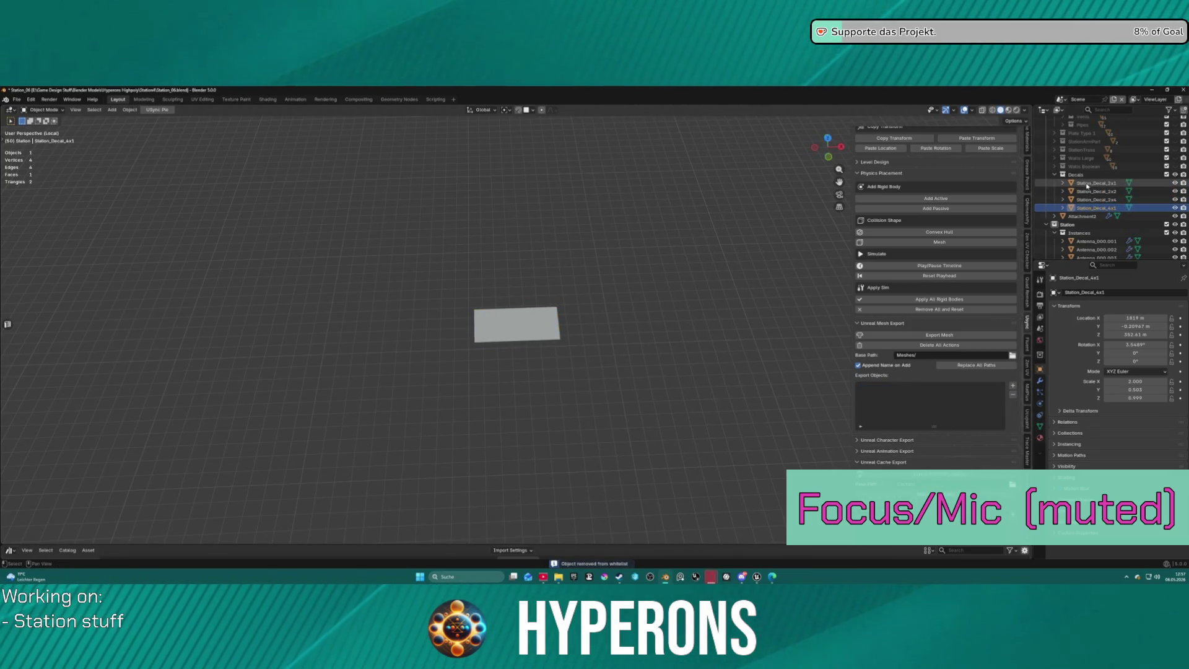
{"action": "left_click", "coordinate": [1014, 386]}
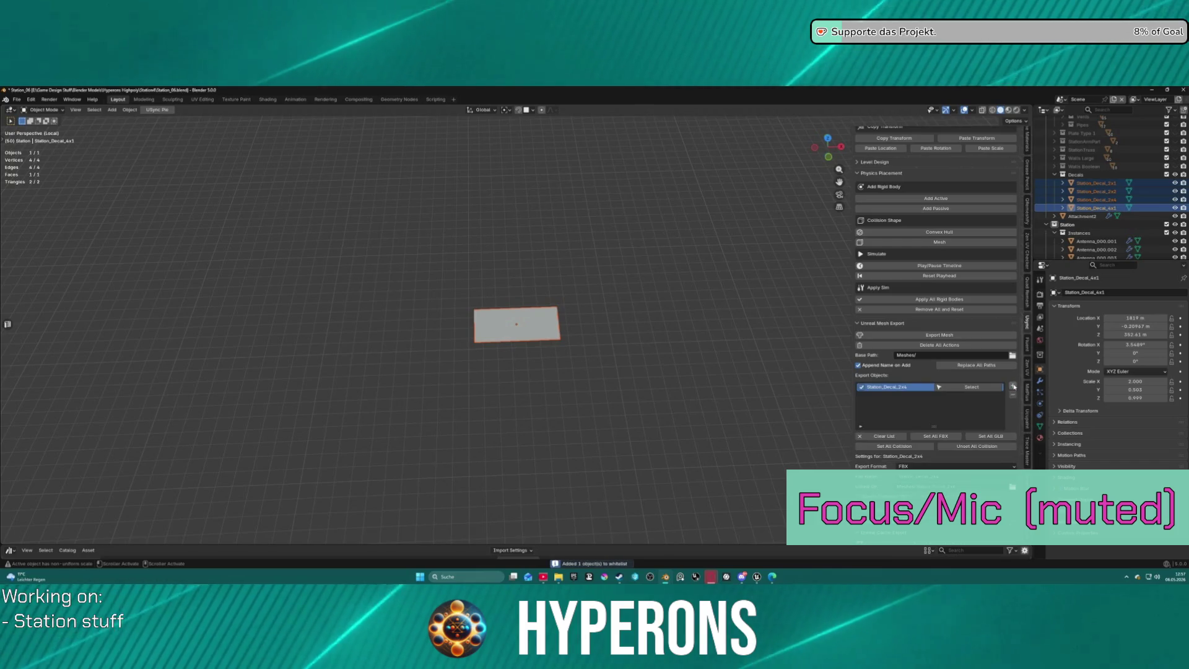
{"action": "left_click", "coordinate": [1097, 199]}
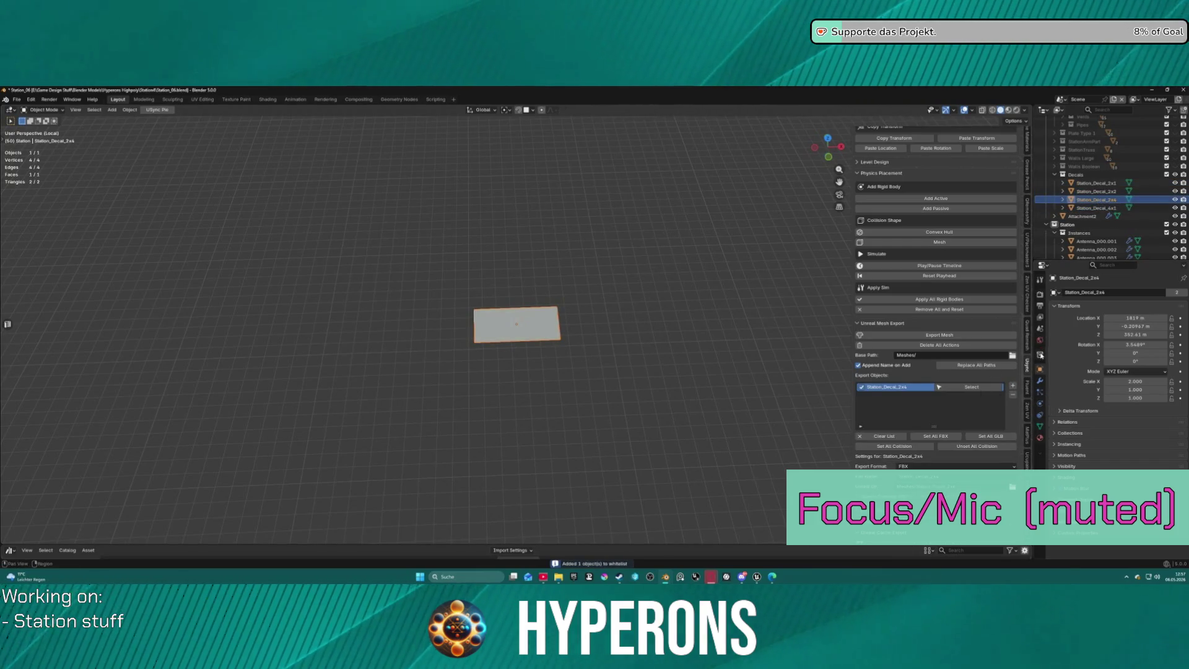
{"action": "left_click", "coordinate": [1013, 386]}
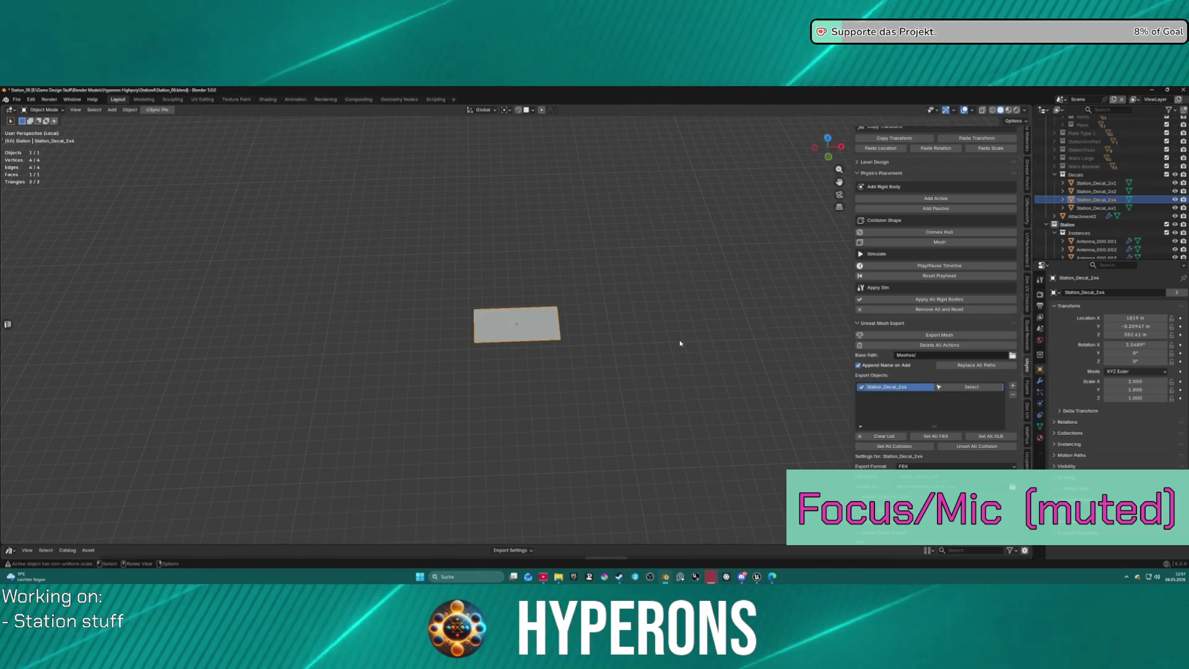
{"action": "key", "text": "KP_Divide"}
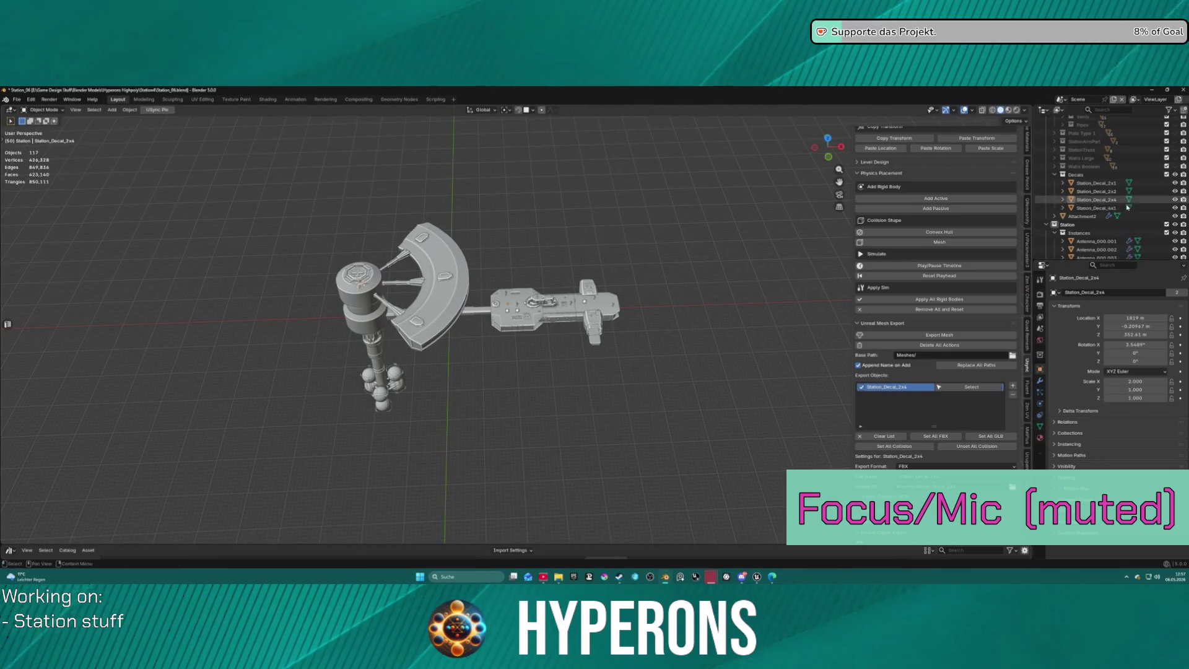
{"action": "left_click", "coordinate": [1095, 208]}
{"action": "left_click", "coordinate": [1095, 184], "text": "shift"}
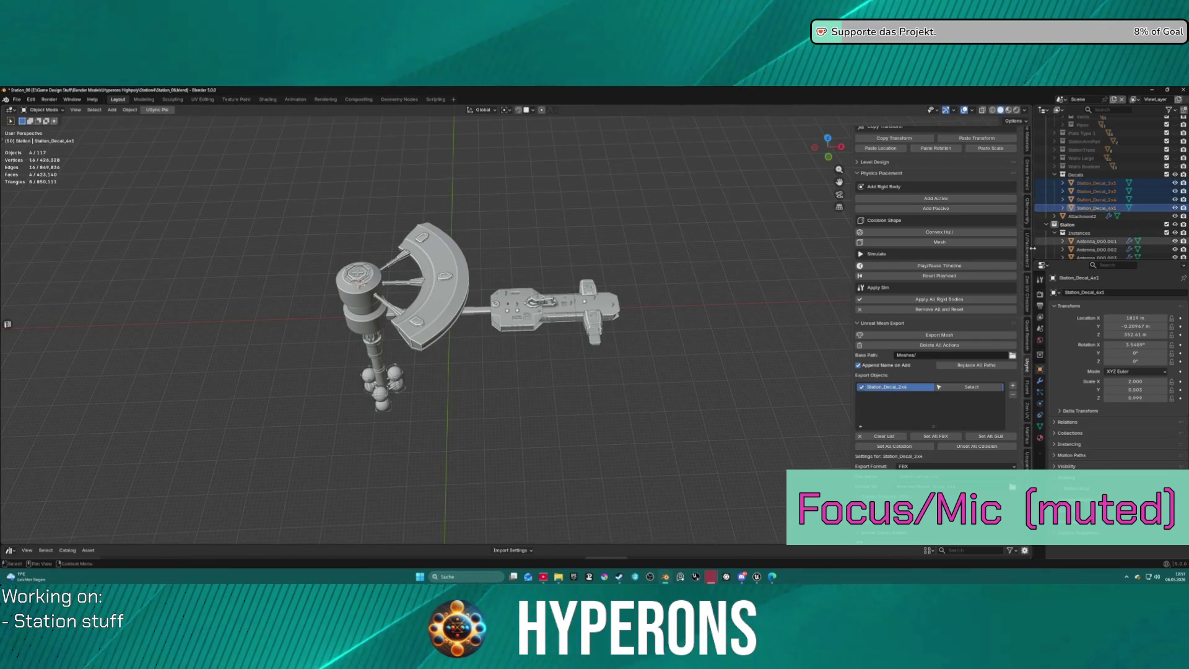
{"action": "left_click", "coordinate": [1012, 386]}
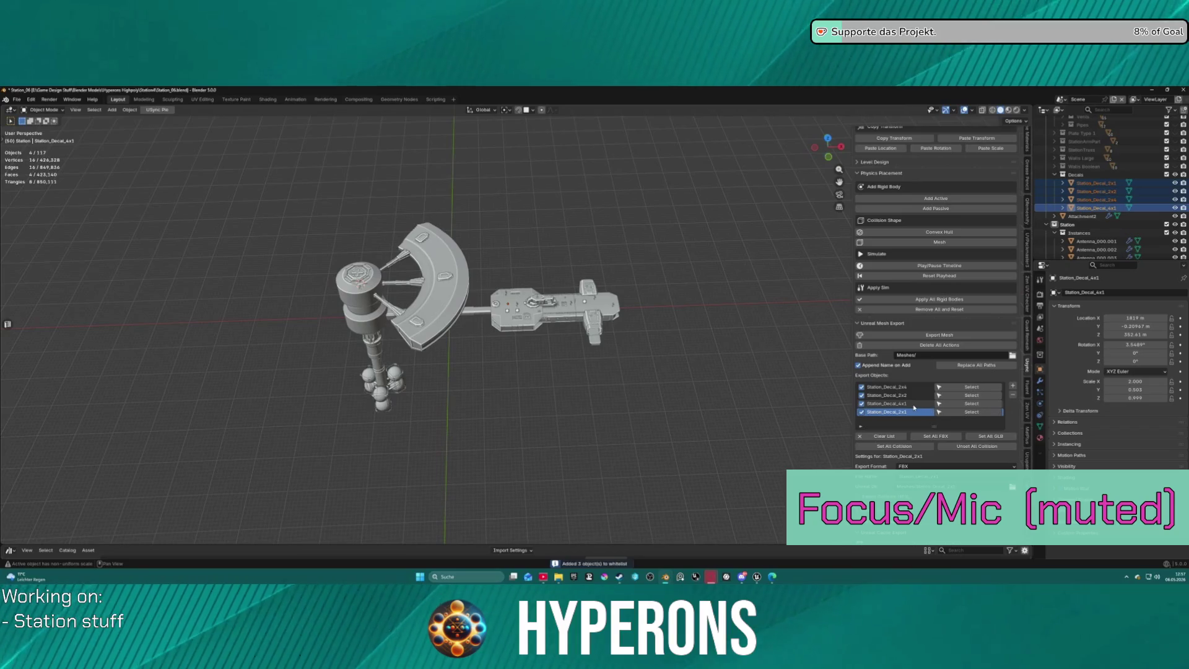
{"action": "left_click", "coordinate": [921, 335]}
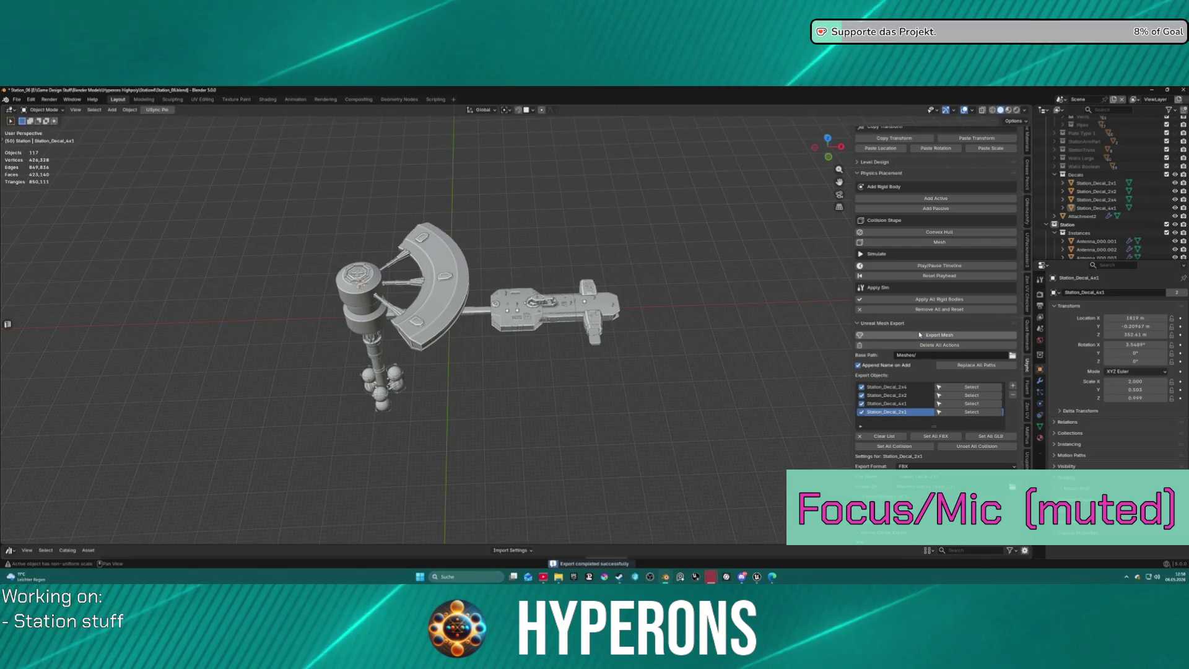
{"action": "left_click", "coordinate": [758, 577]}
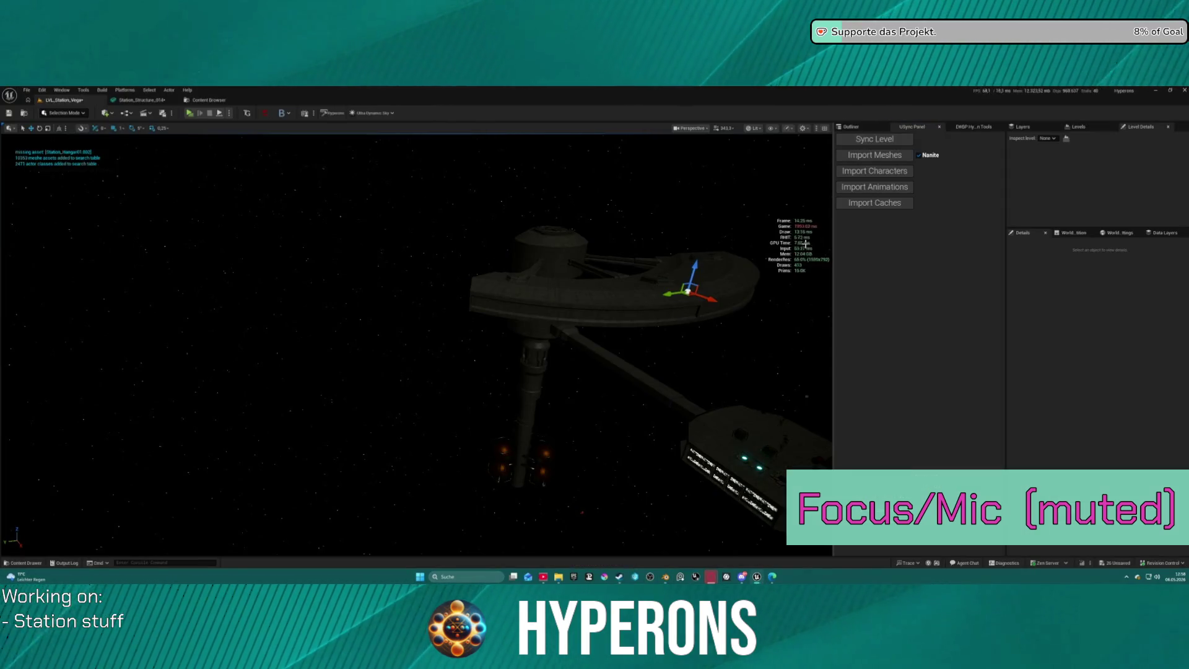
View the station in Unreal, import the new decal meshes, and close the Content Browser and mesh editor.
{"action": "right_click_drag", "start_coordinate": [697, 353], "coordinate": [710, 342]}
{"action": "right_click_drag", "start_coordinate": [596, 334], "coordinate": [596, 334]}
{"action": "left_click", "coordinate": [874, 156]}
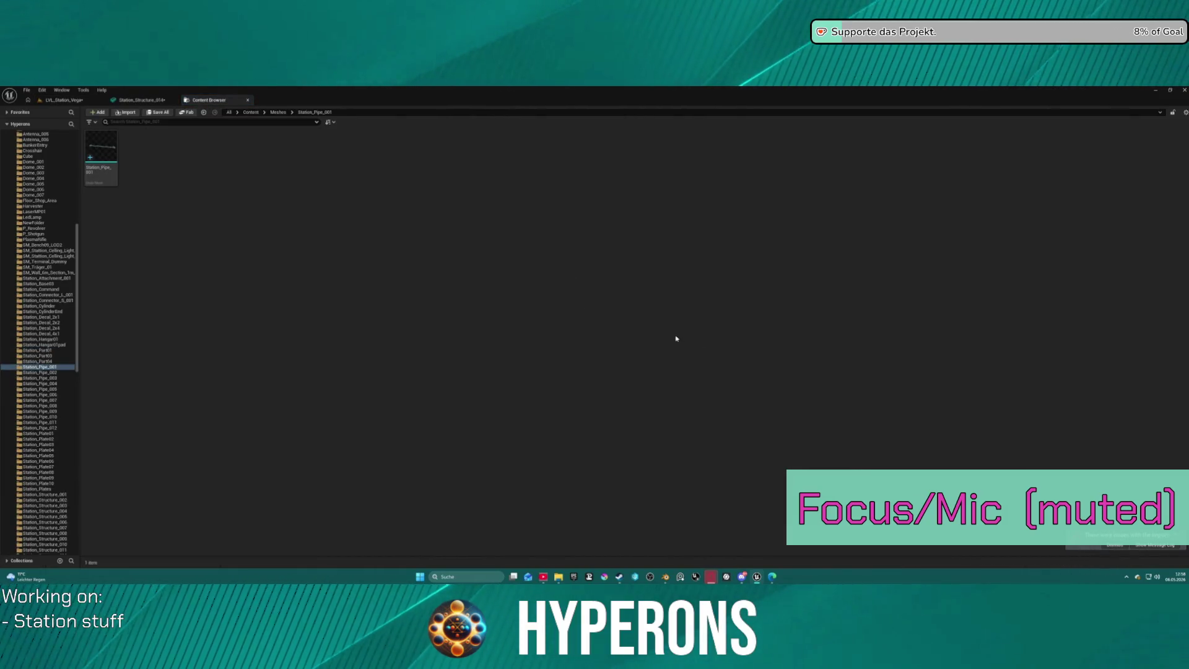
{"action": "left_click", "coordinate": [248, 101]}
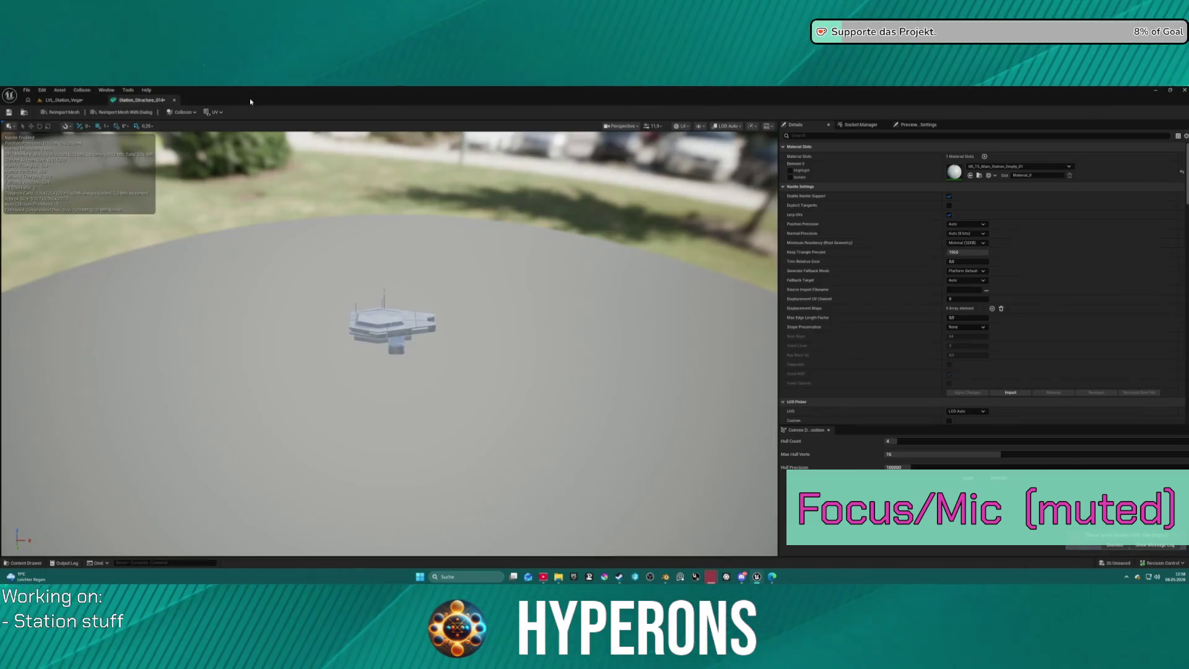
{"action": "left_click", "coordinate": [174, 101]}
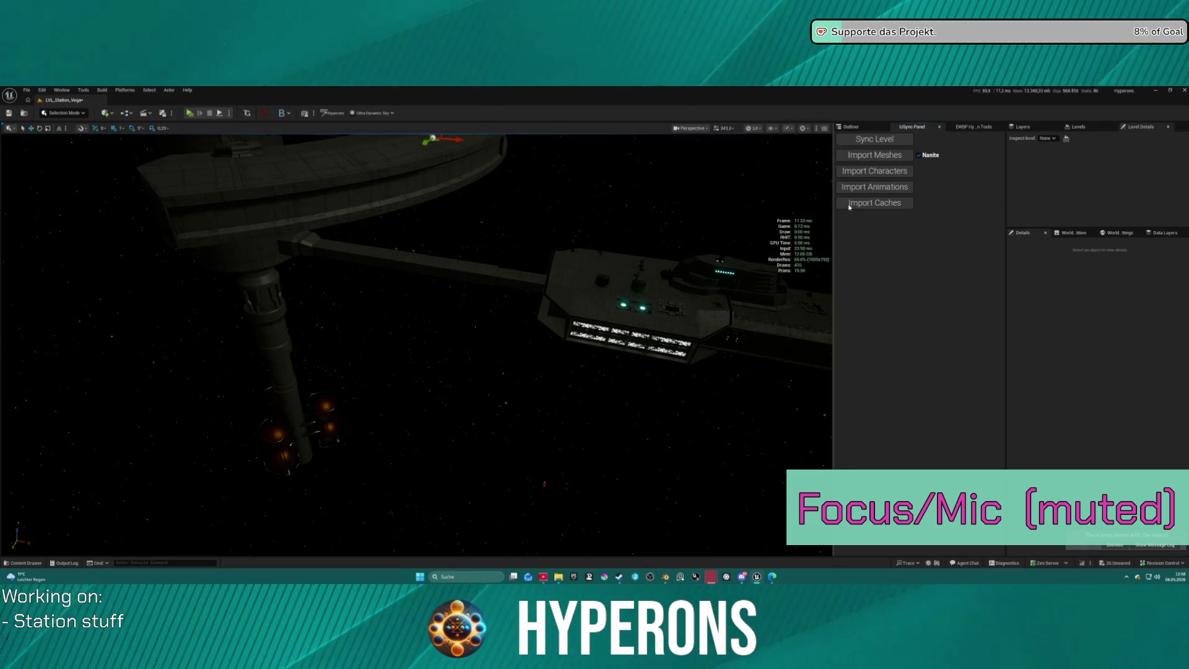
Sync the Unreal level with the Blender scene and return to the Blender window.
{"action": "left_click", "coordinate": [854, 140]}
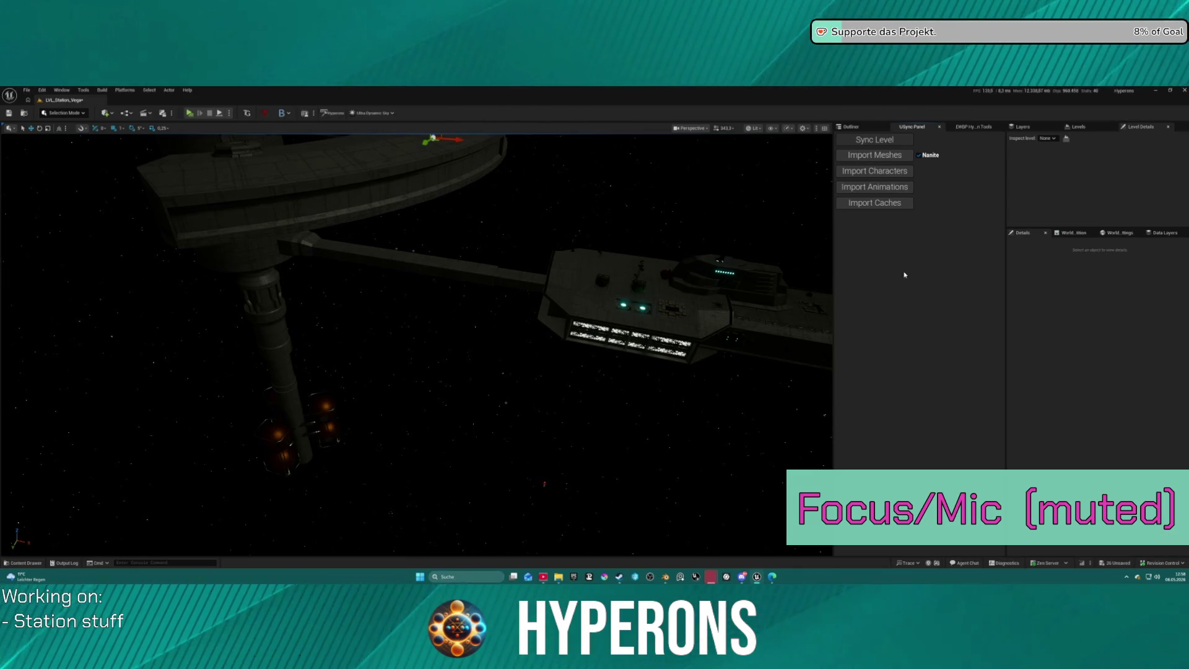
{"action": "mouse_move", "coordinate": [666, 577]}
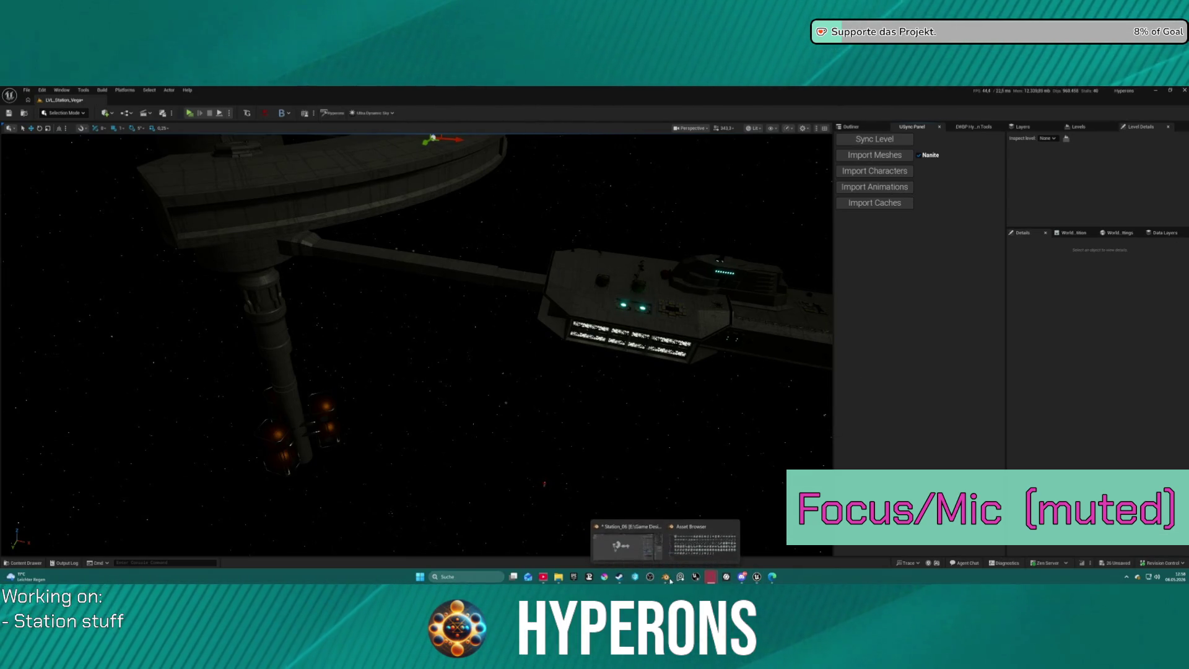
{"action": "left_click", "coordinate": [625, 548]}
{"action": "scroll", "coordinate": [1105, 204], "scroll_direction": "up", "scroll_amount": 1}
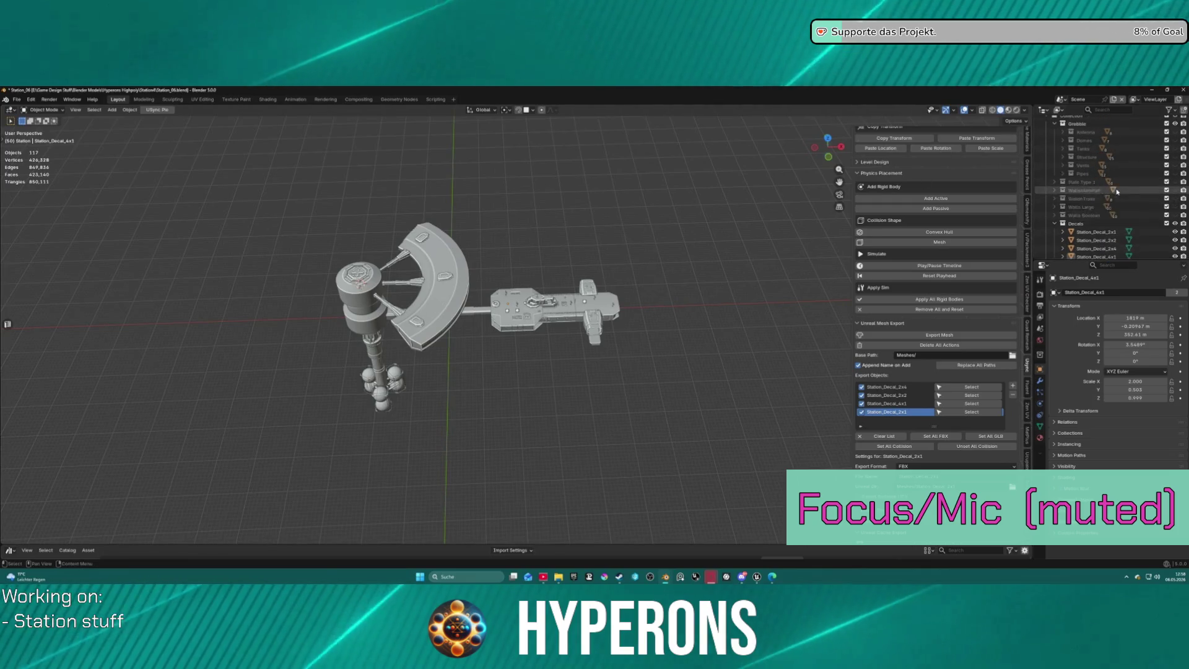
Select the four Station_Decal objects and apply the asset name from the USync panel.
{"action": "left_click", "coordinate": [1107, 224]}
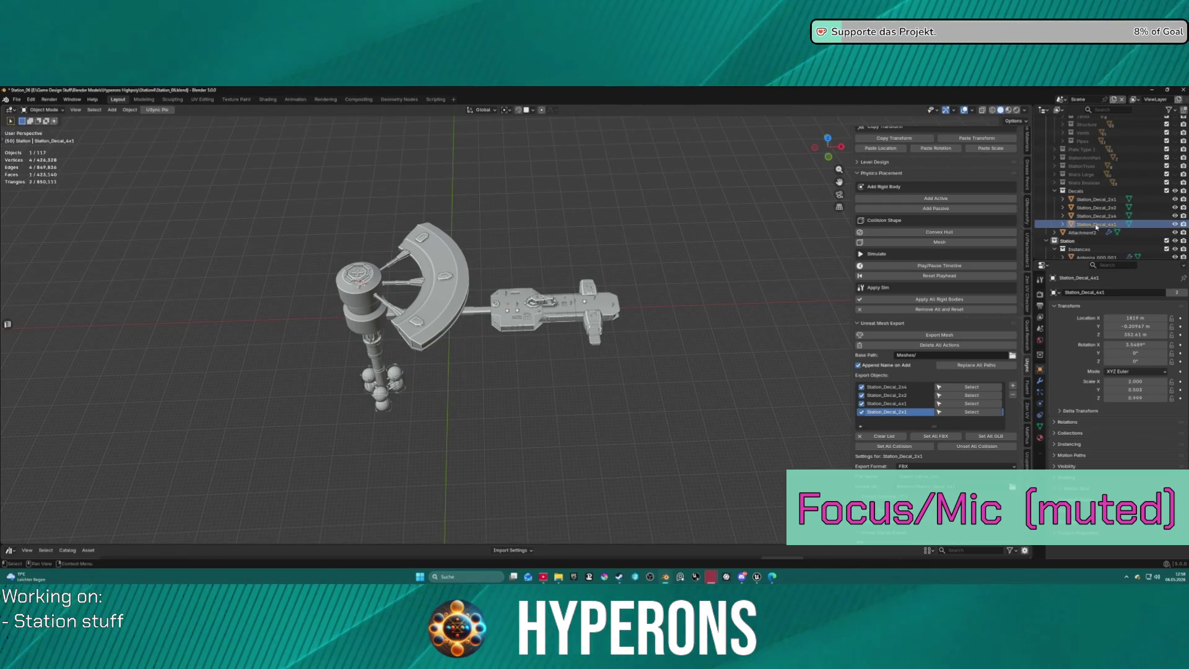
{"action": "scroll", "coordinate": [674, 332], "scroll_direction": "up", "scroll_amount": 3}
{"action": "scroll", "coordinate": [674, 332], "scroll_direction": "up", "scroll_amount": 5}
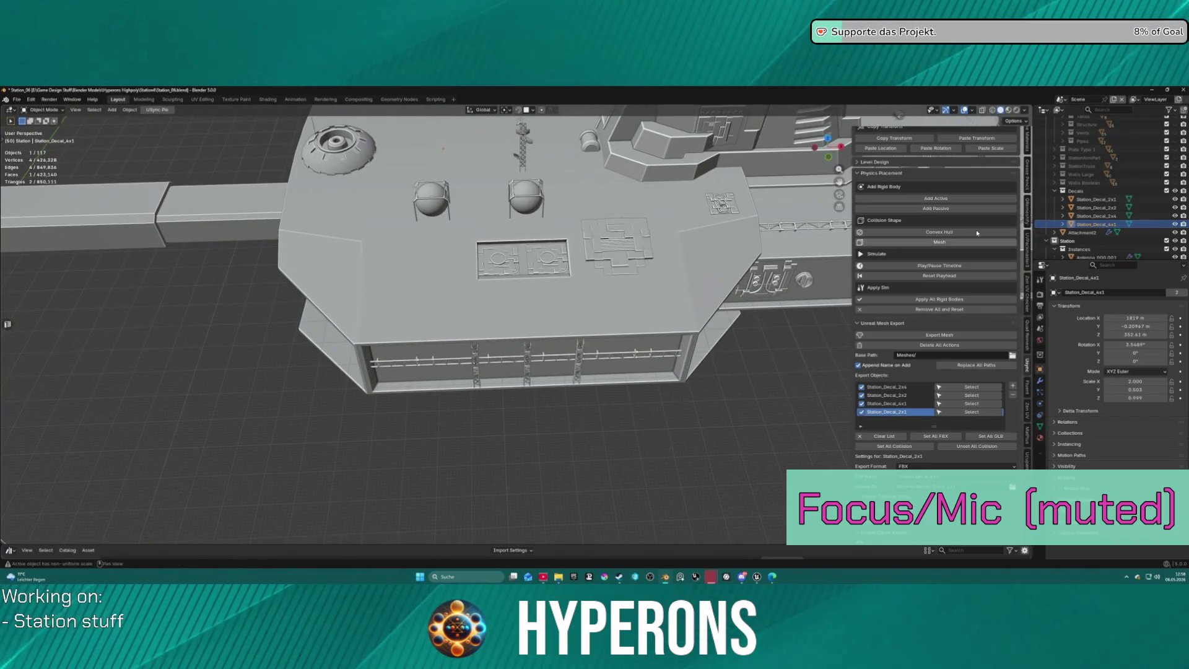
{"action": "left_click", "coordinate": [1097, 199], "text": "shift"}
{"action": "scroll", "coordinate": [983, 239], "scroll_direction": "down", "scroll_amount": 10}
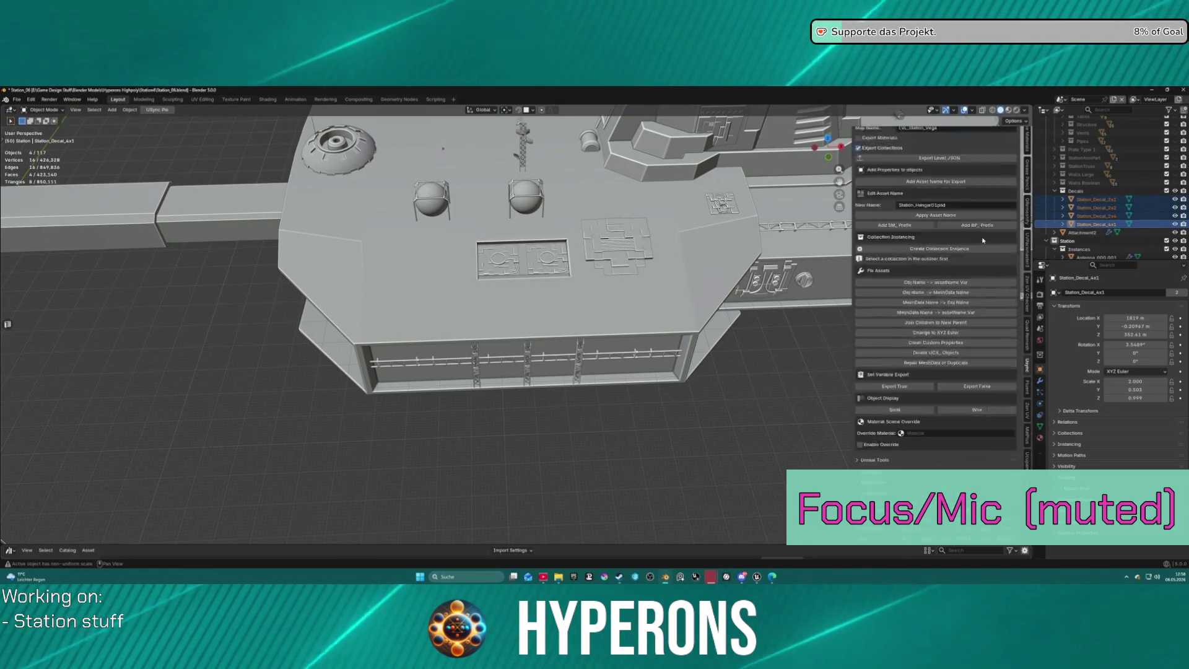
{"action": "scroll", "coordinate": [954, 261], "scroll_direction": "up", "scroll_amount": 2}
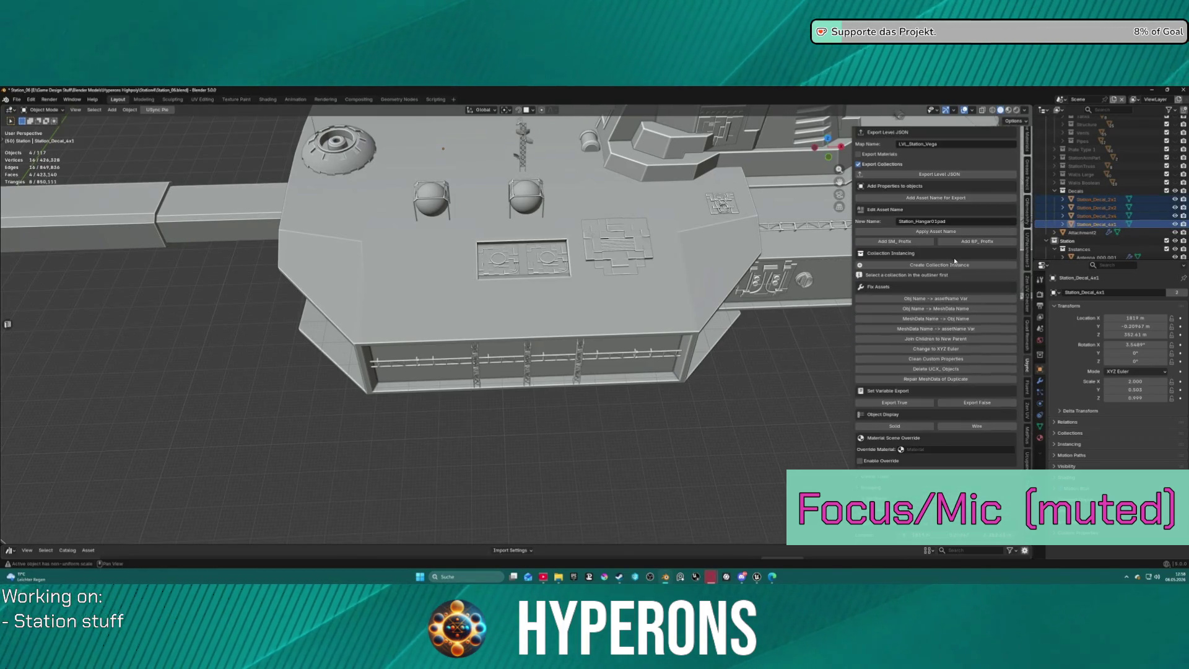
{"action": "left_click", "coordinate": [915, 232]}
Reselect the four Station_Decal objects, ending with Station_Decal_4x1 selected.
{"action": "scroll", "coordinate": [924, 347], "scroll_direction": "down", "scroll_amount": 8}
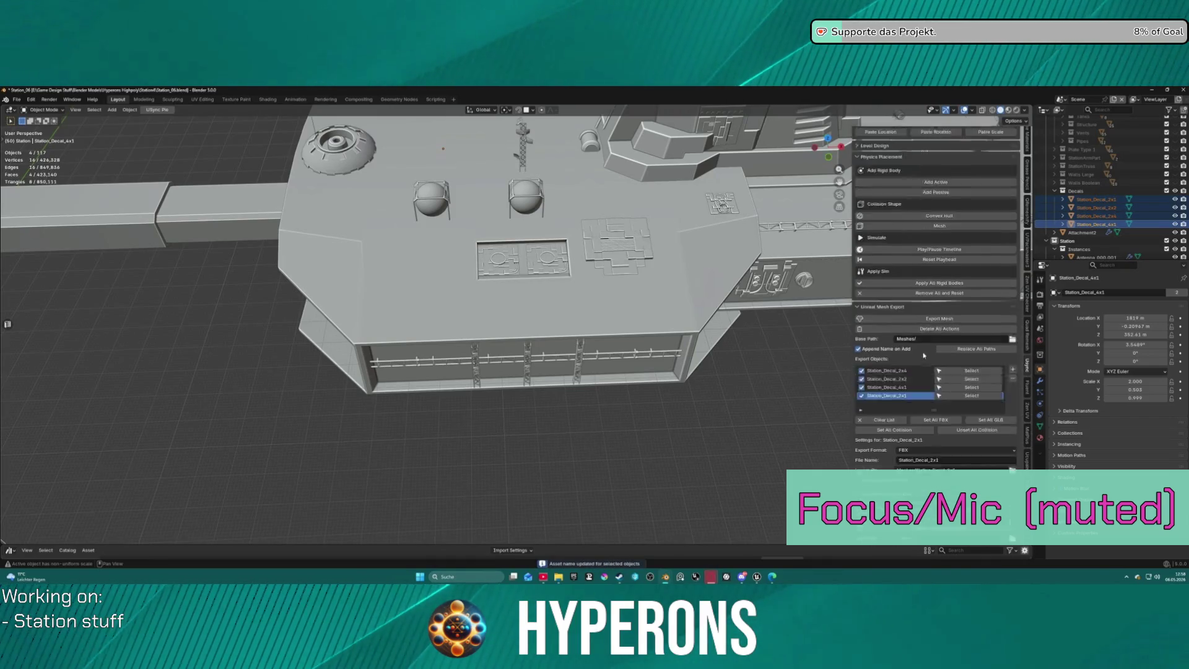
{"action": "scroll", "coordinate": [924, 355], "scroll_direction": "down", "scroll_amount": 4}
{"action": "scroll", "coordinate": [921, 348], "scroll_direction": "down", "scroll_amount": 10}
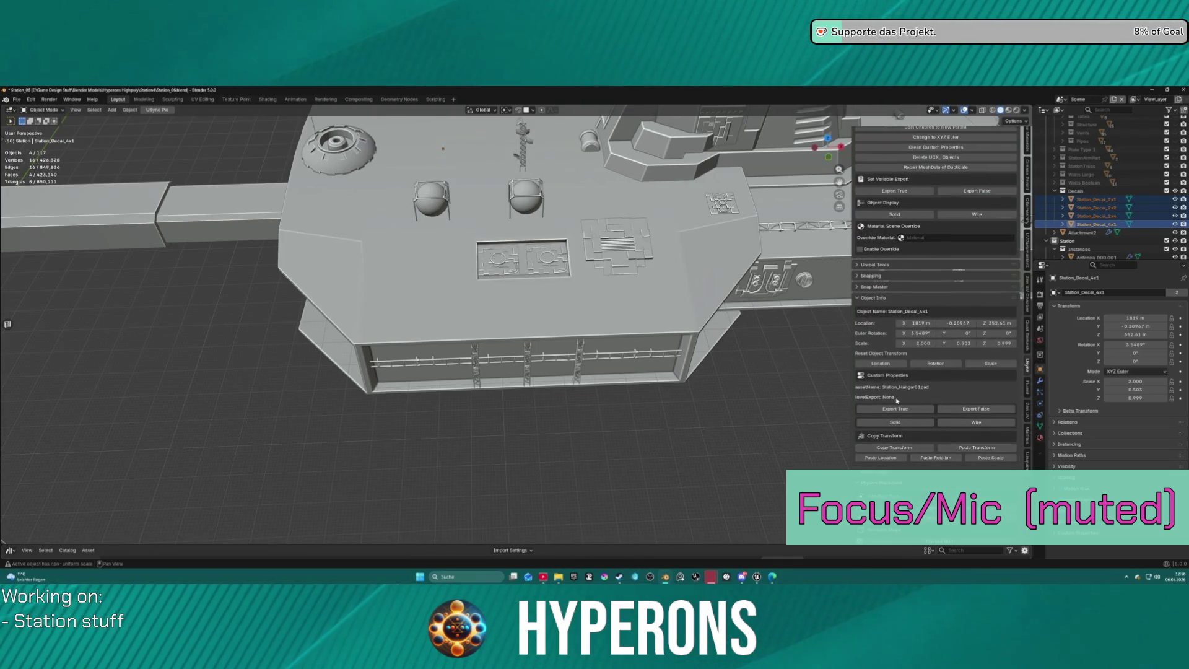
{"action": "left_click", "coordinate": [1095, 216]}
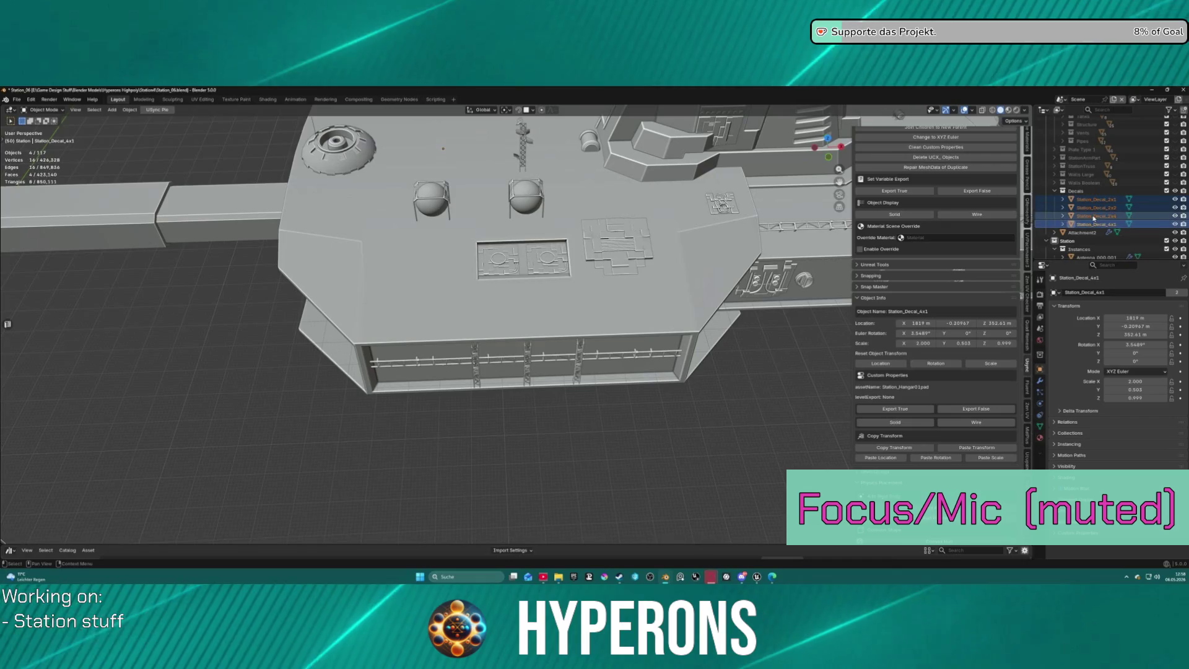
{"action": "left_click", "coordinate": [1096, 200]}
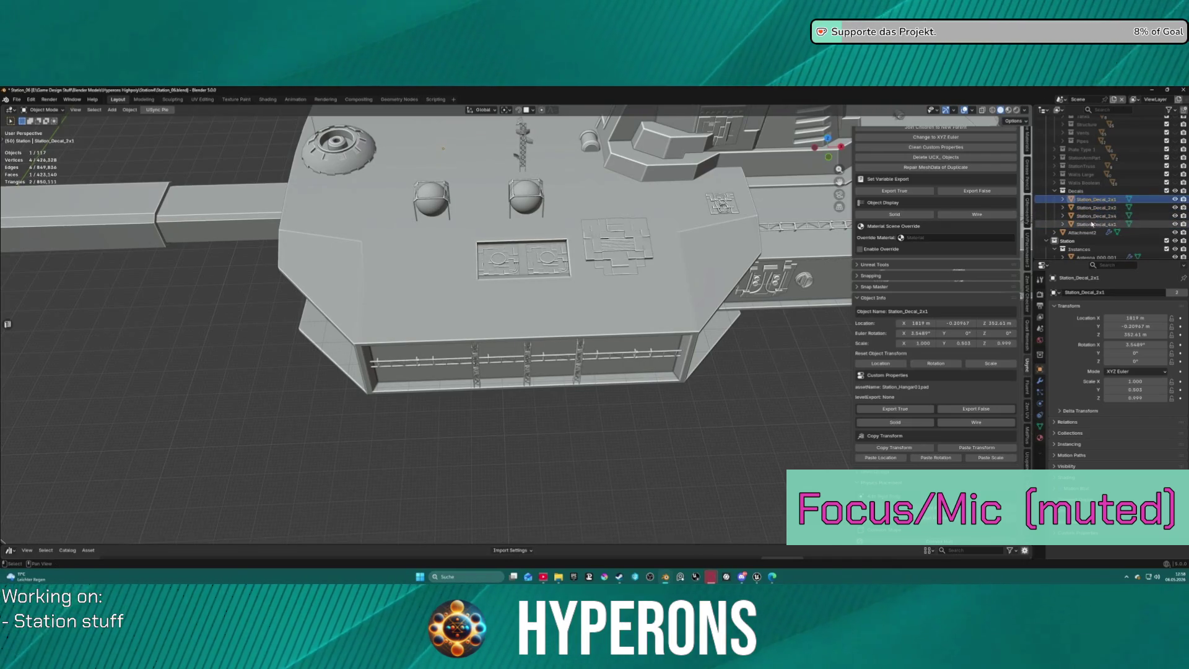
{"action": "left_click", "coordinate": [1096, 224], "text": "shift"}
{"action": "scroll", "coordinate": [953, 184], "scroll_direction": "up", "scroll_amount": 5}
{"action": "scroll", "coordinate": [954, 184], "scroll_direction": "up", "scroll_amount": 1}
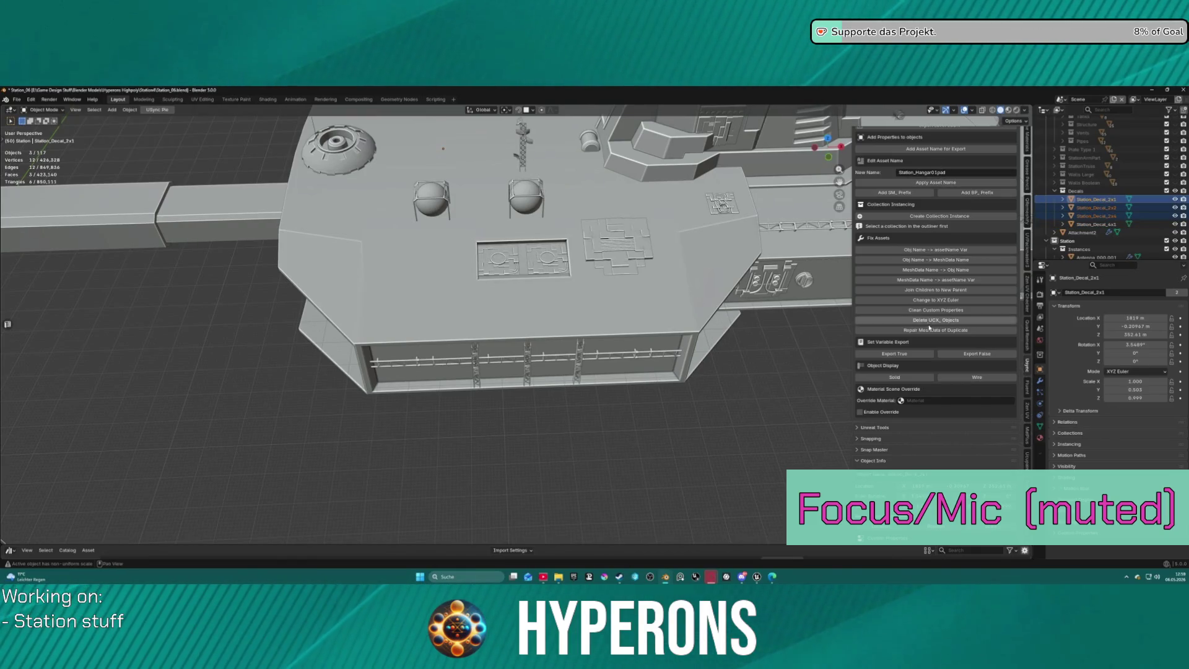
{"action": "scroll", "coordinate": [907, 453], "scroll_direction": "down", "scroll_amount": 4}
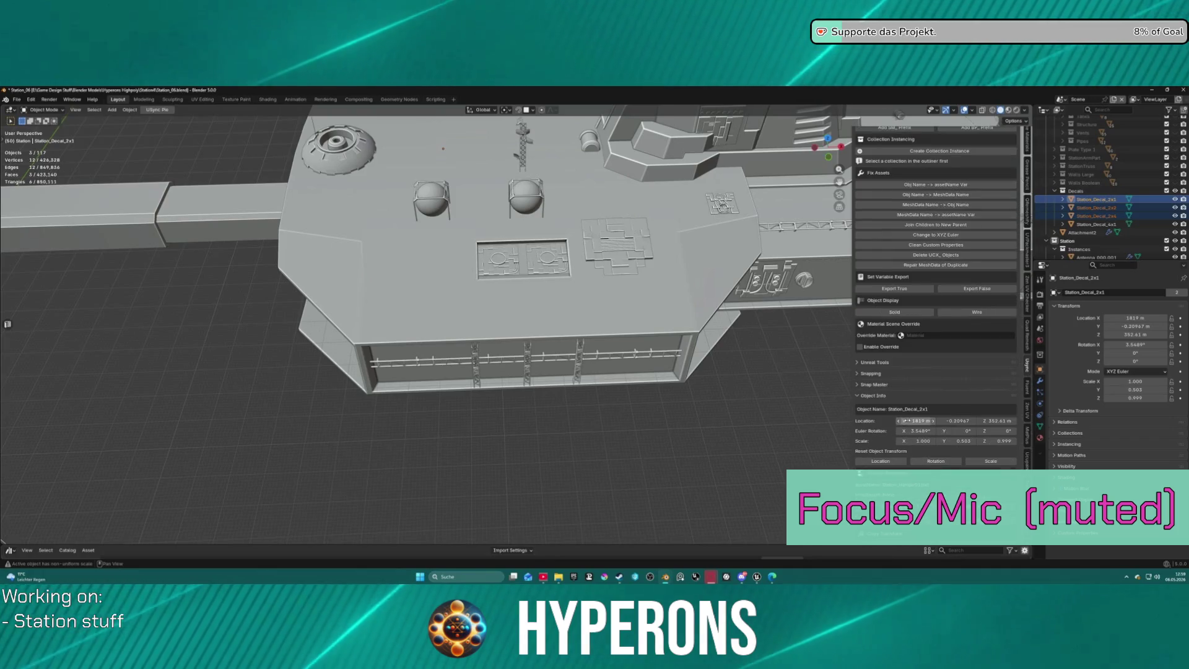
{"action": "left_click", "coordinate": [1096, 200]}
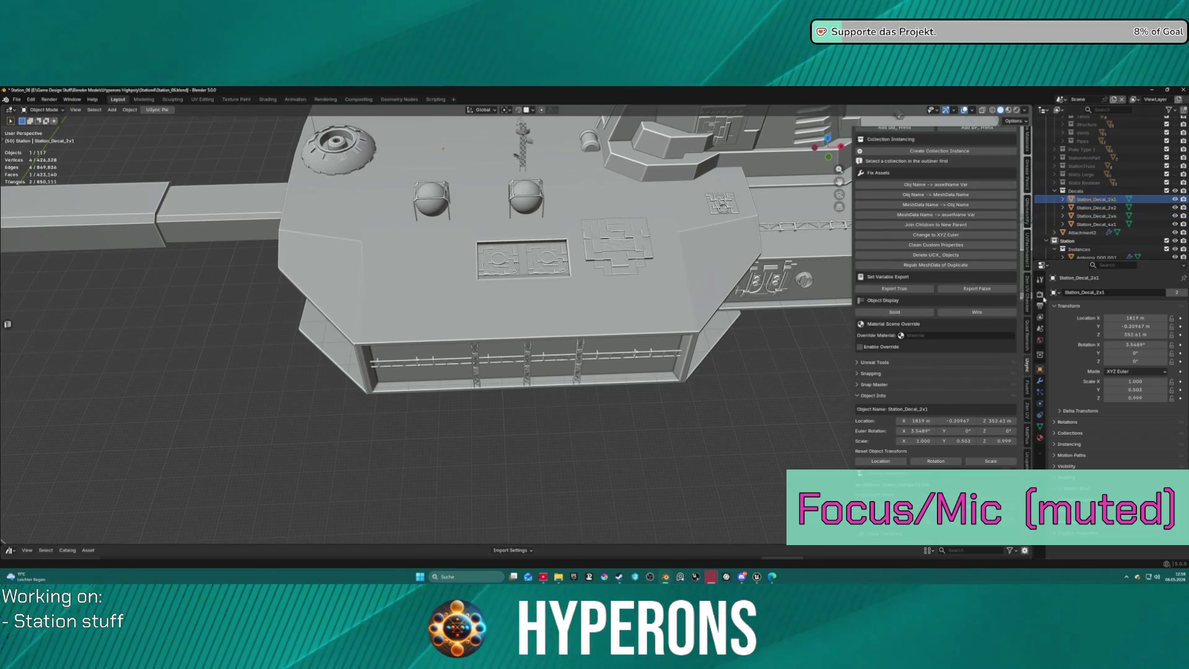
{"action": "left_click", "coordinate": [1090, 224]}
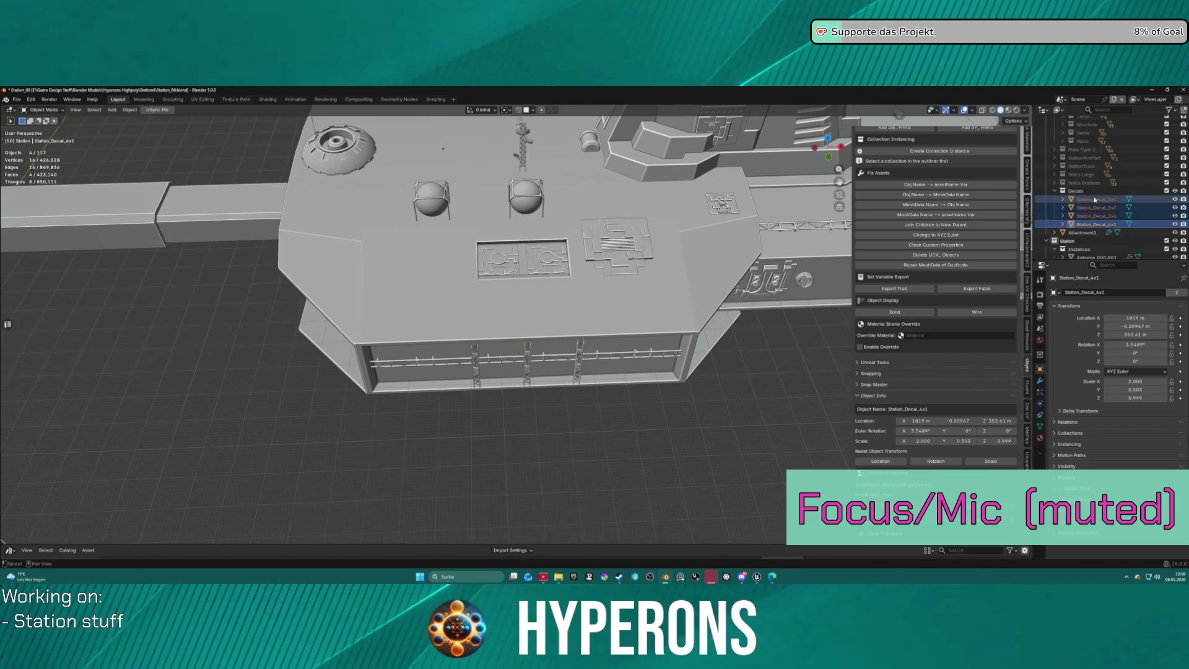
{"action": "scroll", "coordinate": [941, 246], "scroll_direction": "up", "scroll_amount": 6}
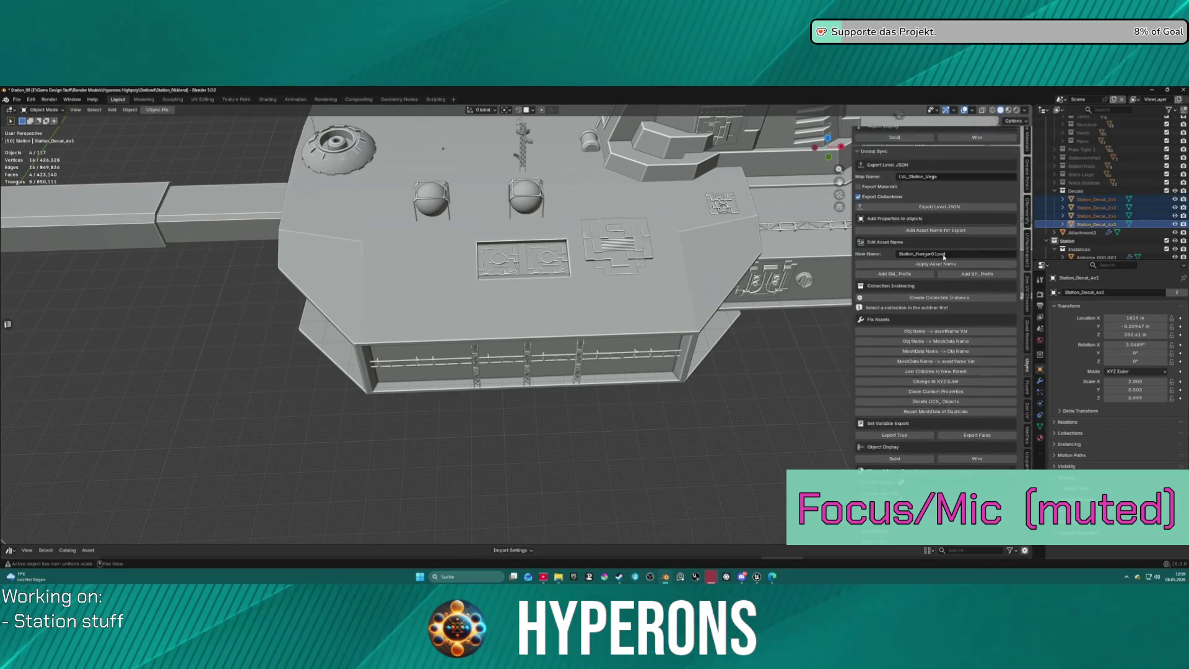
Clean the decals' custom properties and add assetName properties for export.
{"action": "scroll", "coordinate": [941, 246], "scroll_direction": "up", "scroll_amount": 4}
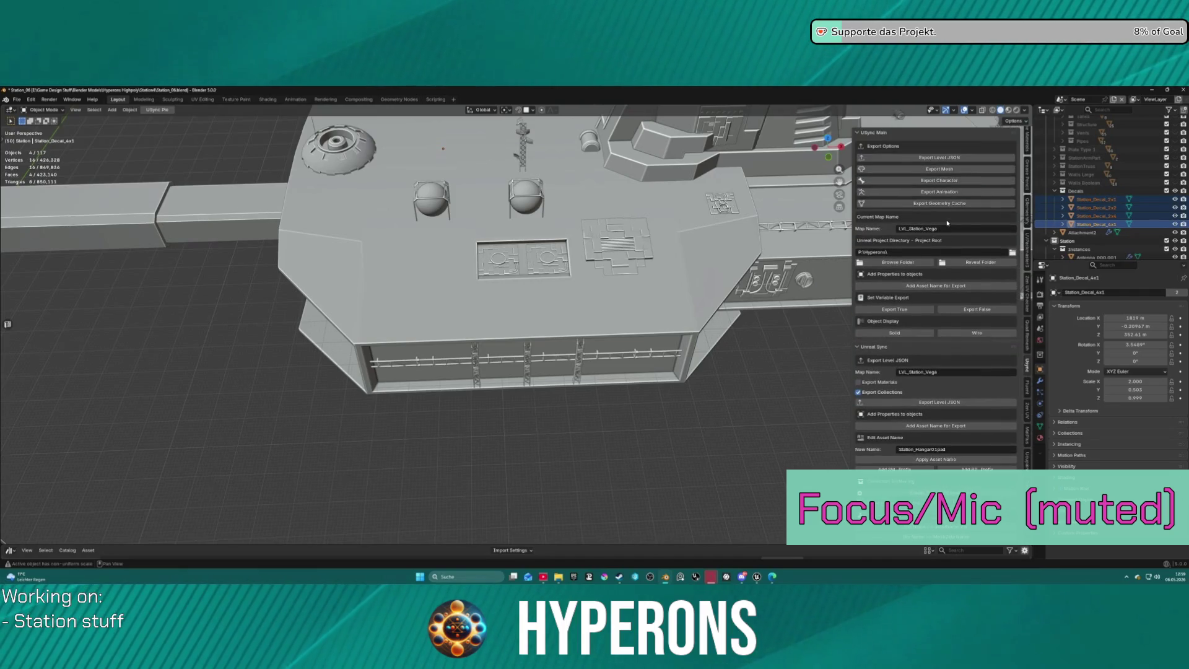
{"action": "left_click", "coordinate": [900, 460]}
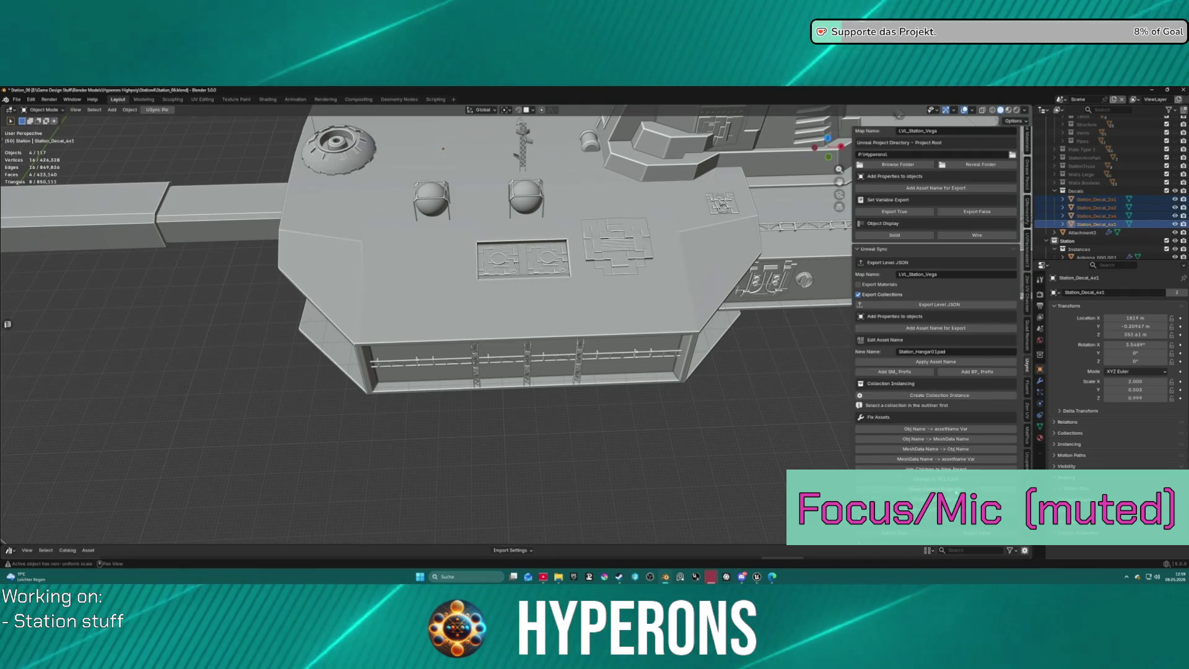
{"action": "scroll", "coordinate": [942, 234], "scroll_direction": "up", "scroll_amount": 4}
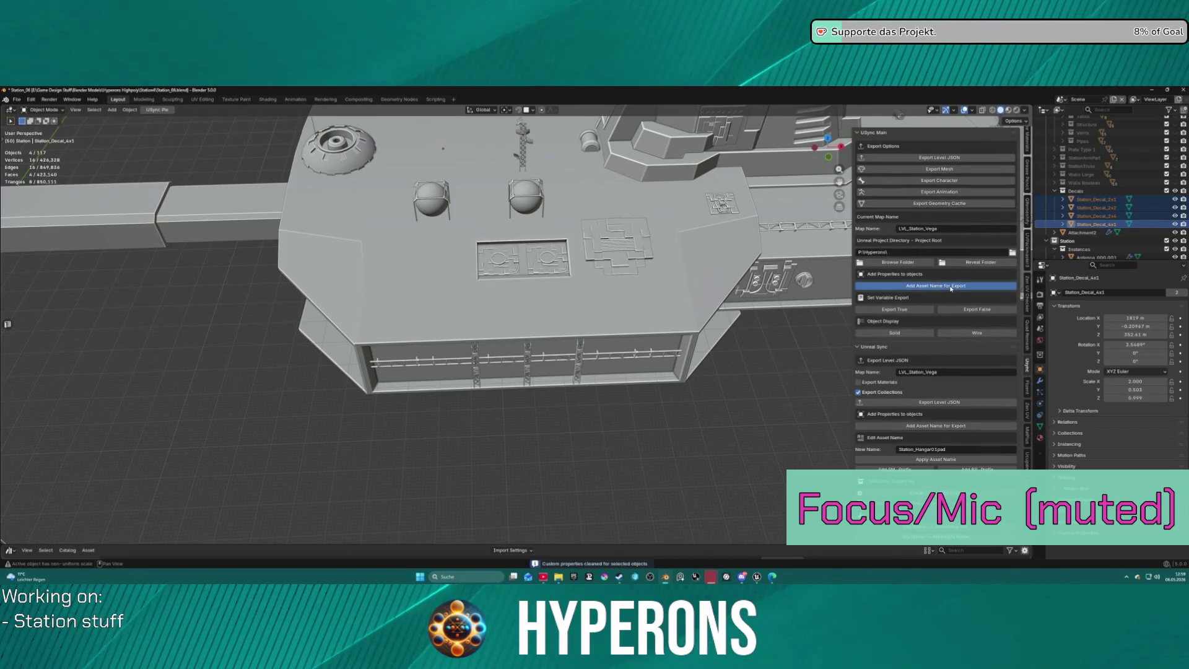
{"action": "left_click", "coordinate": [951, 288]}
Reselect all four decals and set their level export flag to False.
{"action": "scroll", "coordinate": [945, 297], "scroll_direction": "down", "scroll_amount": 15}
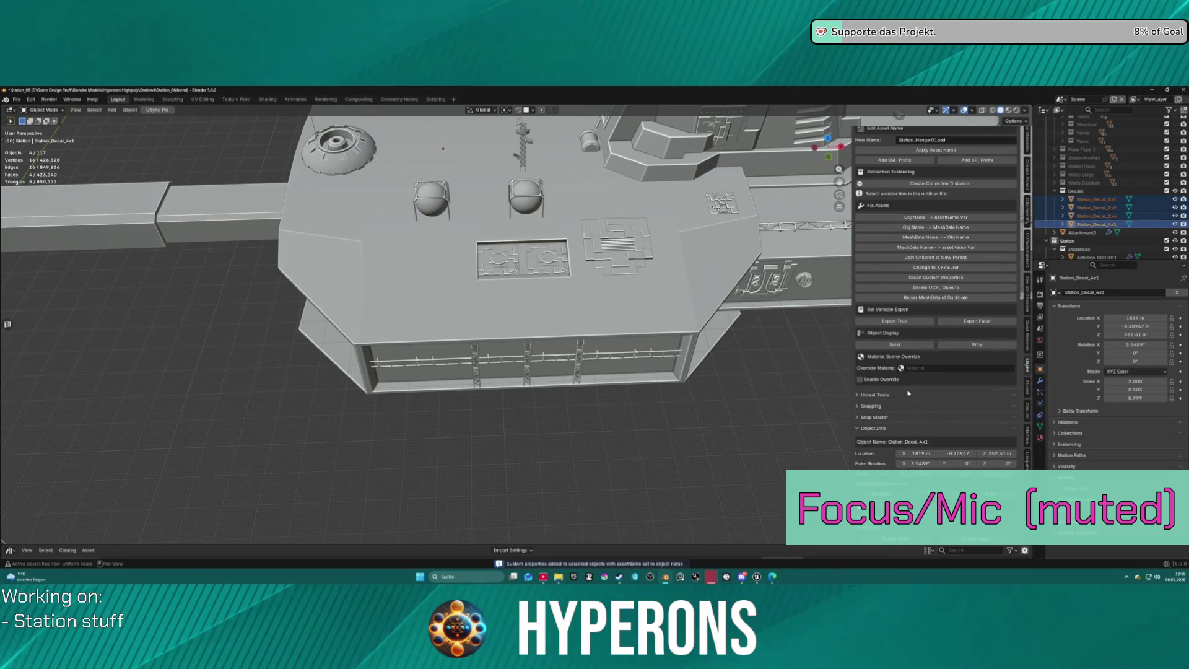
{"action": "scroll", "coordinate": [909, 390], "scroll_direction": "down", "scroll_amount": 4}
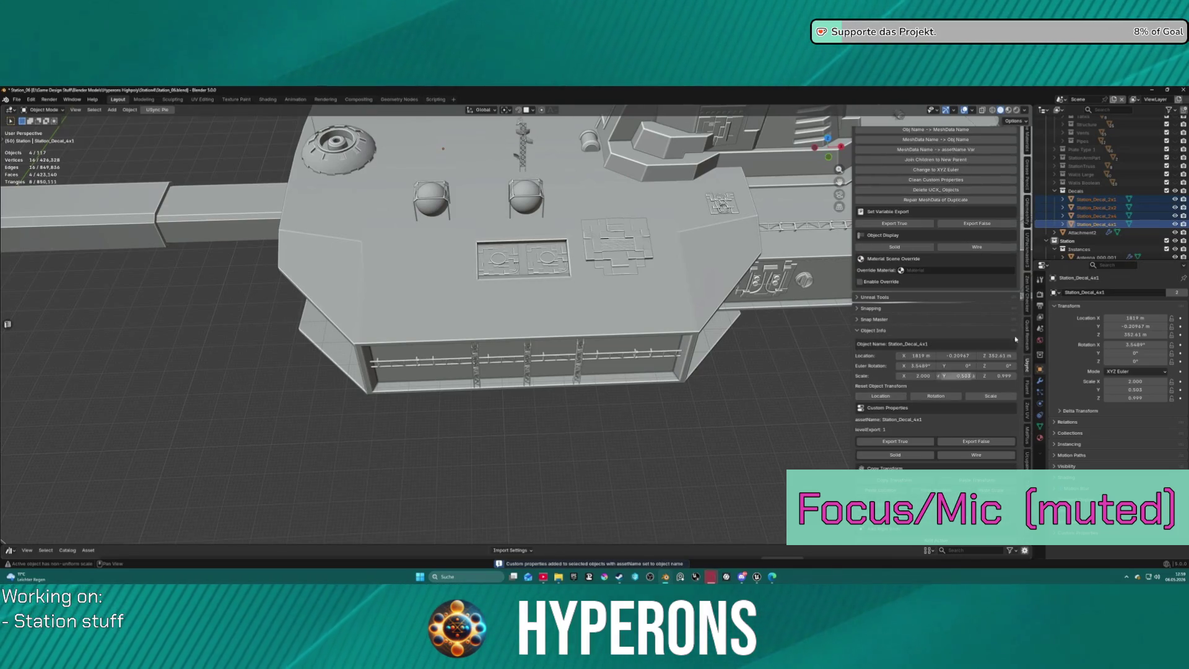
{"action": "left_click", "coordinate": [1091, 207]}
{"action": "left_click", "coordinate": [1091, 199]}
{"action": "left_click", "coordinate": [1095, 224], "text": "shift"}
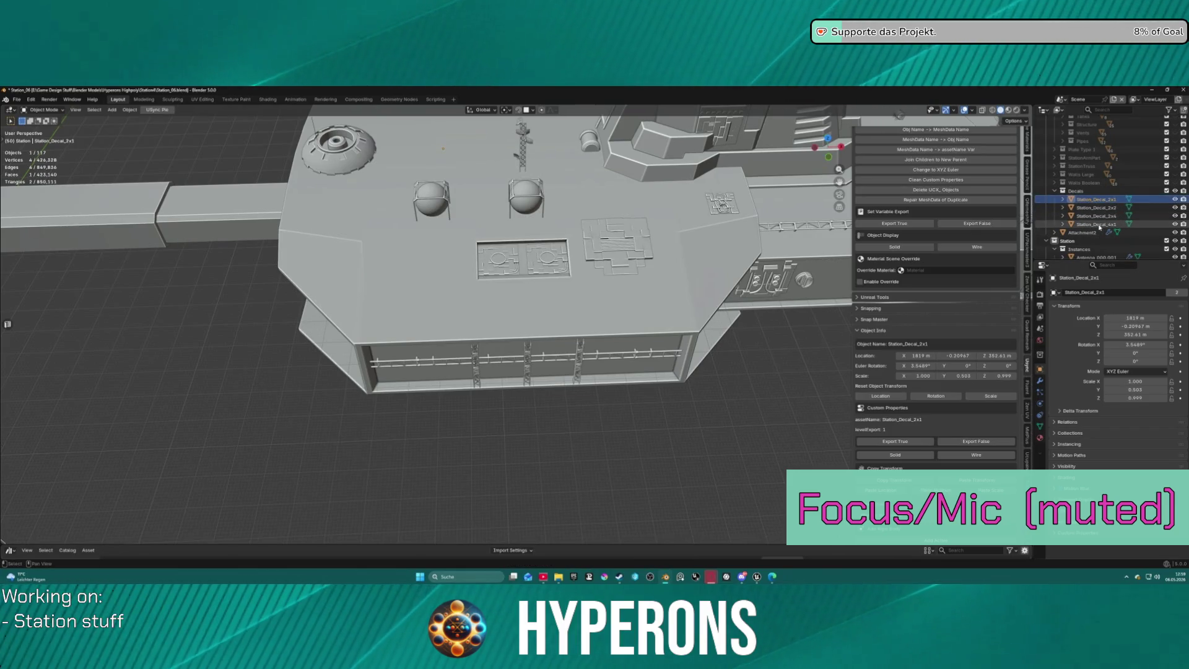
{"action": "left_click", "coordinate": [981, 443]}
{"action": "left_click", "coordinate": [1092, 200]}
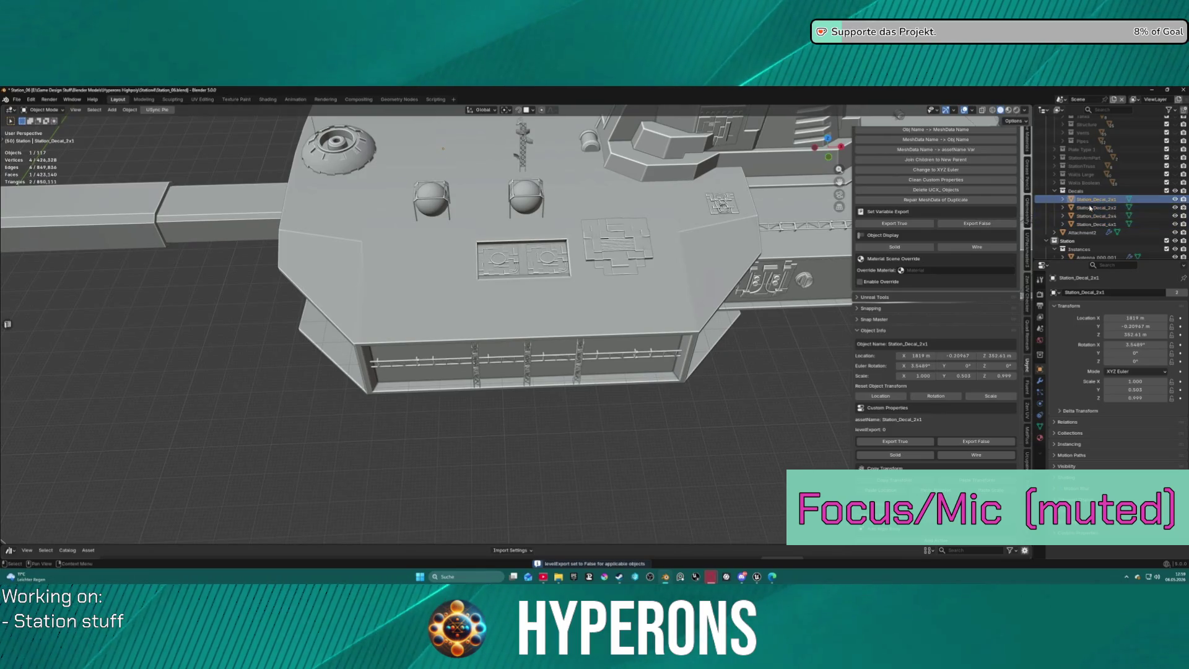
{"action": "left_click", "coordinate": [1095, 224]}
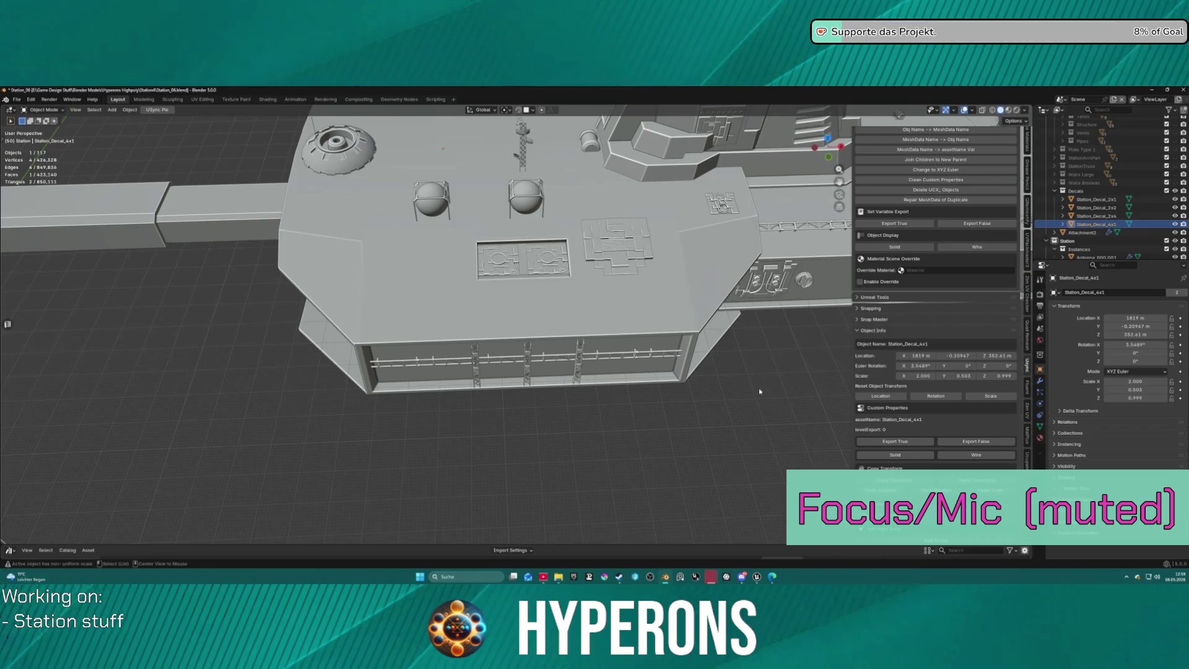
Duplicate the 4x1 decal onto the hull top and scale it to about 182.67.
{"action": "key", "text": "shift+d"}
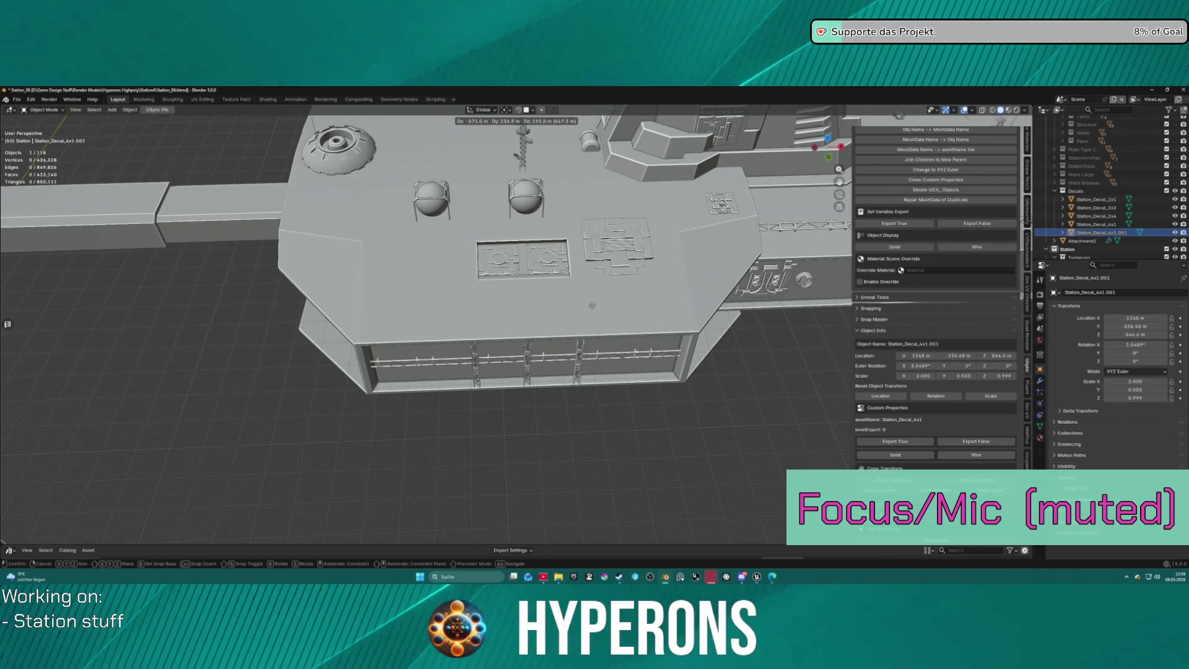
{"action": "left_click", "coordinate": [533, 307]}
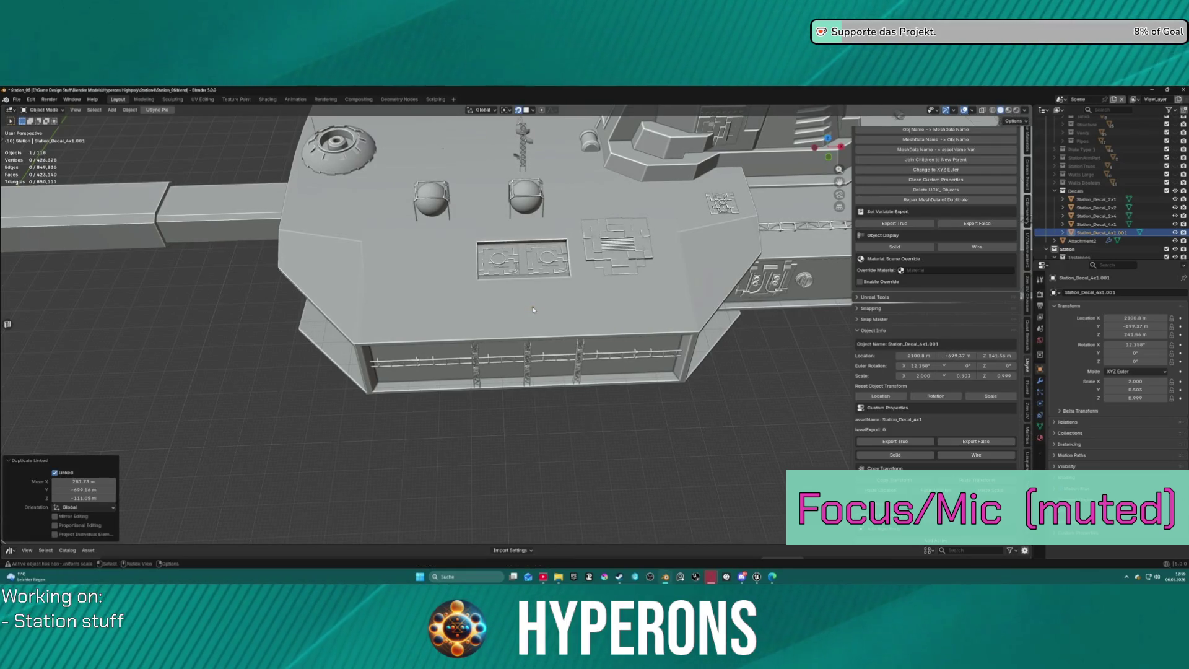
{"action": "key", "text": "s"}
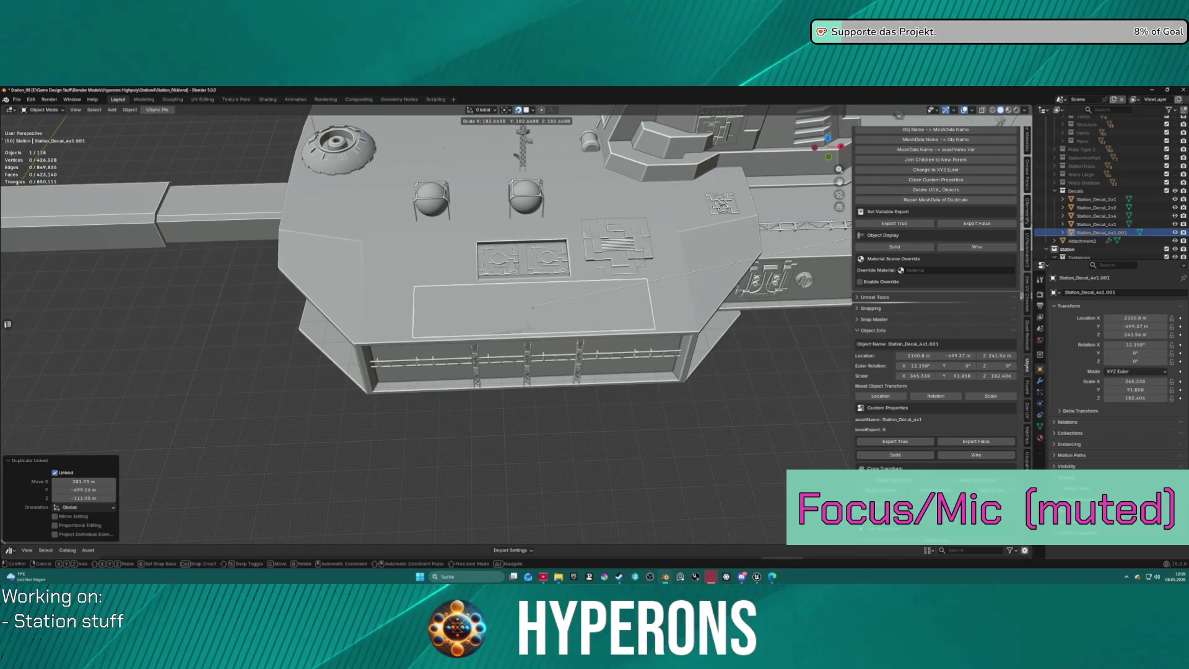
{"action": "left_click", "coordinate": [928, 407]}
{"action": "mouse_move", "coordinate": [533, 323]}
{"action": "middle_mouse_down"}
{"action": "mouse_move", "coordinate": [539, 297]}
{"action": "mouse_move", "coordinate": [552, 334]}
{"action": "mouse_move", "coordinate": [545, 310]}
{"action": "mouse_move", "coordinate": [540, 319]}
{"action": "middle_mouse_up"}
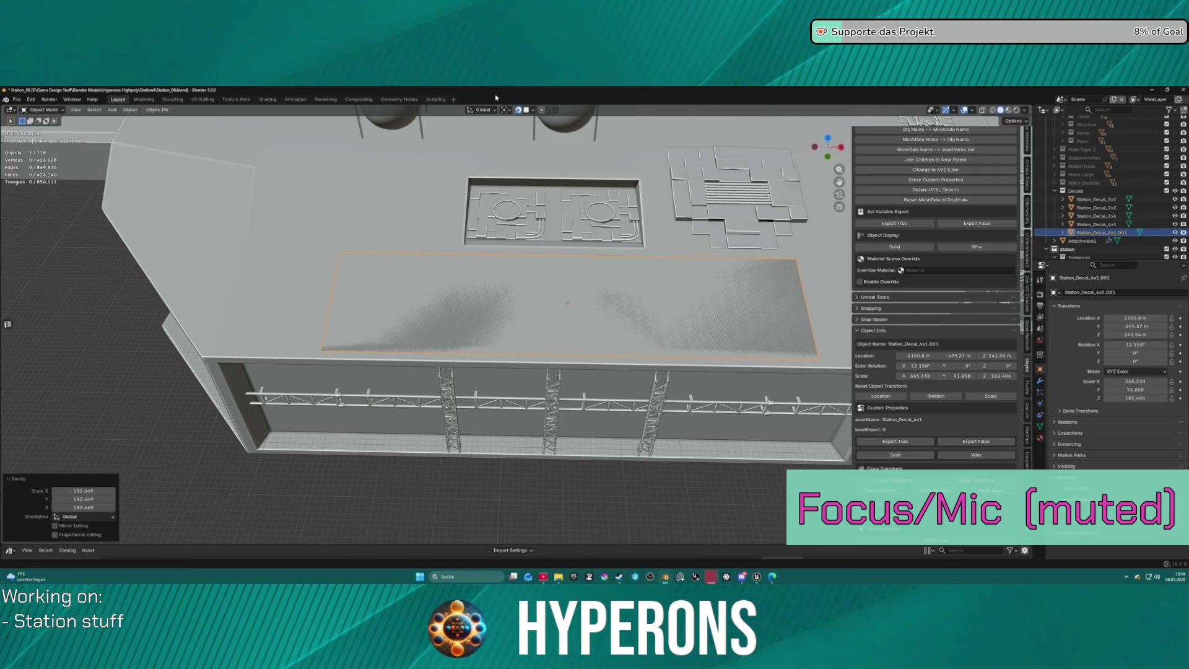
Set the transform orientation to Normal, trying Local first.
{"action": "left_click", "coordinate": [482, 110]}
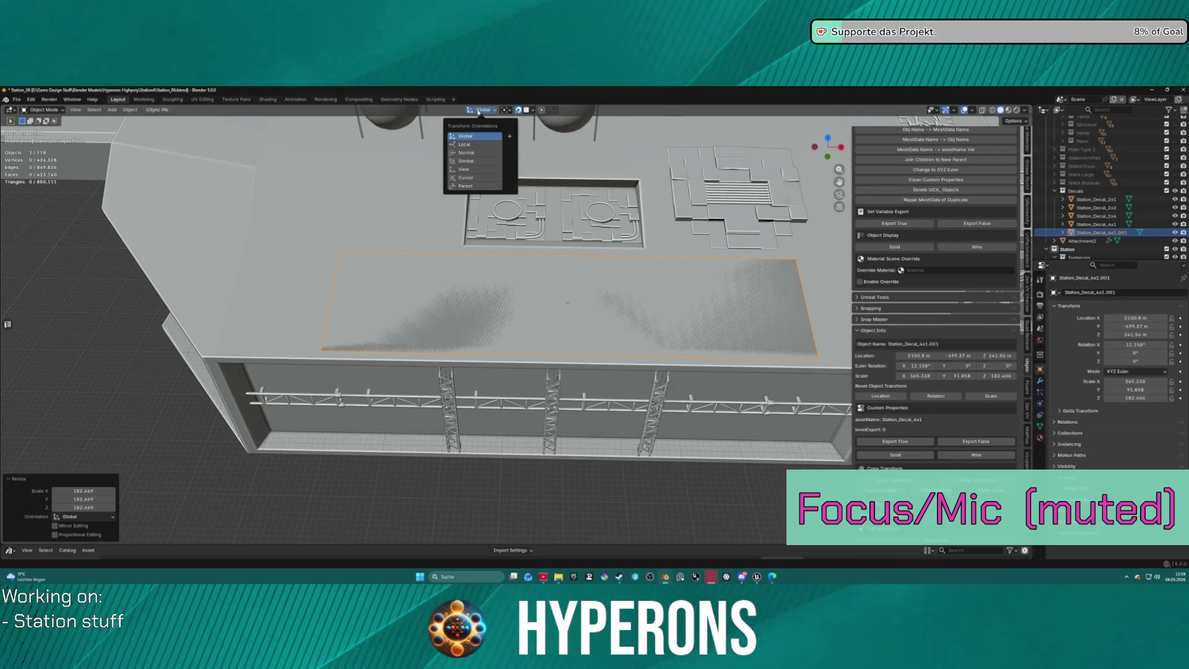
{"action": "left_click", "coordinate": [475, 145]}
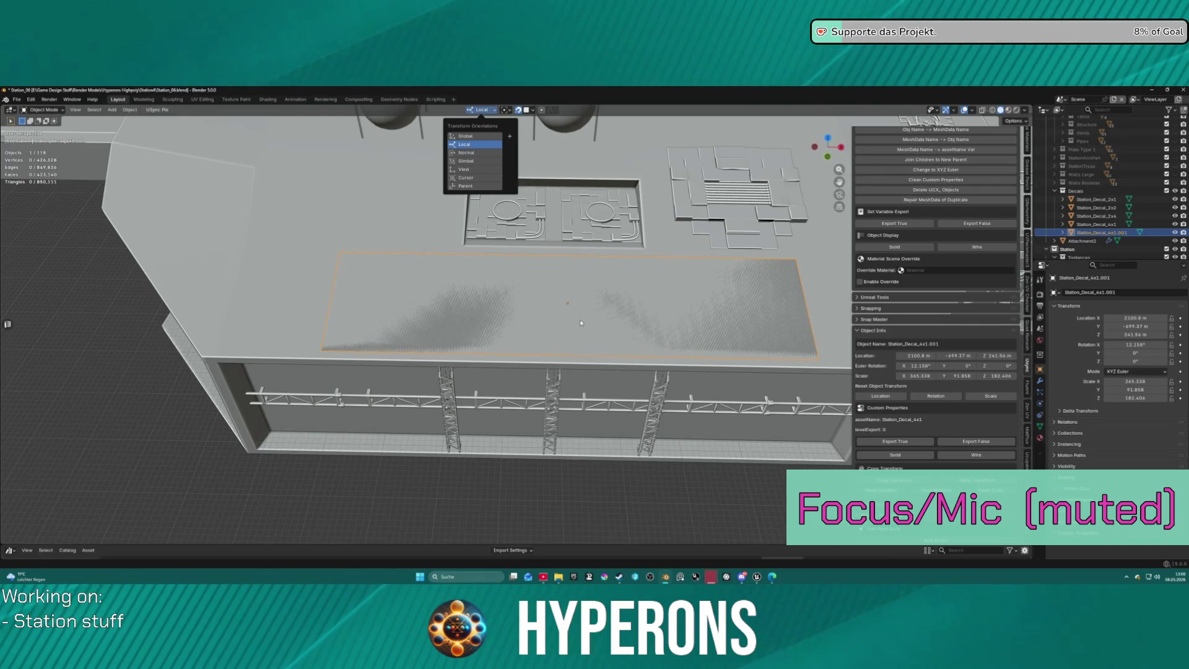
{"action": "left_click", "coordinate": [482, 110]}
{"action": "left_click", "coordinate": [472, 153]}
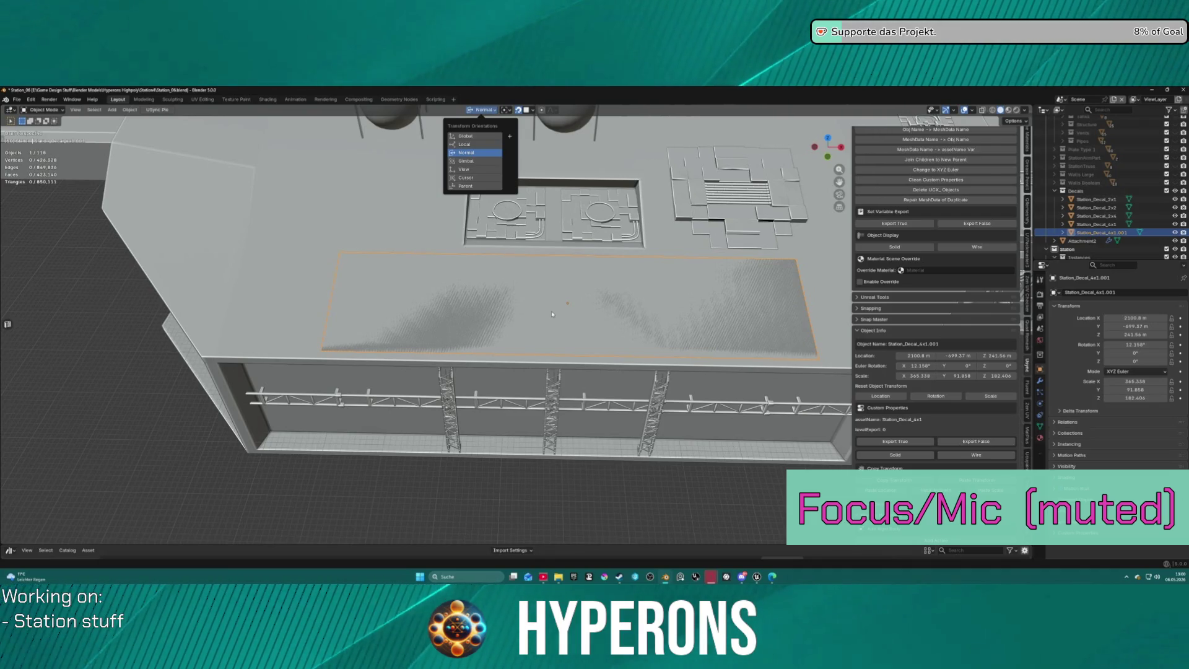
{"action": "scroll", "coordinate": [545, 298], "scroll_direction": "down", "scroll_amount": 2}
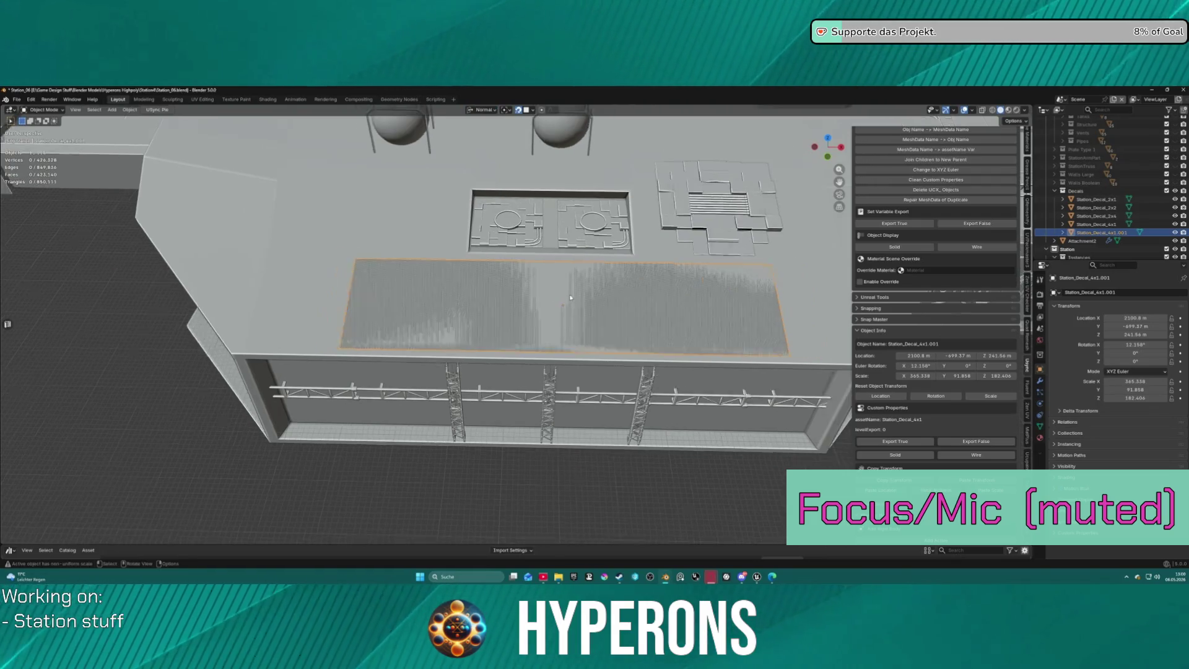
{"action": "middle_click_drag", "start_coordinate": [533, 271], "coordinate": [529, 269], "text": "shift"}
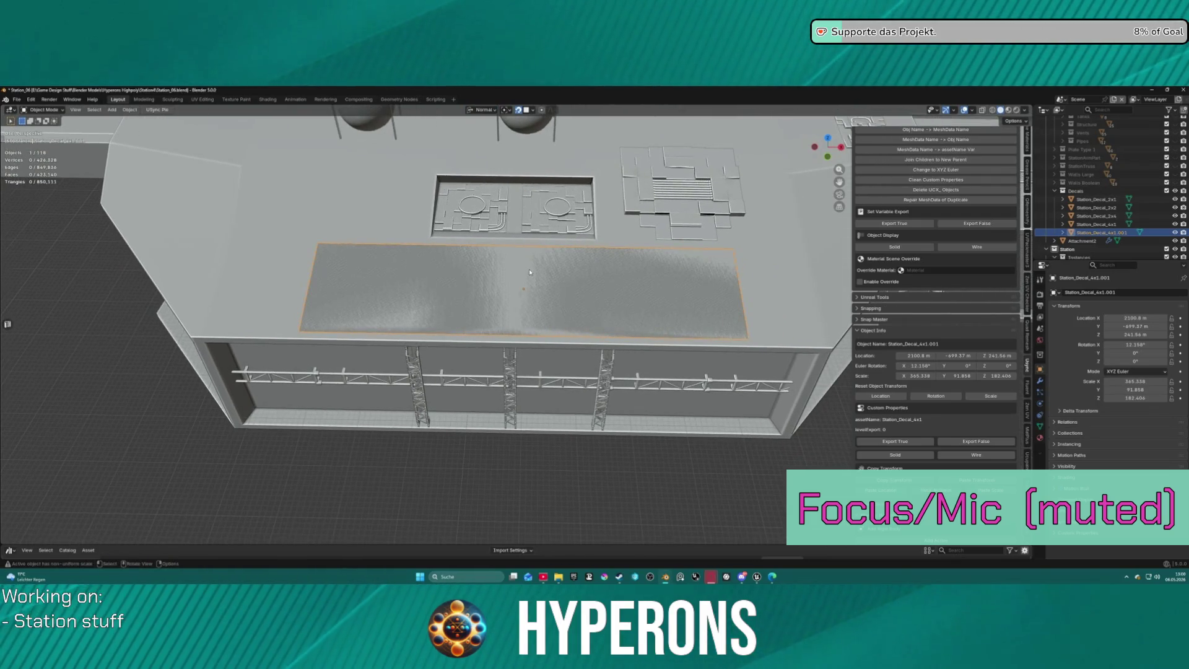
Move the roof decal and lift it 0.0001 along Z.
{"action": "key", "text": "g"}
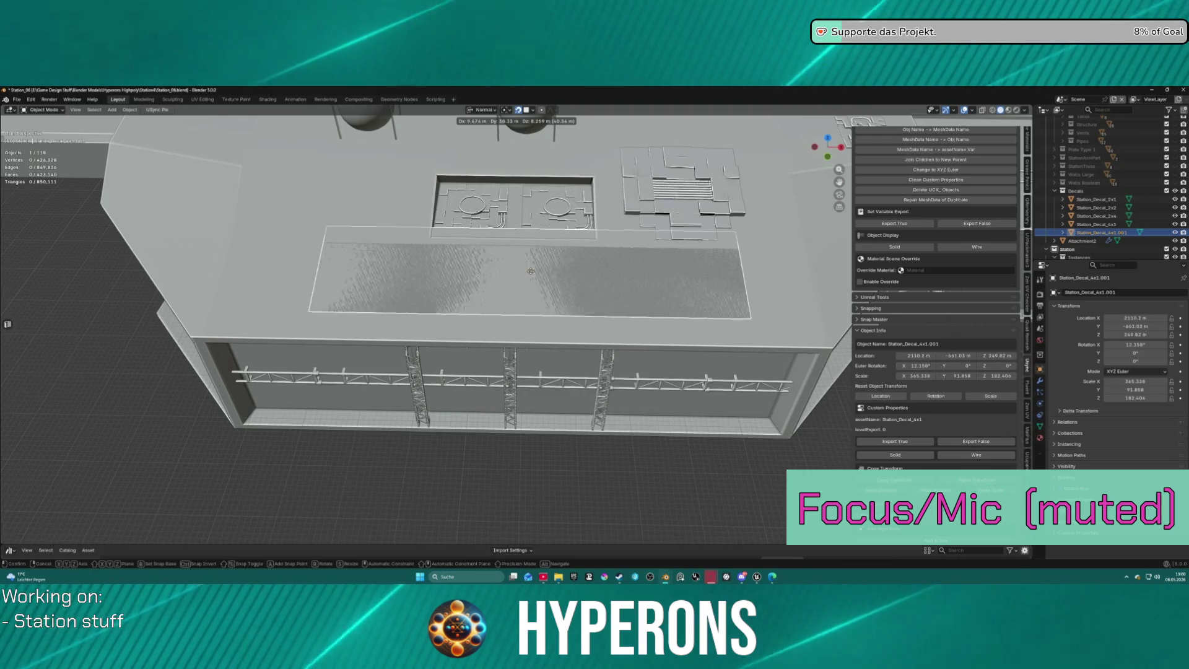
{"action": "left_click", "coordinate": [519, 289]}
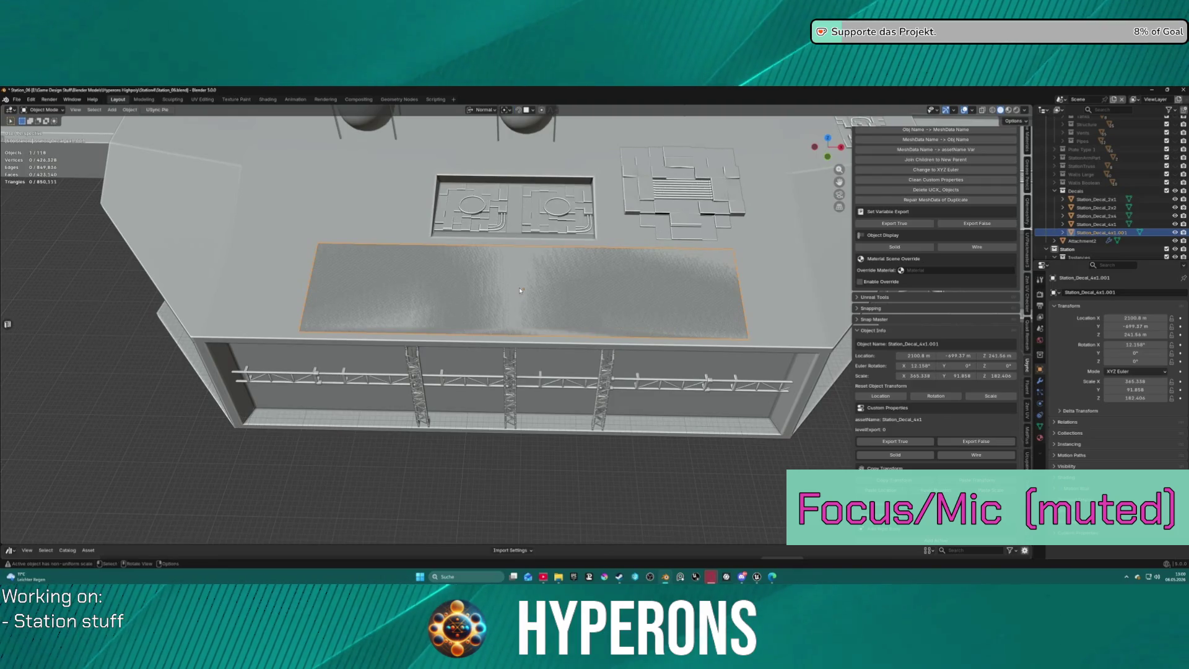
{"action": "key", "text": "g"}
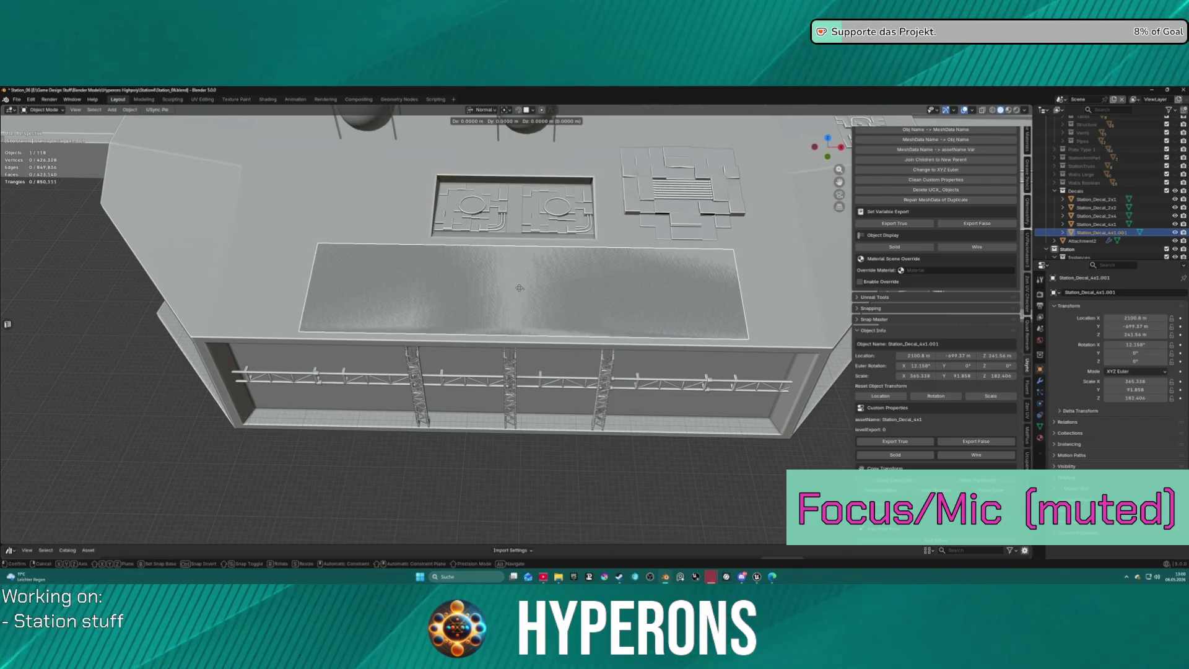
{"action": "type", "text": "z"}
{"action": "type", "text": "000"}
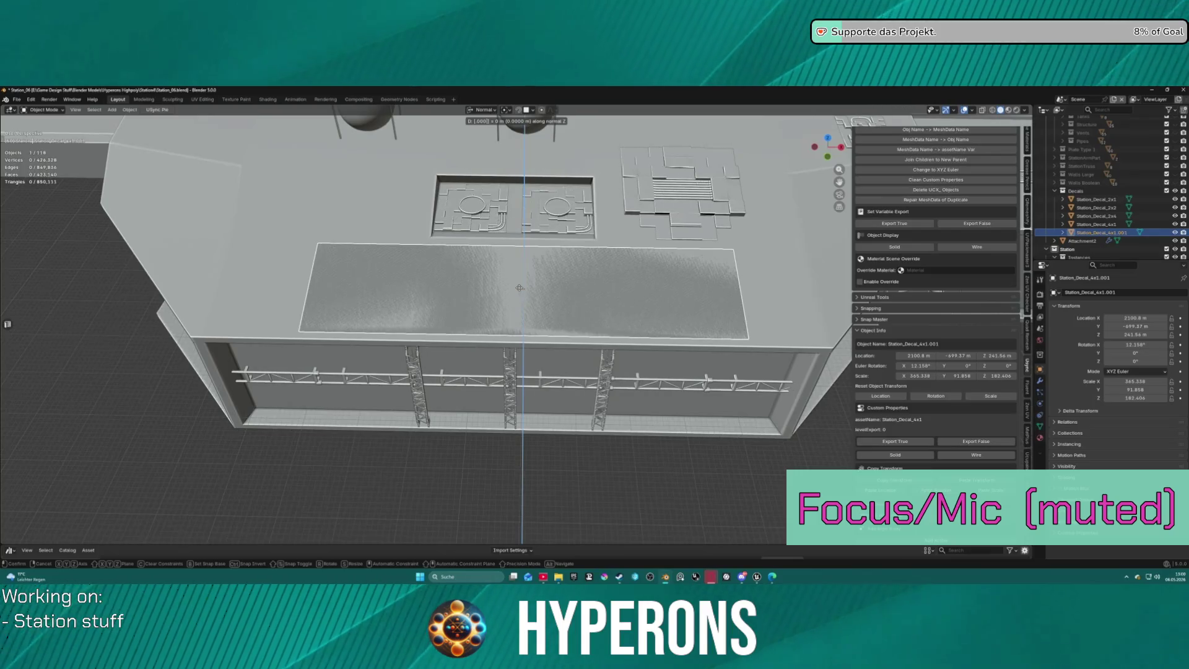
{"action": "type", "text": "1"}
{"action": "key", "text": "Return"}
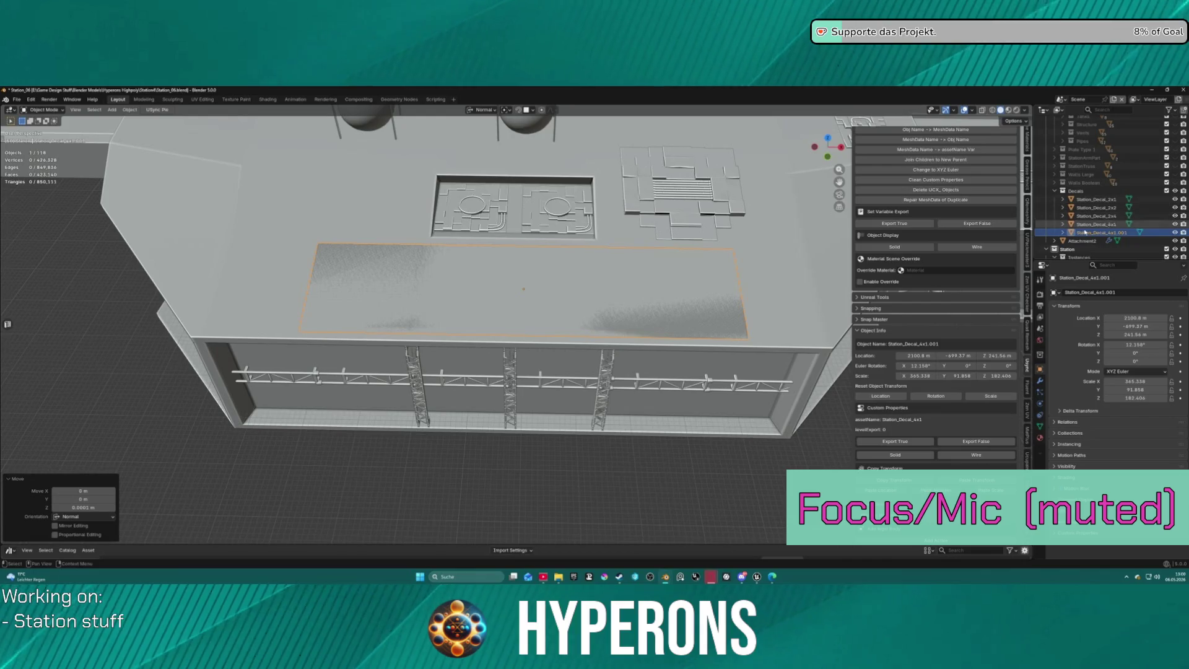
Move the decal into the Decals collection, set Export True, and export the level JSON.
{"action": "left_click_drag", "start_coordinate": [1101, 234], "coordinate": [1112, 203]}
{"action": "mouse_move", "coordinate": [1111, 170]}
{"action": "left_mouse_down"}
{"action": "mouse_move", "coordinate": [1108, 122]}
{"action": "mouse_move", "coordinate": [1094, 193]}
{"action": "left_mouse_up"}
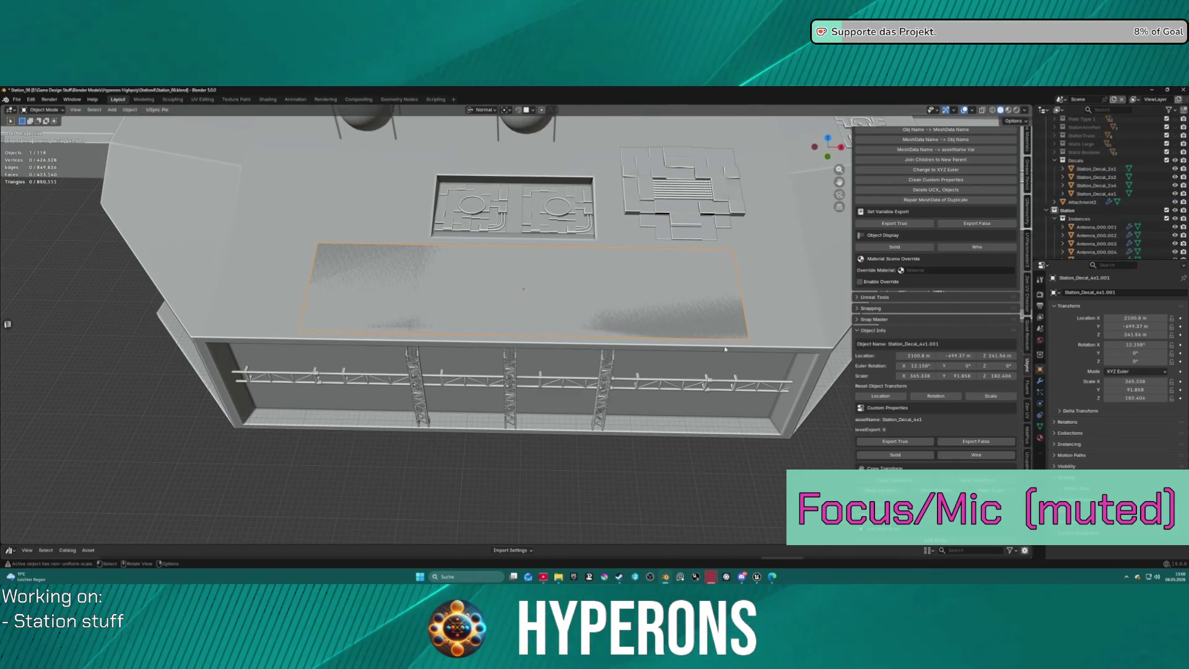
{"action": "left_click", "coordinate": [915, 441]}
{"action": "scroll", "coordinate": [931, 197], "scroll_direction": "up", "scroll_amount": 6}
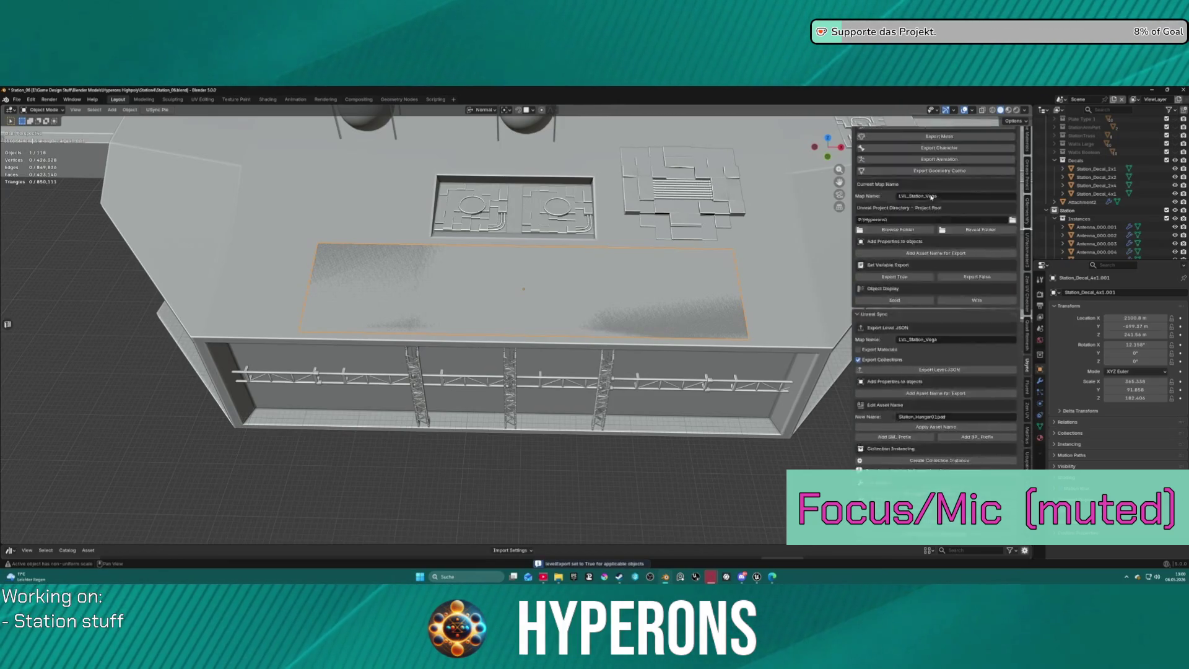
{"action": "scroll", "coordinate": [931, 197], "scroll_direction": "up", "scroll_amount": 2}
{"action": "left_click", "coordinate": [939, 158]}
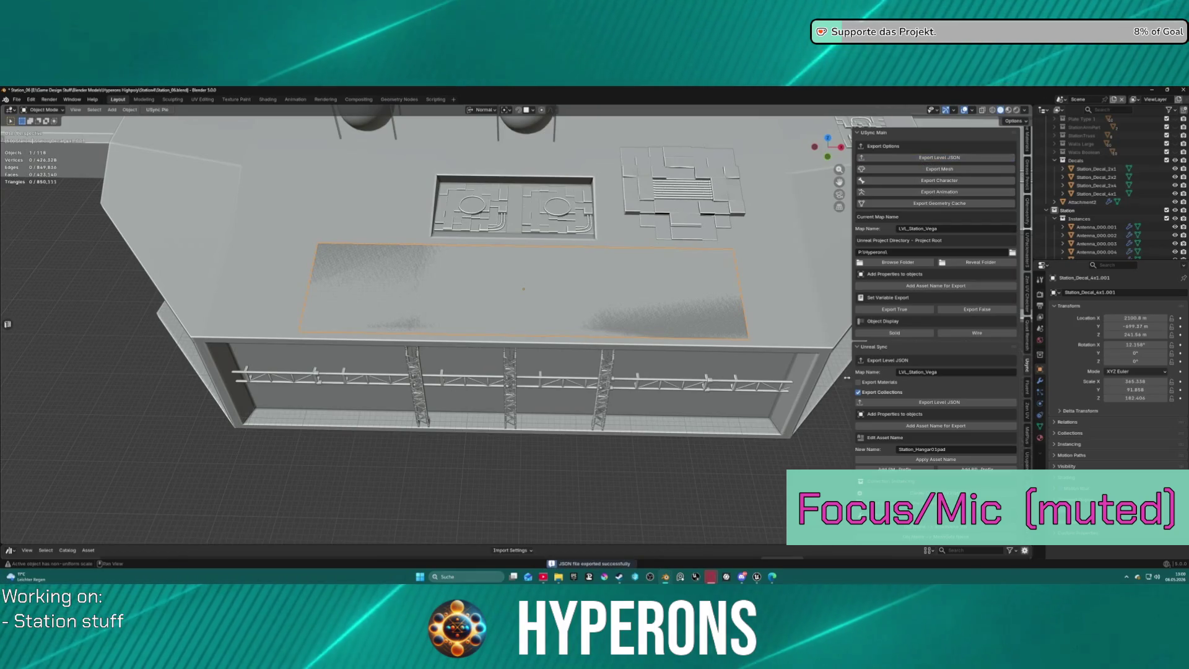
Switch to Unreal, then bring up Substance 3D Painter's Steam library page.
{"action": "left_click", "coordinate": [758, 577]}
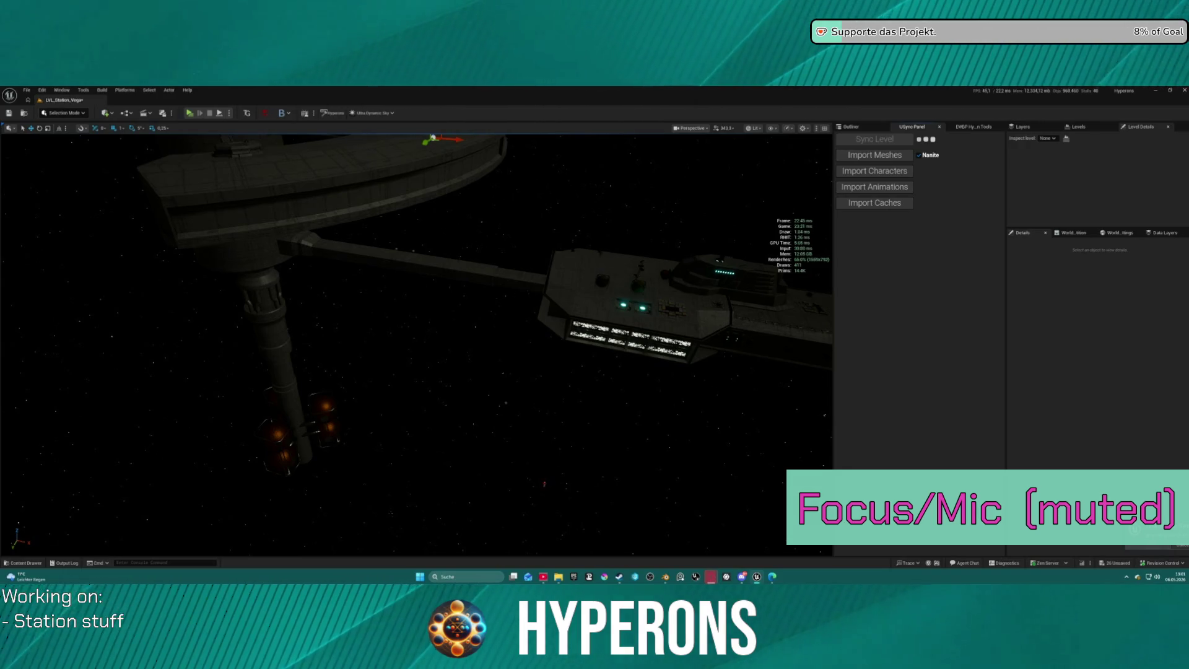
{"action": "mouse_move", "coordinate": [666, 576]}
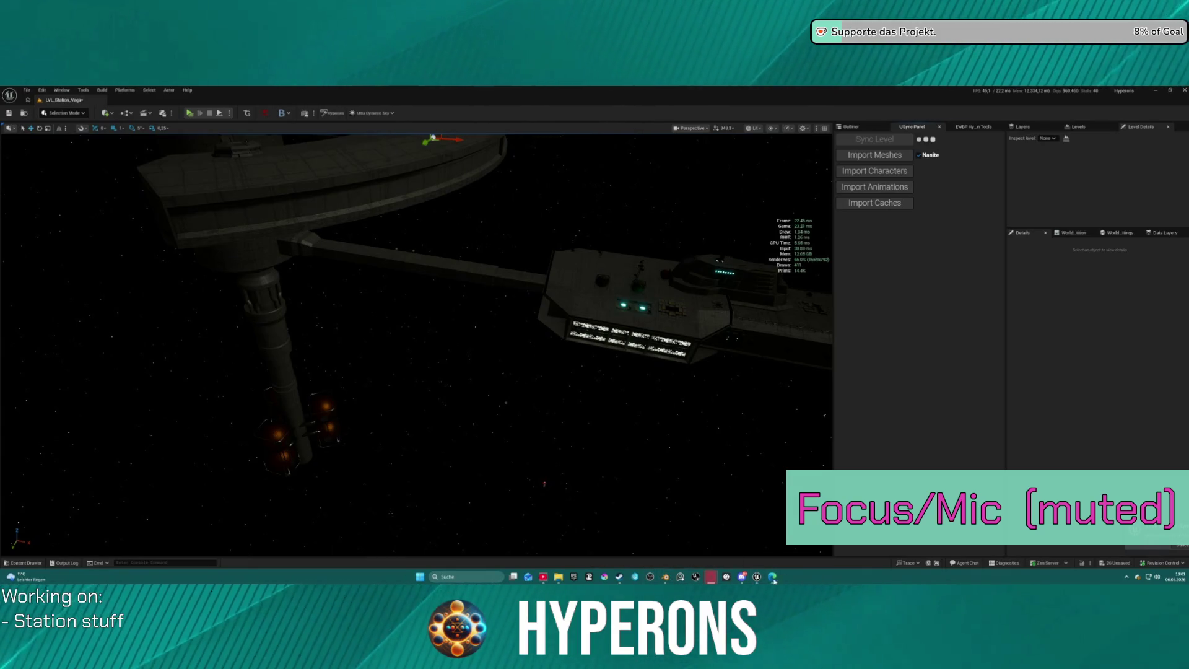
{"action": "left_click", "coordinate": [620, 577]}
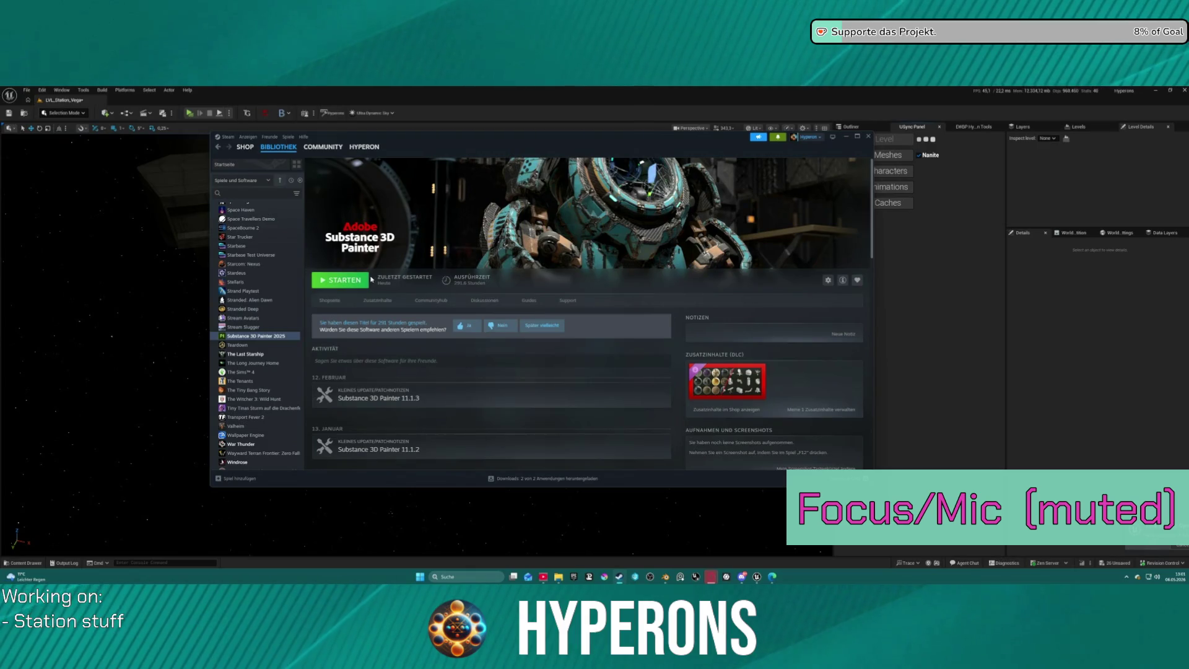
Launch Substance 3D Painter from its Steam library page.
{"action": "left_click", "coordinate": [359, 280]}
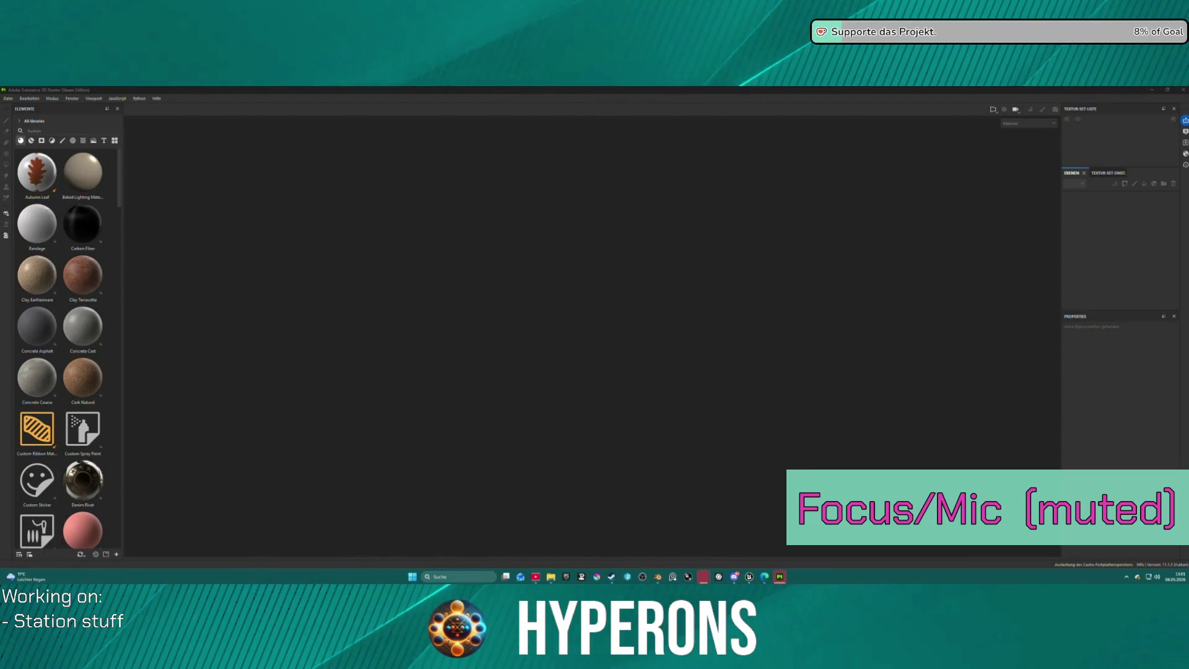
Start a new Substance Painter project using the Unreal Engine template.
{"action": "left_click", "coordinate": [780, 577]}
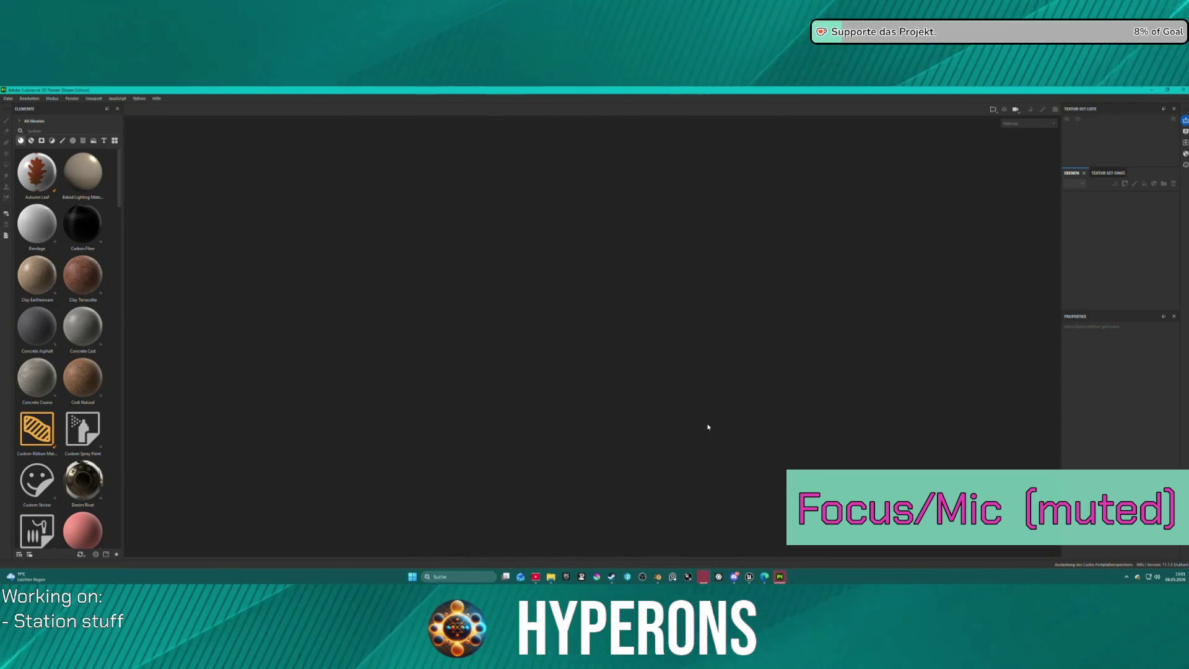
{"action": "left_click", "coordinate": [8, 99]}
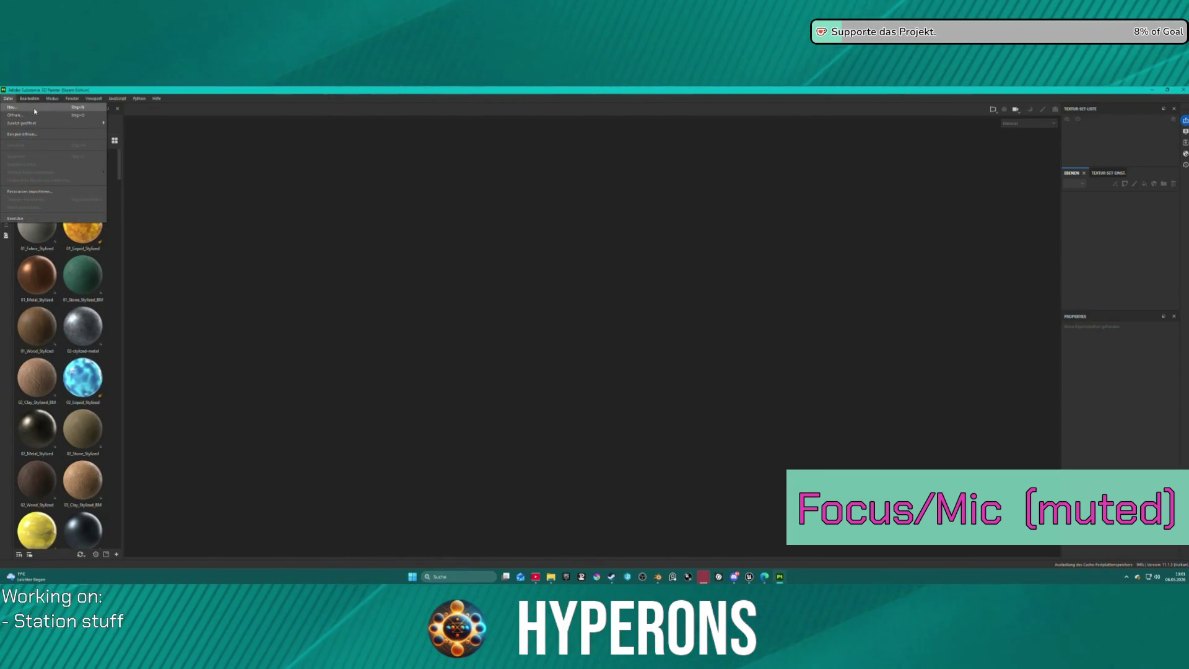
{"action": "left_click", "coordinate": [36, 110]}
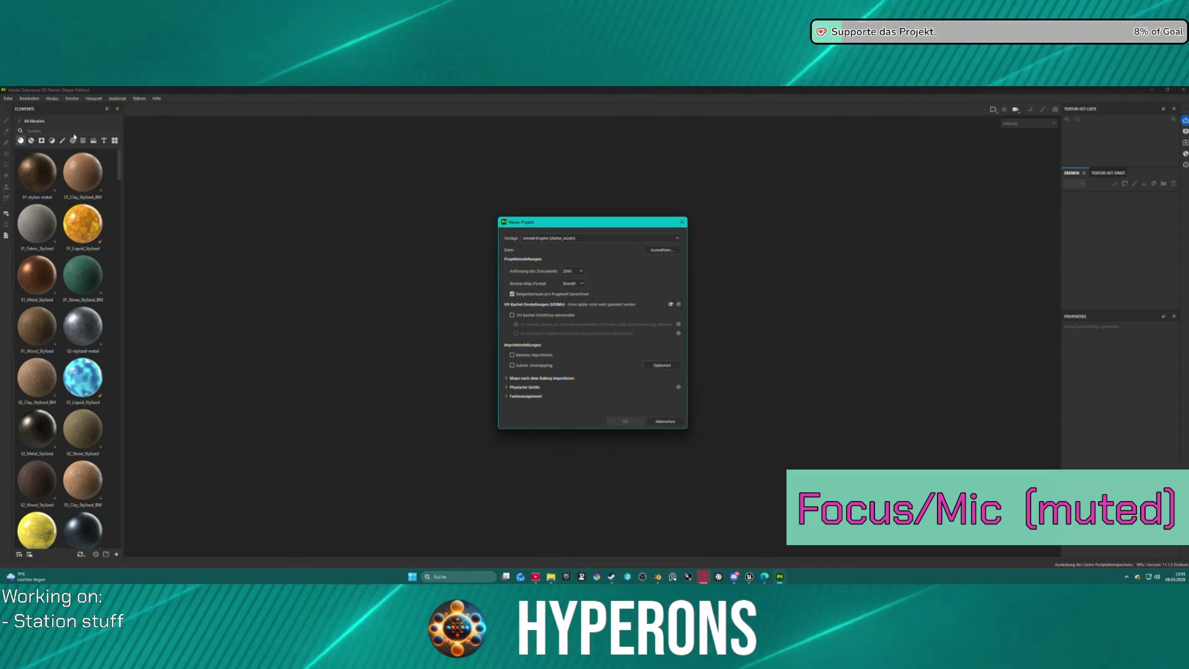
{"action": "left_click", "coordinate": [582, 239]}
{"action": "left_click", "coordinate": [585, 240]}
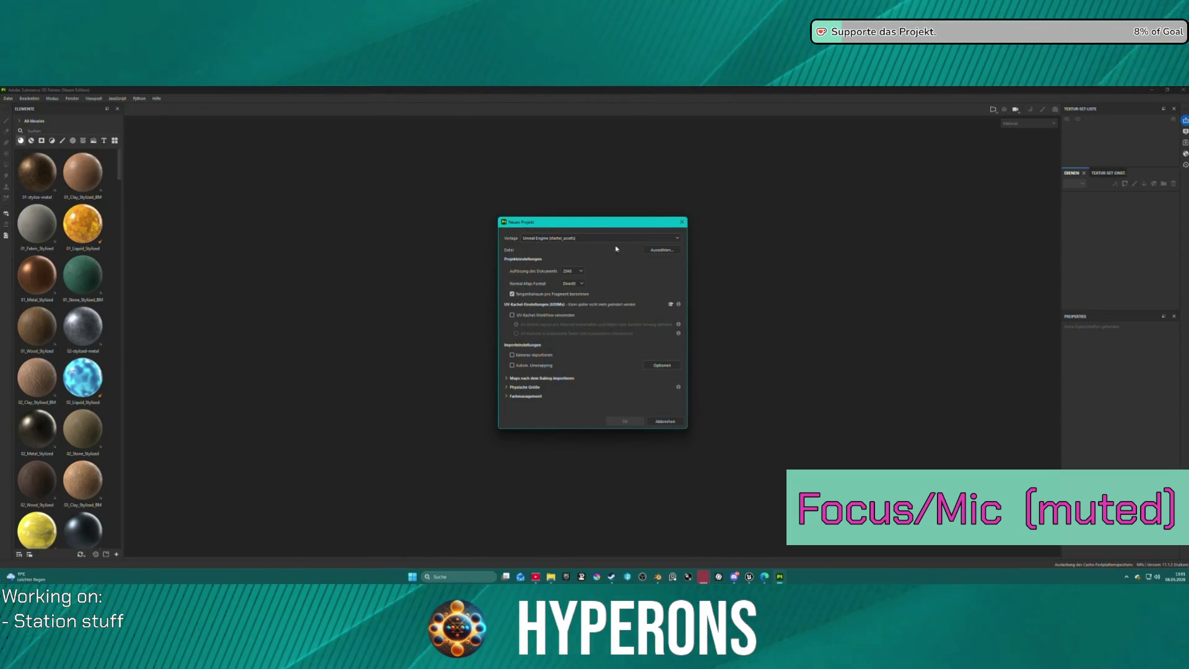
Load Station_Pipe_001.fbx as the mesh, set resolution to 4096, and create the project.
{"action": "left_click", "coordinate": [660, 250]}
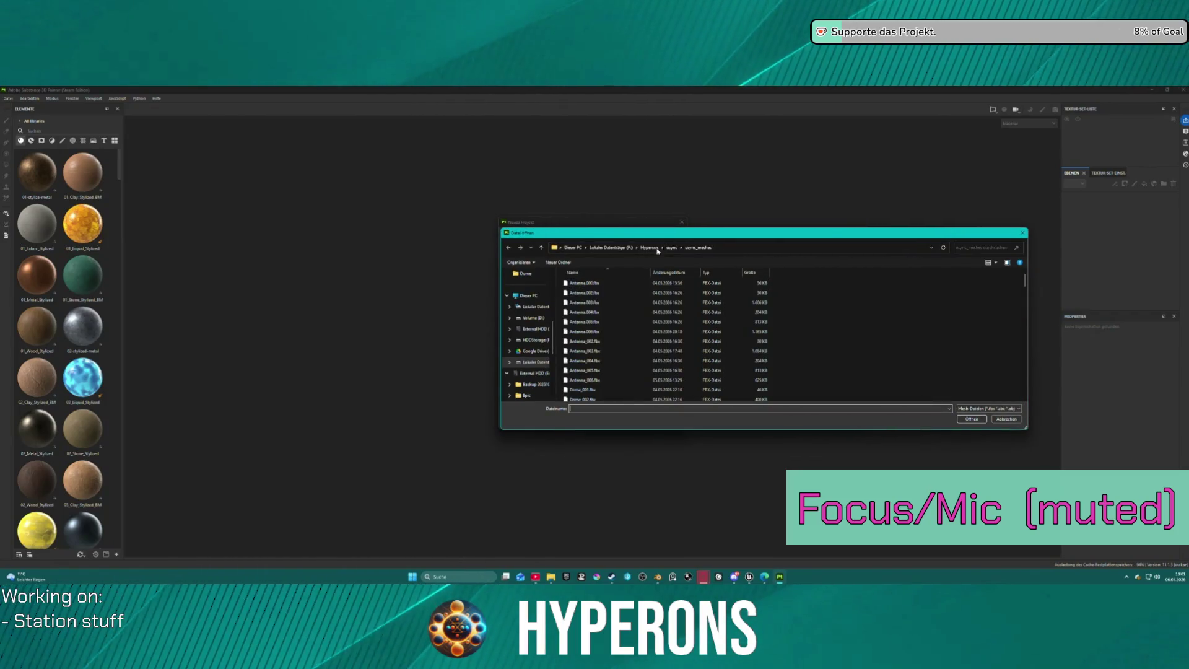
{"action": "scroll", "coordinate": [619, 319], "scroll_direction": "down", "scroll_amount": 10}
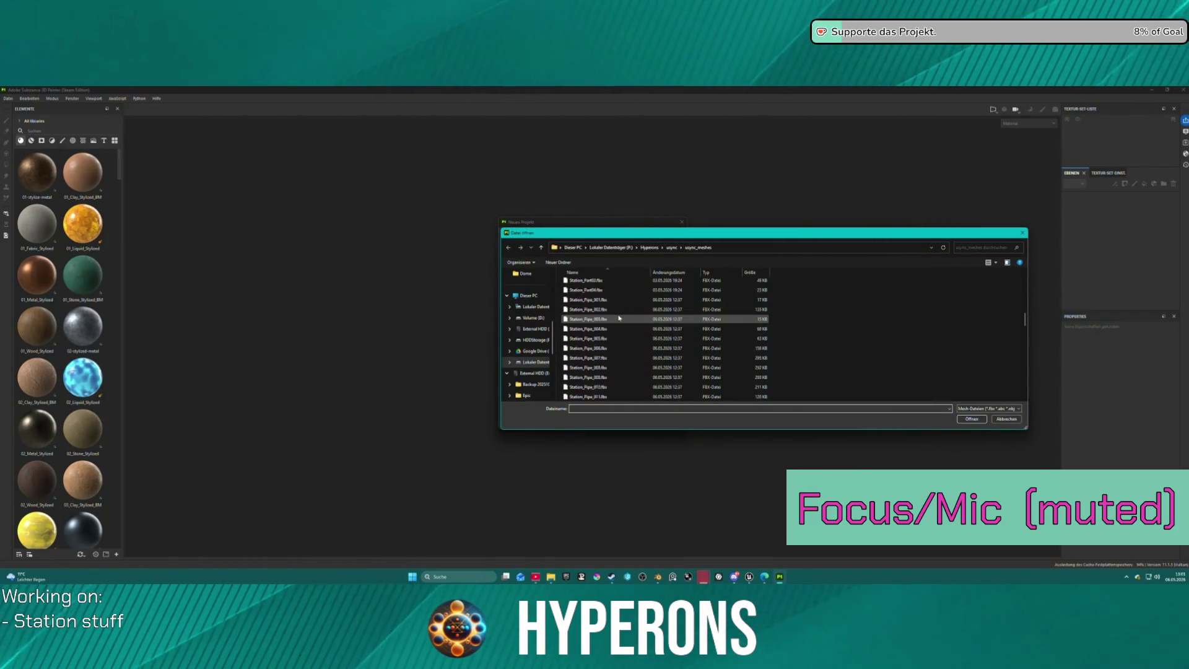
{"action": "scroll", "coordinate": [619, 318], "scroll_direction": "up", "scroll_amount": 3}
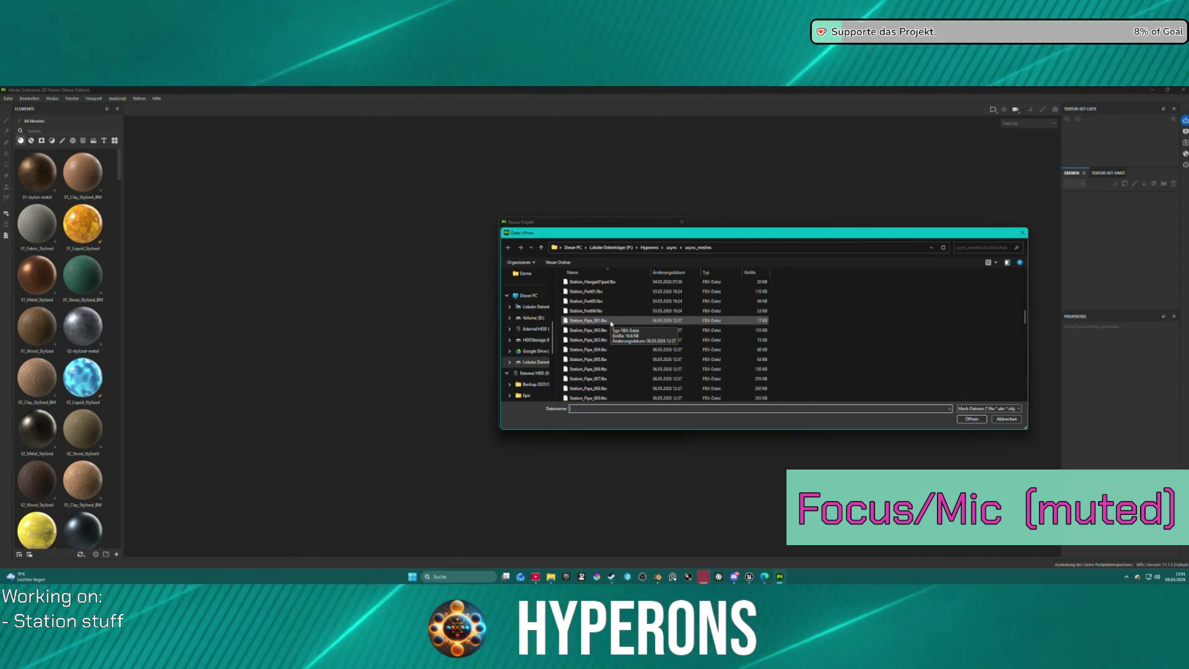
{"action": "left_click", "coordinate": [610, 321]}
{"action": "left_click", "coordinate": [975, 420]}
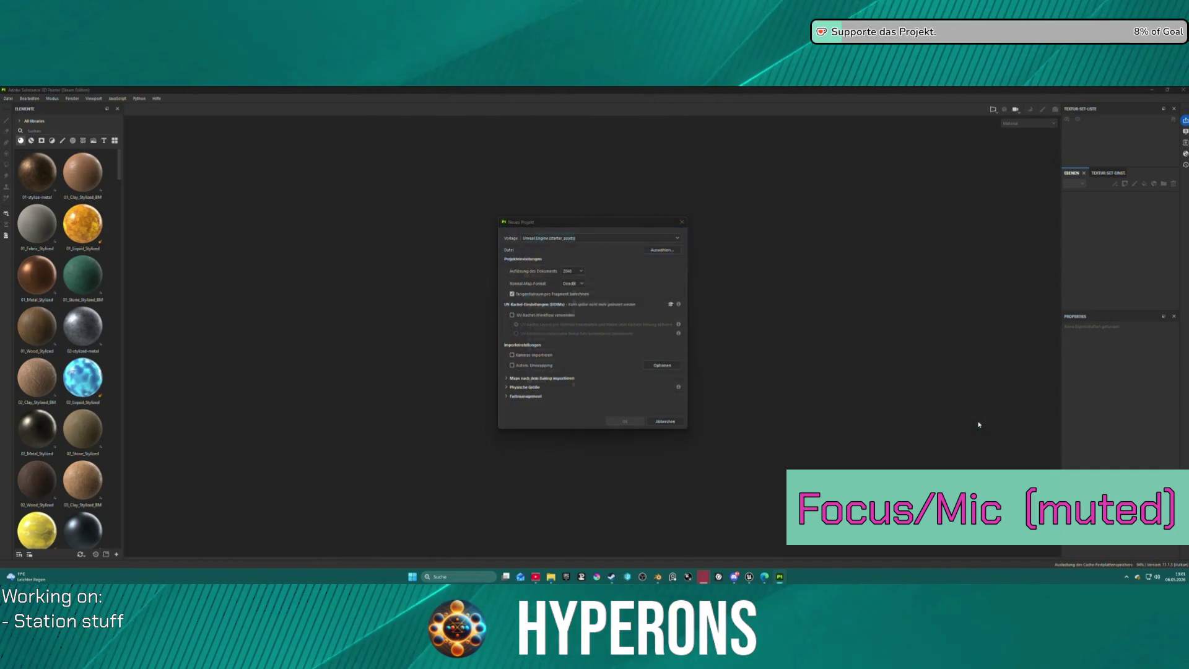
{"action": "left_click", "coordinate": [572, 271]}
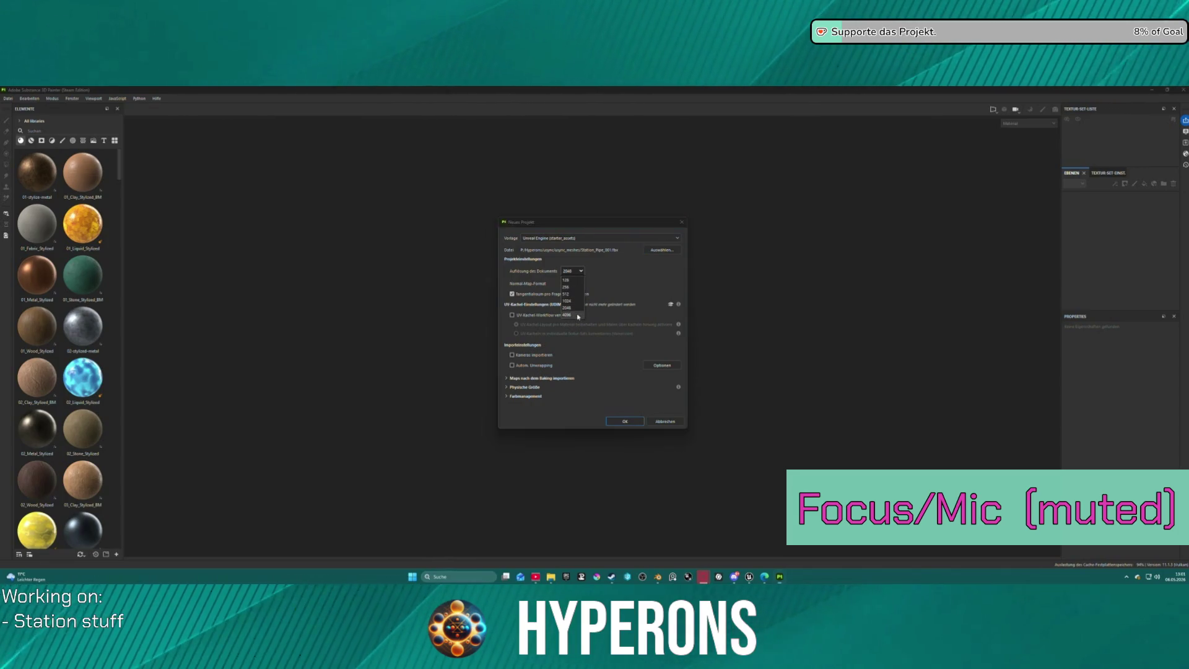
{"action": "left_click", "coordinate": [577, 317]}
{"action": "left_click", "coordinate": [625, 422]}
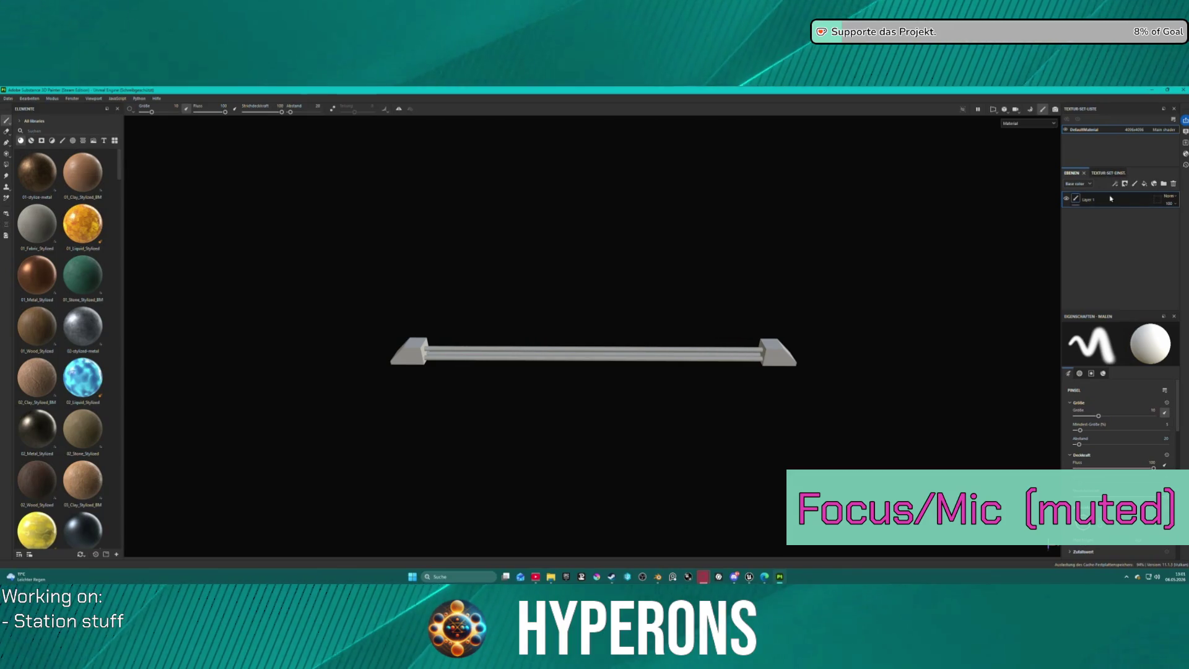
Delete the default Layer 1 and bake the mesh maps with Height included.
{"action": "left_click", "coordinate": [1172, 184]}
{"action": "left_click", "coordinate": [1030, 109]}
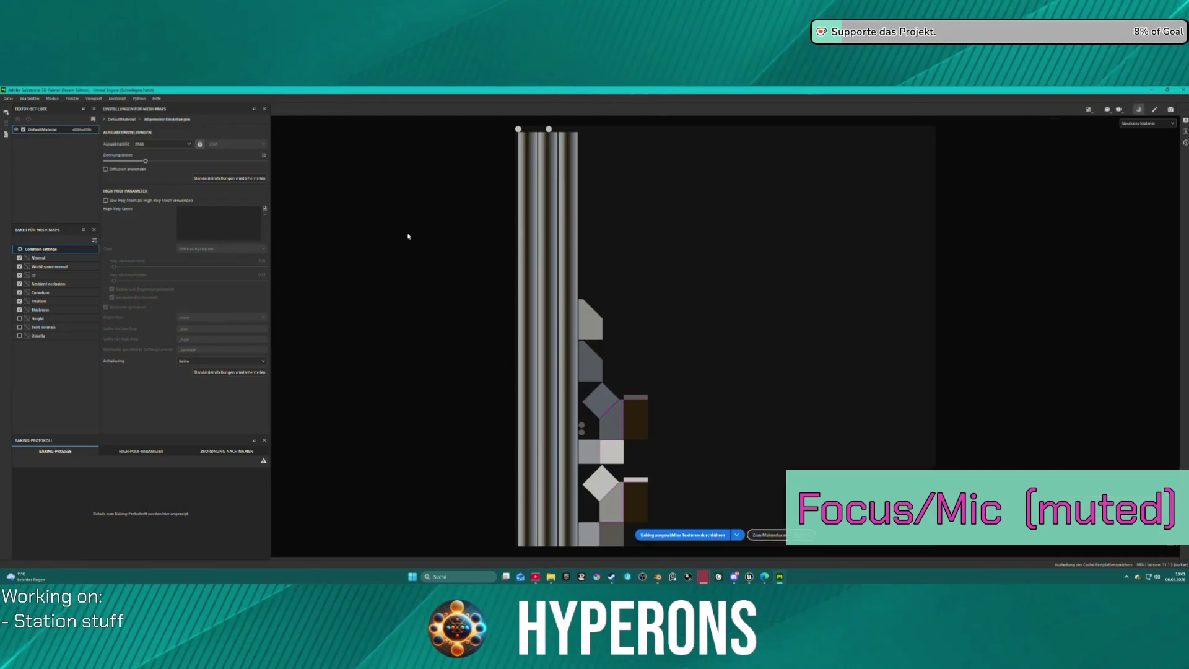
{"action": "left_click", "coordinate": [19, 318]}
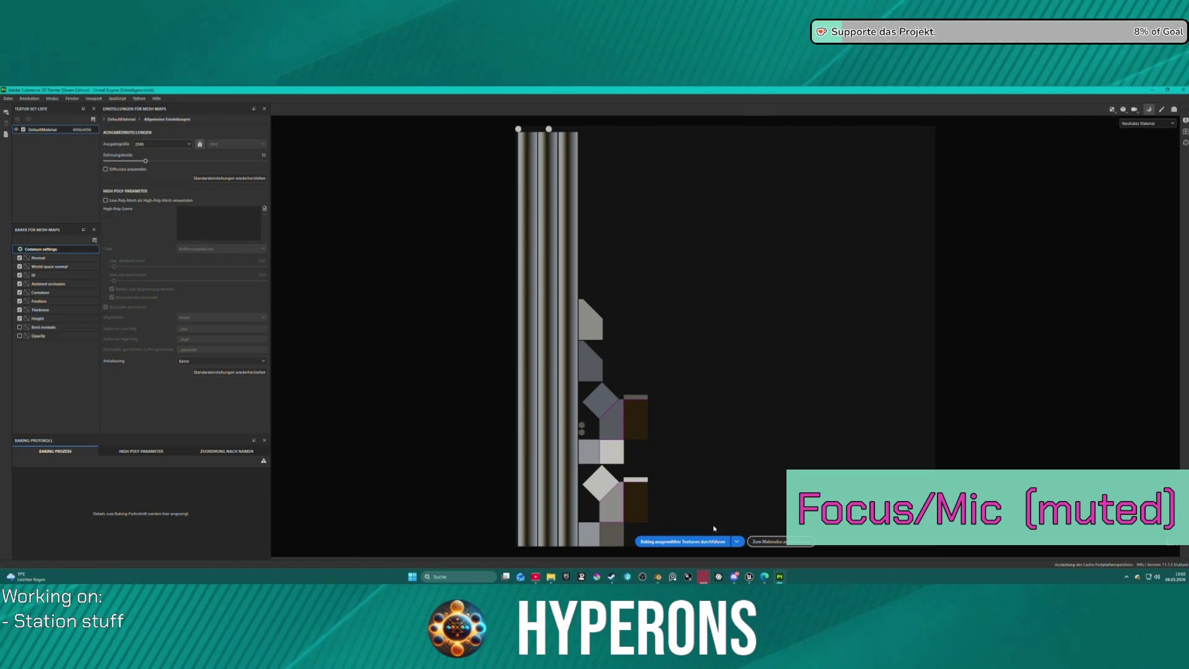
{"action": "left_click", "coordinate": [682, 542]}
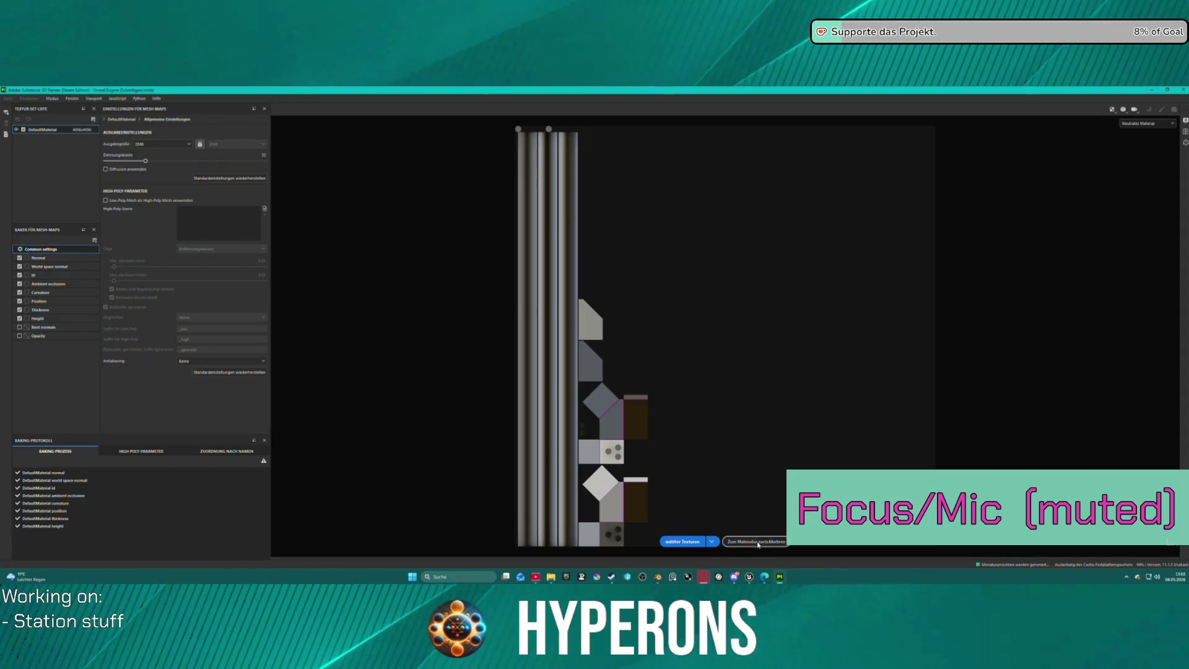
{"action": "left_click", "coordinate": [757, 541]}
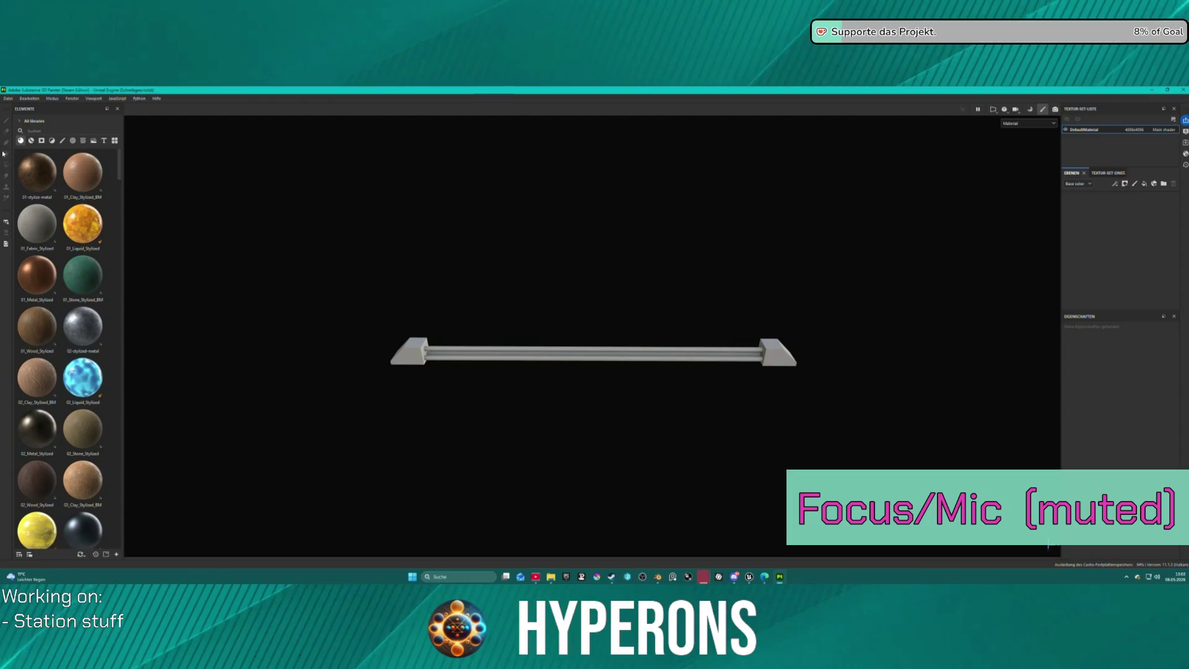
Apply the TrimsheetColors material to the pipe mesh.
{"action": "left_click", "coordinate": [31, 139]}
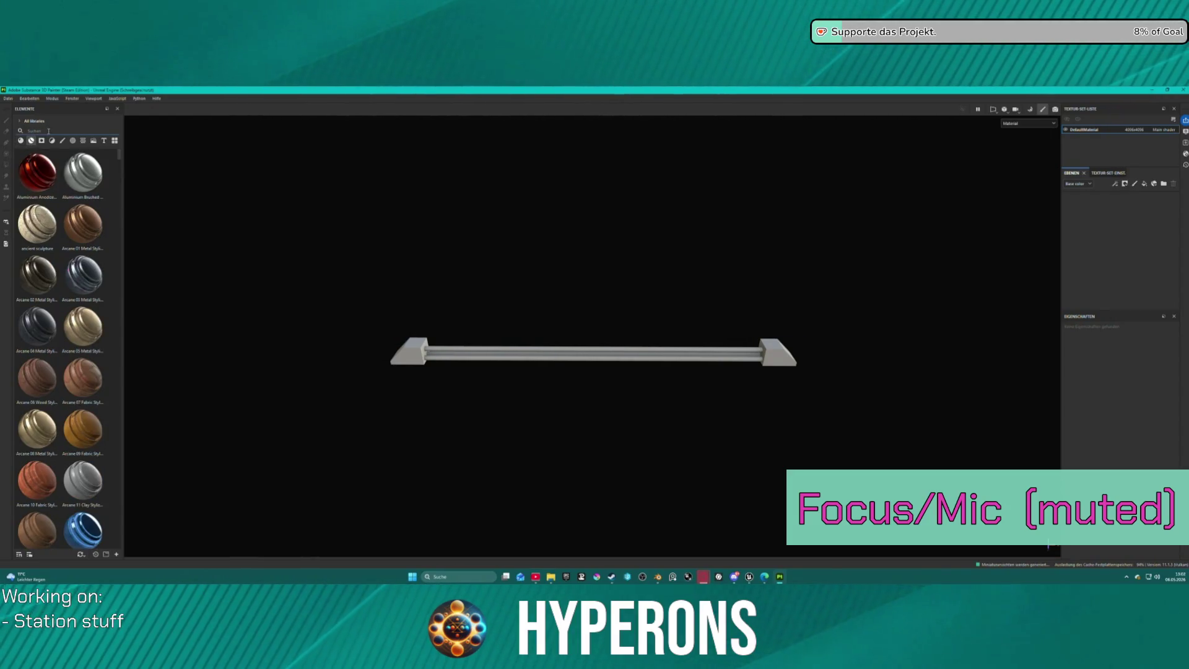
{"action": "type", "text": "trim"}
{"action": "mouse_move", "coordinate": [37, 174]}
{"action": "left_mouse_down"}
{"action": "mouse_move", "coordinate": [433, 299]}
{"action": "mouse_move", "coordinate": [452, 355]}
{"action": "left_mouse_up"}
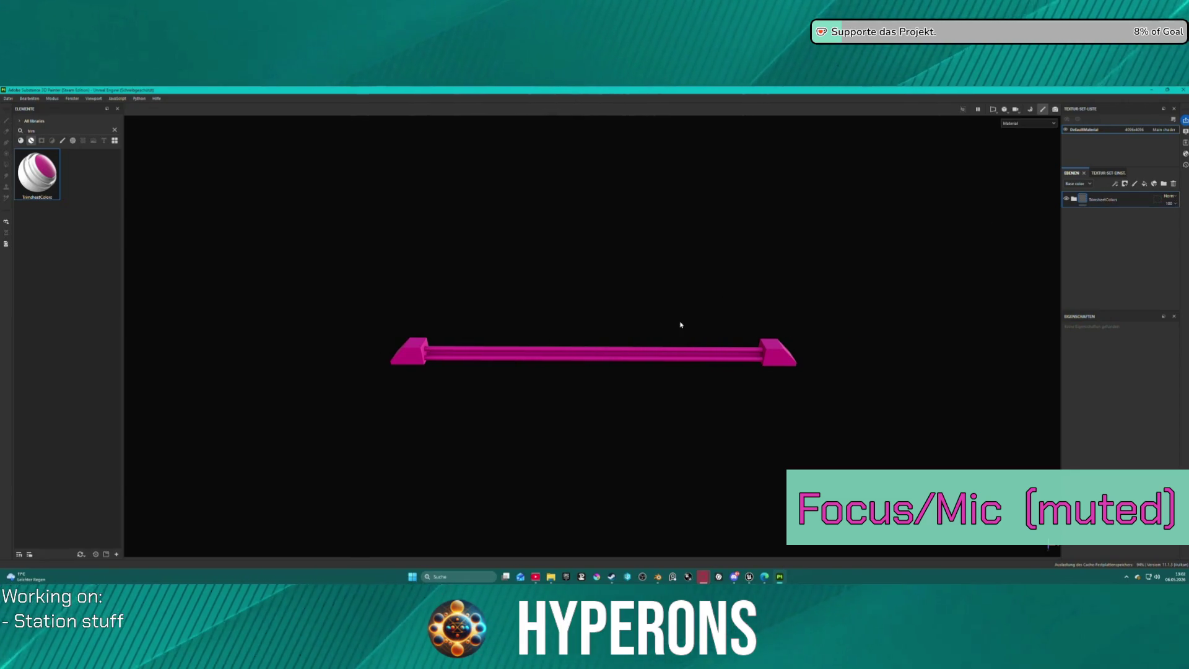
{"action": "left_click_drag", "start_coordinate": [678, 323], "coordinate": [681, 346], "text": "alt"}
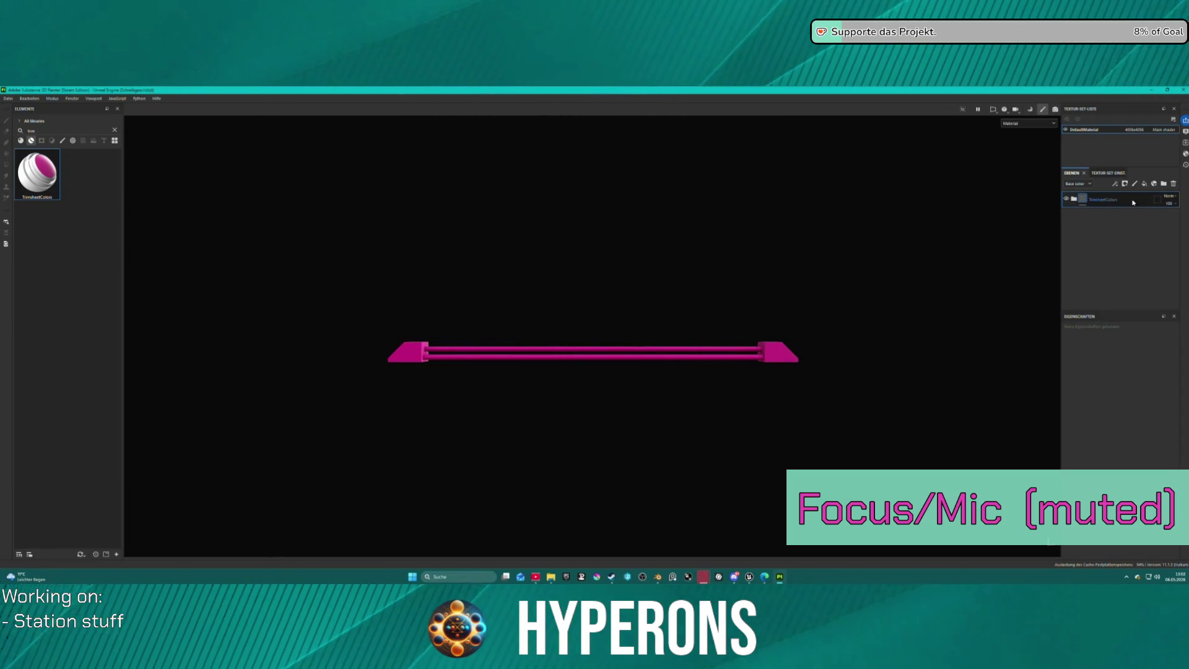
Polygon-fill both end pieces red on the Rot (Metall dunkel) layer mask.
{"action": "left_click", "coordinate": [1074, 199]}
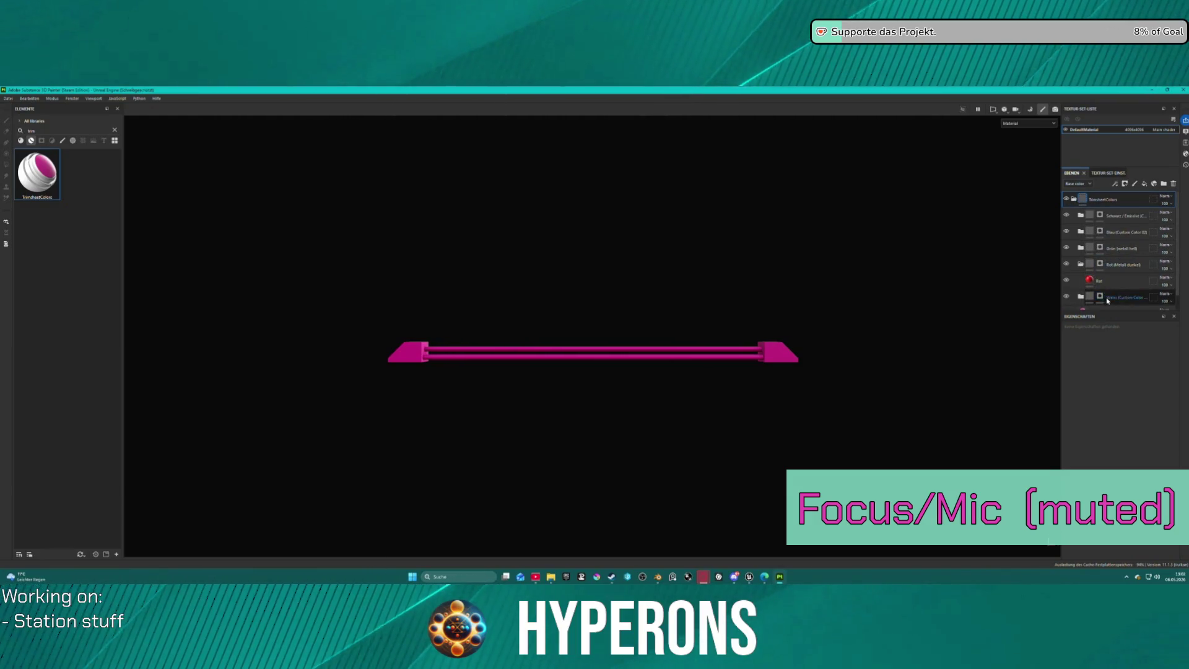
{"action": "left_click", "coordinate": [1109, 265]}
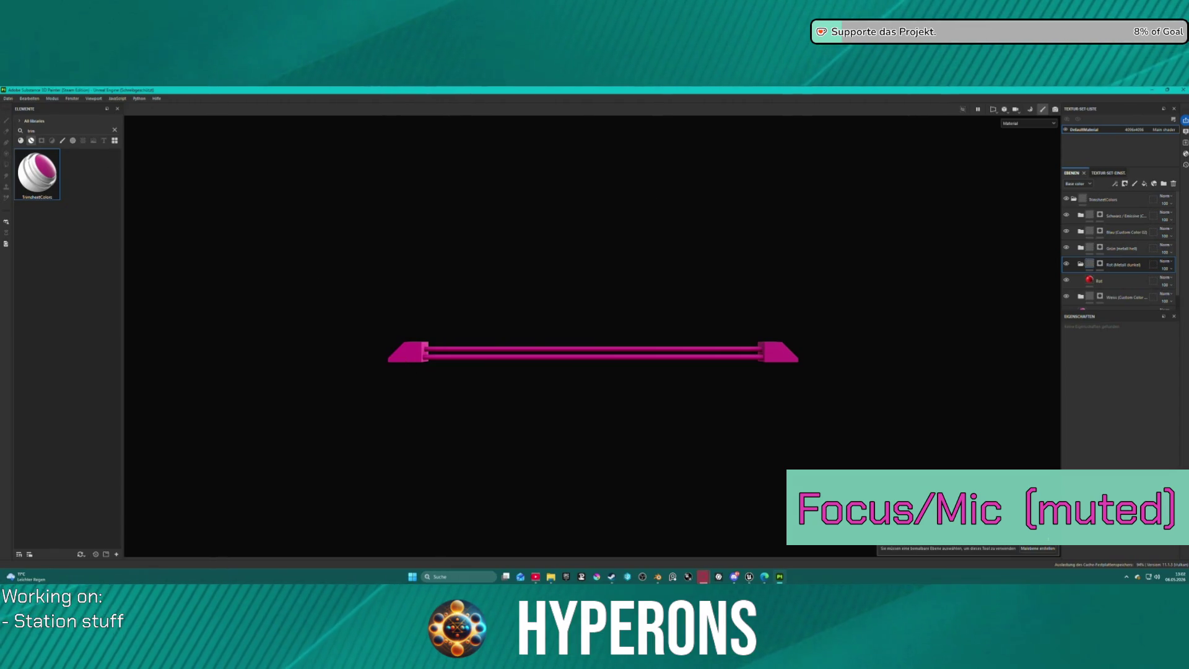
{"action": "left_click", "coordinate": [1100, 264]}
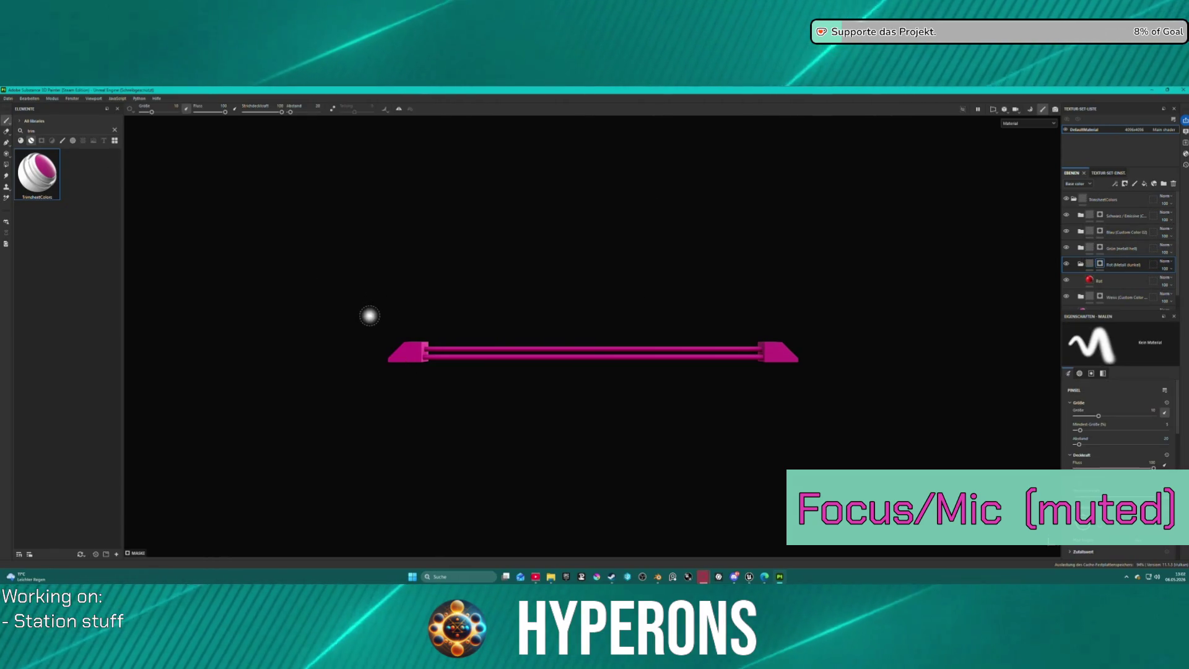
{"action": "left_click", "coordinate": [5, 165]}
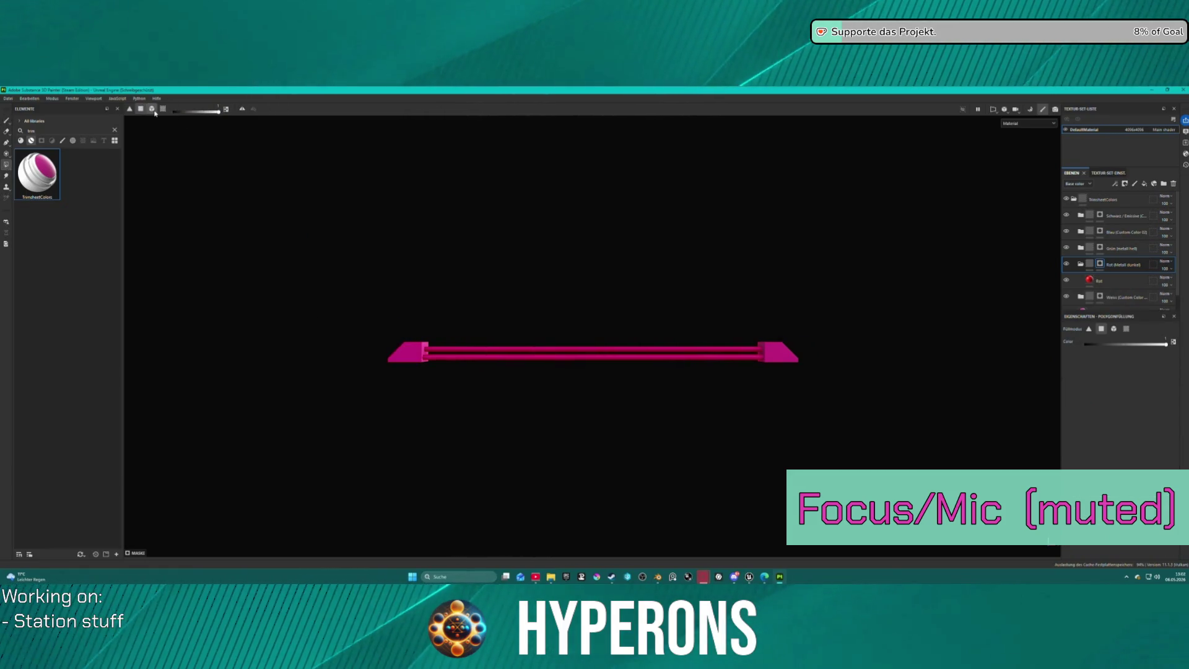
{"action": "left_click", "coordinate": [415, 347]}
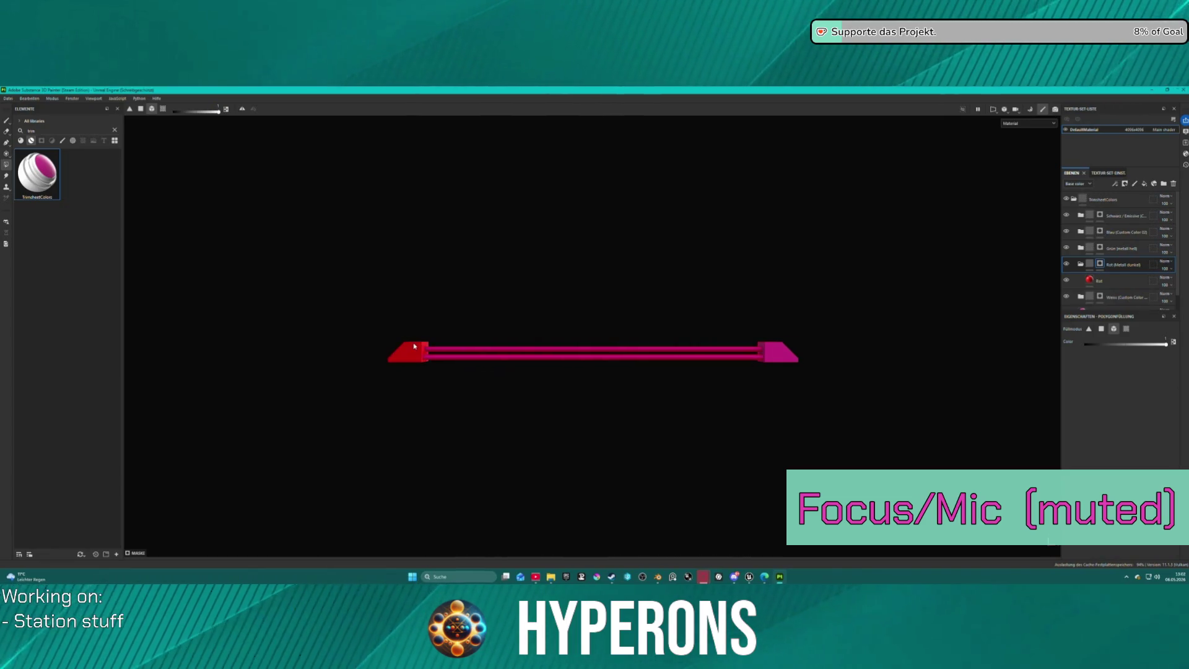
{"action": "left_click", "coordinate": [786, 356]}
{"action": "mouse_move", "coordinate": [712, 273]}
{"action": "left_mouse_down", "text": "alt"}
{"action": "mouse_move", "coordinate": [731, 351]}
{"action": "mouse_move", "coordinate": [724, 324]}
{"action": "left_mouse_up", "text": "alt"}
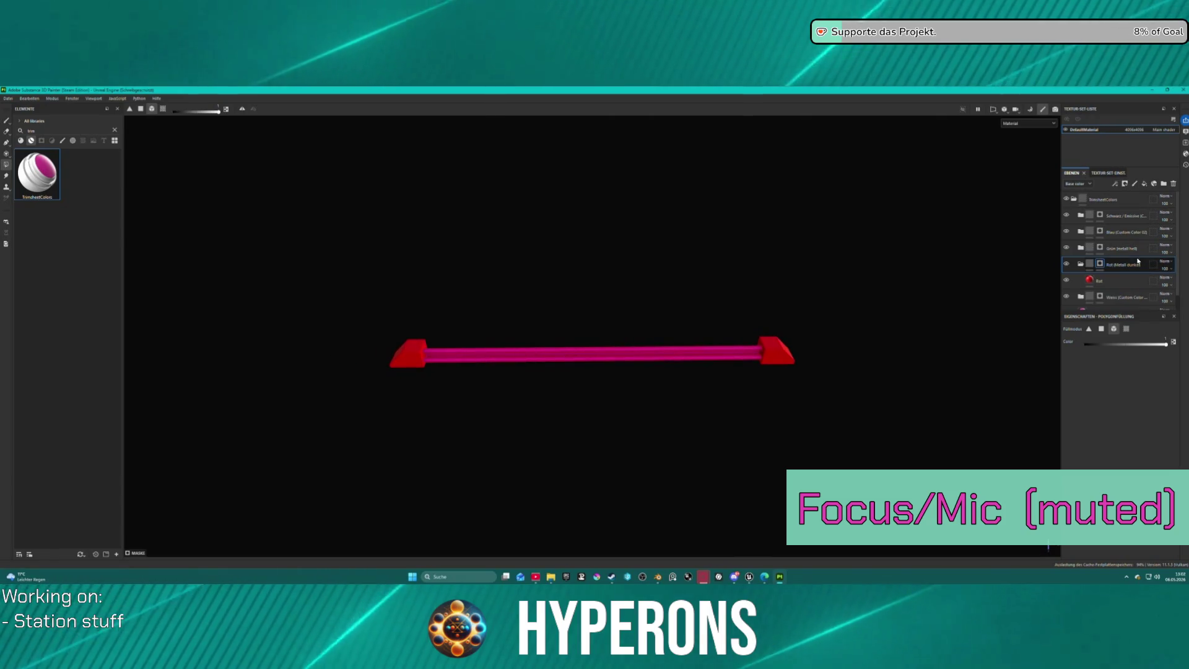
{"action": "scroll", "coordinate": [1145, 248], "scroll_direction": "down", "scroll_amount": 1}
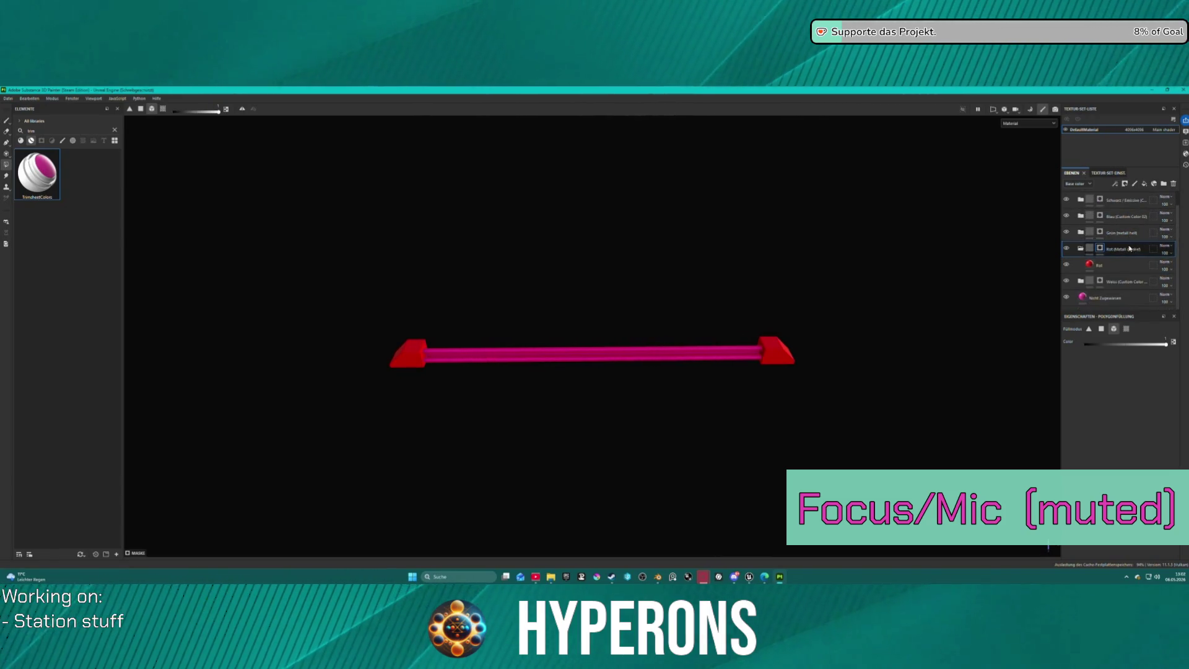
Polygon-fill the pipe's top strip white on the Weiss layer mask.
{"action": "left_click", "coordinate": [1100, 282]}
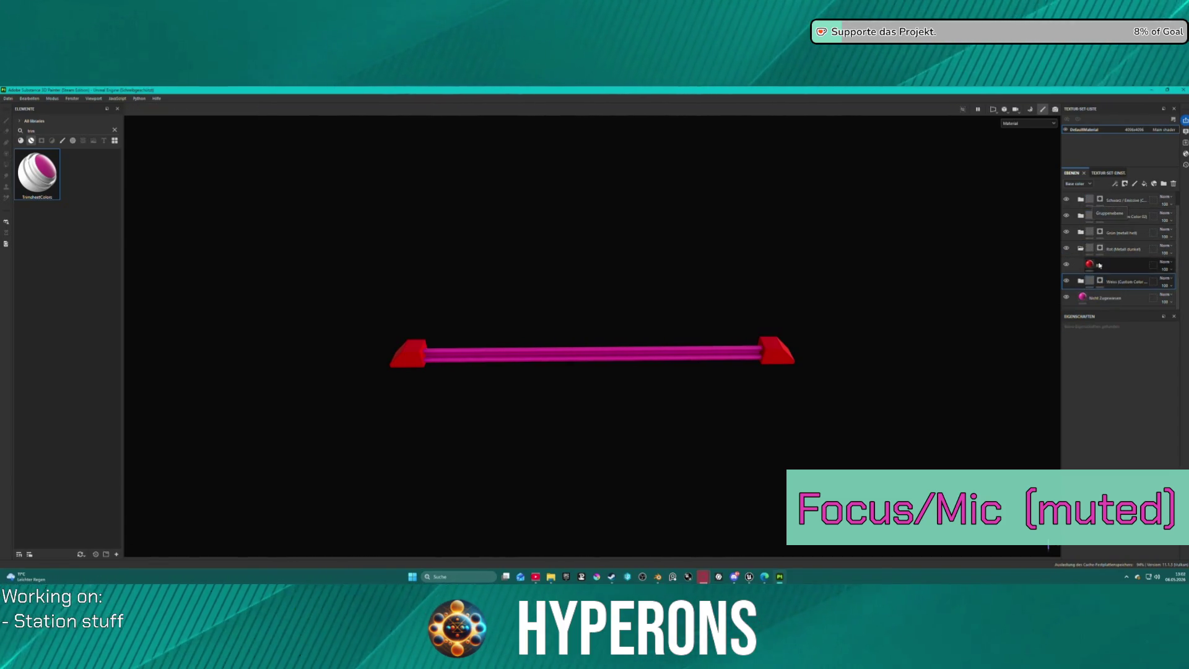
{"action": "key", "text": "4"}
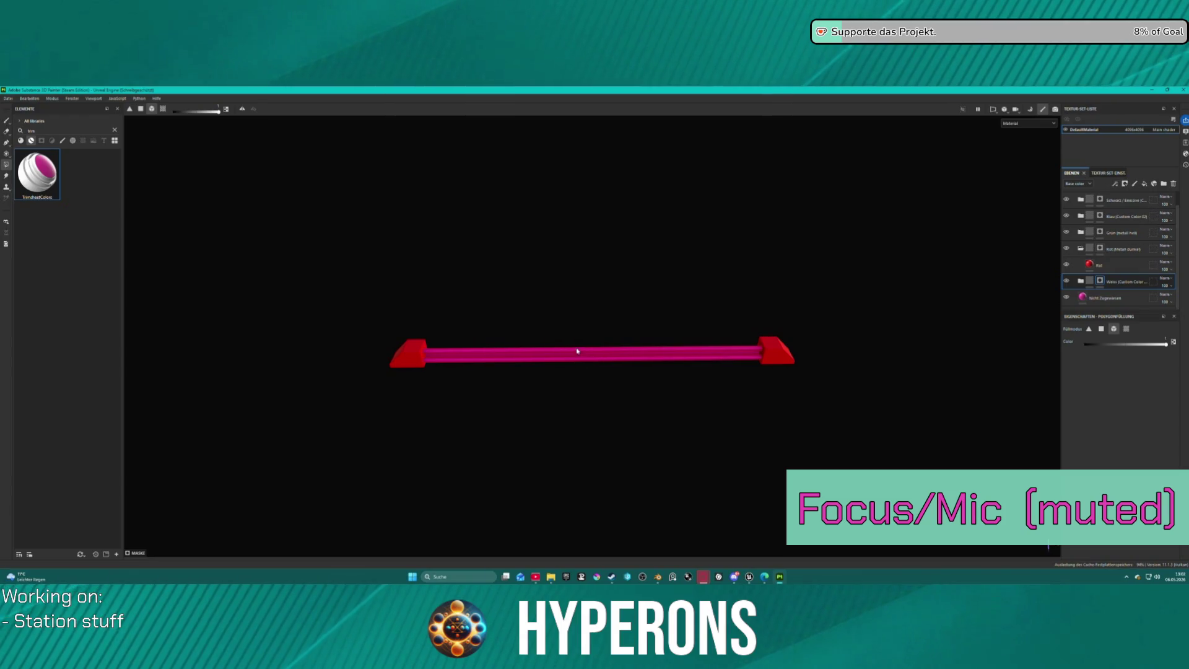
{"action": "left_click", "coordinate": [576, 353]}
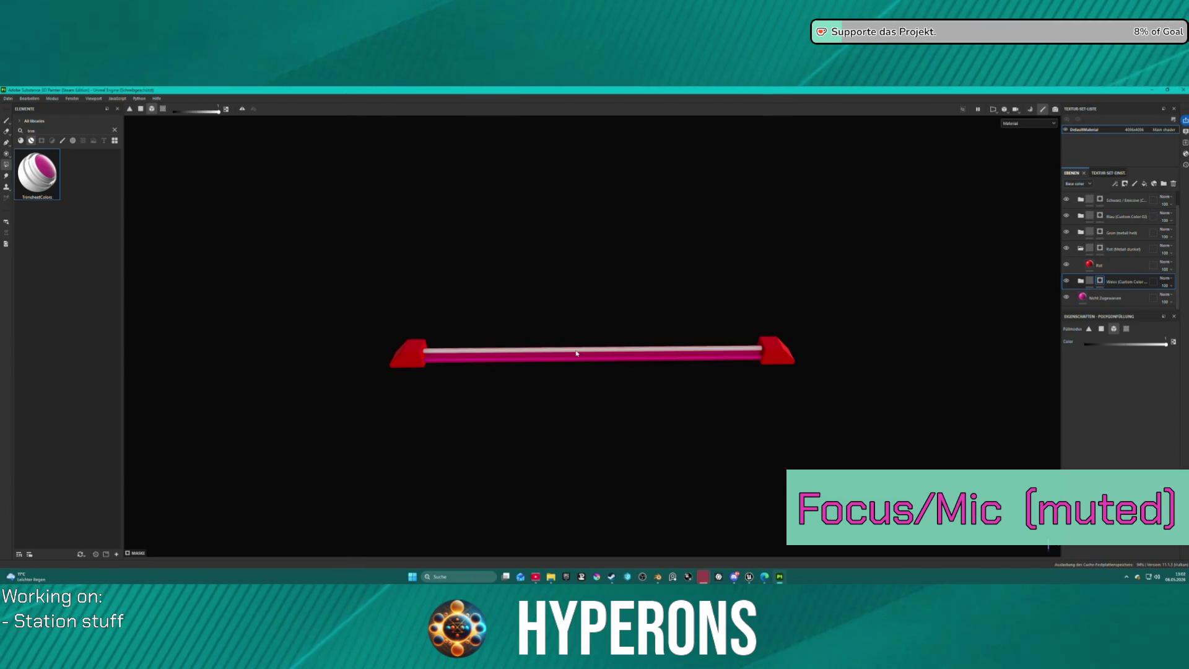
Select the Blau and Schwarz emissive layer masks while orbiting to review the coloured pipe.
{"action": "left_click", "coordinate": [1100, 219]}
{"action": "mouse_move", "coordinate": [607, 359]}
{"action": "left_mouse_down", "text": "alt"}
{"action": "mouse_move", "coordinate": [693, 308]}
{"action": "mouse_move", "coordinate": [399, 284]}
{"action": "mouse_move", "coordinate": [272, 239]}
{"action": "left_mouse_up", "text": "alt"}
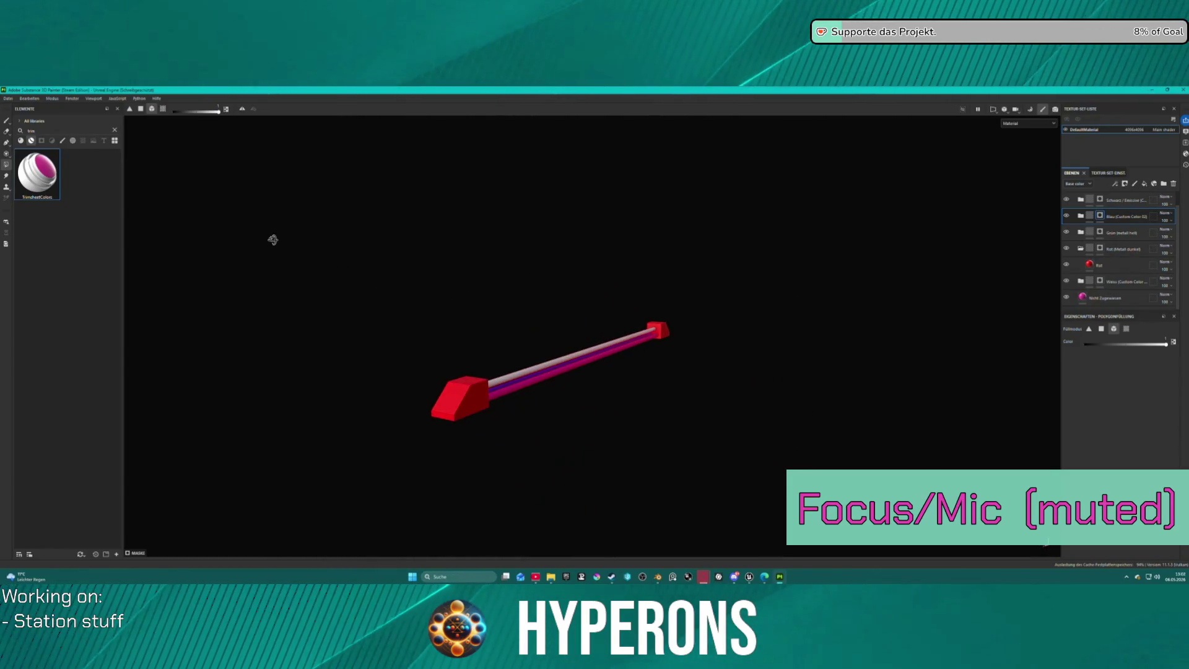
{"action": "left_click", "coordinate": [1100, 200]}
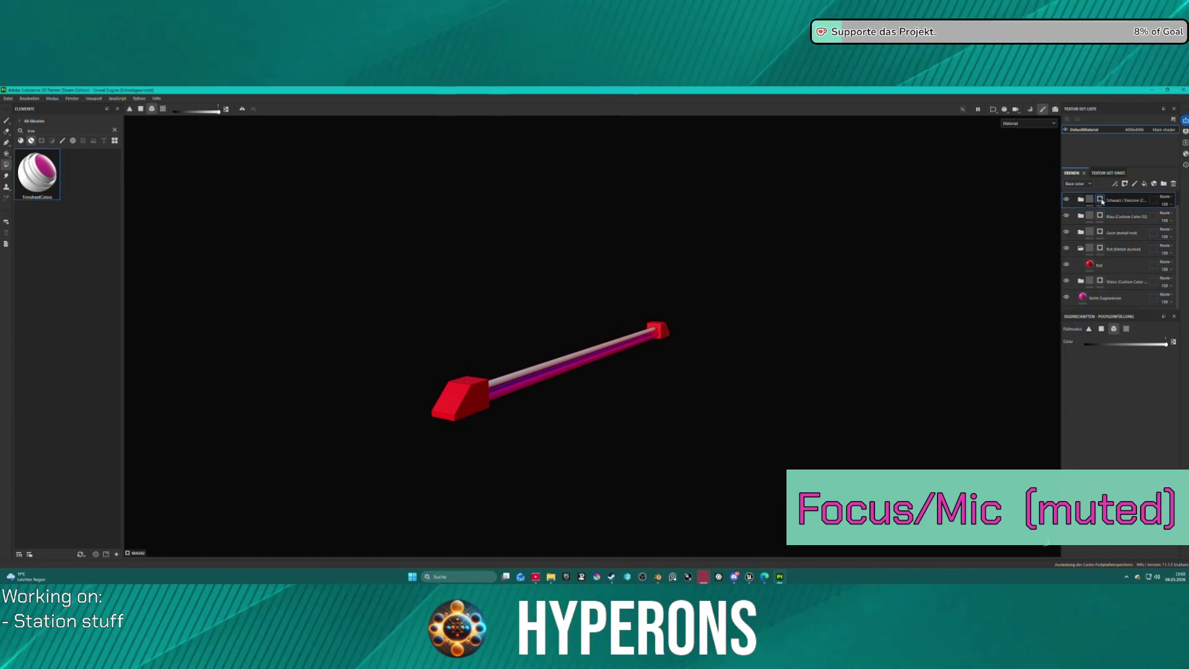
{"action": "mouse_move", "coordinate": [430, 324]}
{"action": "left_mouse_down", "text": "alt"}
{"action": "mouse_move", "coordinate": [743, 345]}
{"action": "mouse_move", "coordinate": [729, 363]}
{"action": "left_mouse_up", "text": "alt"}
{"action": "scroll", "coordinate": [729, 362], "scroll_direction": "down", "scroll_amount": 2}
{"action": "left_click", "coordinate": [8, 98]}
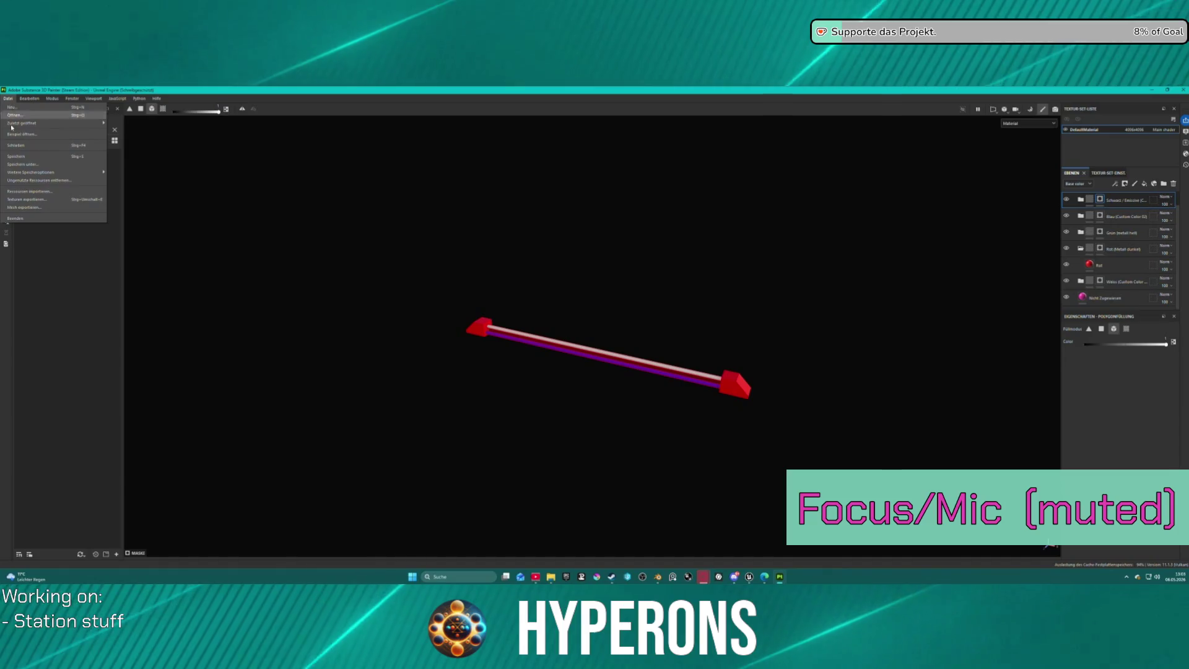
Export the pipe's textures with the default Unreal Engine (Packed) template.
{"action": "left_click", "coordinate": [36, 201]}
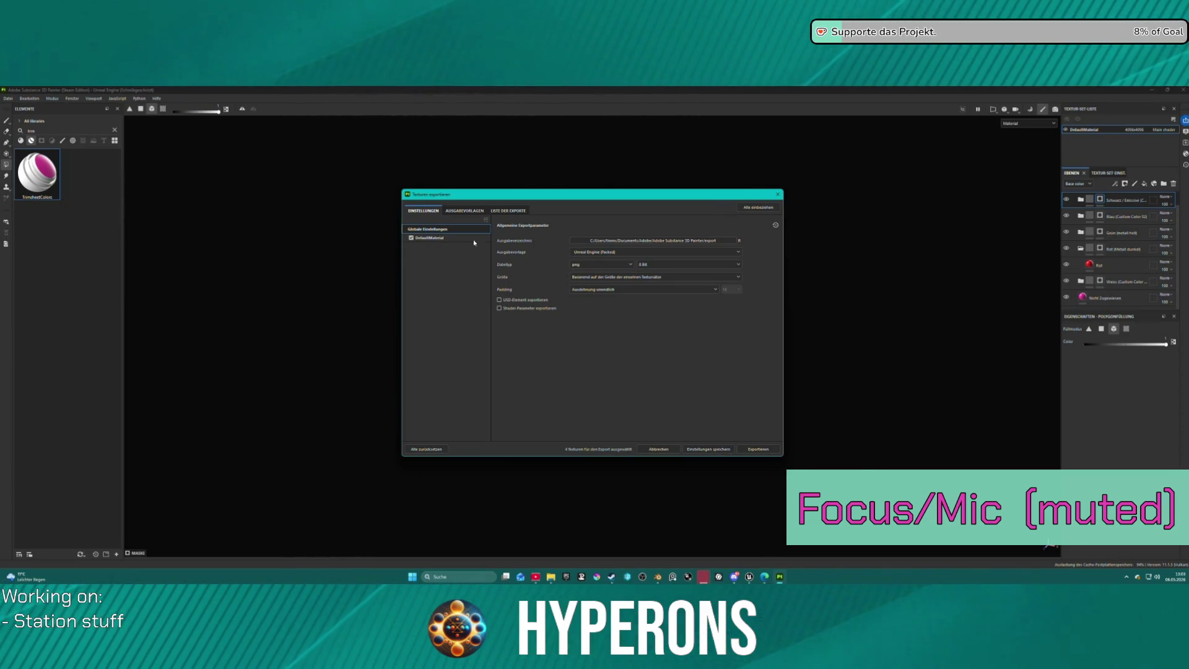
{"action": "left_click", "coordinate": [507, 211]}
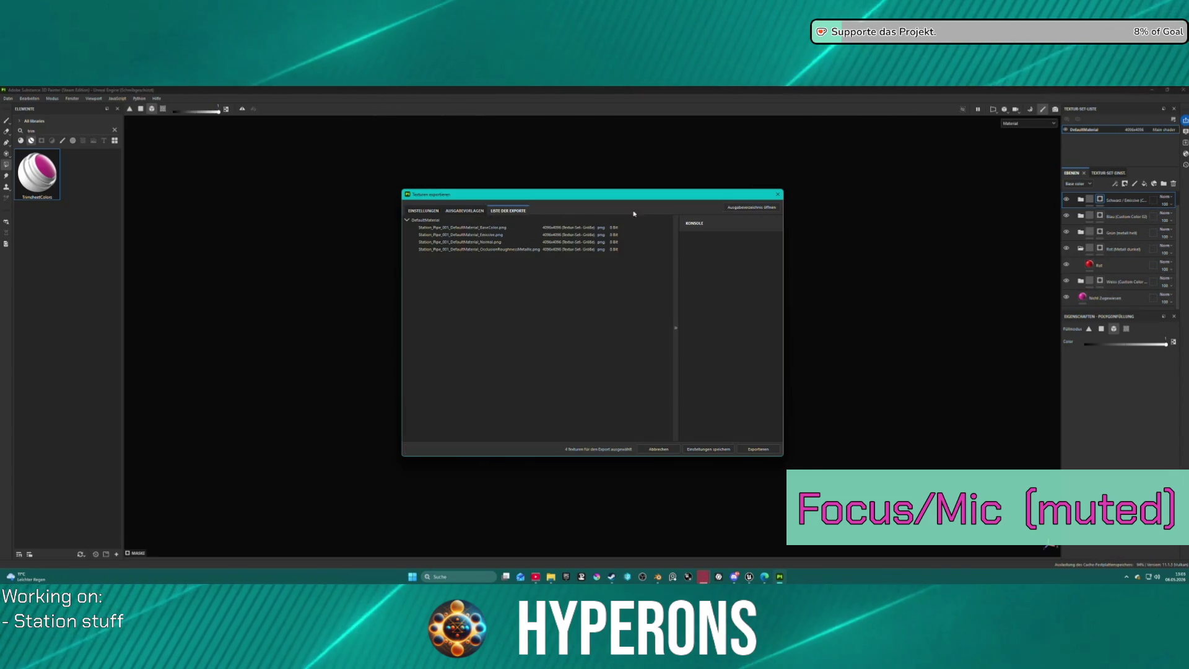
{"action": "left_click", "coordinate": [750, 207]}
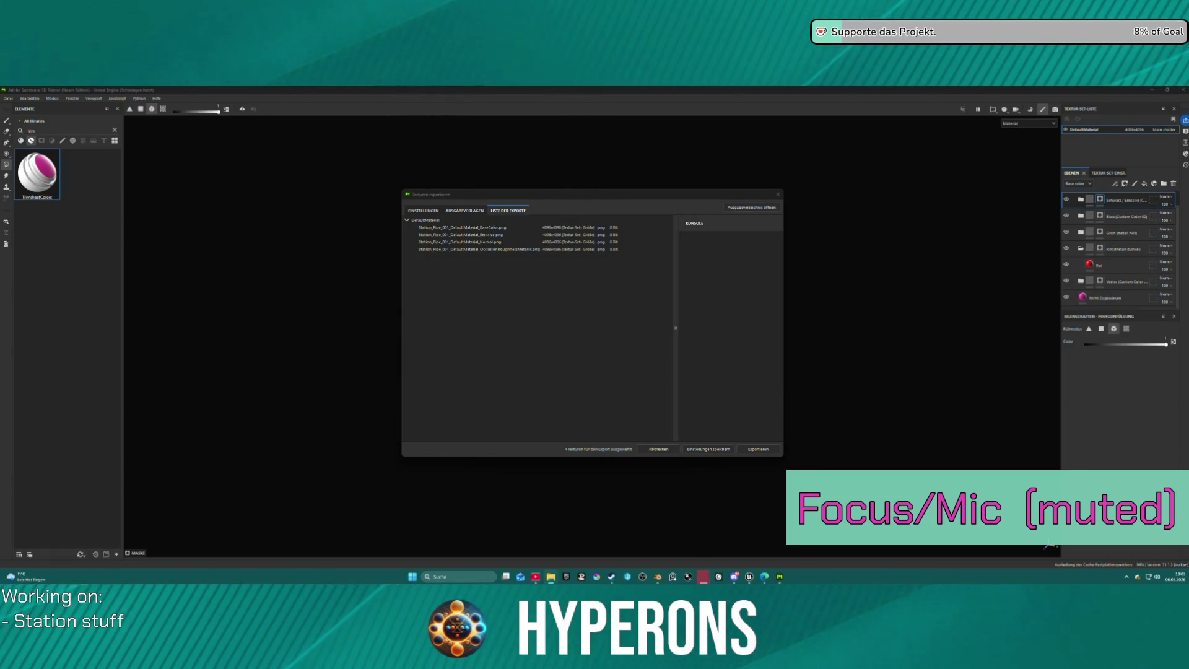
{"action": "left_click", "coordinate": [768, 449]}
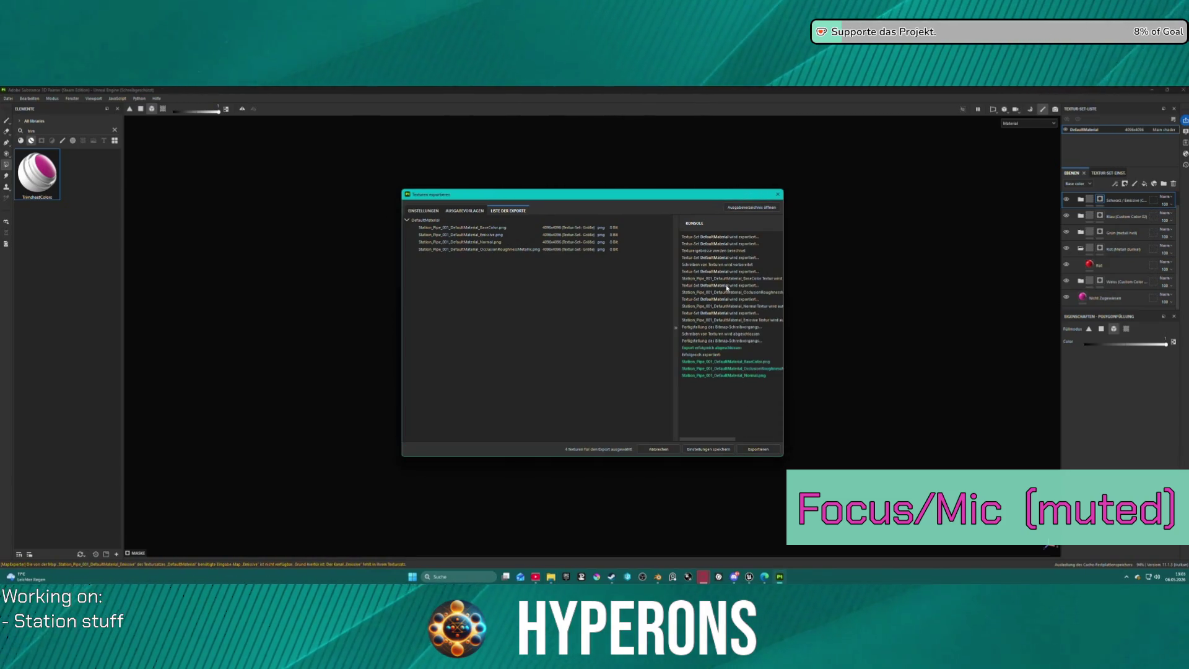
Re-export the textures with the A ACH TrimSheet output template and close the export window.
{"action": "left_click", "coordinate": [458, 212]}
{"action": "left_click", "coordinate": [424, 211]}
{"action": "left_click", "coordinate": [624, 252]}
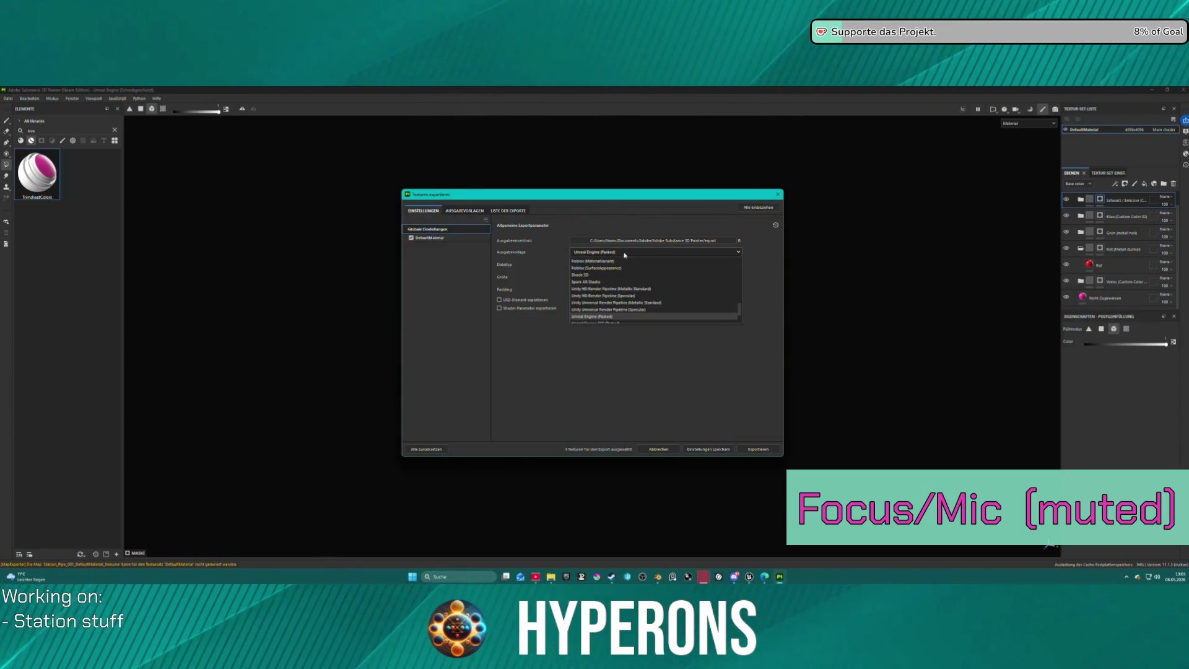
{"action": "key", "text": "alt+Tab"}
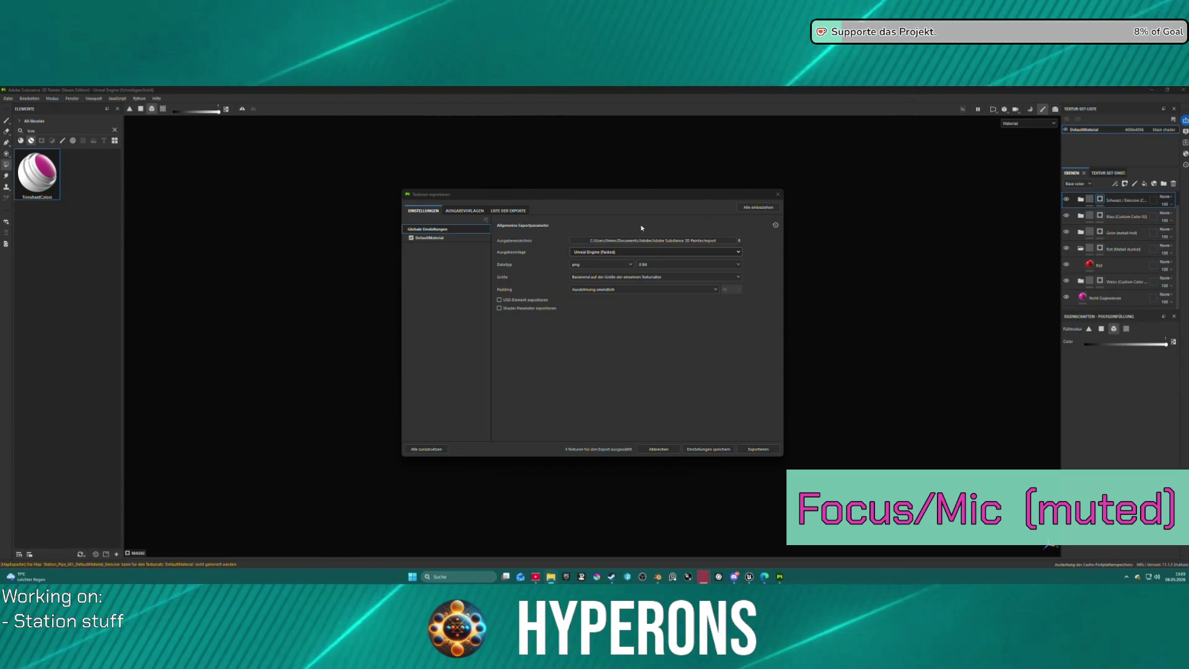
{"action": "left_click", "coordinate": [625, 252]}
{"action": "scroll", "coordinate": [627, 290], "scroll_direction": "down", "scroll_amount": 2}
{"action": "left_click", "coordinate": [610, 317]}
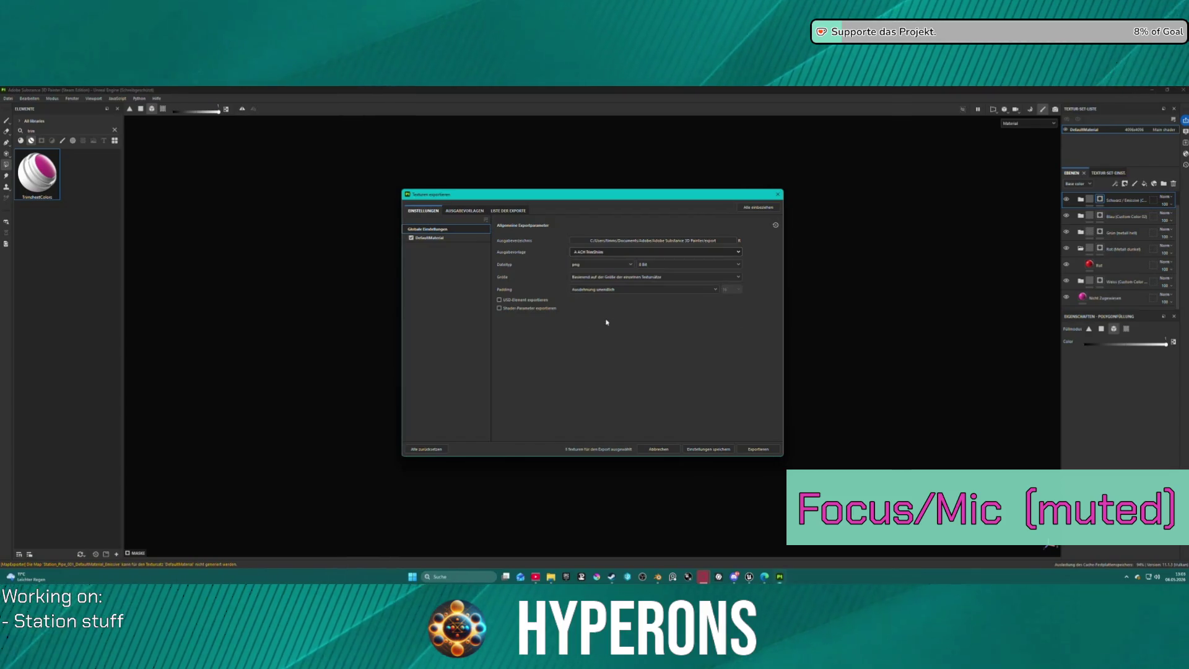
{"action": "left_click", "coordinate": [766, 451]}
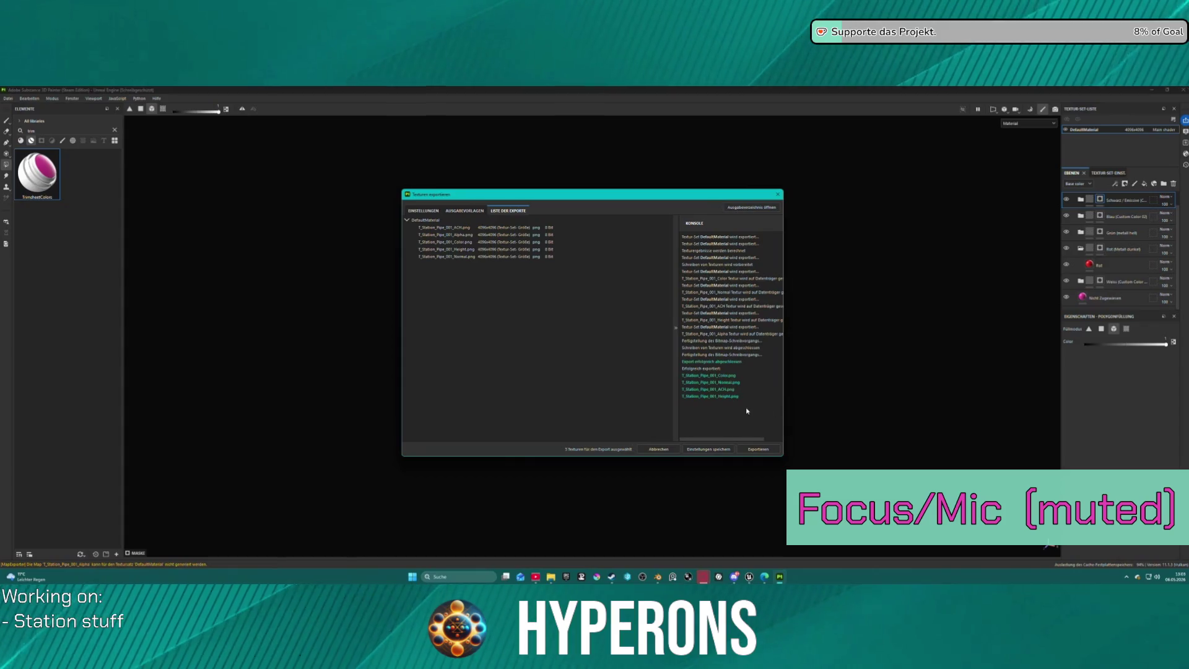
{"action": "left_click", "coordinate": [779, 195]}
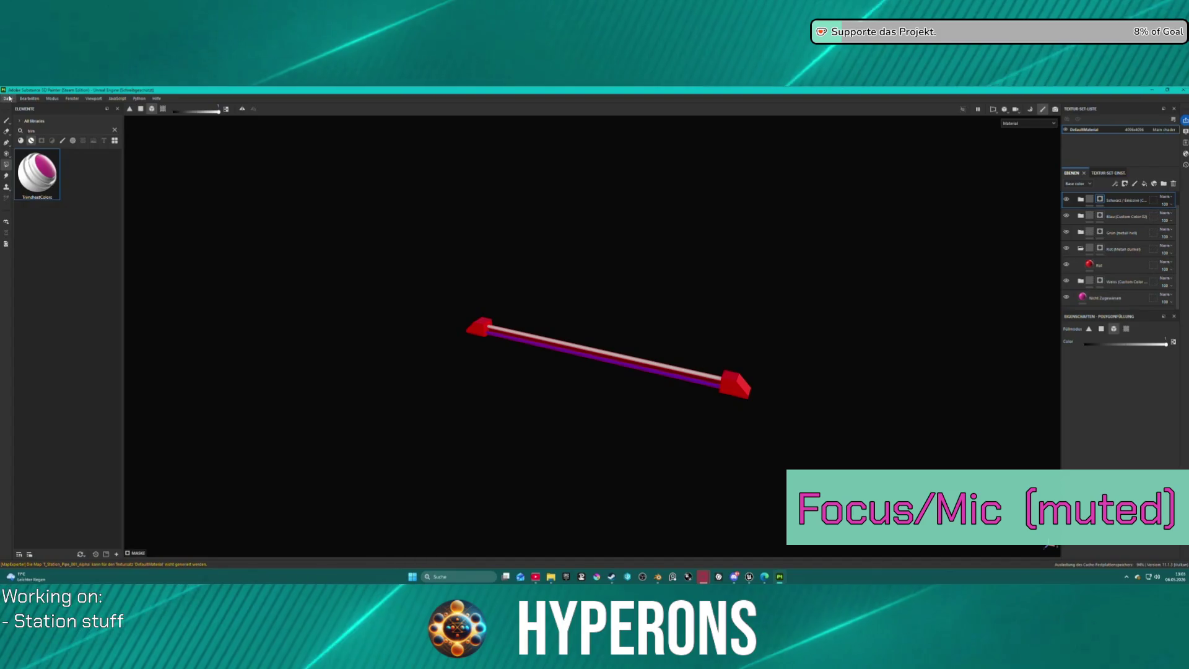
Choose File > New to show the New Project dialog with the Unreal Engine template.
{"action": "left_click", "coordinate": [8, 97]}
{"action": "mouse_move", "coordinate": [67, 172]}
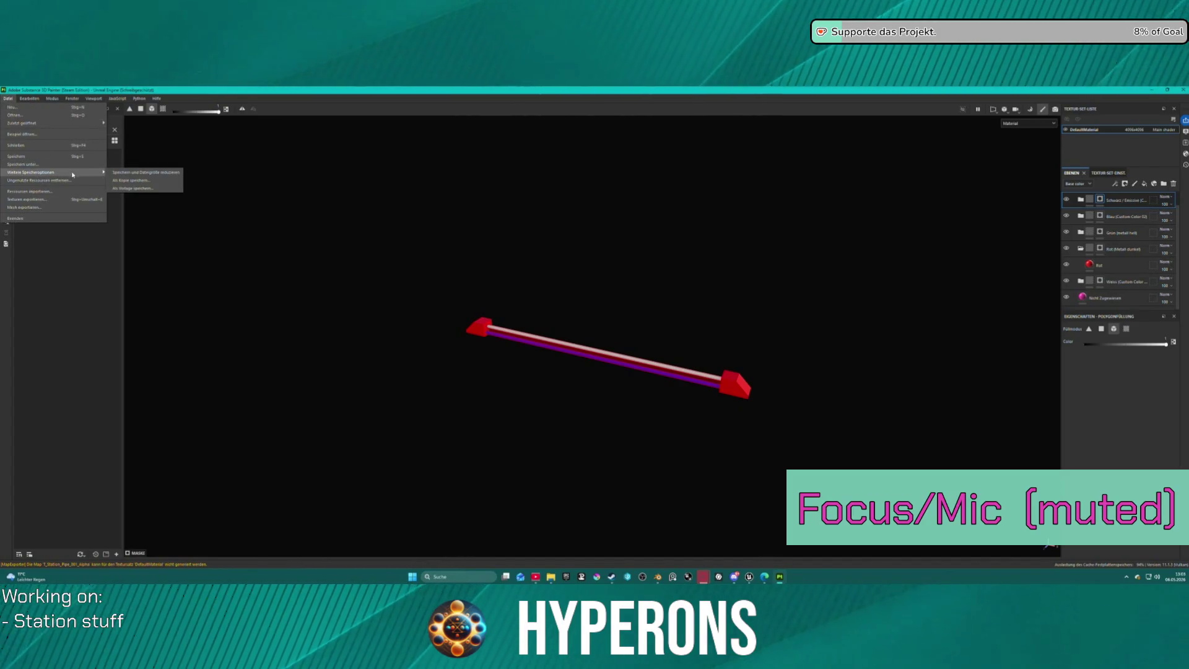
{"action": "left_click", "coordinate": [47, 112]}
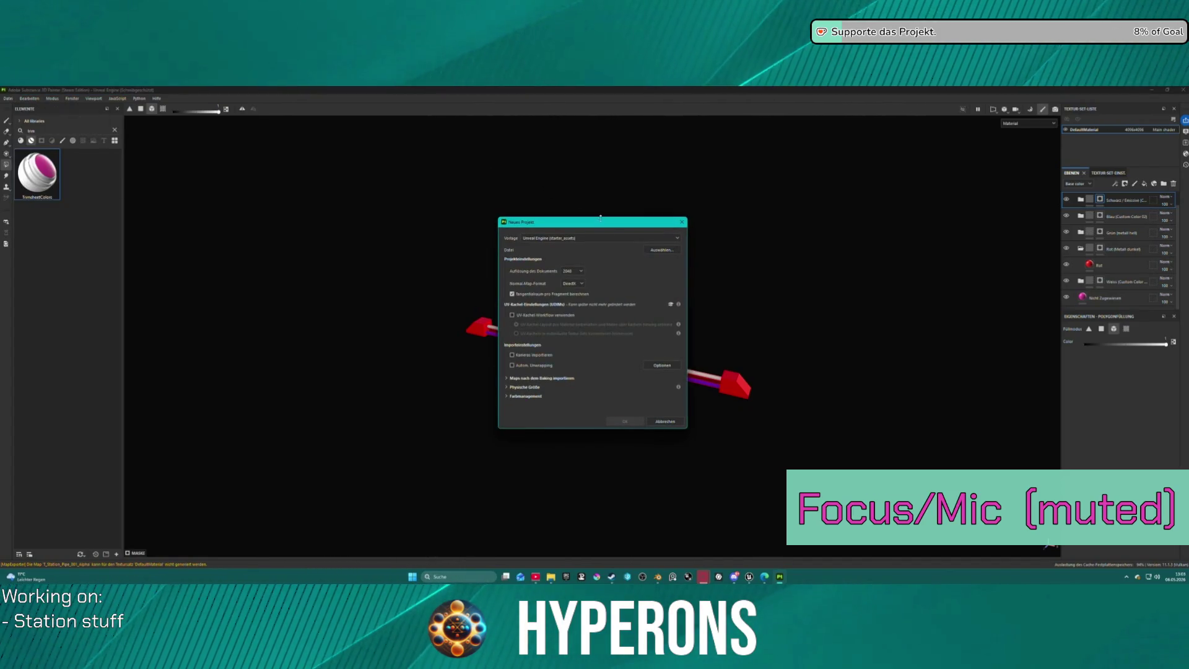